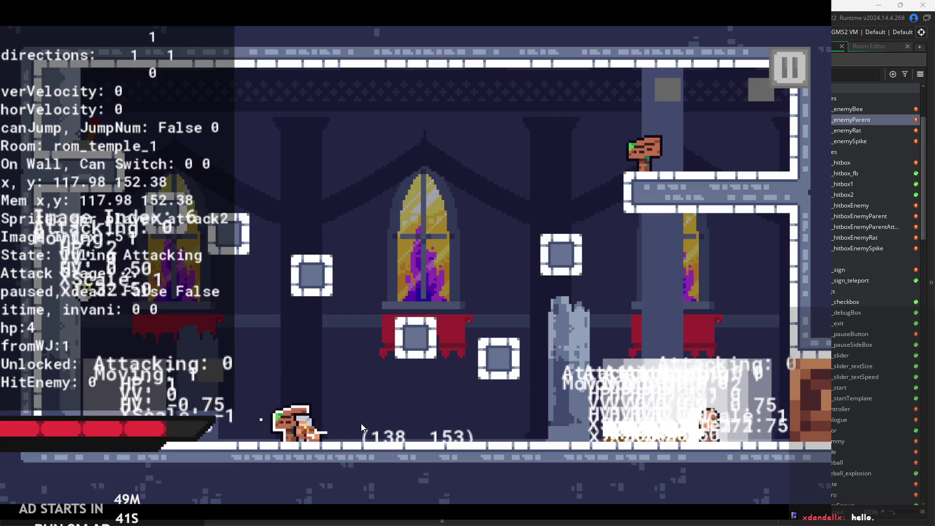
# Run, jump and swing the sword across the first temple rooms, exiting left toward rom_temple_3.
pyautogui.press('Right')
pyautogui.press('Right')
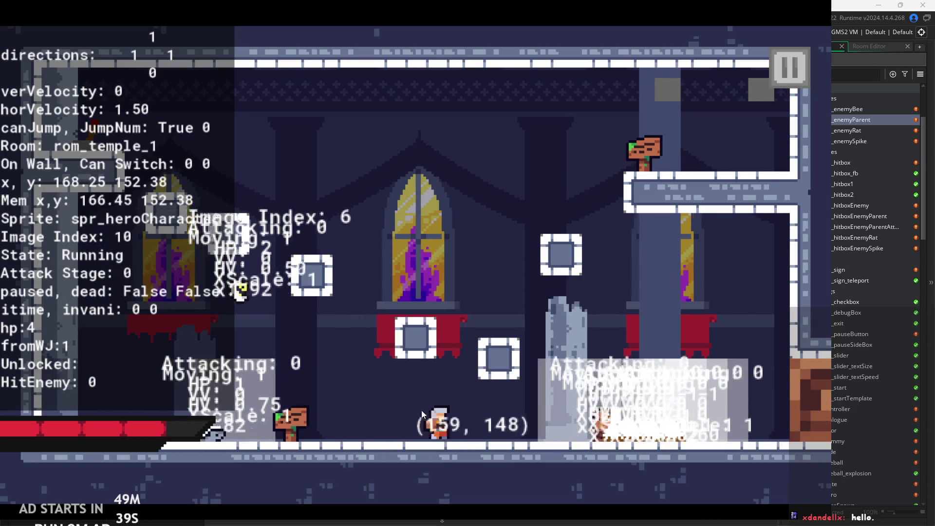
pyautogui.press('x')
pyautogui.press('Left')
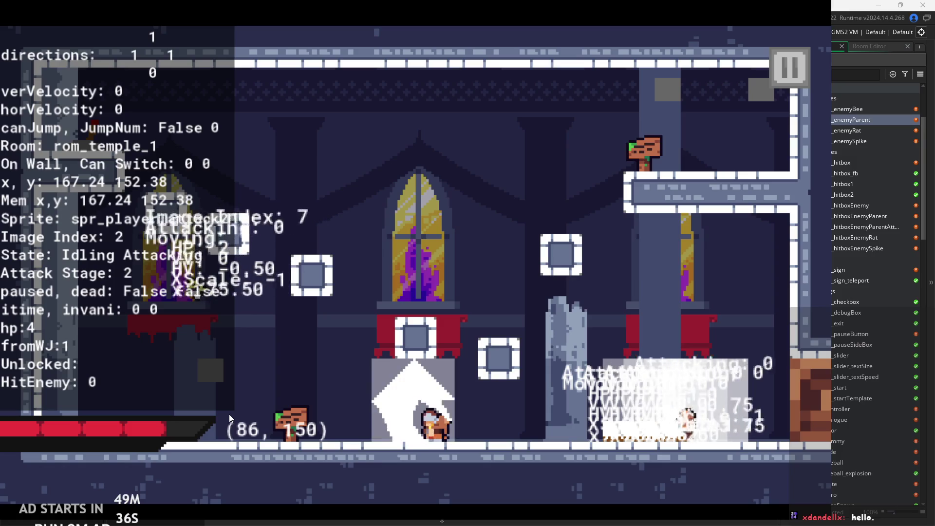
pyautogui.press('Left')
pyautogui.press('z')
pyautogui.press('x')
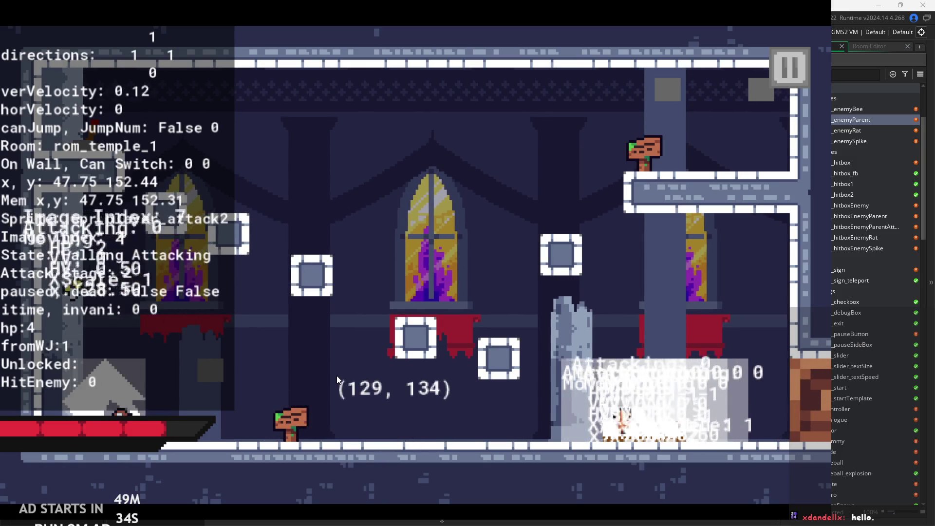
pyautogui.press('Left')
pyautogui.press('z')
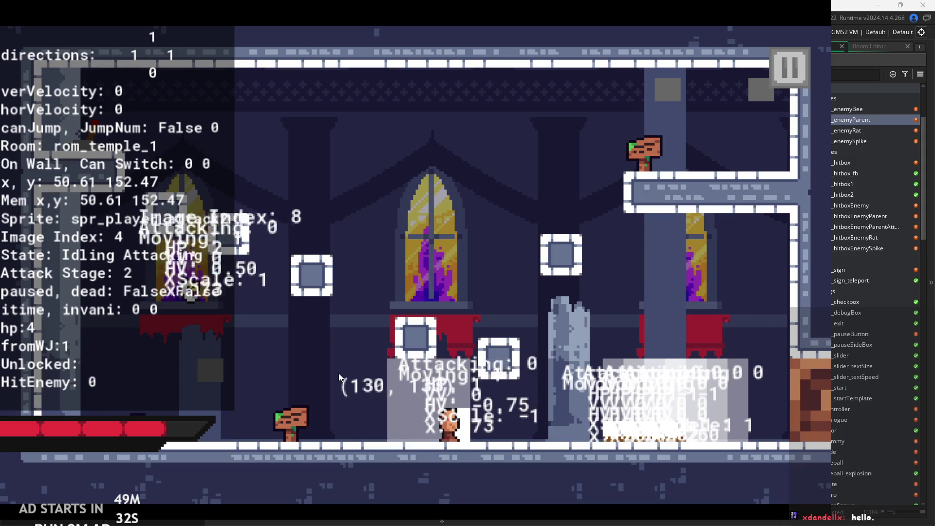
pyautogui.press('Left')
pyautogui.press('x')
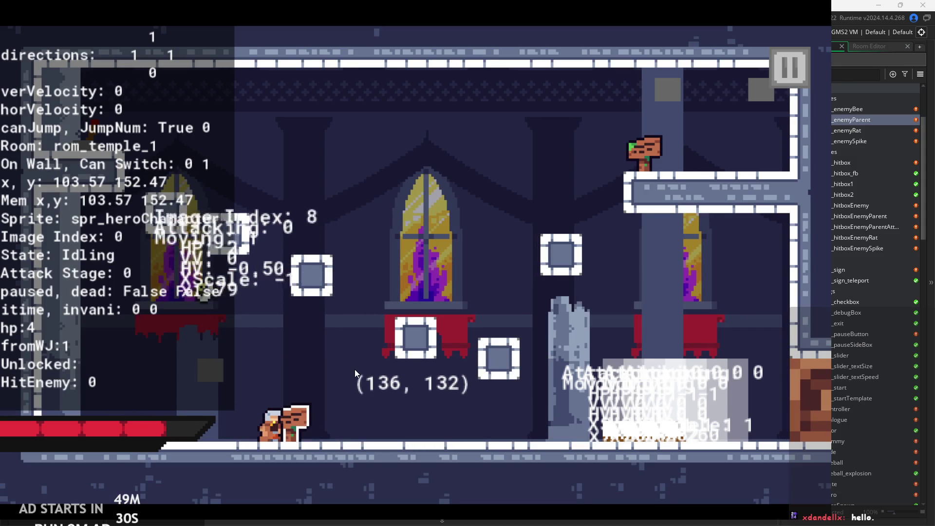
pyautogui.press('Left')
pyautogui.press('z')
# Cross rom_temple_3 rightward with ledge jumps and wall-jumps into rom_temple_4.
pyautogui.press('Right')
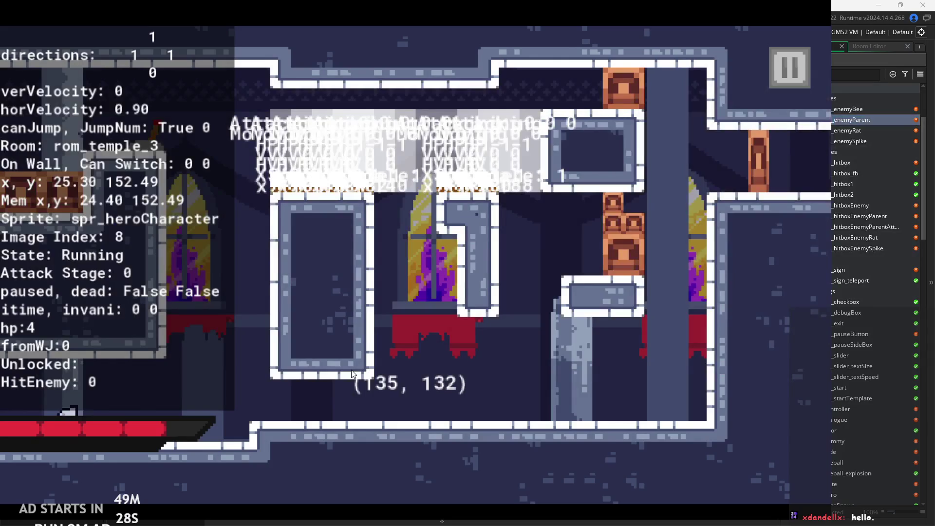
pyautogui.press('z')
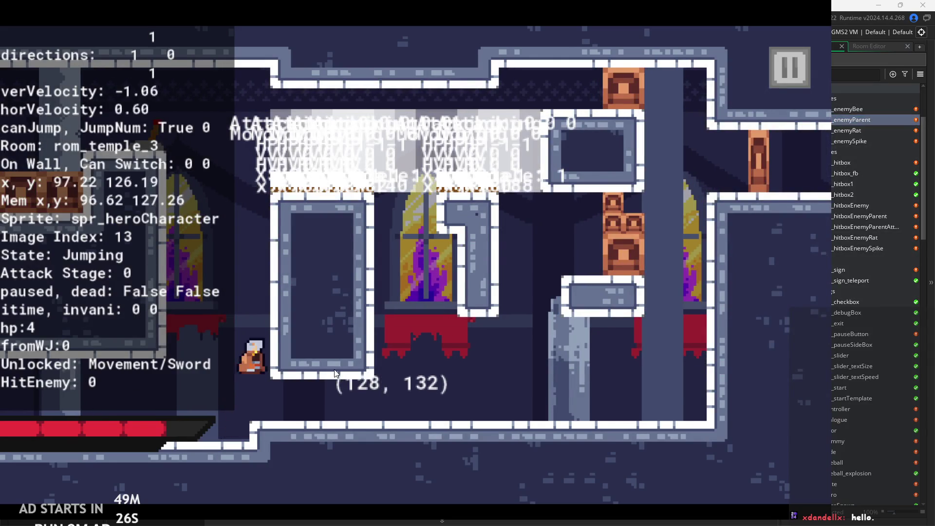
pyautogui.press('z')
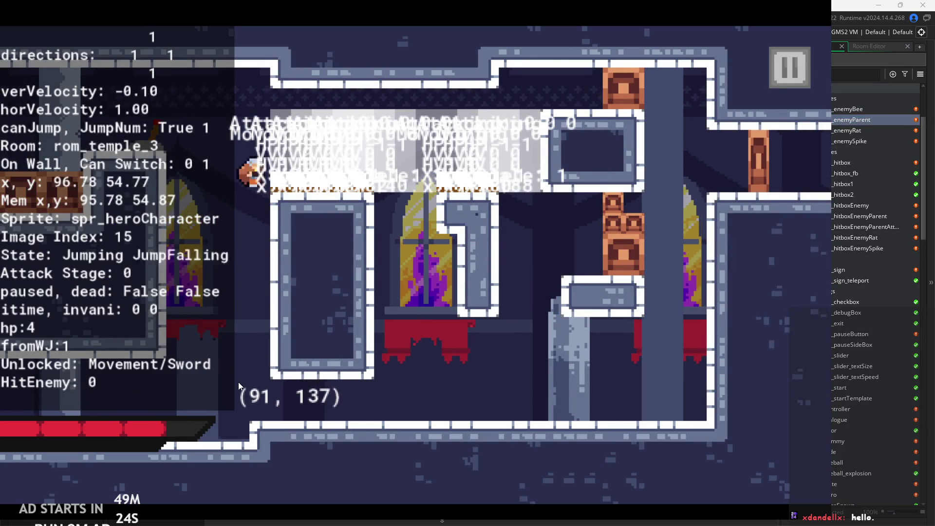
pyautogui.press('Right')
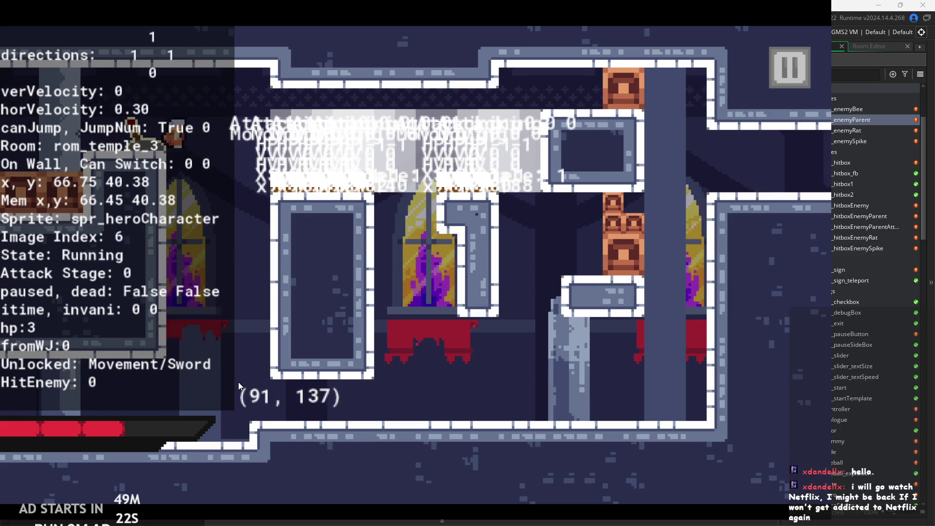
pyautogui.press('Right')
pyautogui.press('z')
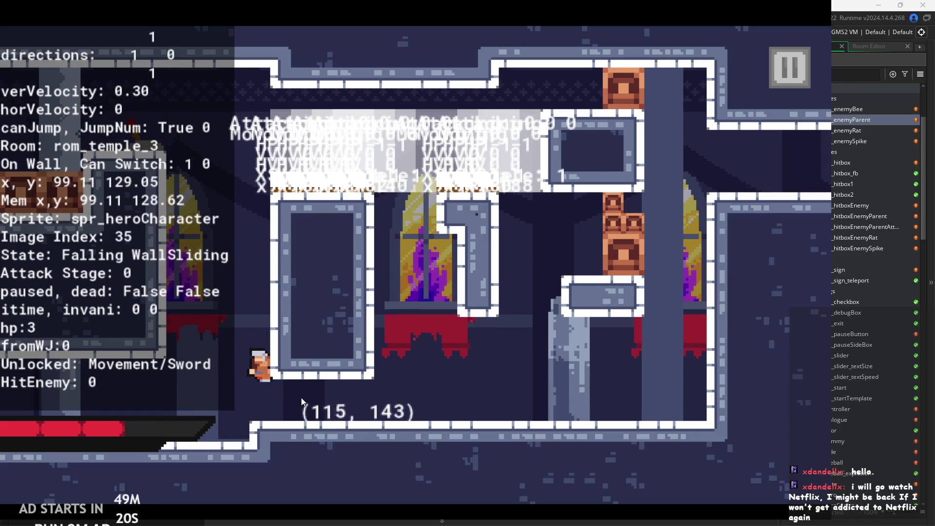
pyautogui.press('Right')
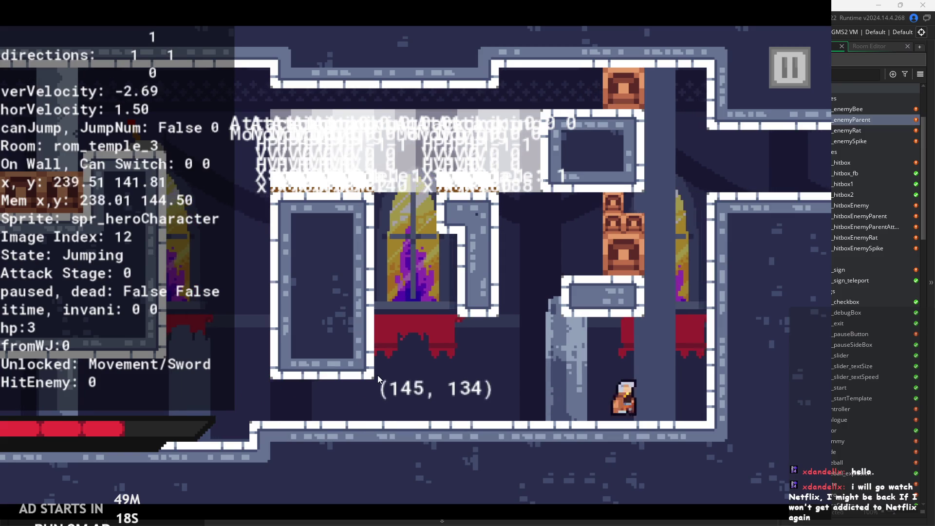
pyautogui.press('z')
pyautogui.press('Right')
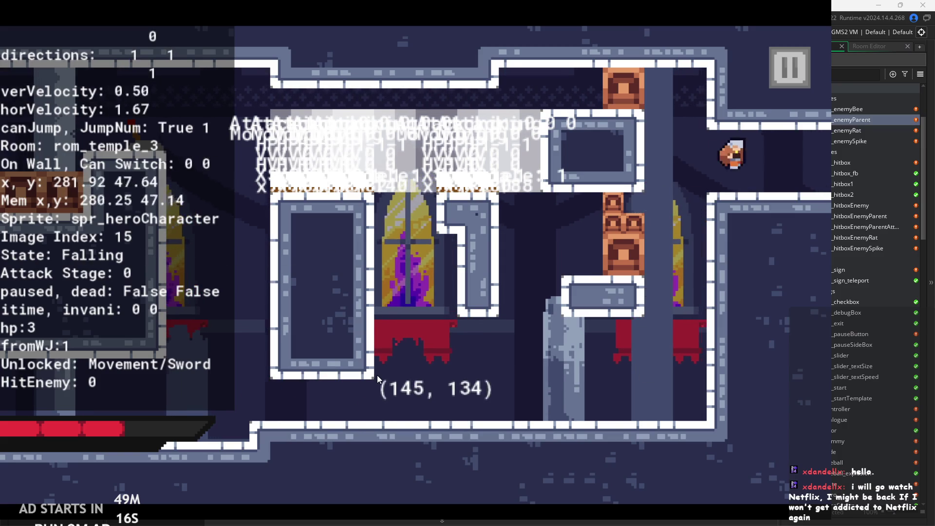
pyautogui.press('Right')
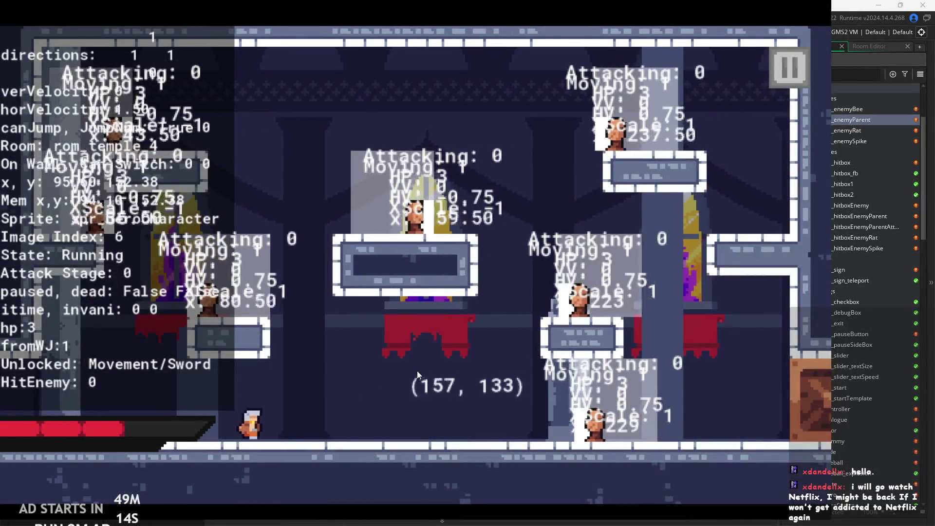
# Attack the enemies, step briefly into the neighbouring room, then return for a sword combo.
pyautogui.press('x')
pyautogui.press('x')
pyautogui.press('x')
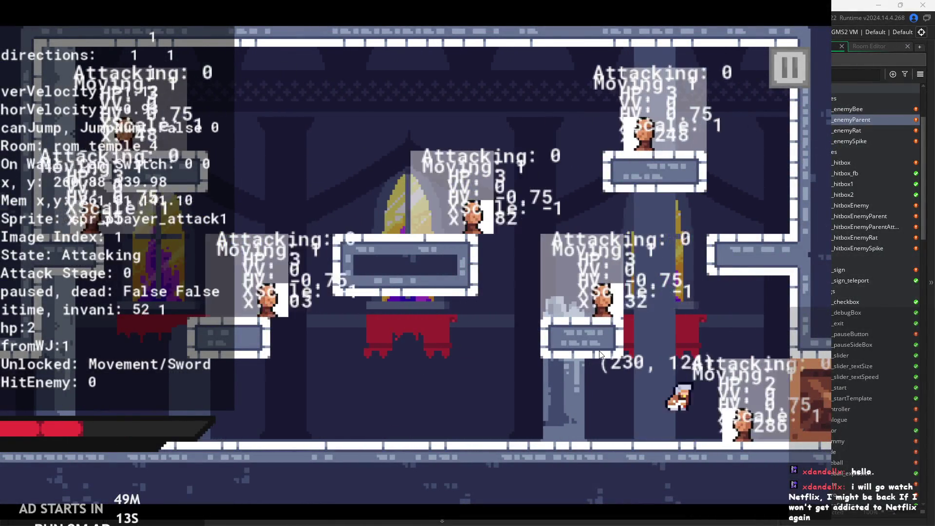
pyautogui.press('Right')
pyautogui.press('Left')
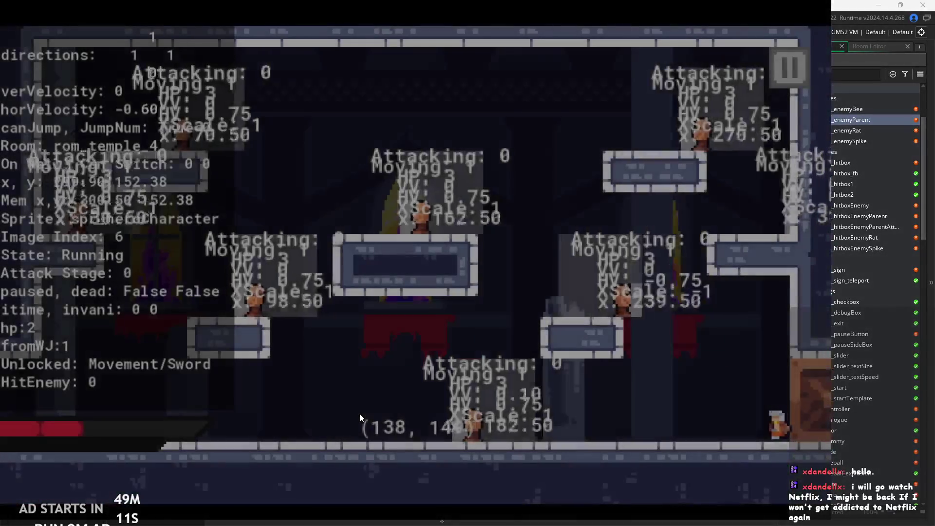
pyautogui.press('x')
pyautogui.press('x')
pyautogui.press('x')
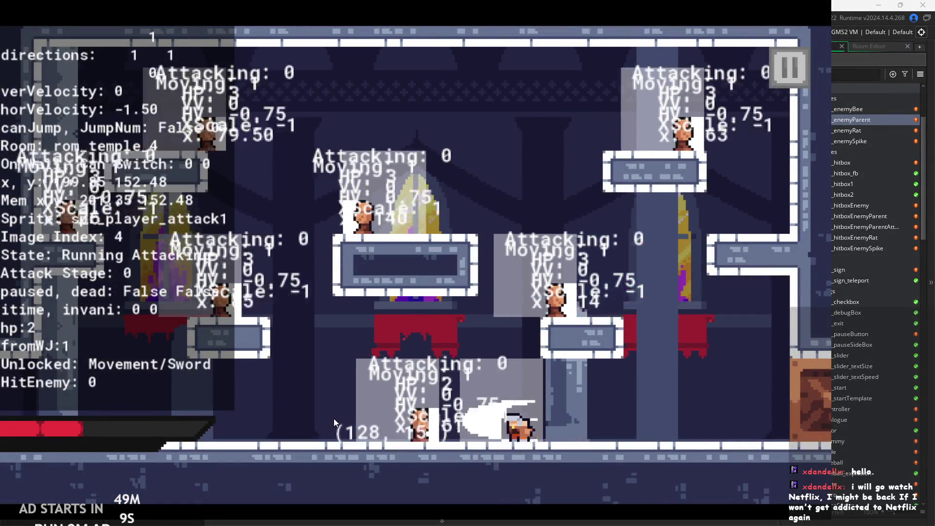
pyautogui.press('x')
pyautogui.press('Left')
pyautogui.press('x')
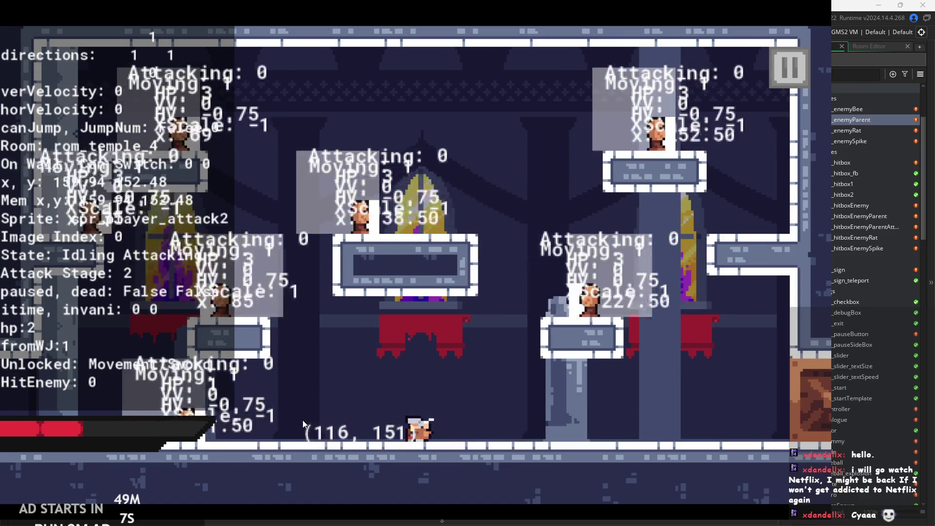
pyautogui.press('Right')
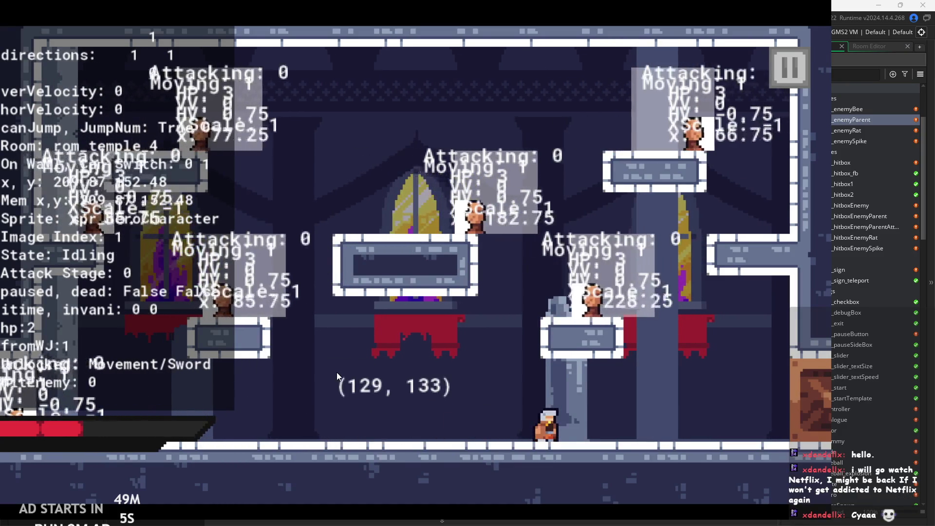
# Run left at the enemies with repeated sword swings and a mid-air attack.
pyautogui.press('Left')
pyautogui.press('x')
pyautogui.press('x')
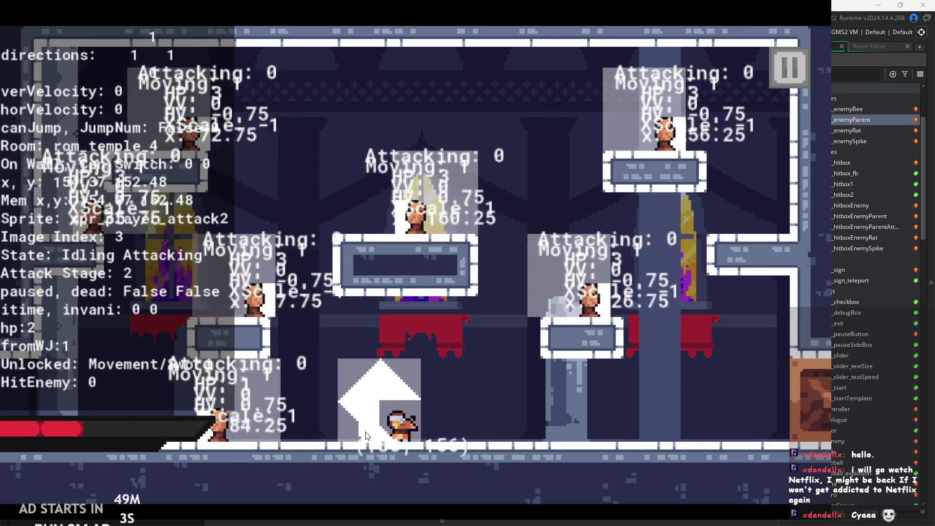
pyautogui.press('x')
pyautogui.press('Left')
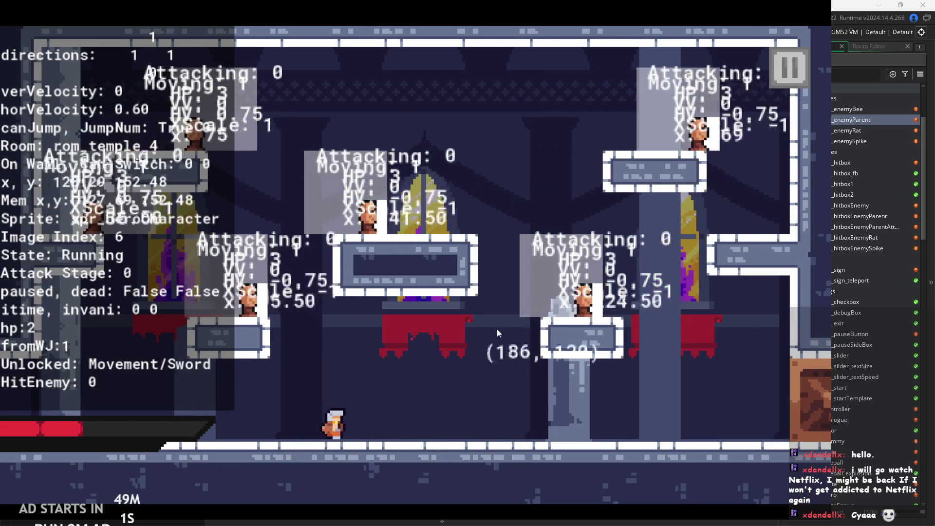
pyautogui.press('Right')
pyautogui.press('z')
pyautogui.press('x')
pyautogui.press('Left')
pyautogui.press('Right')
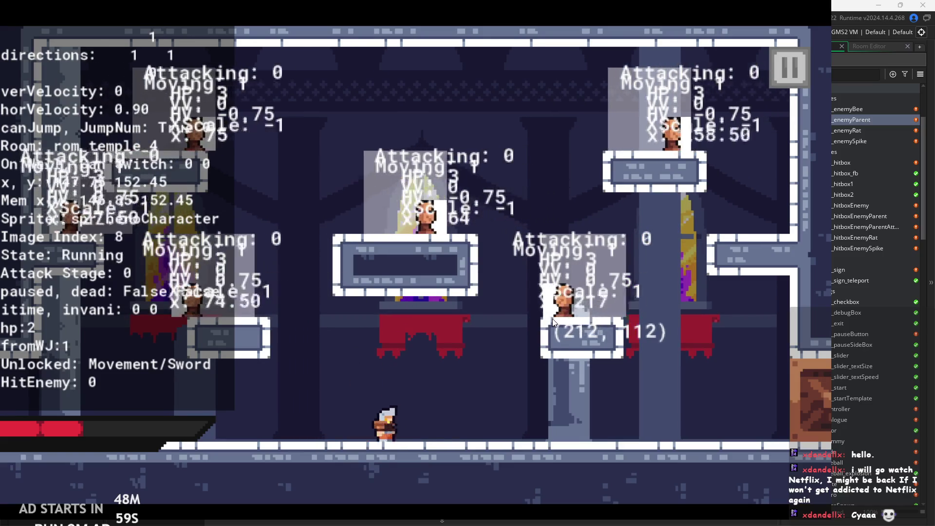
# Jump up to the right wall, drop back to the floor and hop leftward.
pyautogui.press('z')
pyautogui.press('Left')
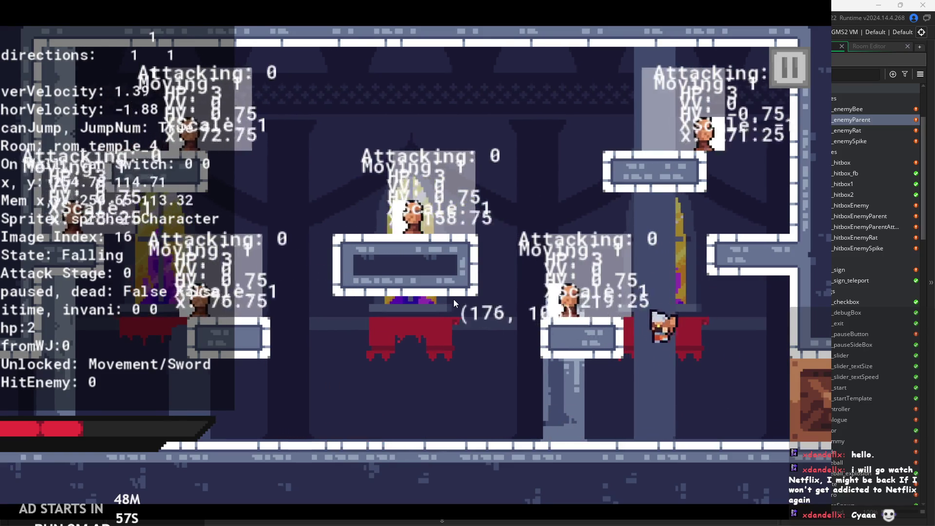
pyautogui.press('Right')
pyautogui.press('z')
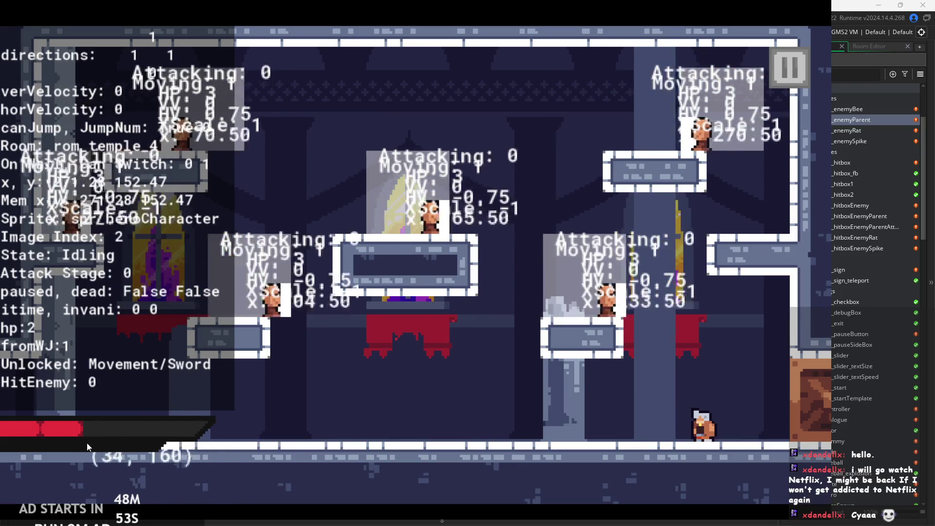
pyautogui.press('z')
pyautogui.press('Left')
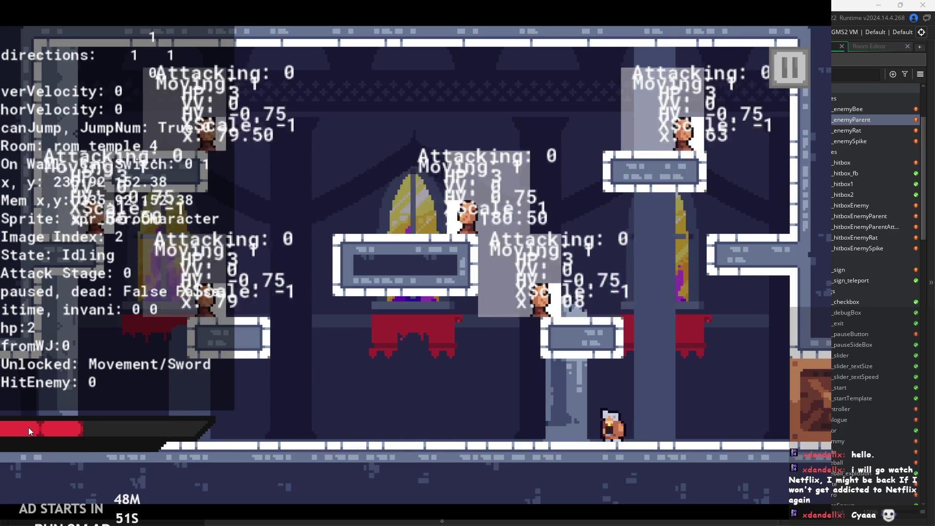
pyautogui.press('z')
pyautogui.press('Left')
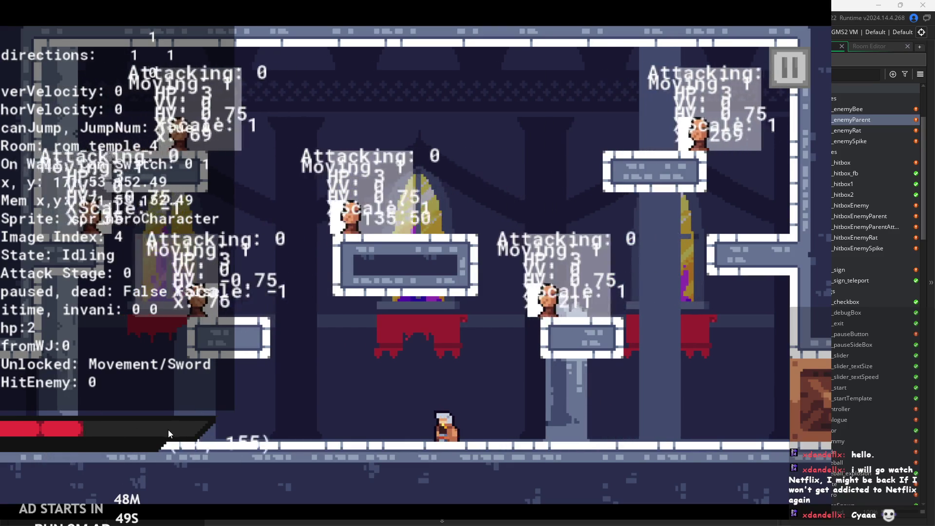
# Jump to the platform, slide on its wall and attack in mid-air.
pyautogui.press('Right')
pyautogui.press('z')
pyautogui.press('Left')
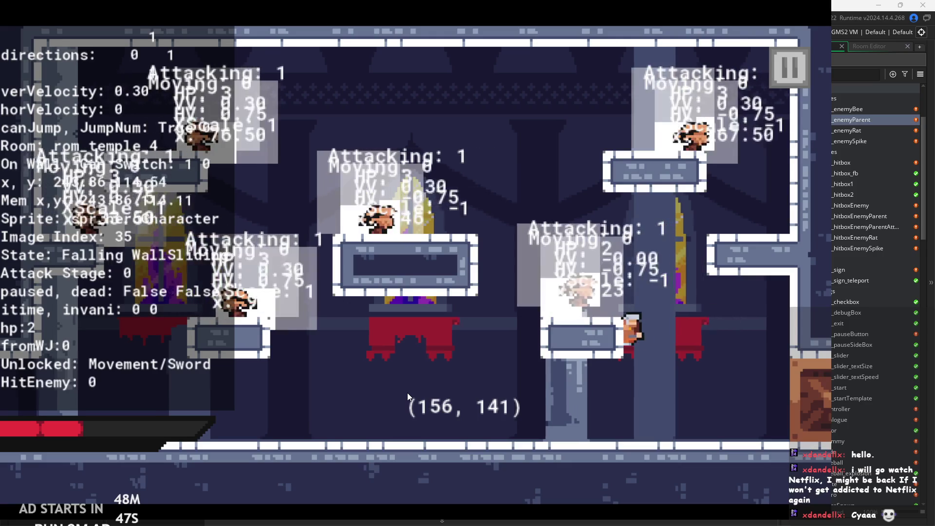
pyautogui.press('Right')
pyautogui.press('z')
pyautogui.press('x')
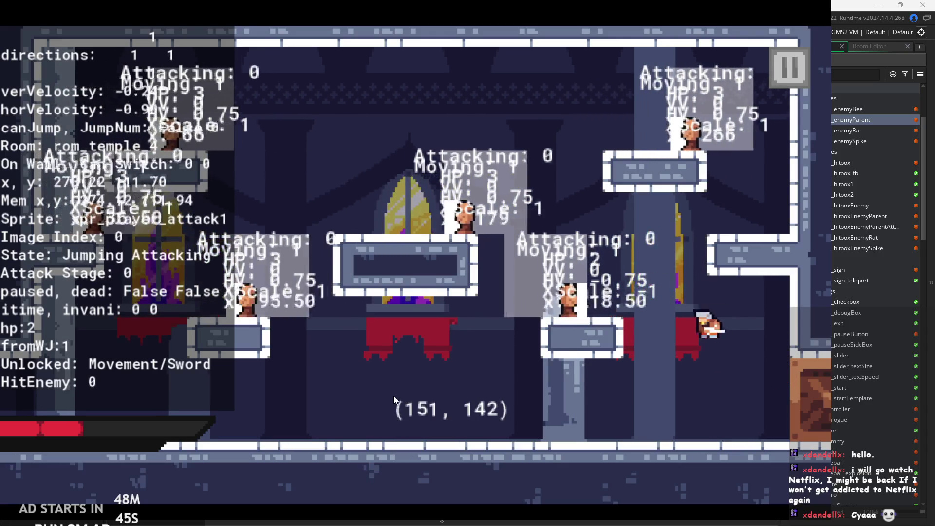
pyautogui.press('Left')
pyautogui.press('z')
# Land sword hits on an enemy with jump attacks, cling to the right wall, then drop left.
pyautogui.press('Right')
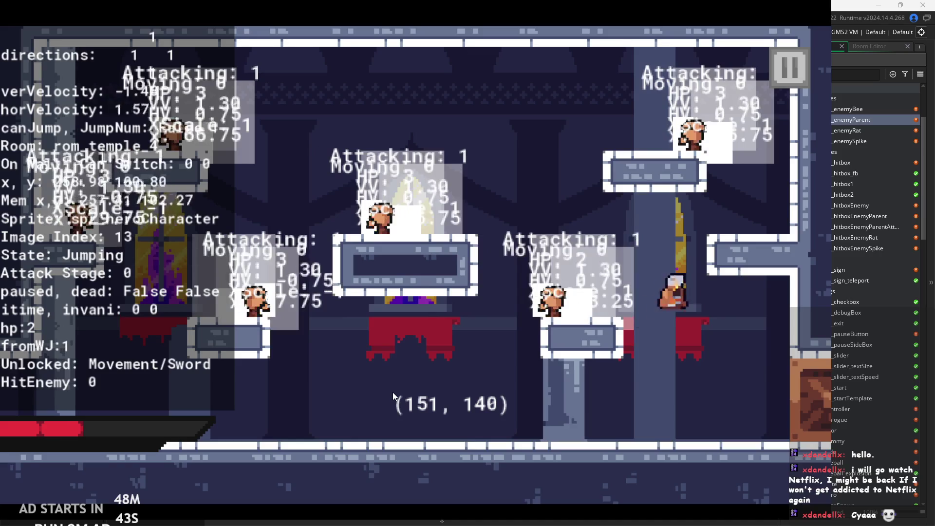
pyautogui.press('x')
pyautogui.press('Left')
pyautogui.press('z')
pyautogui.press('x')
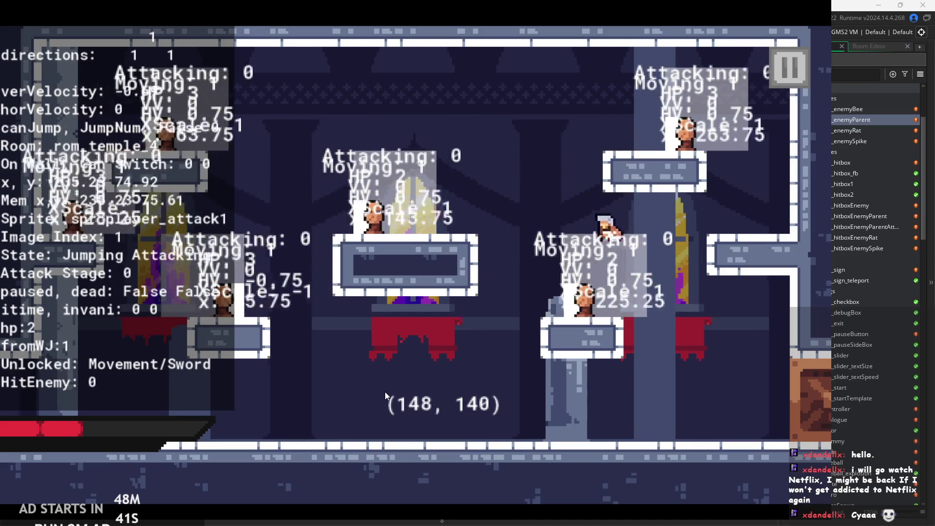
pyautogui.press('Left')
pyautogui.press('x')
pyautogui.press('z')
pyautogui.press('Right')
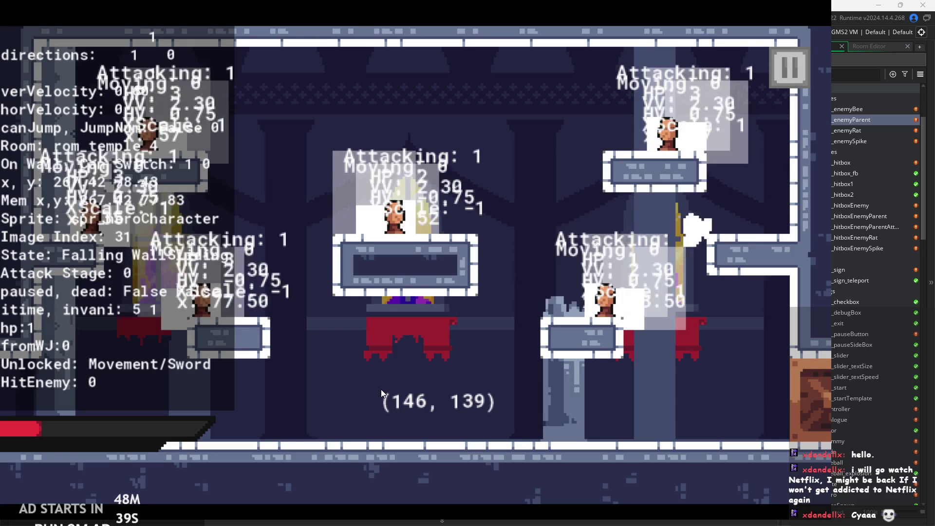
pyautogui.press('Left')
pyautogui.press('z')
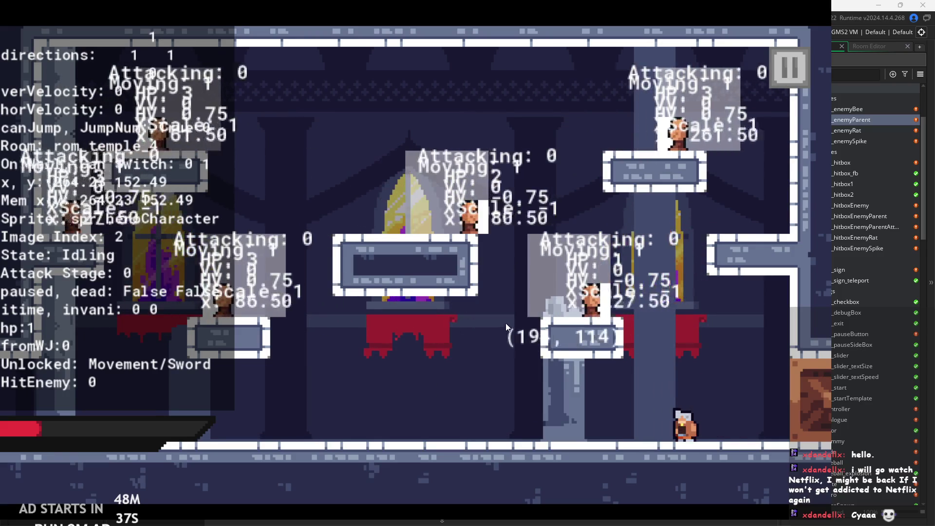
# Jump onto the pillar wall, swing while moving right, then reach the statue platform.
pyautogui.press('z')
pyautogui.press('Left')
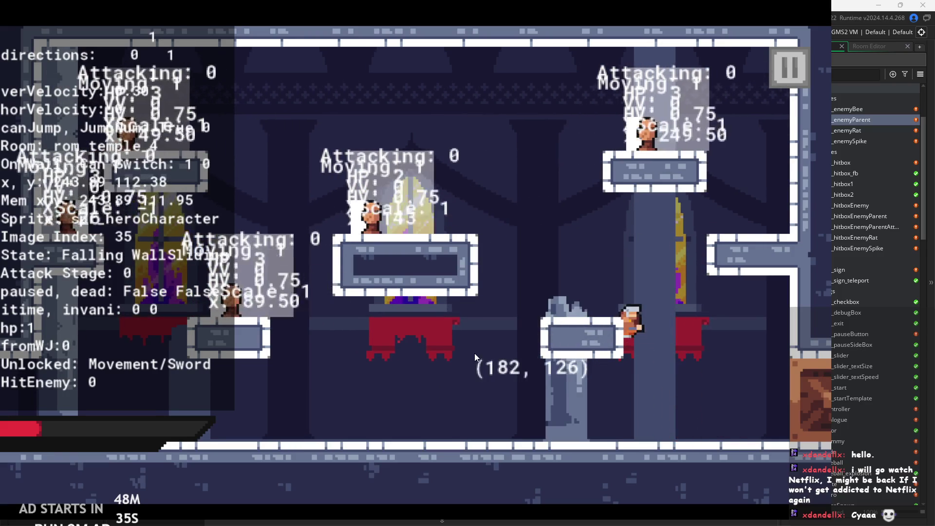
pyautogui.press('Right')
pyautogui.press('x')
pyautogui.press('z')
pyautogui.press('Left')
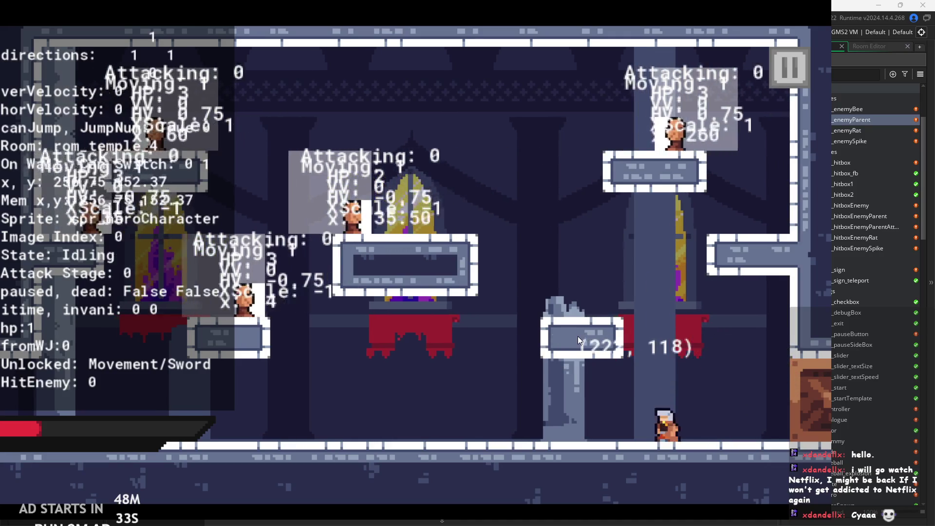
pyautogui.press('z')
# Heal the hero to full health with C, then jump-attack off the statue platform.
pyautogui.press('z')
pyautogui.press('Left')
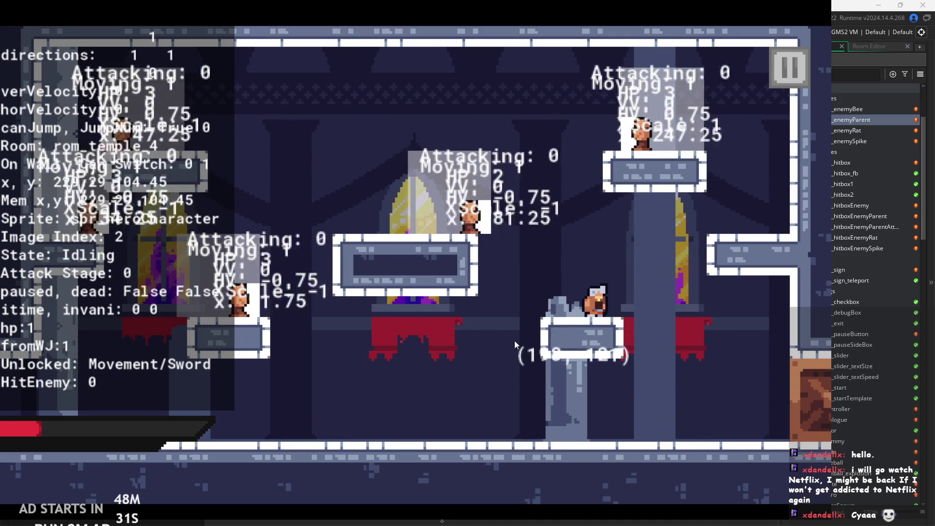
pyautogui.press('c')
pyautogui.press('z')
pyautogui.press('Left')
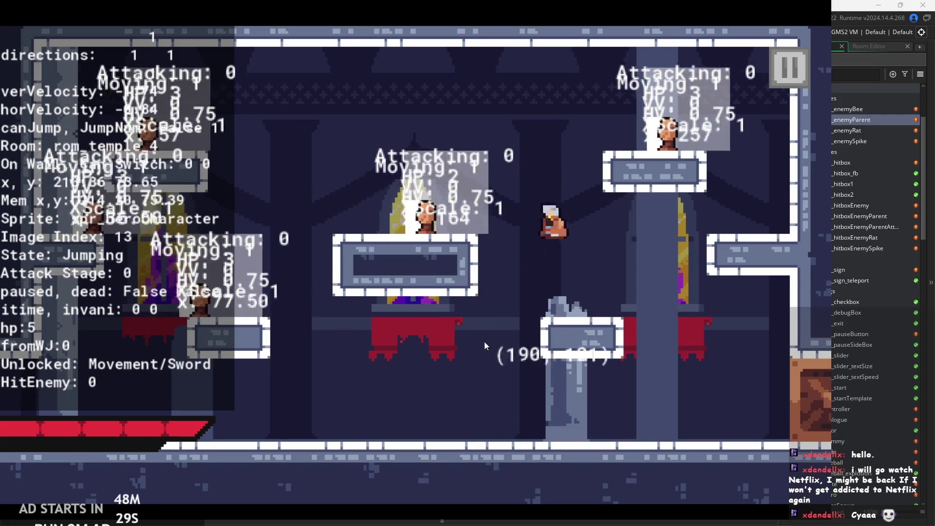
pyautogui.press('x')
pyautogui.press('x')
# Wall-jump off the pillar and chase an enemy left with repeated sword attacks.
pyautogui.press('z')
pyautogui.press('Left')
pyautogui.press('x')
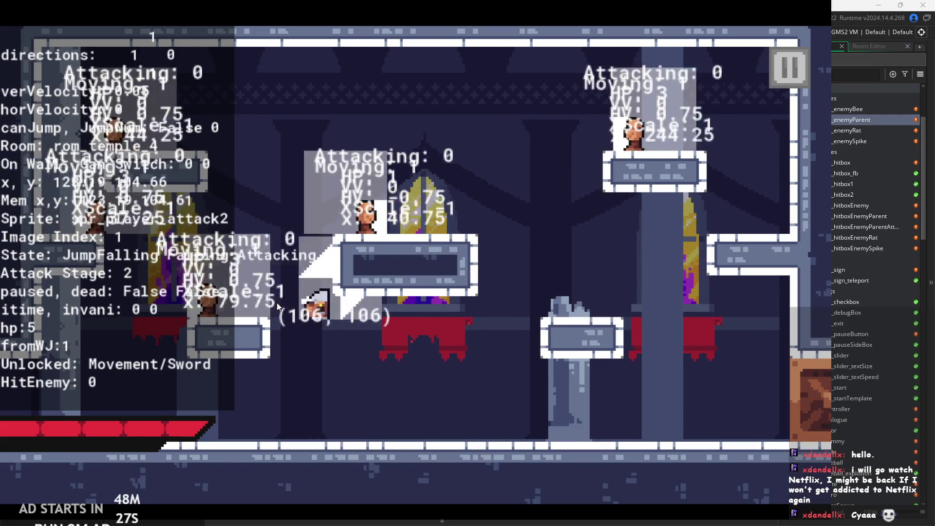
pyautogui.press('Right')
pyautogui.press('z')
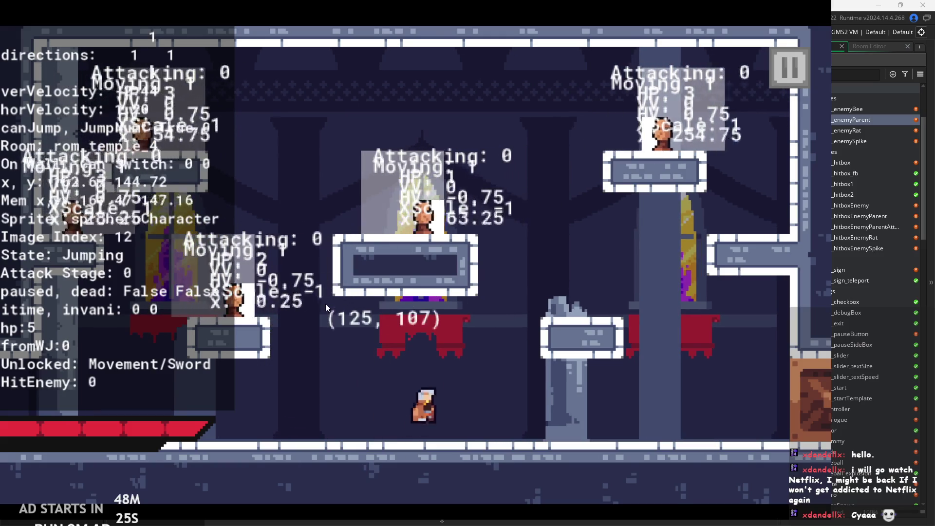
pyautogui.press('z')
pyautogui.press('z')
pyautogui.press('x')
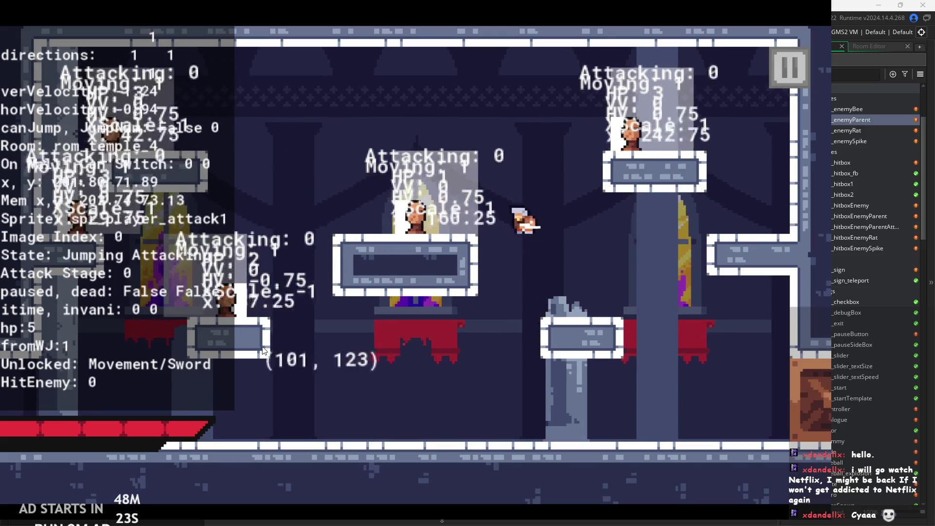
pyautogui.press('Left')
pyautogui.press('x')
pyautogui.press('x')
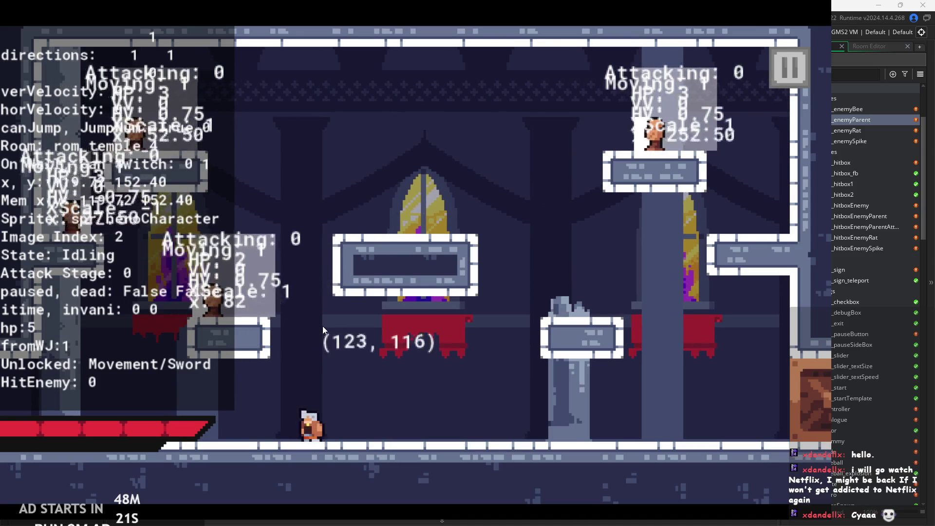
pyautogui.press('Left')
pyautogui.press('z')
pyautogui.press('x')
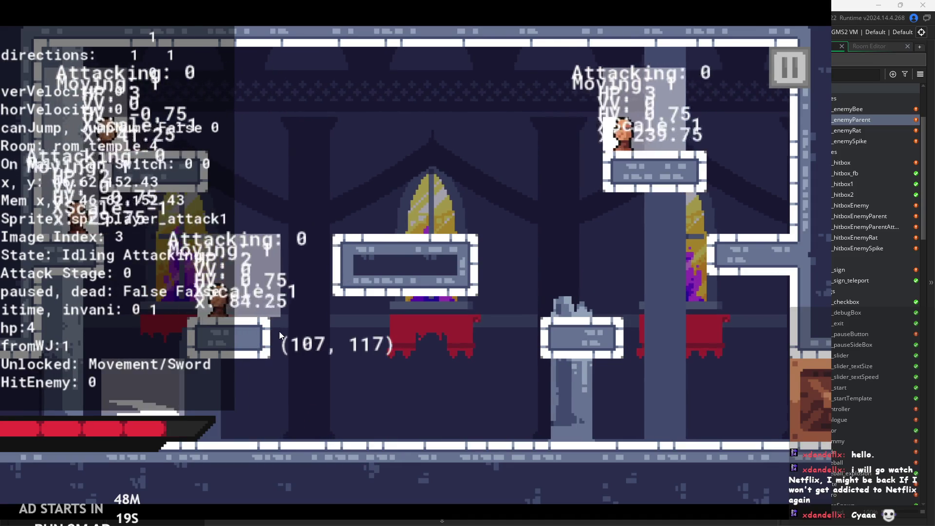
pyautogui.press('z')
# Strike the enemy, cross the middle platform and attack the enemies near the right wall.
pyautogui.press('z')
pyautogui.press('x')
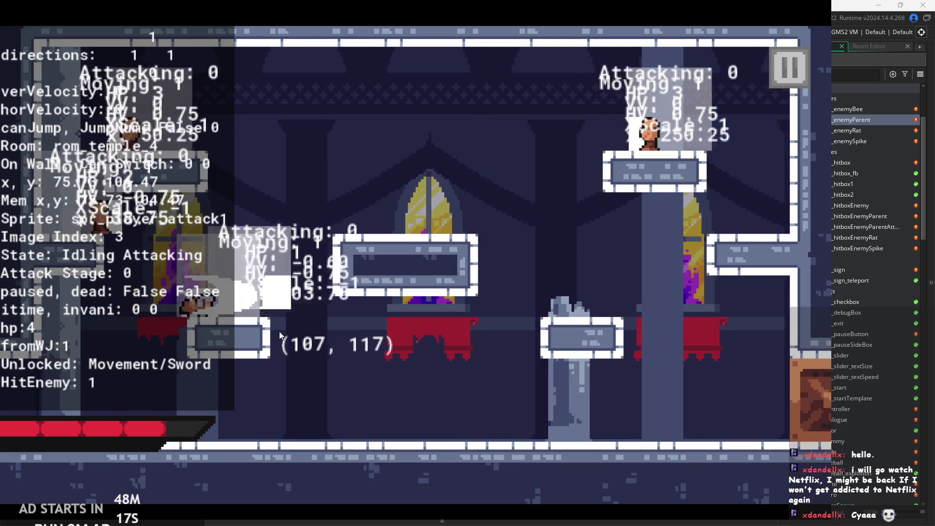
pyautogui.press('Right')
pyautogui.press('z')
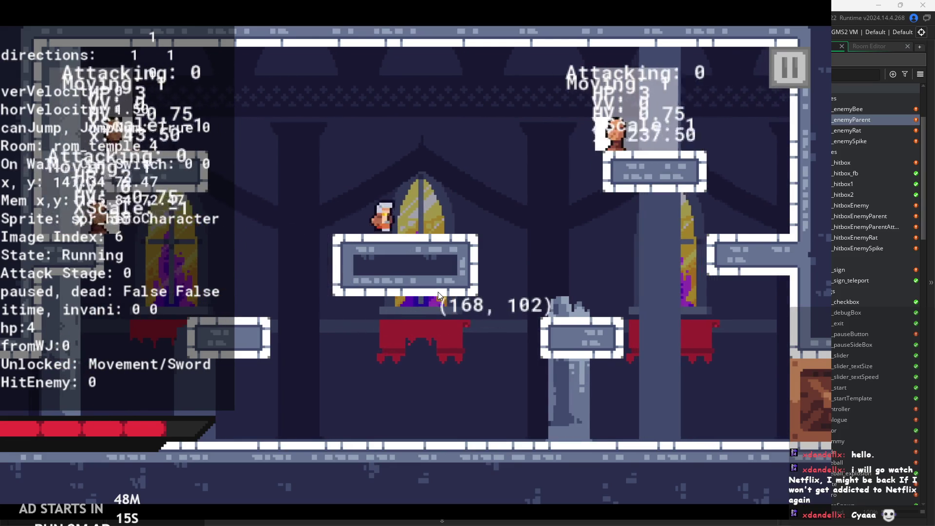
pyautogui.press('z')
pyautogui.press('x')
pyautogui.press('z')
pyautogui.press('x')
pyautogui.press('x')
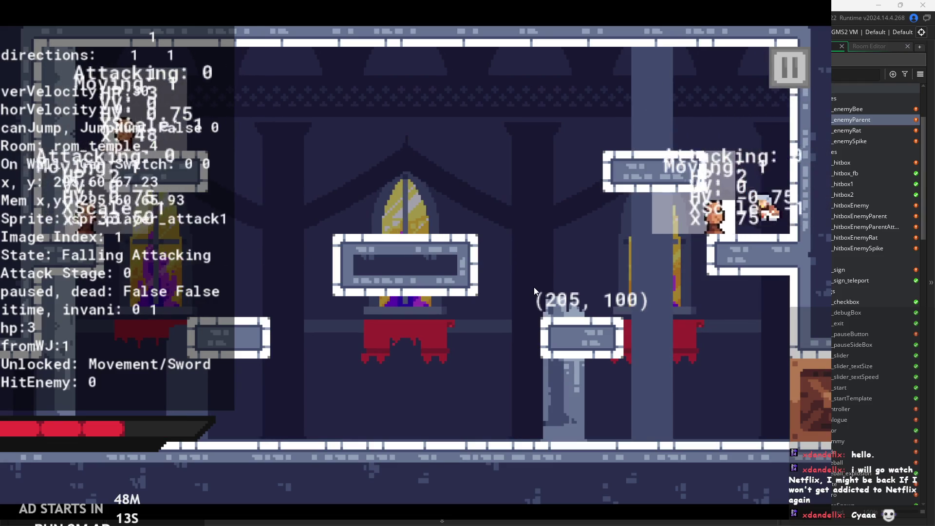
pyautogui.press('x')
# Fight through the upper area with jump attacks until hp reaches 0 and rom_temple_4 restarts.
pyautogui.press('z')
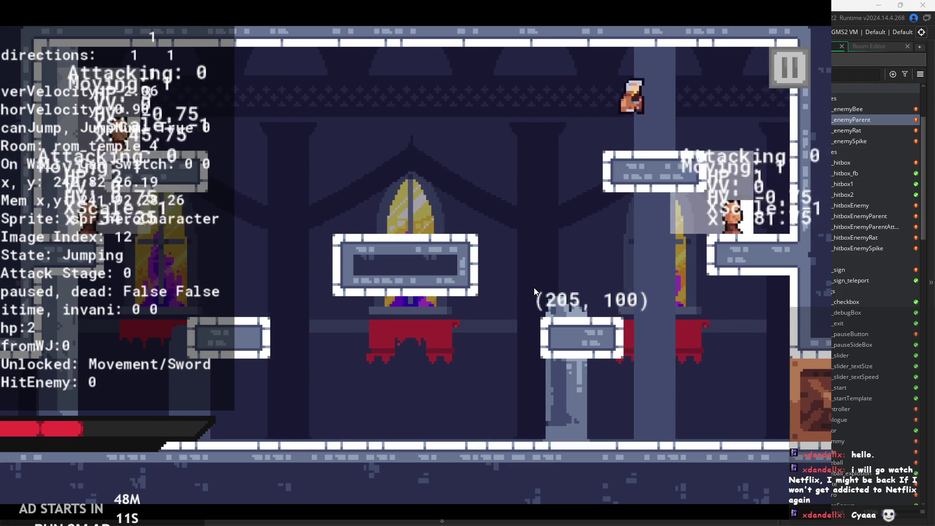
pyautogui.press('x')
pyautogui.press('z')
pyautogui.press('x')
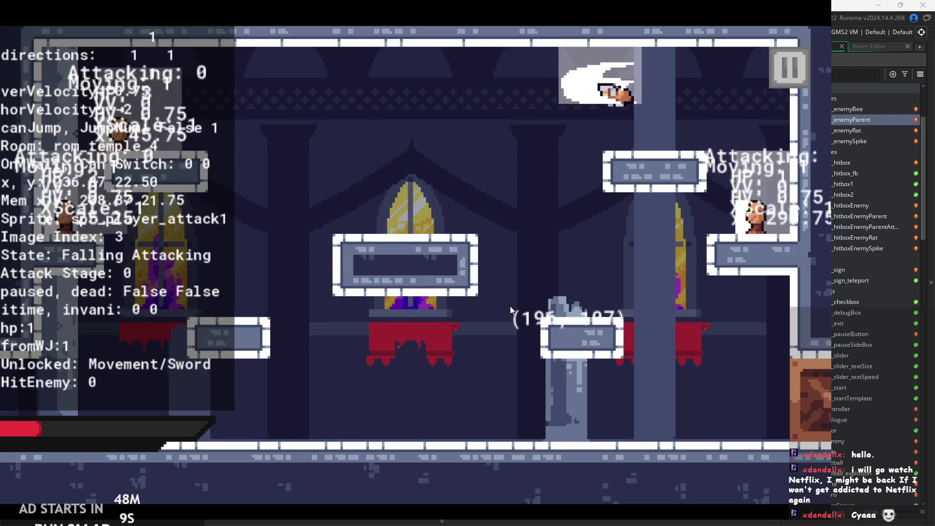
pyautogui.press('z')
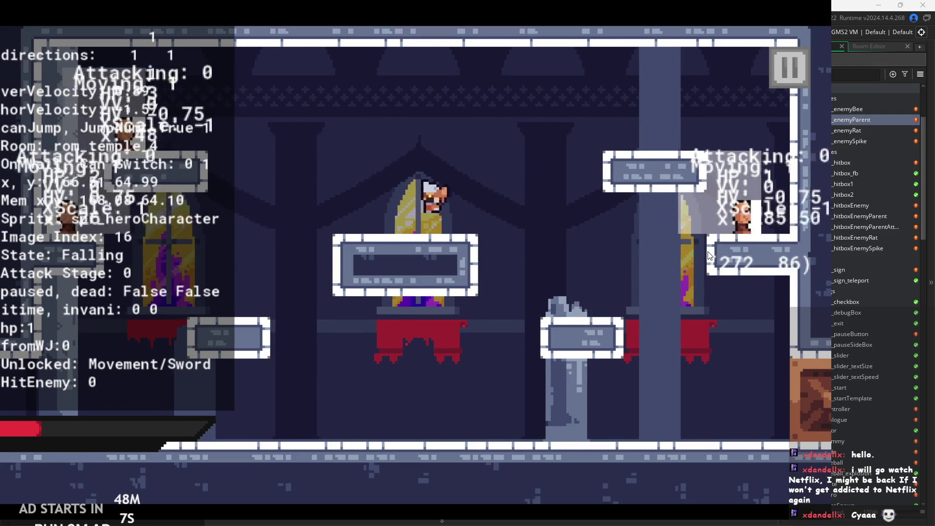
pyautogui.press('z')
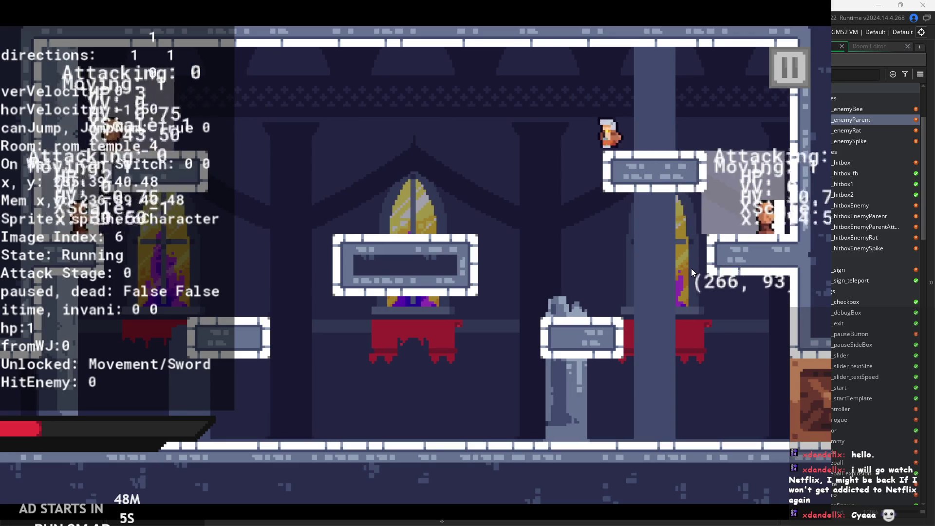
pyautogui.press('z')
pyautogui.press('x')
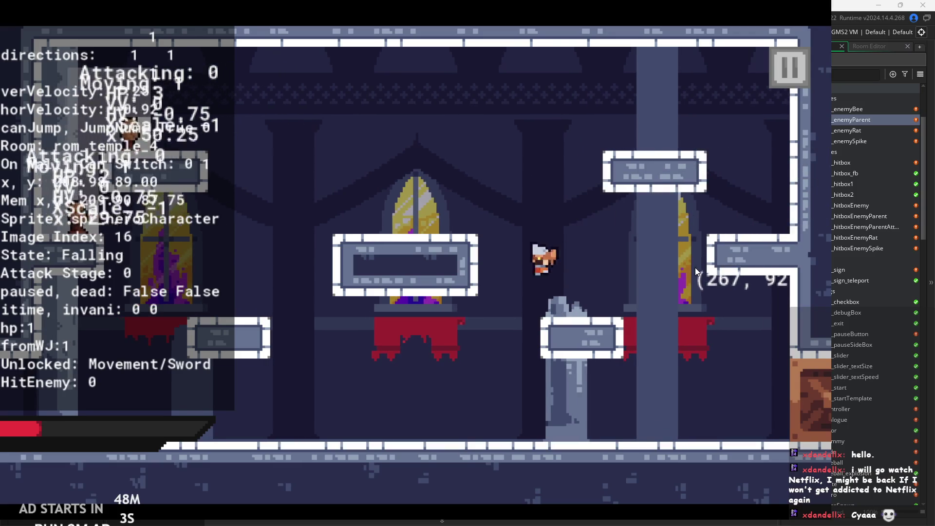
pyautogui.press('z')
pyautogui.press('z')
pyautogui.press('x')
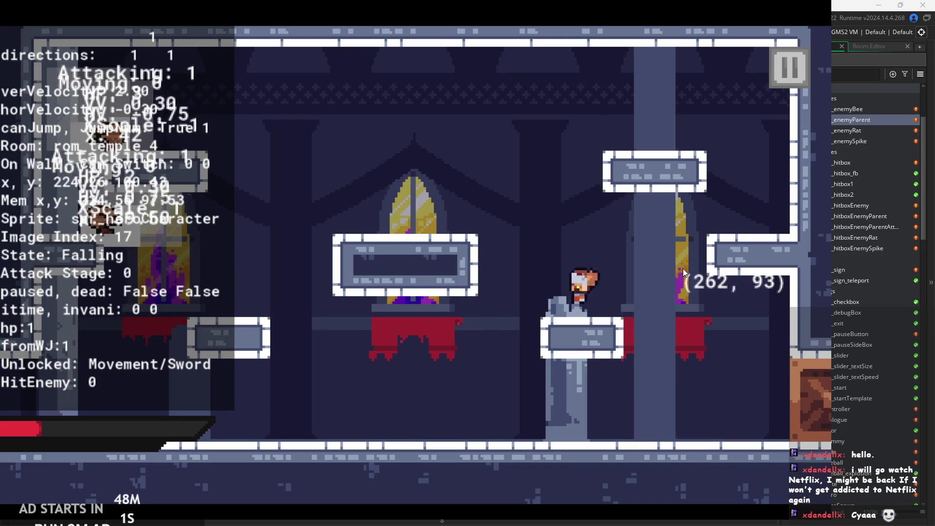
pyautogui.press('z')
pyautogui.press('z')
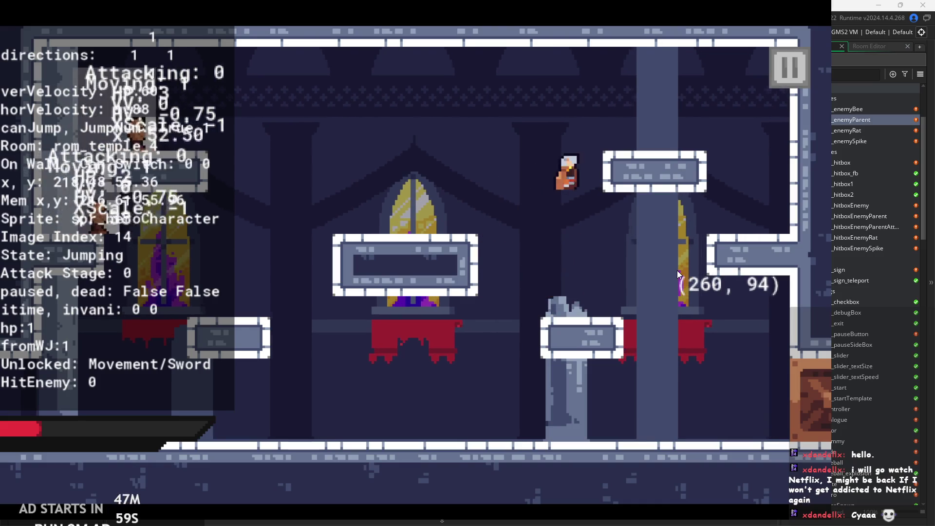
pyautogui.press('z')
pyautogui.press('x')
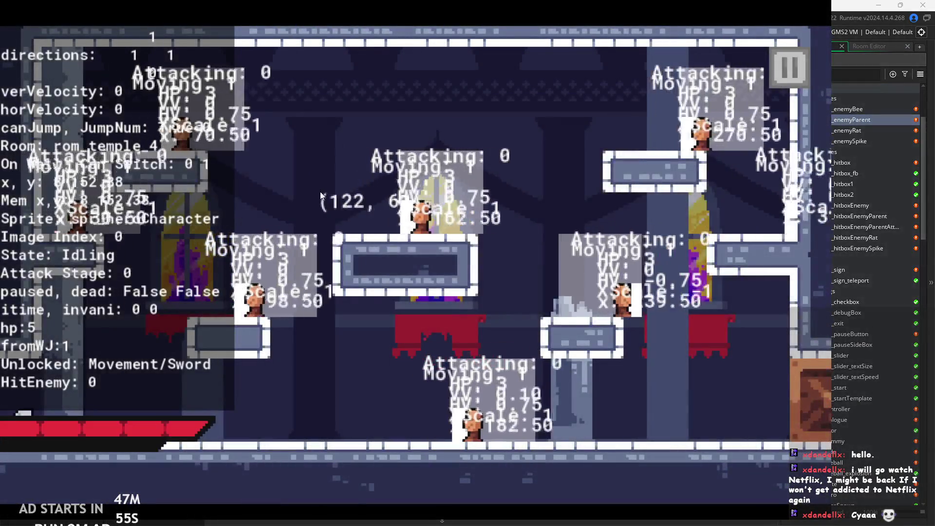
# Run right onto the platform, then head back left slashing at the nearby enemy.
pyautogui.press('Right')
pyautogui.press('z')
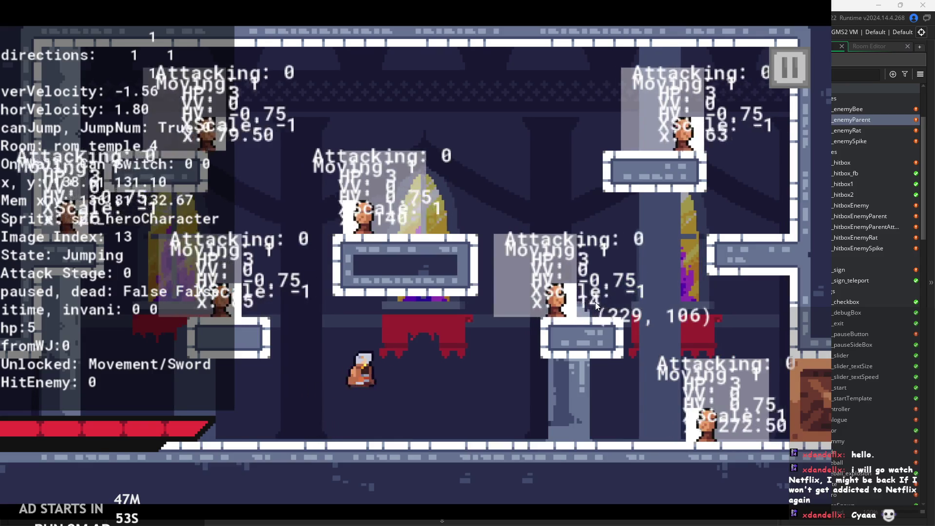
pyautogui.press('x')
pyautogui.press('x')
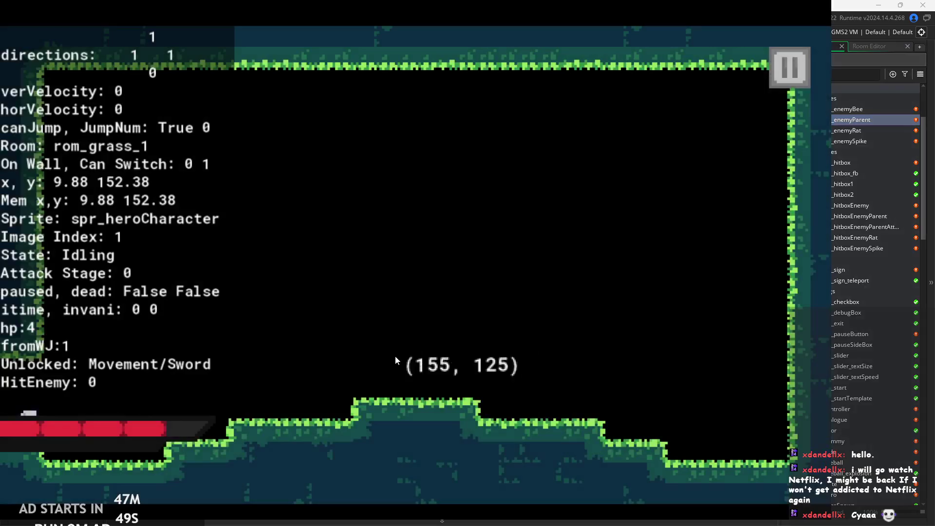
pyautogui.press('Left')
pyautogui.press('x')
pyautogui.press('x')
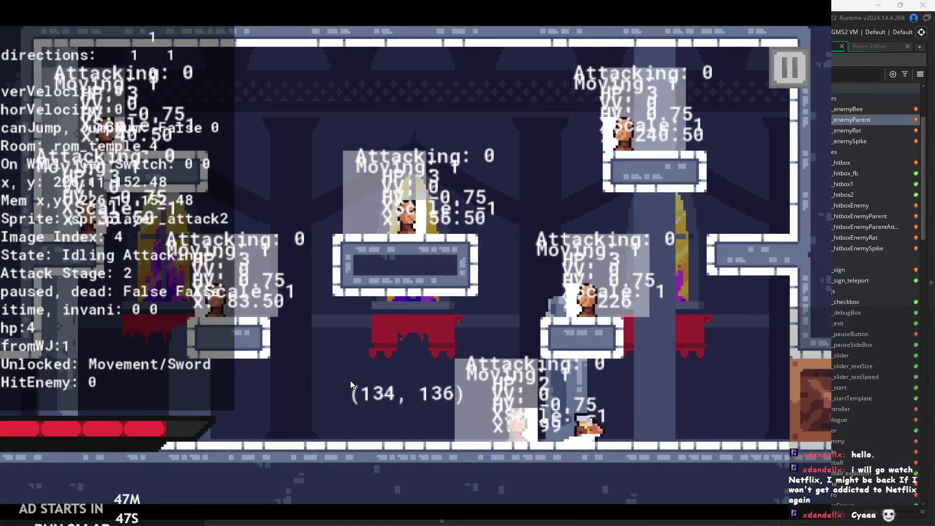
pyautogui.press('Left')
pyautogui.press('x')
pyautogui.press('x')
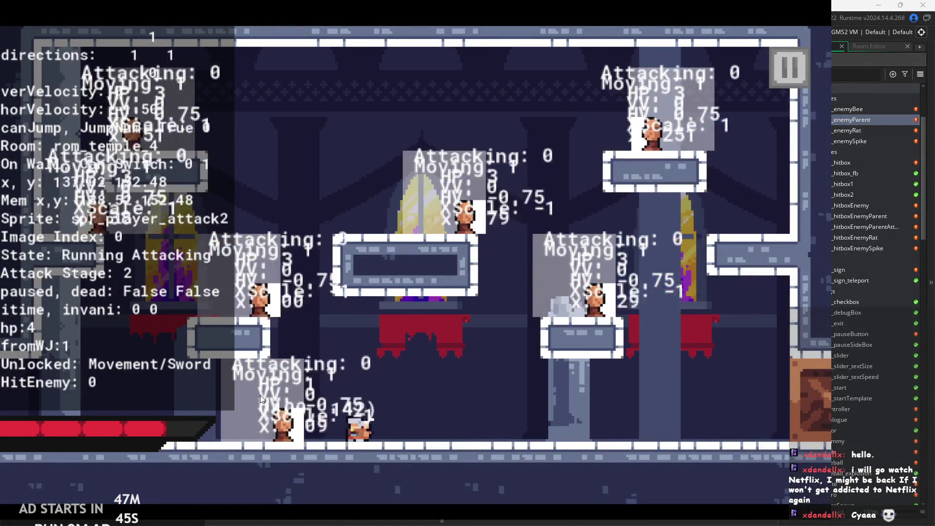
# Cling to and slide down the walls, wall-jumping and attacking enemies along the way.
pyautogui.press('Right')
pyautogui.press('z')
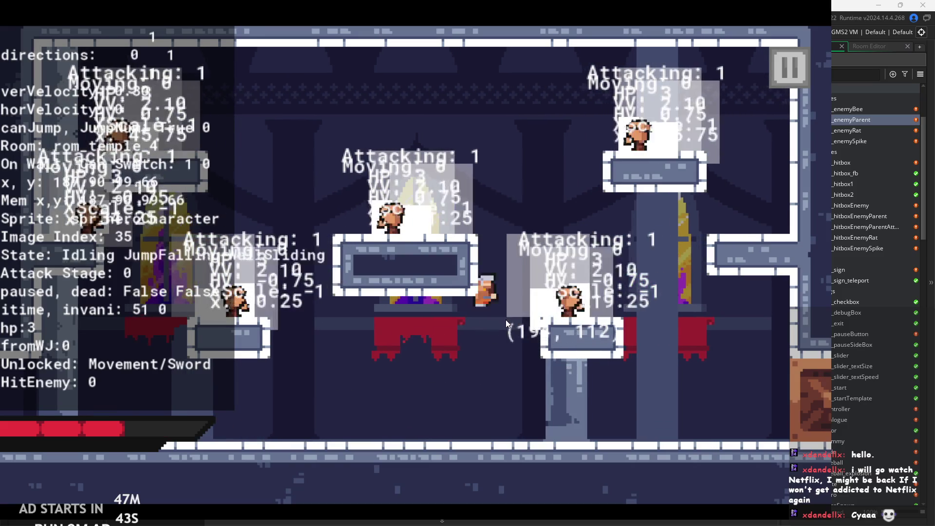
pyautogui.press('Right')
pyautogui.press('x')
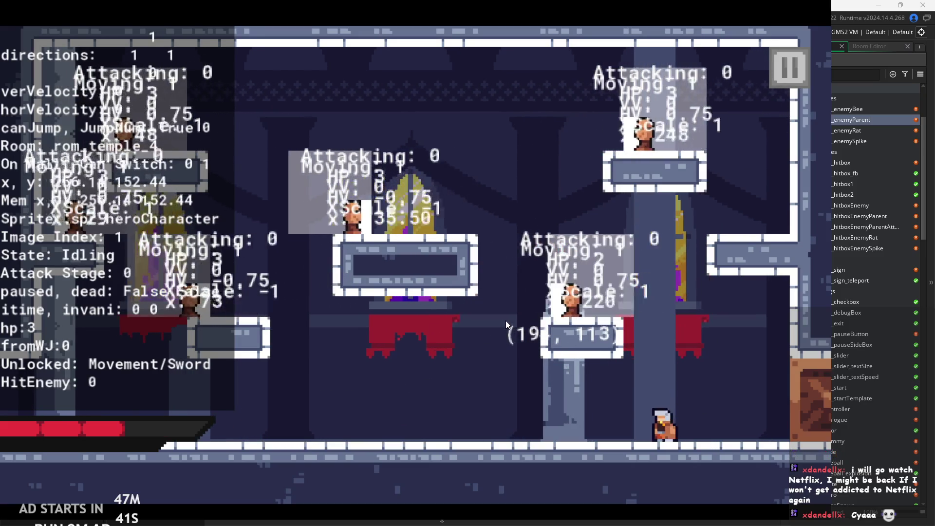
pyautogui.press('Right')
pyautogui.press('x')
pyautogui.press('z')
pyautogui.press('x')
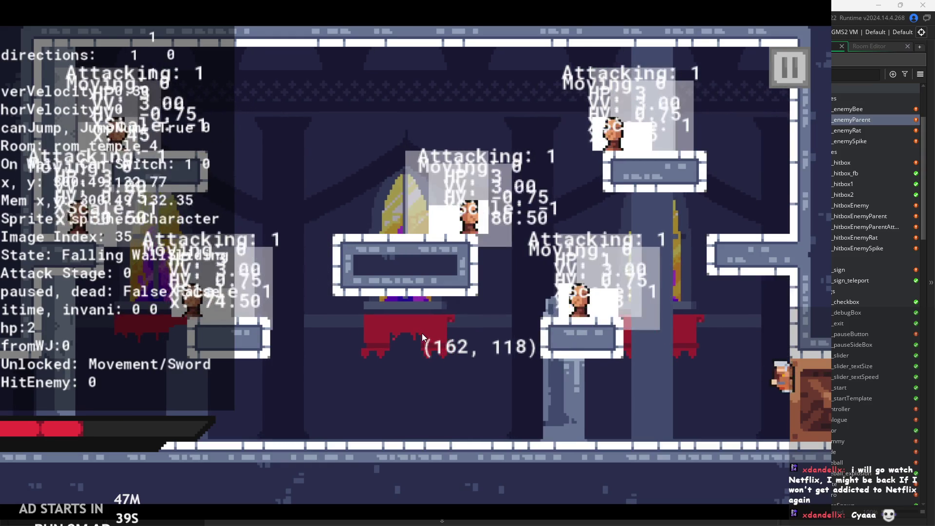
pyautogui.press('z')
# Jump-attack in mid-air and wall-jump onto the right platform, then drop back to the floor.
pyautogui.press('Right')
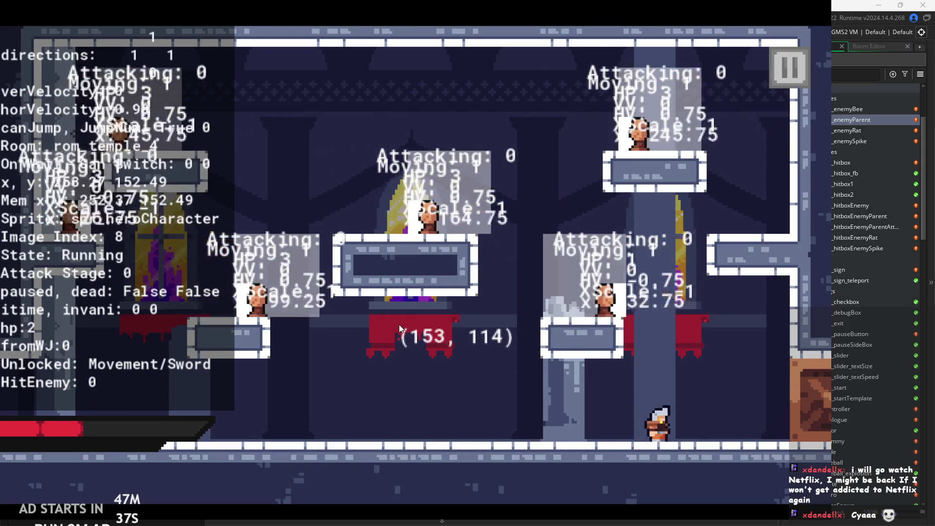
pyautogui.press('z')
pyautogui.press('x')
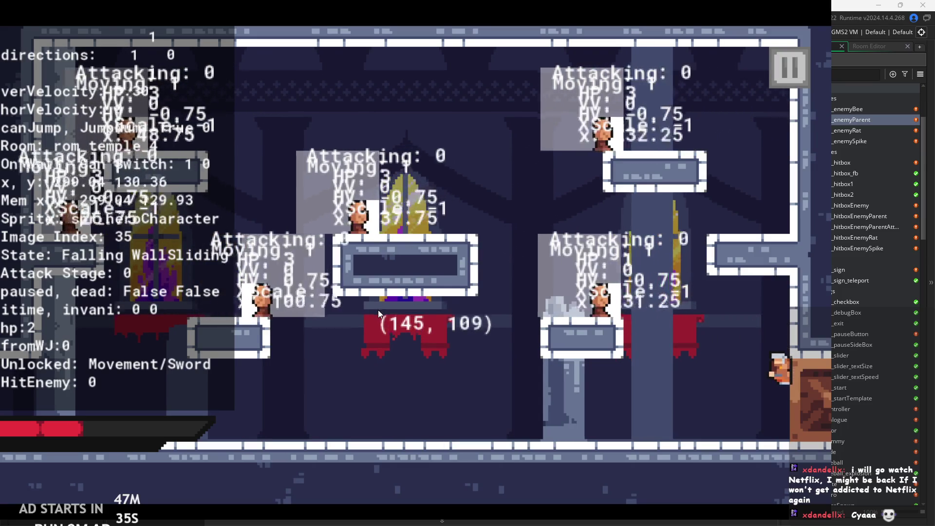
pyautogui.press('Left')
pyautogui.press('z')
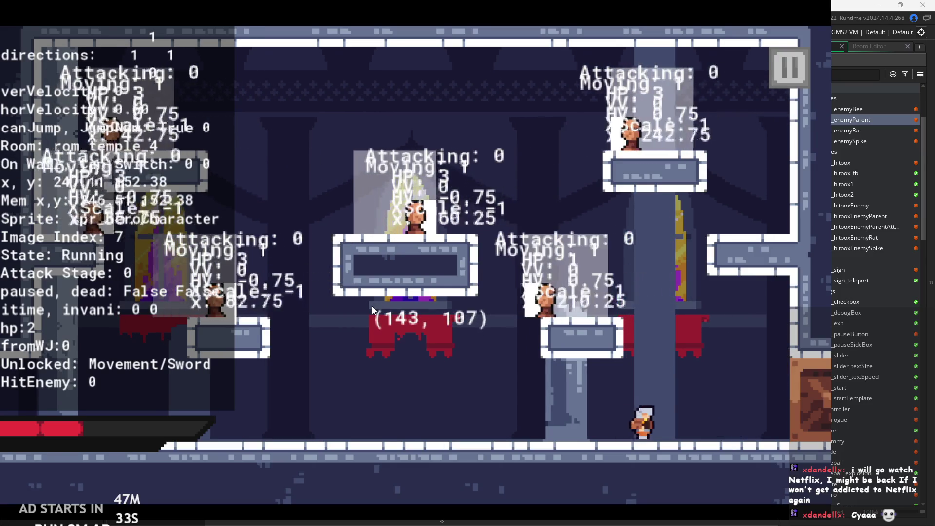
pyautogui.press('z')
pyautogui.press('z')
pyautogui.press('x')
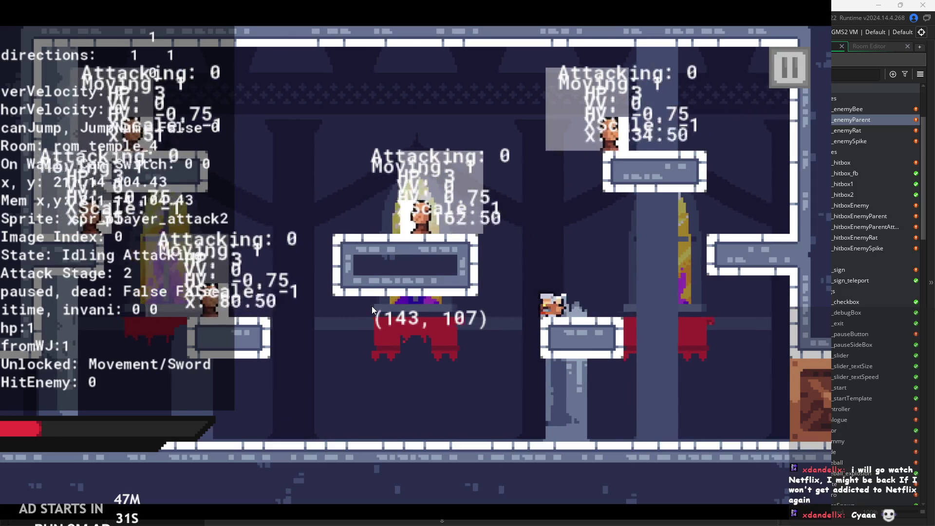
pyautogui.press('Left')
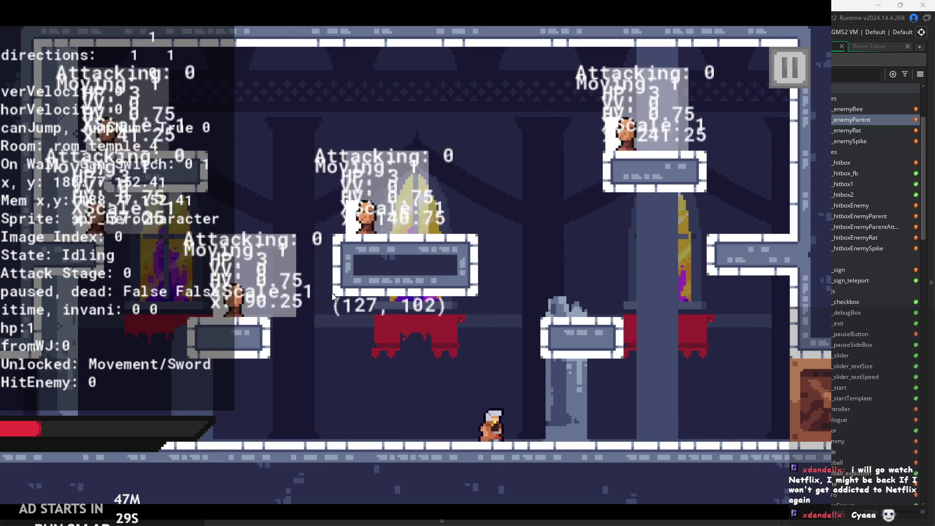
# Heal to full health, then wall-jump beside the central platform and attack its enemy.
pyautogui.press('c')
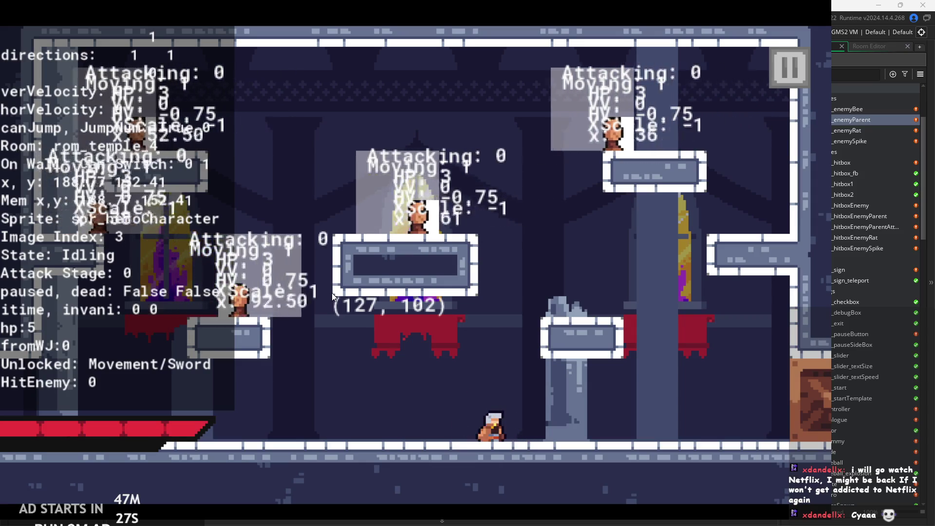
pyautogui.press('Right')
pyautogui.press('z')
pyautogui.press('z')
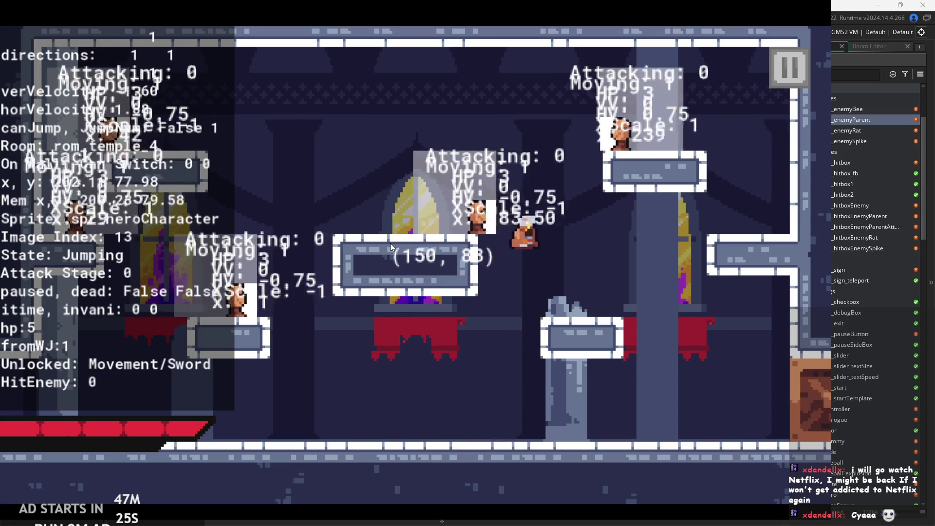
pyautogui.press('z')
pyautogui.press('x')
pyautogui.press('x')
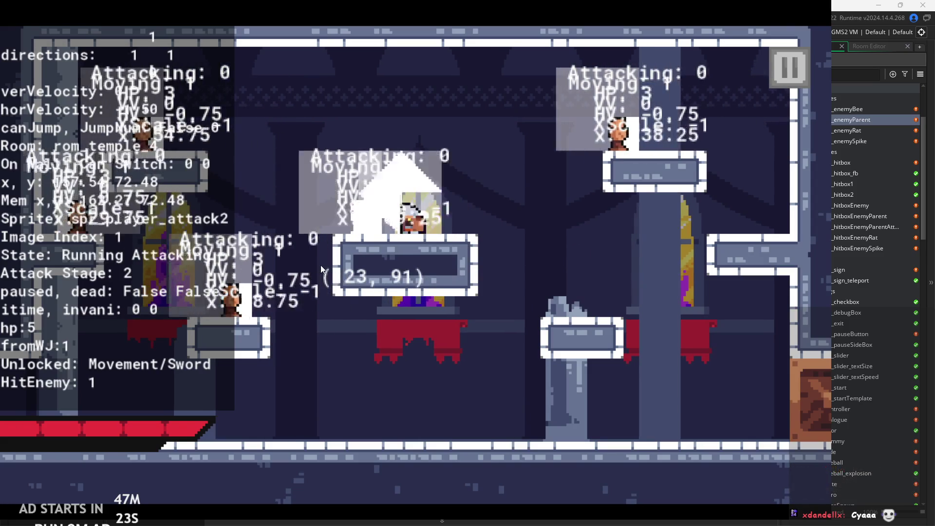
pyautogui.press('x')
pyautogui.press('x')
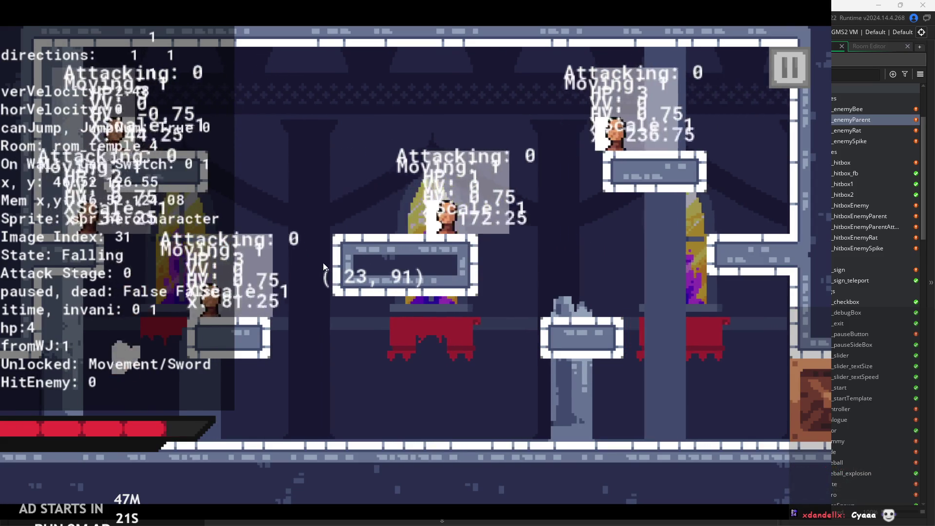
# Jump onto the central platform and attack the enemy standing there.
pyautogui.press('Right')
pyautogui.press('z')
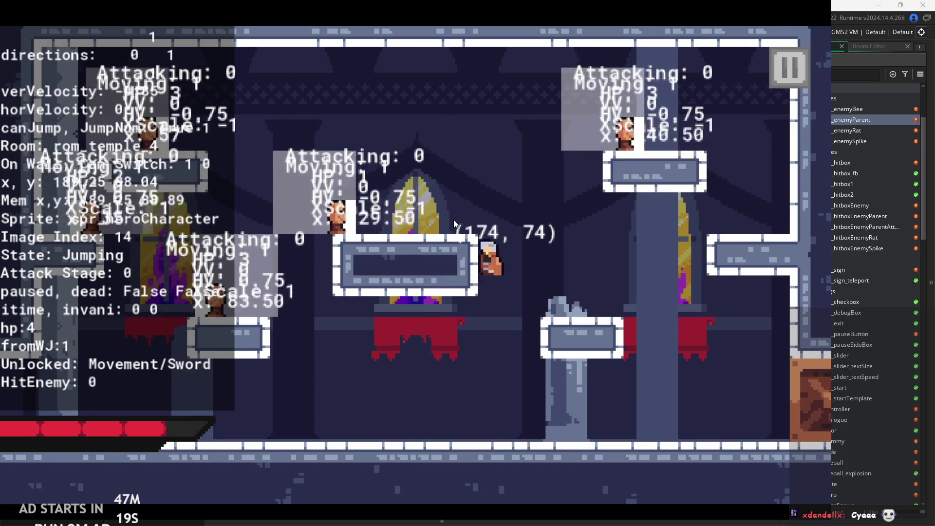
pyautogui.press('Left')
pyautogui.press('z')
pyautogui.press('x')
pyautogui.press('x')
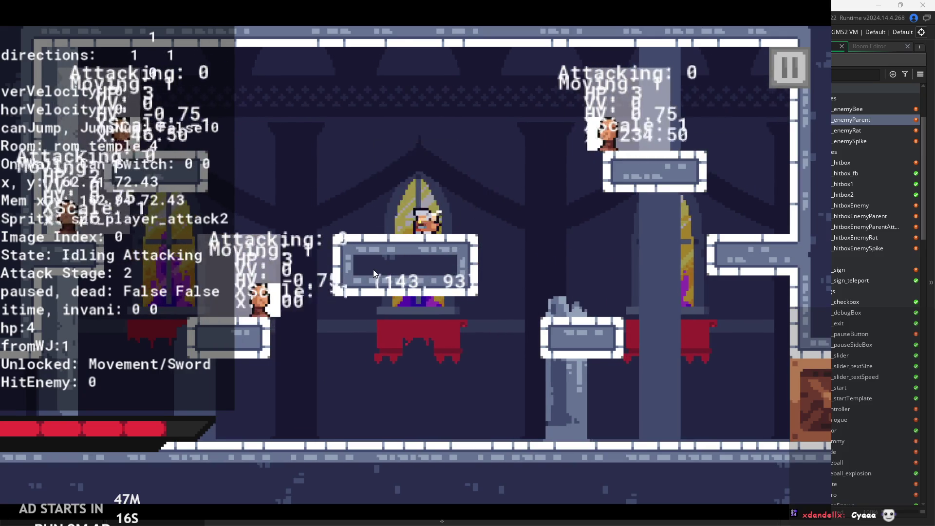
# Wall-jump up to strike the upper-right enemy, then pause the playtest.
pyautogui.press('Right')
pyautogui.press('z')
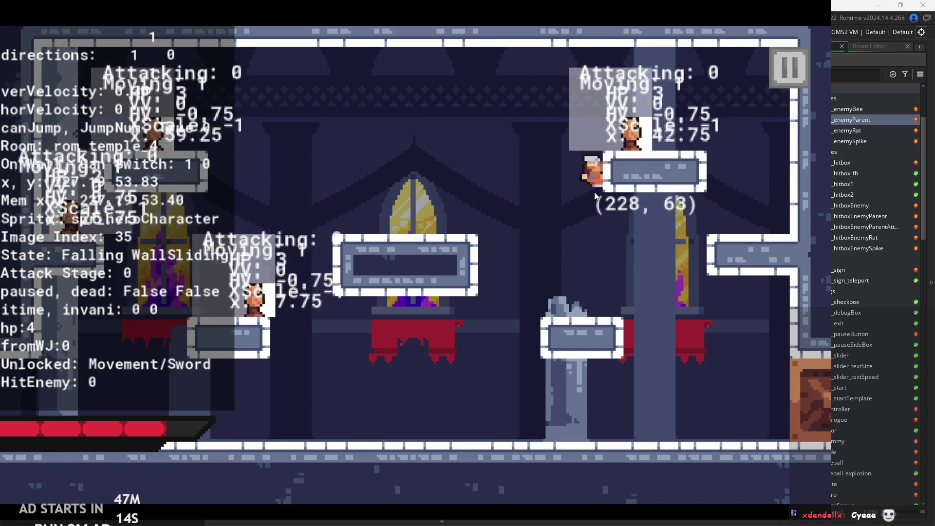
pyautogui.press('z')
pyautogui.press('Right')
pyautogui.press('x')
pyautogui.press('x')
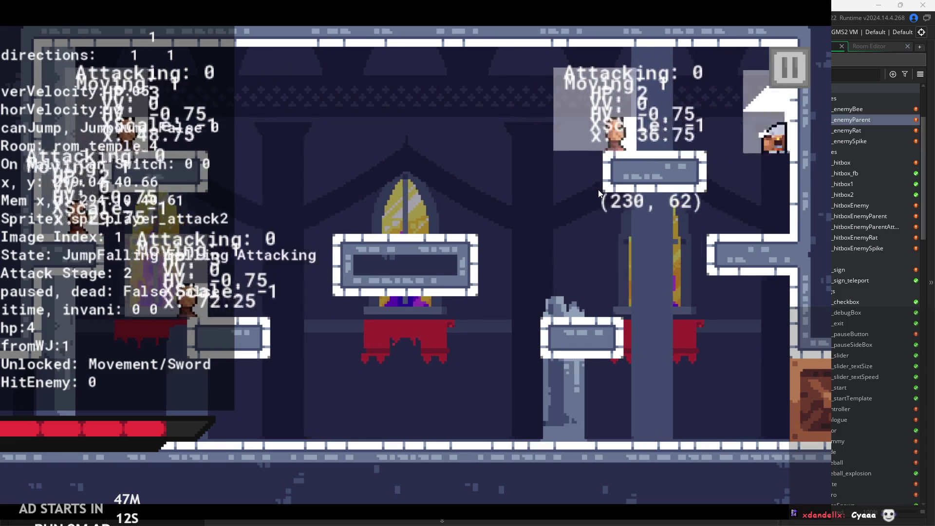
pyautogui.press('Left')
pyautogui.press('z')
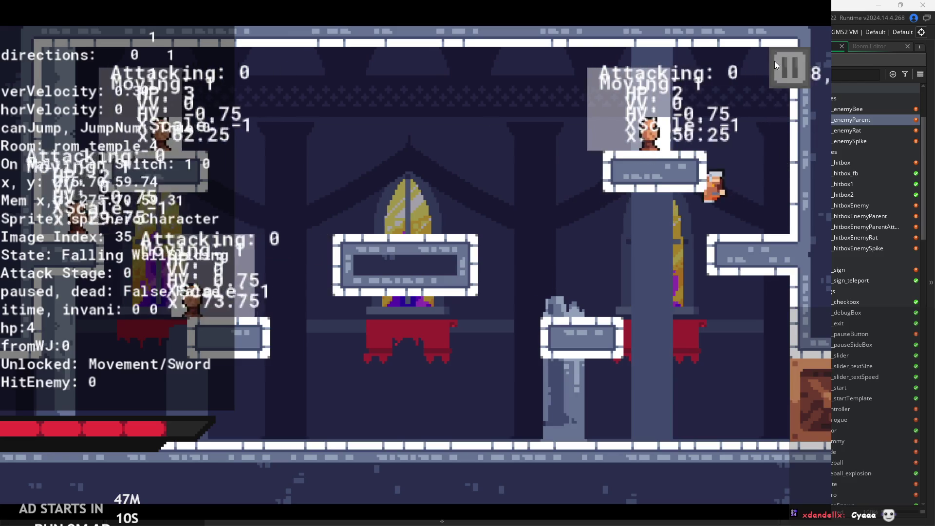
pyautogui.click(776, 62)
# Close the game window and return to obj_enemyParent's Step event code.
pyautogui.click(690, 436)
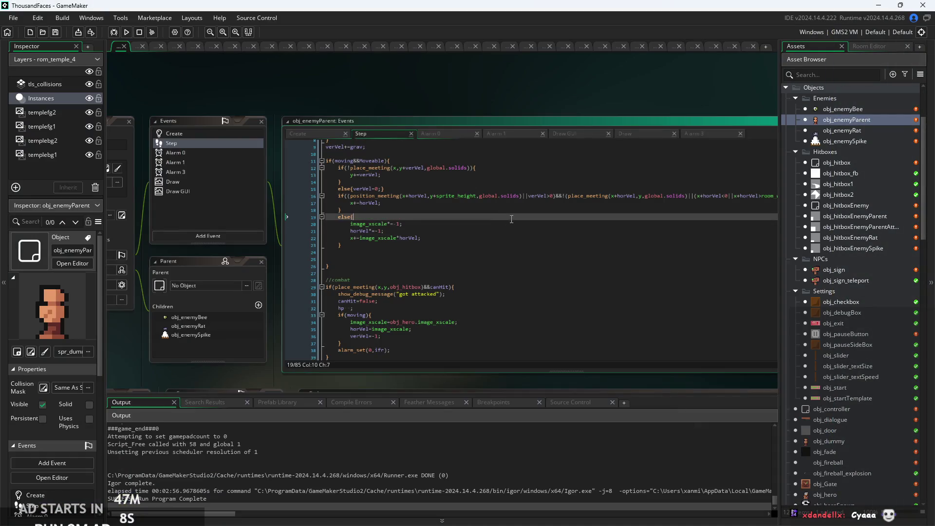
pyautogui.scroll(2, 512, 218)
pyautogui.click(324, 226)
pyautogui.scroll(3, 359, 202)
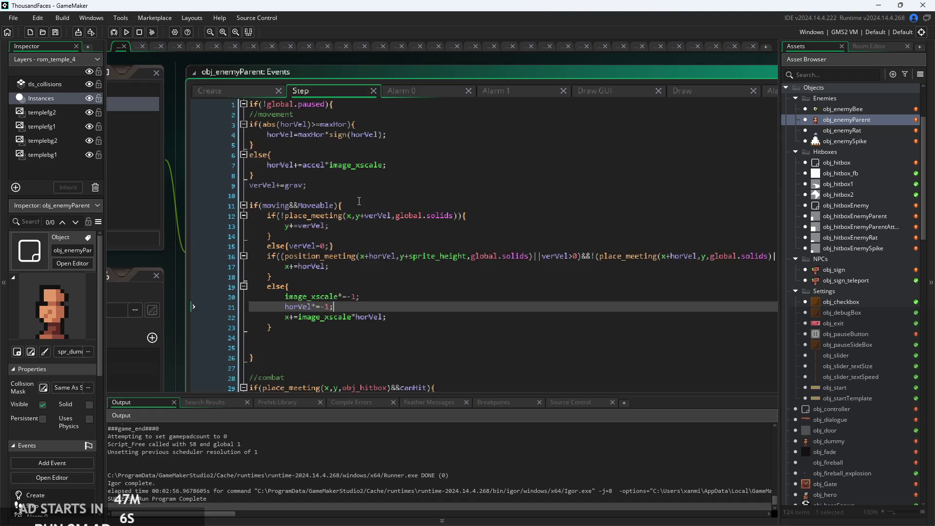
# In the Create event, add a stagger=0; line right after attackEnd=5;.
pyautogui.click(234, 92)
pyautogui.scroll(-1, 296, 177)
pyautogui.click(401, 109)
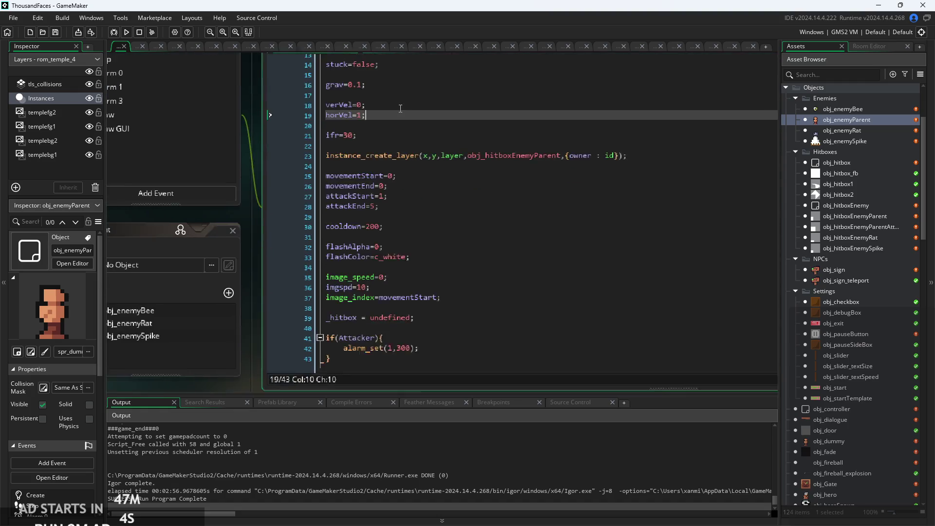
pyautogui.scroll(1, 400, 171)
pyautogui.click(414, 190)
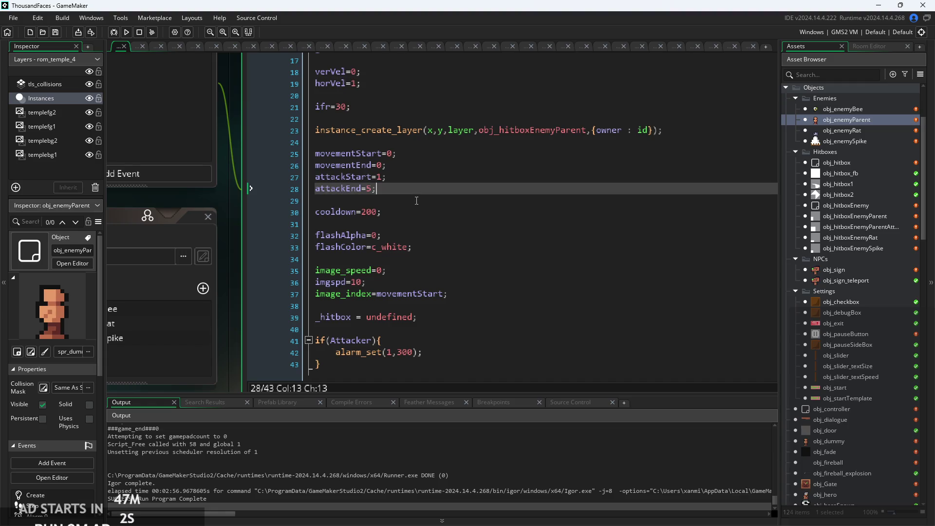
pyautogui.press('Return')
pyautogui.press('Return')
pyautogui.write('stagger=0;')
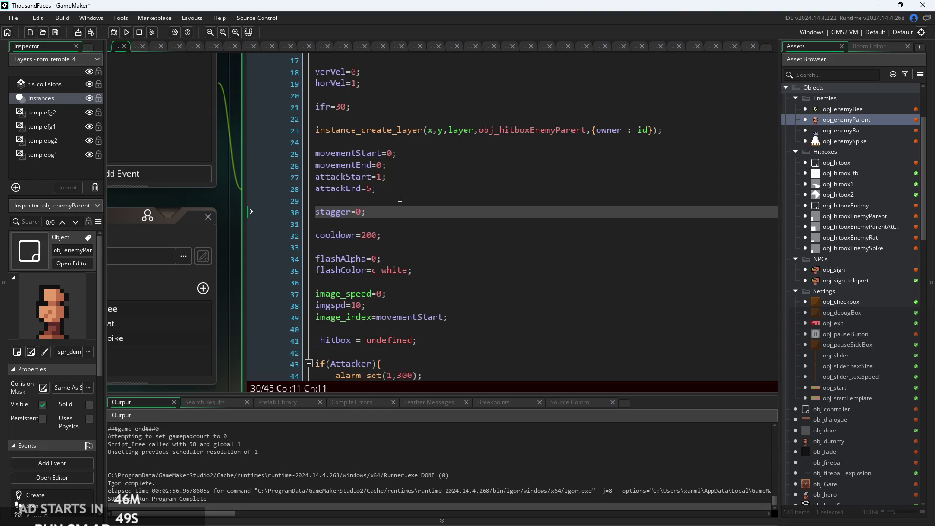
pyautogui.keyDown('ctrl'); pyautogui.scroll(2, 399, 197); pyautogui.keyUp('ctrl')
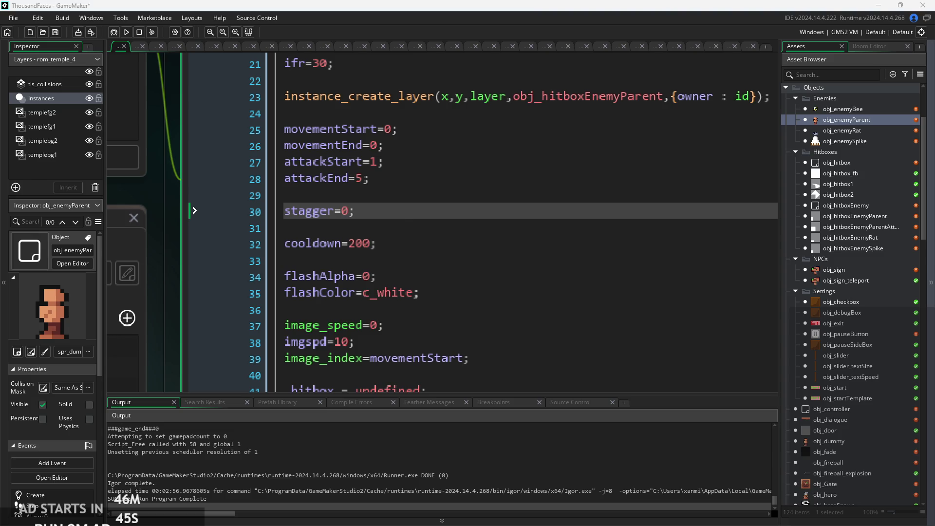
pyautogui.click(536, 243)
pyautogui.keyDown('ctrl'); pyautogui.scroll(-2, 468, 292); pyautogui.keyUp('ctrl')
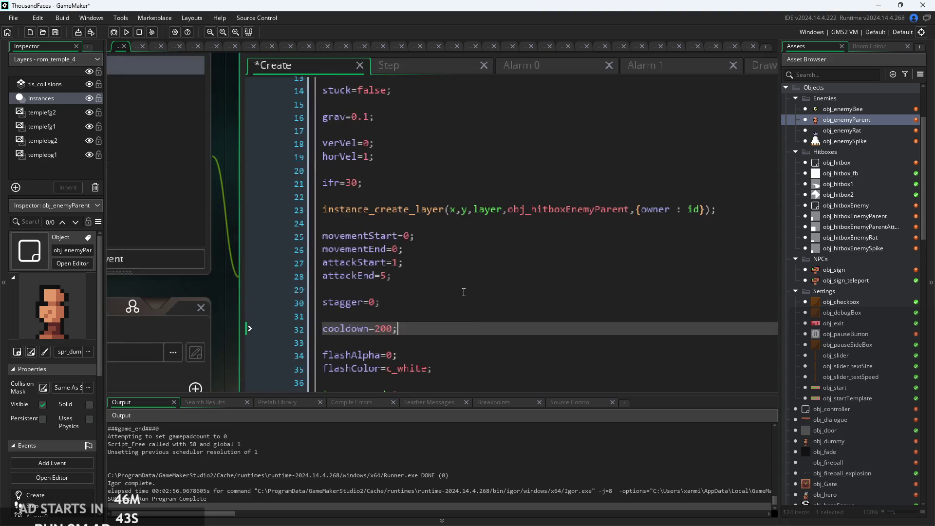
pyautogui.click(462, 290)
pyautogui.click(384, 69)
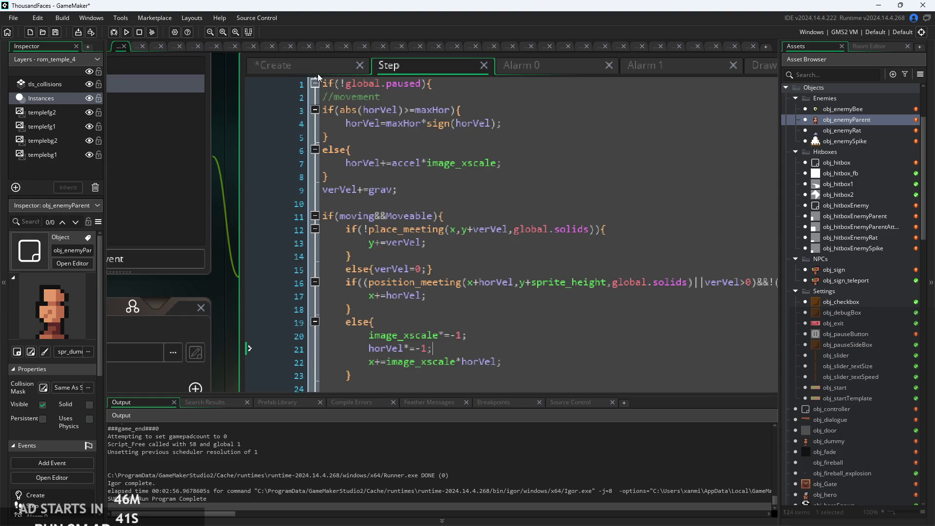
pyautogui.click(531, 137)
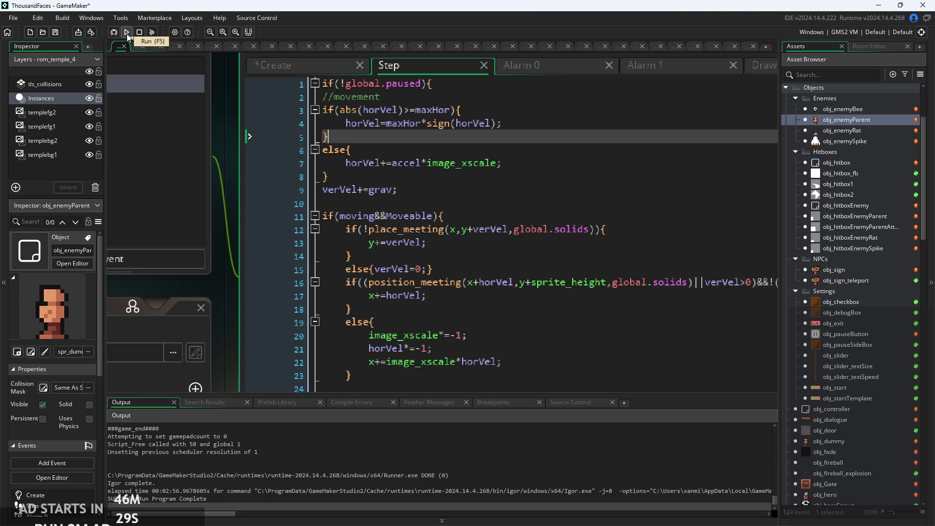
pyautogui.click(271, 71)
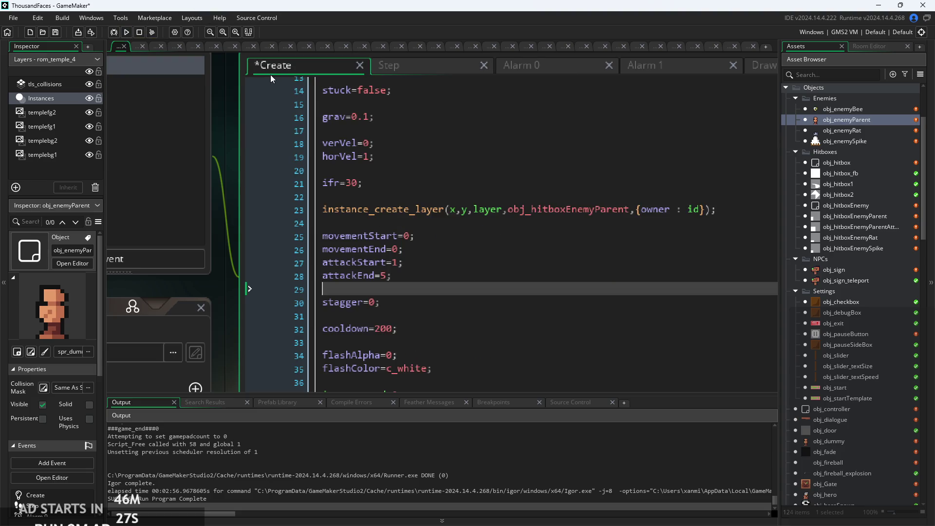
pyautogui.click(415, 303)
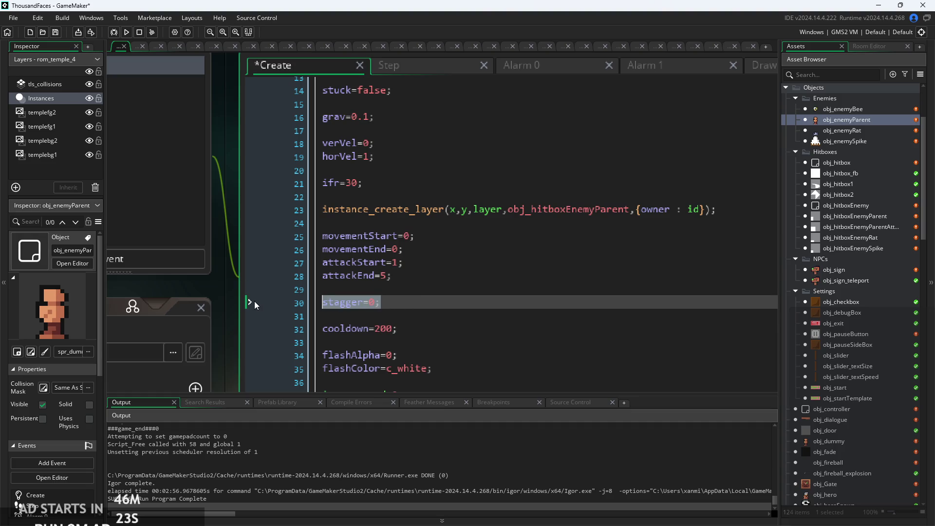
pyautogui.press('BackSpace')
pyautogui.press('BackSpace')
pyautogui.press('BackSpace')
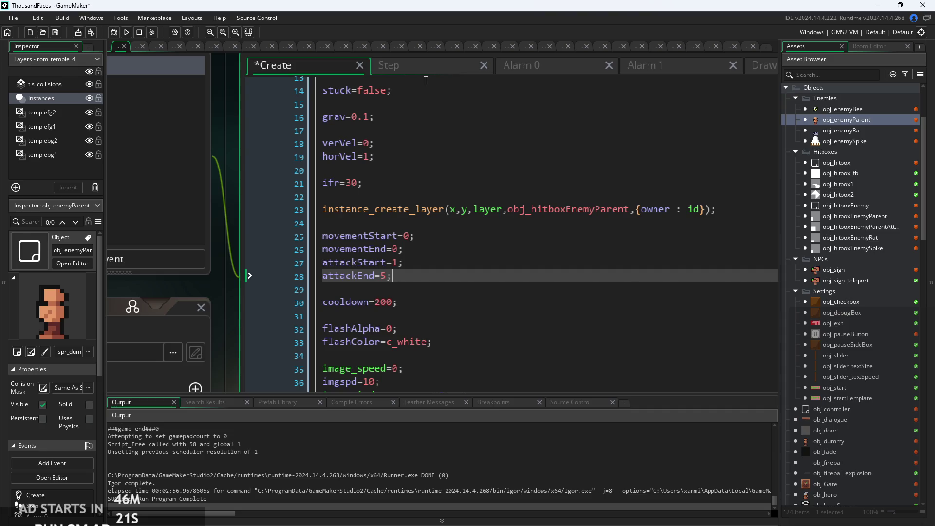
pyautogui.click(425, 72)
pyautogui.click(416, 168)
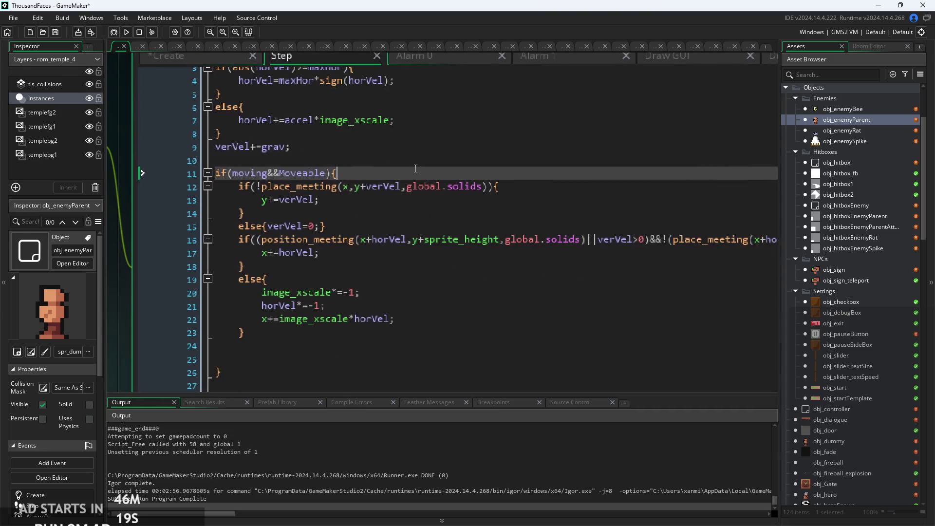
pyautogui.scroll(-10, 416, 169)
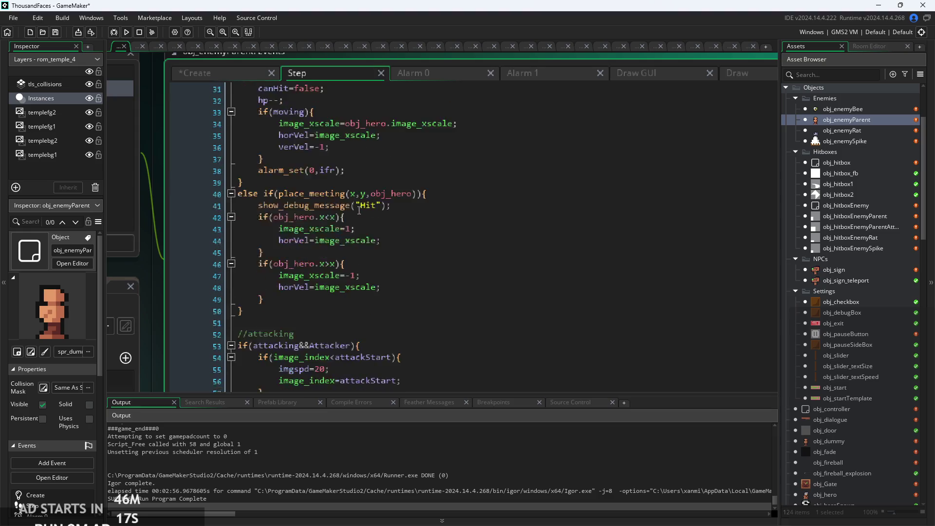
pyautogui.scroll(4, 359, 210)
pyautogui.click(359, 215)
pyautogui.keyDown('ctrl'); pyautogui.scroll(2, 346, 224); pyautogui.keyUp('ctrl')
pyautogui.click(333, 237)
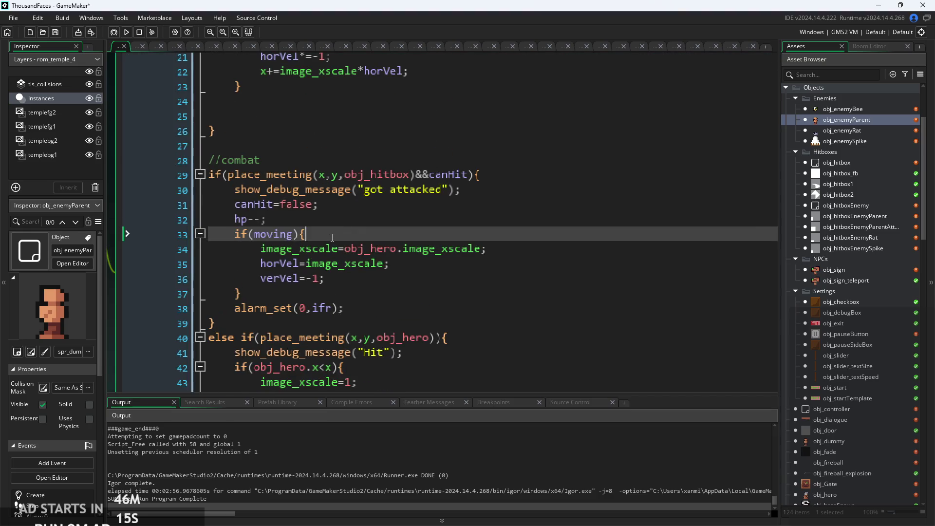
pyautogui.keyDown('ctrl'); pyautogui.scroll(1, 332, 237); pyautogui.keyUp('ctrl')
pyautogui.press('Up')
pyautogui.press('Down')
pyautogui.press('Up')
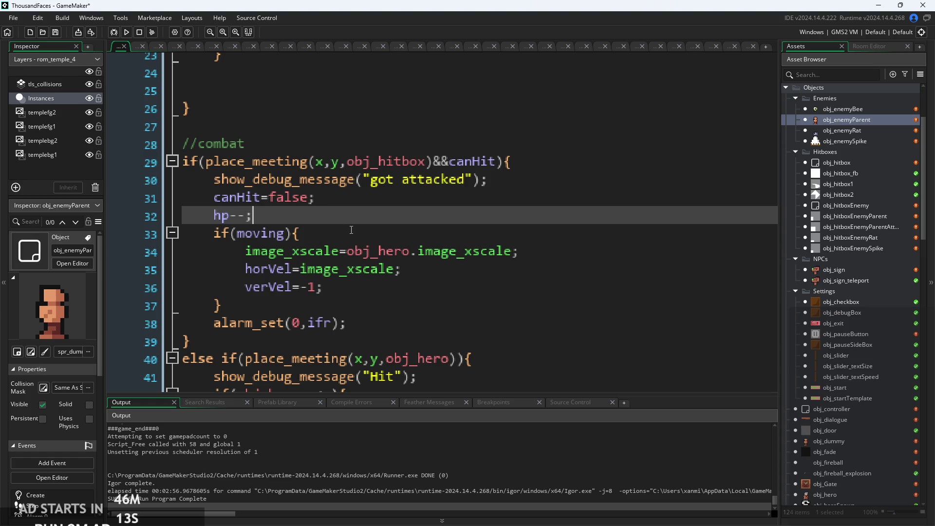
pyautogui.click(351, 230)
pyautogui.click(356, 308)
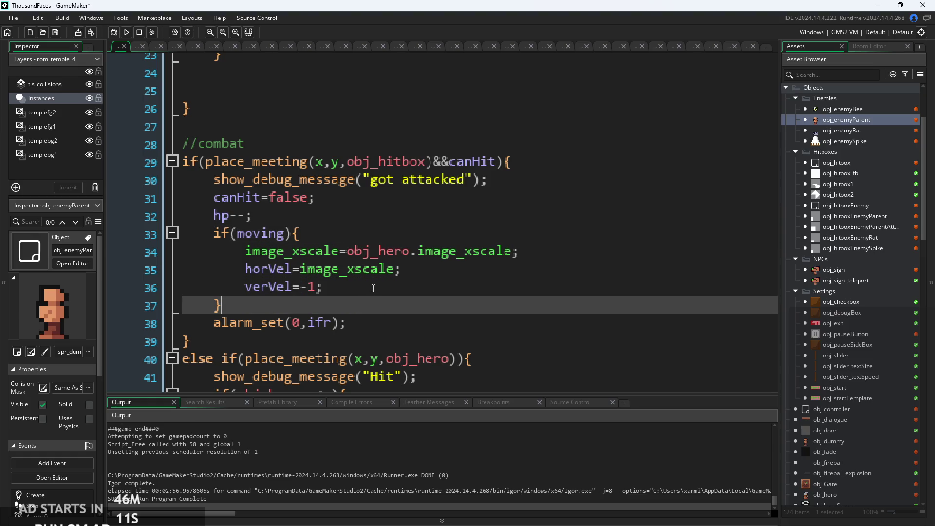
pyautogui.keyDown('ctrl'); pyautogui.scroll(-1, 369, 301); pyautogui.keyUp('ctrl')
pyautogui.click(340, 324)
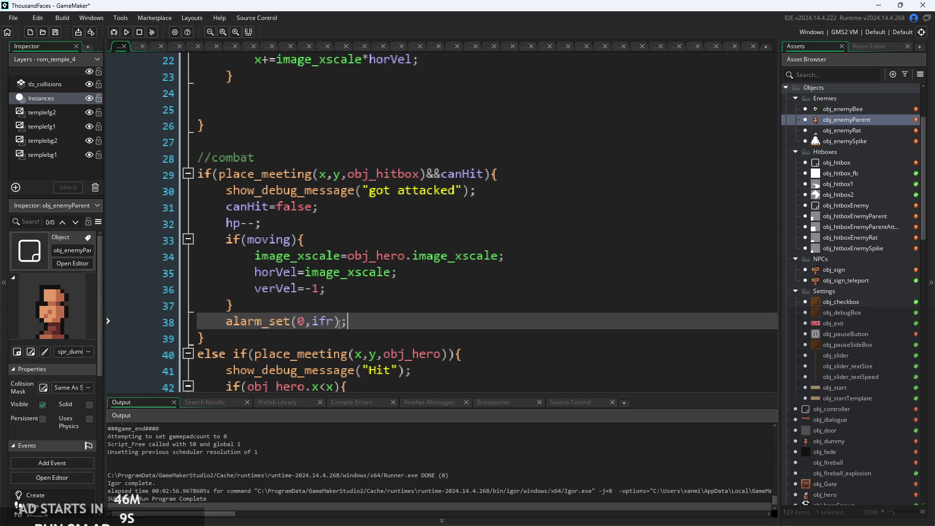
pyautogui.press('Up')
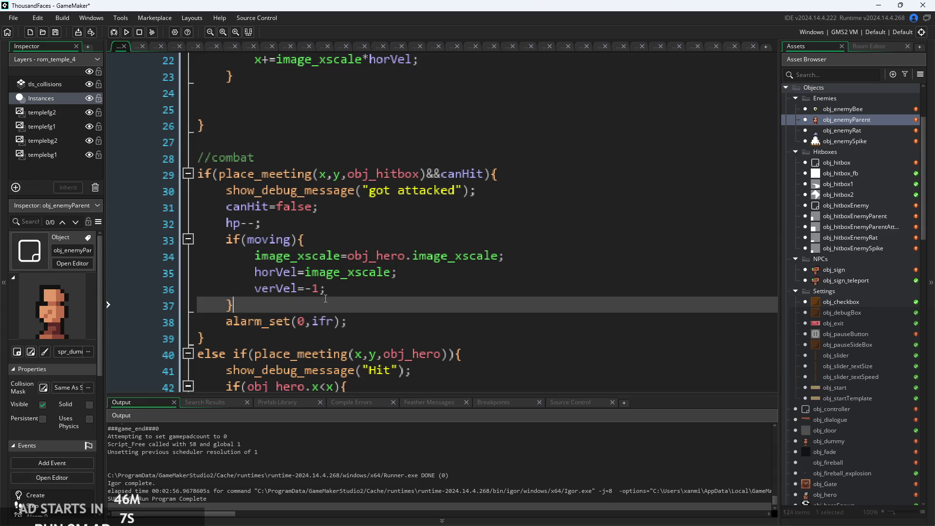
pyautogui.click(341, 321)
pyautogui.keyDown('ctrl'); pyautogui.scroll(-2, 353, 315); pyautogui.keyUp('ctrl')
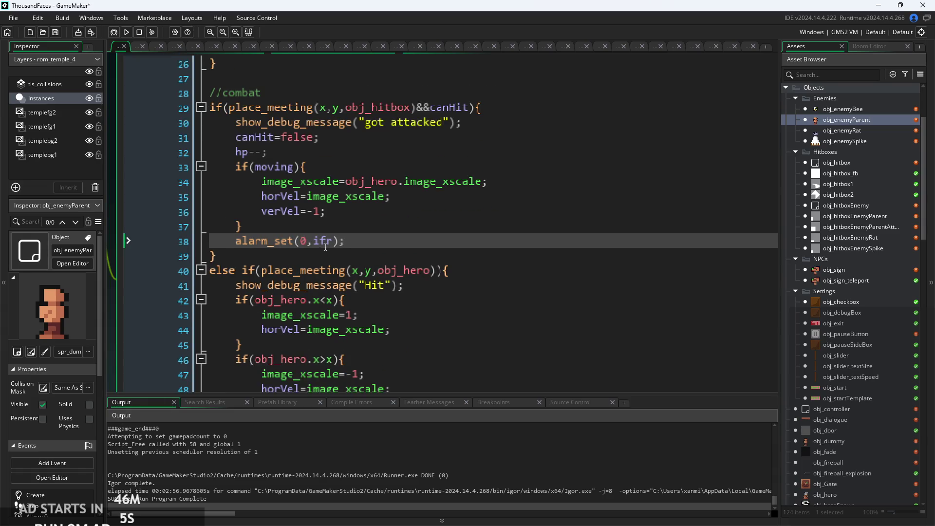
pyautogui.keyDown('ctrl'); pyautogui.scroll(-1, 324, 240); pyautogui.keyUp('ctrl')
pyautogui.scroll(1, 324, 240)
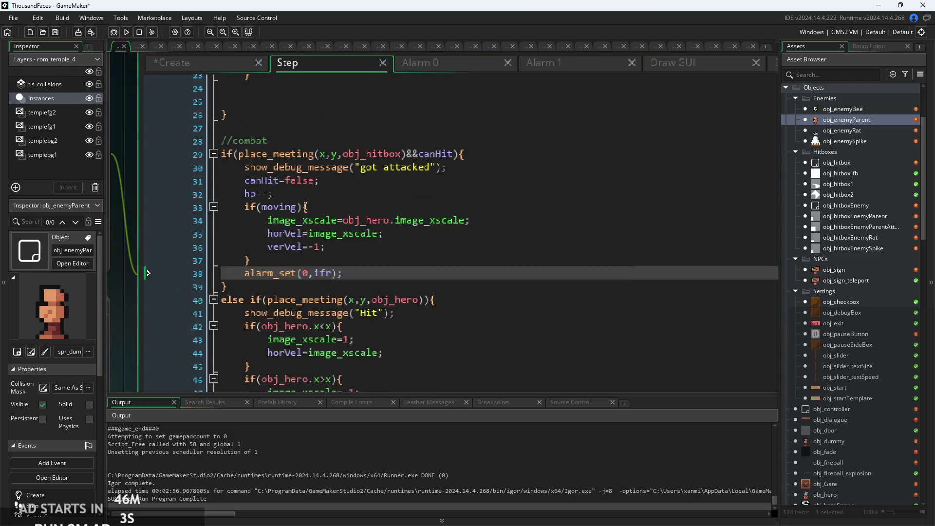
pyautogui.click(314, 181)
pyautogui.scroll(4, 321, 234)
pyautogui.scroll(-1, 324, 273)
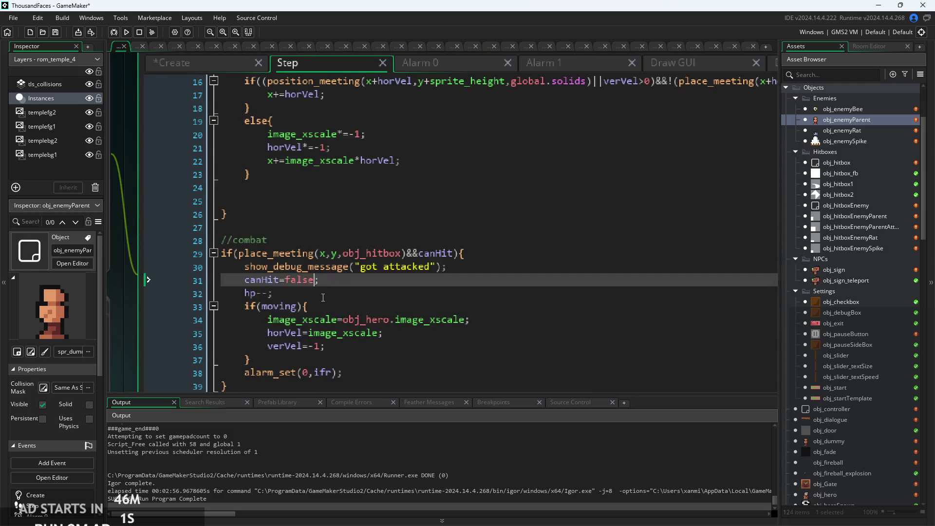
pyautogui.click(327, 293)
pyautogui.click(309, 281)
pyautogui.scroll(5, 329, 286)
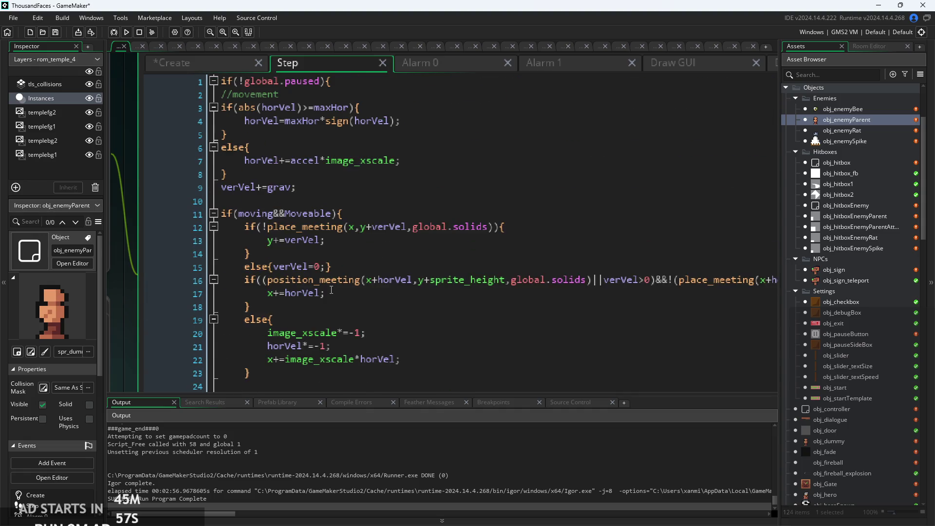
pyautogui.click(370, 214)
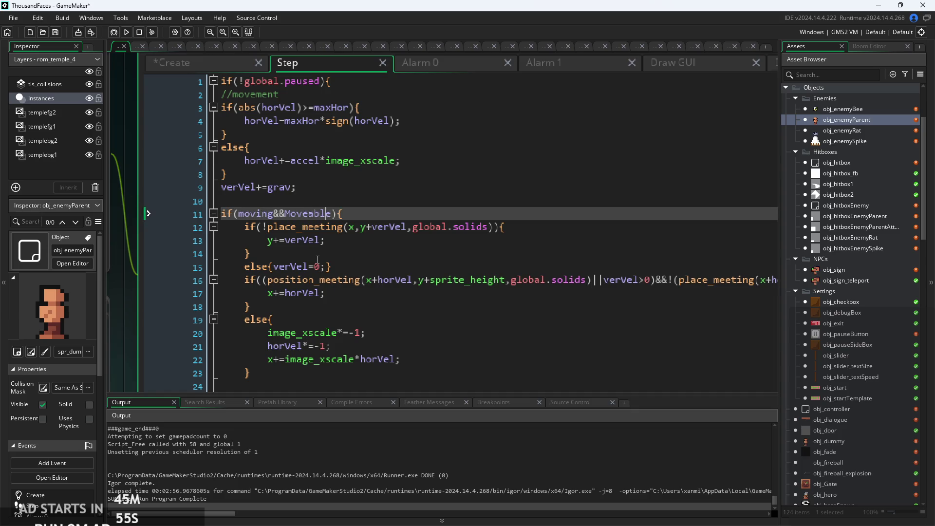
pyautogui.keyDown('ctrl'); pyautogui.scroll(2, 390, 225); pyautogui.keyUp('ctrl')
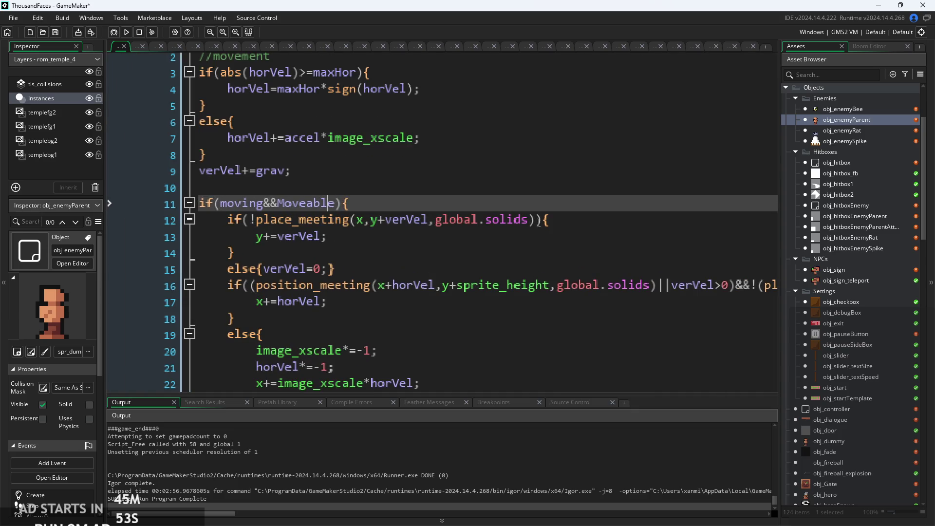
pyautogui.click(335, 307)
pyautogui.keyDown('ctrl'); pyautogui.scroll(2, 390, 292); pyautogui.keyUp('ctrl')
pyautogui.keyDown('ctrl'); pyautogui.scroll(-1, 390, 293); pyautogui.keyUp('ctrl')
pyautogui.hscroll(5, 488, 270)
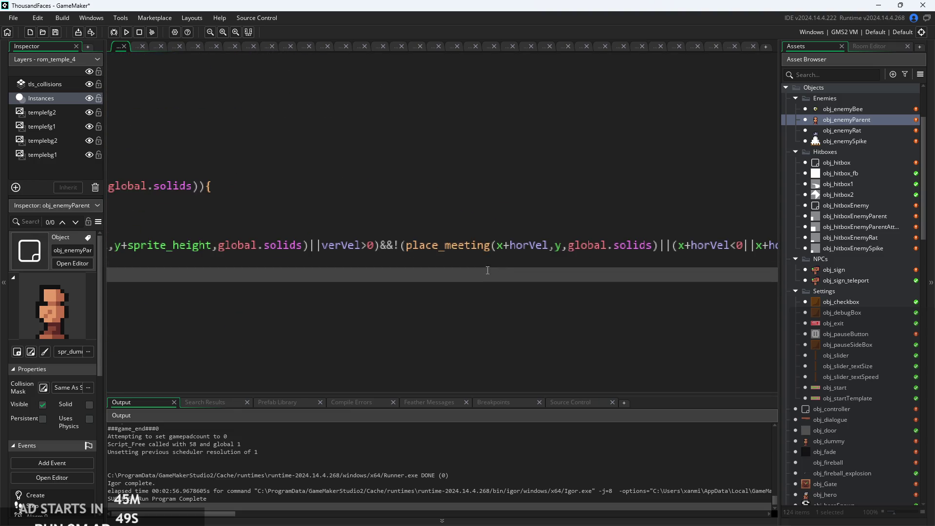
pyautogui.hscroll(-10, 488, 270)
# Prefix line 16's position_meeting condition with canHit&&.
pyautogui.click(278, 238)
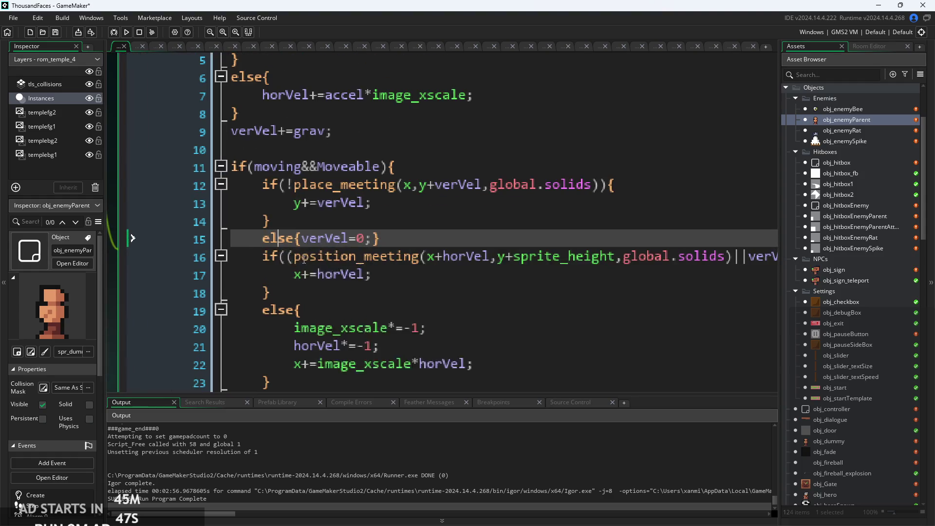
pyautogui.click(290, 257)
pyautogui.write('canhit')
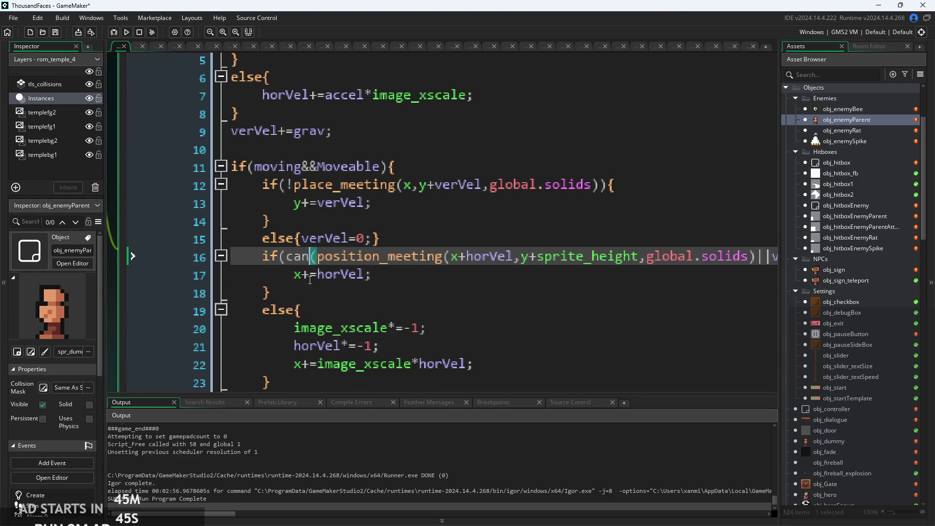
pyautogui.press('Return')
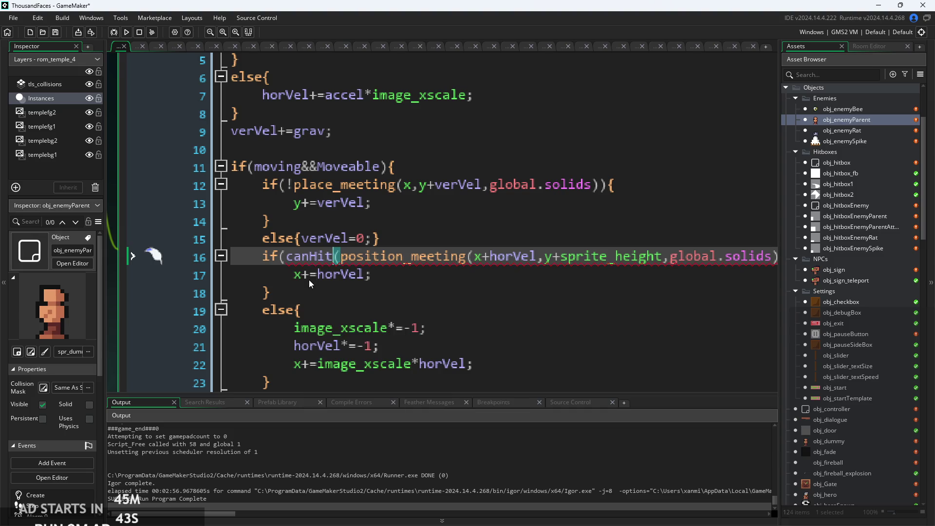
pyautogui.write('&&')
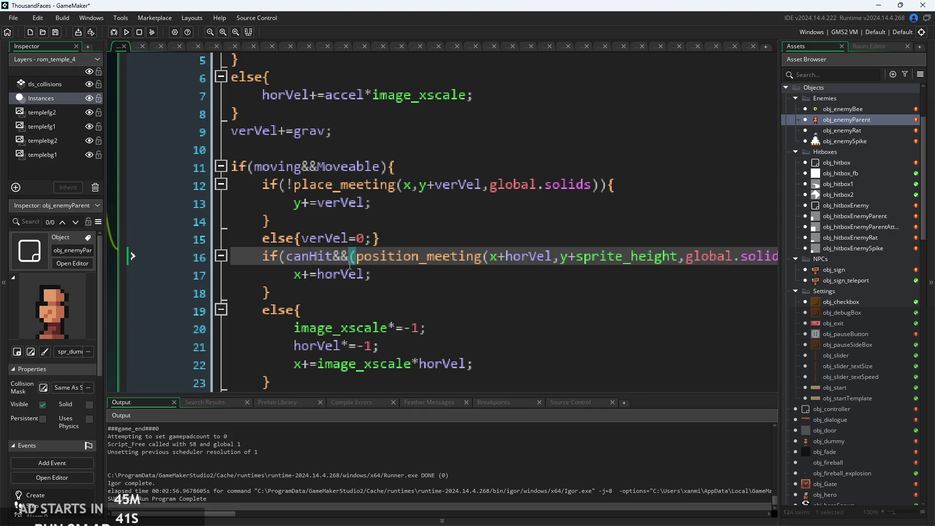
# Recheck the canHit=false line in the combat code and return to line 18's brace.
pyautogui.scroll(-1, 410, 219)
pyautogui.scroll(-5, 410, 219)
pyautogui.click(426, 245)
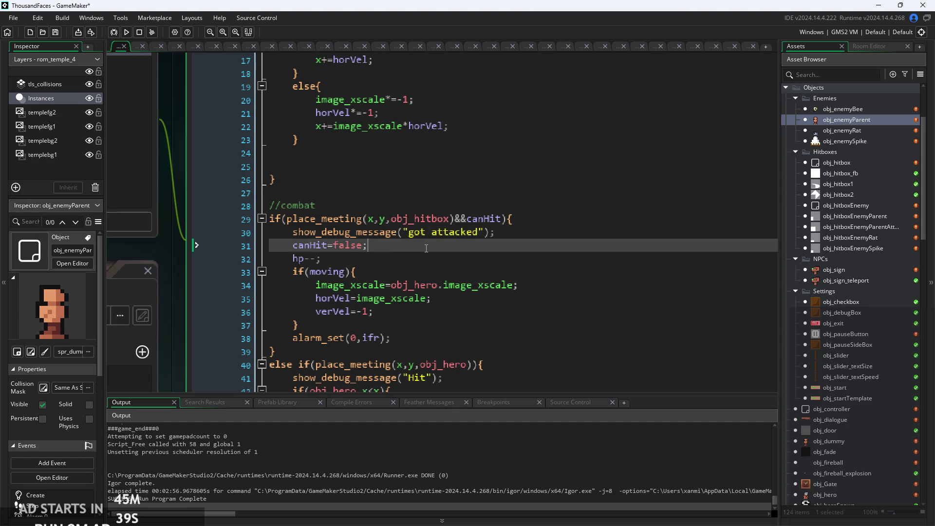
pyautogui.scroll(3, 426, 246)
pyautogui.scroll(2, 426, 249)
pyautogui.click(436, 243)
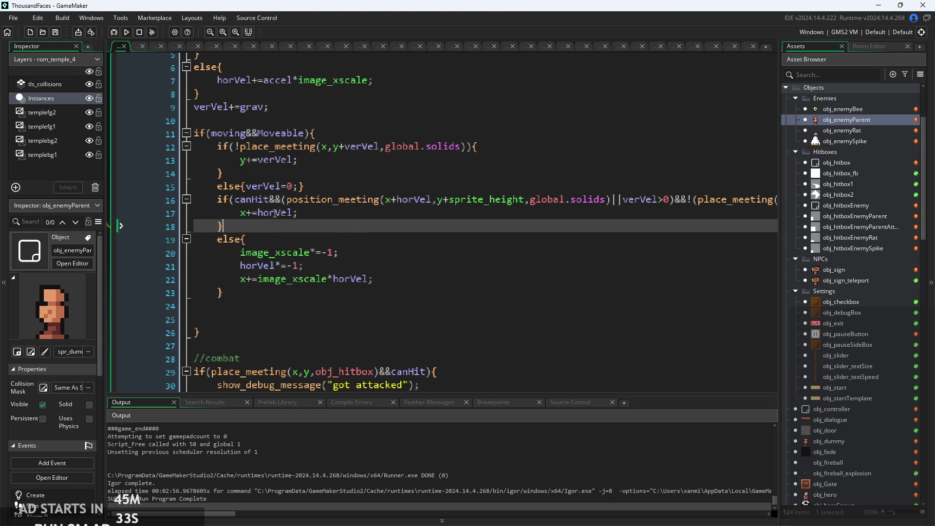
pyautogui.keyDown('ctrl'); pyautogui.scroll(2, 302, 238); pyautogui.keyUp('ctrl')
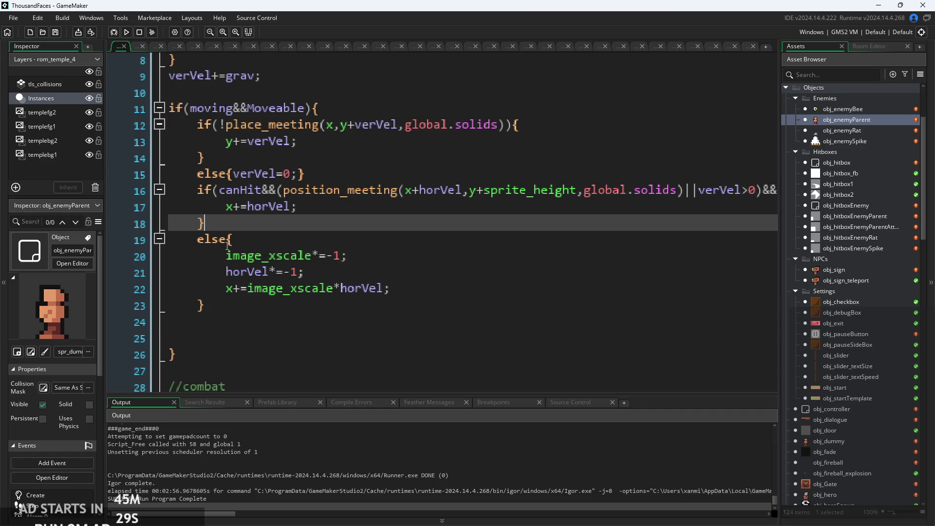
# Change line 19 to else if(canHit){ and save the project with Ctrl+S.
pyautogui.click(256, 248)
pyautogui.write('if(')
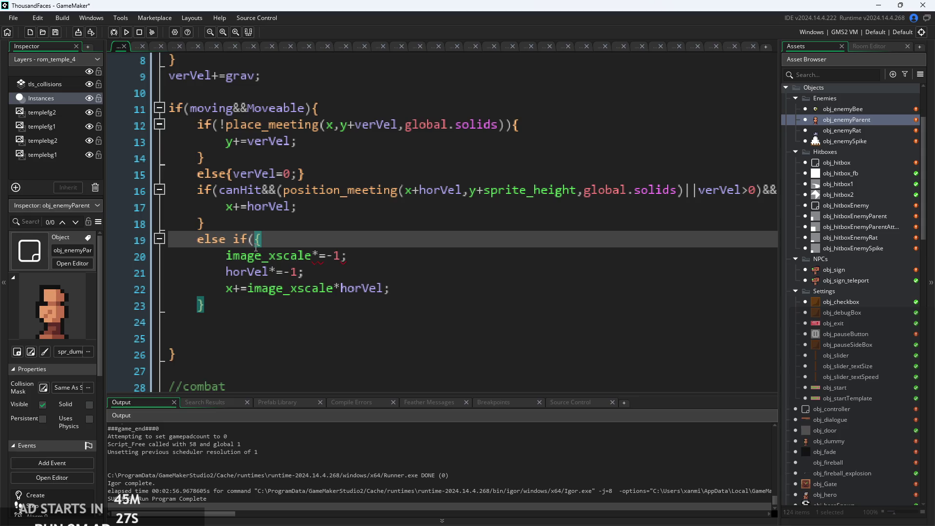
pyautogui.write(')')
pyautogui.write('!canHit')
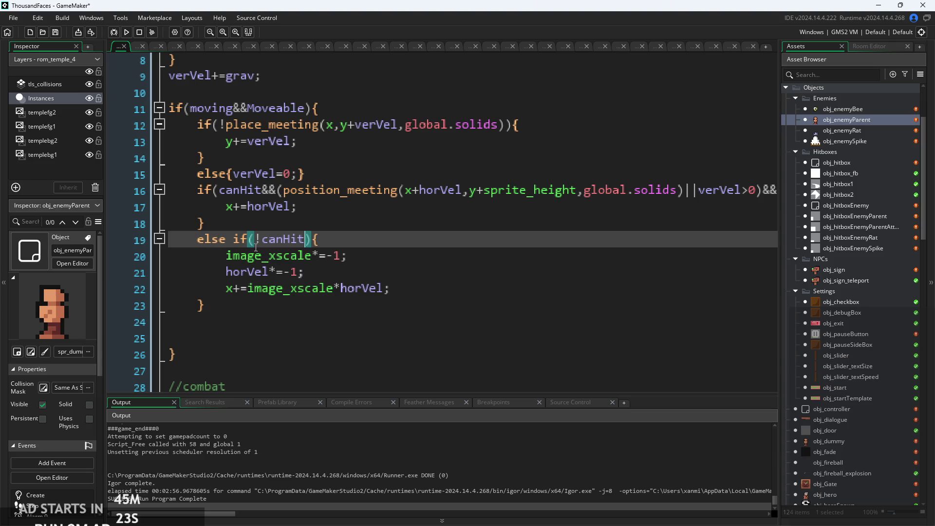
pyautogui.click(262, 244)
pyautogui.press('BackSpace')
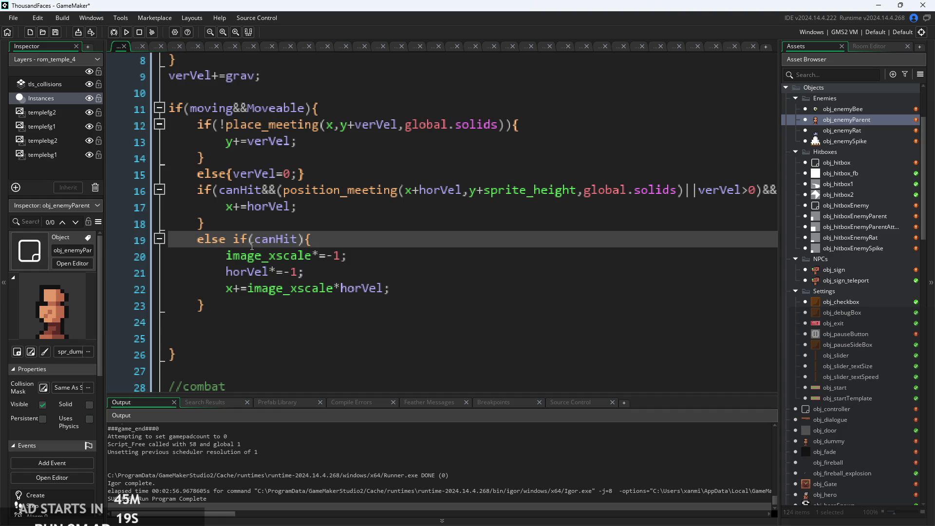
pyautogui.hotkey('ctrl', 's')
pyautogui.click(258, 191)
pyautogui.click(275, 238)
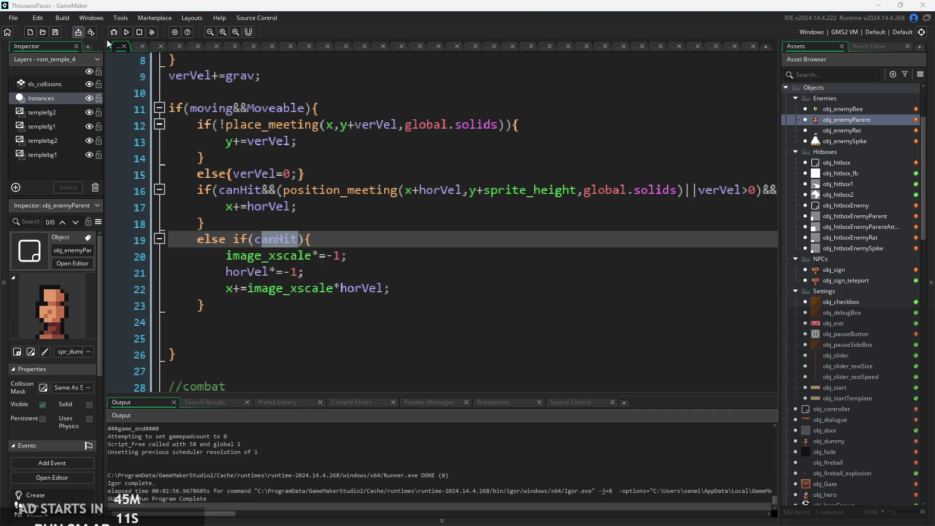
# Launch the game past the start screen and walk the hero right, slashing at nearby enemies.
pyautogui.click(125, 32)
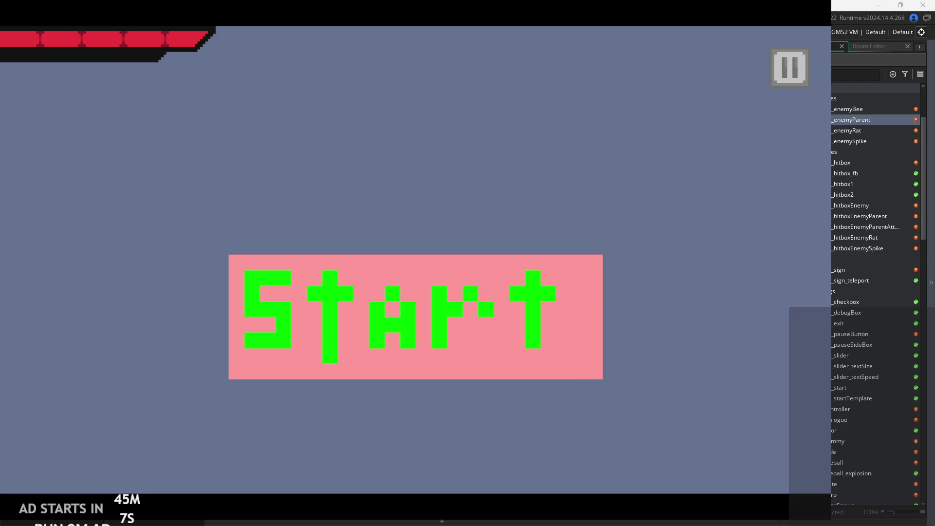
pyautogui.click(480, 287)
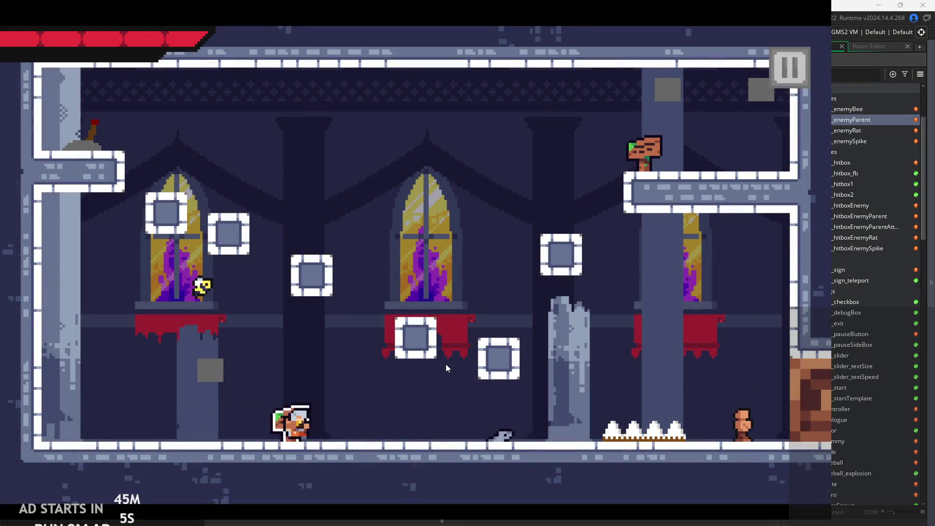
pyautogui.press('Right')
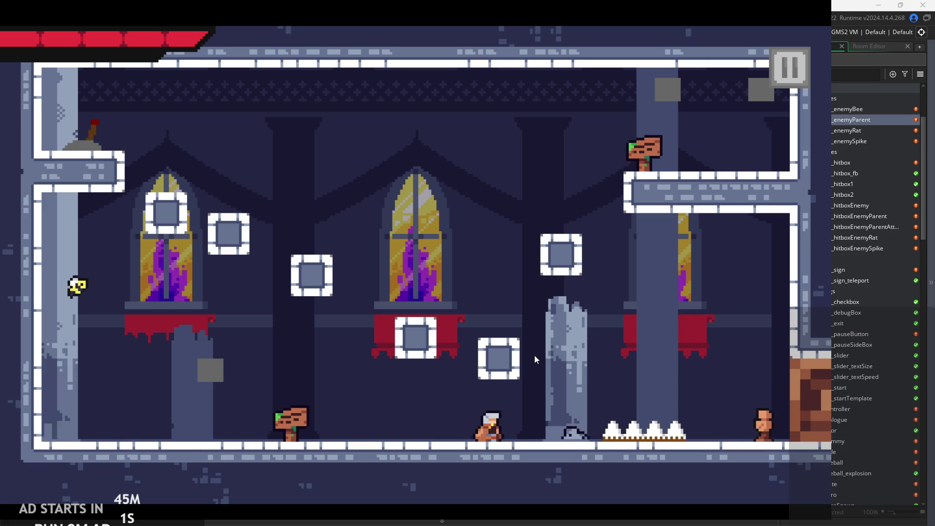
pyautogui.press('x')
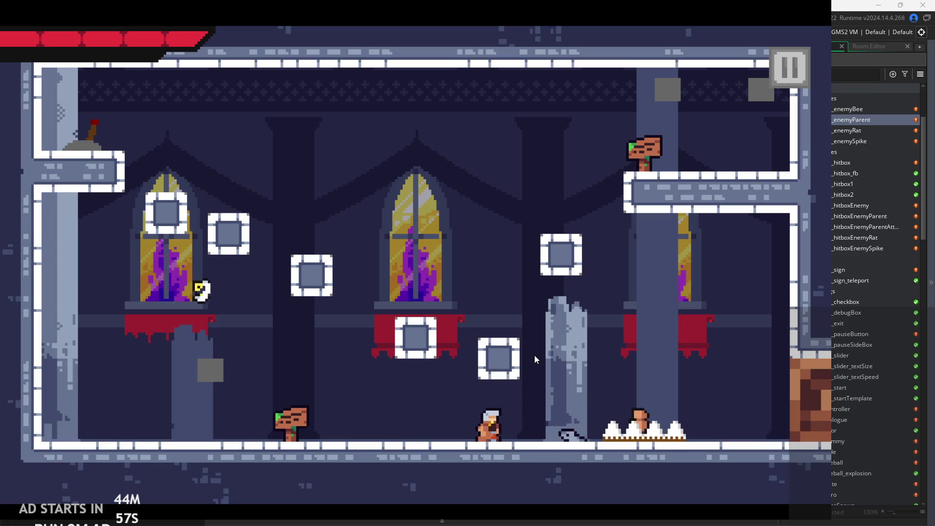
pyautogui.press('x')
pyautogui.press('Right')
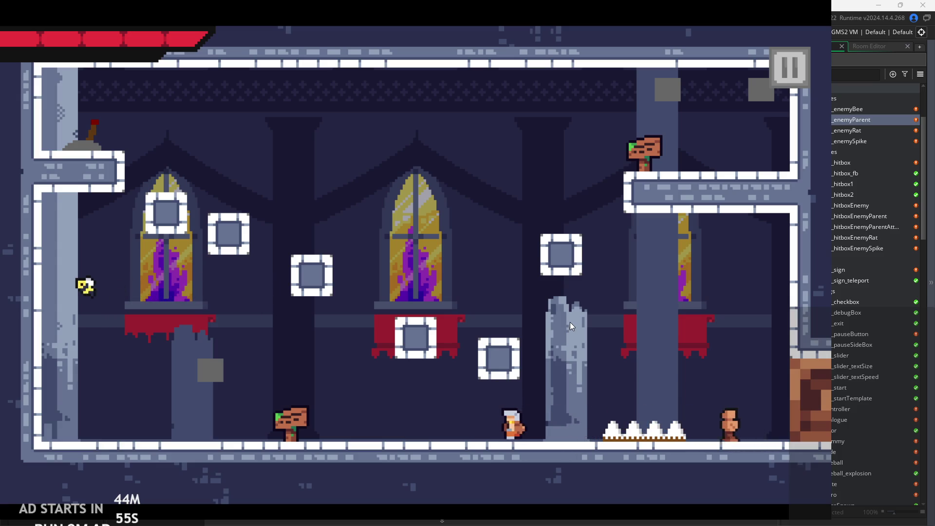
pyautogui.press('Left')
pyautogui.press('Right')
# Slash at the rat, then enable the Debug Stats overlay from the pause screen and resume.
pyautogui.press('x')
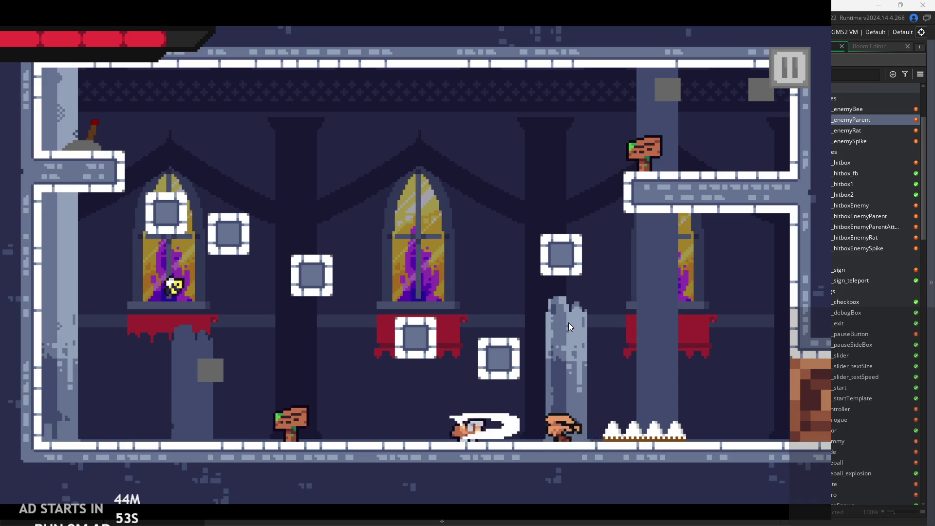
pyautogui.click(789, 67)
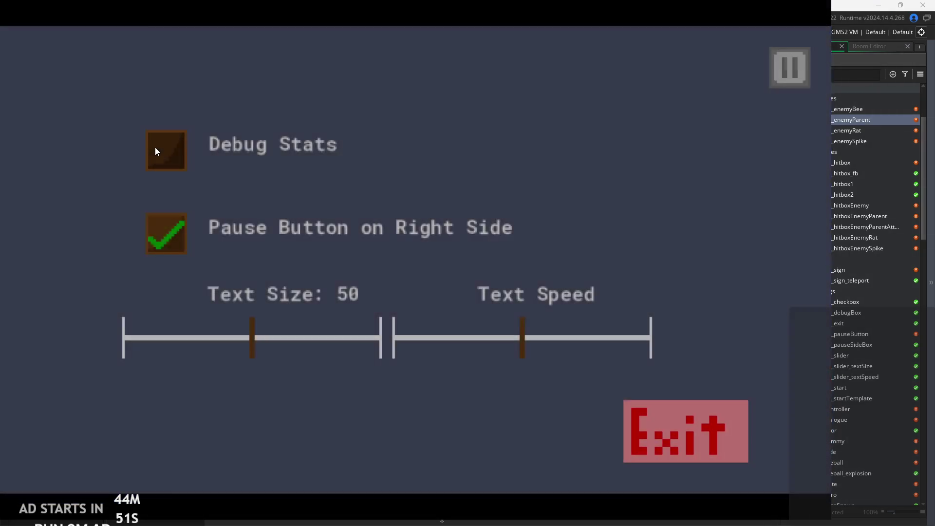
pyautogui.click(155, 147)
pyautogui.click(789, 68)
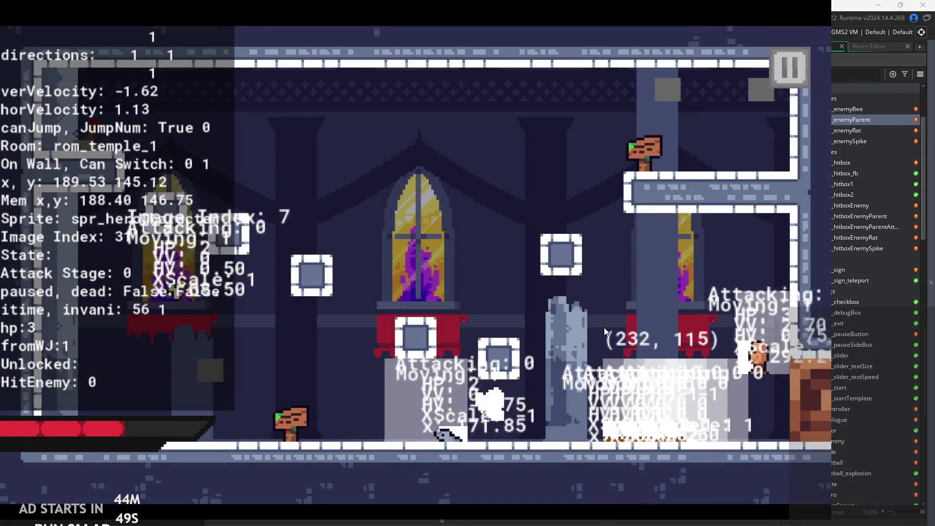
# Run back and forth hitting the enemy to test the stun, then jump.
pyautogui.press('x')
pyautogui.press('Left')
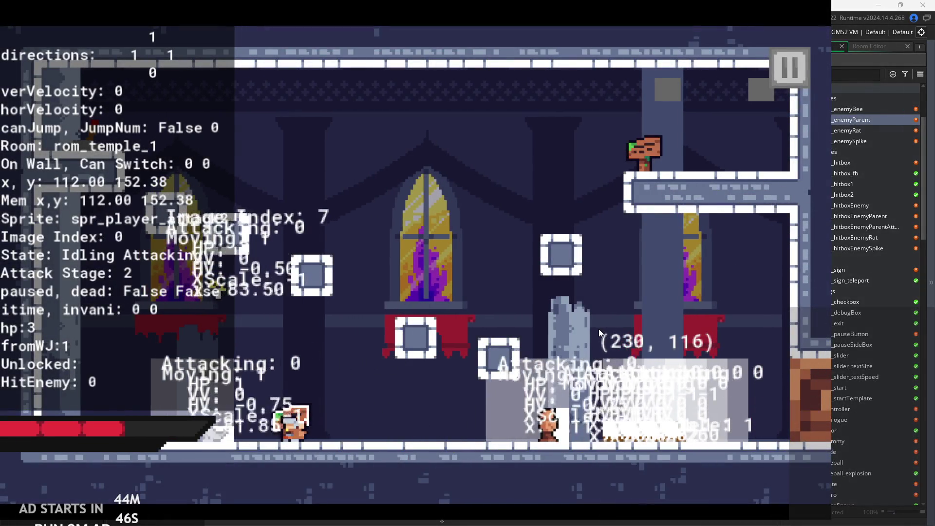
pyautogui.press('Left')
pyautogui.press('Left')
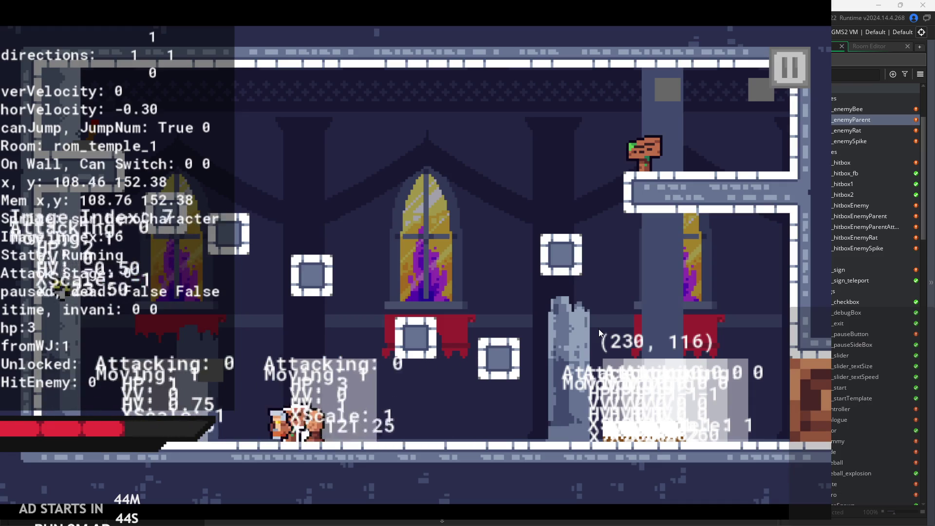
pyautogui.press('Right')
pyautogui.press('x')
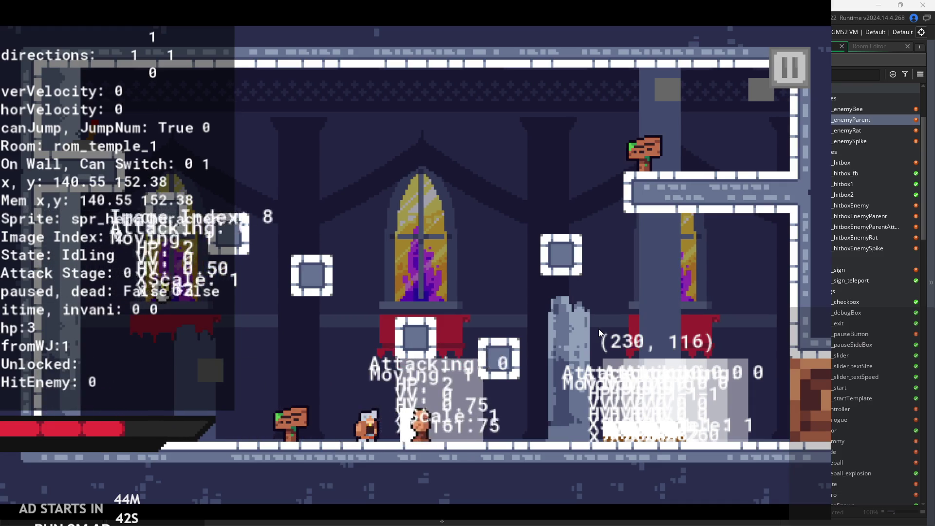
pyautogui.press('x')
pyautogui.press('Right')
pyautogui.press('z')
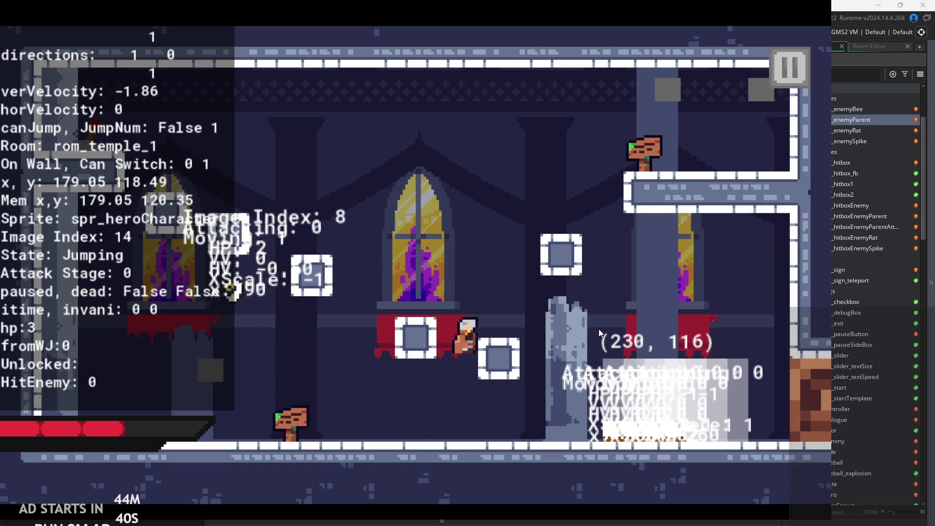
# Jump beside the pillar and wall-jump off the wall while attacking.
pyautogui.press('Right')
pyautogui.press('z')
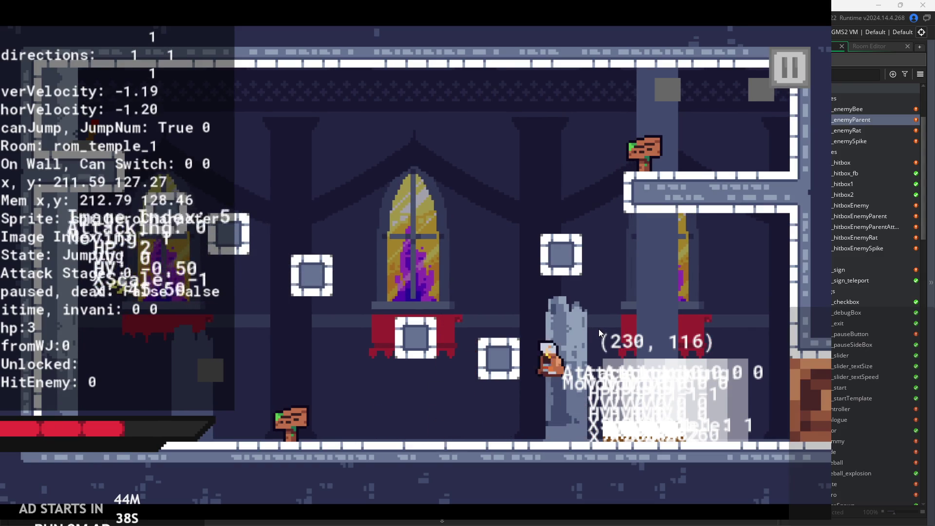
pyautogui.press('z')
pyautogui.press('x')
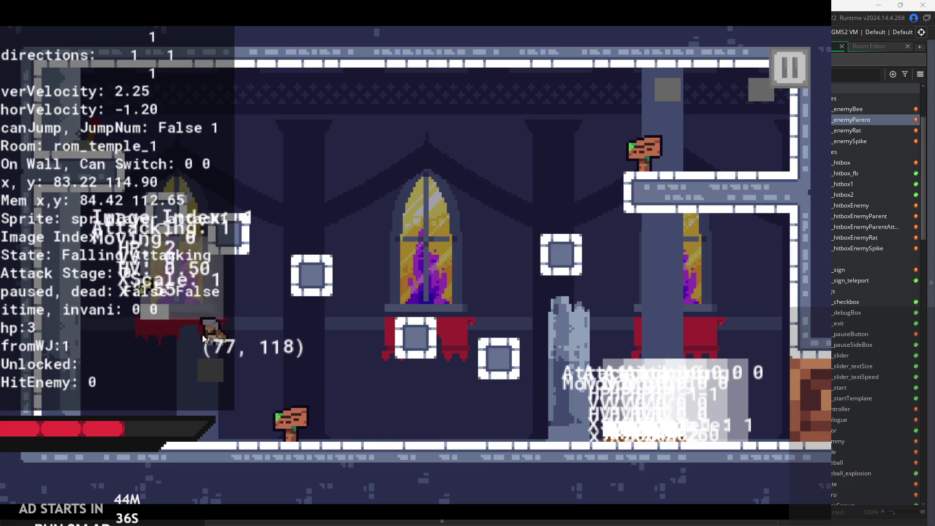
pyautogui.press('x')
pyautogui.press('Right')
pyautogui.press('z')
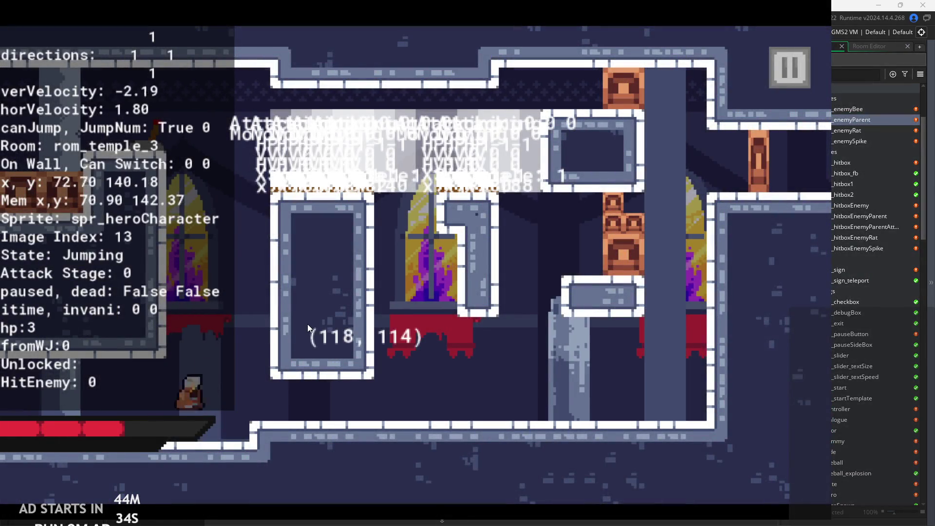
pyautogui.press('Left')
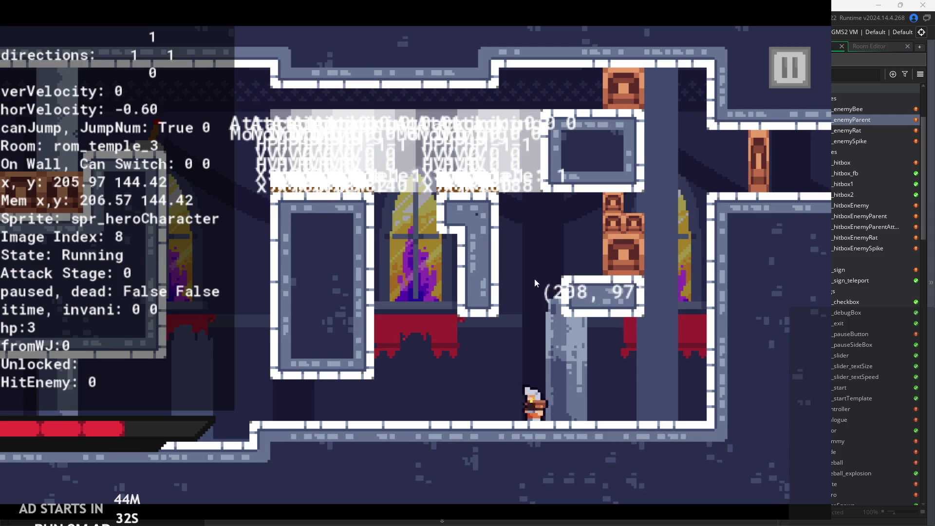
pyautogui.press('z')
pyautogui.press('z')
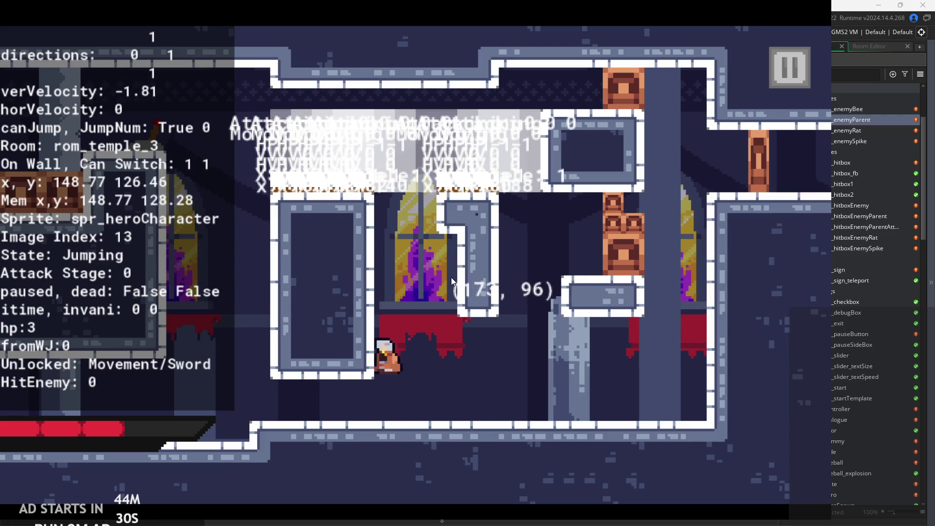
pyautogui.press('z')
pyautogui.press('x')
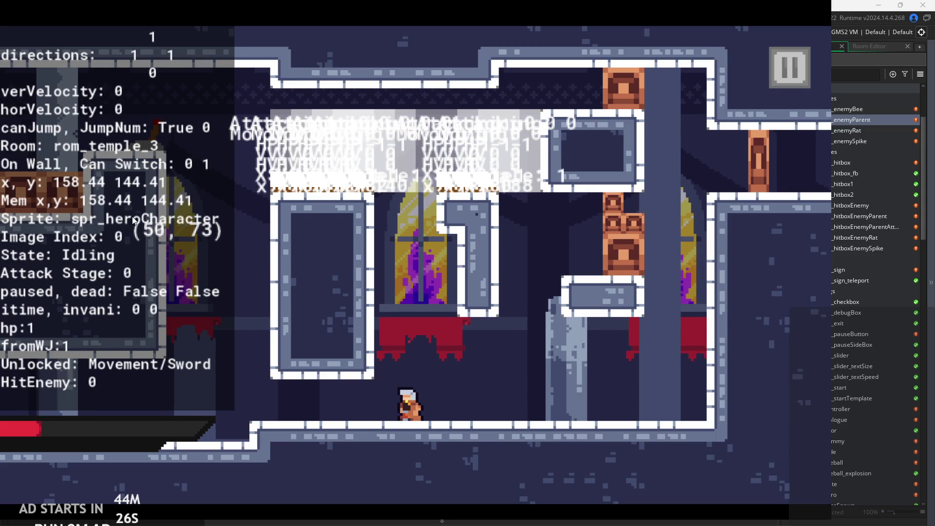
# Use the newly unlocked Healing, then pause and quit the running game.
pyautogui.press('h')
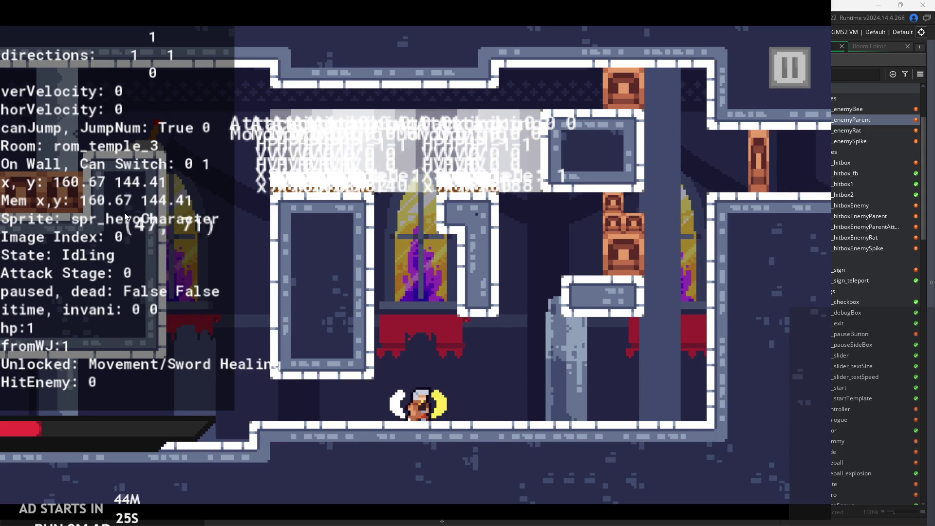
pyautogui.click(789, 73)
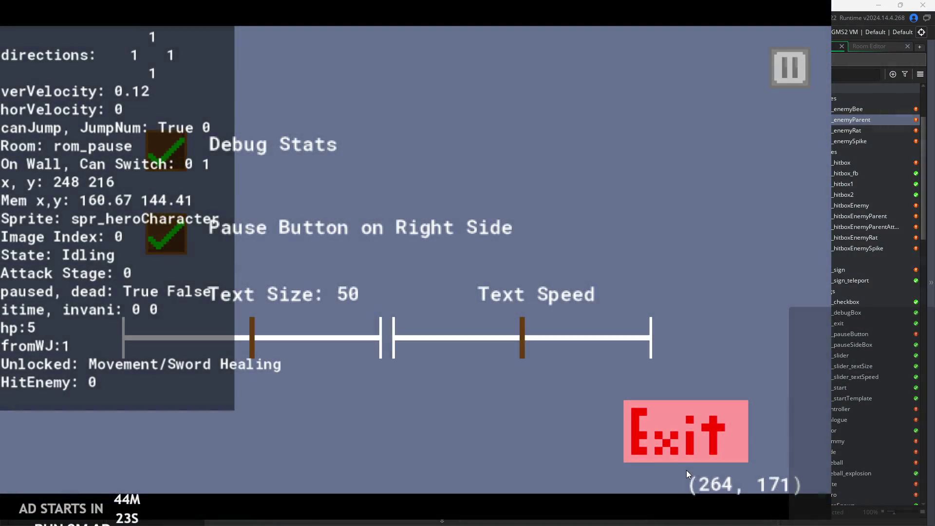
pyautogui.click(633, 419)
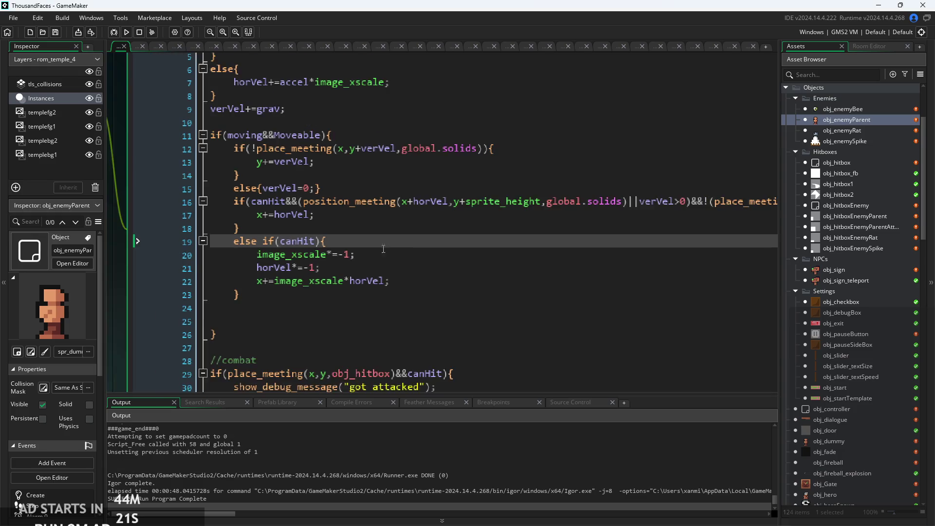
pyautogui.click(383, 249)
pyautogui.keyDown('ctrl'); pyautogui.scroll(3, 389, 249); pyautogui.keyUp('ctrl')
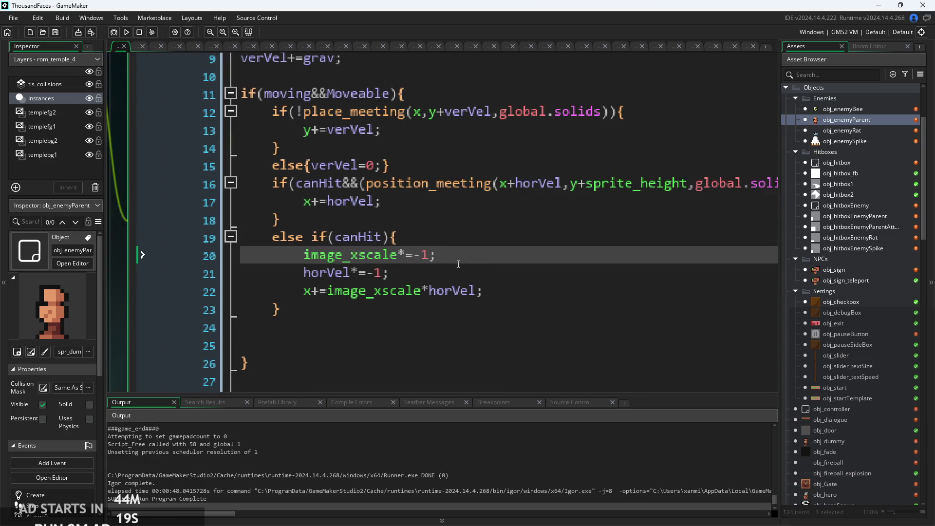
pyautogui.press('Down')
pyautogui.scroll(1, 475, 271)
pyautogui.press('Up')
pyautogui.press('Up')
pyautogui.press('Up')
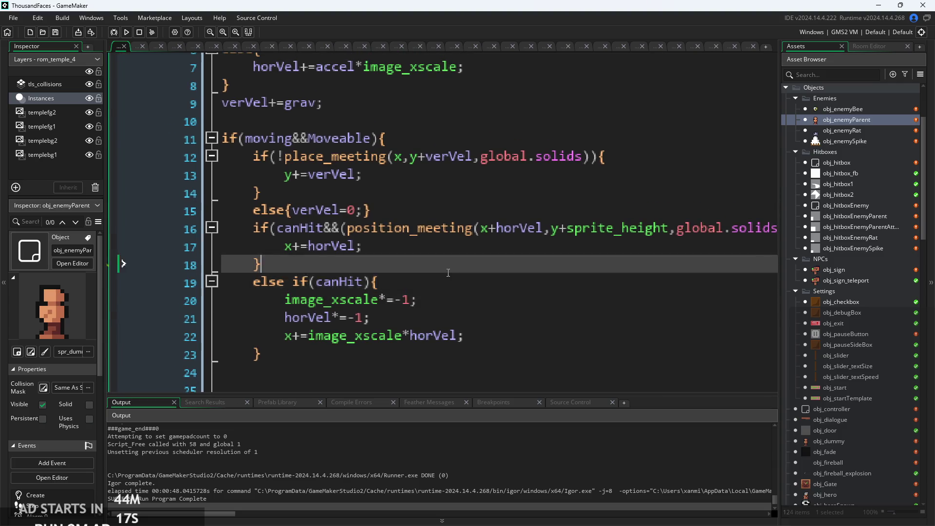
pyautogui.hscroll(1, 373, 271)
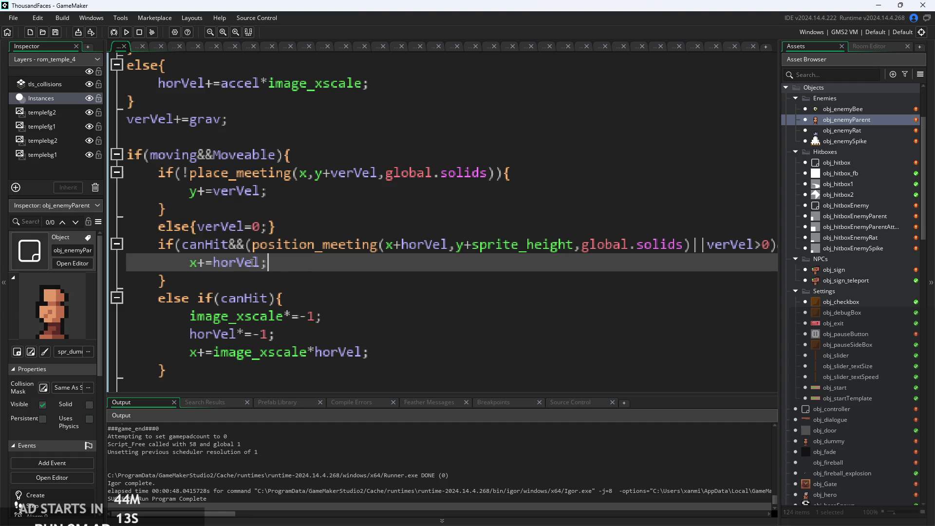
pyautogui.click(238, 258)
pyautogui.scroll(-3, 377, 257)
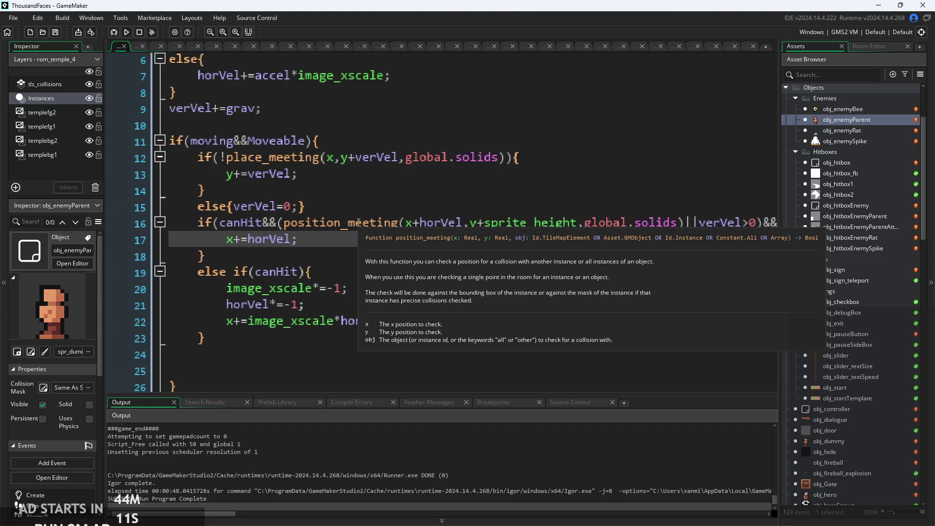
pyautogui.click(337, 204)
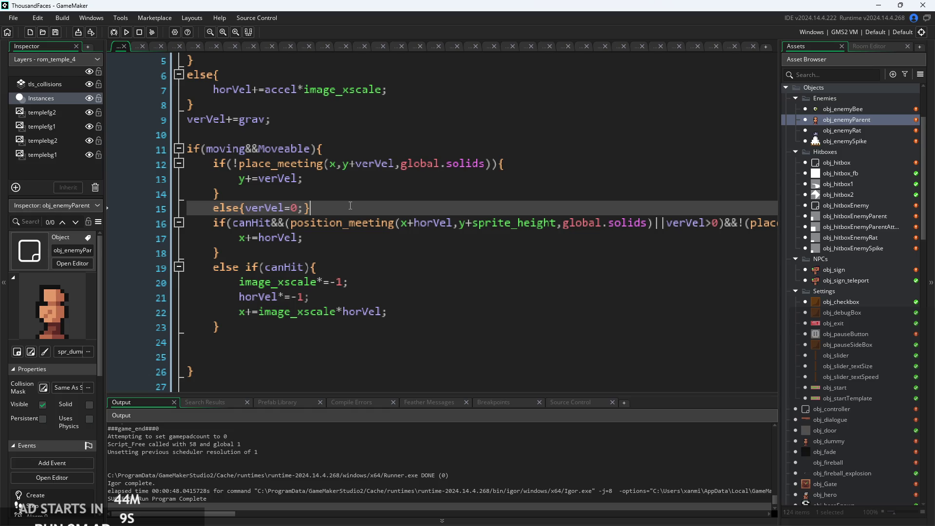
pyautogui.click(307, 112)
pyautogui.scroll(1, 312, 114)
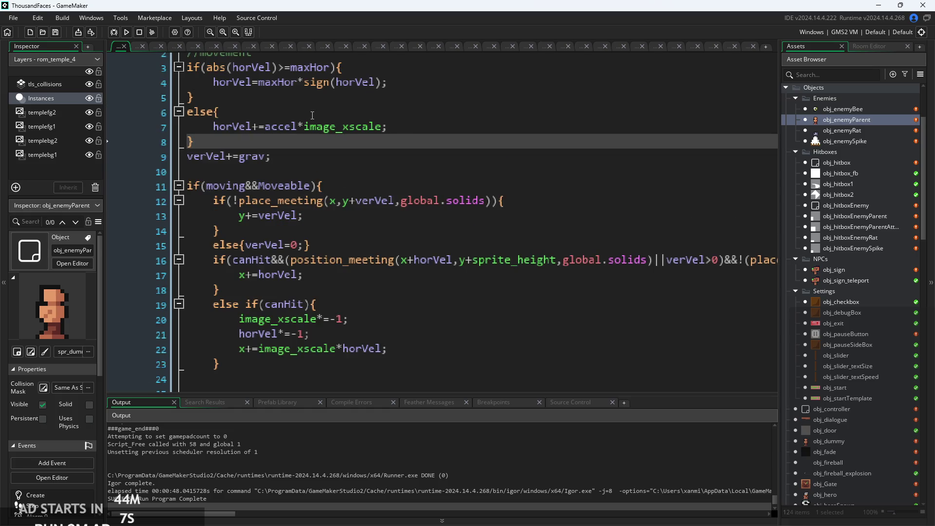
pyautogui.click(375, 112)
pyautogui.scroll(1, 375, 164)
pyautogui.scroll(2, 375, 164)
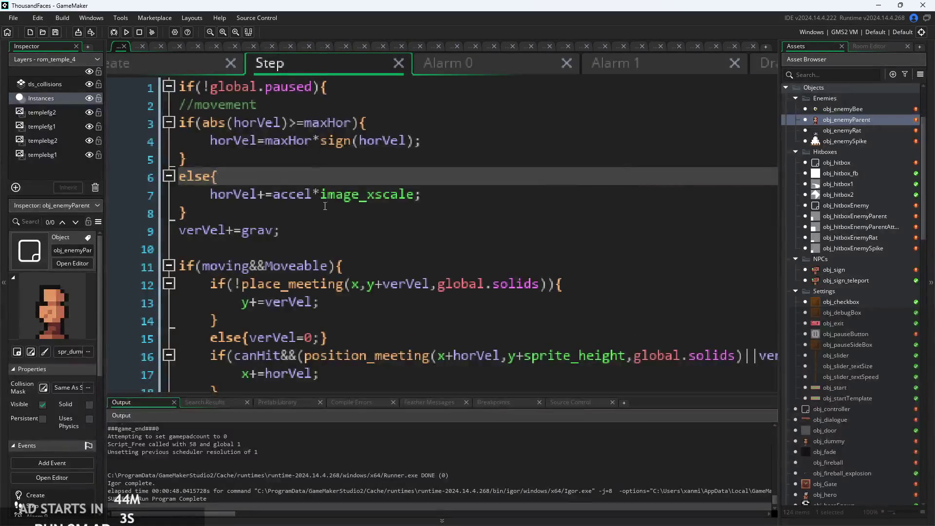
pyautogui.click(309, 194)
pyautogui.scroll(-4, 308, 194)
pyautogui.scroll(1, 305, 222)
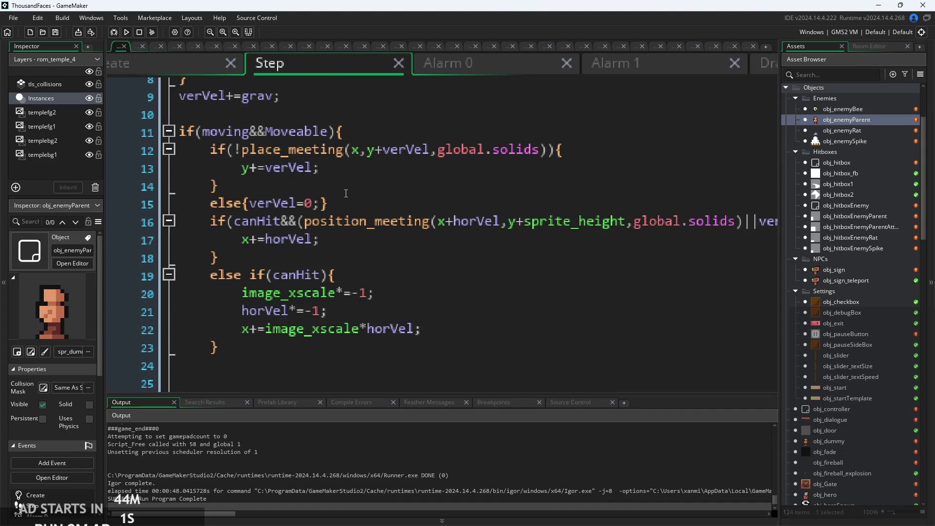
pyautogui.moveTo(298, 221); pyautogui.dragTo(235, 226)
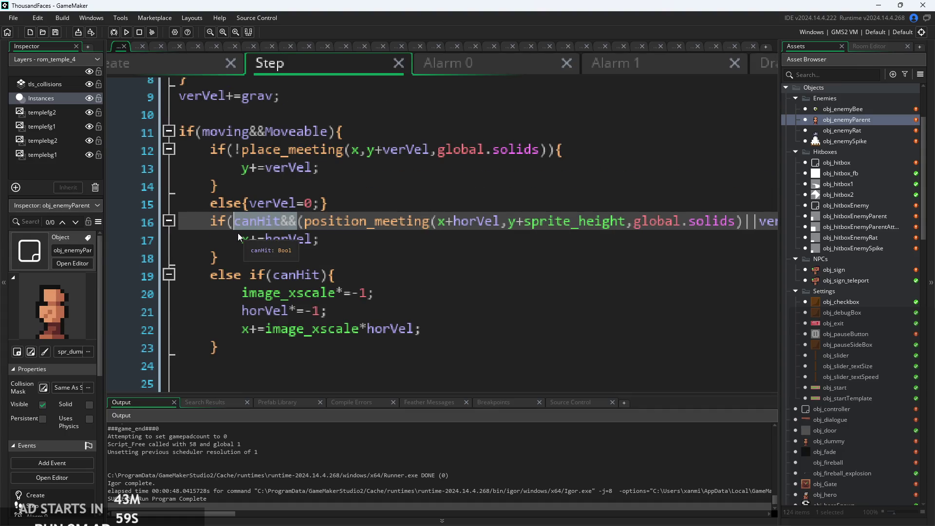
# Remove canHit&& from line 16 and keep line 19 as a plain else.
pyautogui.press('BackSpace')
pyautogui.click(239, 275)
pyautogui.write('if(canHit')
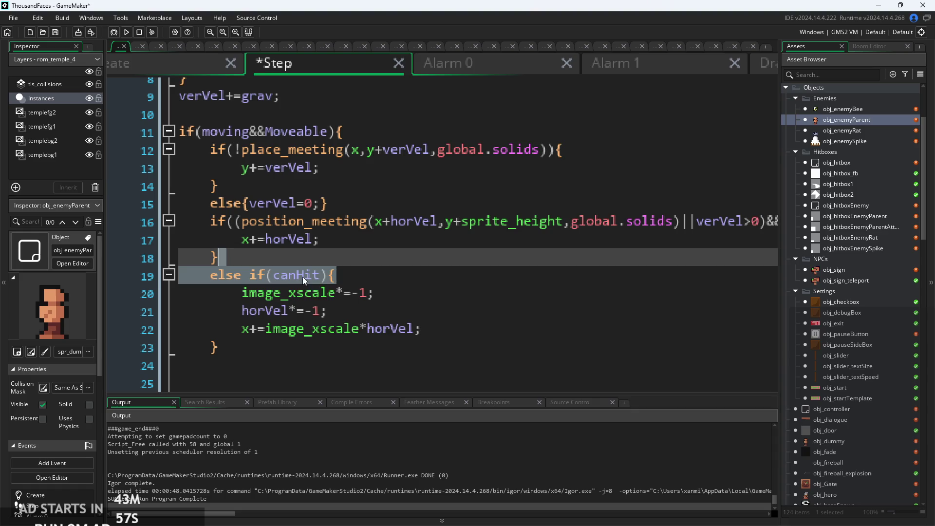
pyautogui.moveTo(325, 278); pyautogui.dragTo(242, 276)
pyautogui.press('BackSpace')
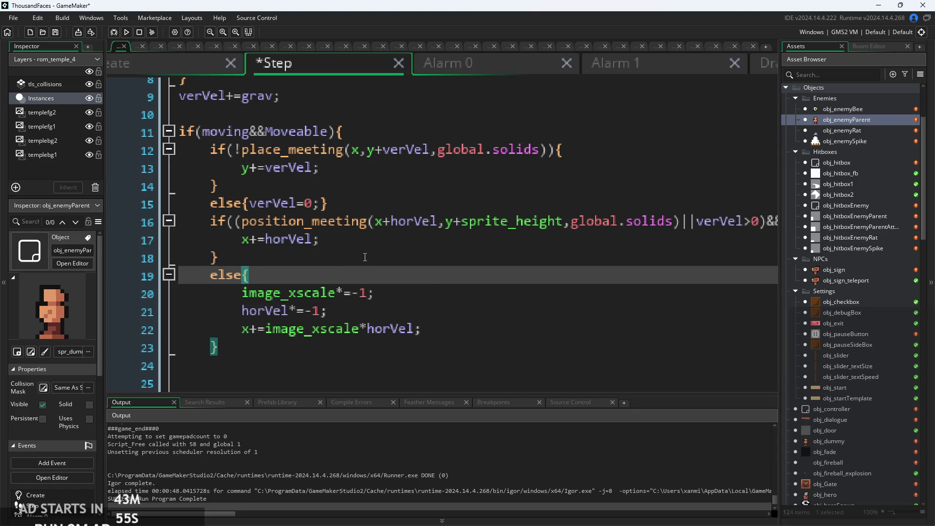
# Change line 6's else{ to else if(canHit){ so horVel only accelerates when canHit.
pyautogui.click(246, 196)
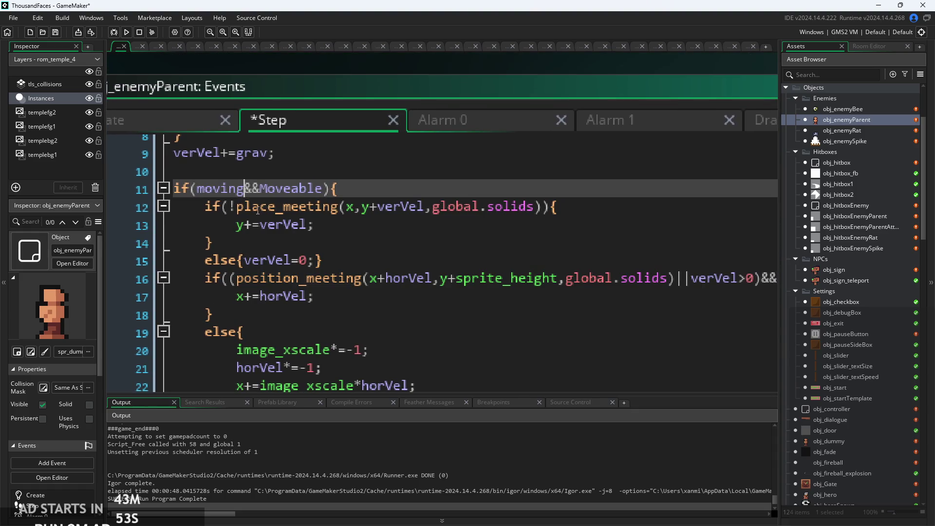
pyautogui.scroll(2, 271, 212)
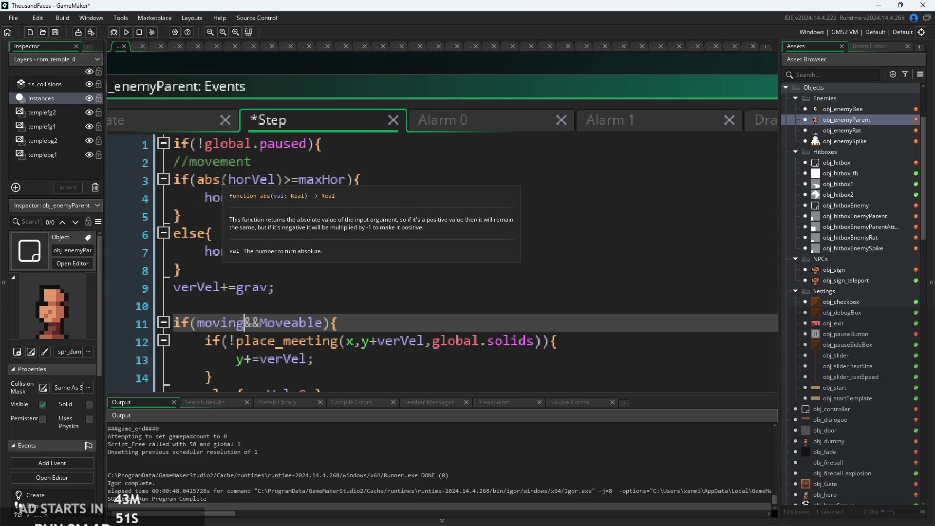
pyautogui.click(245, 180)
pyautogui.press('Down')
pyautogui.press('Up')
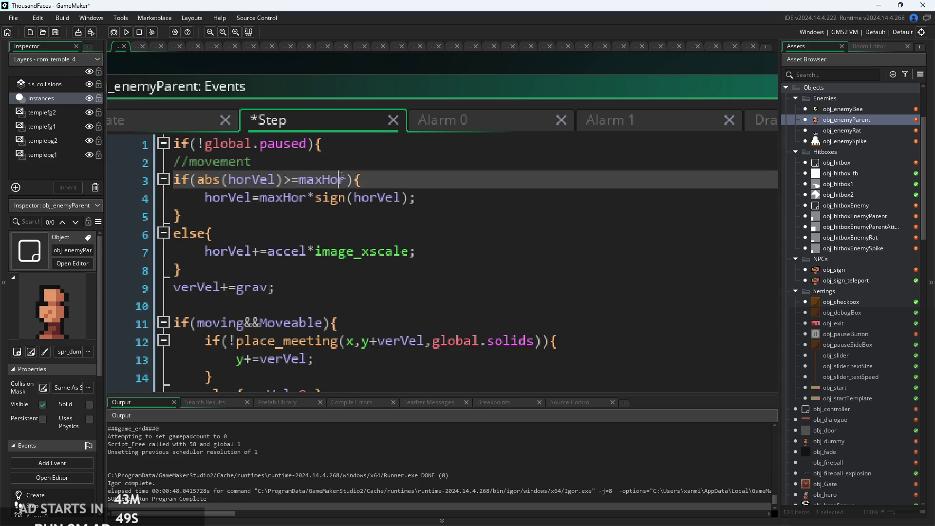
pyautogui.press('Down')
pyautogui.press('Down')
pyautogui.press('Down')
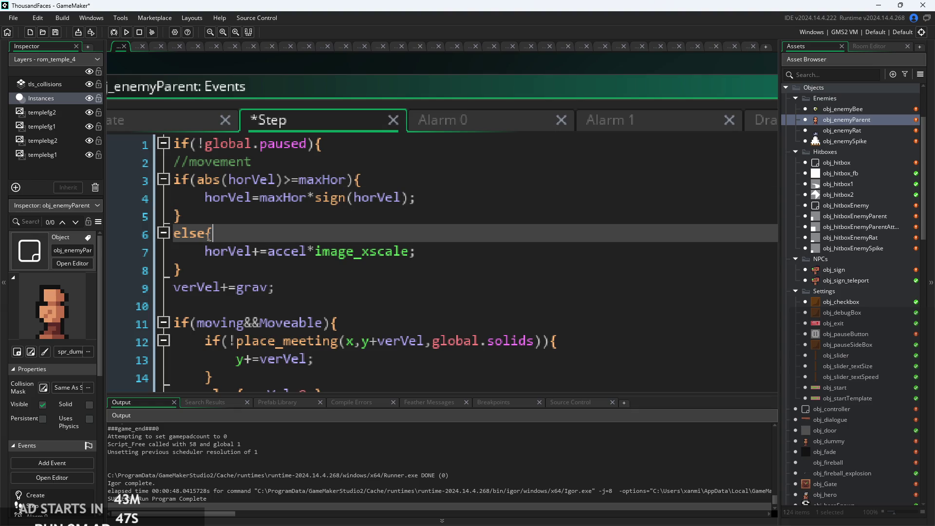
pyautogui.write('if(')
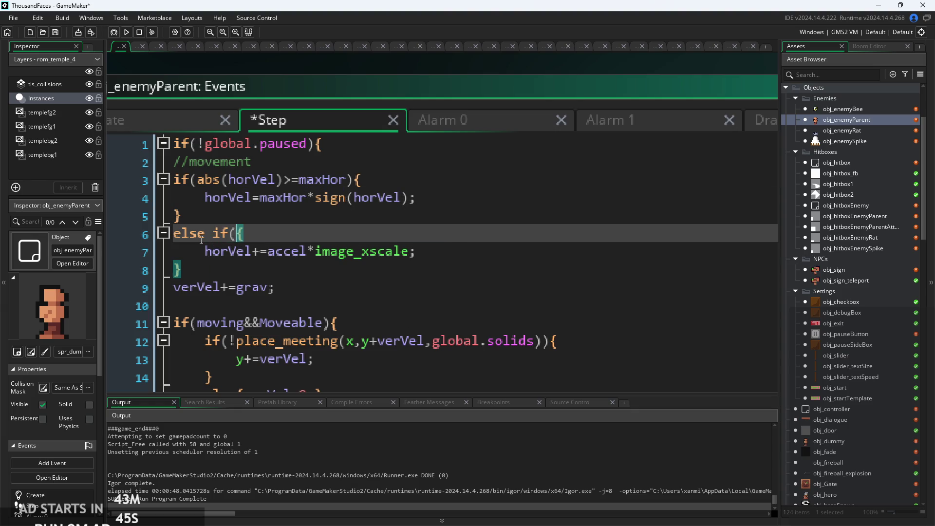
pyautogui.write(')')
pyautogui.press('Left')
pyautogui.write('canHit')
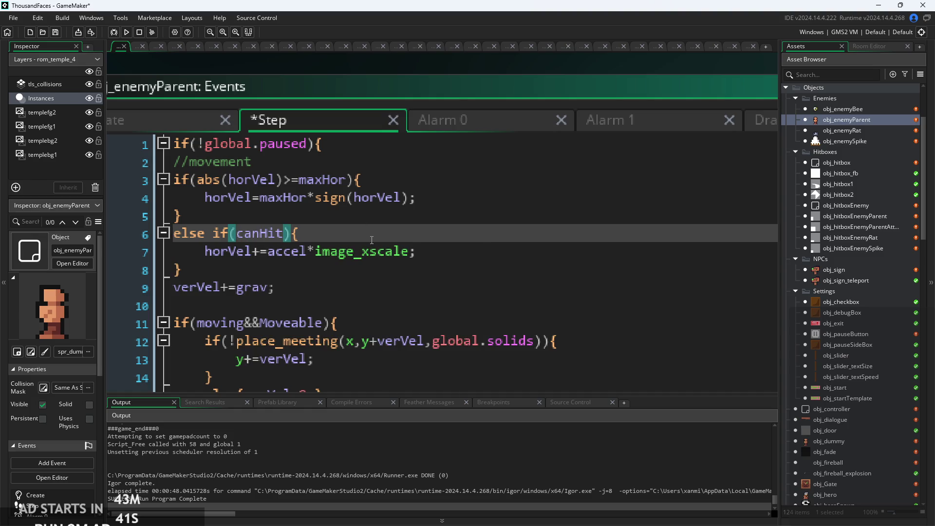
# Save the Step event changes with Ctrl+S.
pyautogui.press('Down')
pyautogui.press('Down')
pyautogui.press('Up')
pyautogui.press('Up')
pyautogui.click(313, 252)
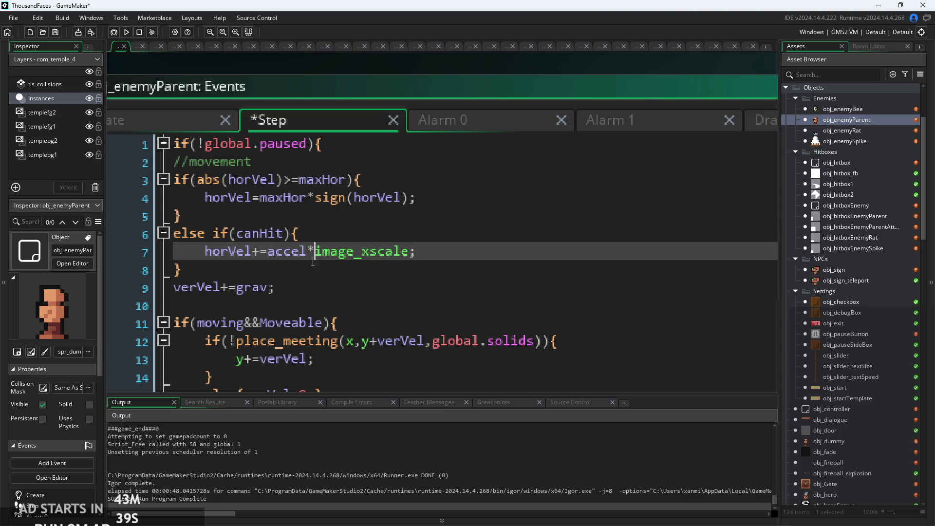
pyautogui.press('Down')
pyautogui.press('Up')
pyautogui.press('Up')
pyautogui.hotkey('ctrl', 's')
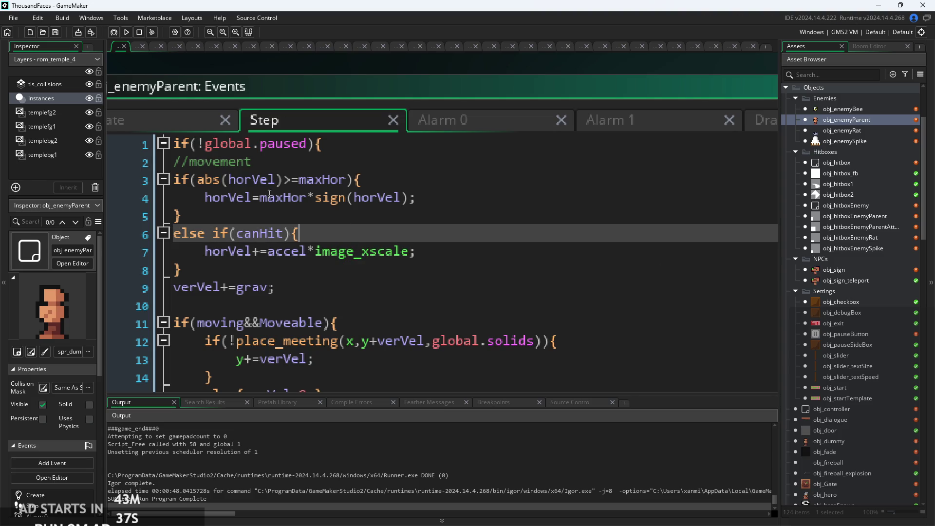
pyautogui.click(212, 139)
# Scroll through the Create event variables down to line 25, then switch back to the Step event.
pyautogui.scroll(5, 303, 234)
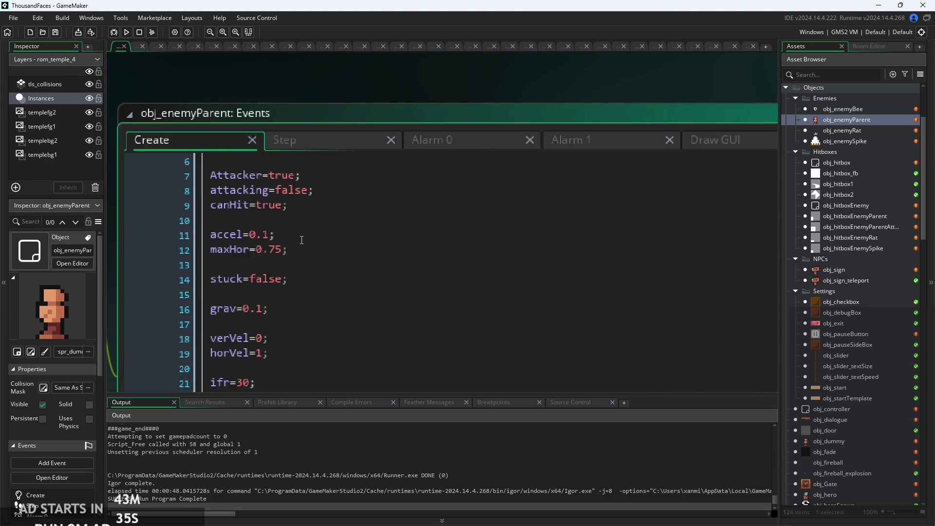
pyautogui.scroll(-4, 307, 244)
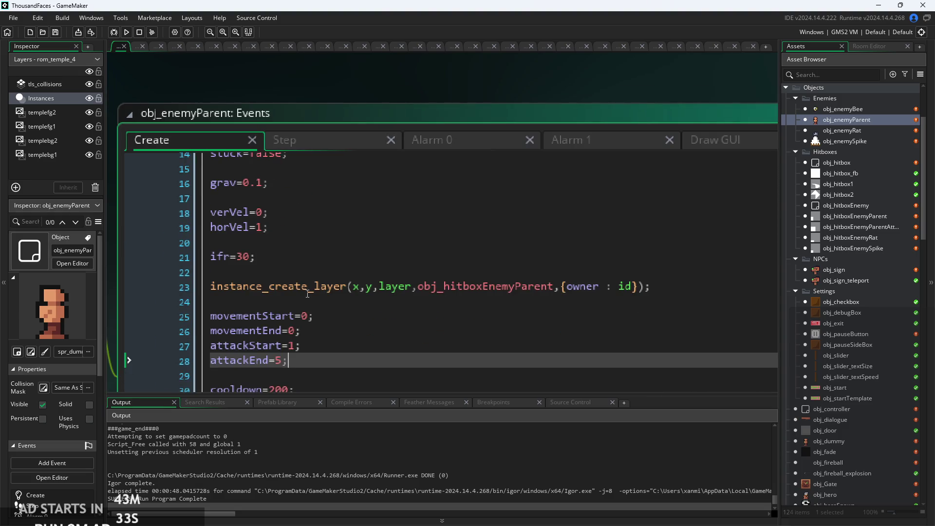
pyautogui.click(341, 316)
pyautogui.scroll(-2, 372, 243)
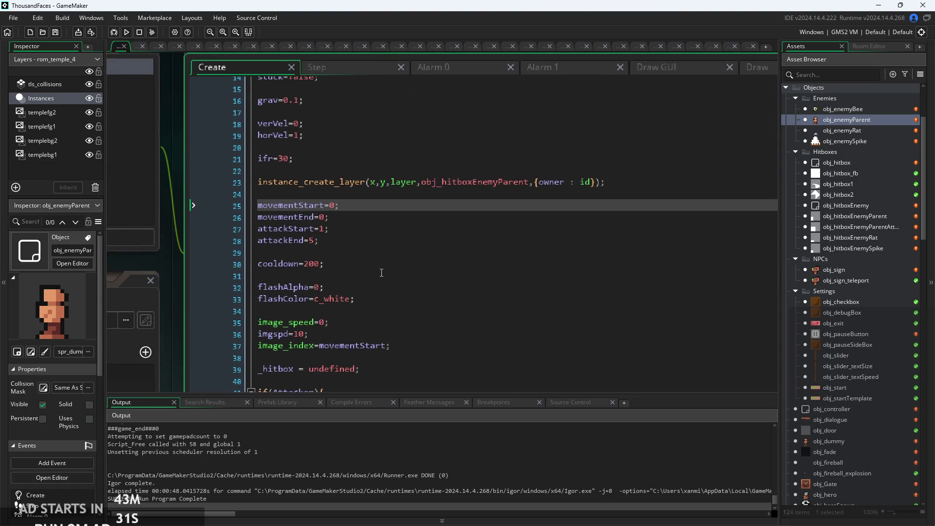
pyautogui.scroll(3, 346, 146)
pyautogui.hotkey('ctrl', 'Tab')
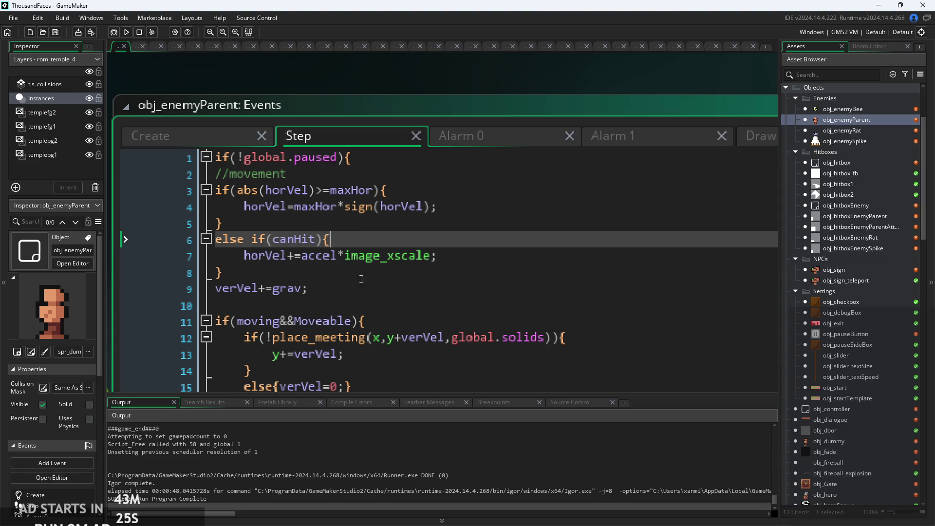
# Add an empty else block after the canHit block in obj_enemyParent's Step event.
pyautogui.click(317, 241)
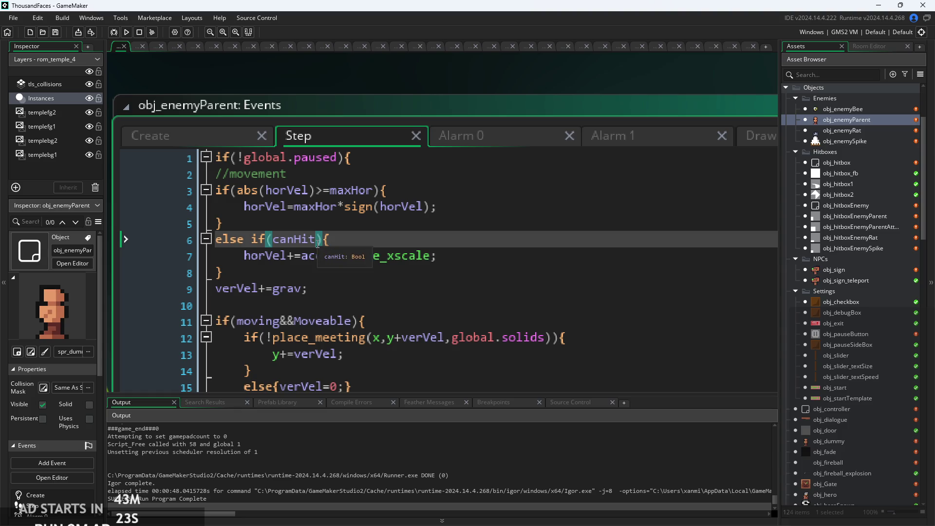
pyautogui.click(309, 239)
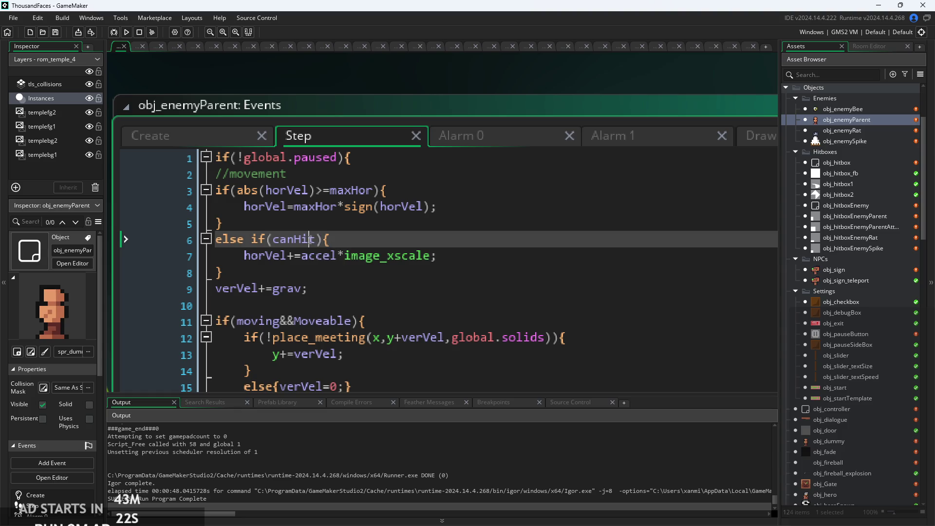
pyautogui.click(430, 248)
pyautogui.press('Down')
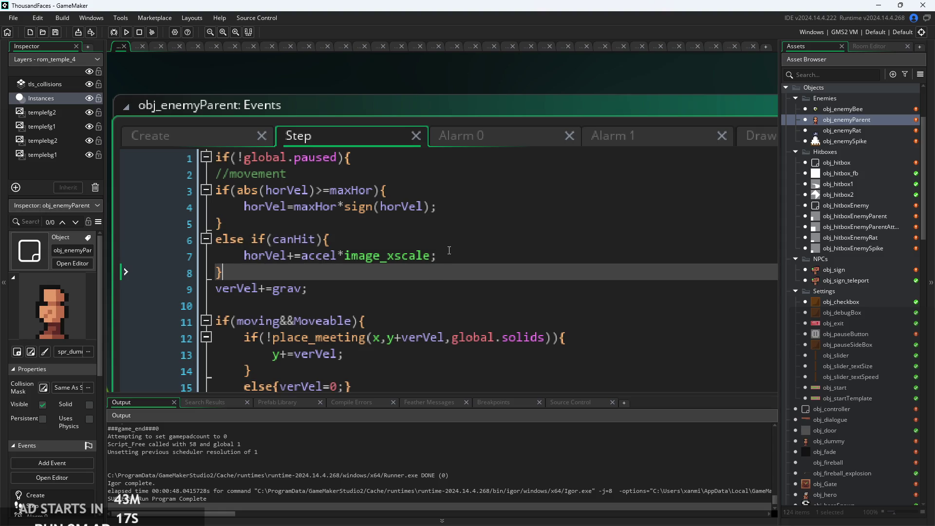
pyautogui.press('Return')
pyautogui.write('else{')
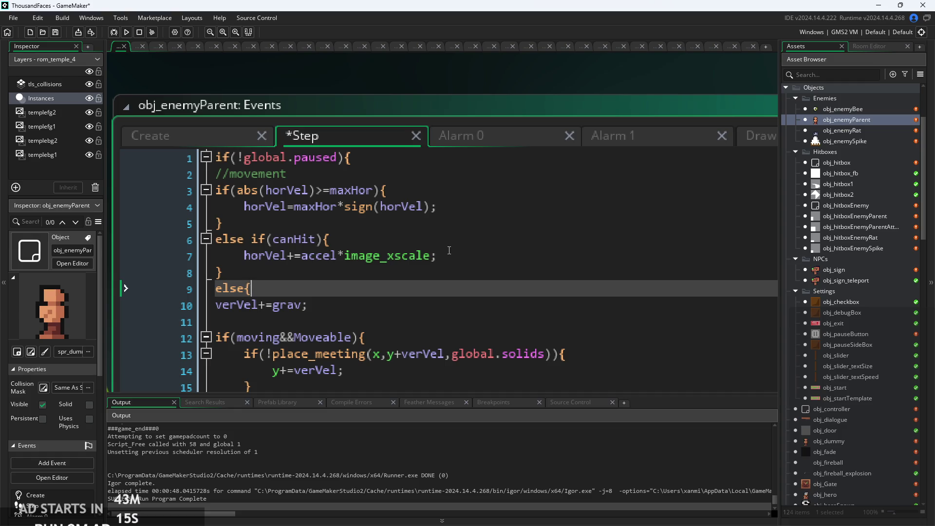
pyautogui.press('Return')
pyautogui.press('Return')
pyautogui.write('}')
pyautogui.press('Up')
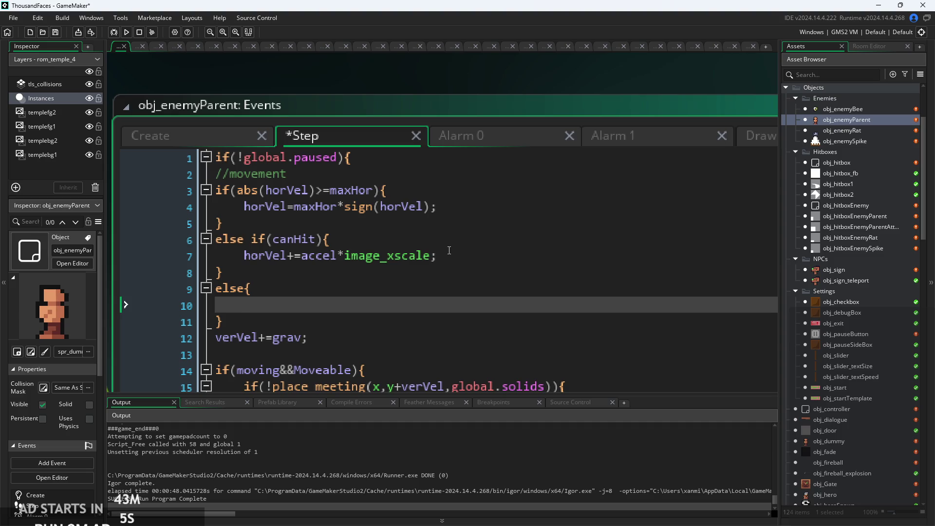
pyautogui.moveTo(301, 321); pyautogui.dragTo(95, 288)
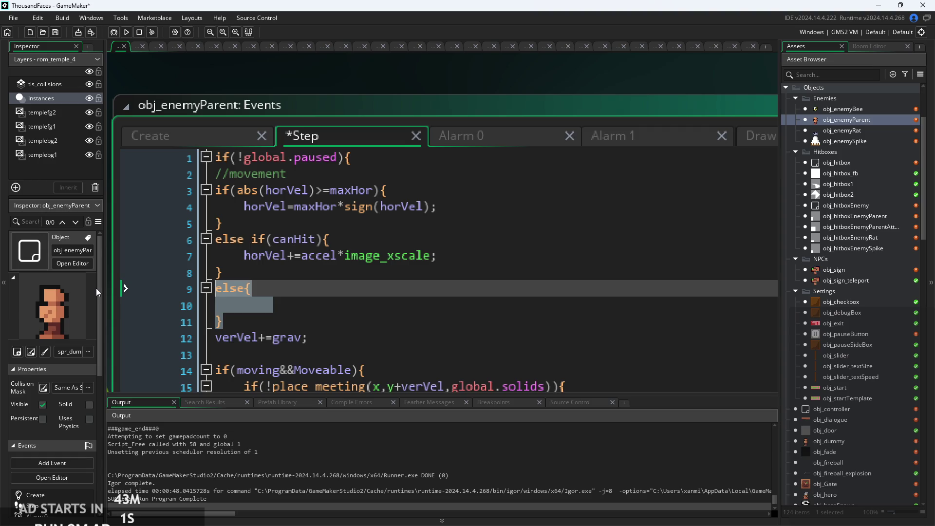
pyautogui.click(266, 307)
pyautogui.press('Down')
pyautogui.click(285, 308)
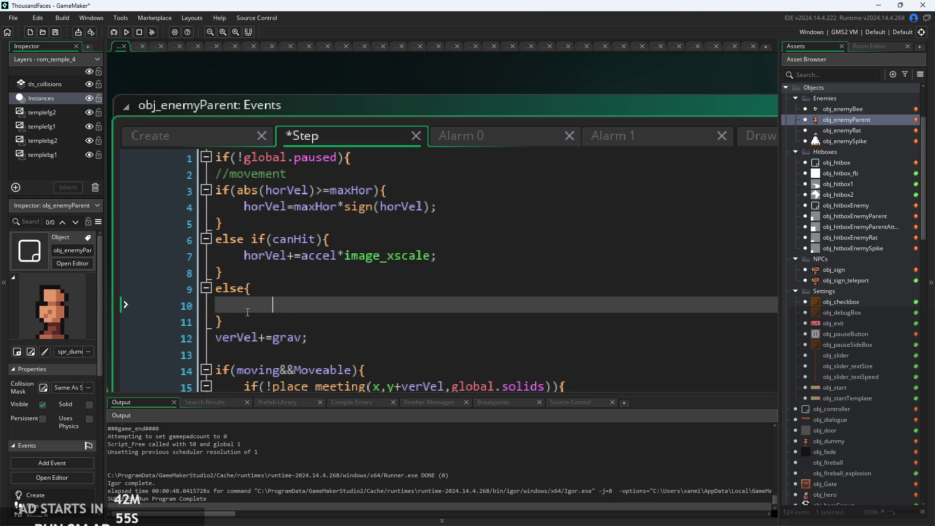
# Fill the branch with horVel-=accel and give it an abs(horVel) condition.
pyautogui.write('hor')
pyautogui.press('Return')
pyautogui.press('Up')
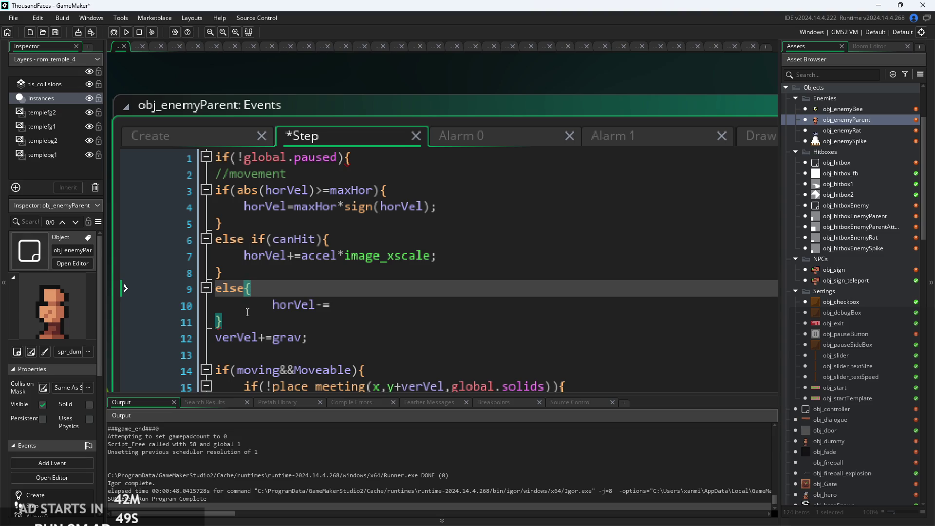
pyautogui.write('(h')
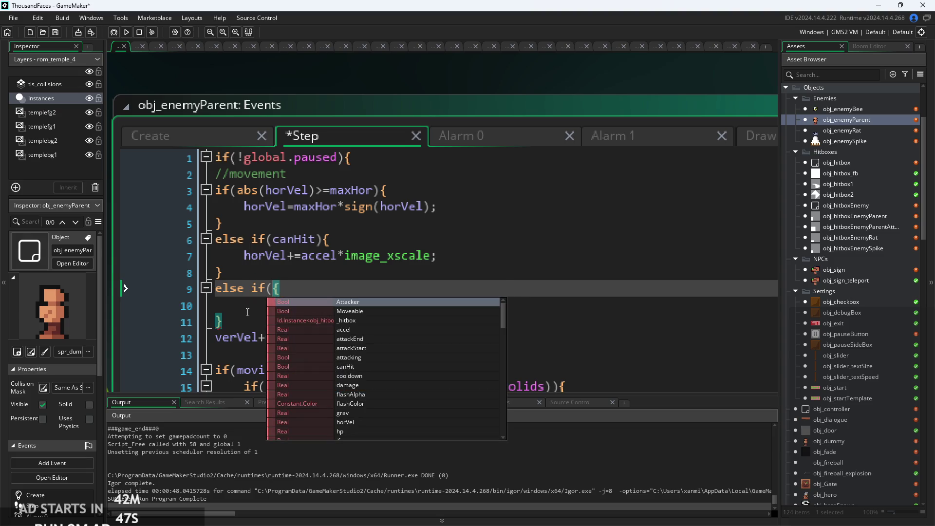
pyautogui.write('or')
pyautogui.press('Return')
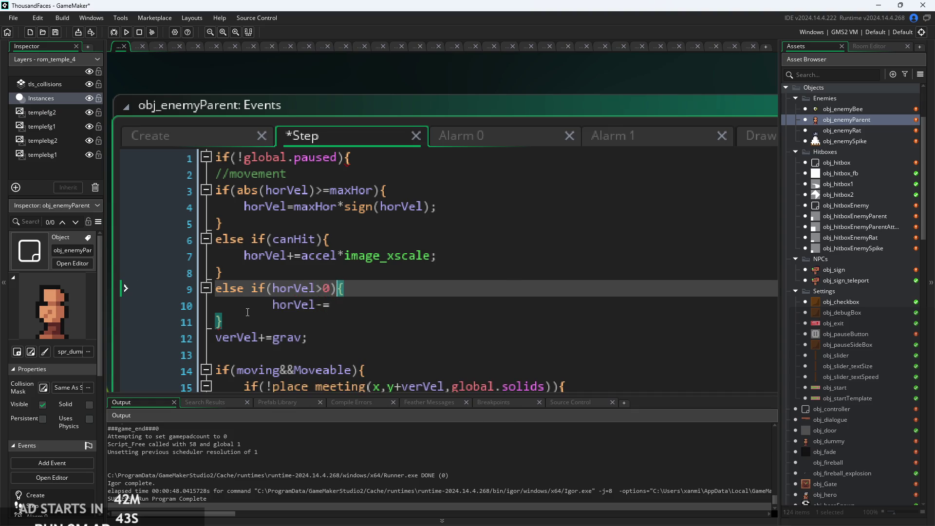
pyautogui.press('Down')
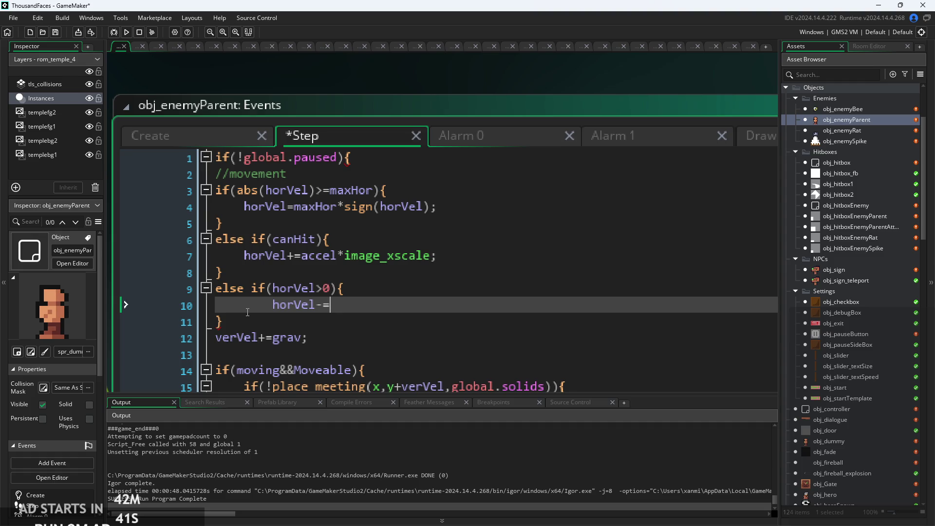
pyautogui.write('ac')
pyautogui.press('Return')
pyautogui.press('Up')
pyautogui.write('abd(')
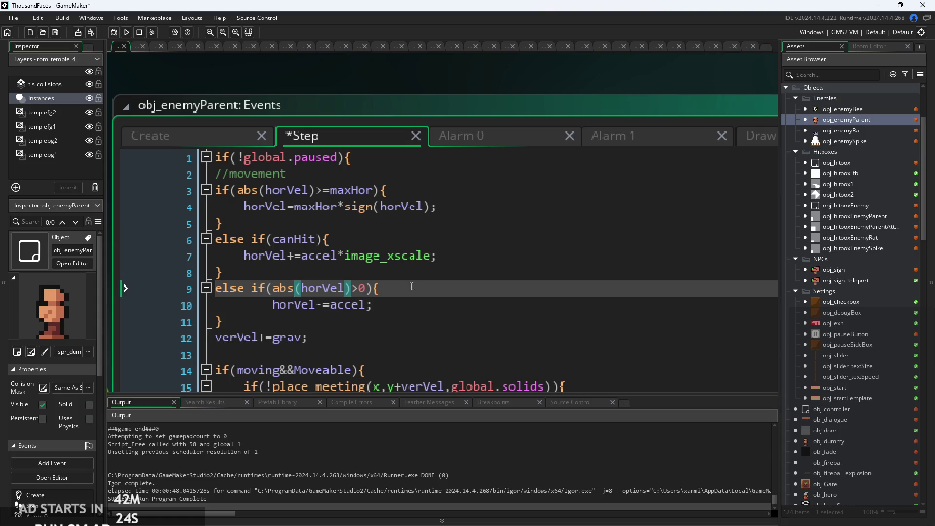
# Multiply the deceleration by image_xscale on line 10 and launch a test build.
pyautogui.keyDown('ctrl'); pyautogui.scroll(1, 287, 324); pyautogui.keyUp('ctrl')
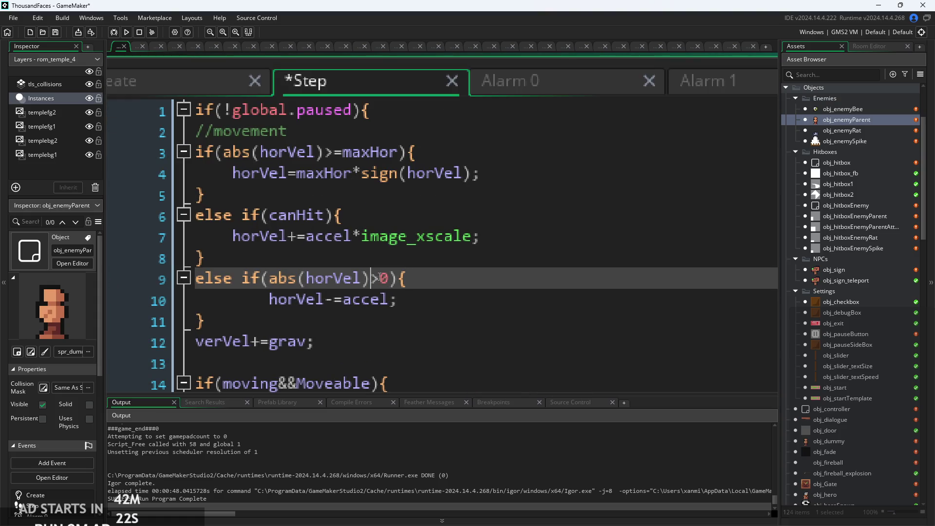
pyautogui.click(388, 320)
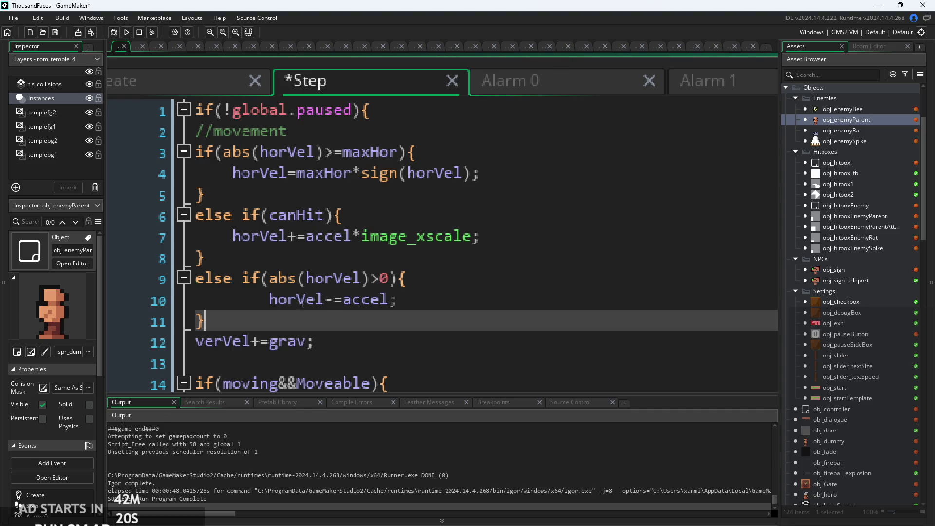
pyautogui.keyDown('ctrl'); pyautogui.scroll(1, 371, 324); pyautogui.keyUp('ctrl')
pyautogui.click(326, 331)
pyautogui.keyDown('ctrl'); pyautogui.scroll(-1, 351, 336); pyautogui.keyUp('ctrl')
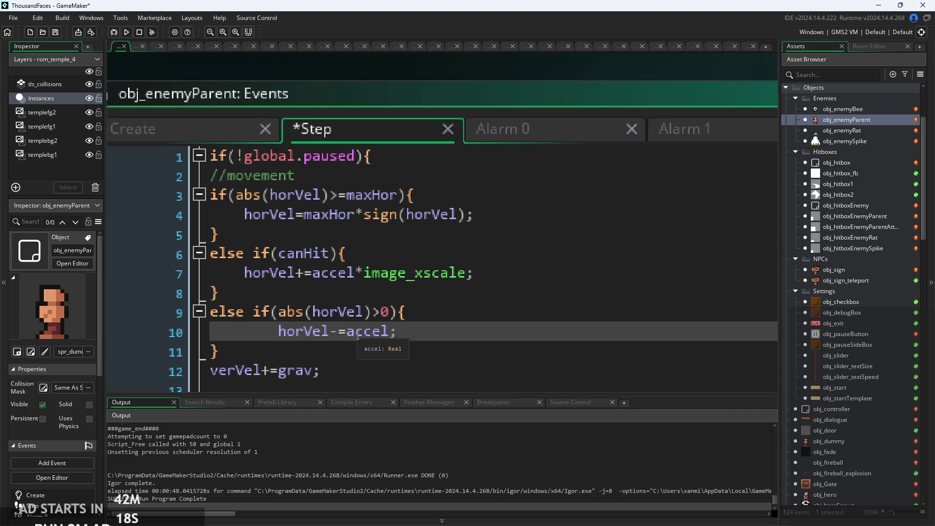
pyautogui.scroll(-2, 385, 239)
pyautogui.keyDown('ctrl'); pyautogui.scroll(1, 392, 240); pyautogui.keyUp('ctrl')
pyautogui.keyDown('ctrl'); pyautogui.scroll(1, 423, 234); pyautogui.keyUp('ctrl')
pyautogui.click(423, 234)
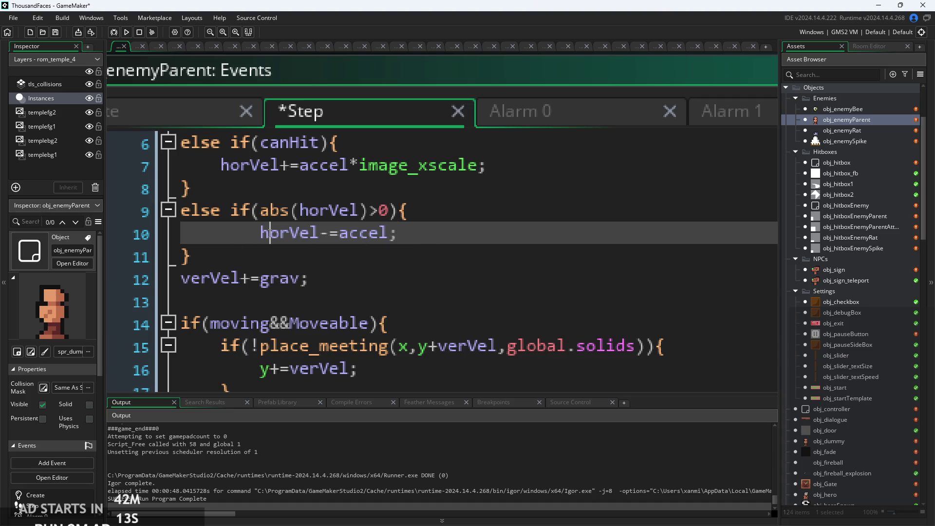
pyautogui.press('Left')
pyautogui.scroll(2, 321, 322)
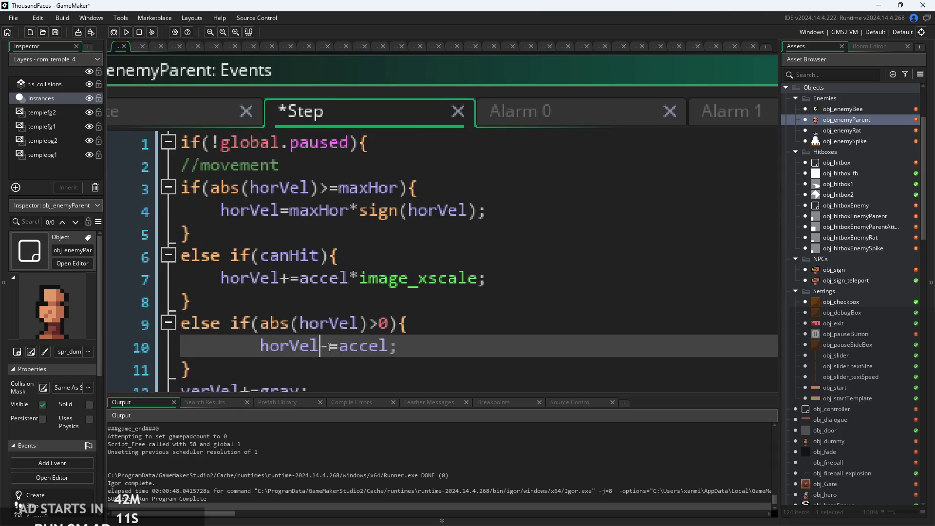
pyautogui.scroll(-1, 402, 340)
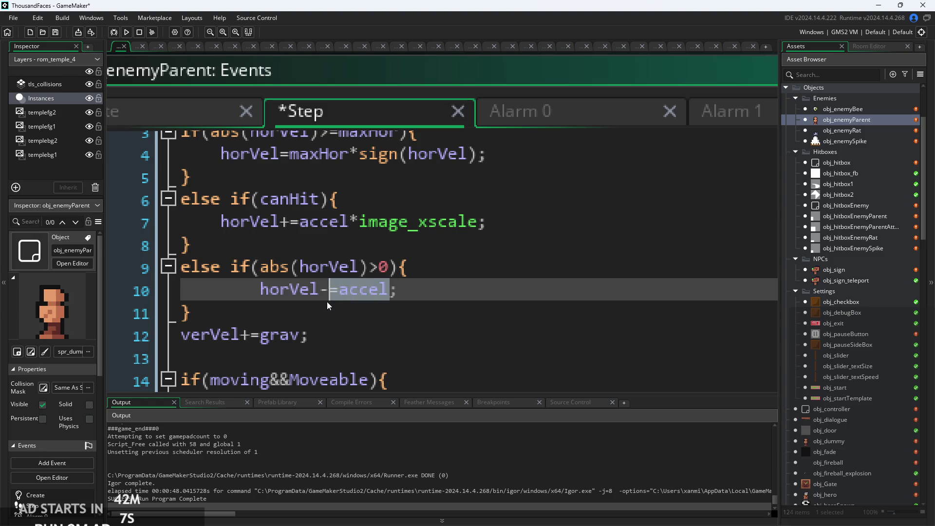
pyautogui.click(383, 309)
pyautogui.click(390, 292)
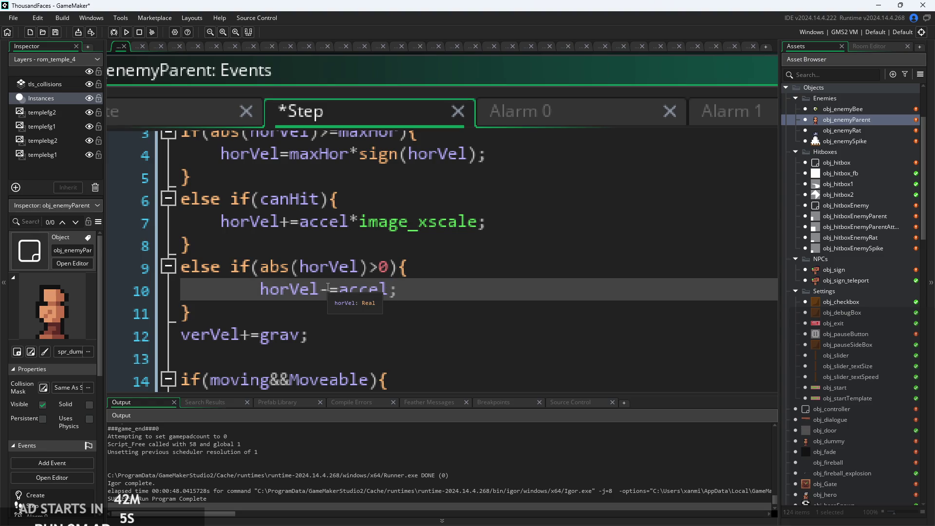
pyautogui.write('*im')
pyautogui.press('Down')
pyautogui.press('Down')
pyautogui.press('Down')
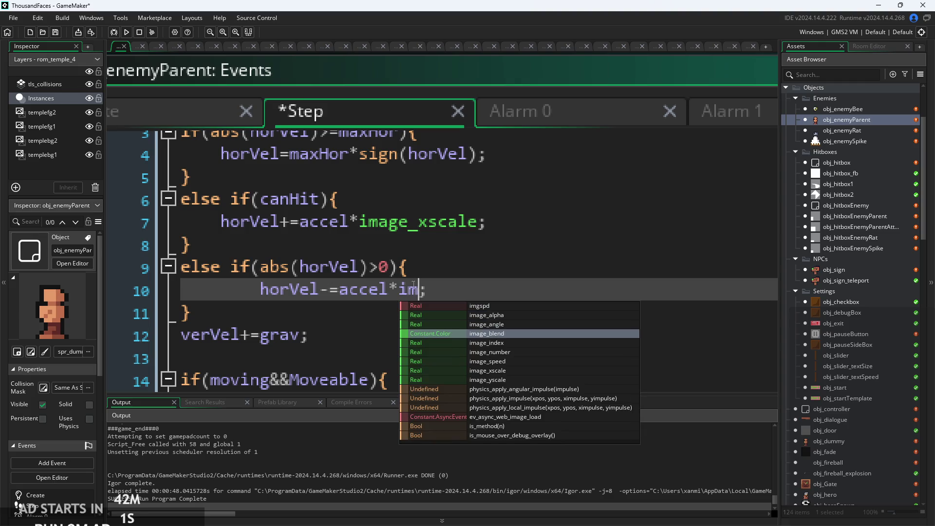
pyautogui.click(483, 372)
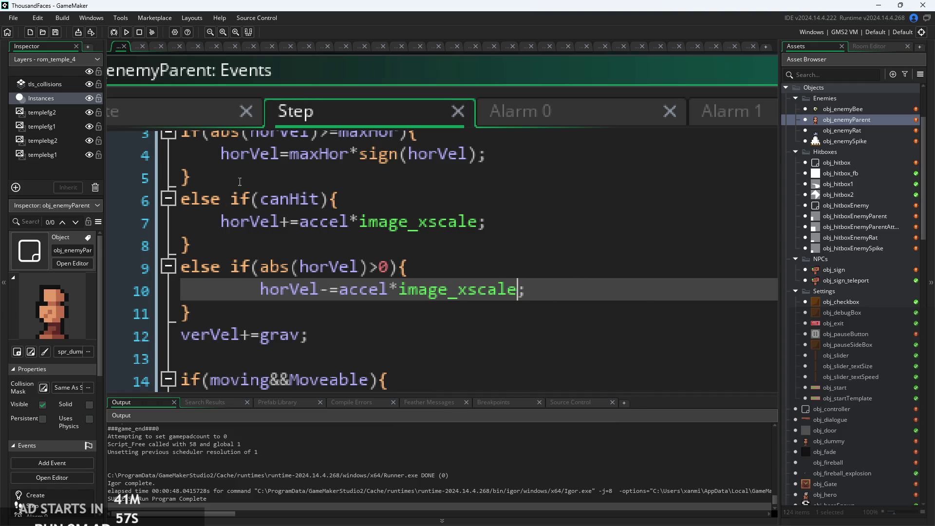
pyautogui.click(127, 33)
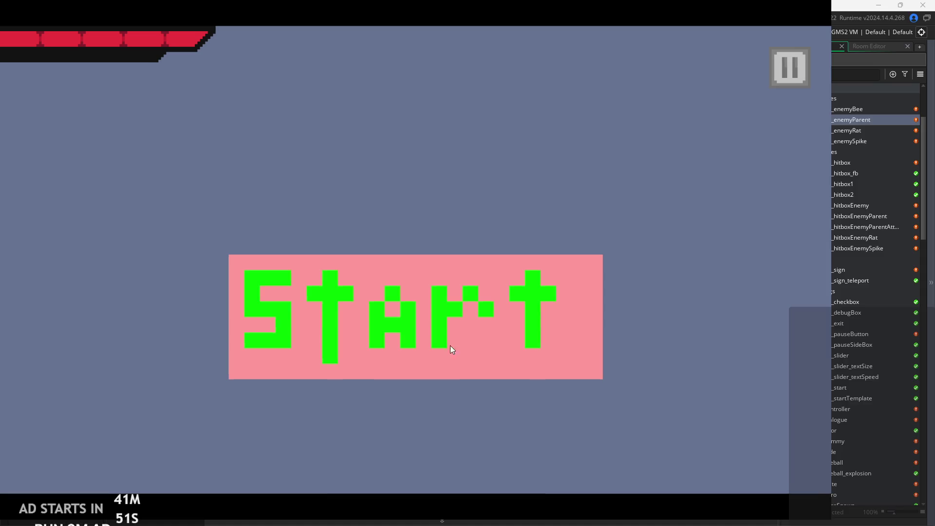
pyautogui.click(450, 347)
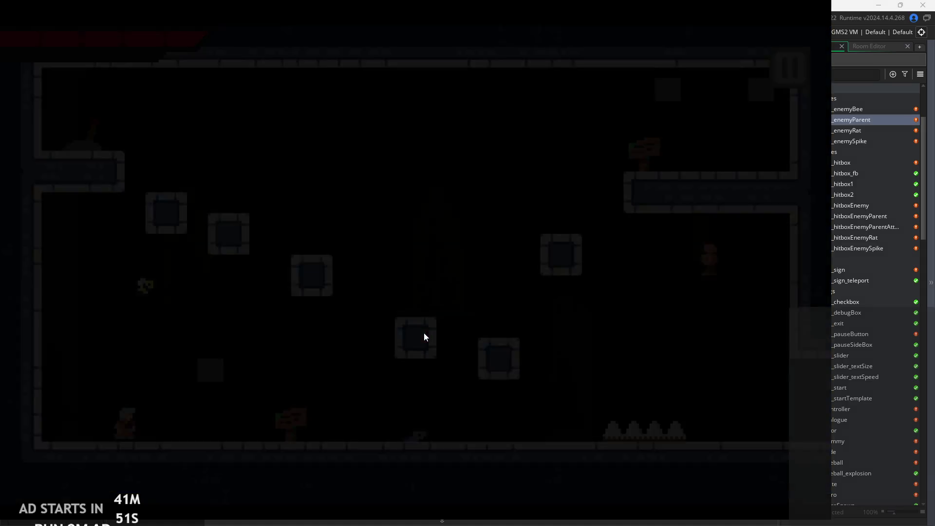
pyautogui.press('Right')
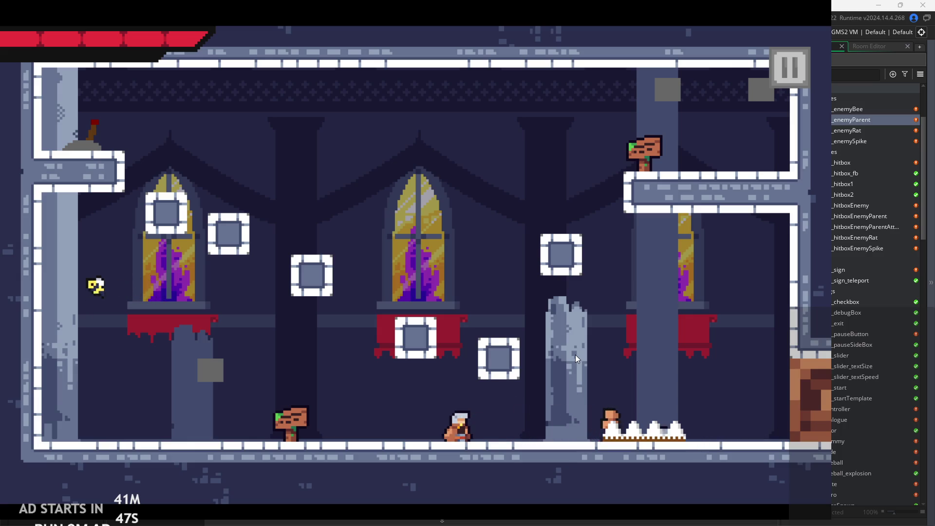
pyautogui.press('Right')
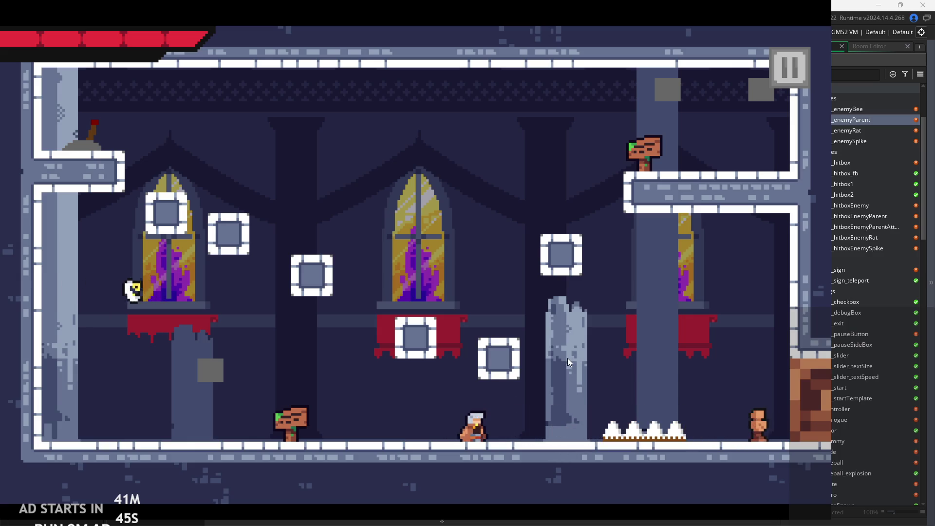
pyautogui.press('Right')
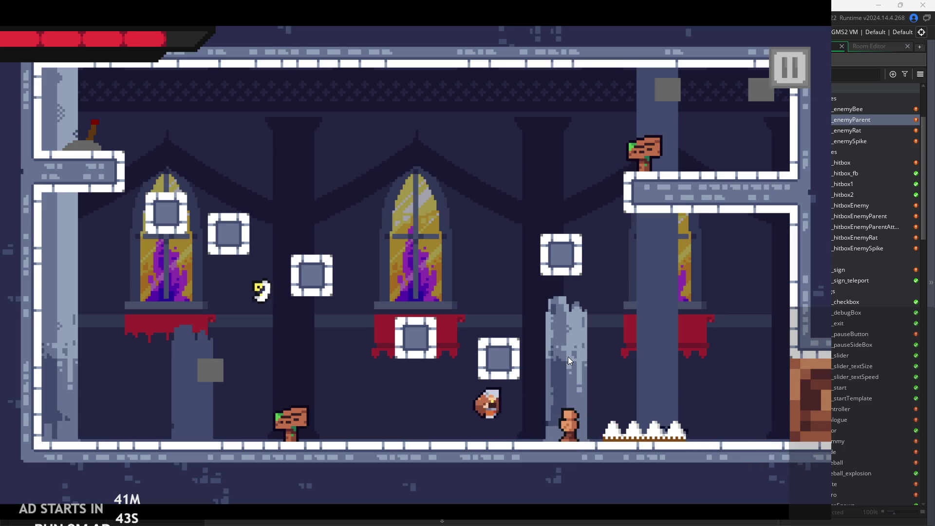
pyautogui.press('Right')
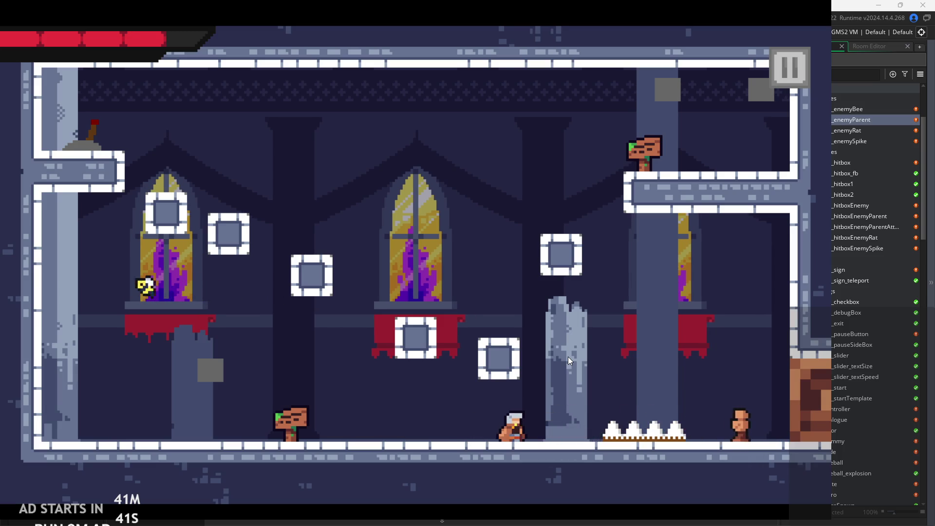
pyautogui.press('Left')
pyautogui.press('Right')
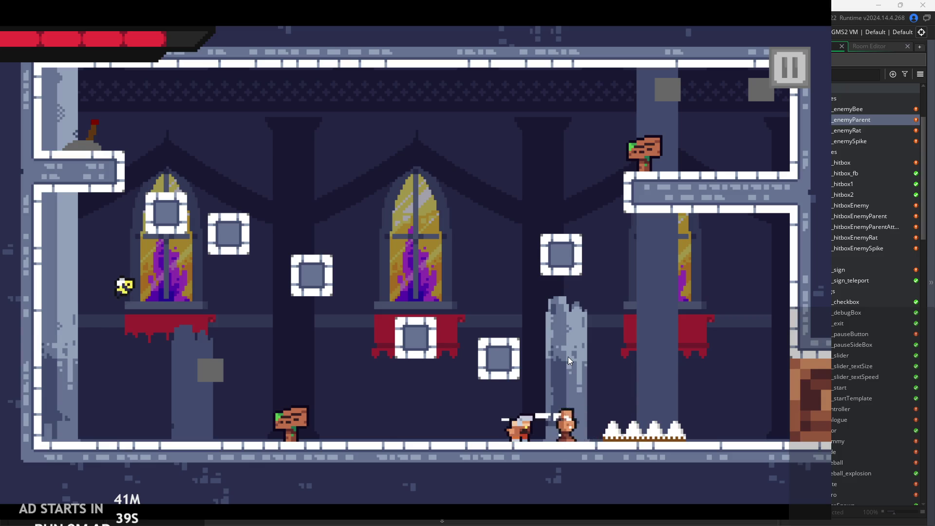
pyautogui.press('x')
pyautogui.press('Right')
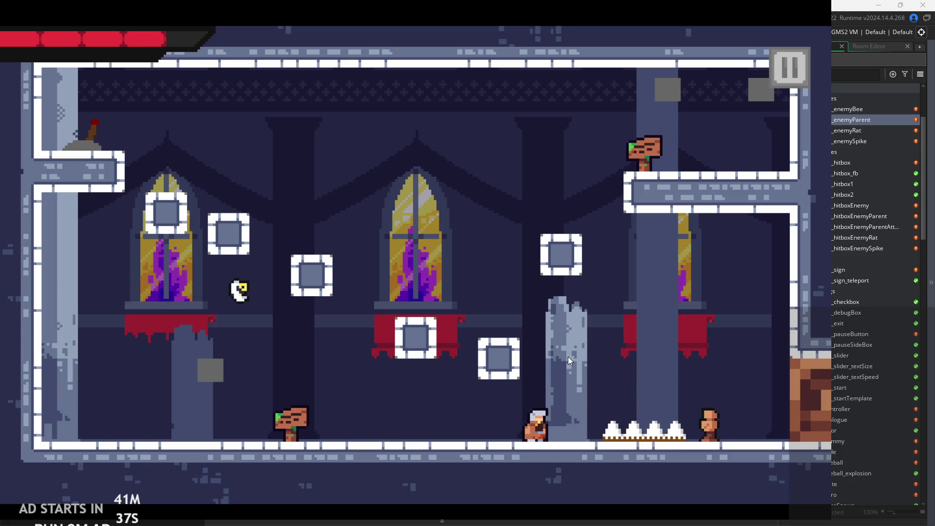
pyautogui.press('Left')
pyautogui.press('Right')
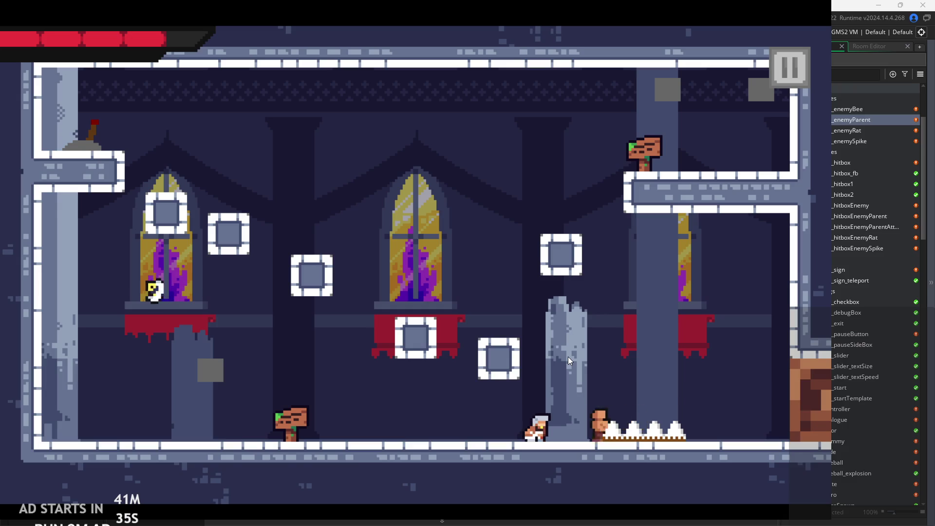
pyautogui.press('Left')
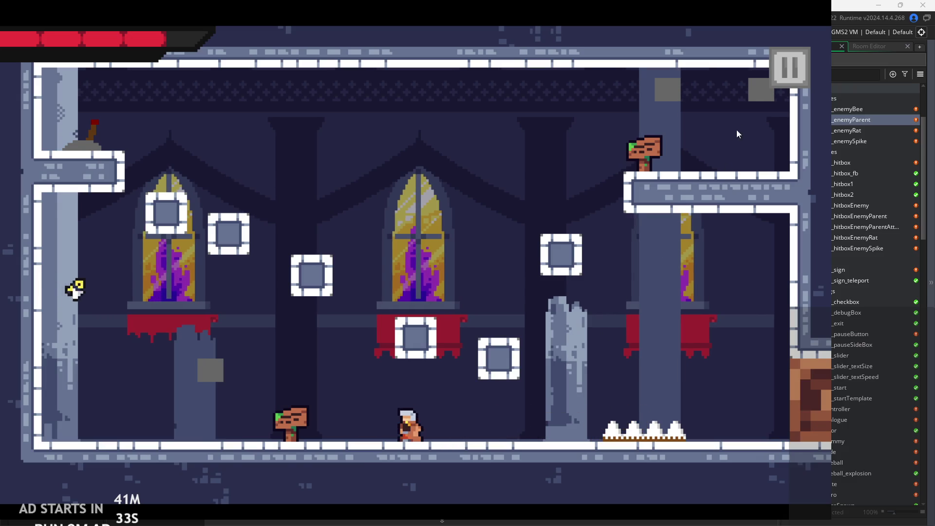
pyautogui.press('Escape')
pyautogui.click(682, 416)
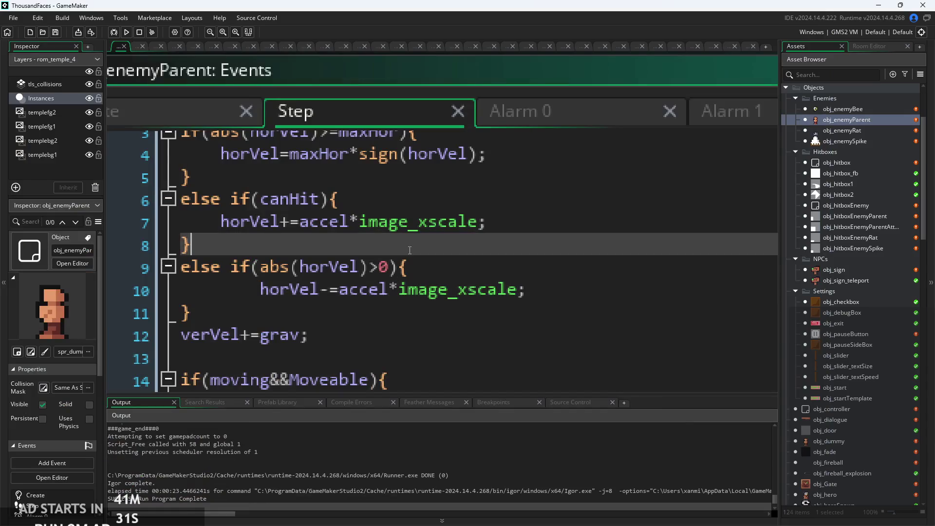
# Replace '-=accel*image_xscale' with '=lerp(horVel,0,0.5)' on line 10, save, and run the game.
pyautogui.click(431, 227)
pyautogui.click(470, 294)
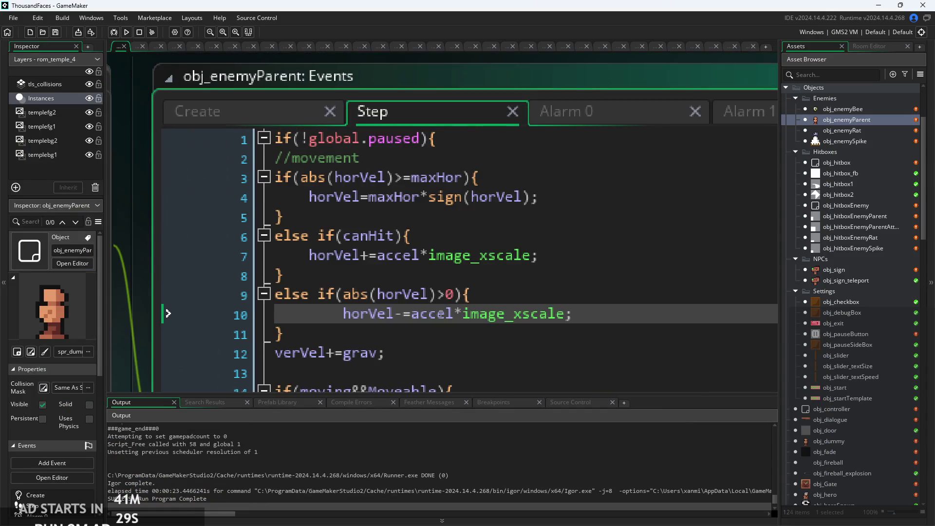
pyautogui.click(458, 314)
pyautogui.moveTo(441, 319); pyautogui.dragTo(567, 320)
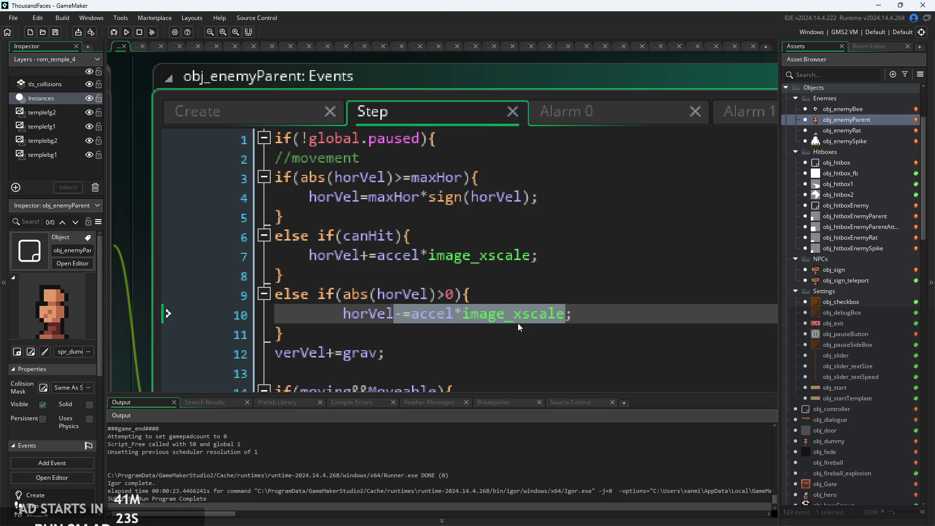
pyautogui.press('BackSpace')
pyautogui.write('=')
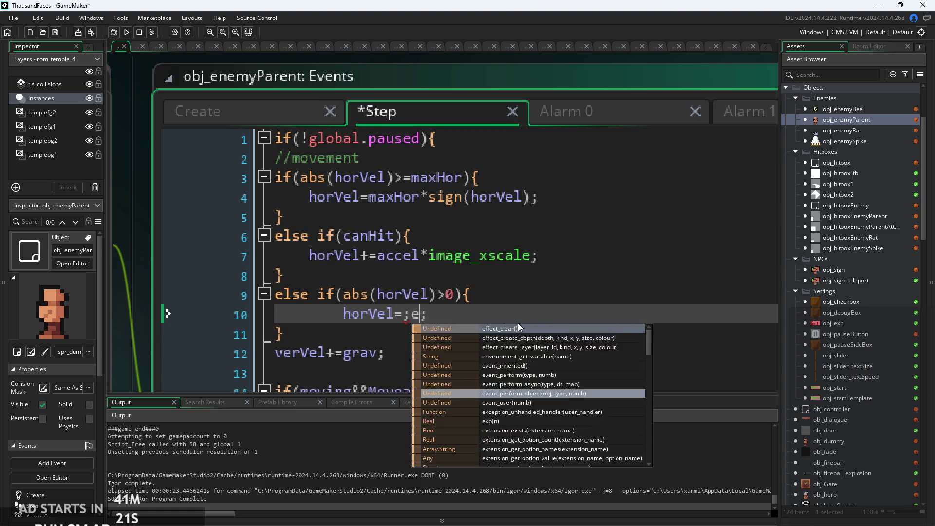
pyautogui.write('lerp')
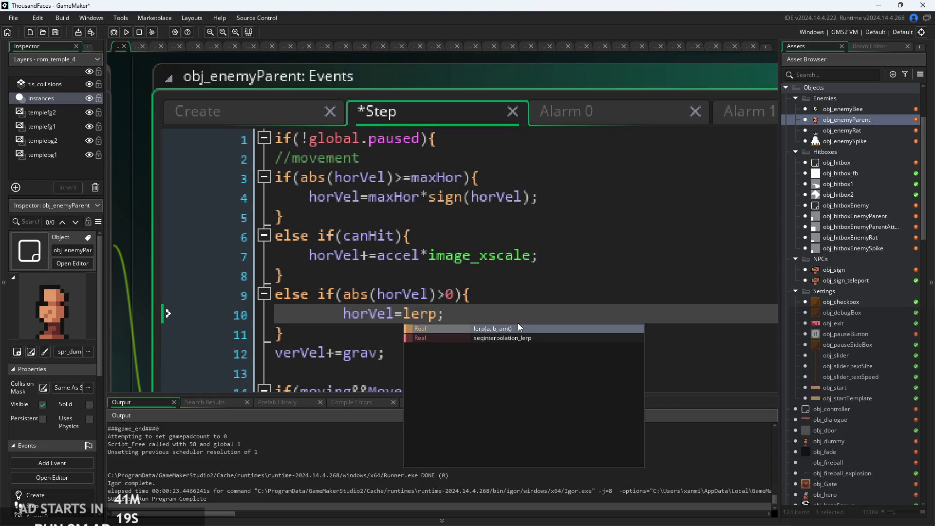
pyautogui.write('()')
pyautogui.press('Left')
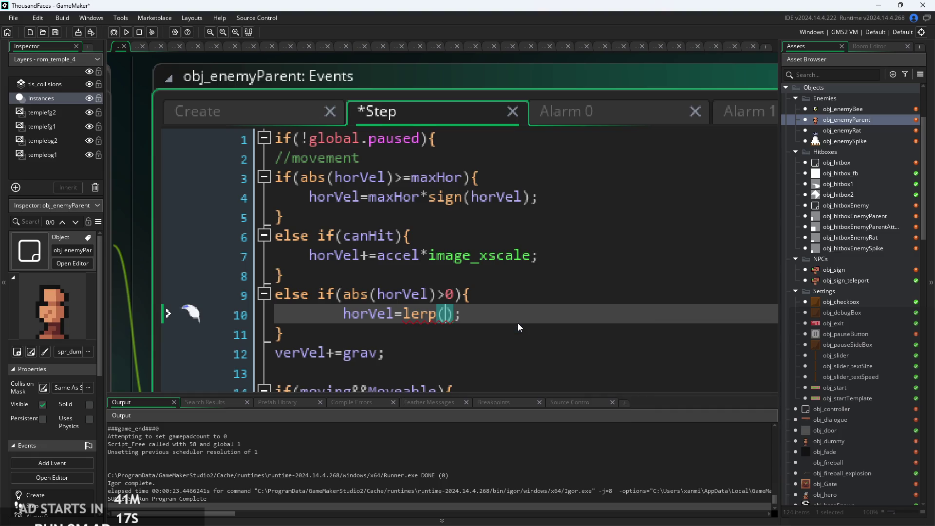
pyautogui.write('horVel,')
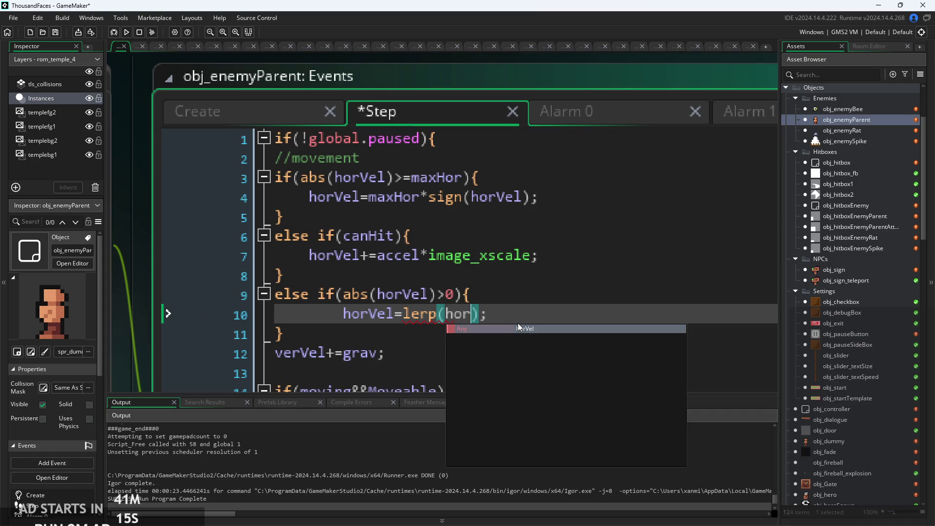
pyautogui.write('o,')
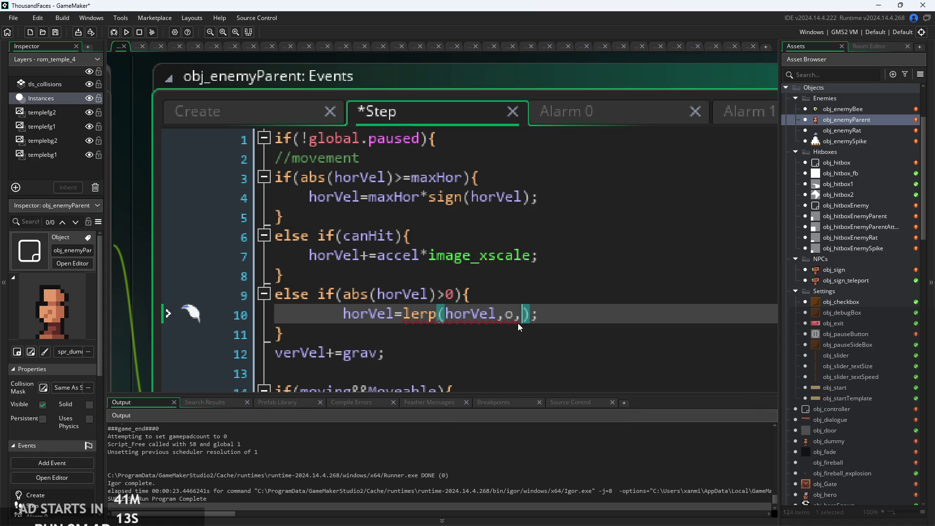
pyautogui.press('BackSpace')
pyautogui.write(',0.')
pyautogui.write('5')
pyautogui.hotkey('ctrl', 's')
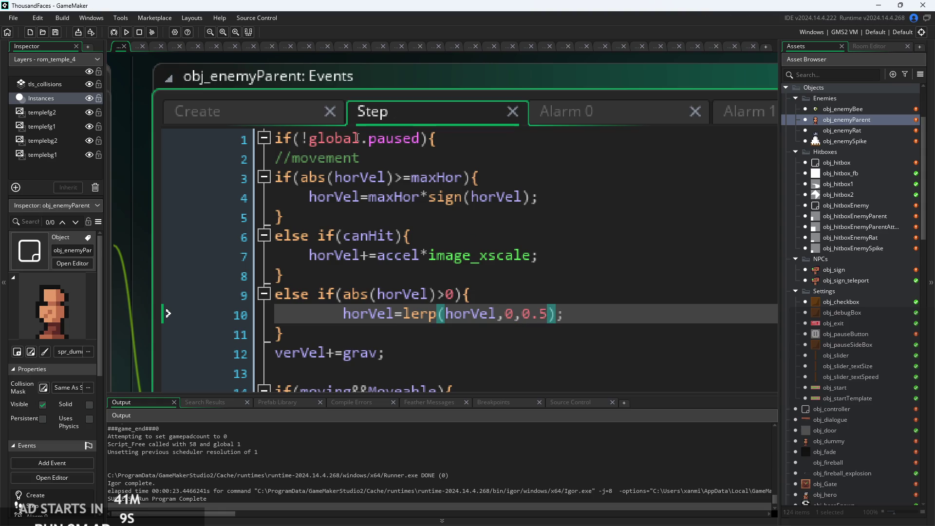
pyautogui.click(126, 33)
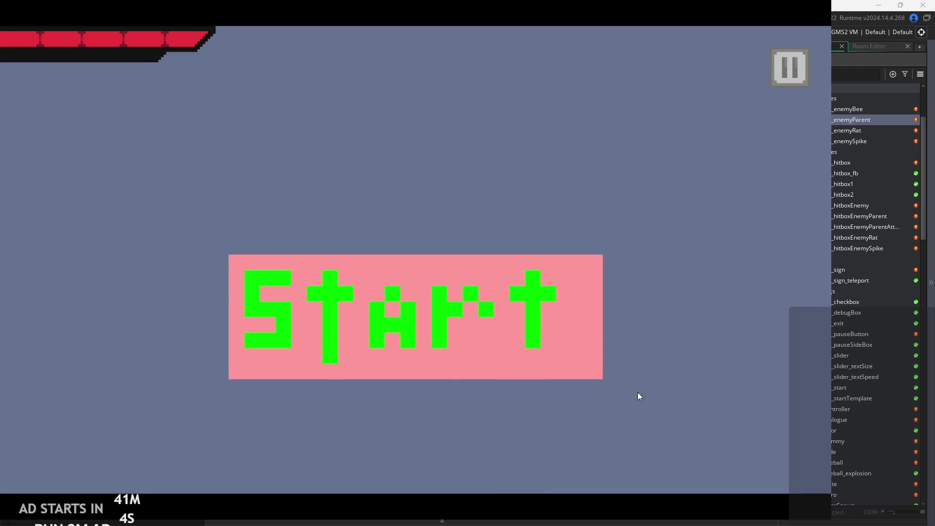
pyautogui.click(440, 340)
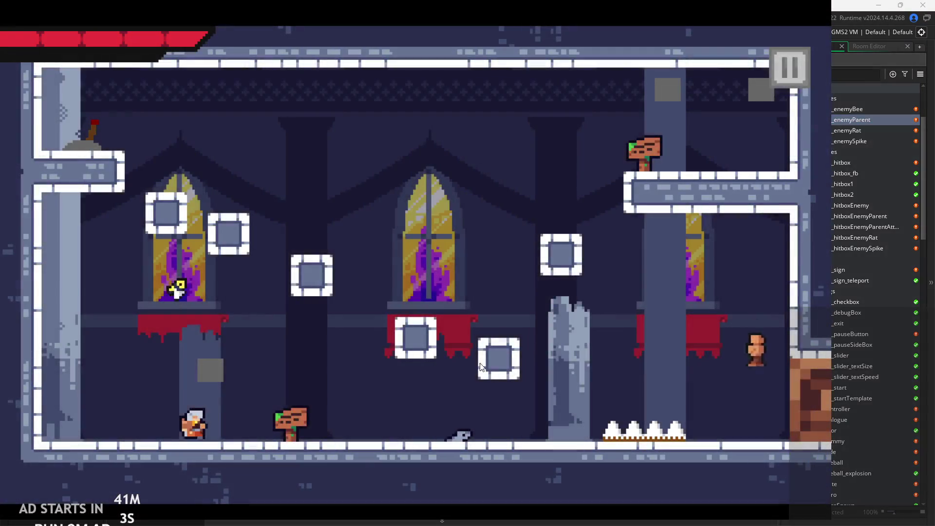
pyautogui.press('Right')
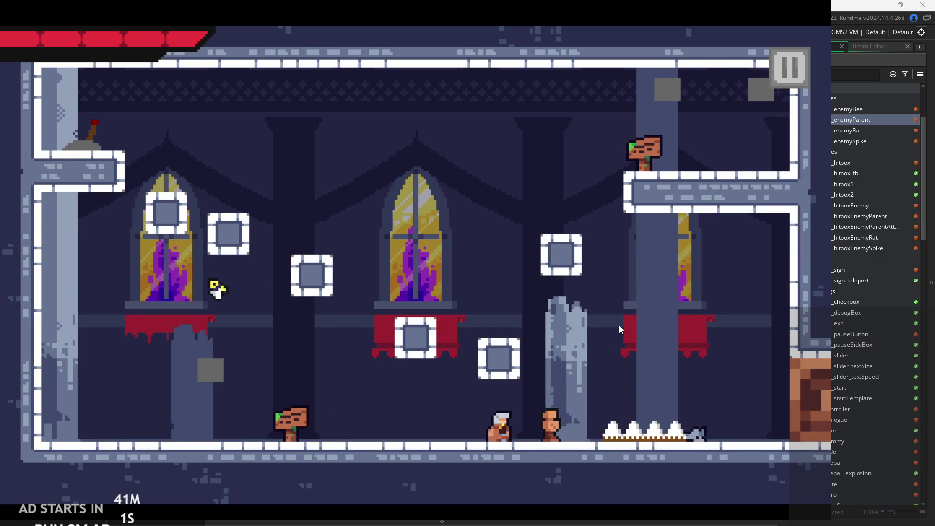
pyautogui.press('Right')
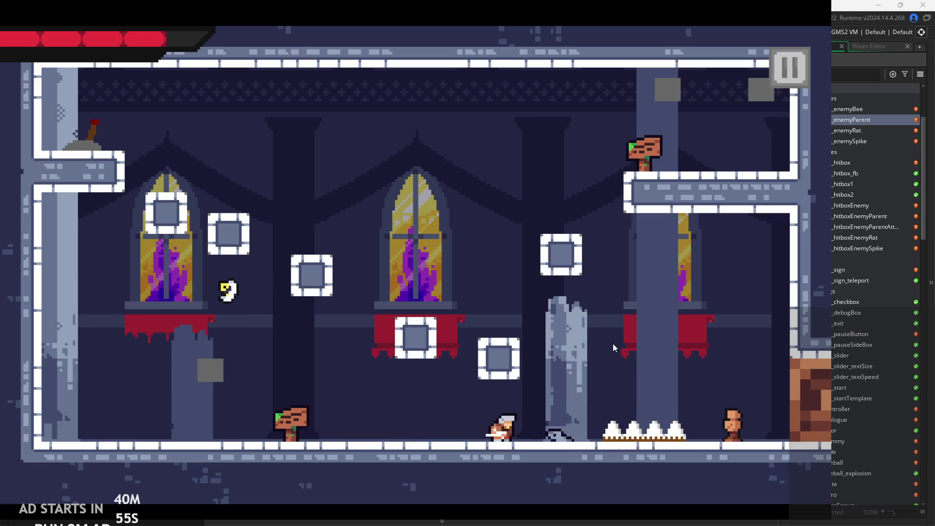
pyautogui.press('Escape')
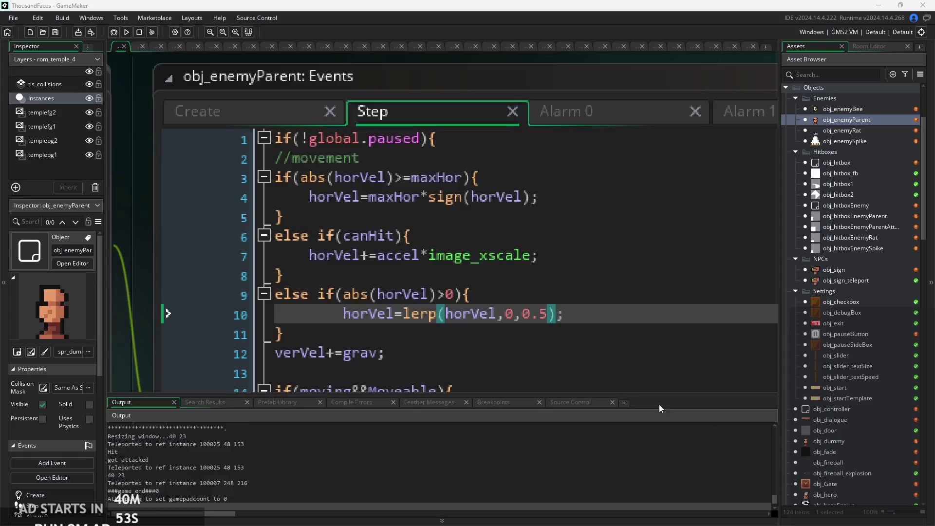
# Replace lerp(horVel,0,0.5) with 0 so line 10 reads horVel=0;, then build and run.
pyautogui.click(592, 315)
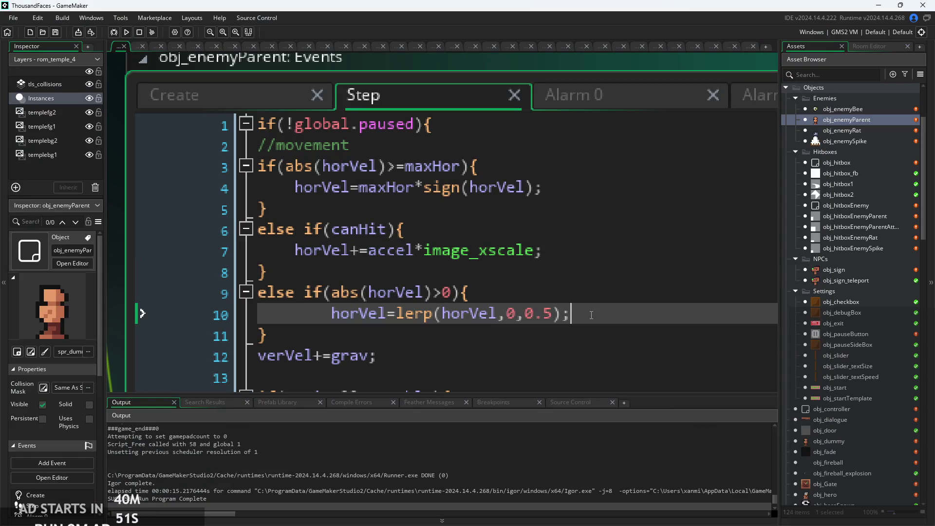
pyautogui.moveTo(591, 315)
pyautogui.mouseDown()
pyautogui.moveTo(346, 303)
pyautogui.moveTo(399, 317)
pyautogui.mouseUp()
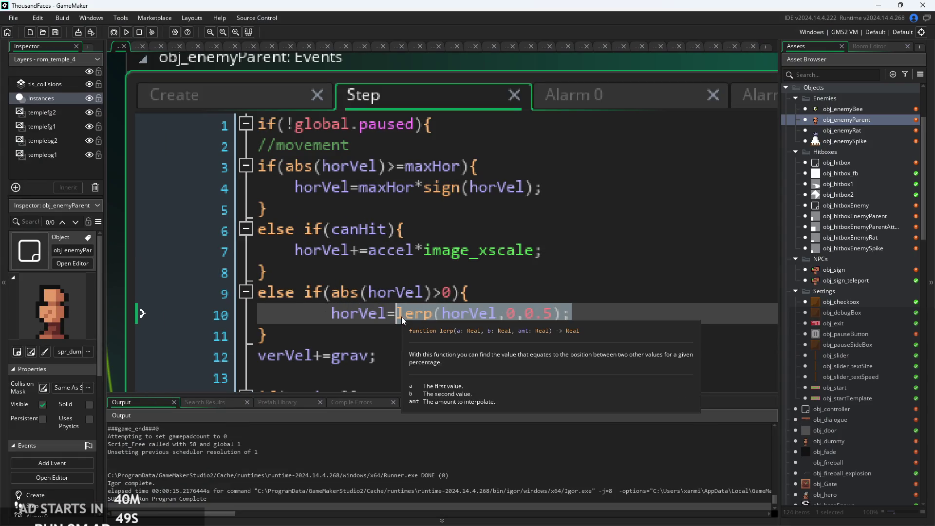
pyautogui.write('0;')
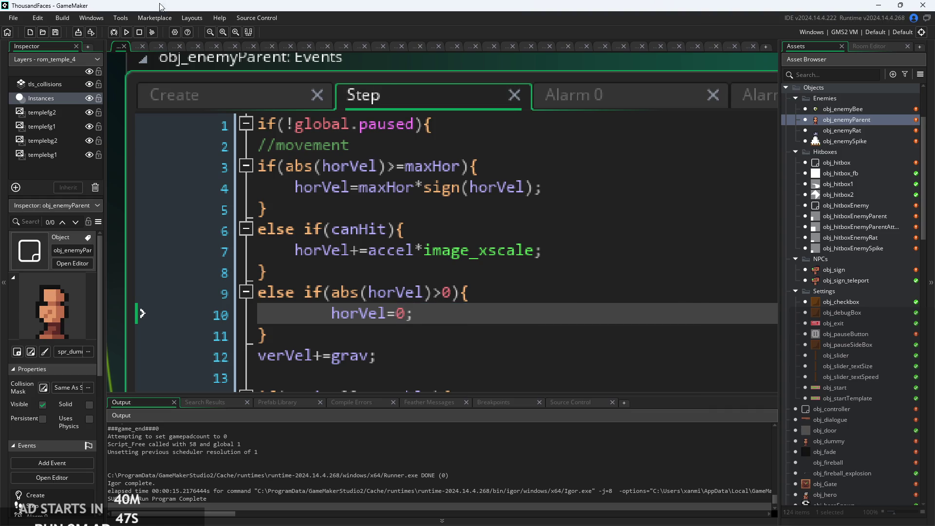
pyautogui.press('F5')
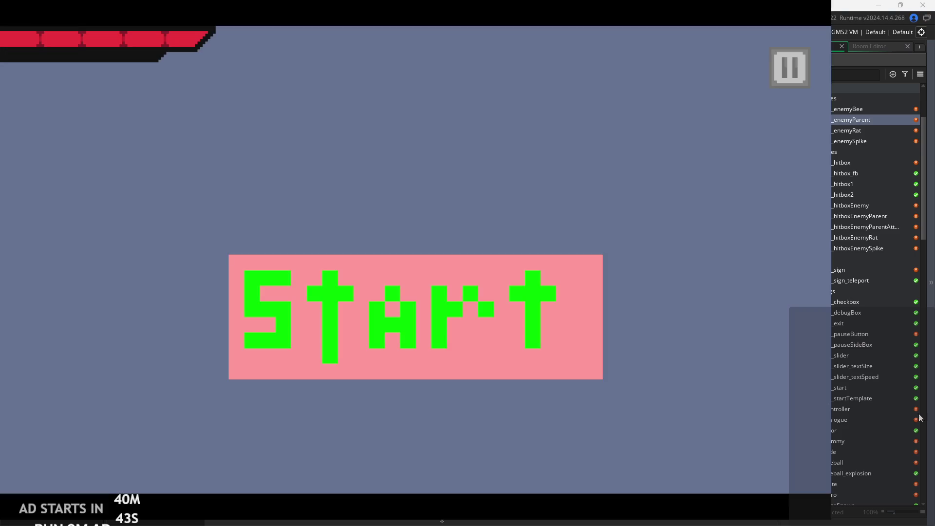
pyautogui.press('Right')
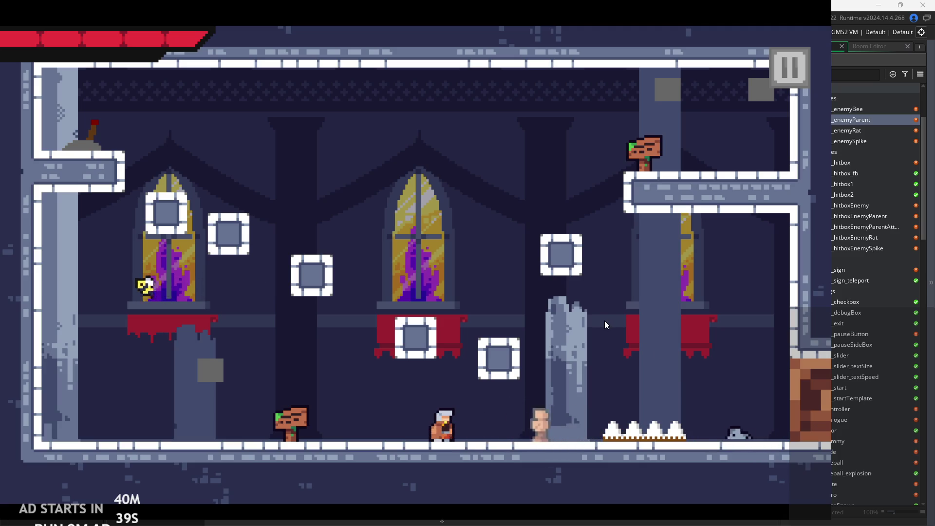
pyautogui.press('Escape')
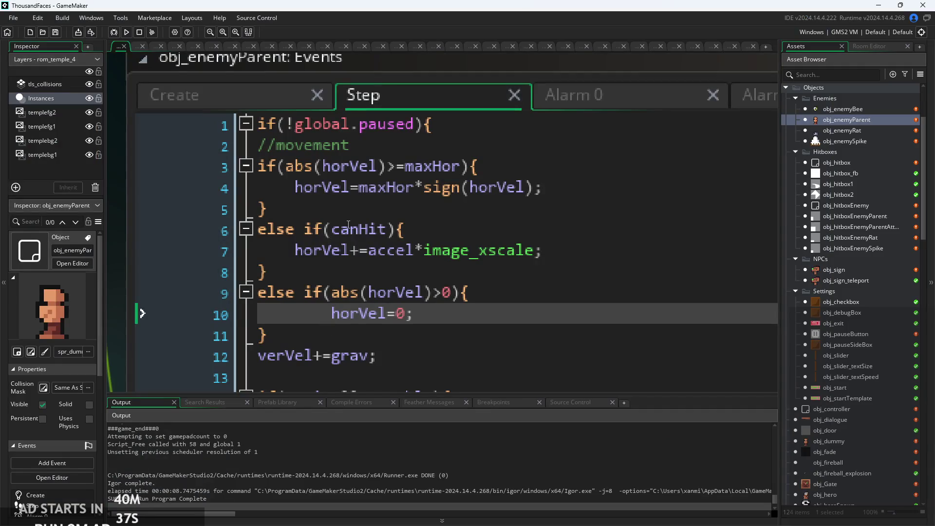
# Delete the if(abs(horVel)>0) condition so line 9 is a plain else{, then run the game.
pyautogui.click(348, 224)
pyautogui.click(404, 291)
pyautogui.press('Down')
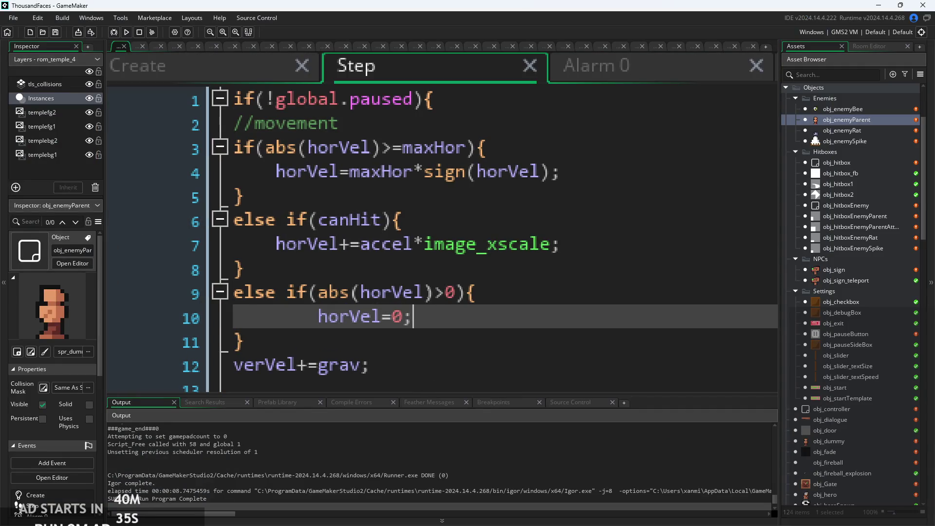
pyautogui.press('Up')
pyautogui.scroll(-1, 332, 298)
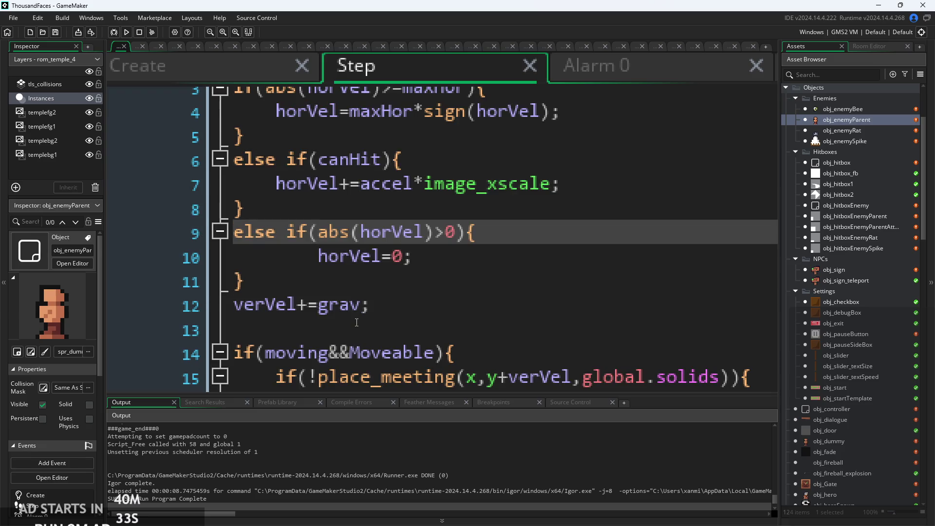
pyautogui.press('Down')
pyautogui.press('Down')
pyautogui.press('Down')
pyautogui.scroll(1, 360, 288)
pyautogui.click(383, 332)
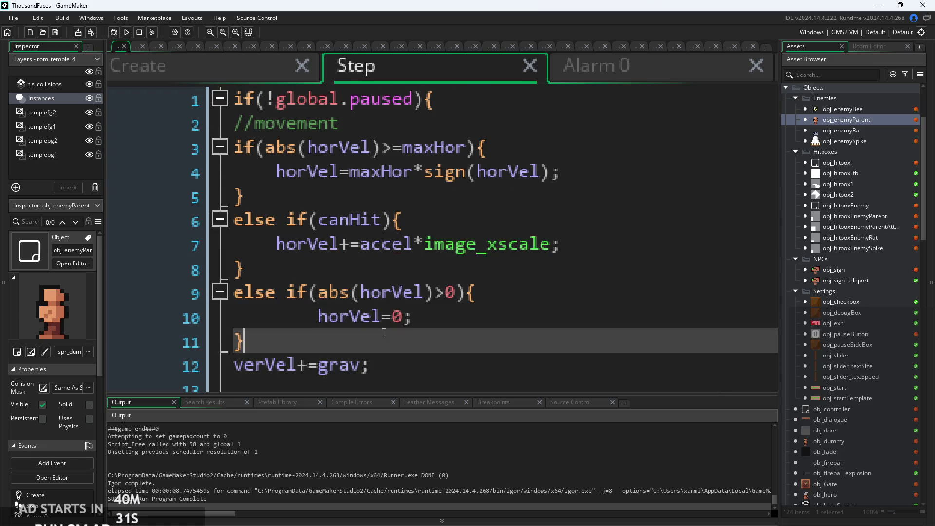
pyautogui.click(369, 292)
pyautogui.click(365, 184)
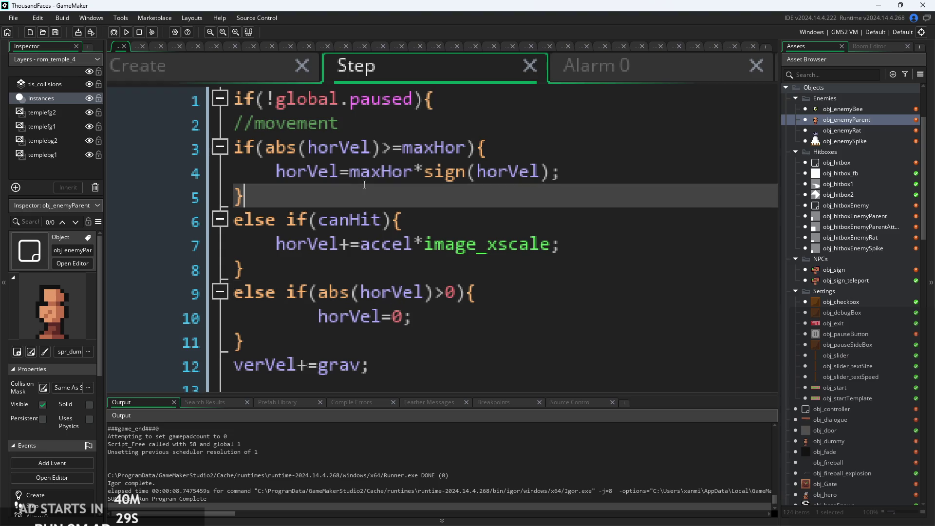
pyautogui.click(438, 268)
pyautogui.click(455, 293)
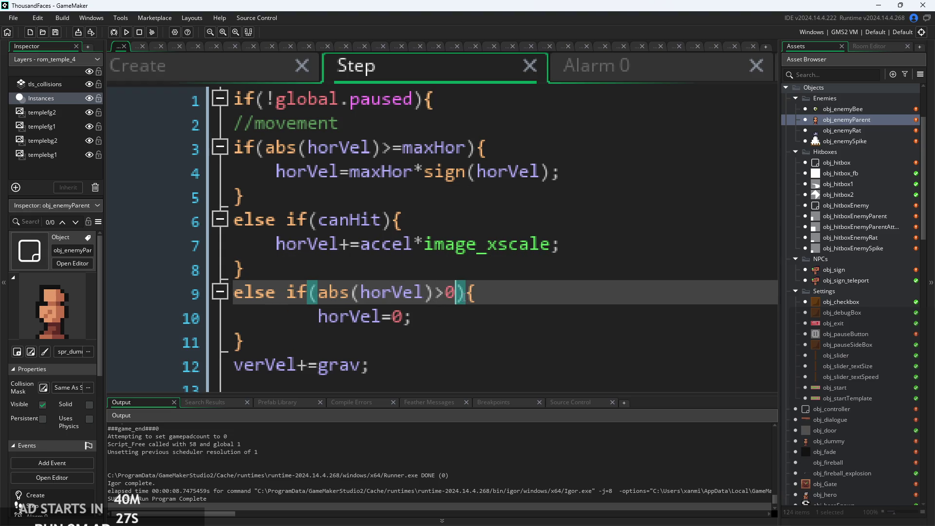
pyautogui.click(445, 292)
pyautogui.click(239, 268)
pyautogui.click(355, 220)
pyautogui.click(401, 220)
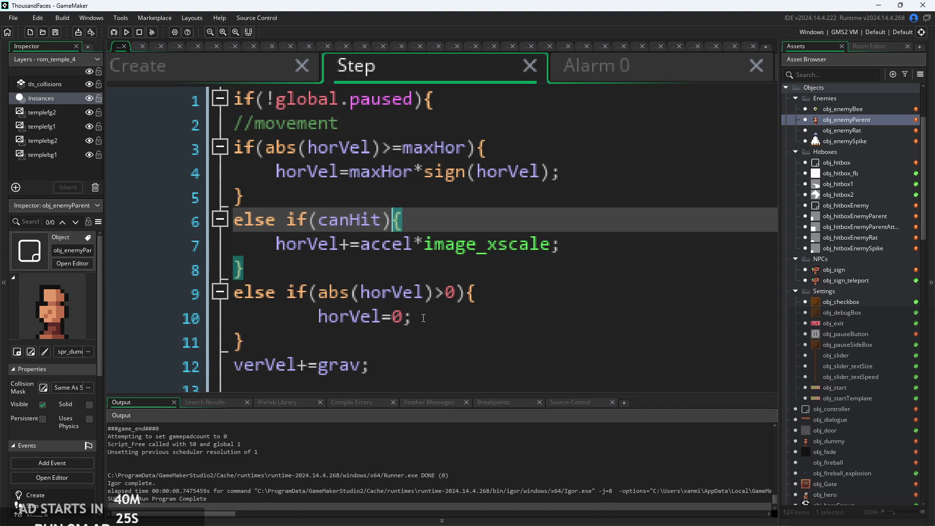
pyautogui.click(414, 317)
pyautogui.moveTo(276, 292); pyautogui.dragTo(464, 292)
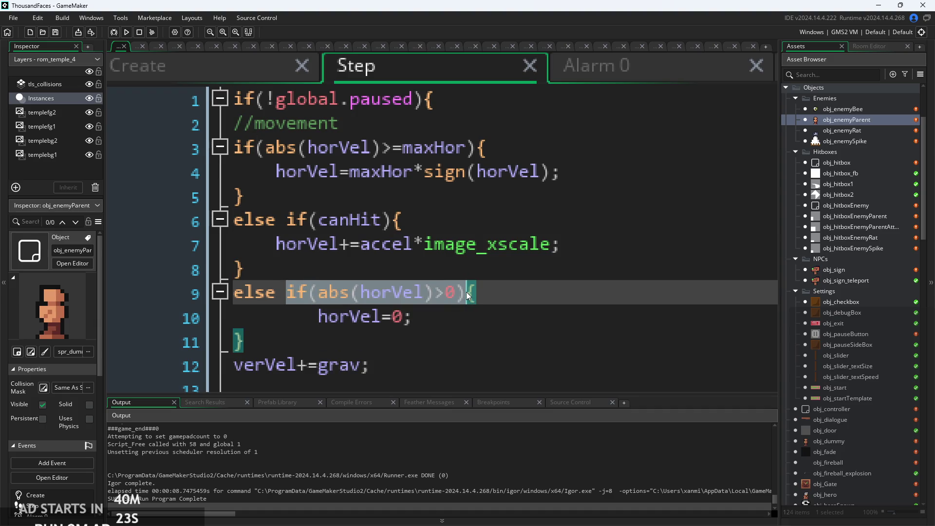
pyautogui.press('BackSpace')
pyautogui.press('F5')
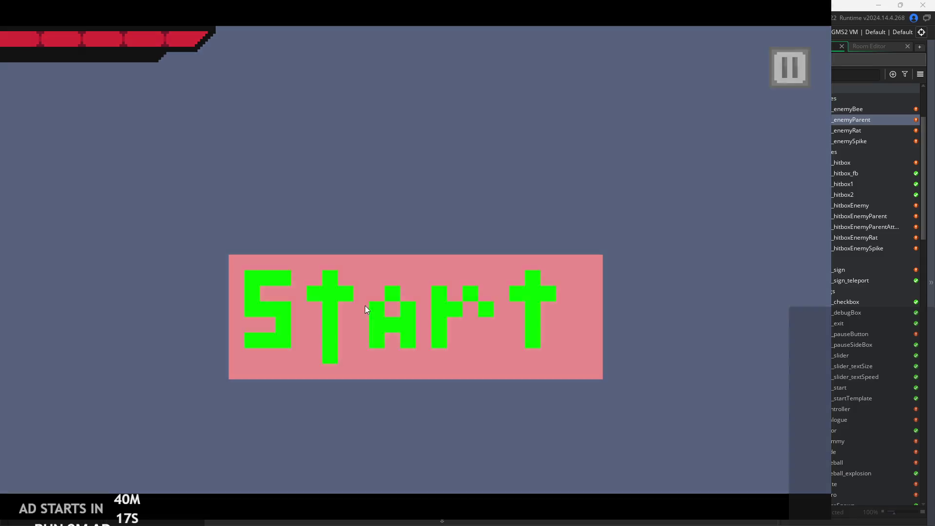
# Start the game, walk the hero right toward the enemies, then exit to the editor.
pyautogui.click(365, 305)
pyautogui.press('Right')
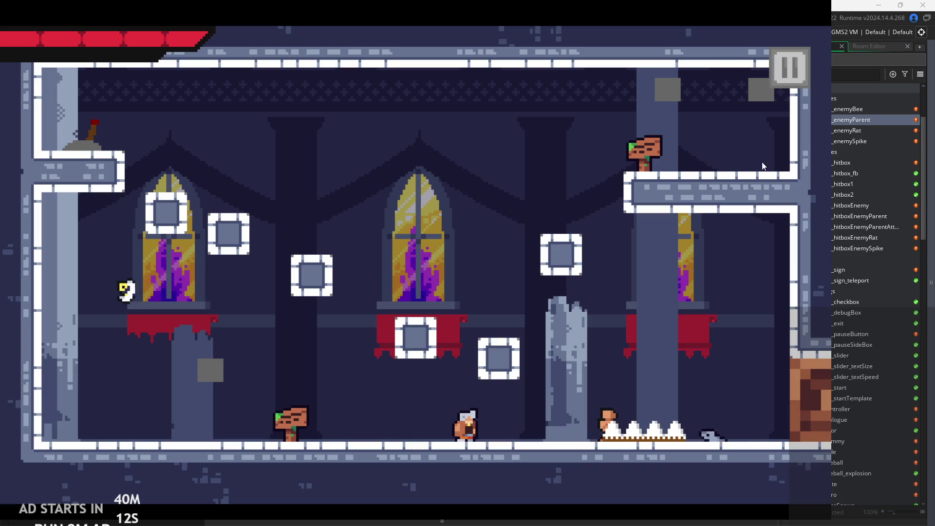
pyautogui.click(790, 73)
pyautogui.click(696, 425)
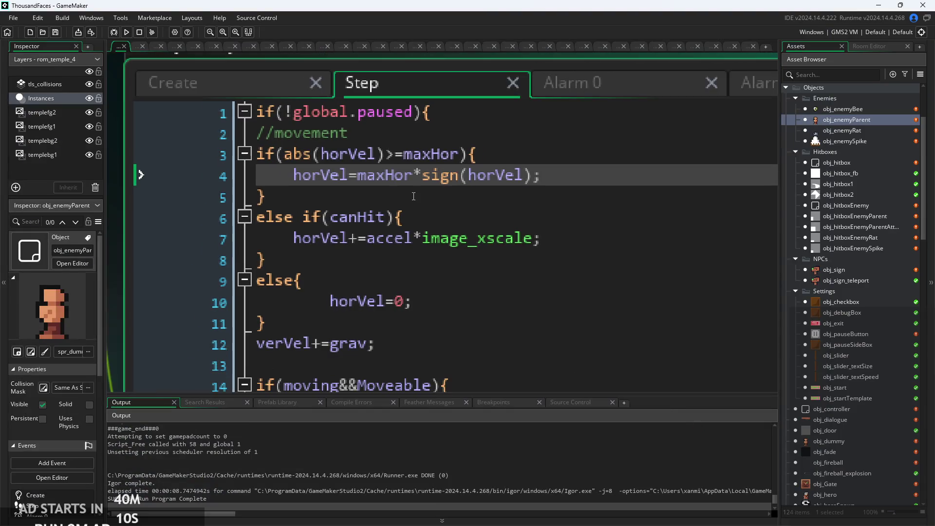
# Remove the if(canHit) condition so line 6 becomes a plain else{.
pyautogui.click(445, 205)
pyautogui.scroll(2, 446, 215)
pyautogui.click(297, 272)
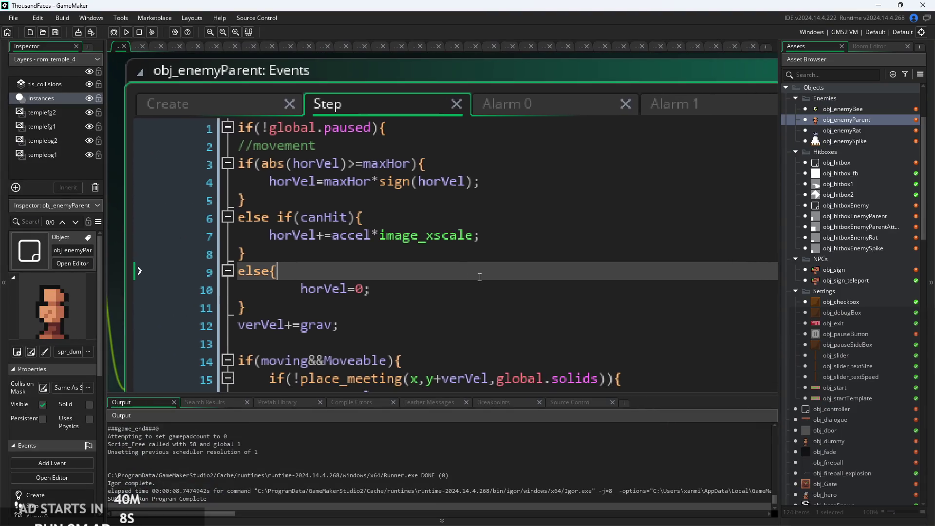
pyautogui.press('Up')
pyautogui.click(317, 212)
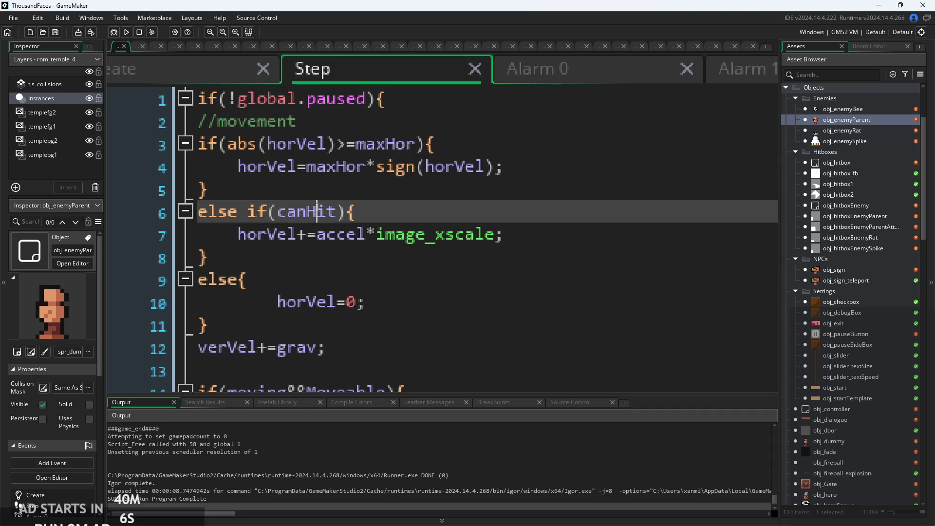
pyautogui.moveTo(347, 212); pyautogui.dragTo(239, 217)
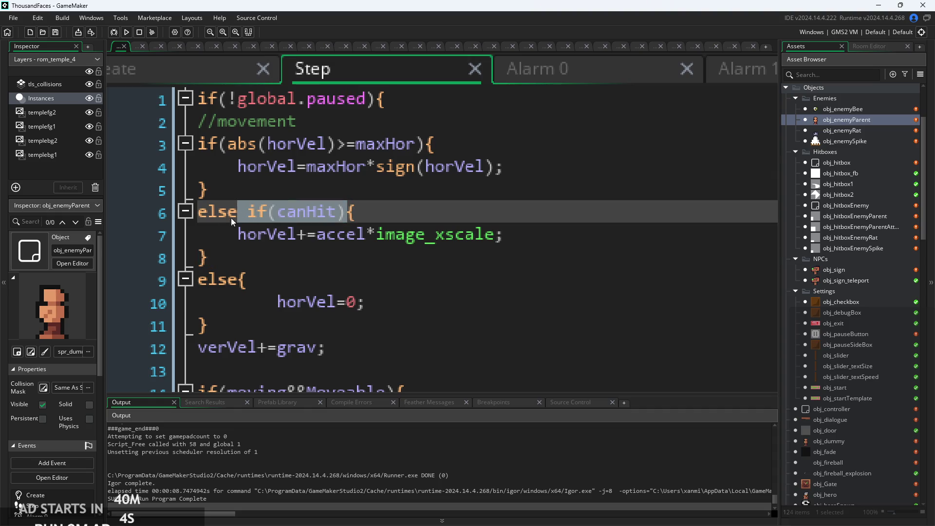
pyautogui.press('BackSpace')
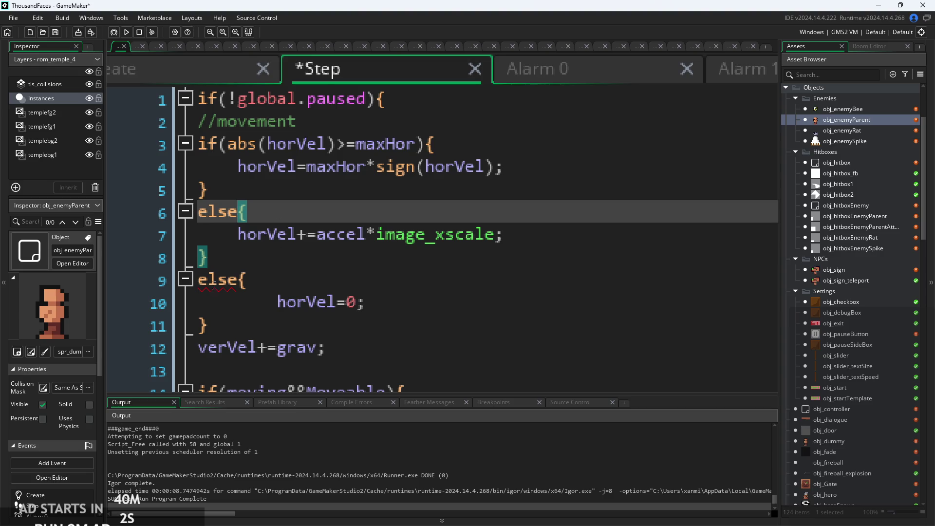
# Change line 9's else to if(!canHit), save the code, and run the game.
pyautogui.moveTo(227, 281); pyautogui.dragTo(239, 285)
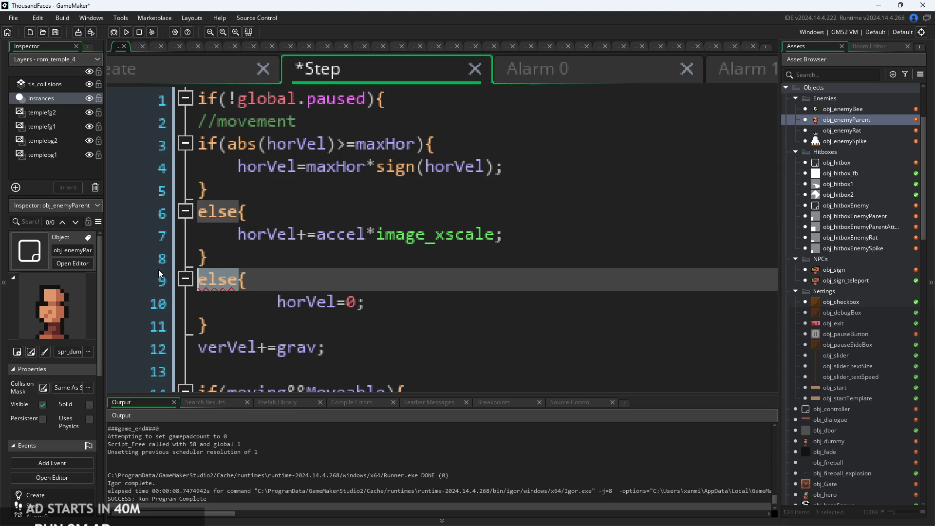
pyautogui.press('BackSpace')
pyautogui.write('if(')
pyautogui.write(')')
pyautogui.press('Left')
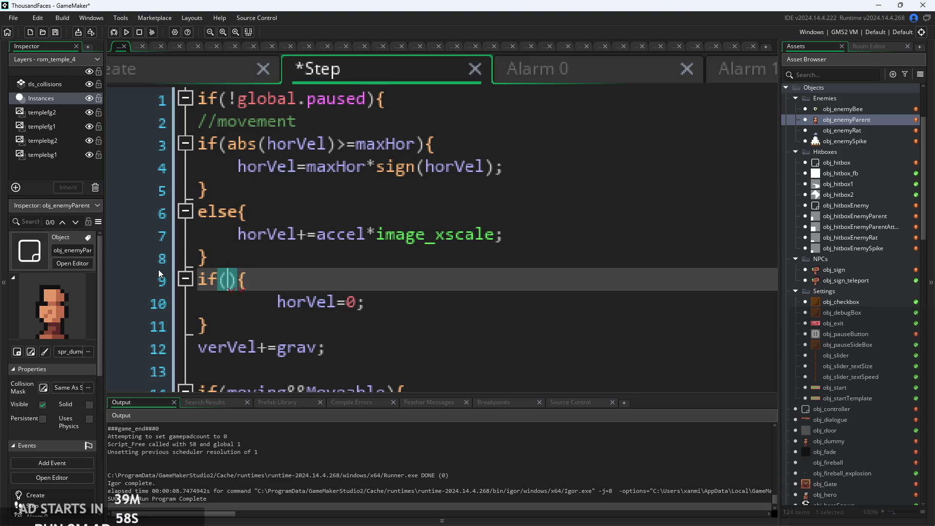
pyautogui.write('!canH')
pyautogui.press('Return')
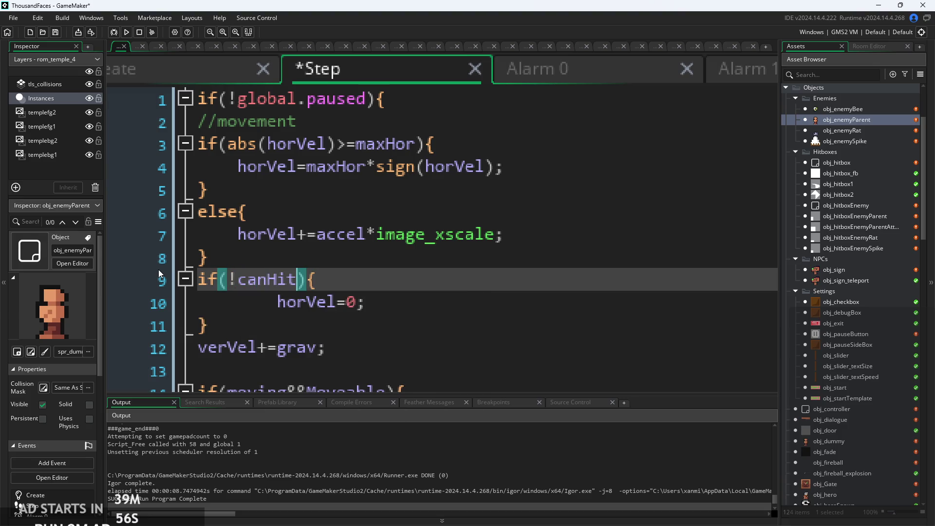
pyautogui.hotkey('ctrl', 's')
pyautogui.click(130, 31)
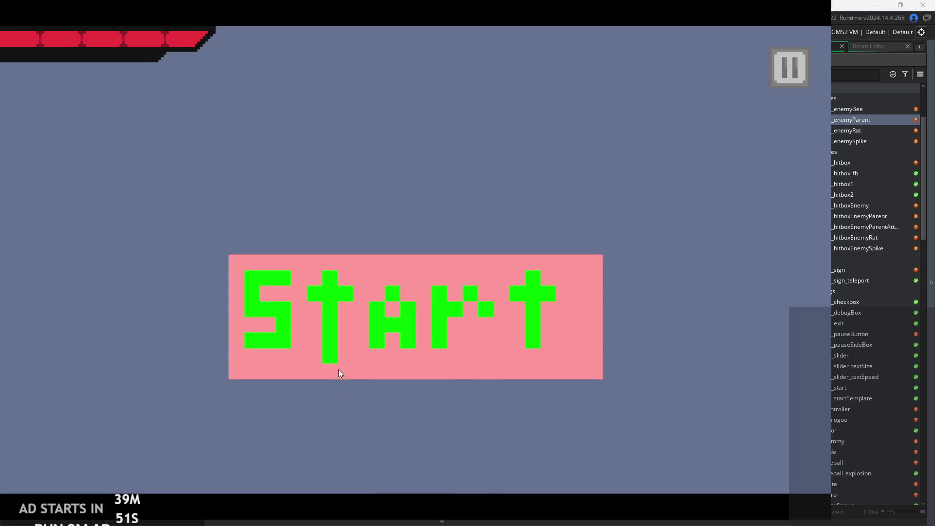
# Start the game and attack the nearby enemy while moving the hero toward the rat.
pyautogui.click(338, 371)
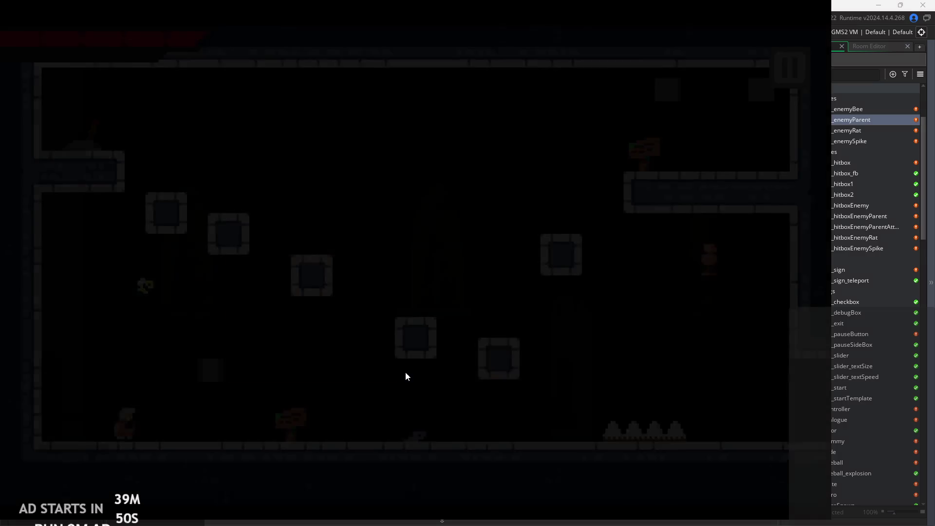
pyautogui.press('Right')
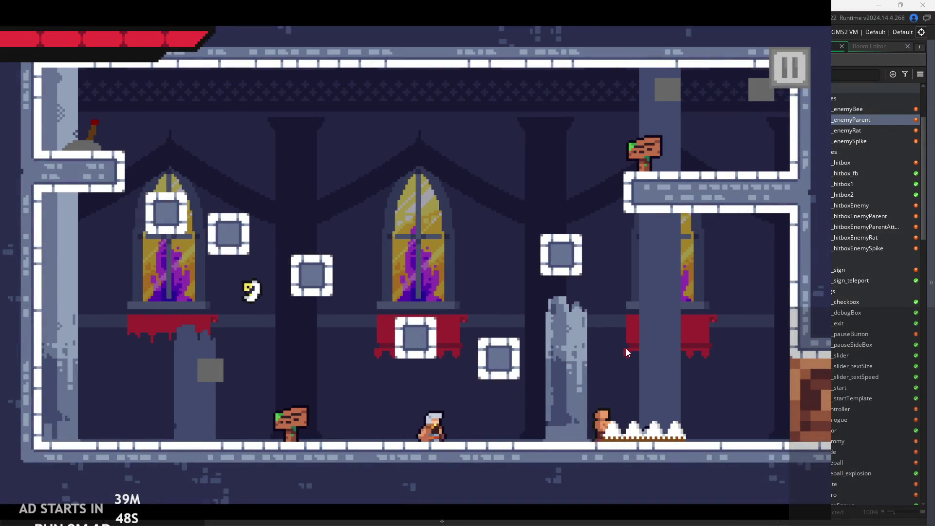
pyautogui.press('x')
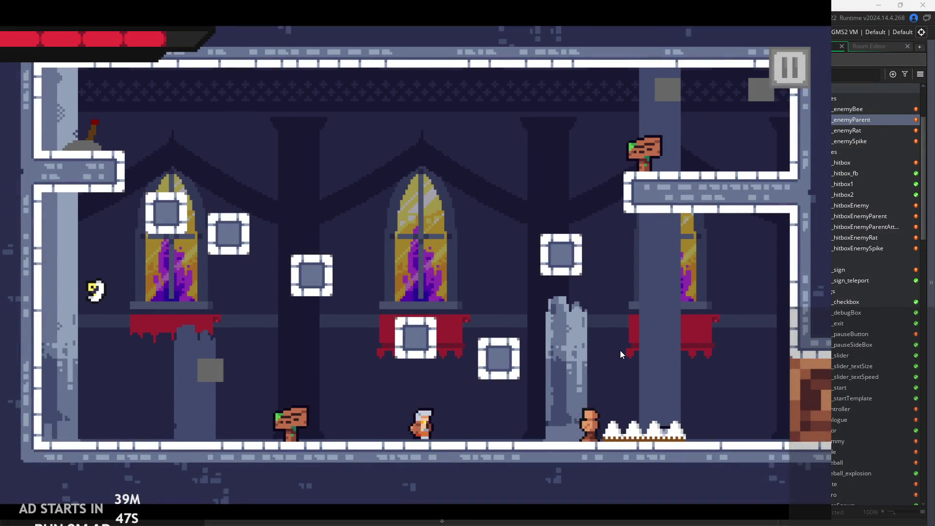
pyautogui.press('Right')
pyautogui.press('Right')
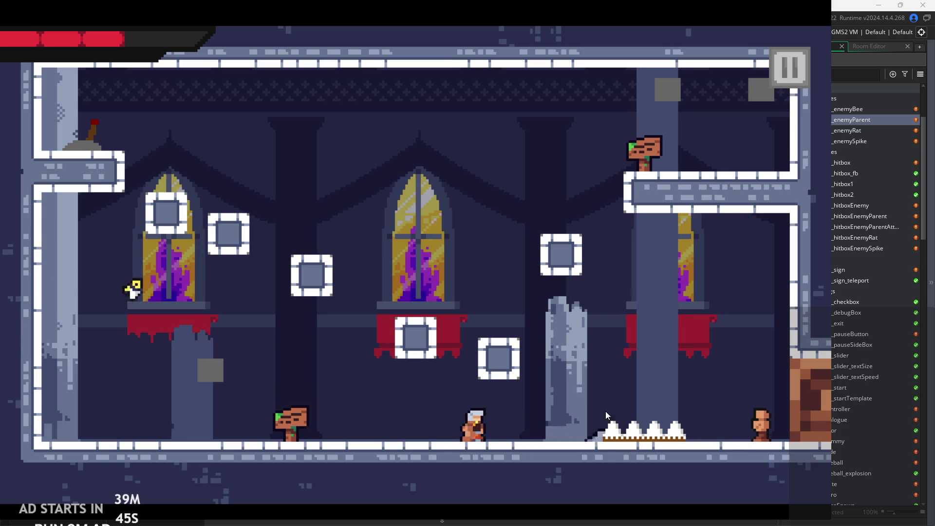
pyautogui.press('Right')
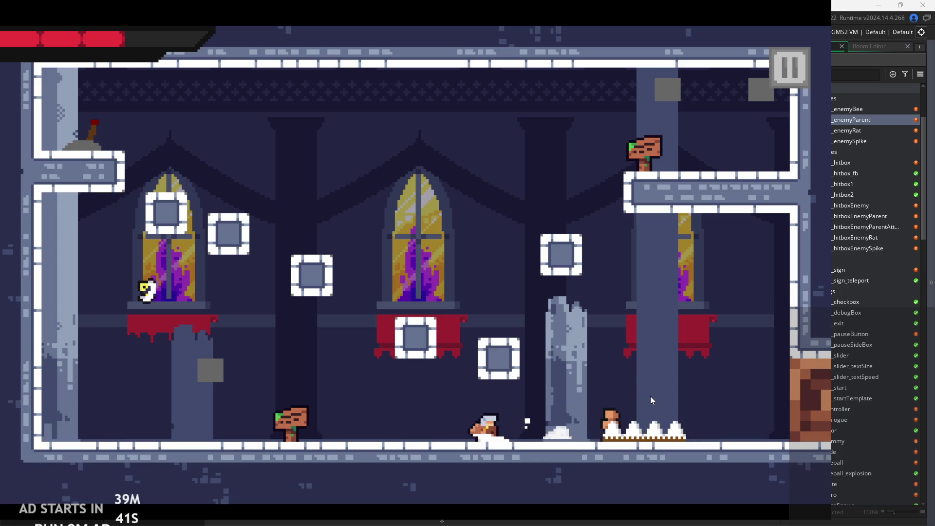
pyautogui.press('Left')
pyautogui.press('Right')
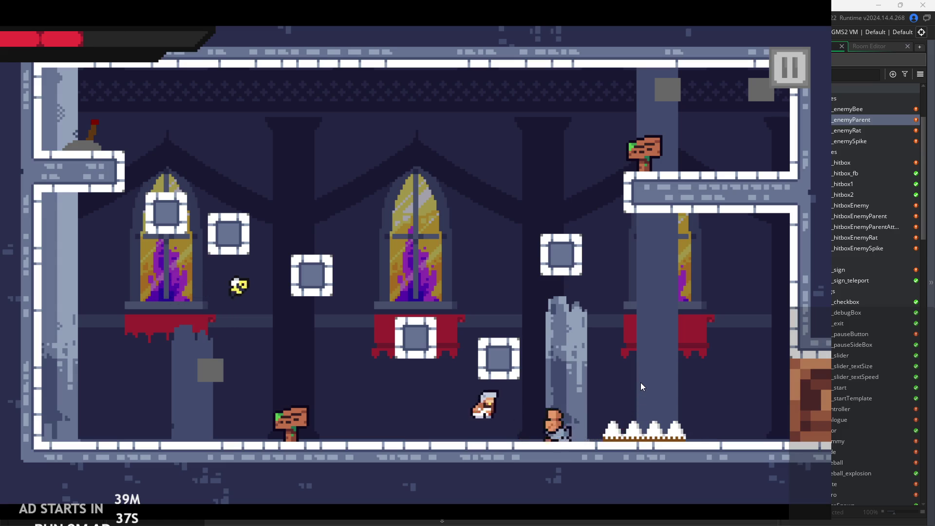
# Turn on Debug Stats from the pause menu, then run left and strike an enemy.
pyautogui.click(790, 66)
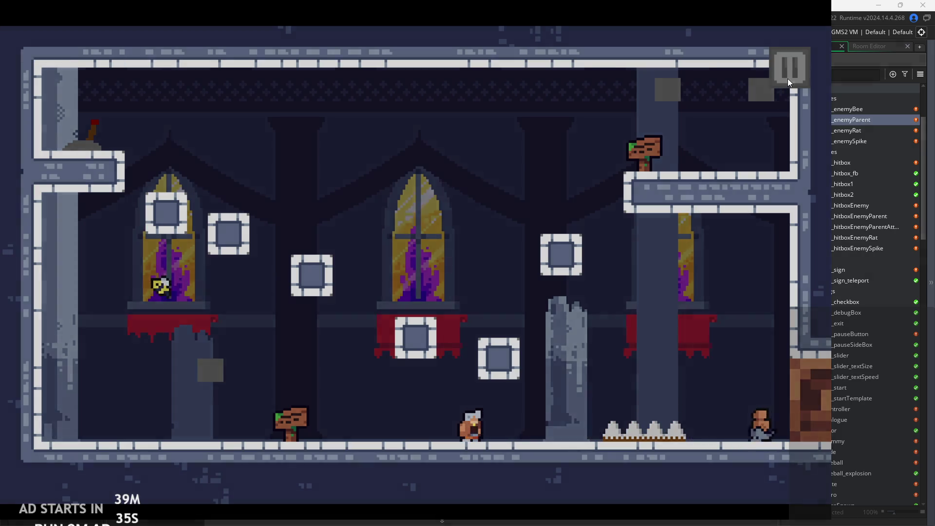
pyautogui.click(163, 151)
pyautogui.click(775, 70)
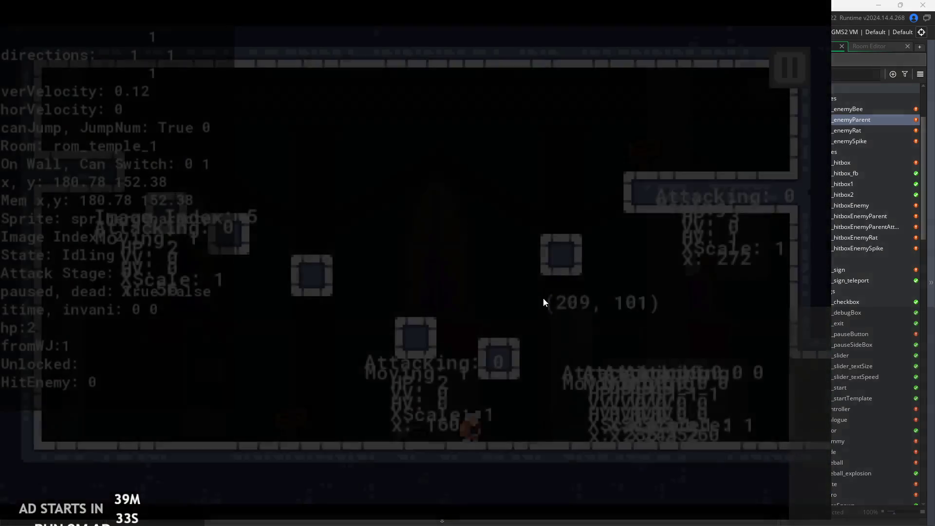
pyautogui.press('Left')
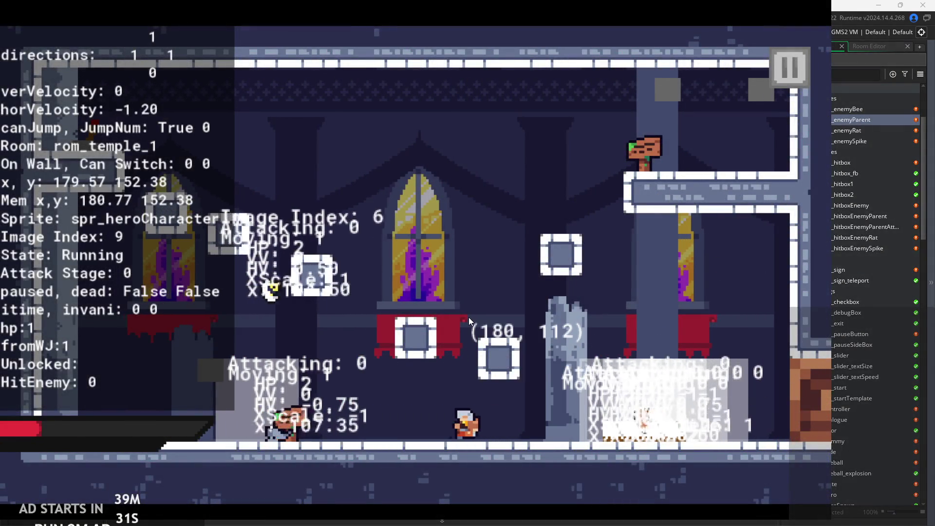
pyautogui.press('Left')
pyautogui.press('Left')
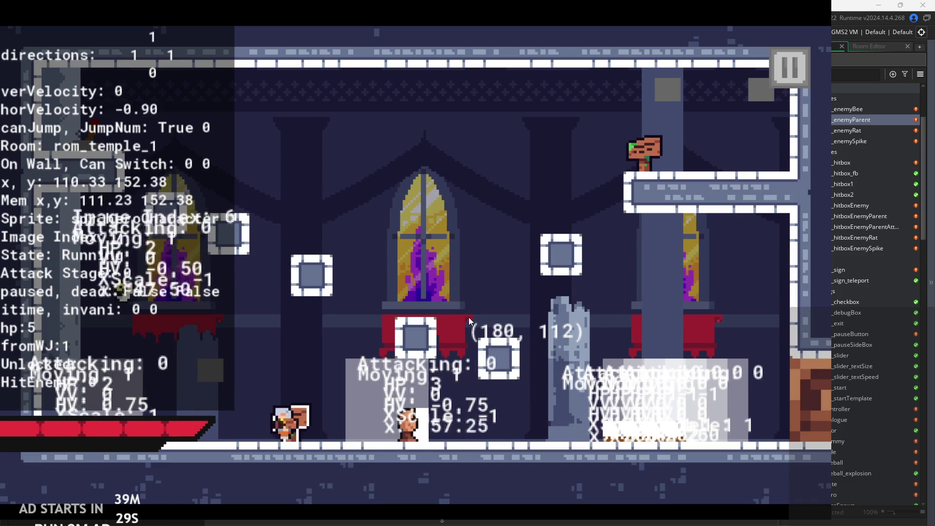
pyautogui.press('x')
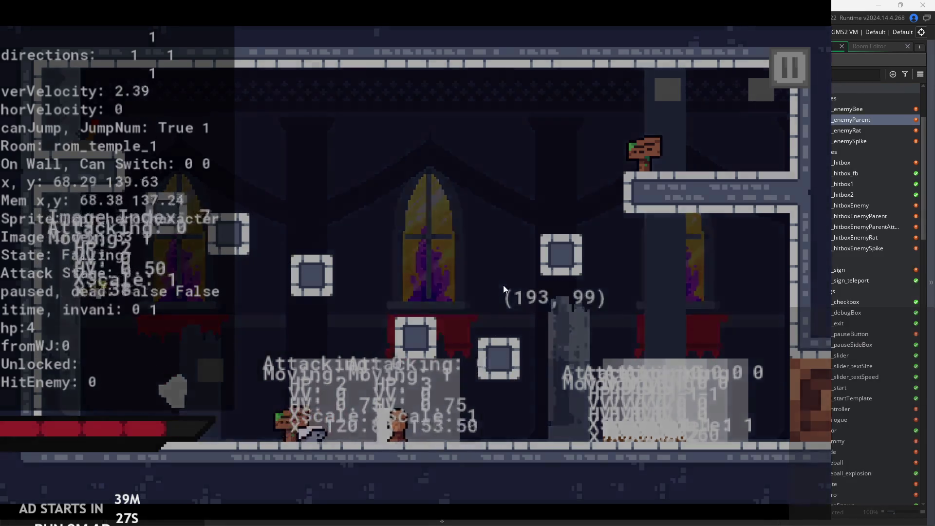
# Run right into the next room with a jump, head back left, then exit to the editor.
pyautogui.press('Right')
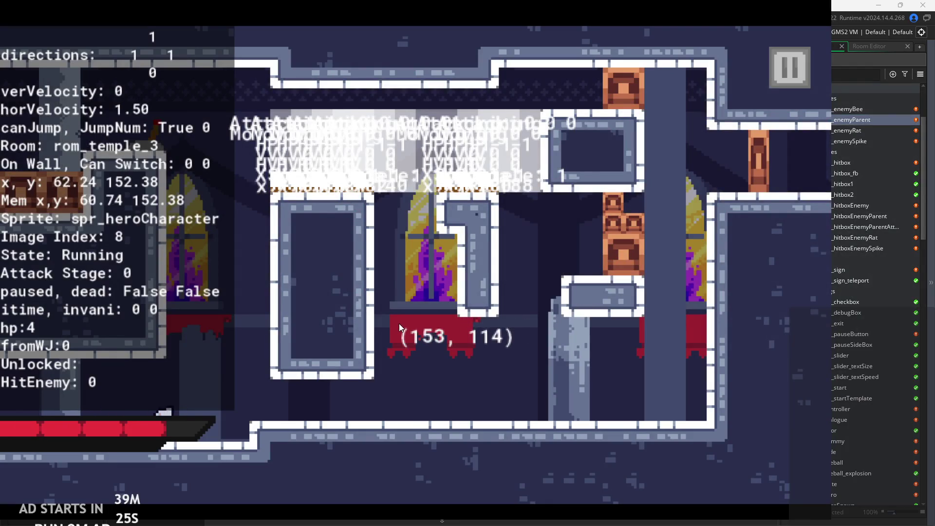
pyautogui.press('z')
pyautogui.press('Left')
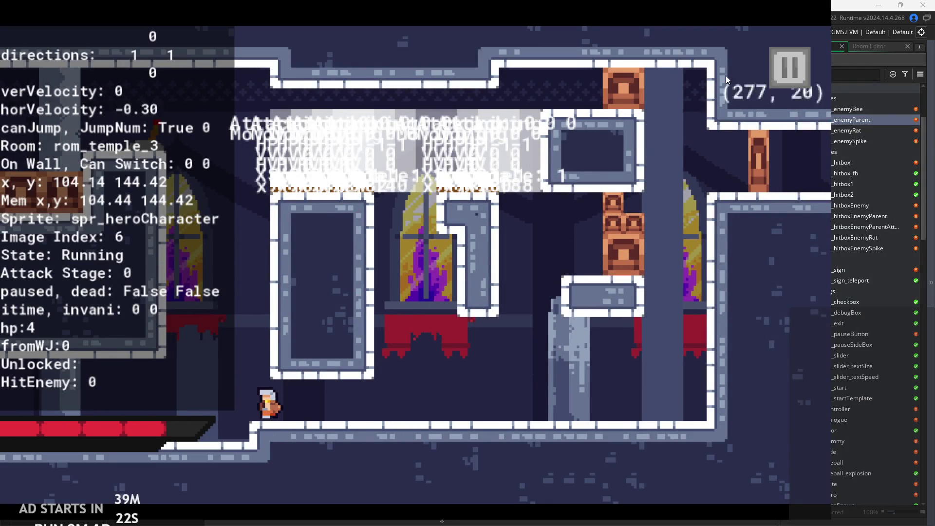
pyautogui.click(774, 65)
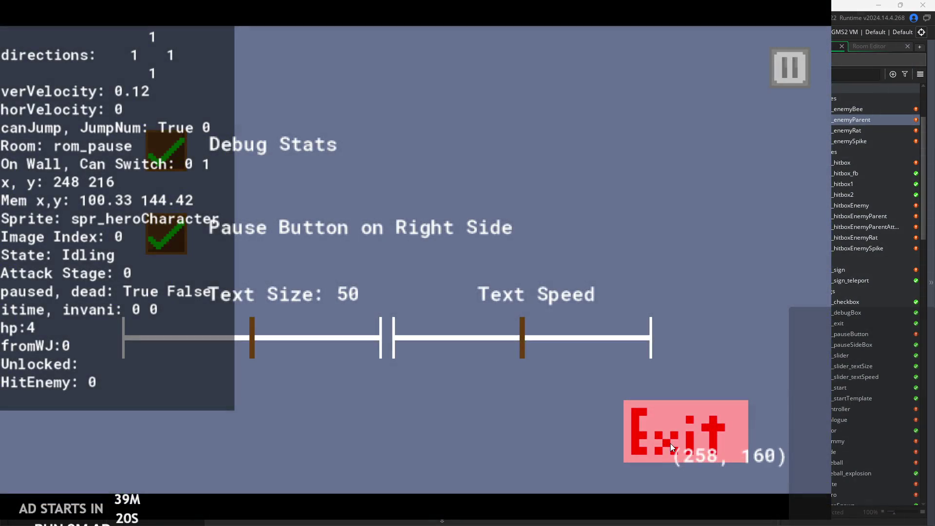
pyautogui.click(670, 445)
# Run a new build, start the game, and enable Debug Stats from the pause menu.
pyautogui.click(127, 33)
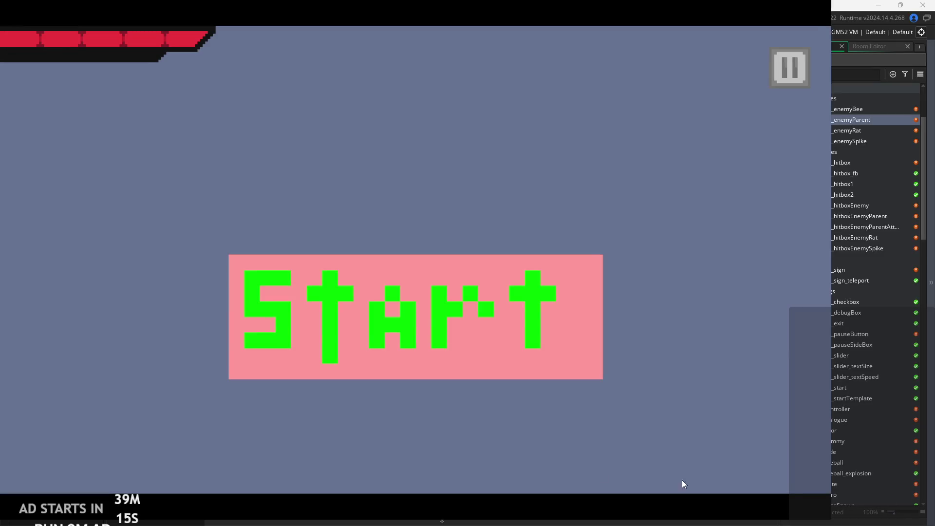
pyautogui.click(534, 333)
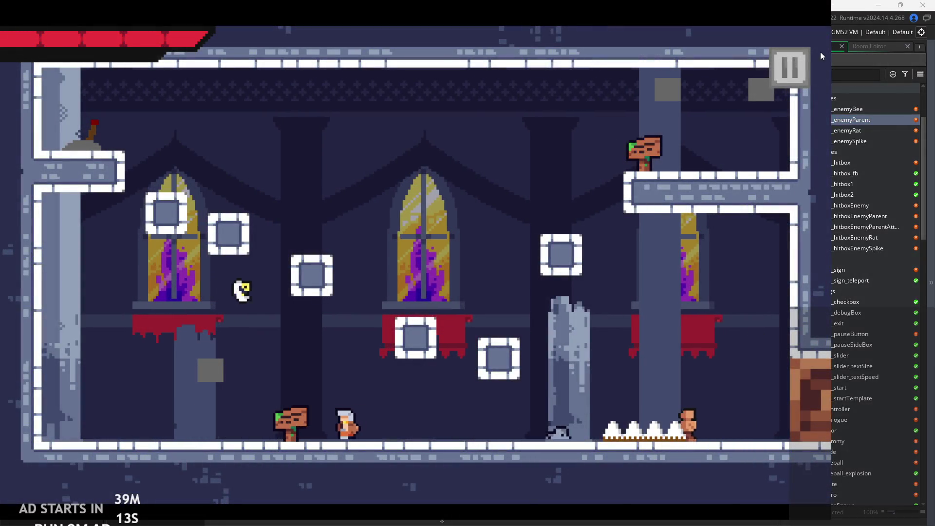
pyautogui.click(790, 67)
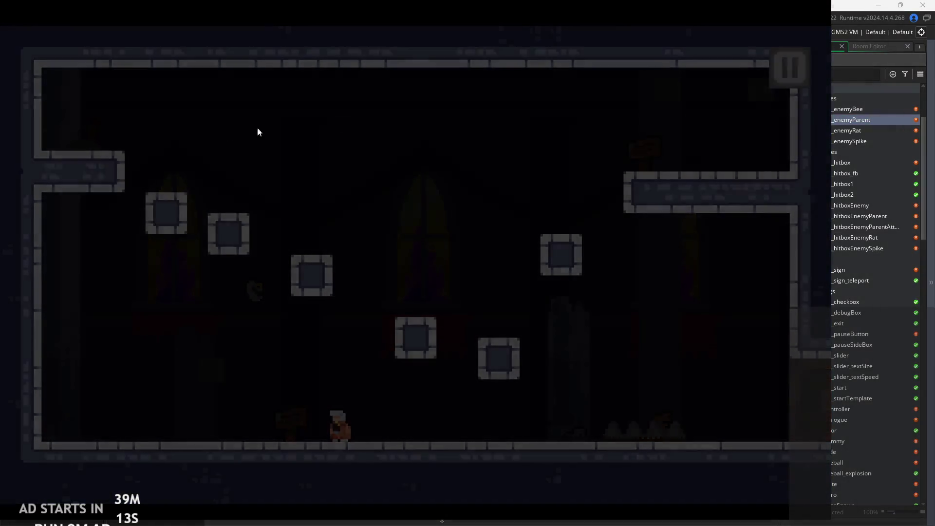
pyautogui.click(163, 148)
pyautogui.click(789, 68)
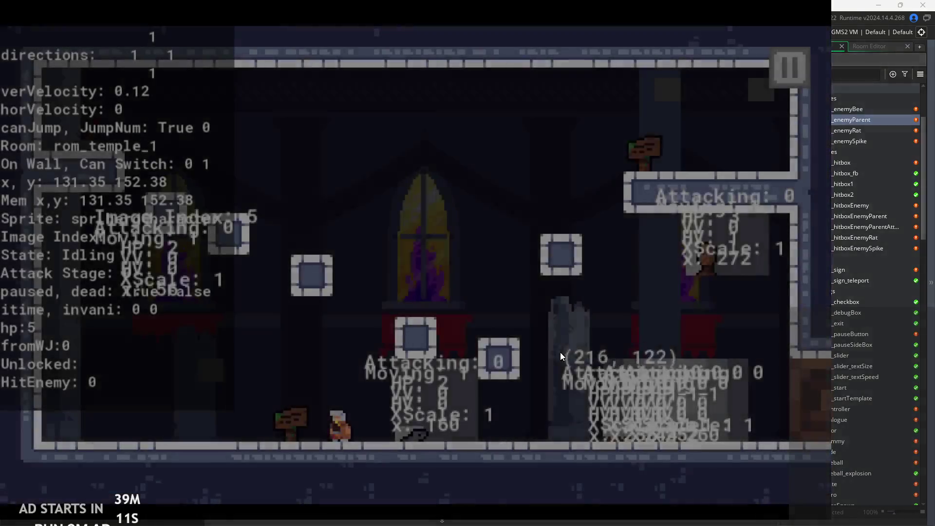
# Move the hero right into the enemies and hit the approaching one with an attack combo.
pyautogui.press('Right')
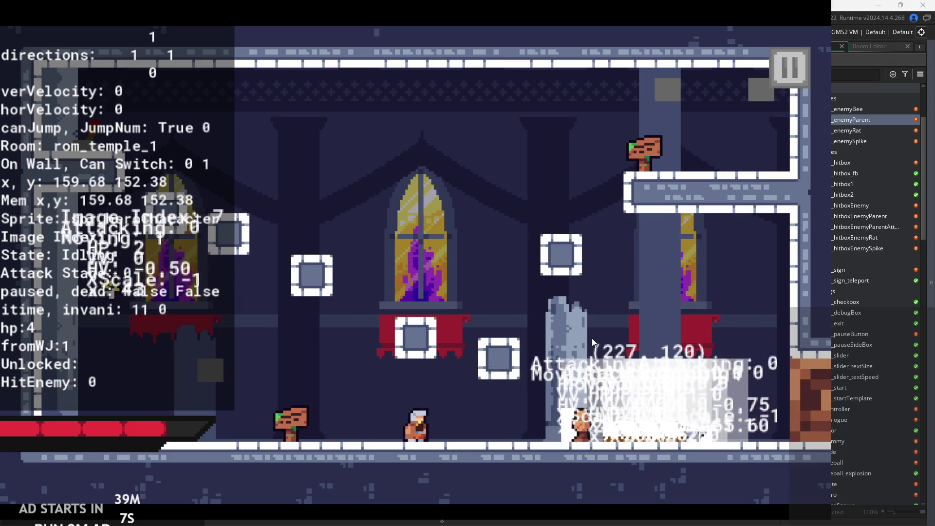
pyautogui.press('Right')
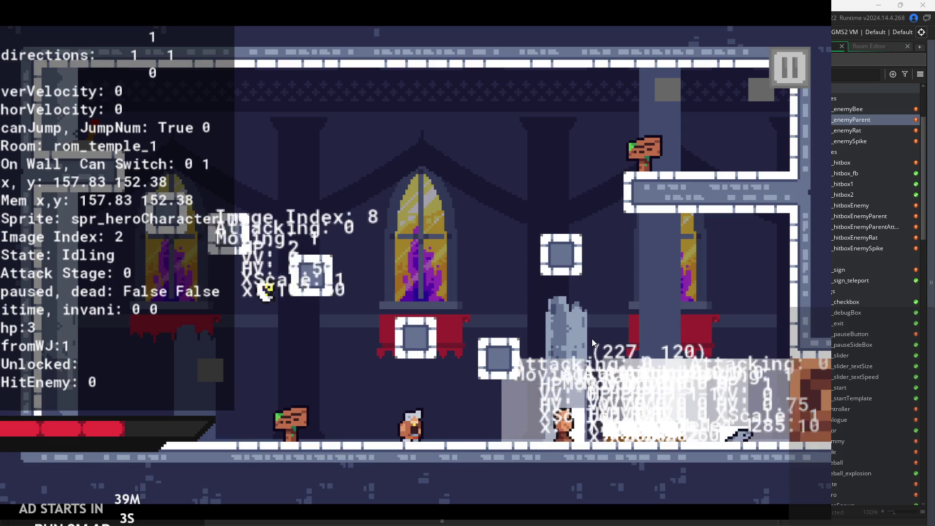
pyautogui.press('Right')
pyautogui.press('x')
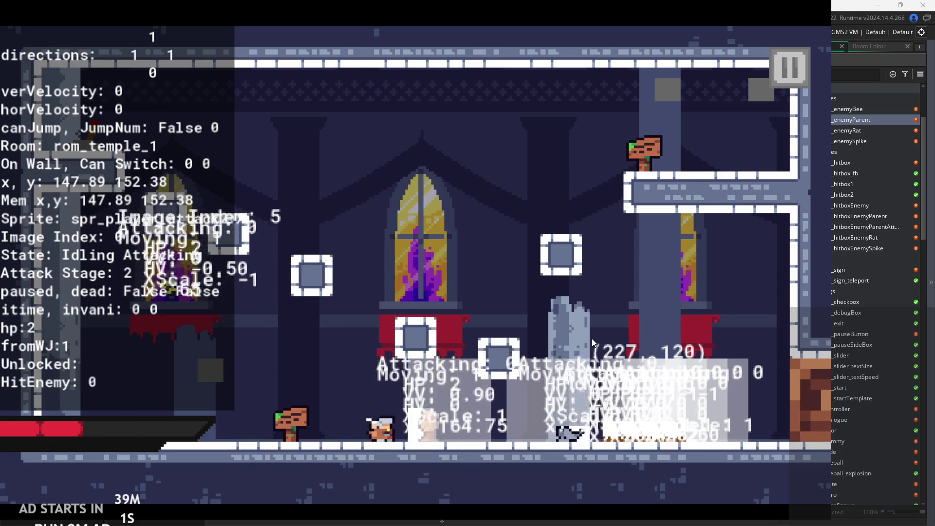
pyautogui.press('x')
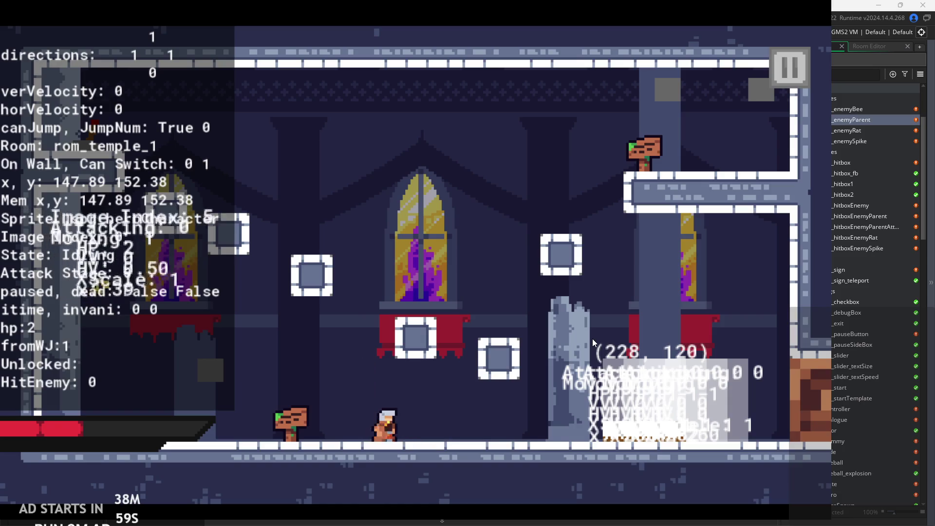
pyautogui.press('Right')
# Step back left, briefly pause and resume, then run right and attack the enemy again.
pyautogui.press('Left')
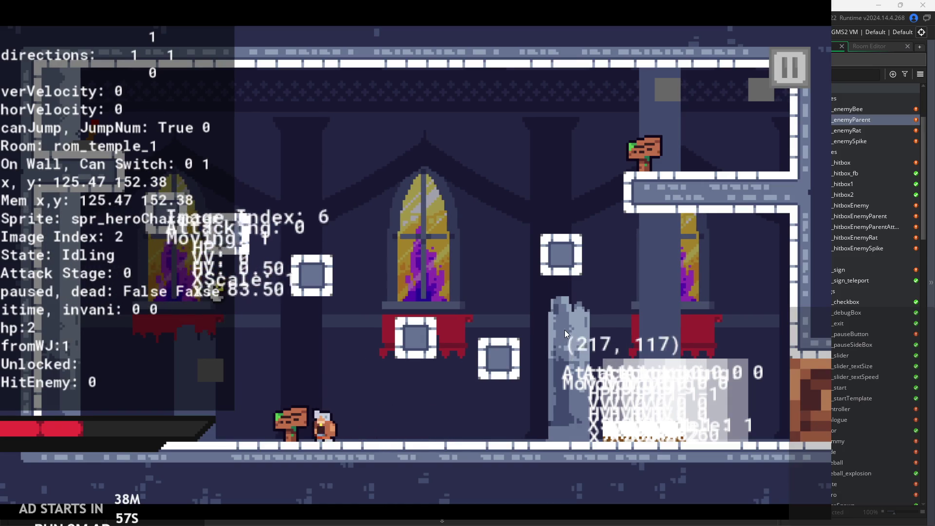
pyautogui.press('Left')
pyautogui.press('Escape')
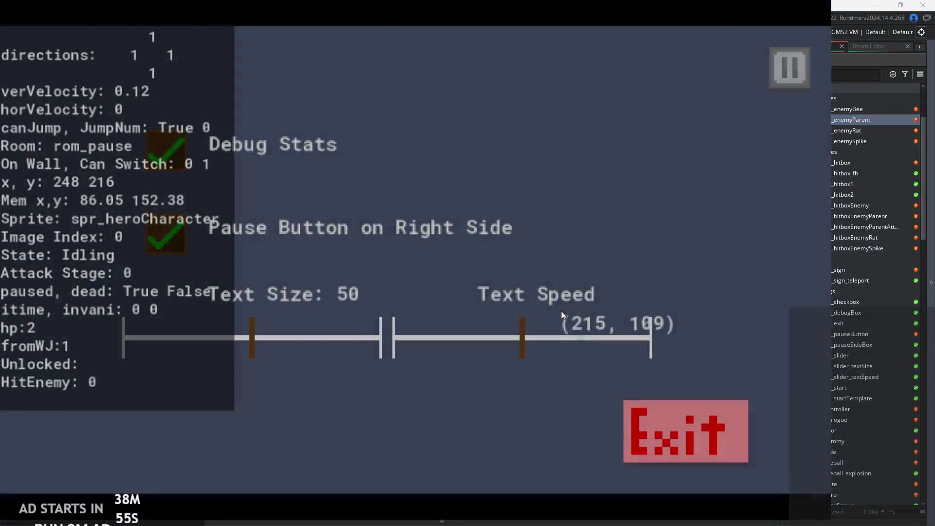
pyautogui.press('Escape')
pyautogui.press('Right')
pyautogui.press('x')
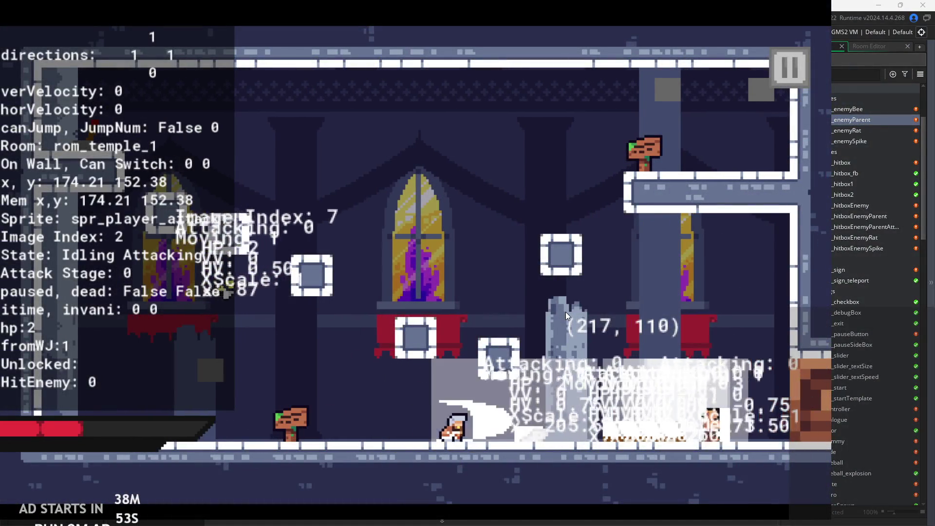
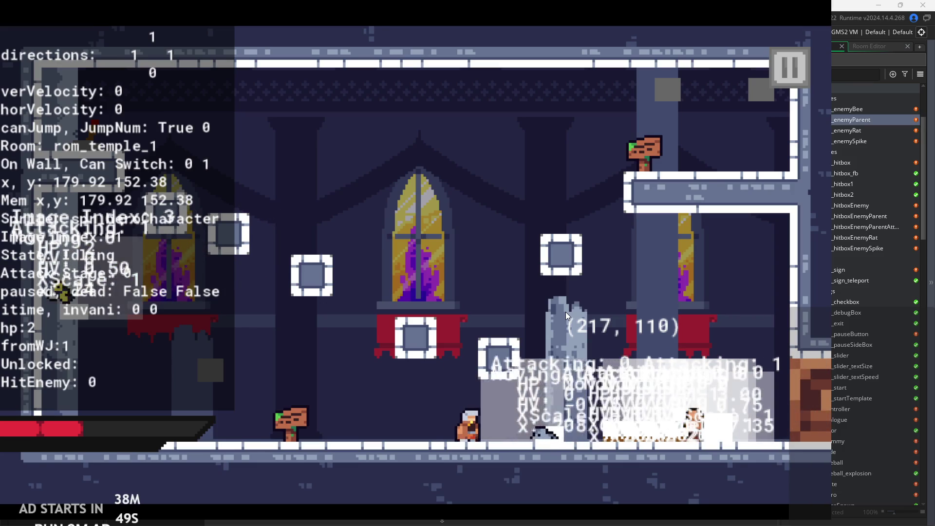
# Swing the sword at the nearby enemy in the temple room, then quit the running game.
pyautogui.press('x')
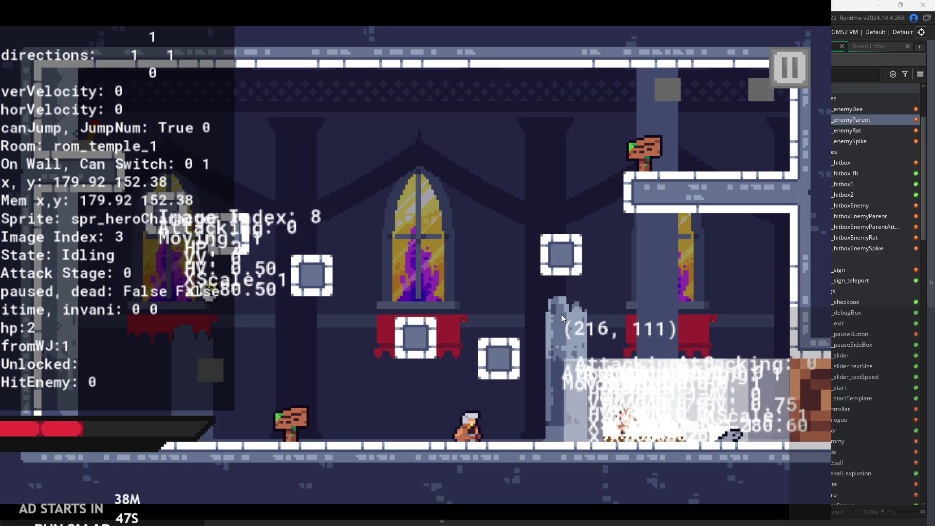
pyautogui.press('Right')
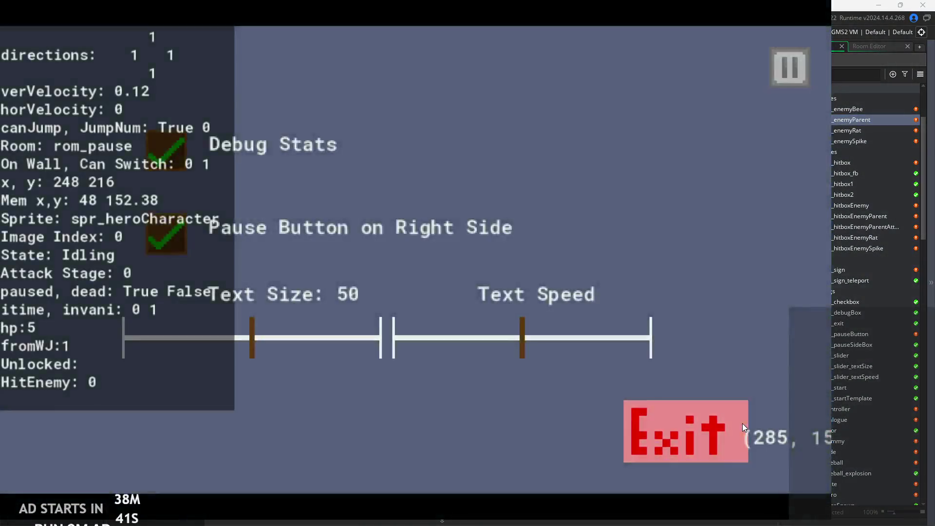
pyautogui.click(742, 423)
# Browse the enemy and object assets in the Asset Browser, selecting obj_dummy.
pyautogui.click(840, 130)
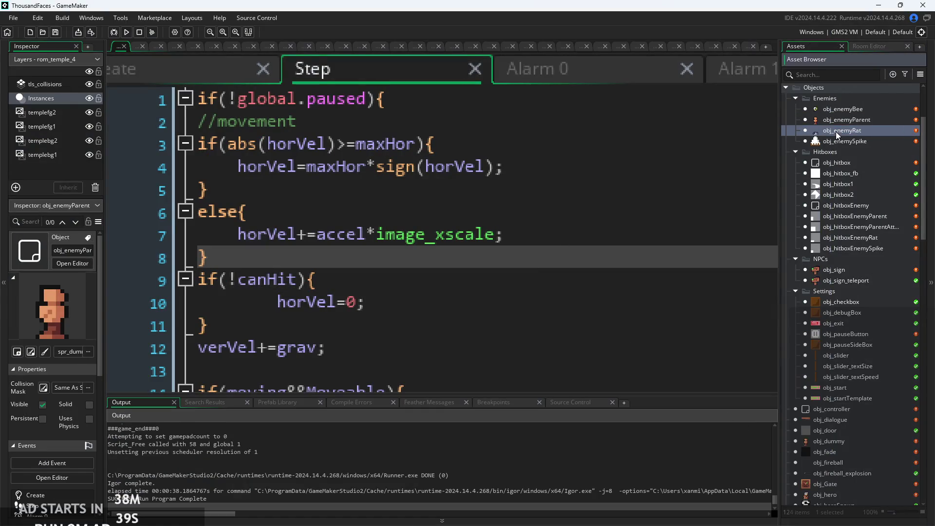
pyautogui.click(838, 140)
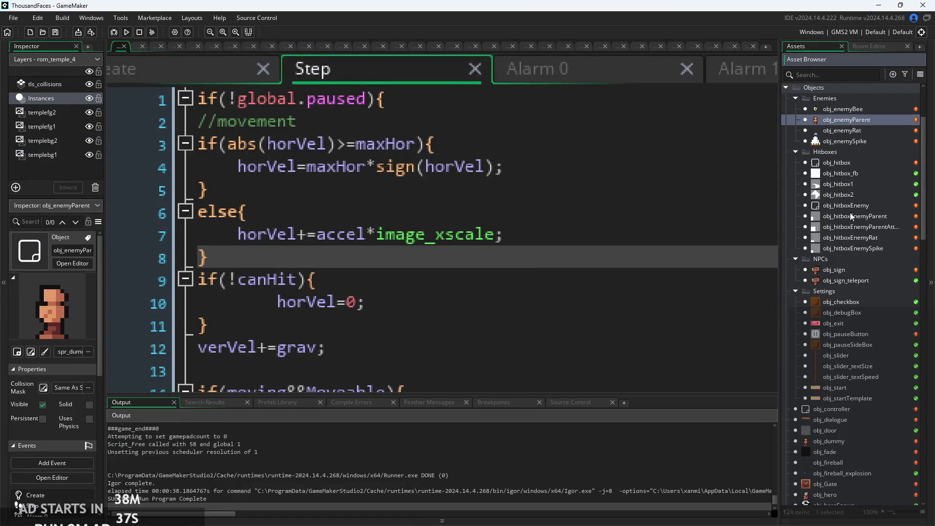
pyautogui.click(834, 324)
pyautogui.click(844, 377)
pyautogui.click(850, 441)
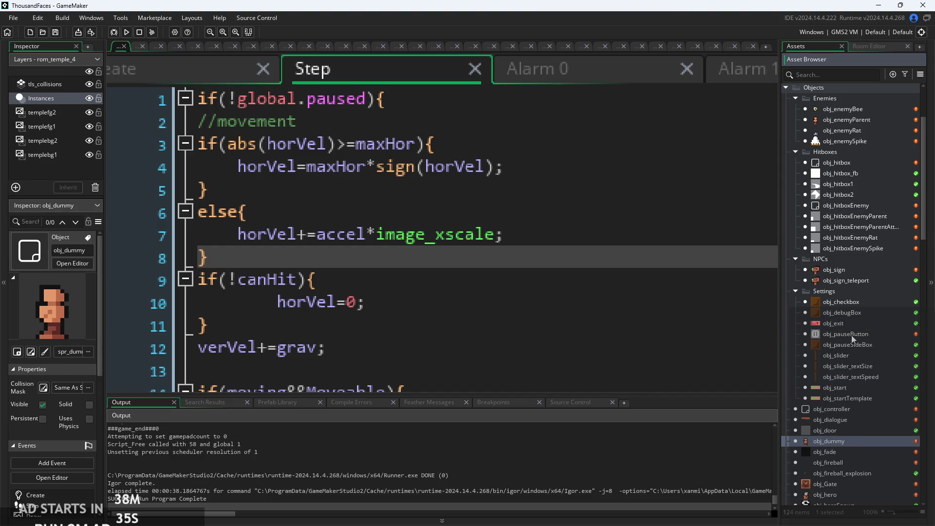
pyautogui.scroll(3, 849, 297)
pyautogui.scroll(1, 849, 296)
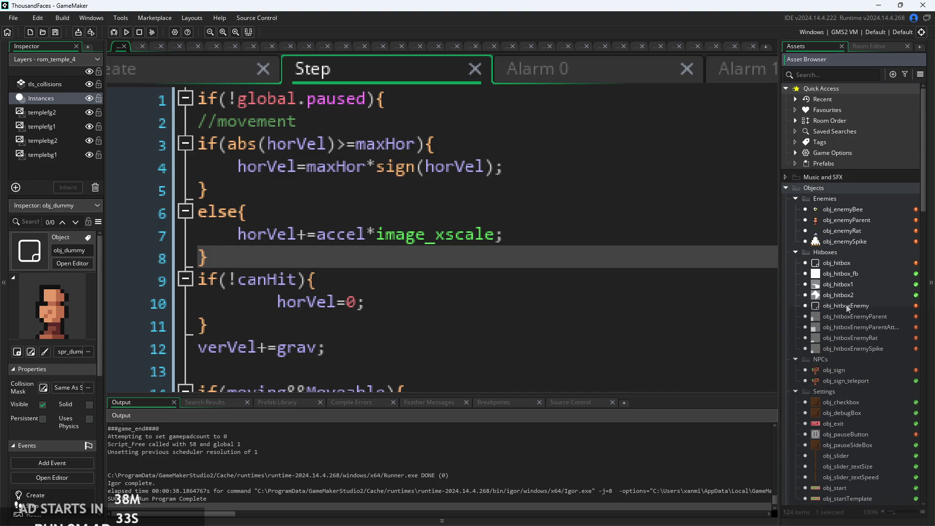
# Open obj_hitbox's events and review its Step code.
pyautogui.doubleClick(850, 265)
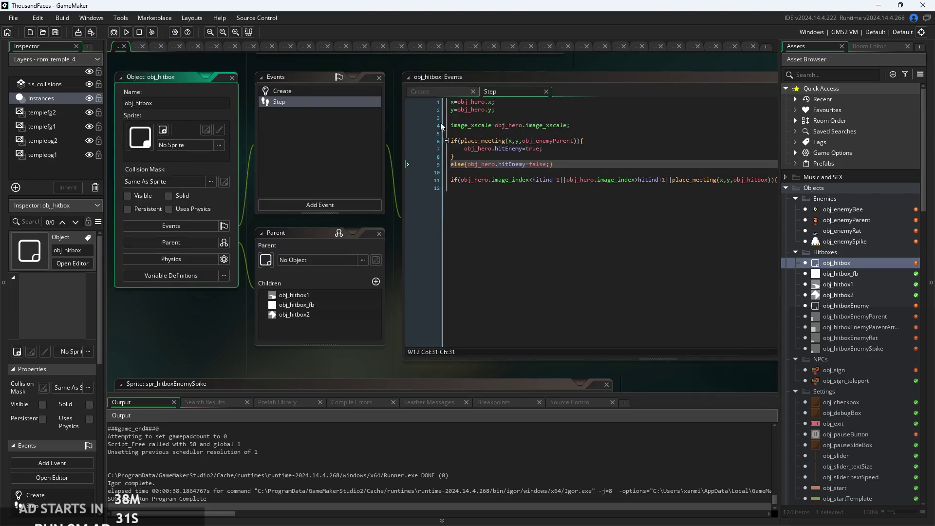
pyautogui.click(438, 100)
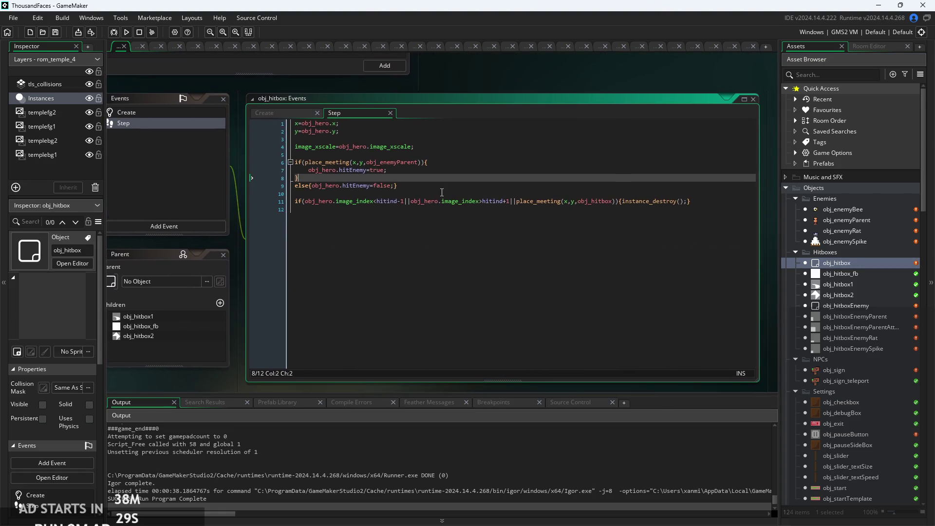
pyautogui.click(645, 214)
pyautogui.click(726, 193)
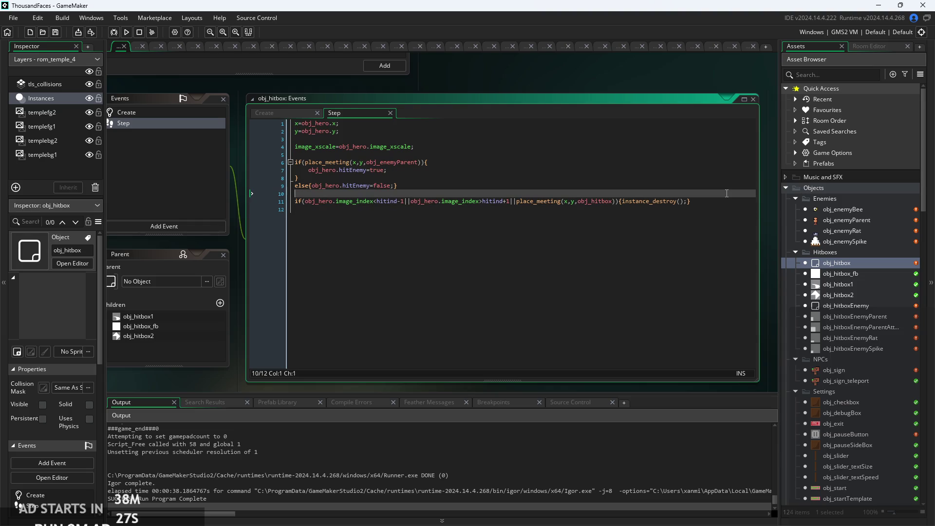
pyautogui.click(720, 202)
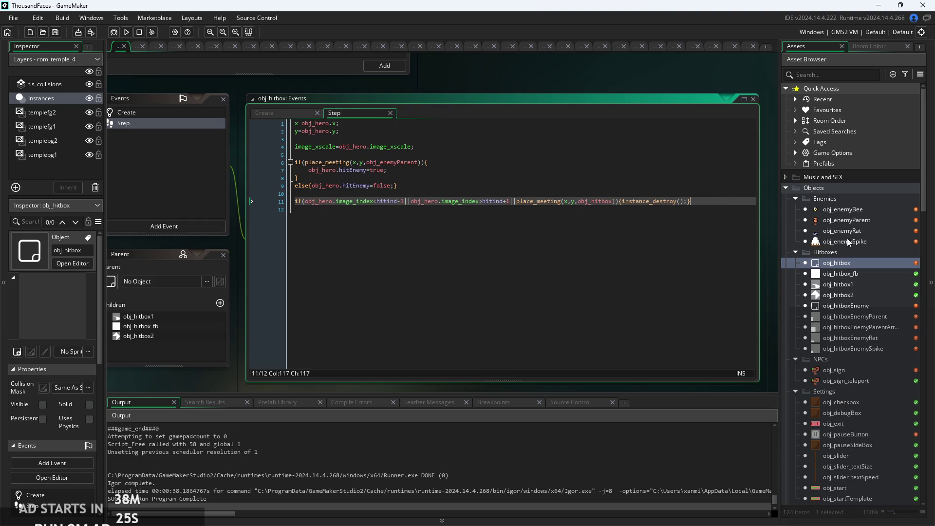
pyautogui.scroll(-3, 835, 370)
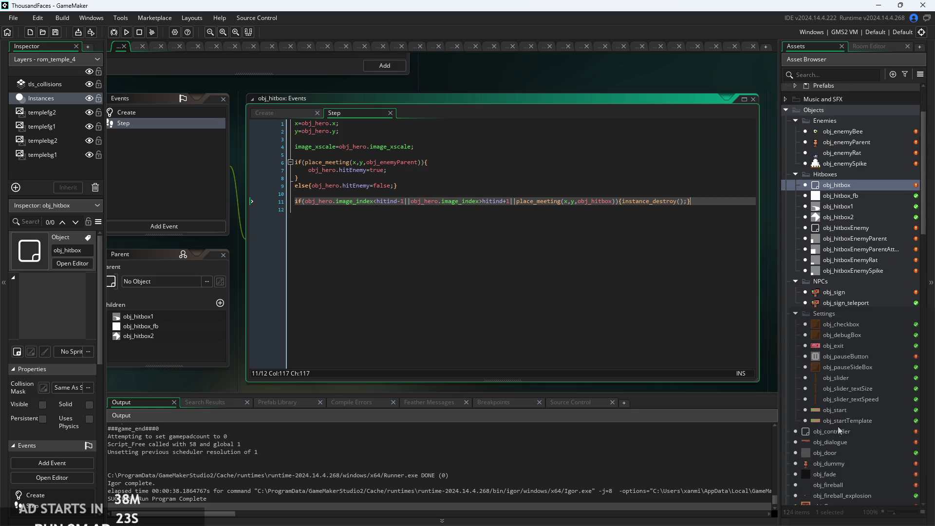
# Open obj_hero and review the Begin Step check that resets hitEnemy to false.
pyautogui.click(838, 431)
pyautogui.scroll(-1, 837, 492)
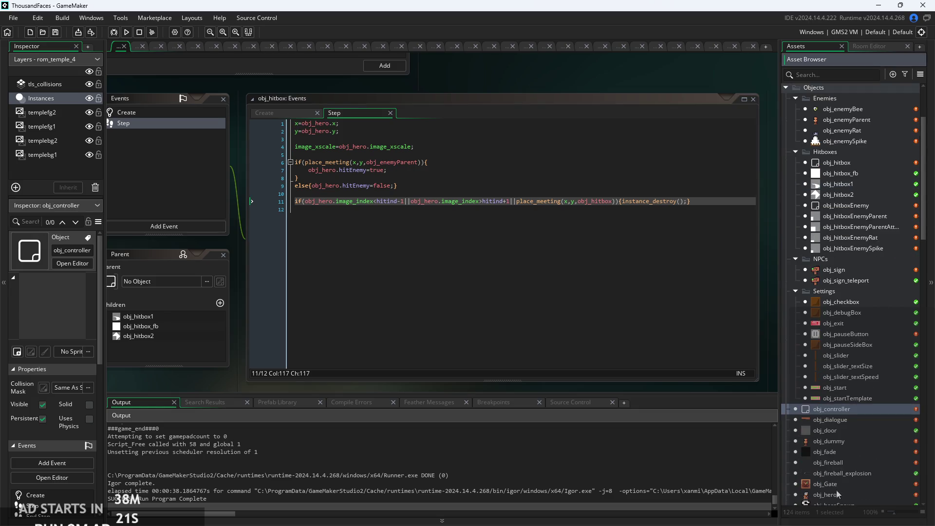
pyautogui.doubleClick(834, 496)
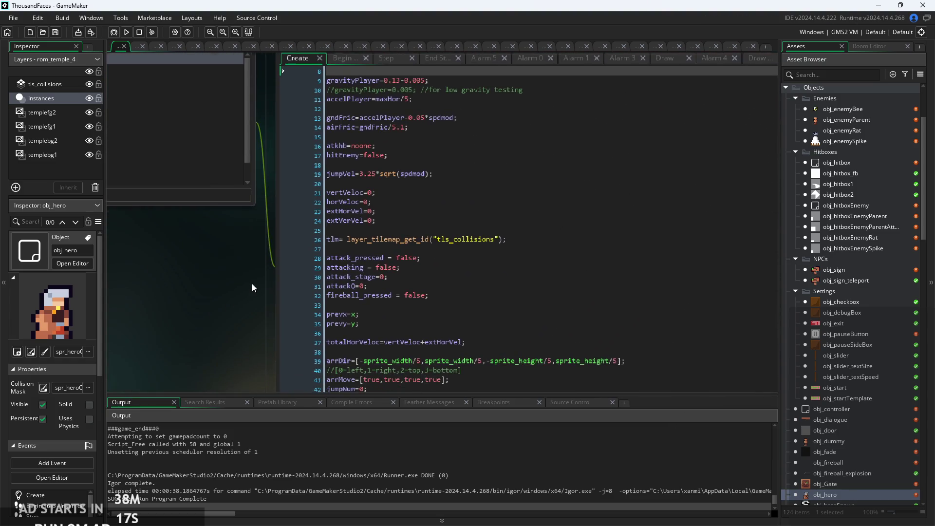
pyautogui.click(348, 61)
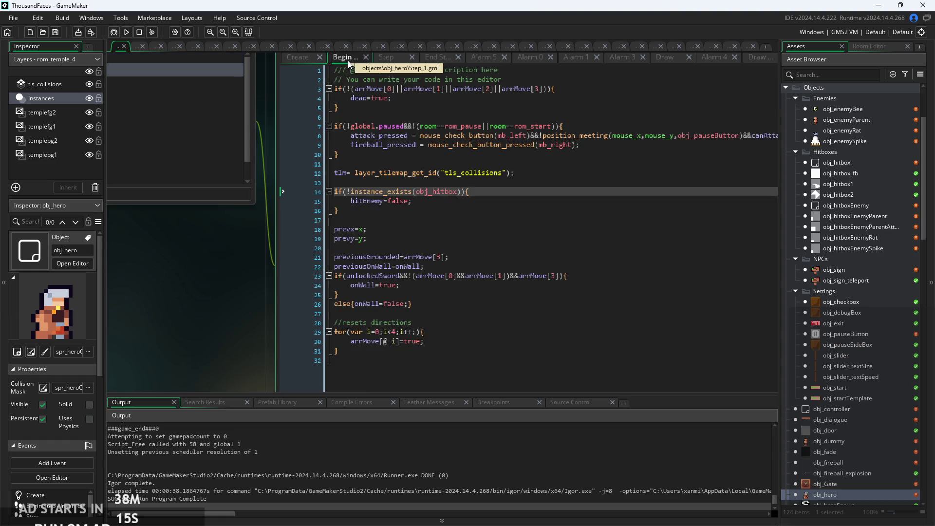
pyautogui.click(378, 196)
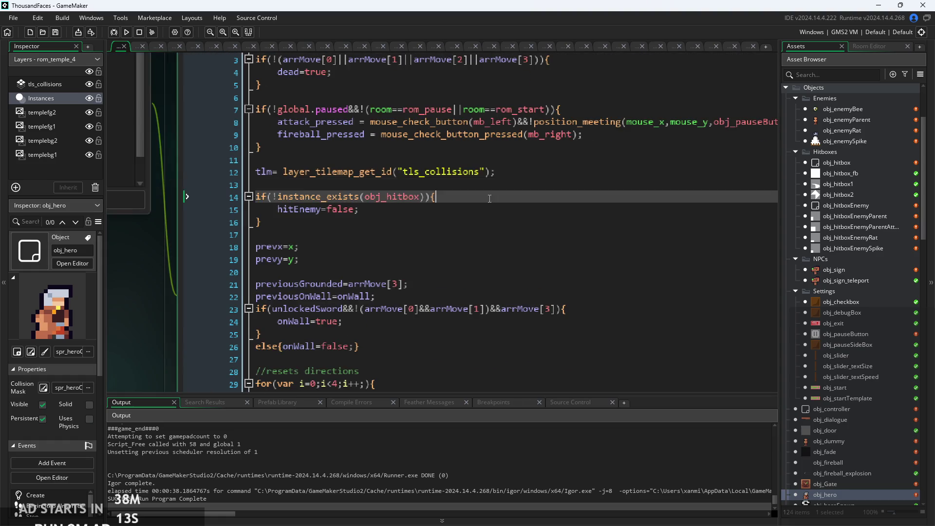
pyautogui.click(397, 244)
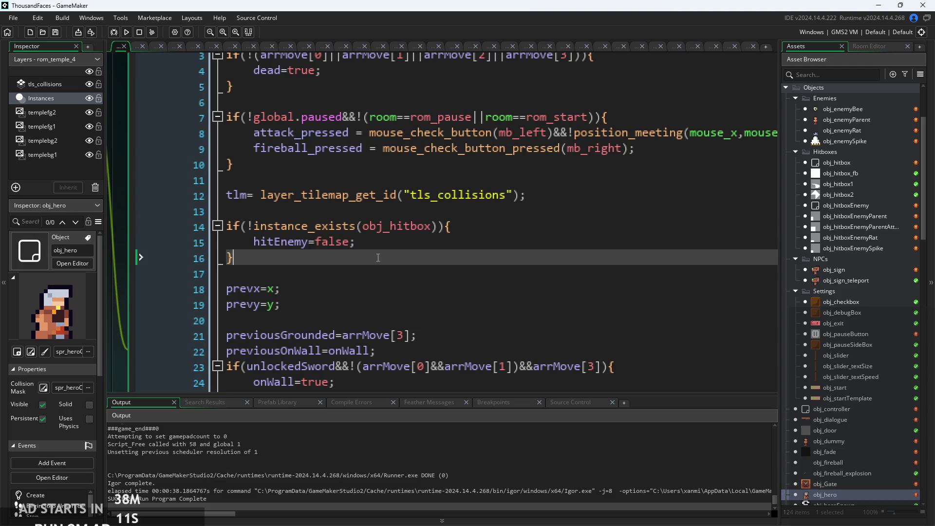
pyautogui.press('Up')
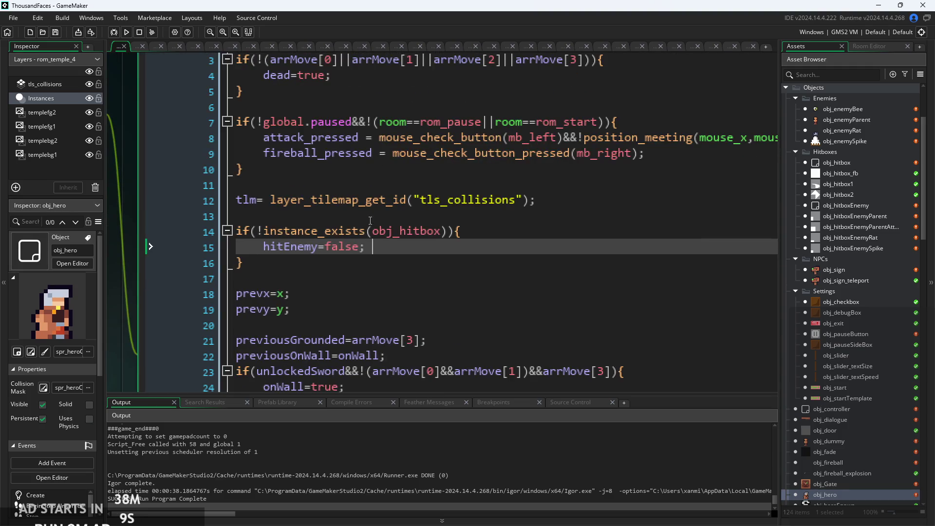
pyautogui.press('Down')
pyautogui.press('Down')
pyautogui.press('Down')
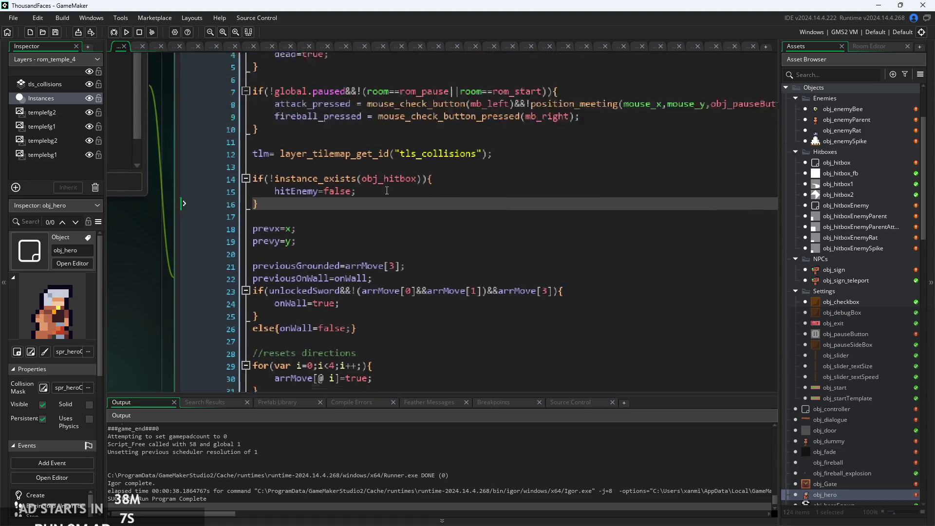
pyautogui.press('Up')
pyautogui.press('Up')
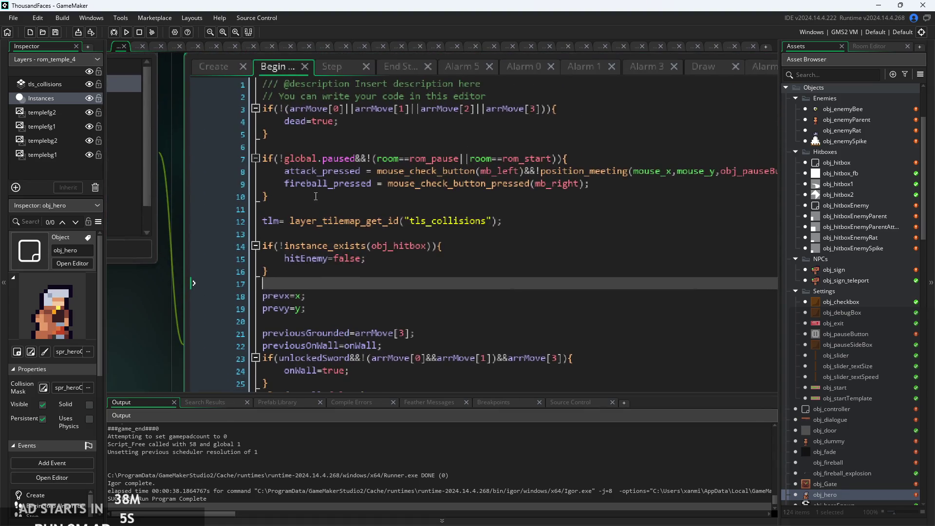
# Review the hero's Step event animation code around aniSpeed=7 and the attack1hit check.
pyautogui.click(333, 68)
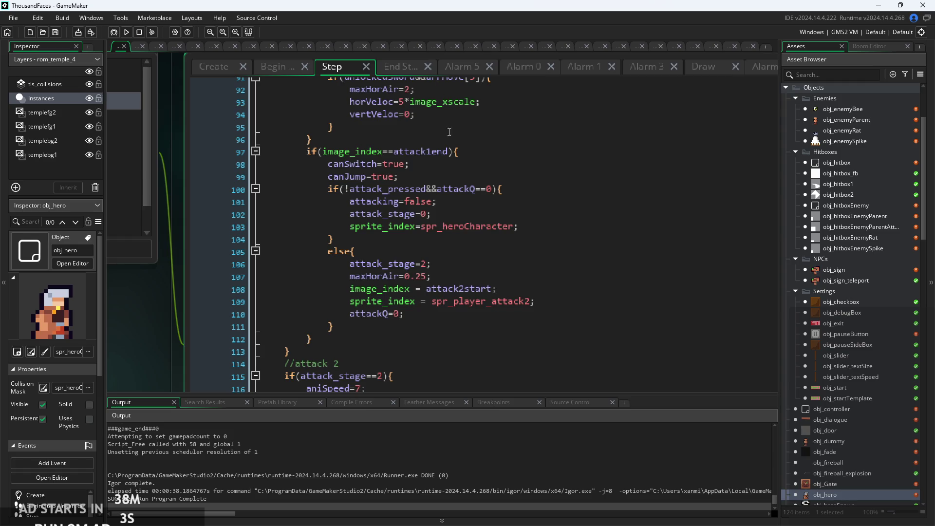
pyautogui.click(402, 290)
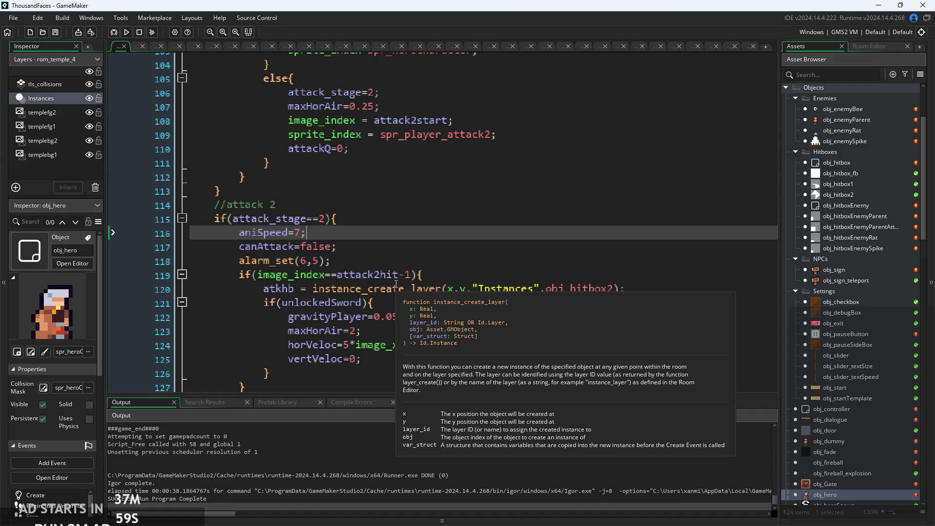
pyautogui.moveTo(579, 289)
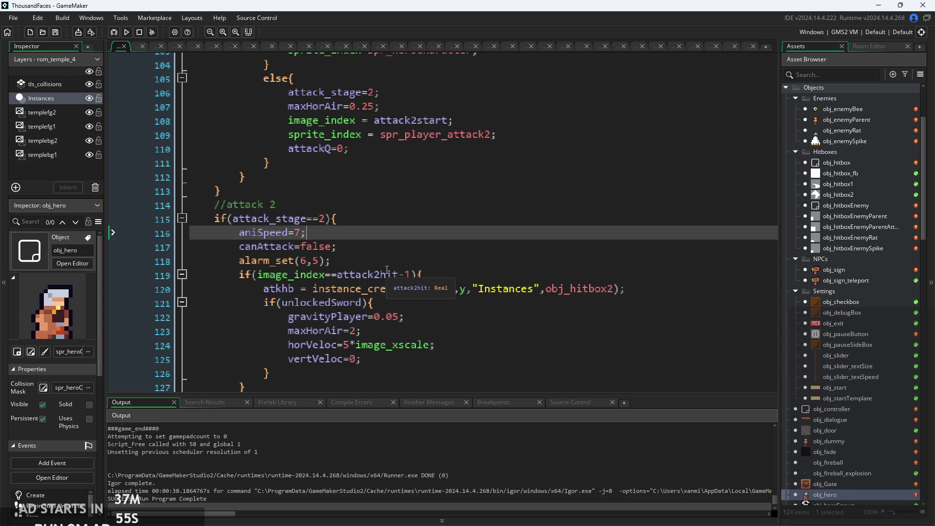
pyautogui.scroll(7, 404, 271)
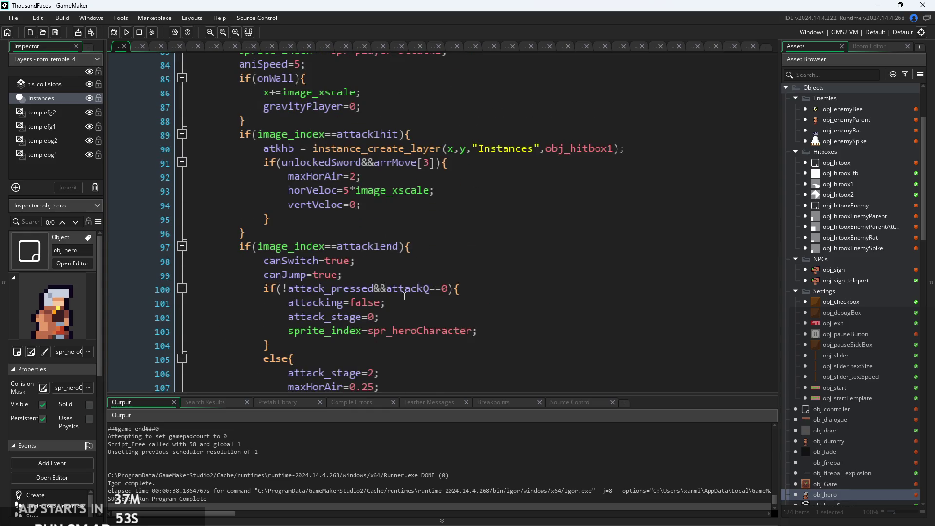
pyautogui.scroll(-2, 387, 306)
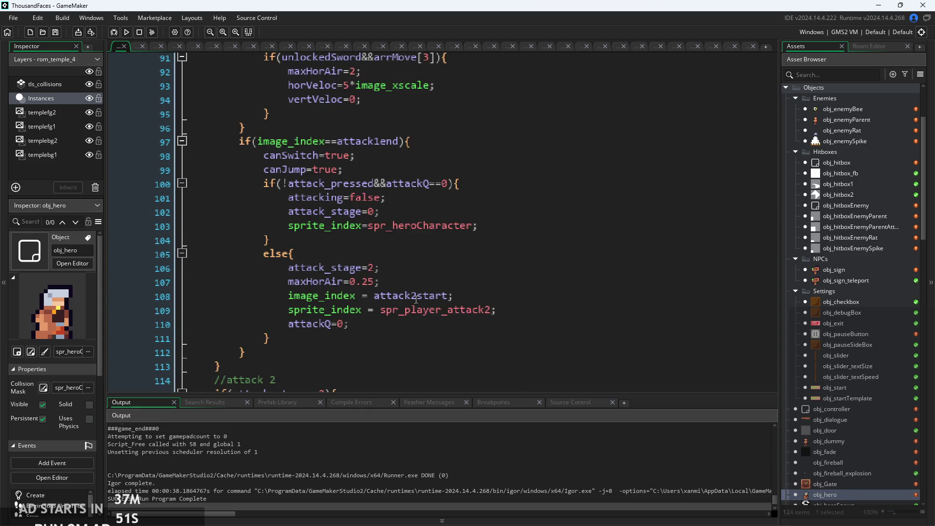
pyautogui.scroll(5, 416, 300)
pyautogui.keyDown('ctrl'); pyautogui.scroll(2, 392, 255); pyautogui.keyUp('ctrl')
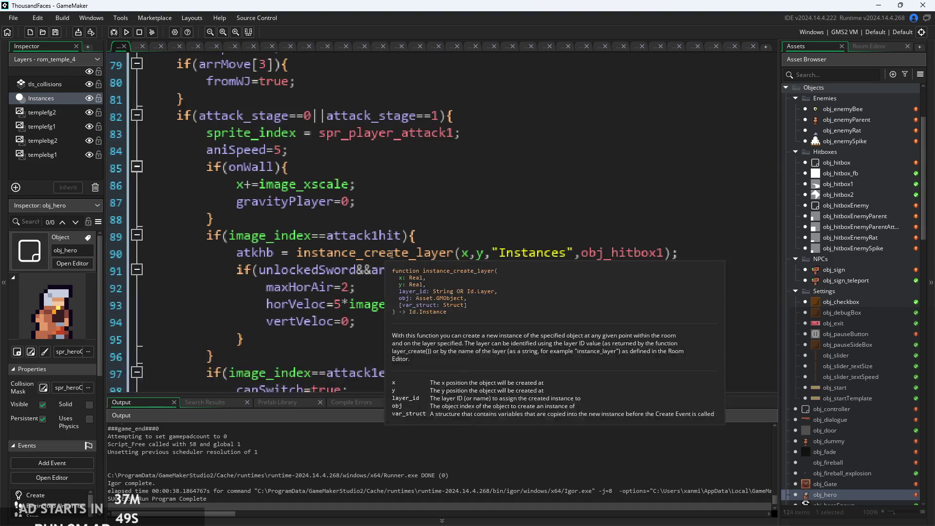
pyautogui.click(465, 299)
pyautogui.scroll(1, 423, 277)
pyautogui.keyDown('ctrl'); pyautogui.scroll(2, 424, 273); pyautogui.keyUp('ctrl')
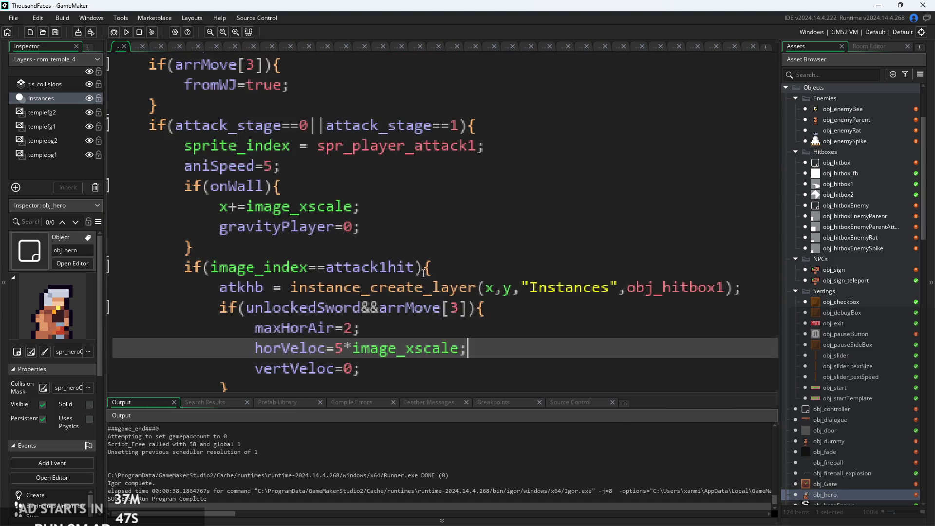
pyautogui.click(424, 273)
pyautogui.keyDown('ctrl'); pyautogui.scroll(-3, 424, 273); pyautogui.keyUp('ctrl')
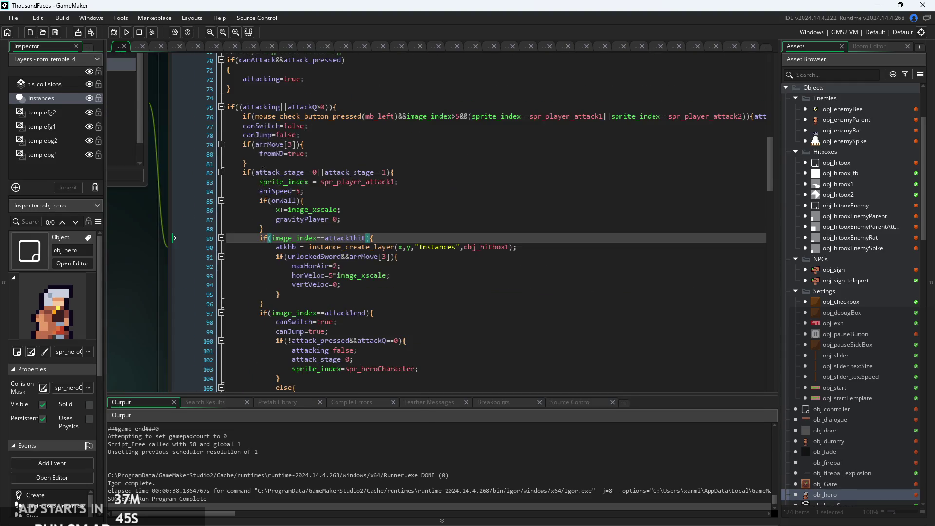
pyautogui.click(256, 145)
# Change attack1hit to 1 in the hero's Create event and build and run the game.
pyautogui.click(238, 132)
pyautogui.scroll(-5, 341, 293)
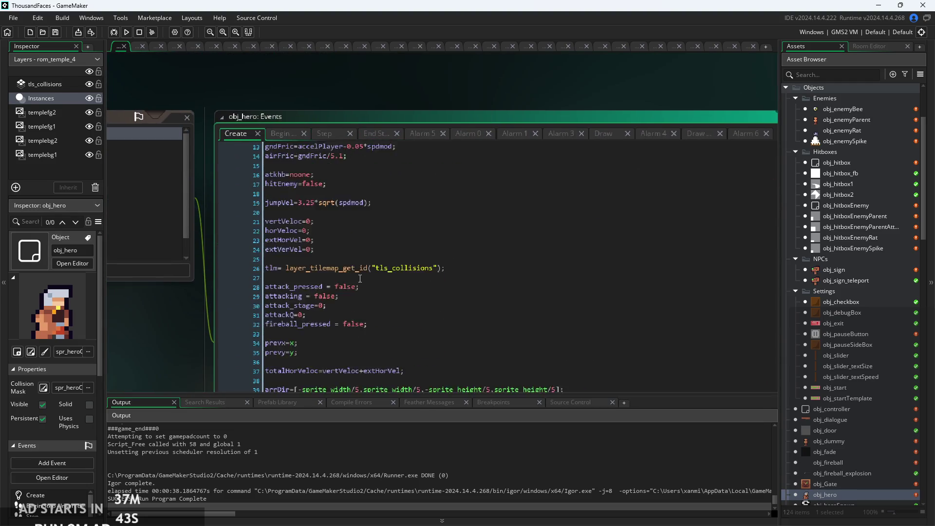
pyautogui.click(158, 264)
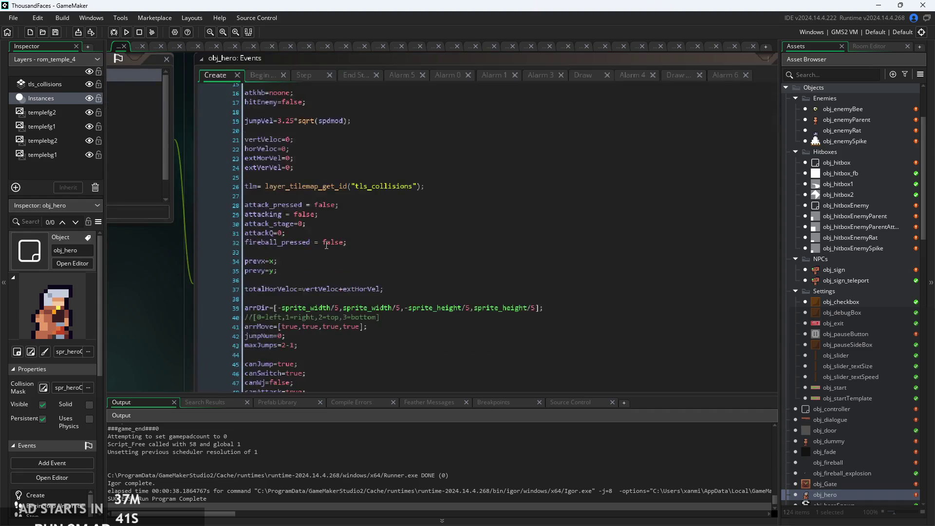
pyautogui.scroll(-8, 300, 242)
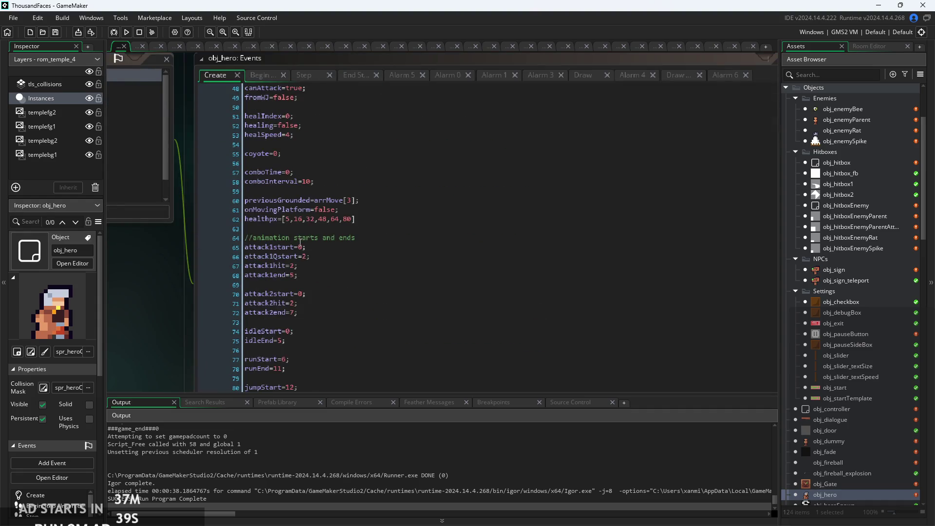
pyautogui.scroll(-4, 300, 242)
pyautogui.scroll(2, 298, 229)
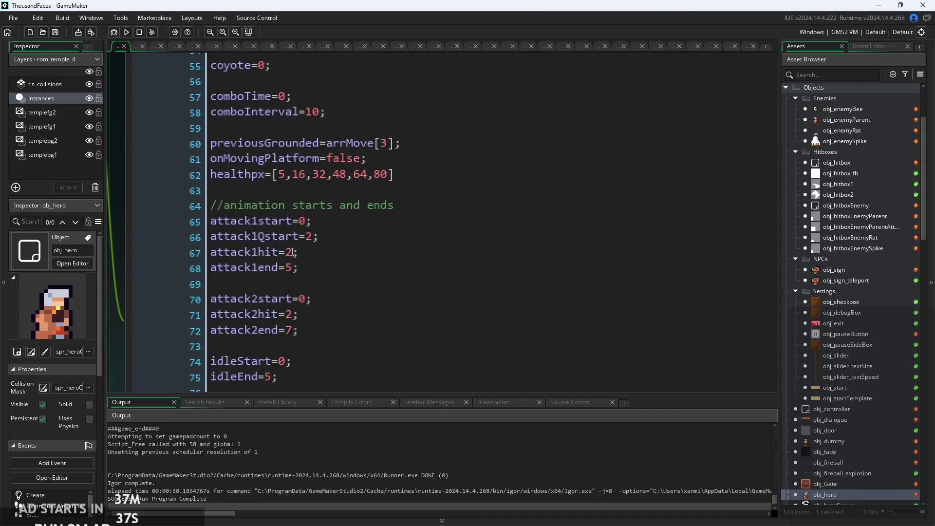
pyautogui.click(291, 252)
pyautogui.write('1')
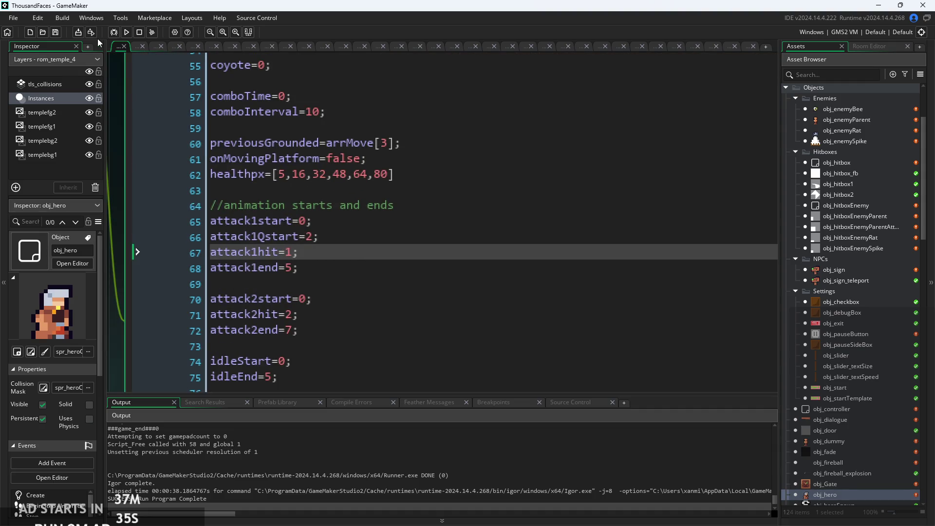
pyautogui.click(127, 33)
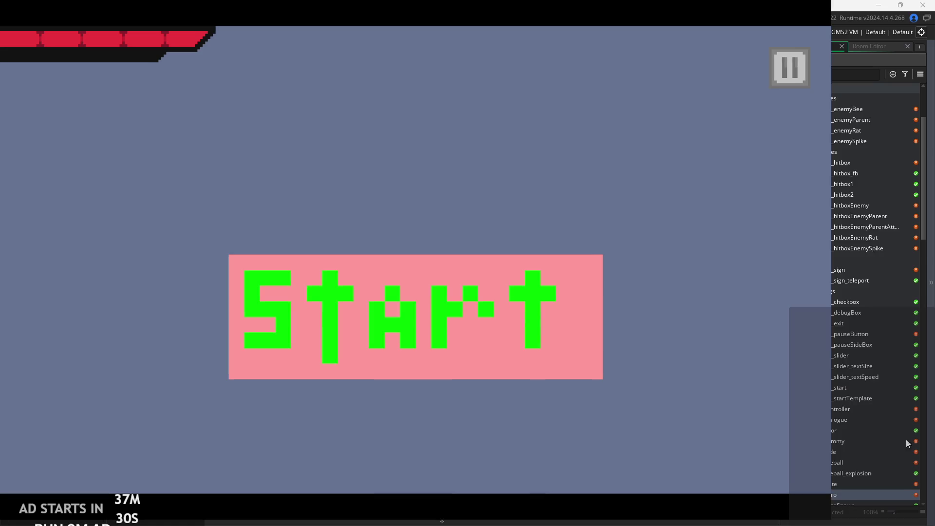
# Start the game, pause and resume it, then run back and forth slashing at the enemy.
pyautogui.click(493, 294)
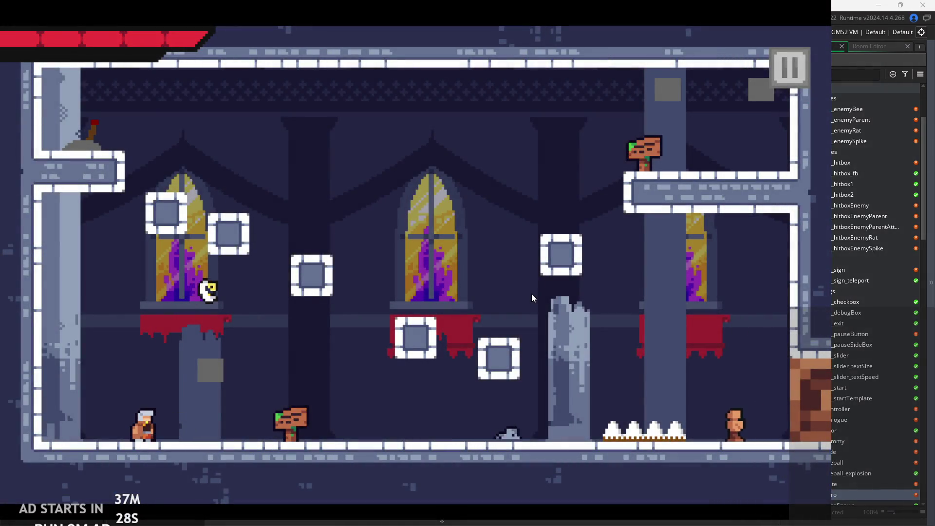
pyautogui.click(788, 71)
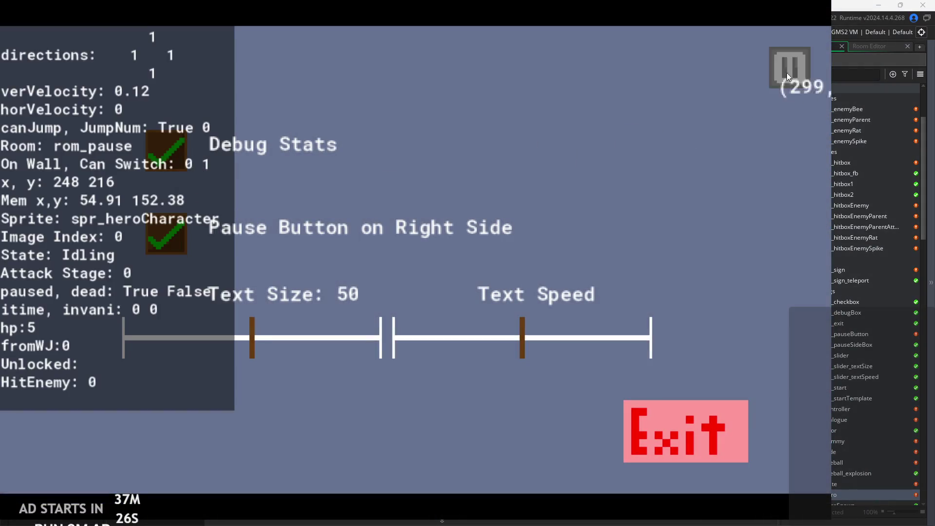
pyautogui.click(789, 72)
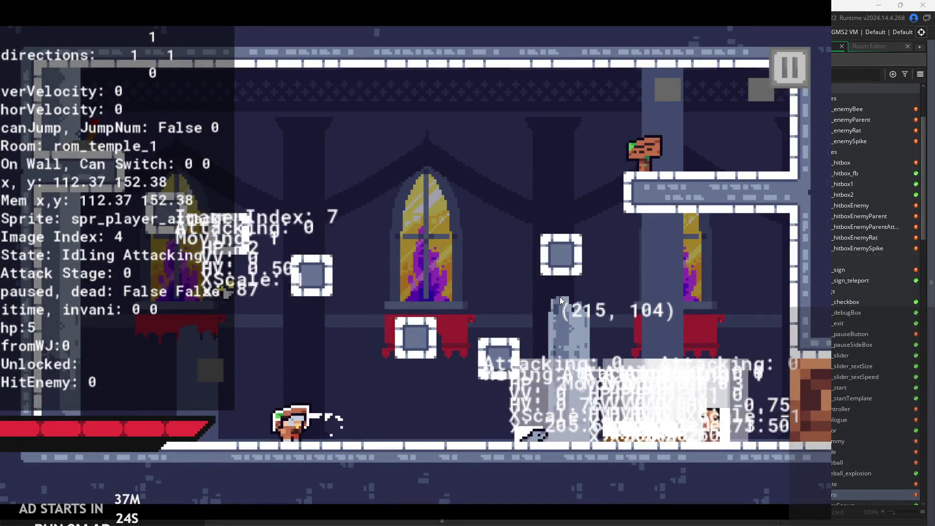
pyautogui.press('Right')
pyautogui.press('x')
pyautogui.press('Left')
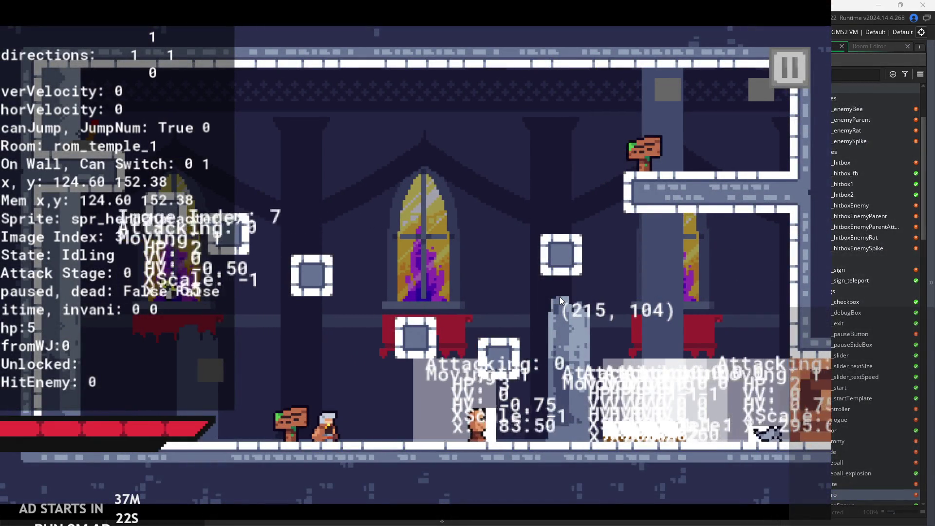
pyautogui.press('x')
pyautogui.press('x')
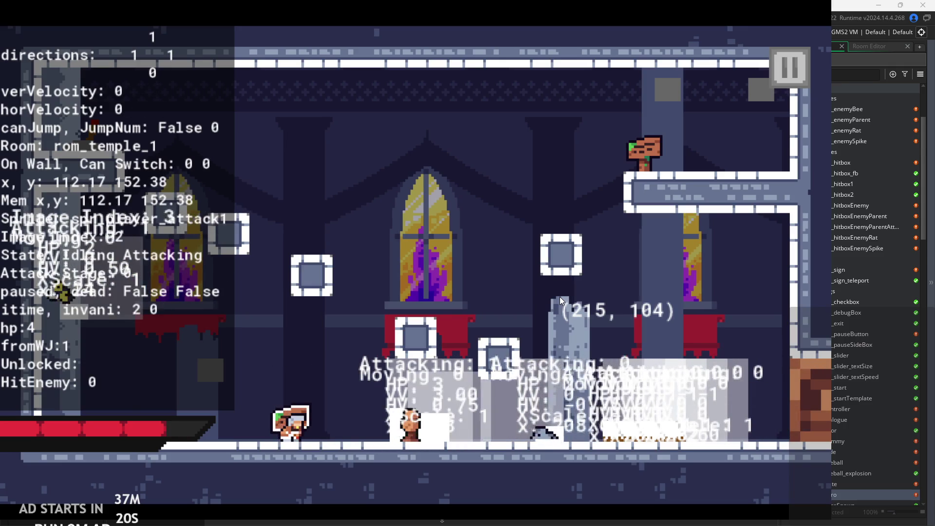
pyautogui.press('Right')
pyautogui.press('x')
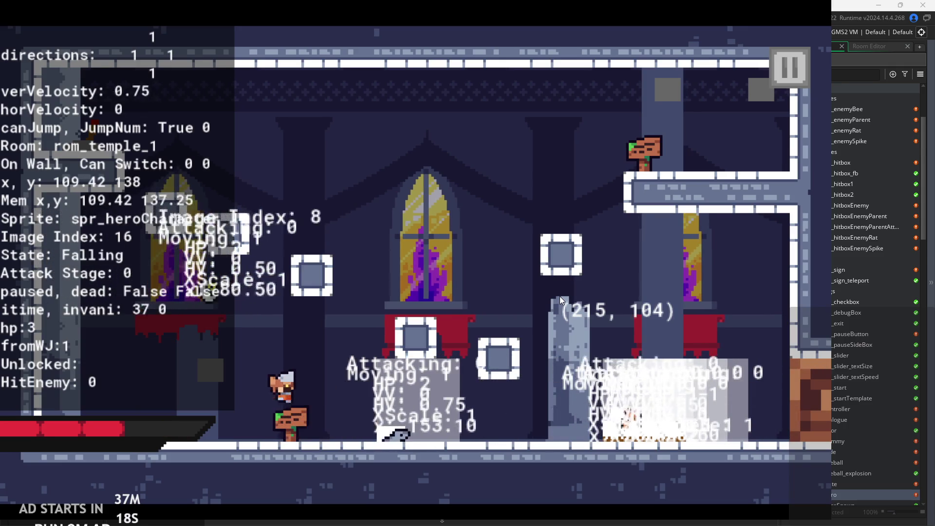
pyautogui.press('Right')
# Jump and attack while moving, then swing the sword repeatedly in place.
pyautogui.press('x')
pyautogui.press('Left')
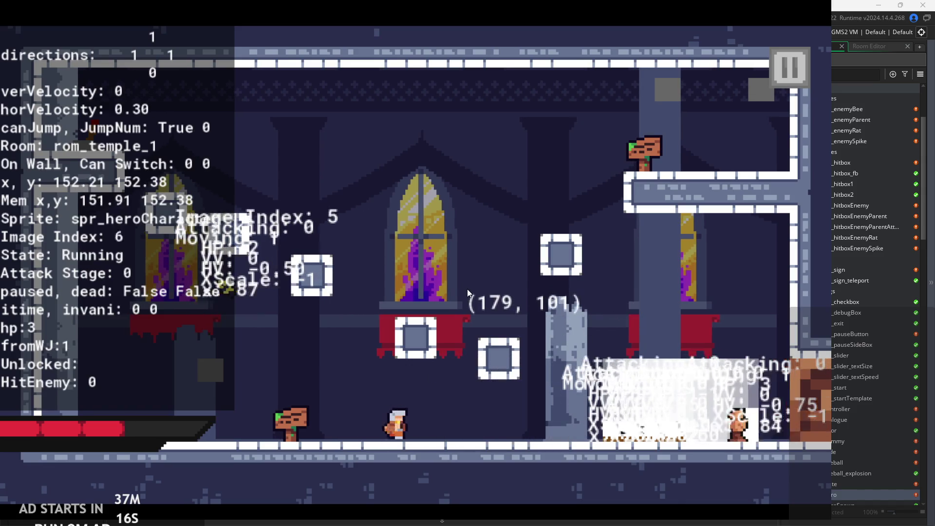
pyautogui.press('Right')
pyautogui.press('z')
pyautogui.press('x')
pyautogui.press('Left')
pyautogui.press('z')
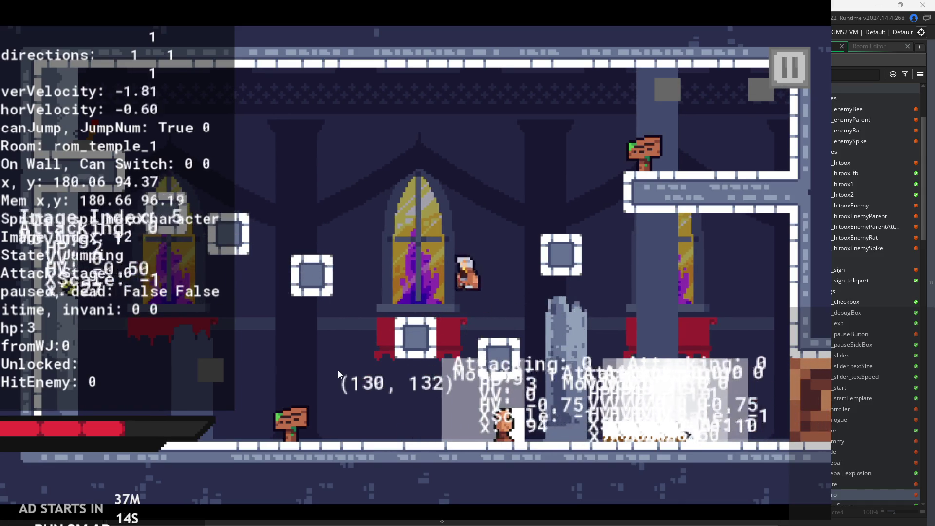
pyautogui.press('x')
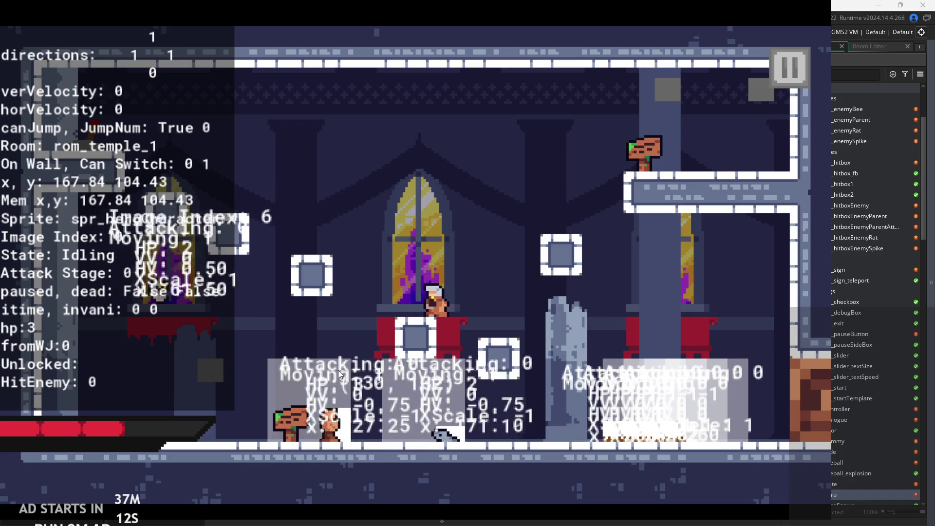
pyautogui.press('x')
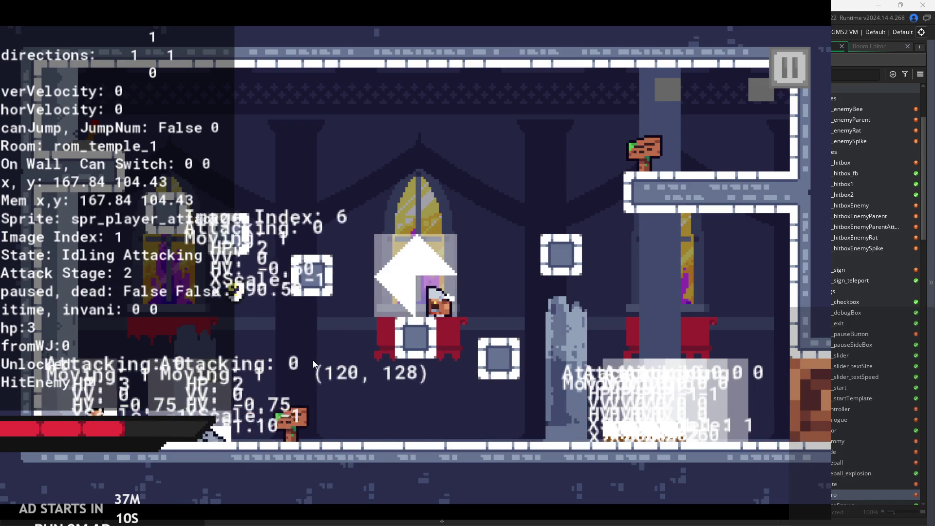
pyautogui.press('x')
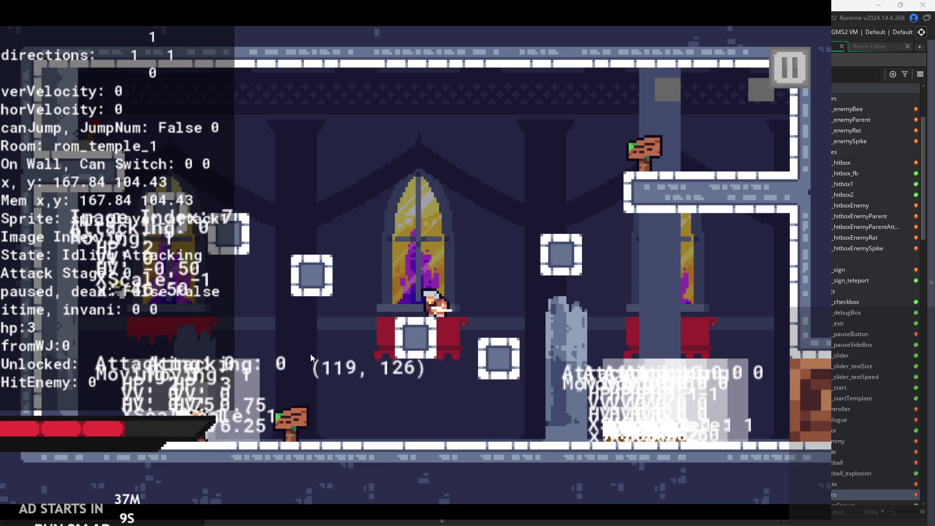
pyautogui.press('x')
pyautogui.press('x')
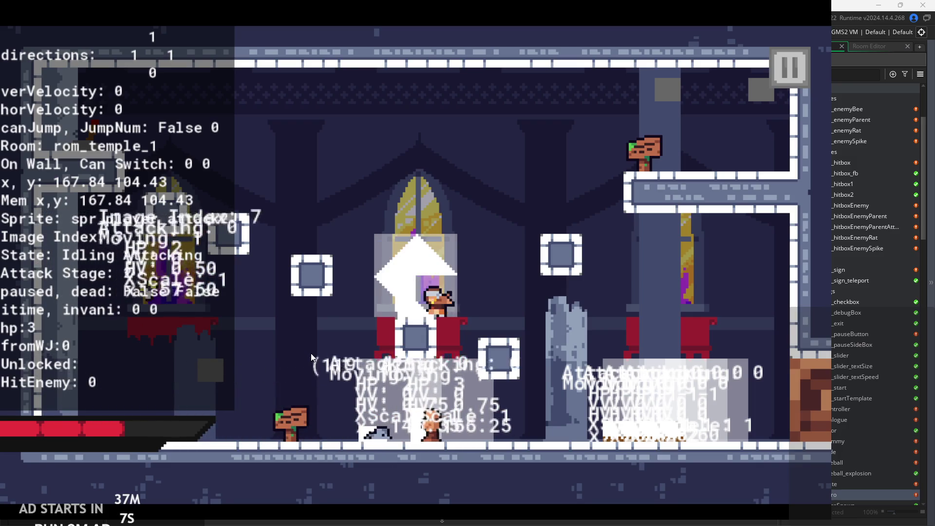
# Jump onto the floating block, slash mid-jump, and run left into rom_temple_3.
pyautogui.press('Left')
pyautogui.press('space')
pyautogui.press('Right')
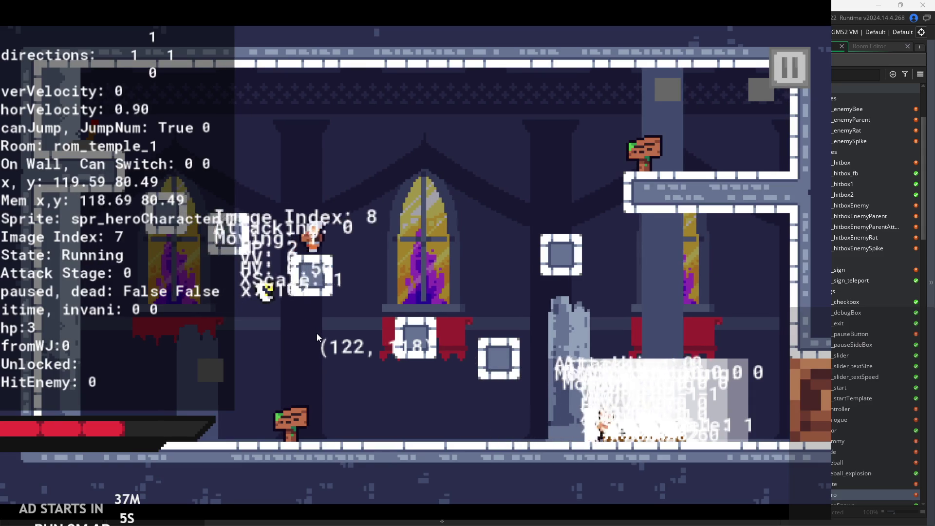
pyautogui.press('x')
pyautogui.press('space')
pyautogui.press('Right')
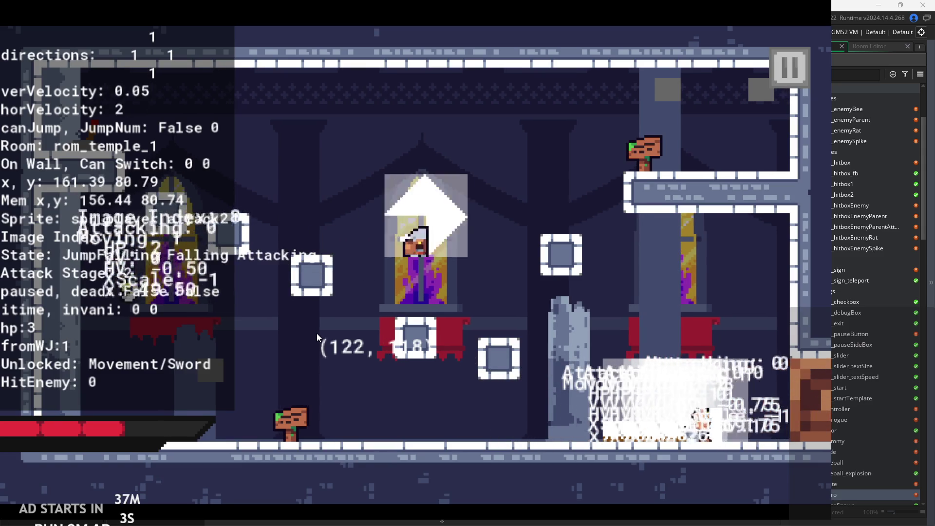
pyautogui.press('Left')
pyautogui.press('space')
pyautogui.press('x')
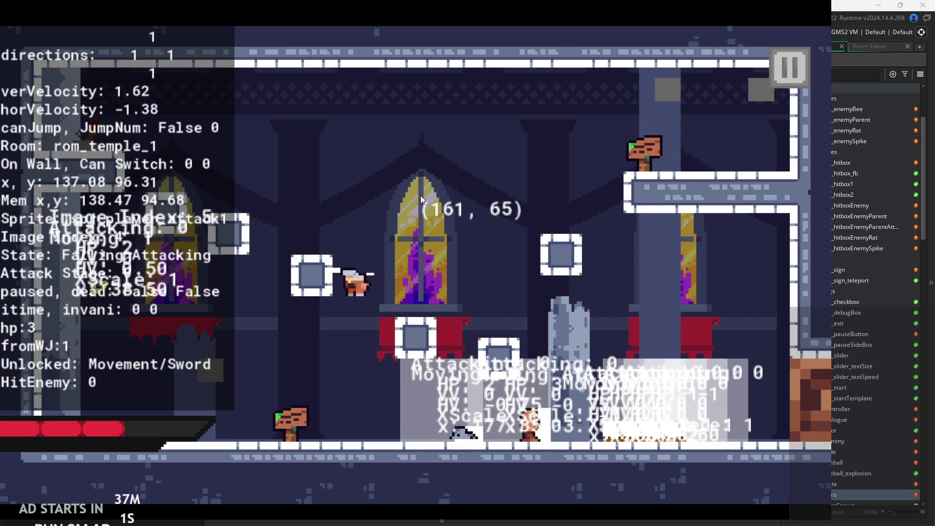
pyautogui.press('Left')
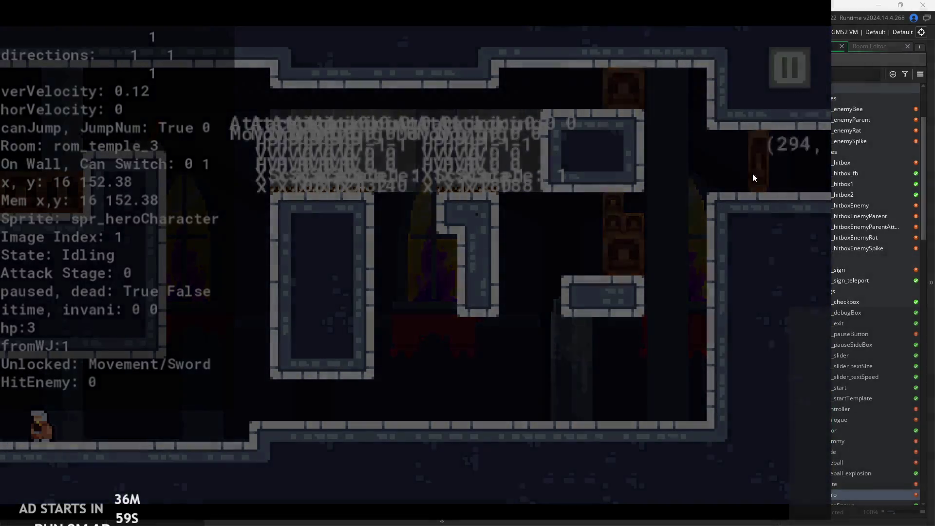
# Quit the game and delete the old attack1hit value in the Create event.
pyautogui.click(671, 422)
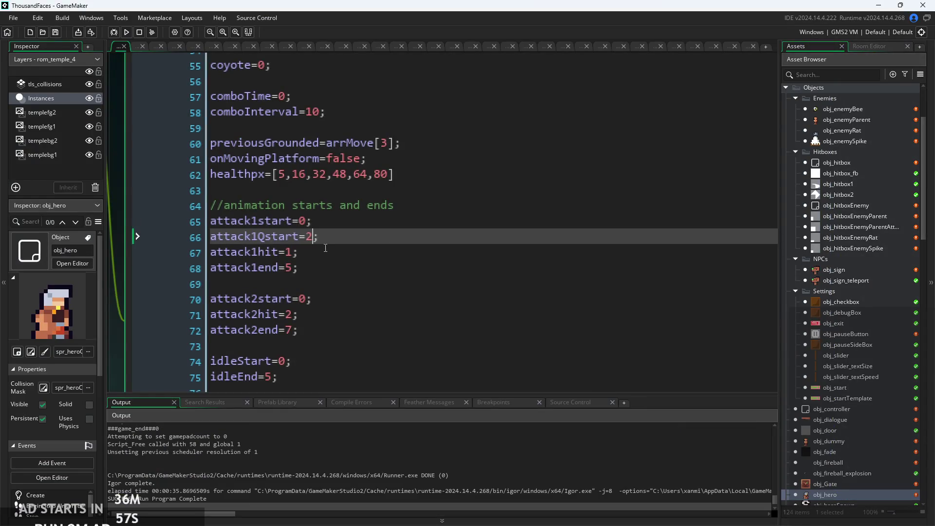
pyautogui.keyDown('ctrl'); pyautogui.scroll(2, 325, 248); pyautogui.keyUp('ctrl')
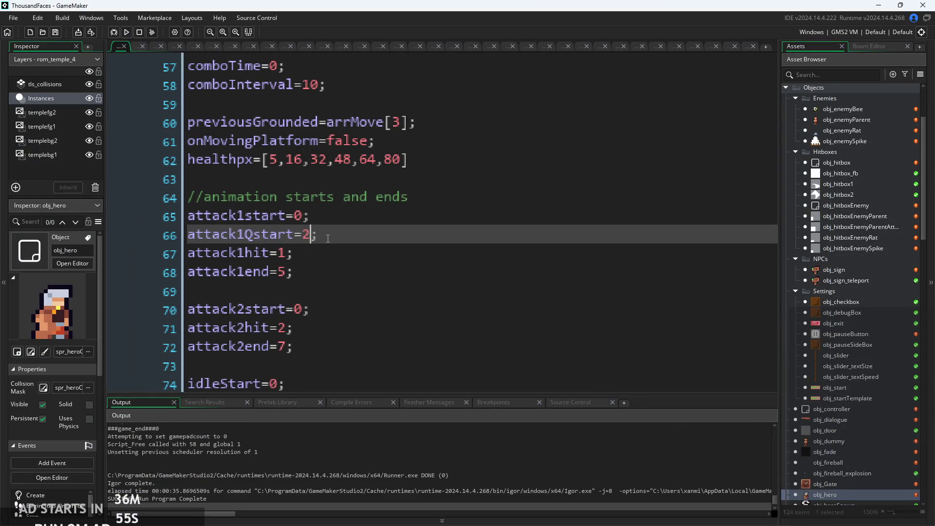
pyautogui.click(364, 247)
pyautogui.press('Left')
pyautogui.press('BackSpace')
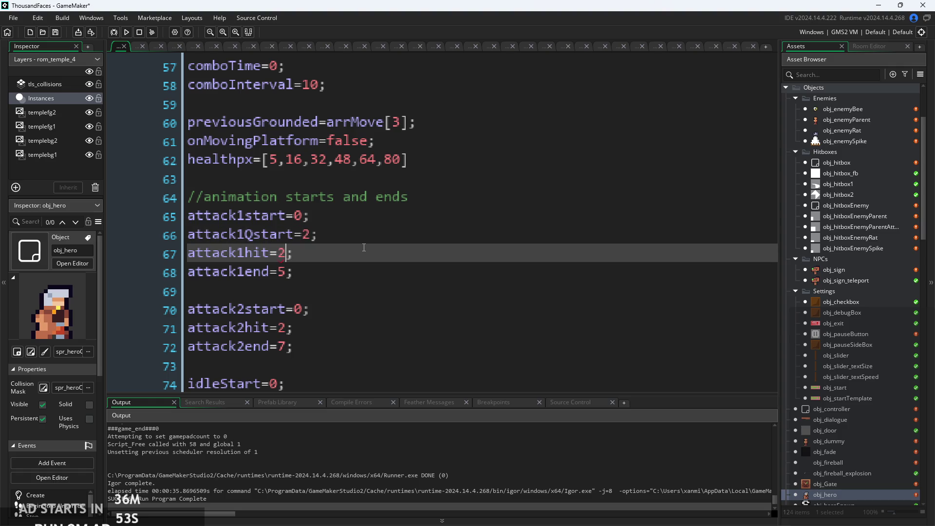
# Review the attack1Qstart and attack1end lines in the hero's Create event.
pyautogui.keyDown('ctrl'); pyautogui.scroll(1, 299, 252); pyautogui.keyUp('ctrl')
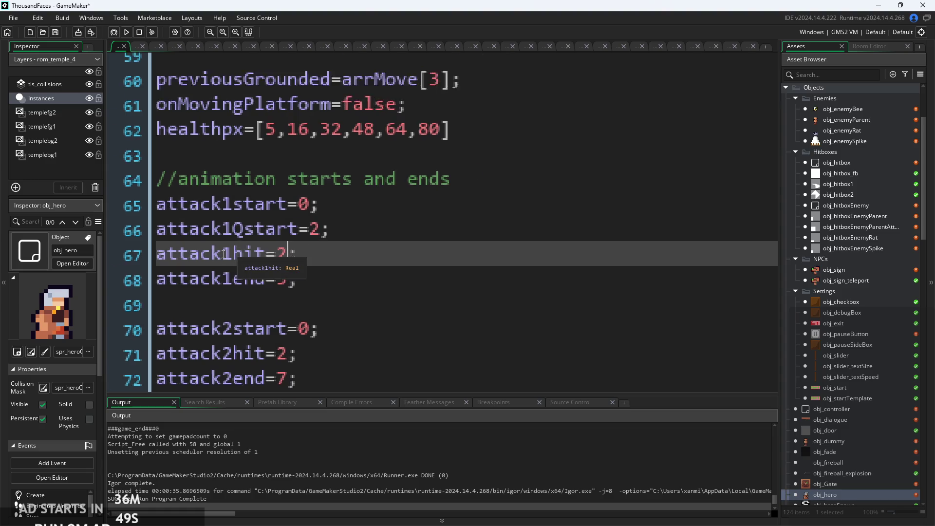
pyautogui.keyDown('ctrl'); pyautogui.scroll(1, 223, 254); pyautogui.keyUp('ctrl')
pyautogui.keyDown('ctrl'); pyautogui.scroll(-2, 384, 278); pyautogui.keyUp('ctrl')
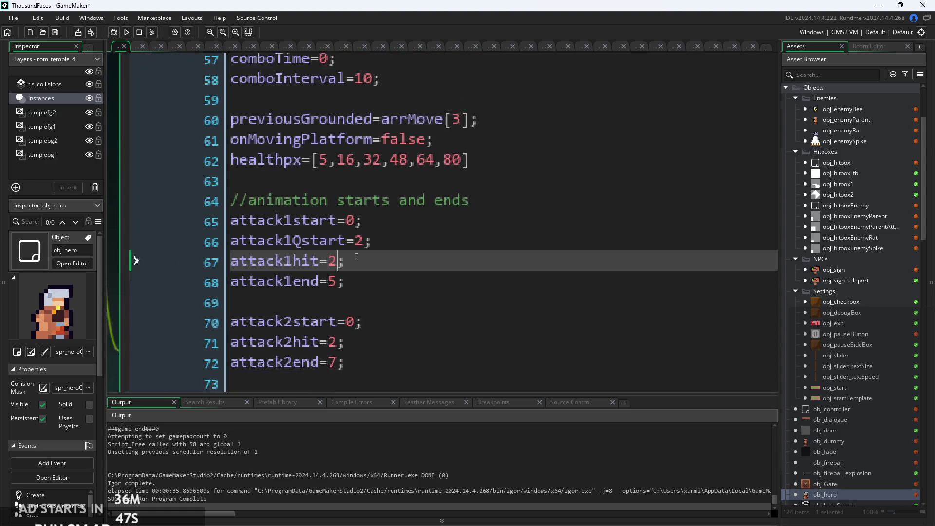
pyautogui.keyDown('ctrl'); pyautogui.scroll(2, 351, 271); pyautogui.keyUp('ctrl')
pyautogui.click(381, 289)
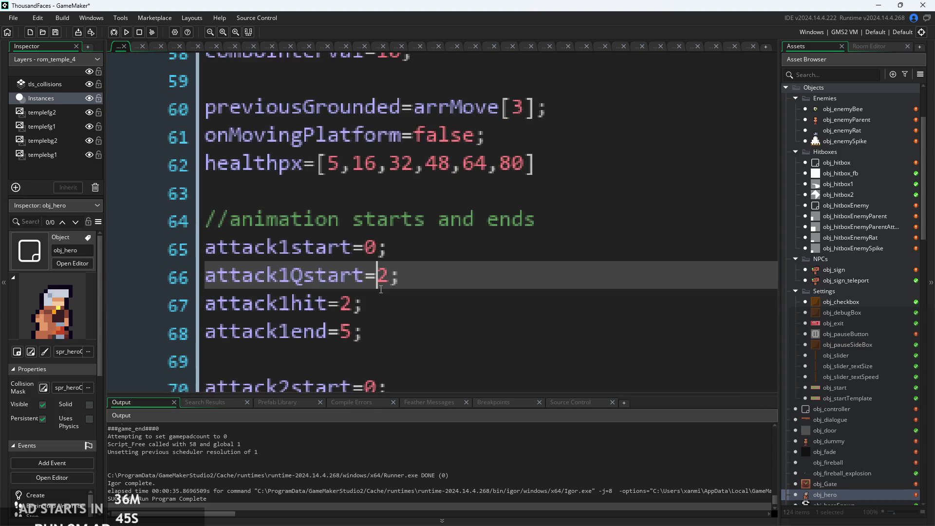
pyautogui.keyDown('ctrl'); pyautogui.scroll(-3, 395, 305); pyautogui.keyUp('ctrl')
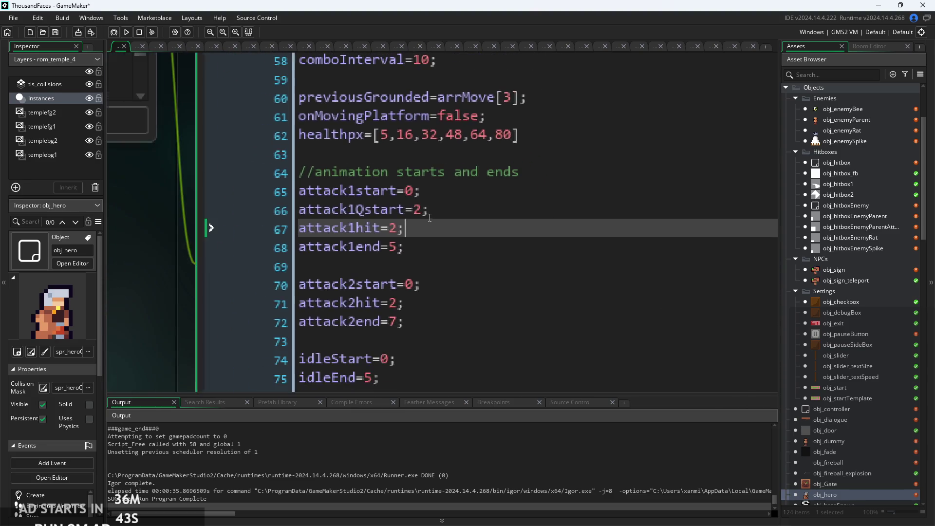
pyautogui.keyDown('ctrl'); pyautogui.scroll(-2, 439, 233); pyautogui.keyUp('ctrl')
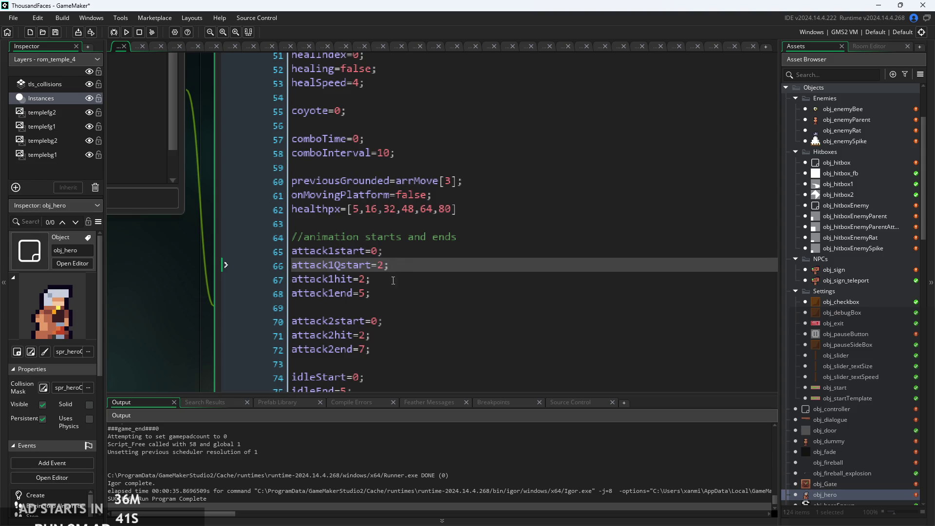
pyautogui.press('Down')
pyautogui.press('Down')
pyautogui.keyDown('ctrl'); pyautogui.scroll(-2, 404, 264); pyautogui.keyUp('ctrl')
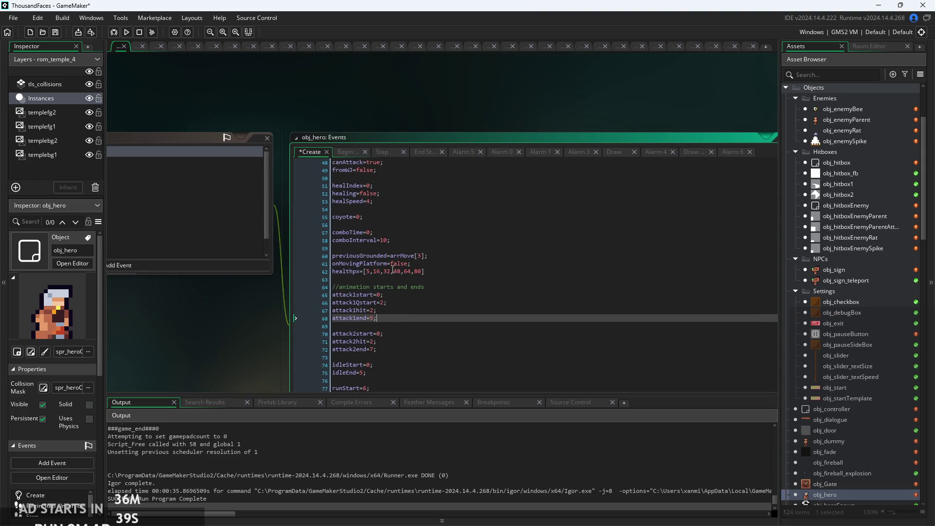
# Check the hero's Begin Step code around the previousGrounded line.
pyautogui.click(347, 154)
pyautogui.click(465, 291)
pyautogui.keyDown('ctrl'); pyautogui.scroll(3, 465, 290); pyautogui.keyUp('ctrl')
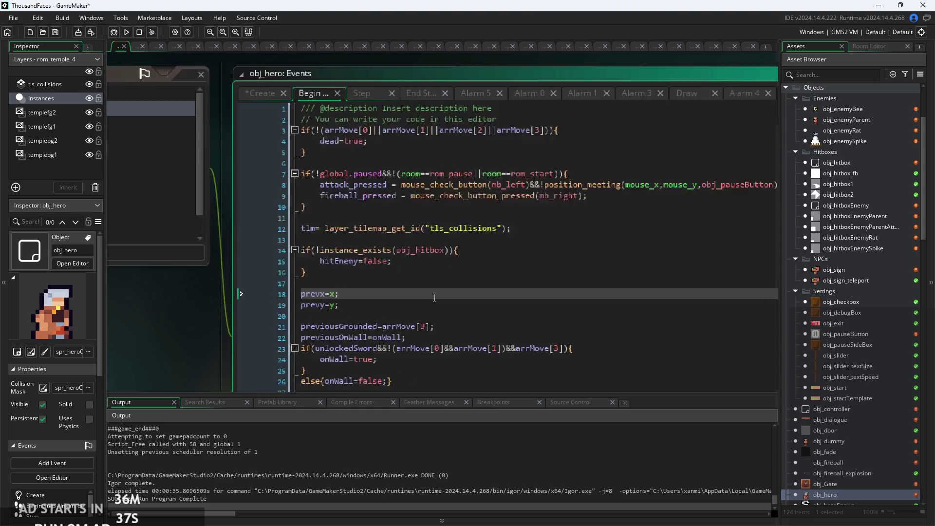
pyautogui.press('Down')
pyautogui.press('Down')
pyautogui.press('Down')
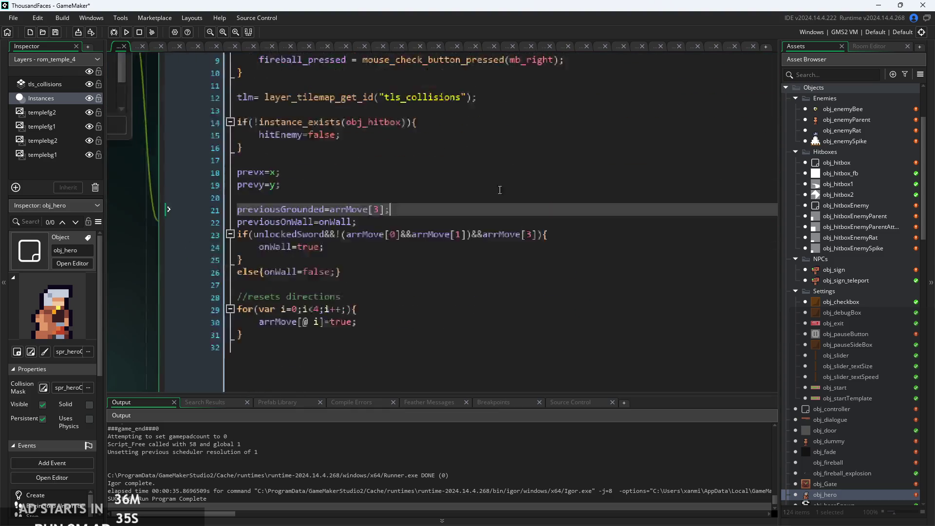
pyautogui.scroll(5, 296, 197)
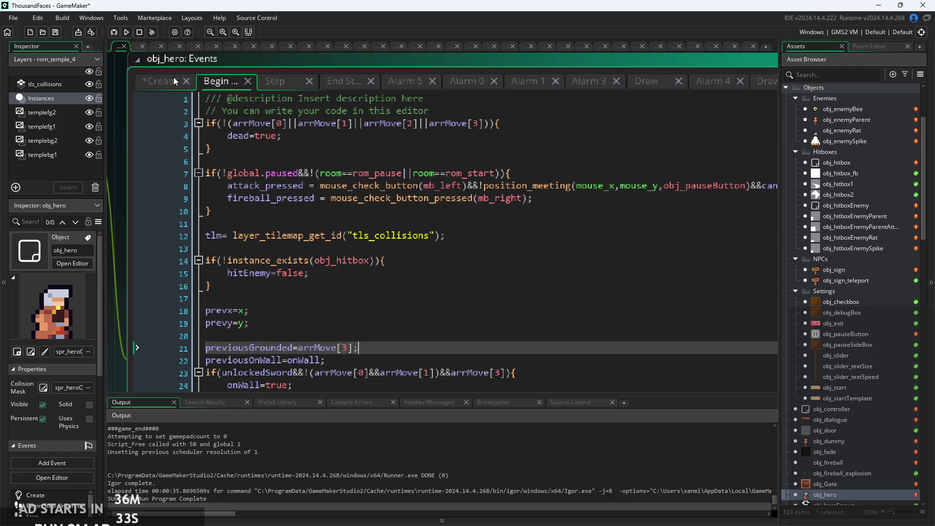
# Set attack1hit to 3 in the Create event and relaunch the game.
pyautogui.click(173, 81)
pyautogui.click(263, 335)
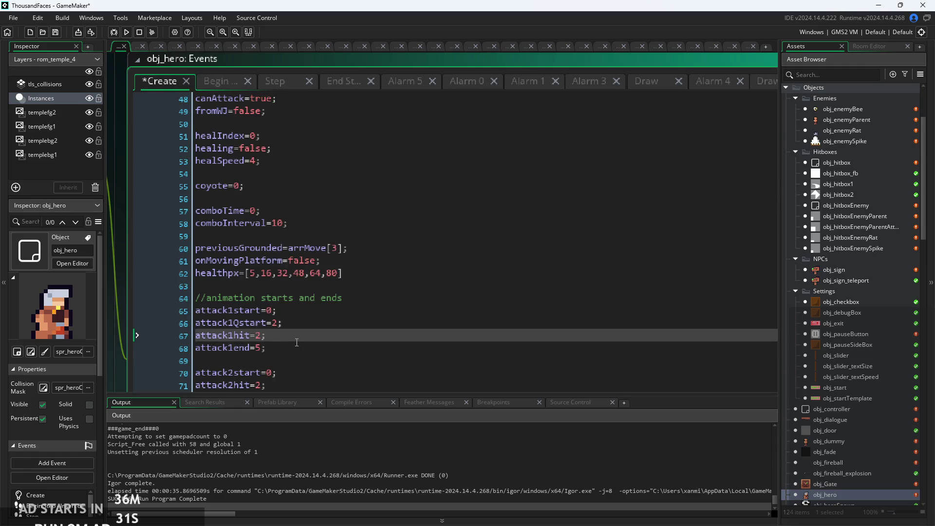
pyautogui.click(127, 32)
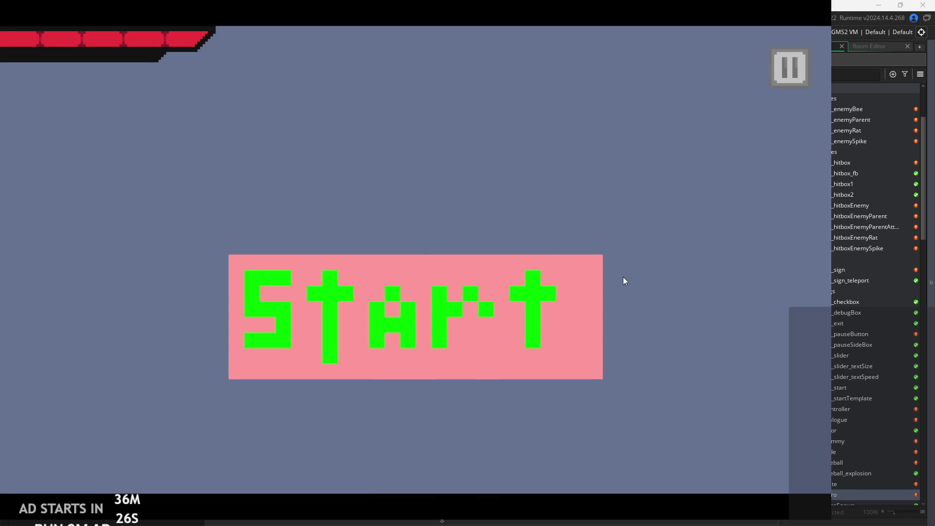
# Start the game from the title screen and turn on the Debug Stats overlay.
pyautogui.click(465, 279)
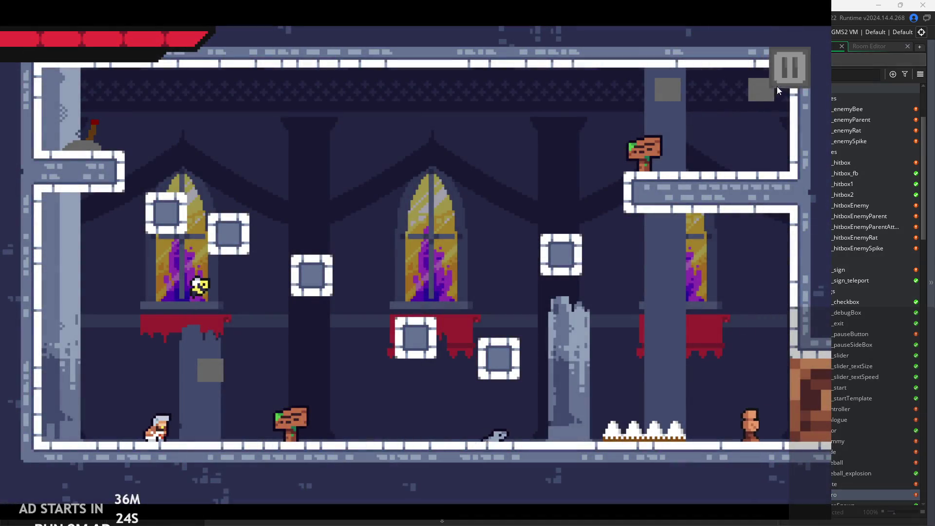
pyautogui.click(778, 89)
pyautogui.click(163, 151)
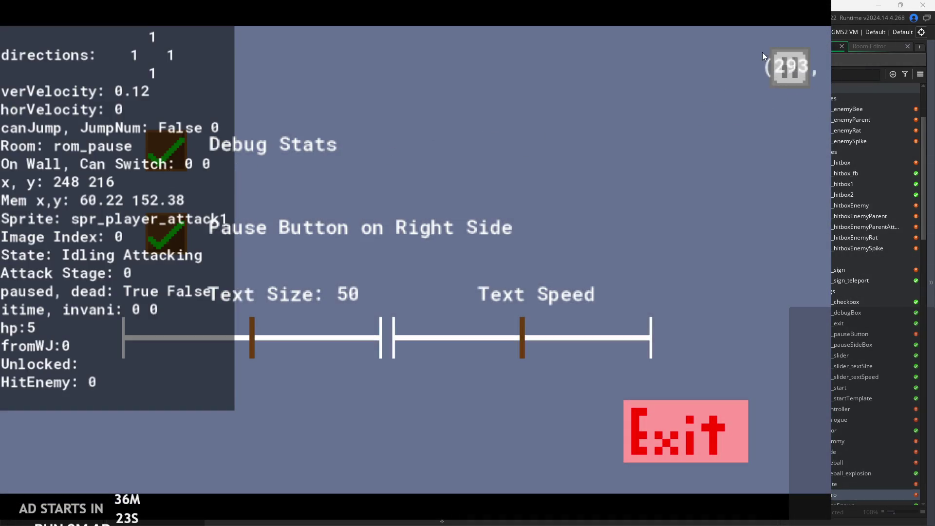
pyautogui.click(788, 66)
# Run the hero right through rom_temple_1 and slash the sword at approaching enemies.
pyautogui.press('Right')
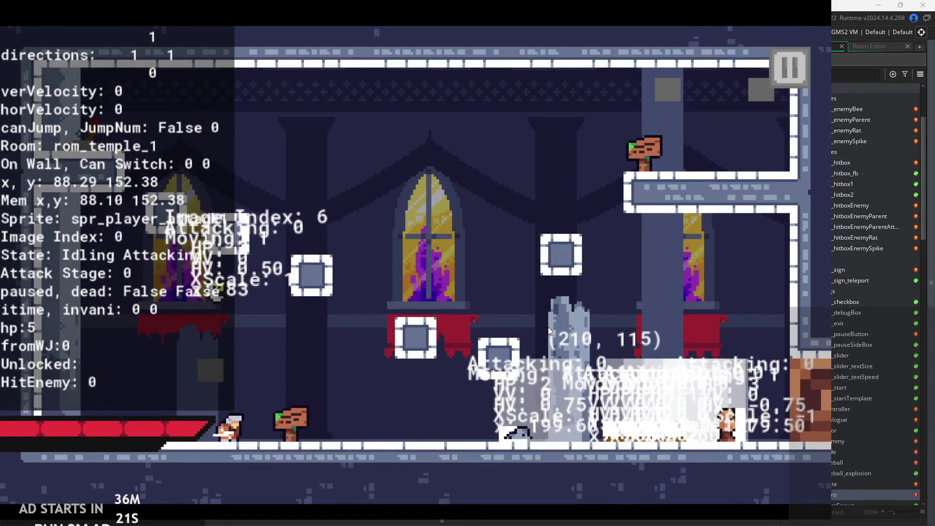
pyautogui.press('Right')
pyautogui.press('Right')
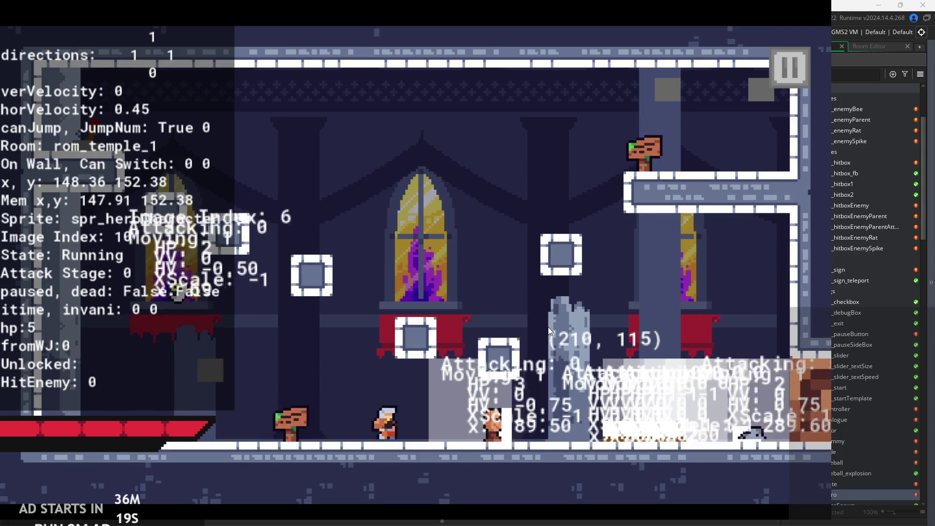
pyautogui.press('x')
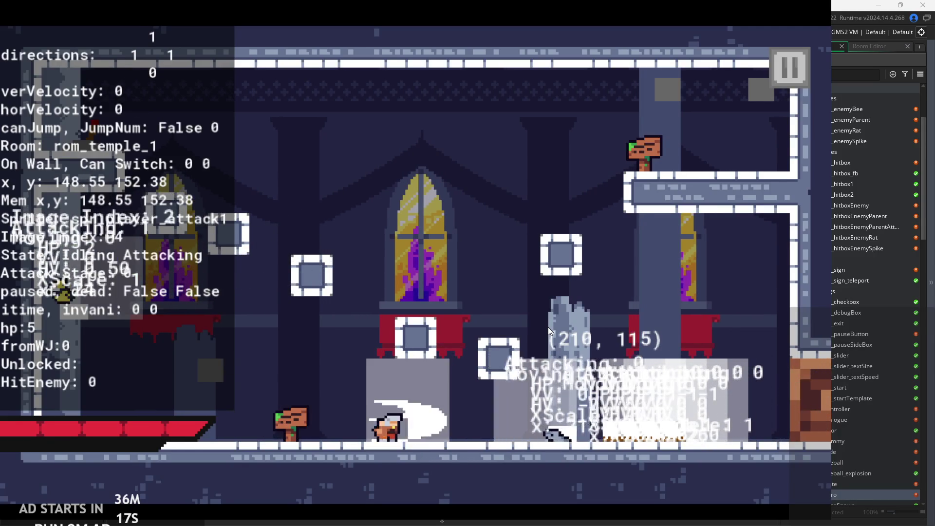
pyautogui.press('Right')
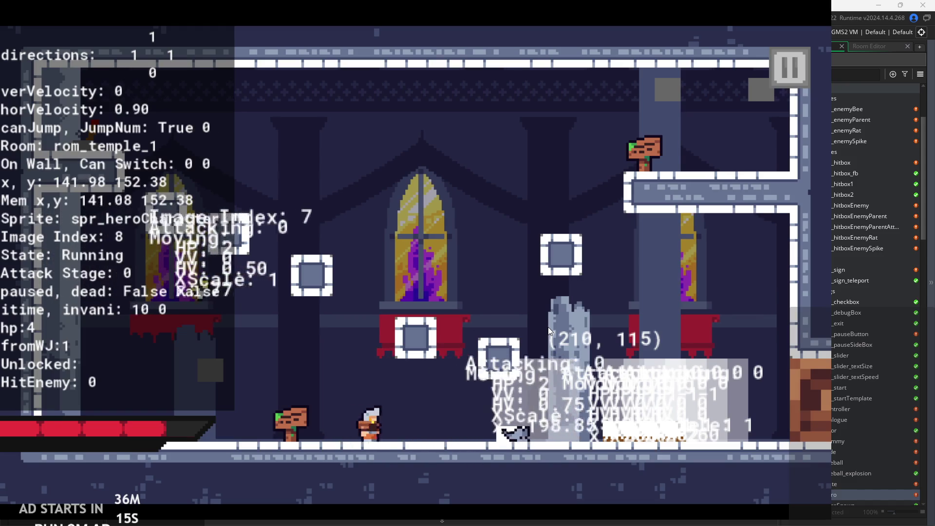
pyautogui.press('x')
pyautogui.press('Left')
pyautogui.press('Right')
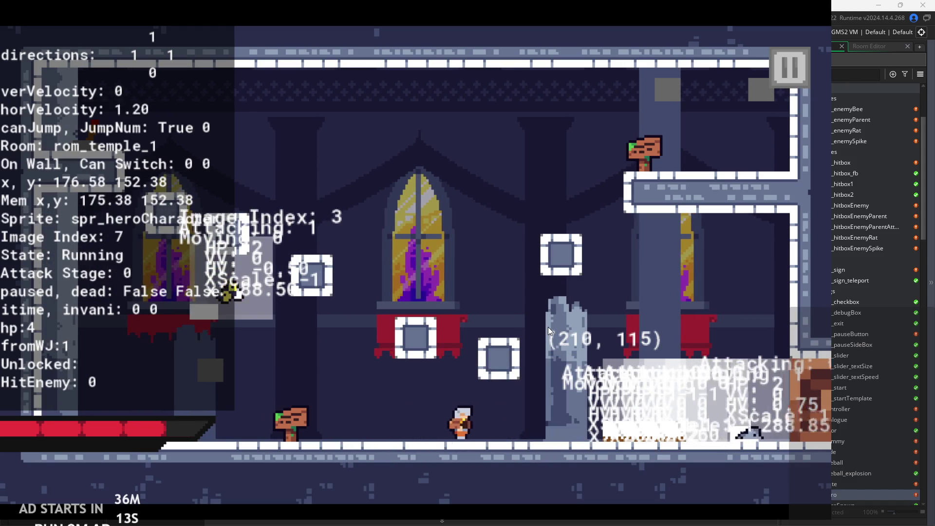
pyautogui.press('Right')
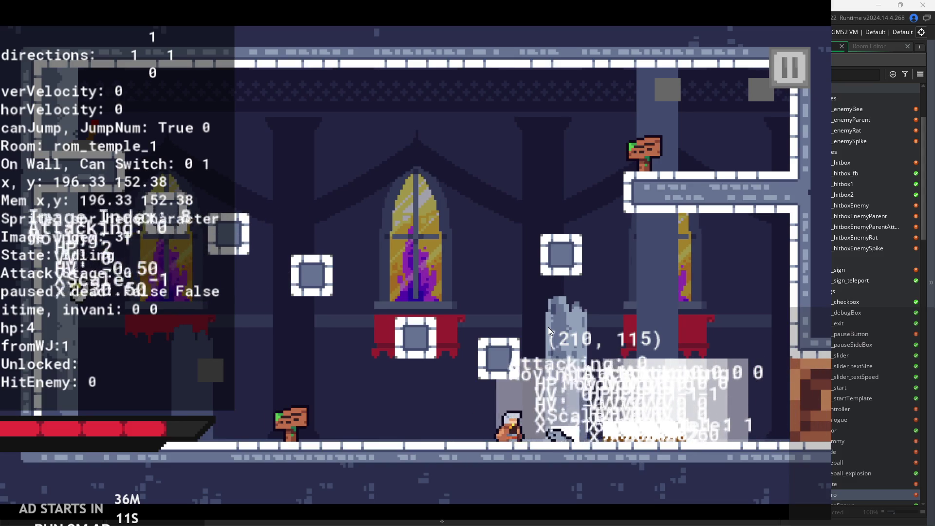
pyautogui.press('Right')
pyautogui.press('x')
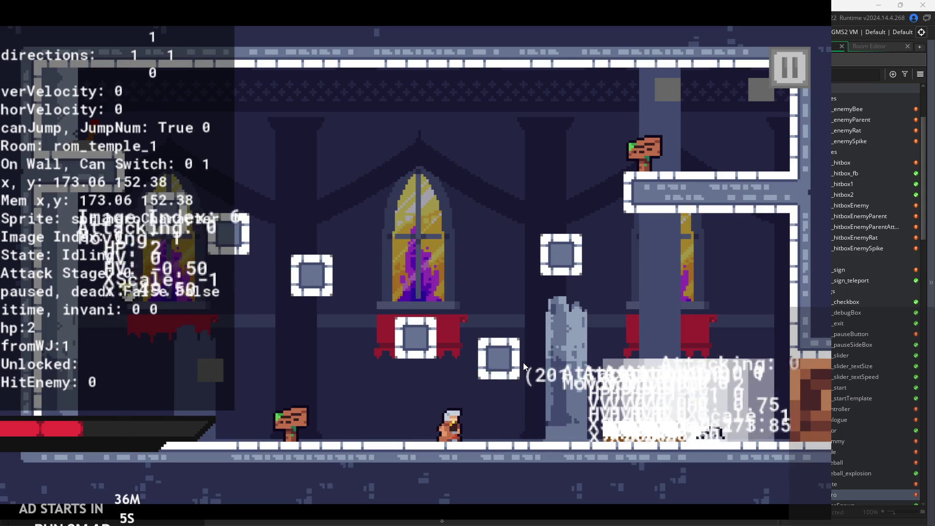
pyautogui.press('Right')
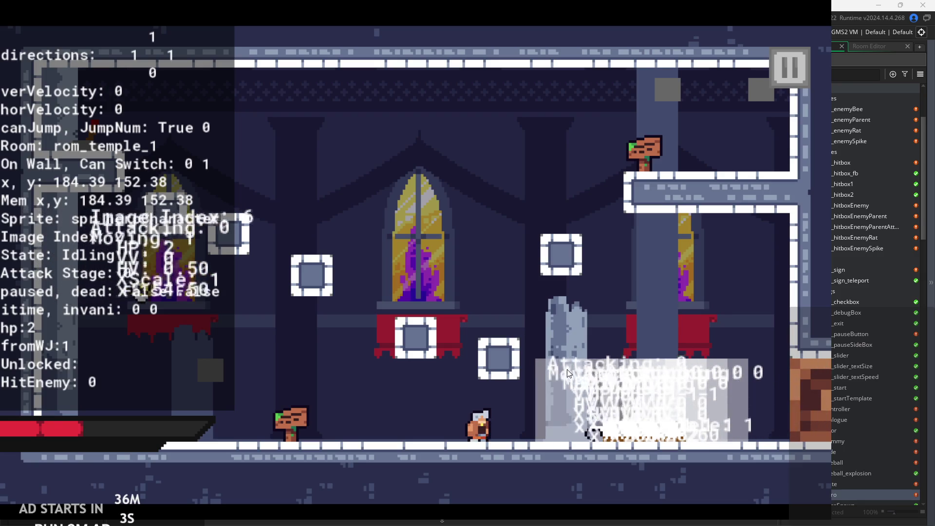
pyautogui.press('x')
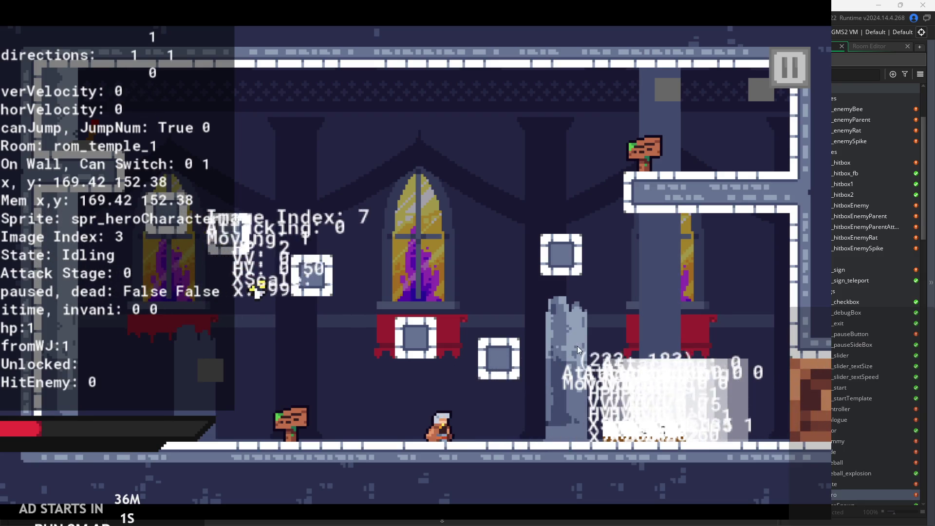
pyautogui.press('x')
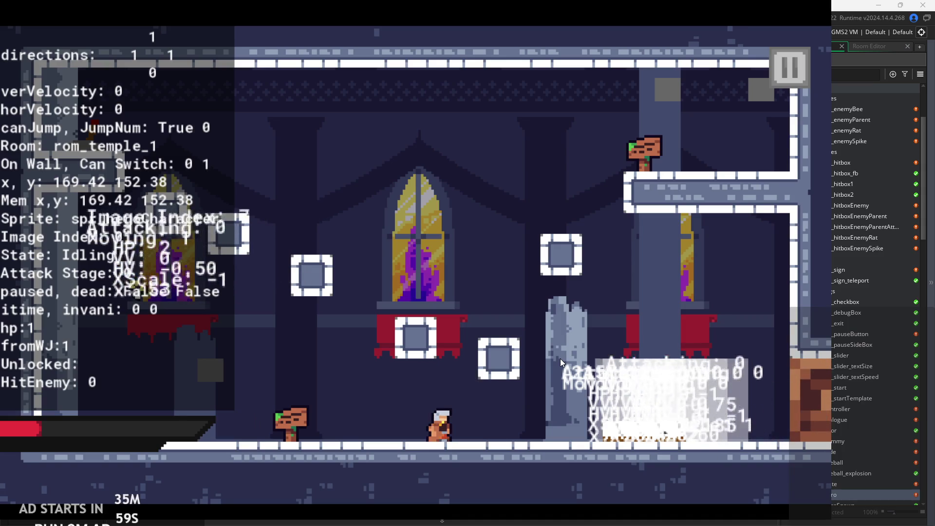
pyautogui.press('x')
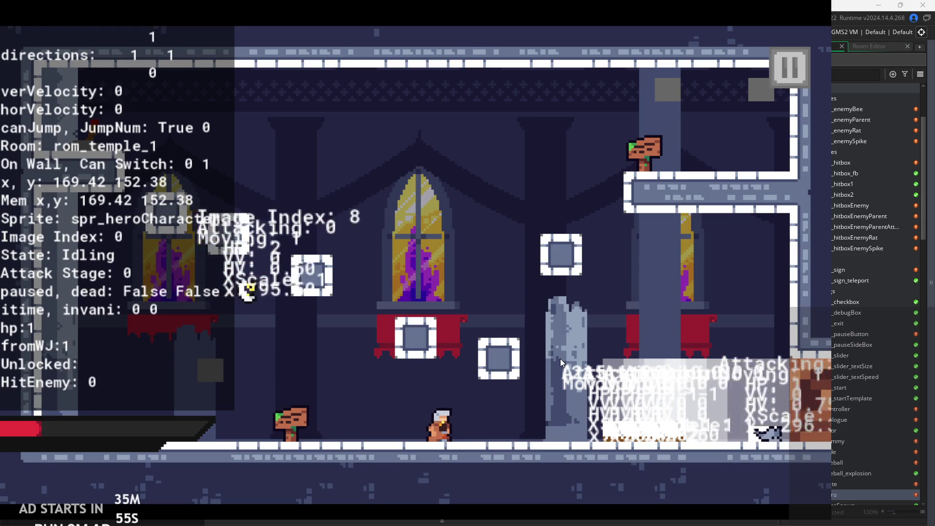
# Heal the hero to full and strike the enemy repeatedly, testing two-hit combos.
pyautogui.press('h')
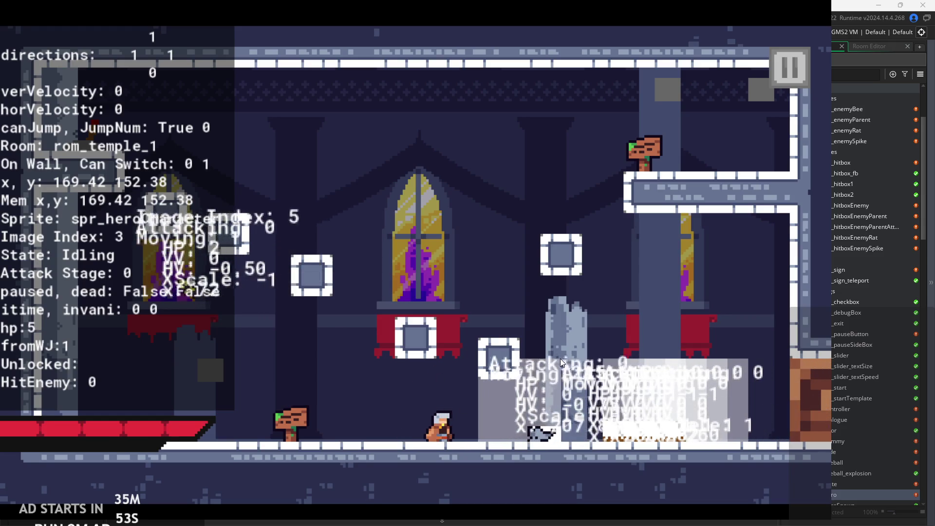
pyautogui.press('x')
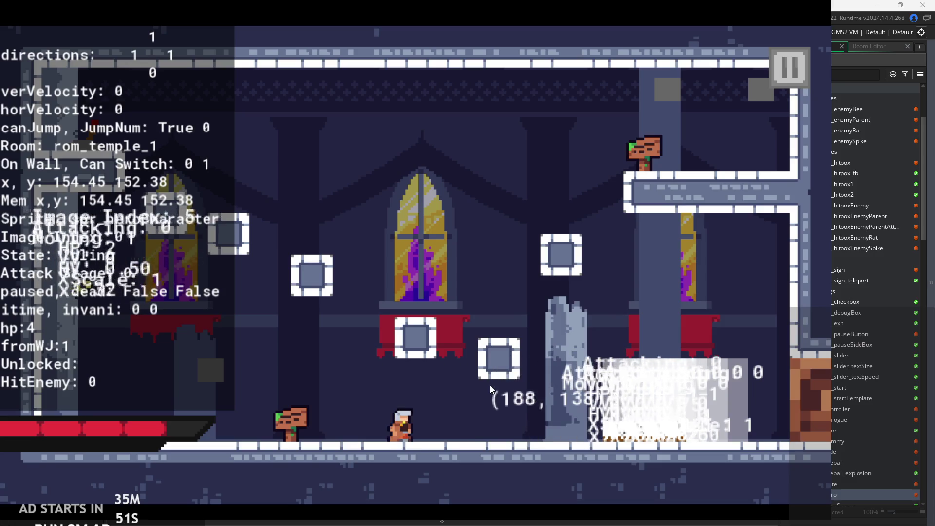
pyautogui.press('x')
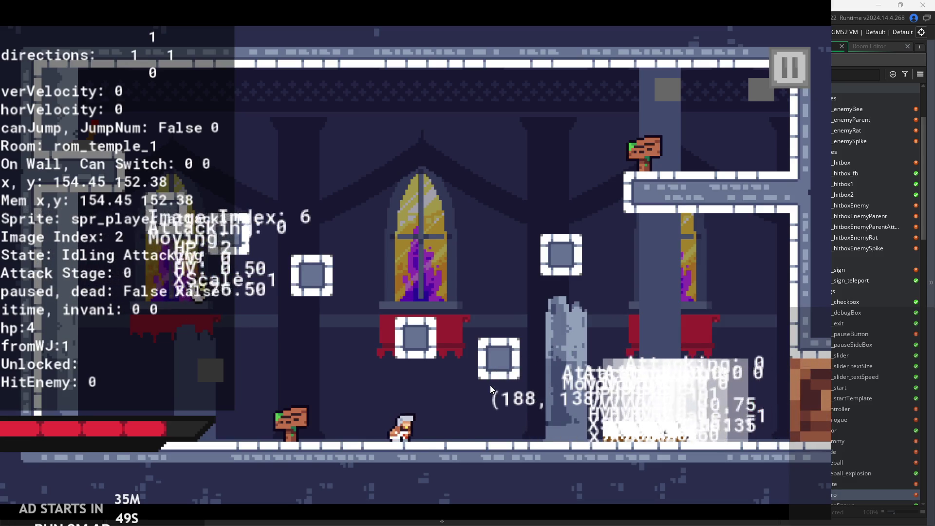
pyautogui.press('x')
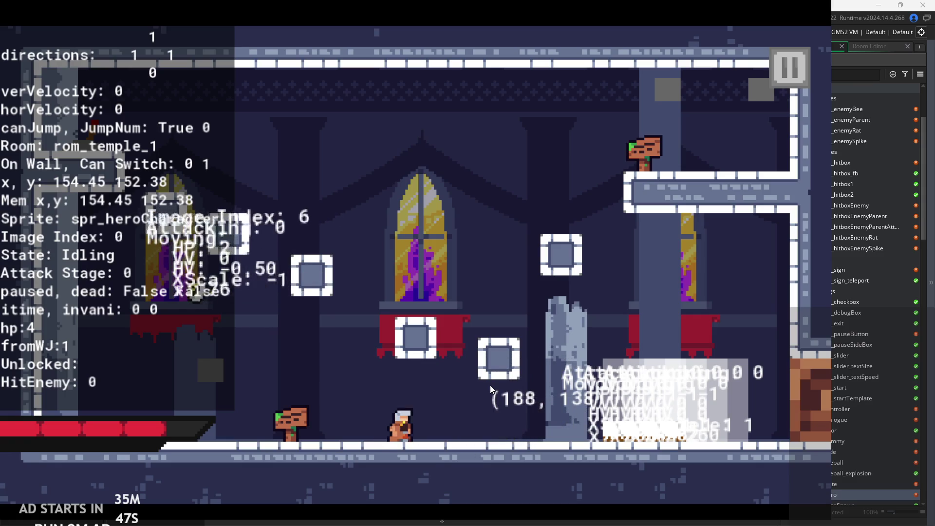
pyautogui.press('x')
pyautogui.press('x')
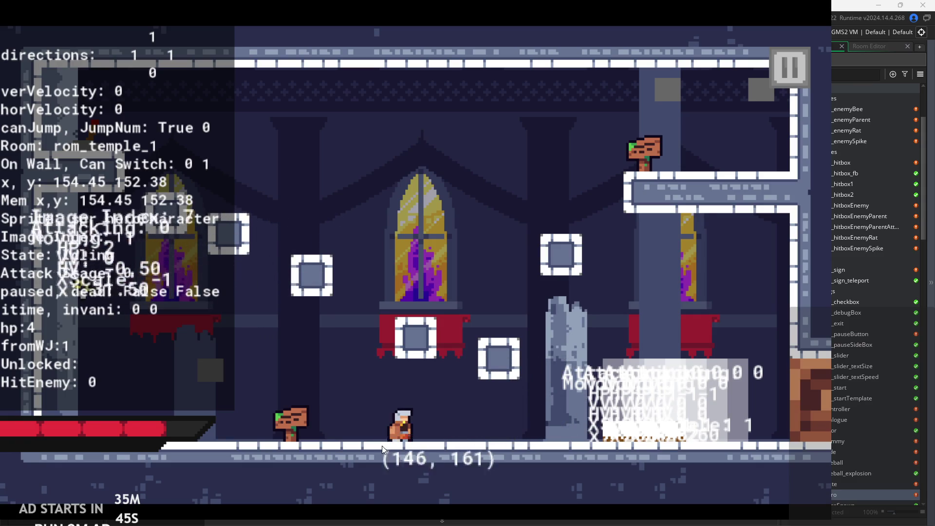
pyautogui.press('x')
pyautogui.press('Left')
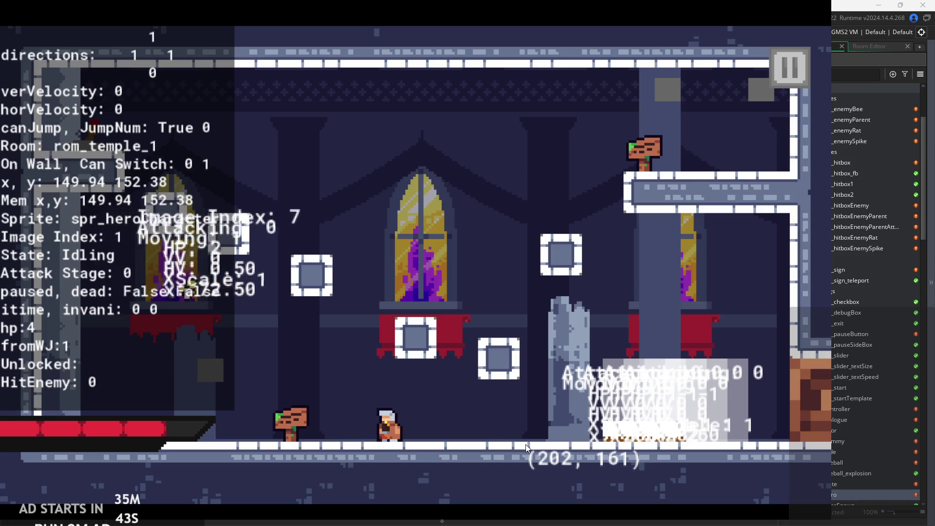
pyautogui.press('x')
pyautogui.press('x')
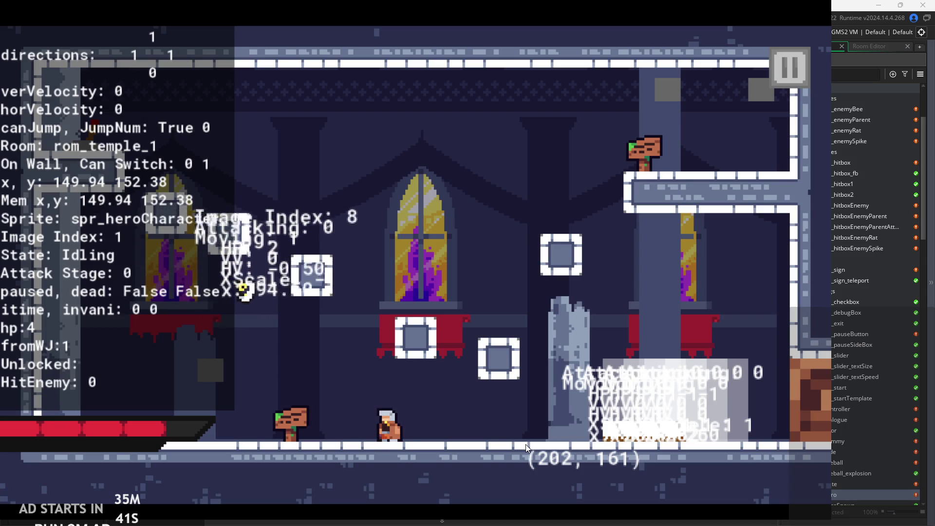
pyautogui.press('x')
pyautogui.press('x')
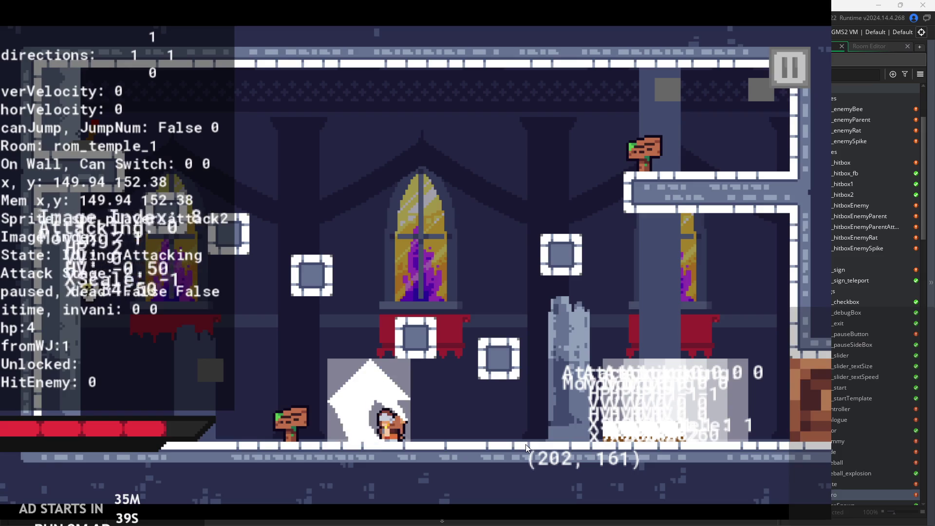
pyautogui.press('x')
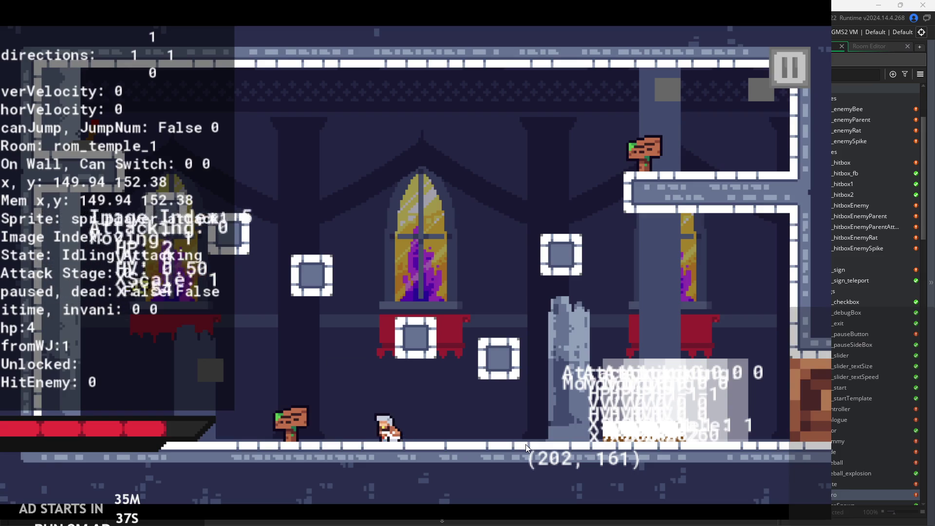
pyautogui.press('x')
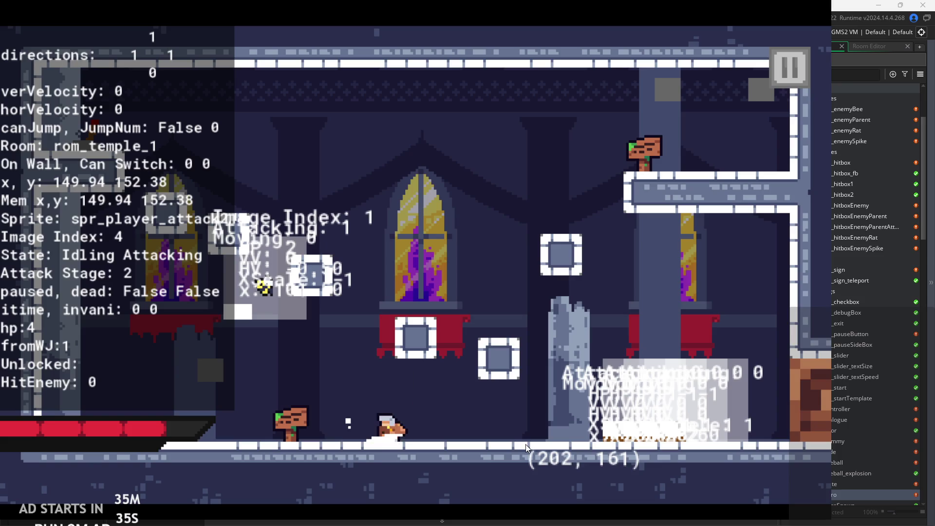
# Test jumping and mid-air sword attacks, briefly pausing and resuming the game.
pyautogui.press('z')
pyautogui.press('Right')
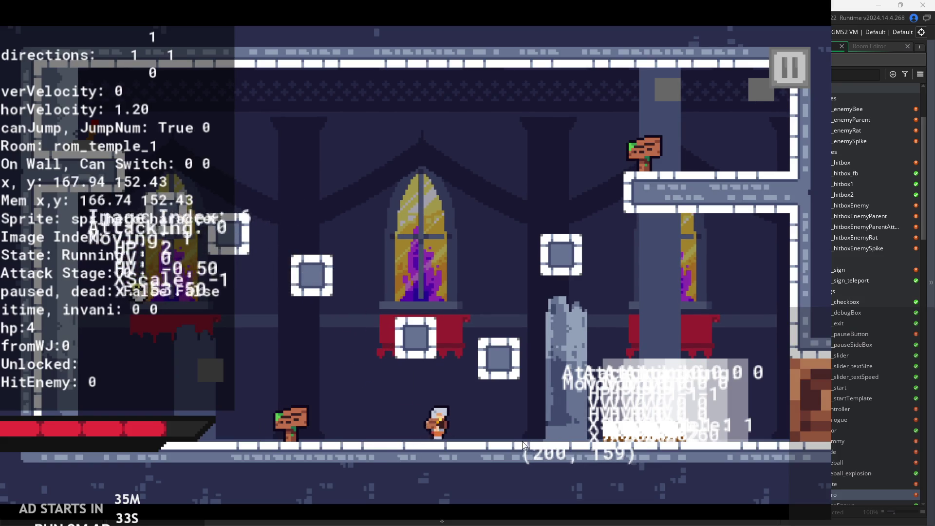
pyautogui.press('z')
pyautogui.press('Left')
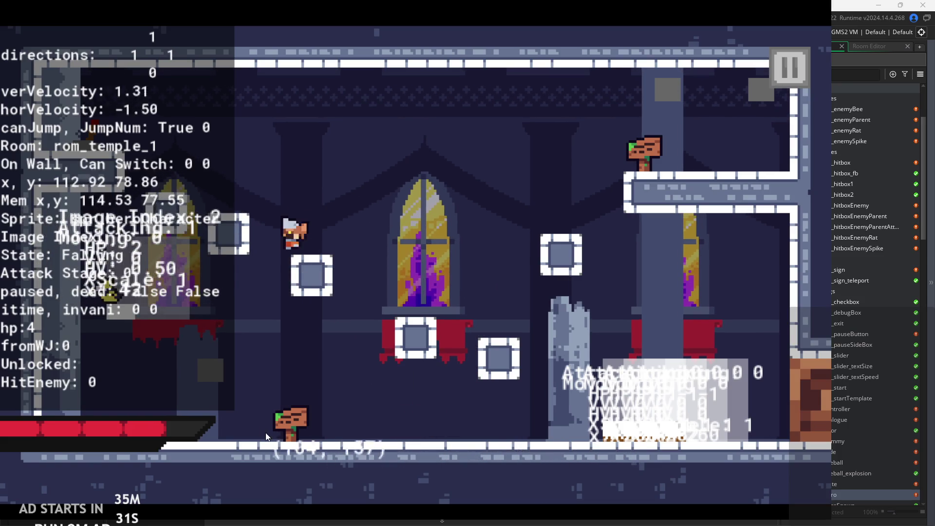
pyautogui.press('x')
pyautogui.press('x')
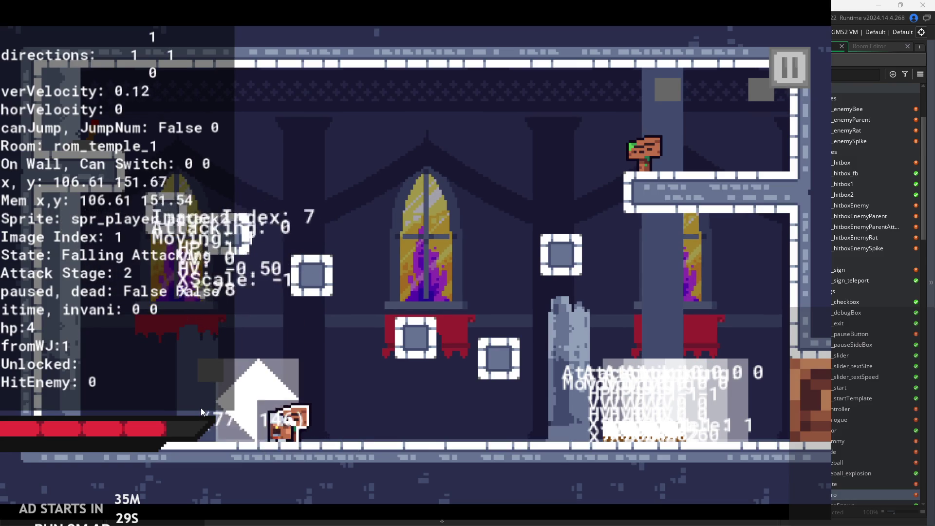
pyautogui.press('z')
pyautogui.press('Right')
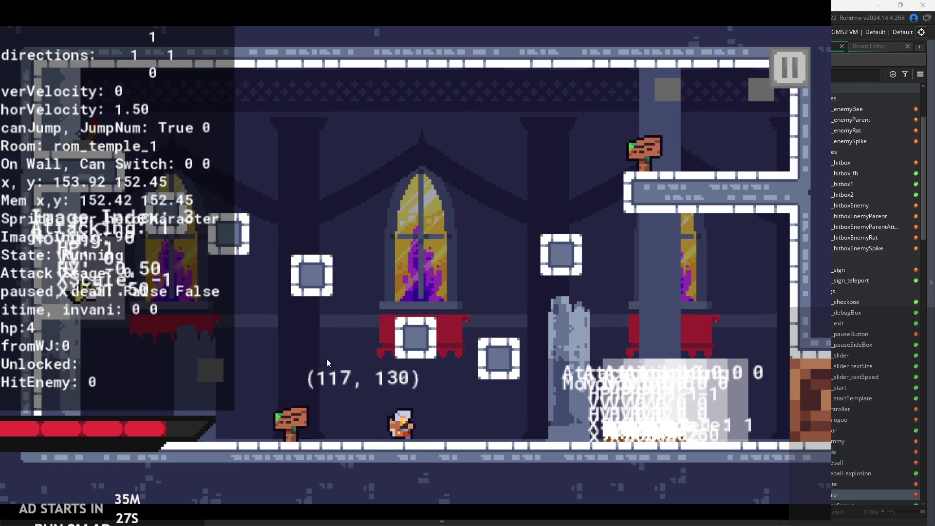
pyautogui.press('Left')
pyautogui.press('Escape')
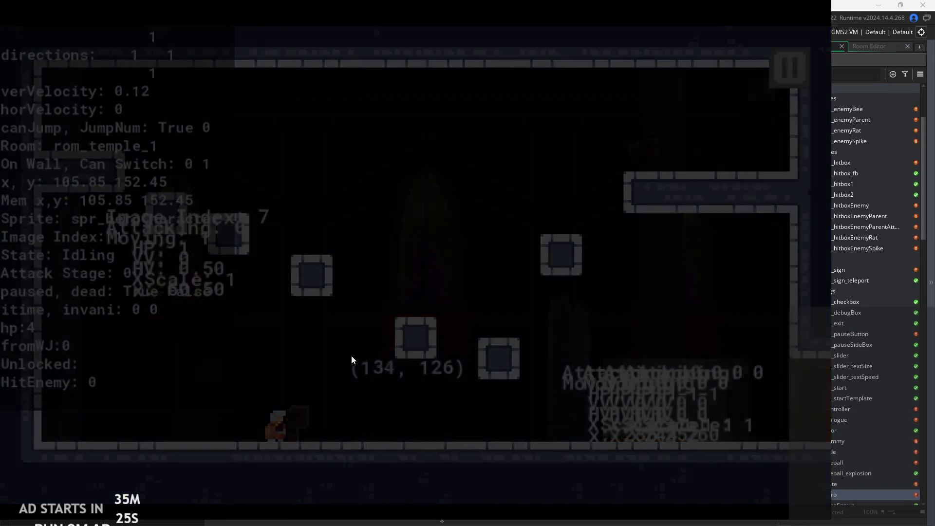
pyautogui.press('Escape')
# Slash at the nearby enemies a few more times, then pause and exit the game.
pyautogui.press('Right')
pyautogui.press('x')
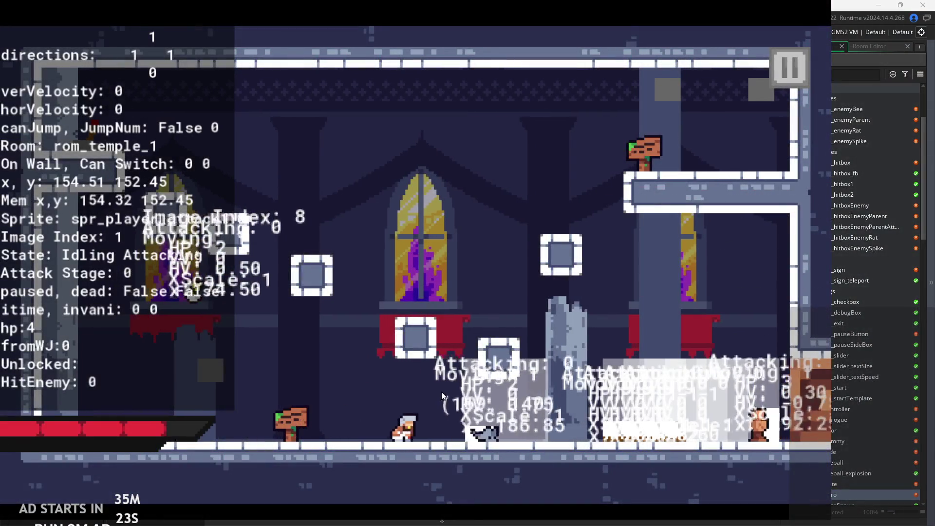
pyautogui.press('x')
pyautogui.press('Right')
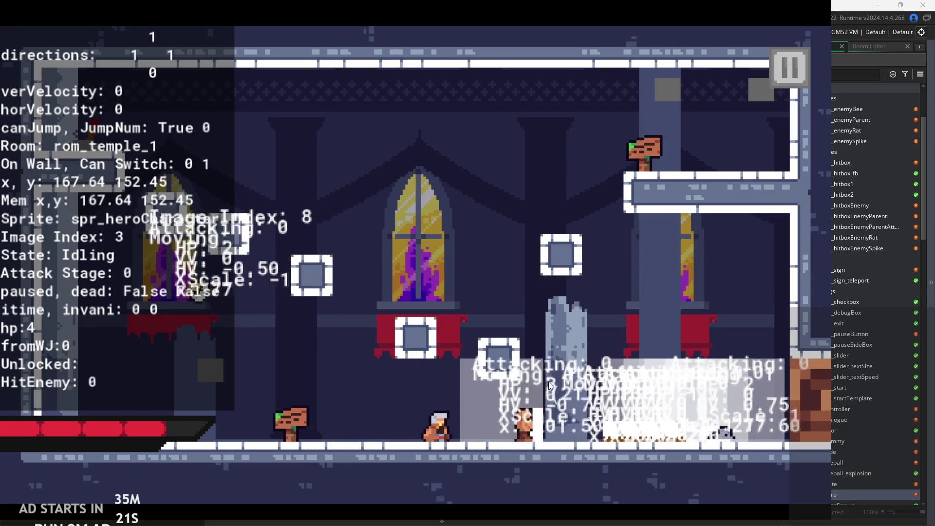
pyautogui.press('x')
pyautogui.press('x')
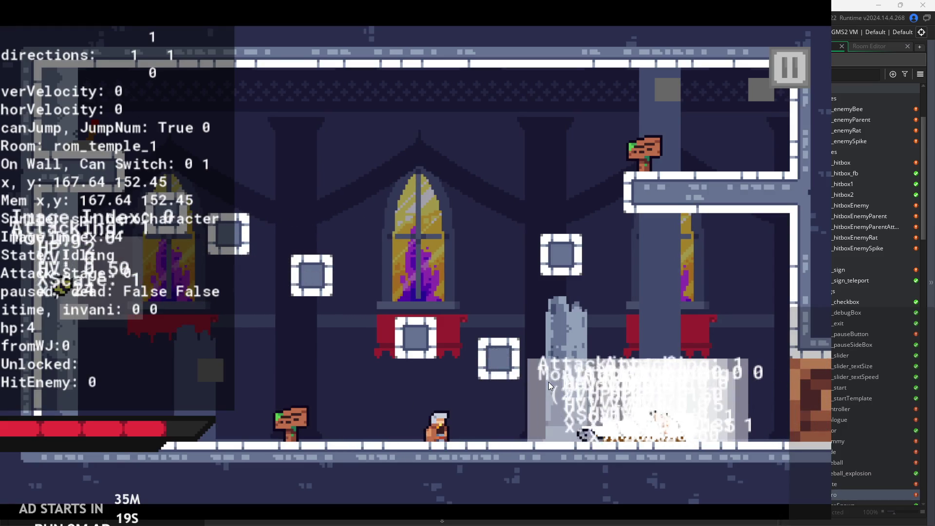
pyautogui.press('x')
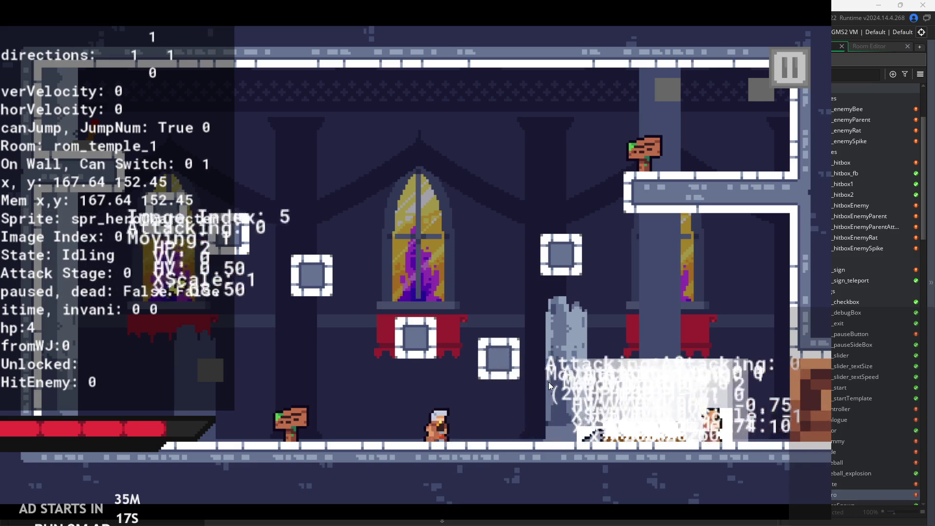
pyautogui.press('Right')
pyautogui.press('x')
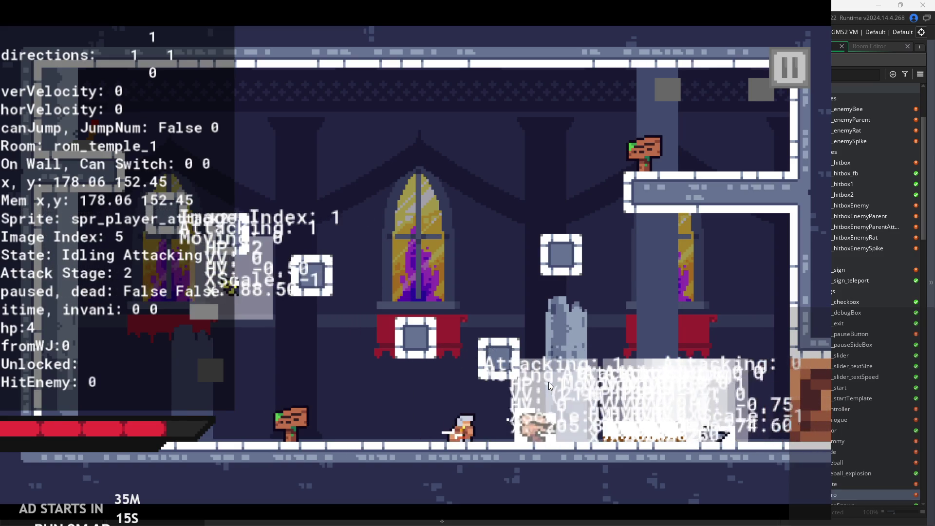
pyautogui.press('x')
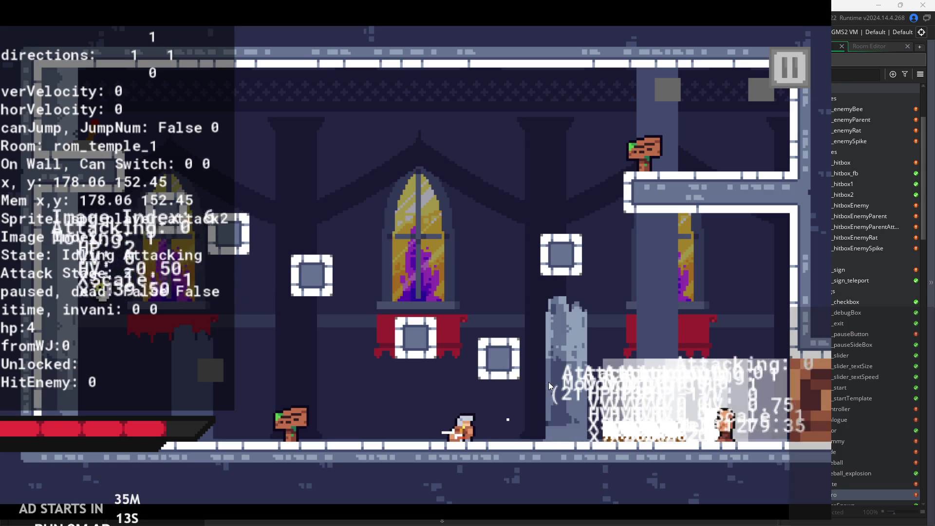
pyautogui.press('Left')
pyautogui.click(791, 73)
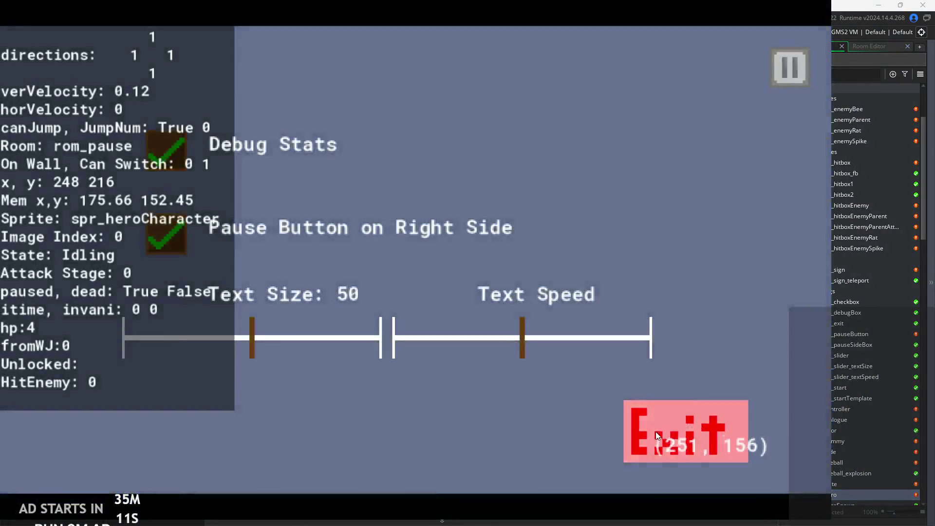
pyautogui.click(655, 431)
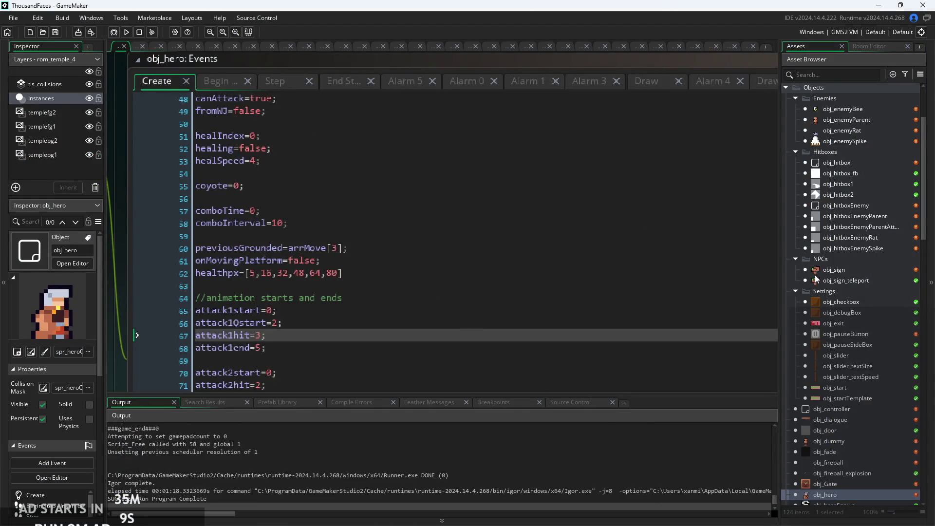
# Bring up obj_enemyParent's Step event code for editing.
pyautogui.doubleClick(846, 120)
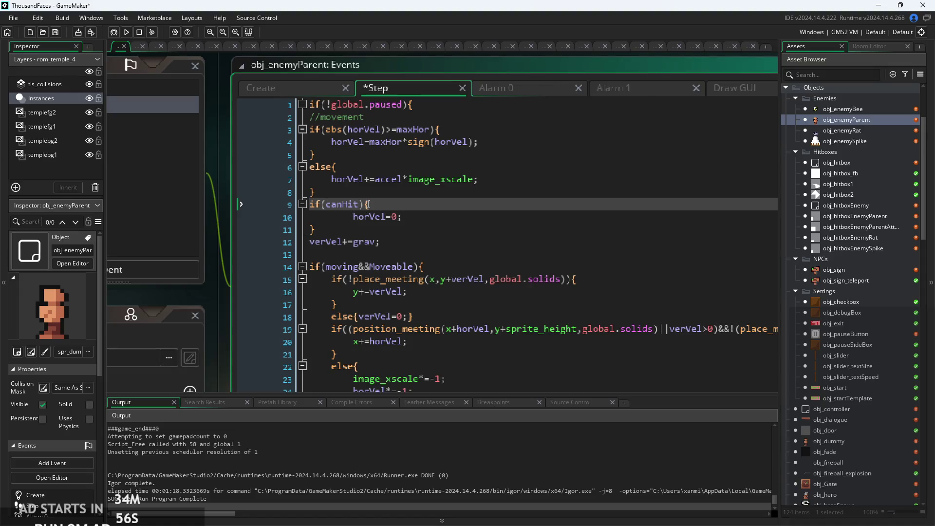
pyautogui.scroll(-3, 445, 238)
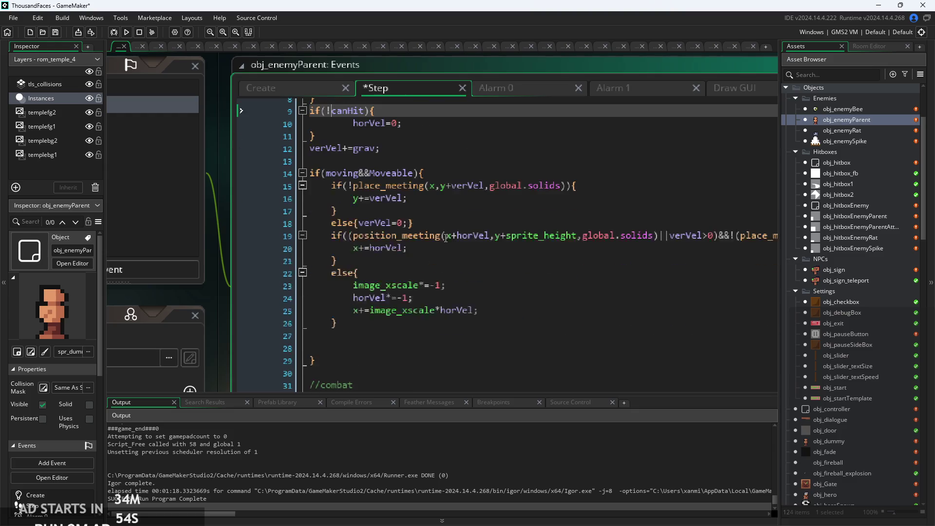
pyautogui.scroll(3, 445, 272)
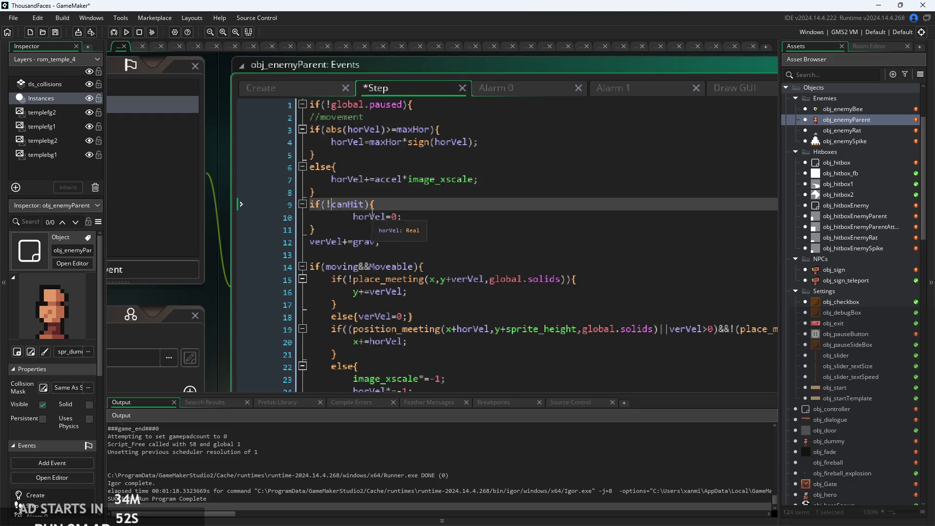
pyautogui.scroll(1, 372, 214)
pyautogui.scroll(2, 364, 211)
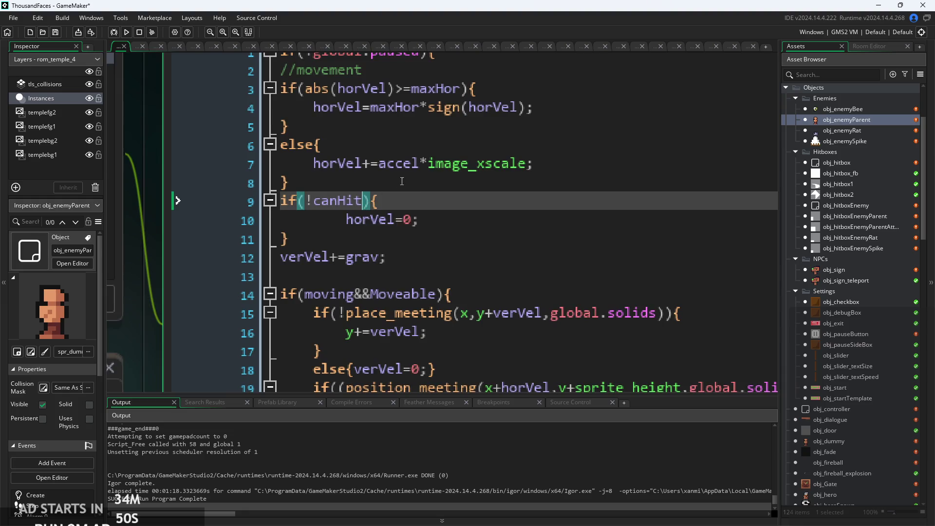
pyautogui.click(525, 206)
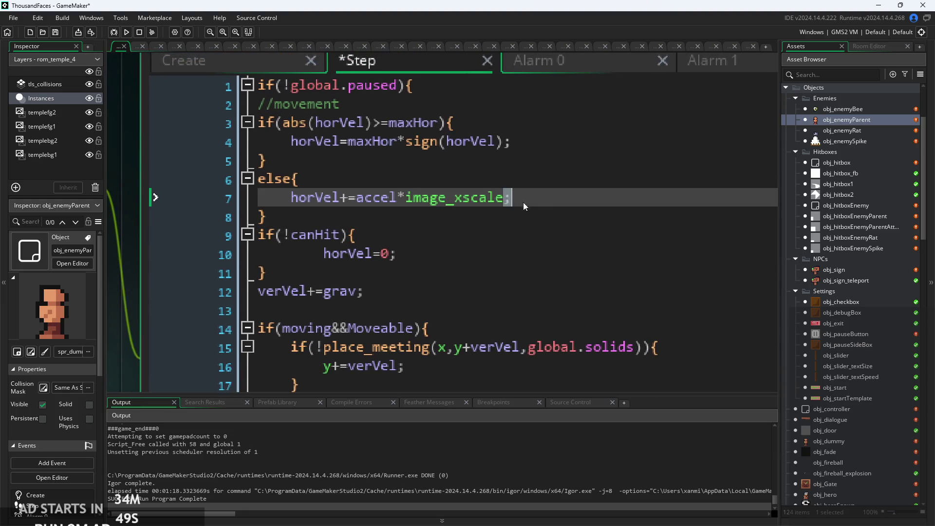
# Replace line 10's horVel=0; with horVel-=accel*image_xscale;.
pyautogui.click(291, 234)
pyautogui.press('Down')
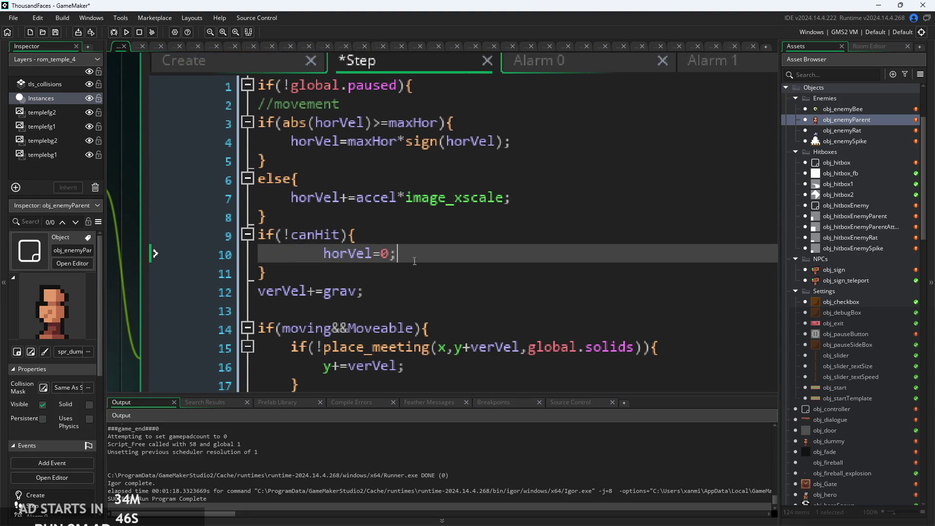
pyautogui.click(291, 259)
pyautogui.hotkey('shift', 'End')
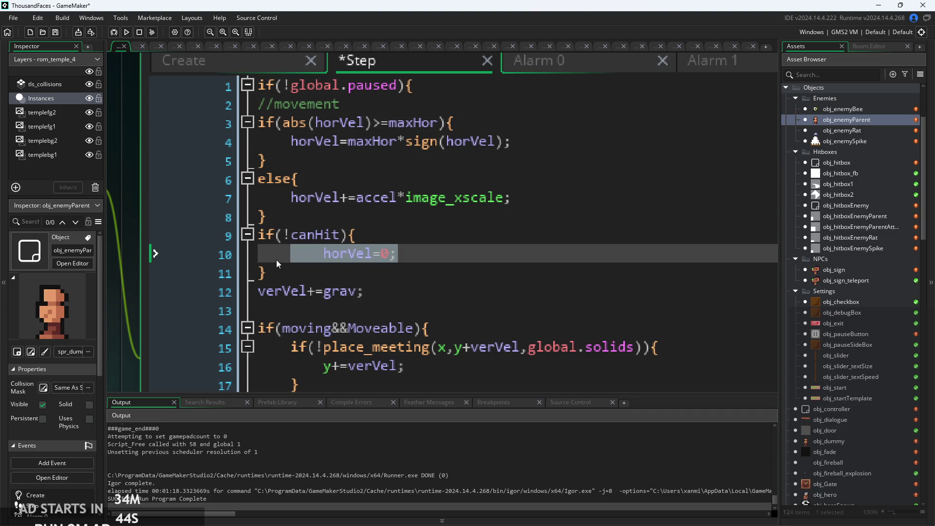
pyautogui.press('BackSpace')
pyautogui.write('horVel')
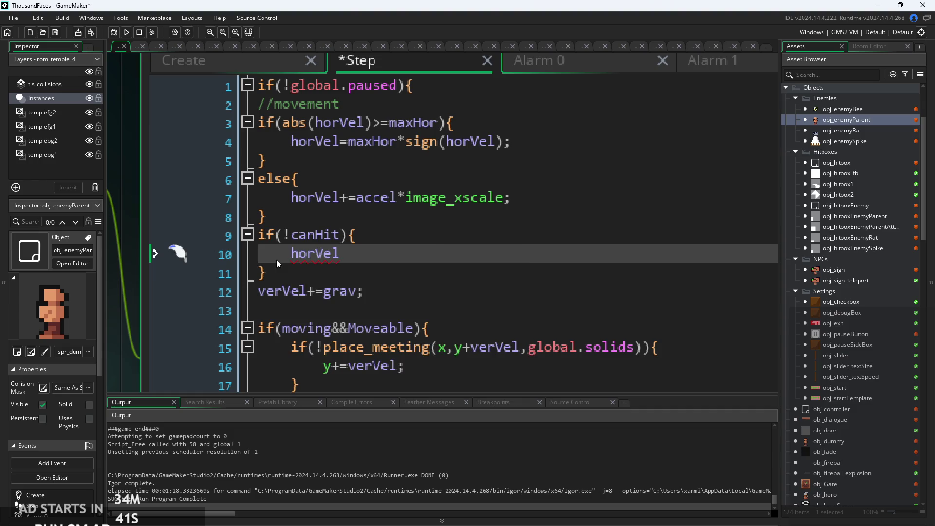
pyautogui.click(282, 179)
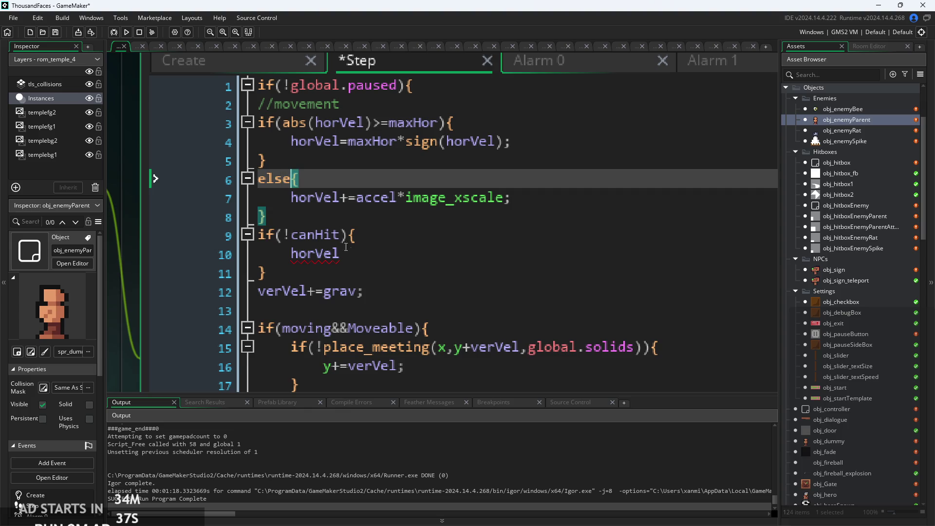
pyautogui.click(360, 253)
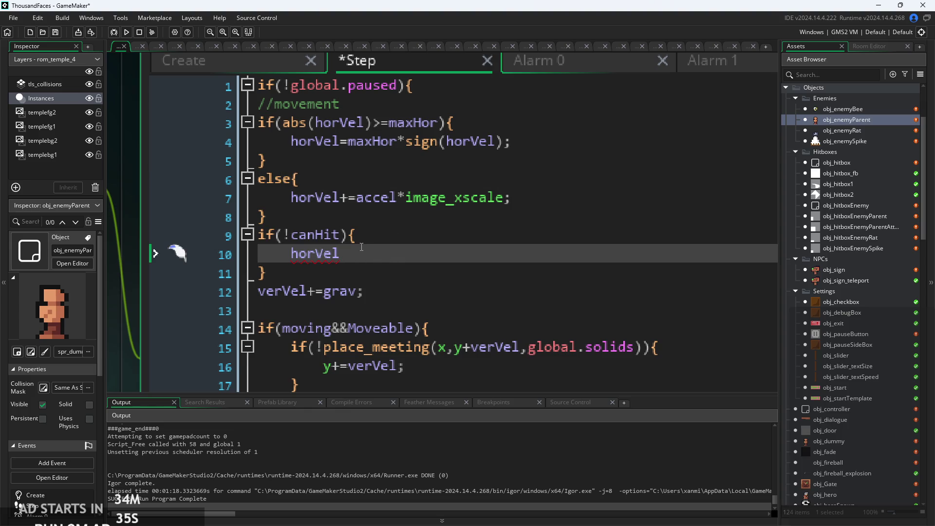
pyautogui.write('-=accel*i')
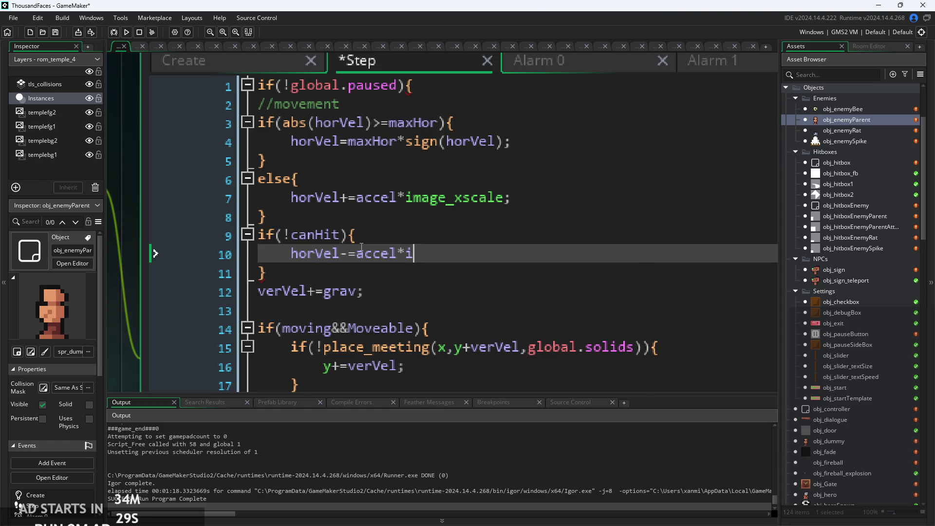
pyautogui.write('mgsp')
pyautogui.press('BackSpace')
pyautogui.press('BackSpace')
pyautogui.press('BackSpace')
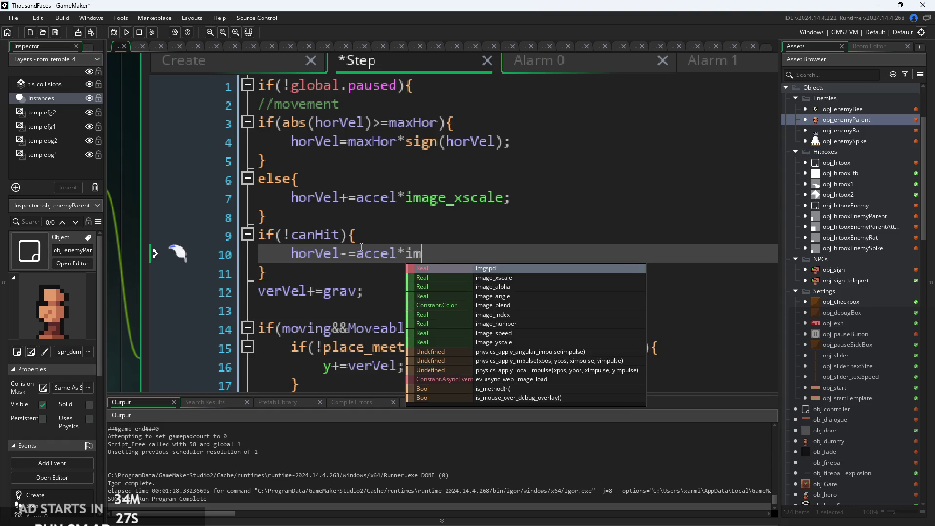
pyautogui.write('a')
pyautogui.press('Return')
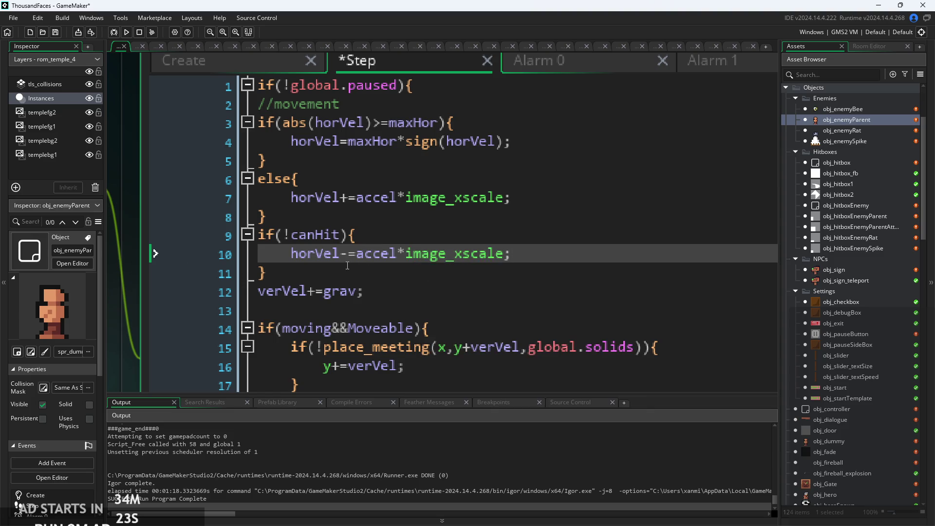
# Extend line 9's condition to if(!canHit&&horVel!=0) and save.
pyautogui.click(347, 239)
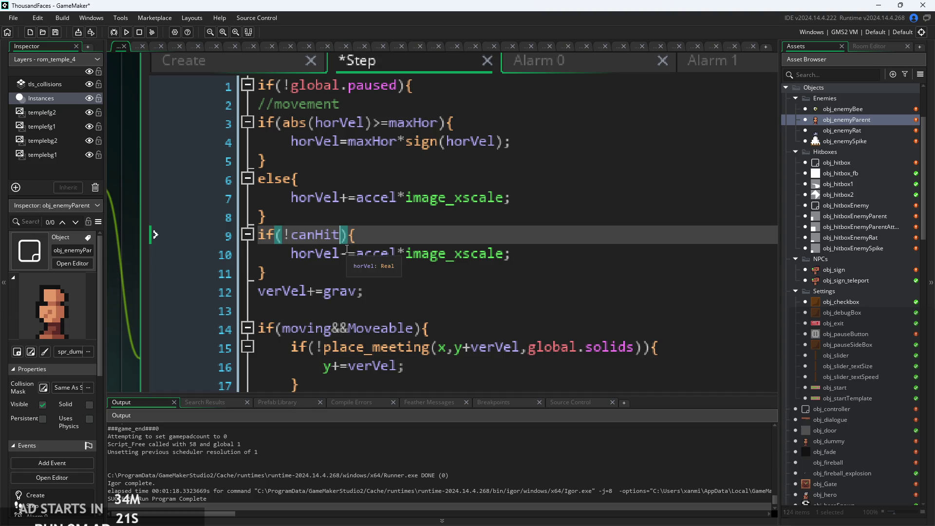
pyautogui.write('&&hor')
pyautogui.press('Return')
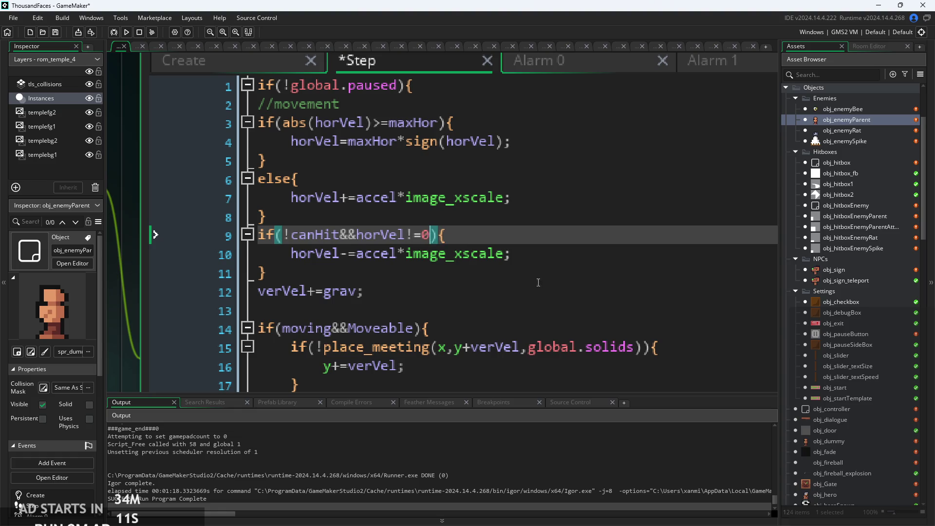
pyautogui.hotkey('ctrl', 's')
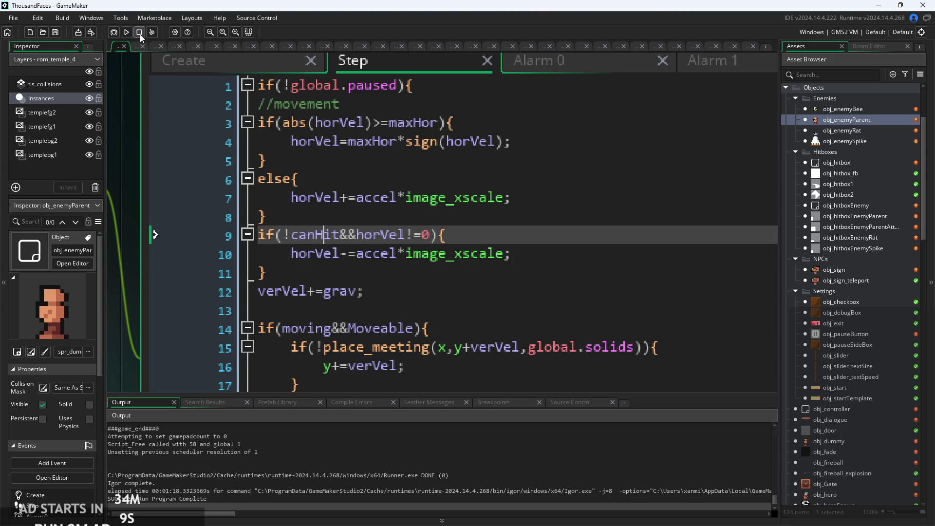
pyautogui.click(126, 32)
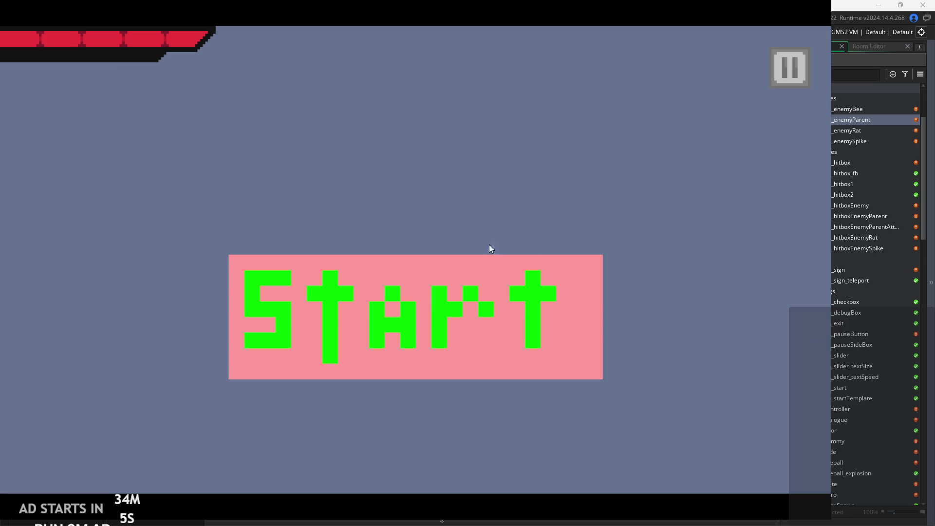
pyautogui.click(531, 298)
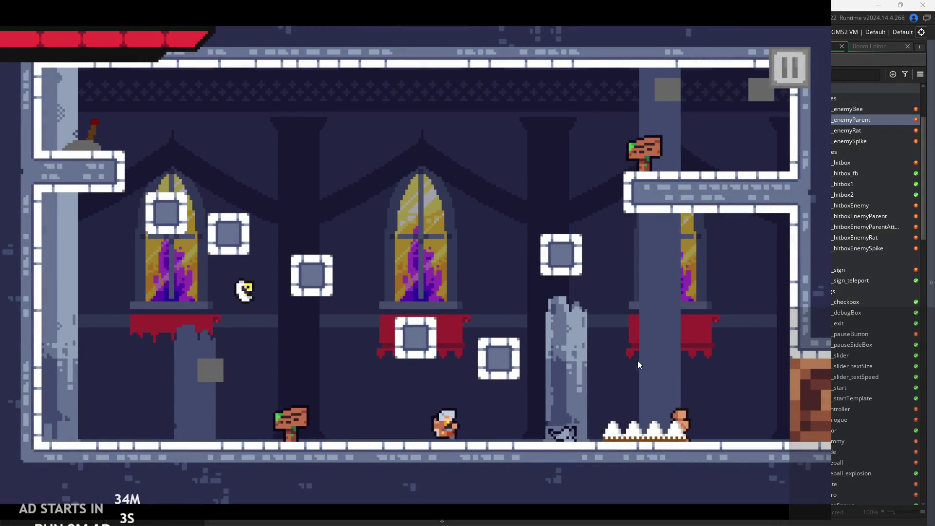
pyautogui.press('Right')
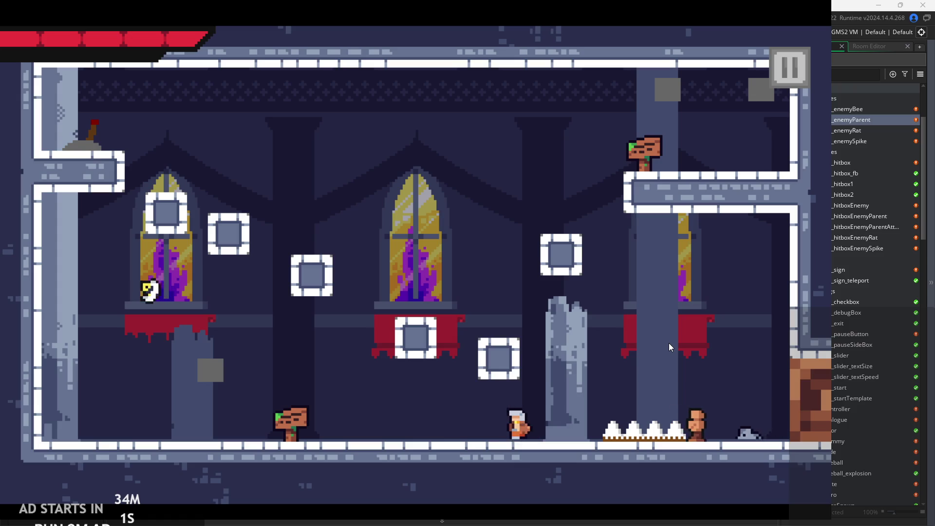
pyautogui.click(789, 68)
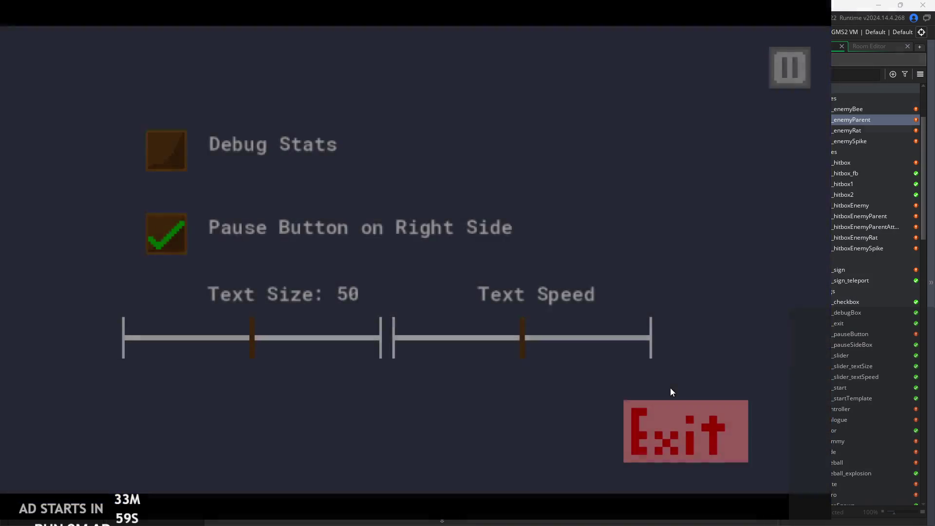
pyautogui.click(679, 424)
pyautogui.click(292, 180)
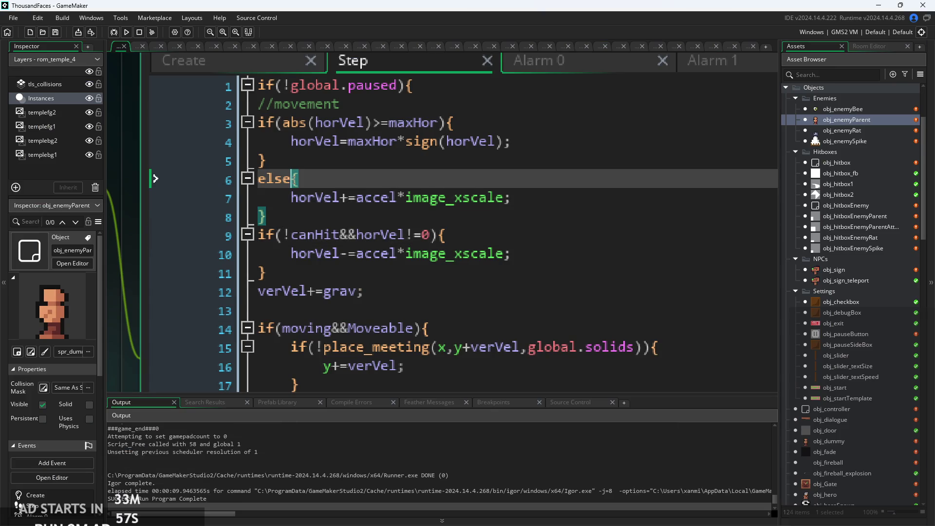
# Start turning line 6's else into an else if( statement.
pyautogui.keyDown('ctrl'); pyautogui.scroll(2, 369, 225); pyautogui.keyUp('ctrl')
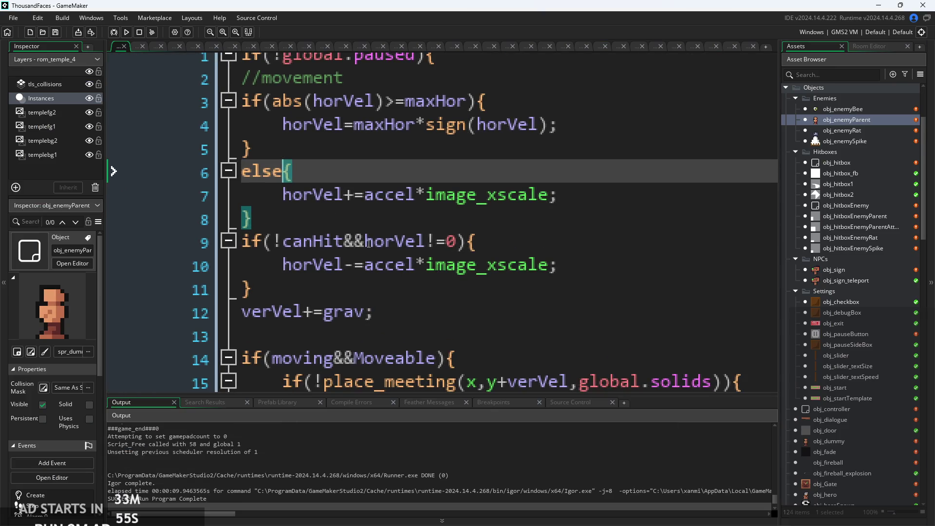
pyautogui.click(285, 219)
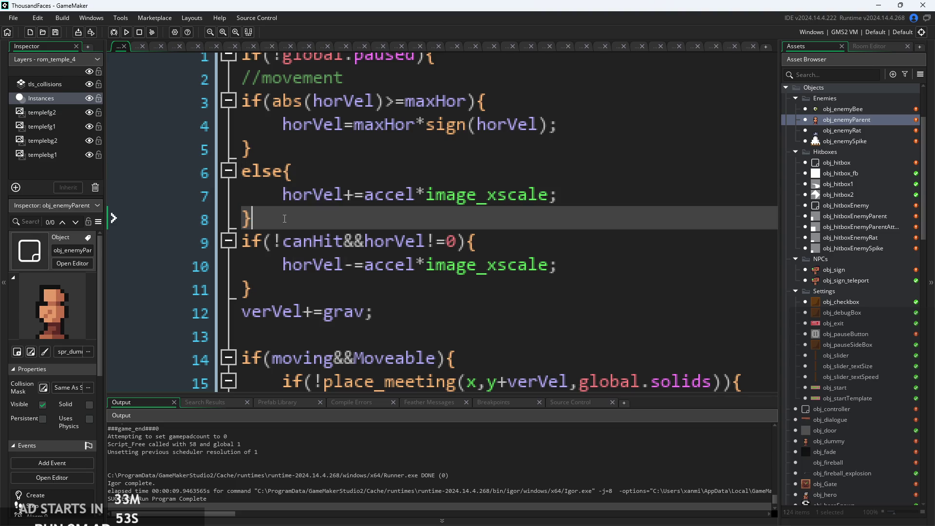
pyautogui.moveTo(252, 201); pyautogui.dragTo(221, 174)
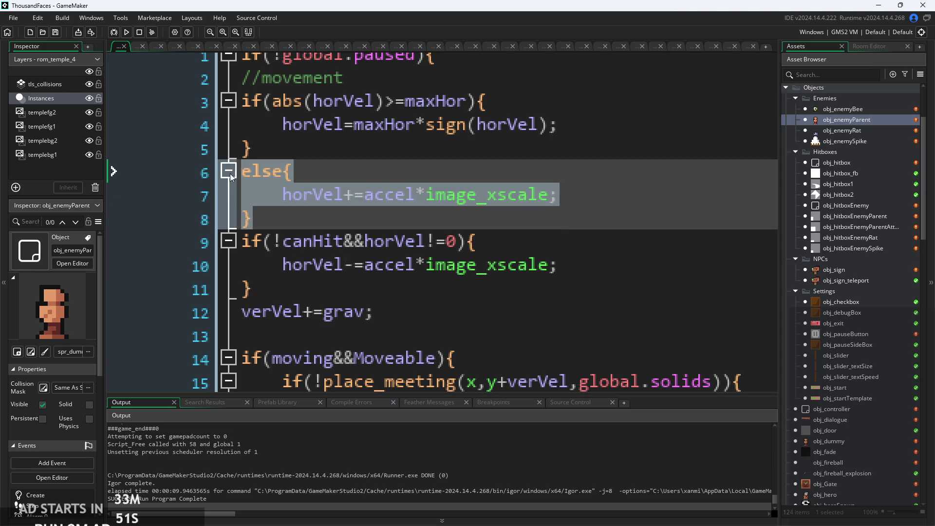
pyautogui.click(230, 173)
pyautogui.click(312, 195)
pyautogui.click(299, 192)
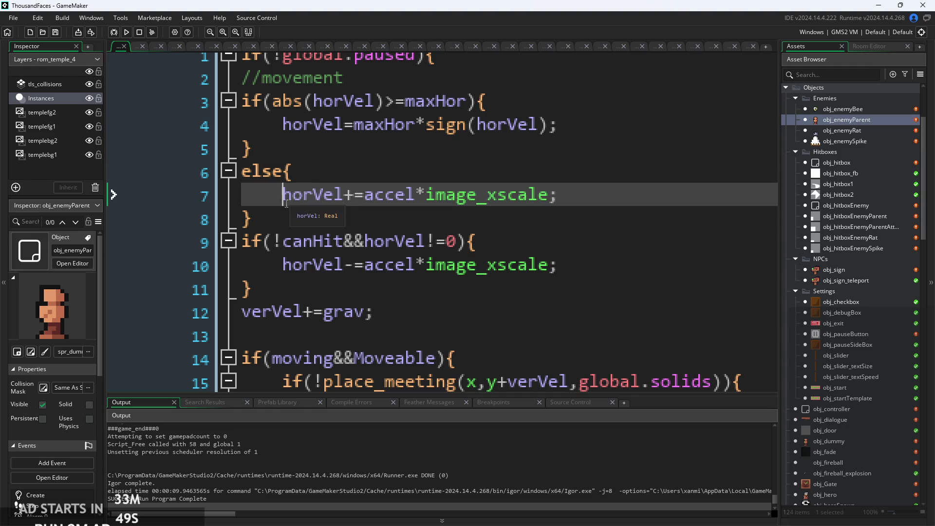
pyautogui.click(251, 147)
pyautogui.click(383, 178)
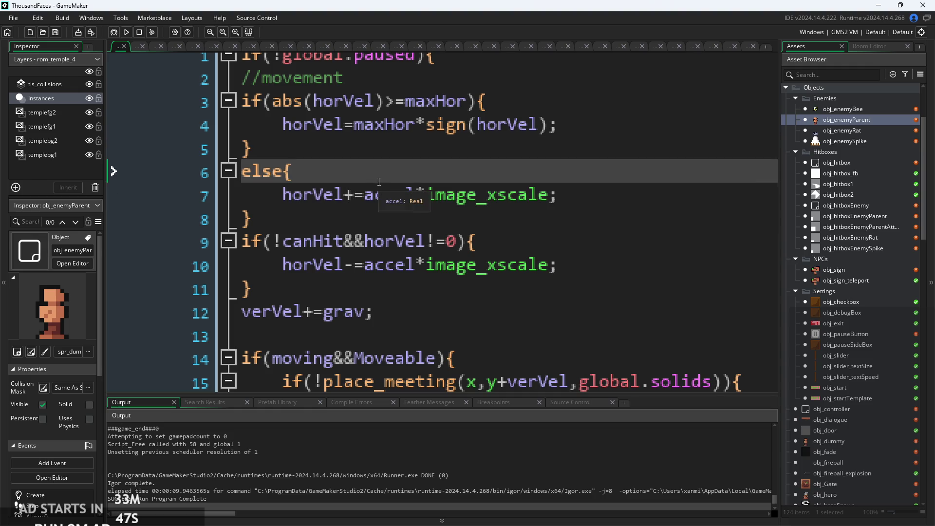
pyautogui.click(346, 148)
pyautogui.click(318, 225)
pyautogui.click(303, 174)
pyautogui.press('Right')
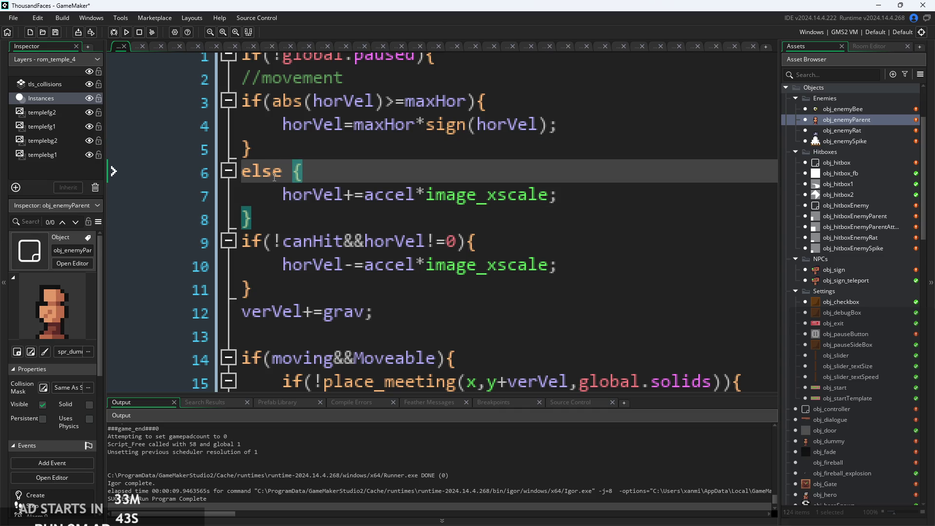
pyautogui.write('if(')
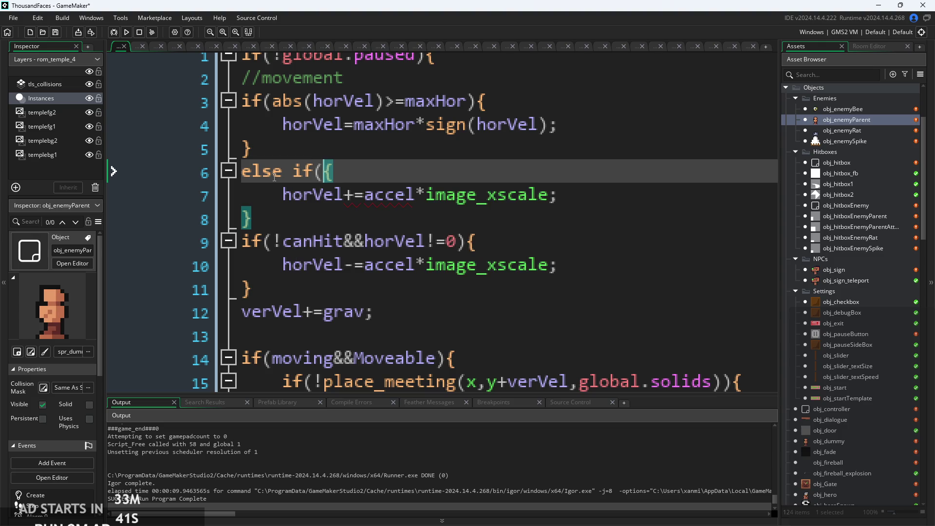
pyautogui.write(')')
# Fill the new condition in as else if(canHit||horVel==0), reusing line 9's condition.
pyautogui.moveTo(463, 251)
pyautogui.mouseDown()
pyautogui.moveTo(273, 246)
pyautogui.moveTo(276, 262)
pyautogui.moveTo(279, 247)
pyautogui.mouseUp()
pyautogui.hotkey('ctrl', 'c')
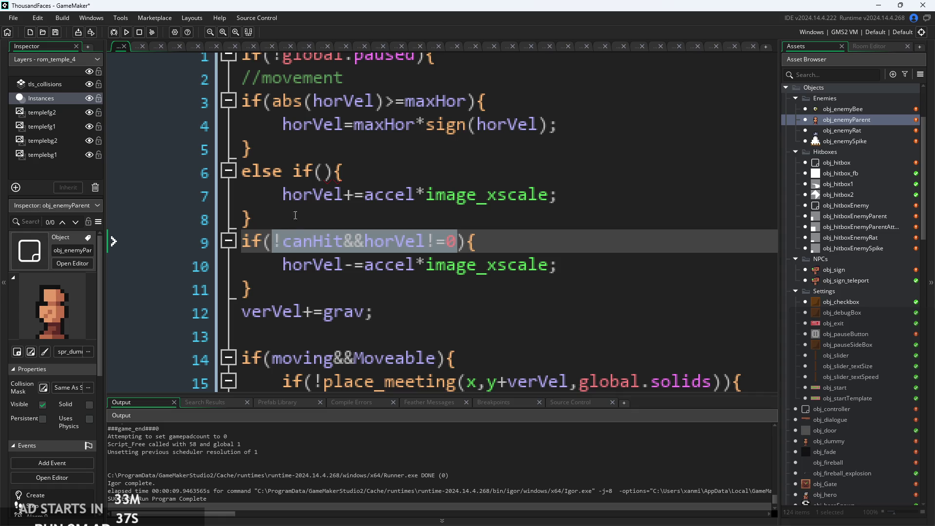
pyautogui.click(323, 171)
pyautogui.hotkey('ctrl', 'v')
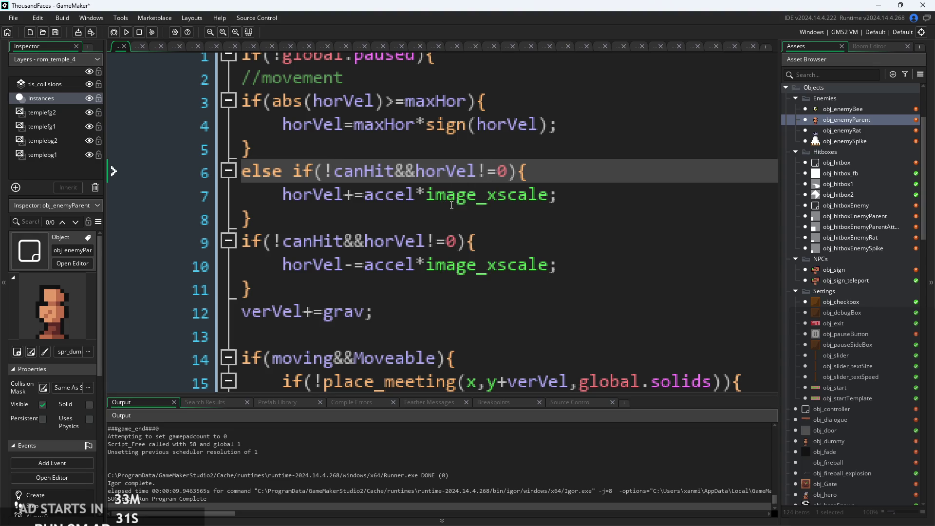
pyautogui.press('BackSpace')
pyautogui.press('BackSpace')
pyautogui.press('BackSpace')
pyautogui.write('||')
pyautogui.press('BackSpace')
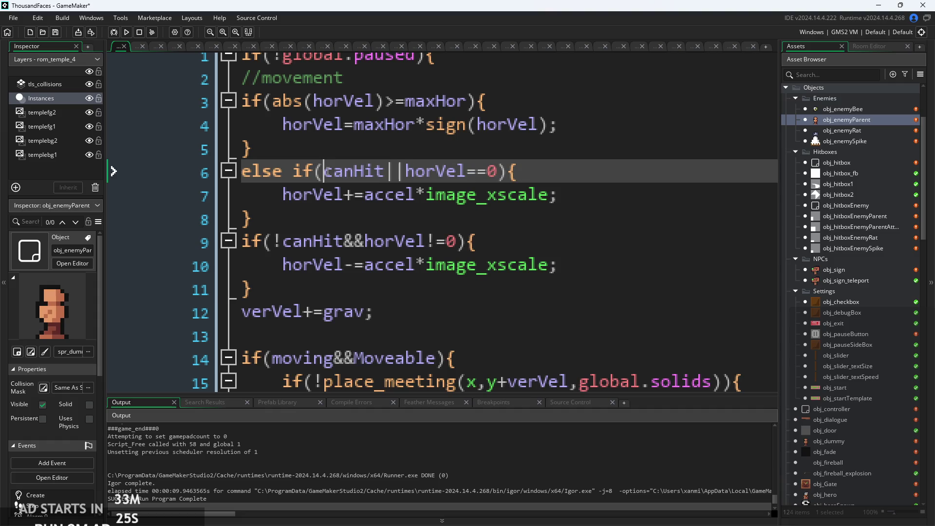
# Replace line 9's if statement with a plain else{ and run the game.
pyautogui.click(512, 251)
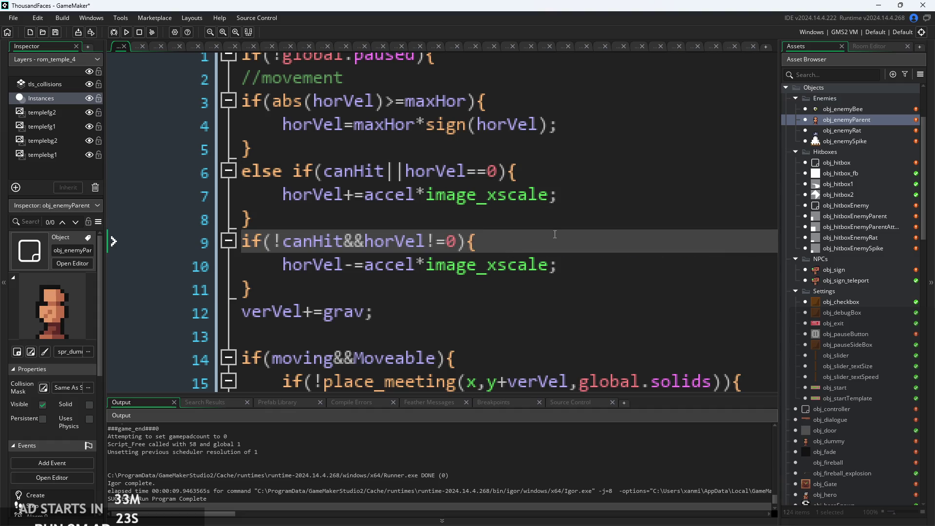
pyautogui.press('Down')
pyautogui.press('Down')
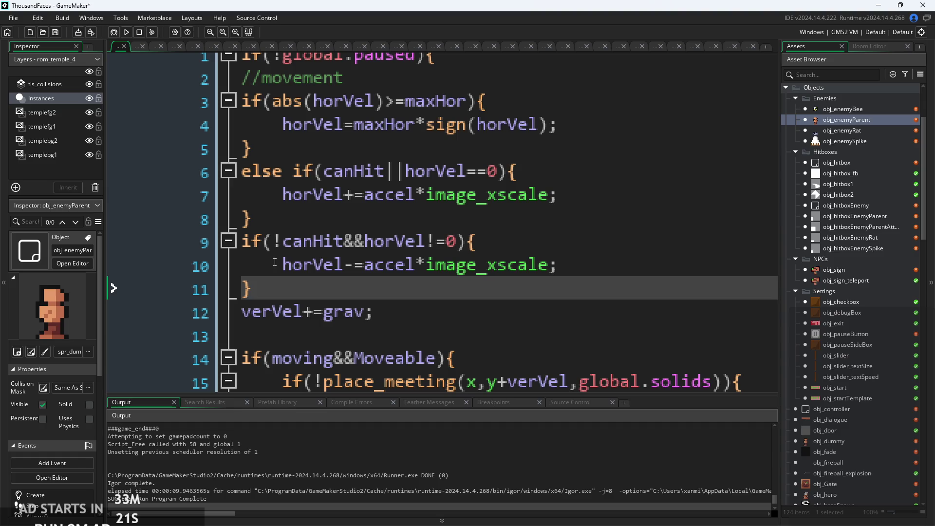
pyautogui.moveTo(479, 242); pyautogui.dragTo(134, 230)
pyautogui.write('else')
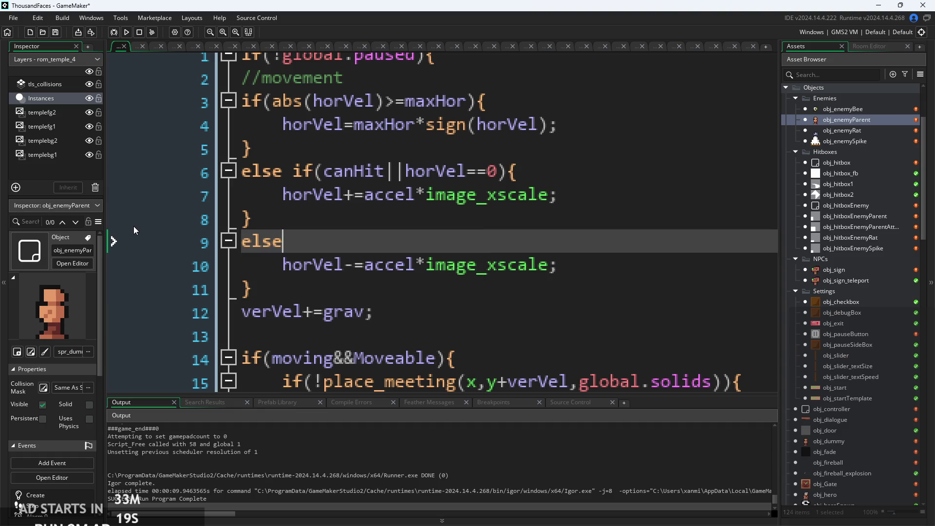
pyautogui.write('{')
pyautogui.click(129, 31)
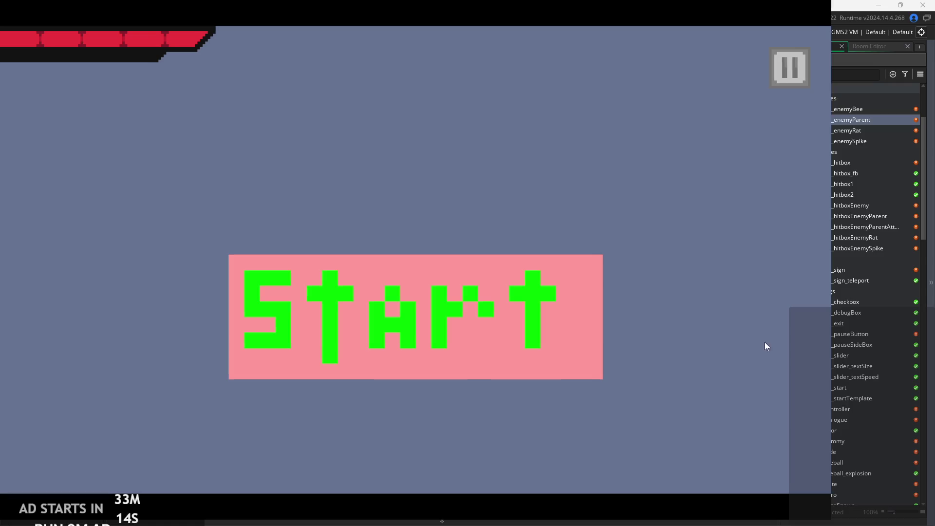
pyautogui.click(513, 330)
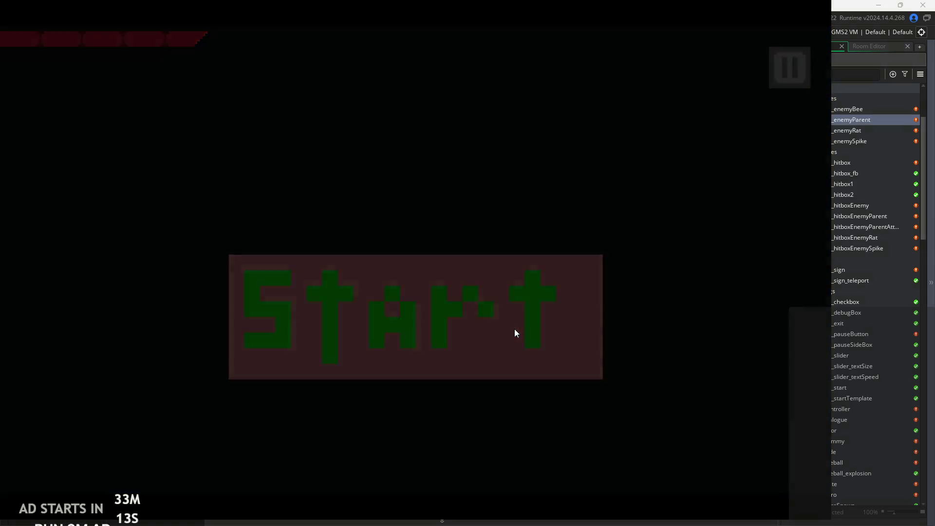
pyautogui.press('Right')
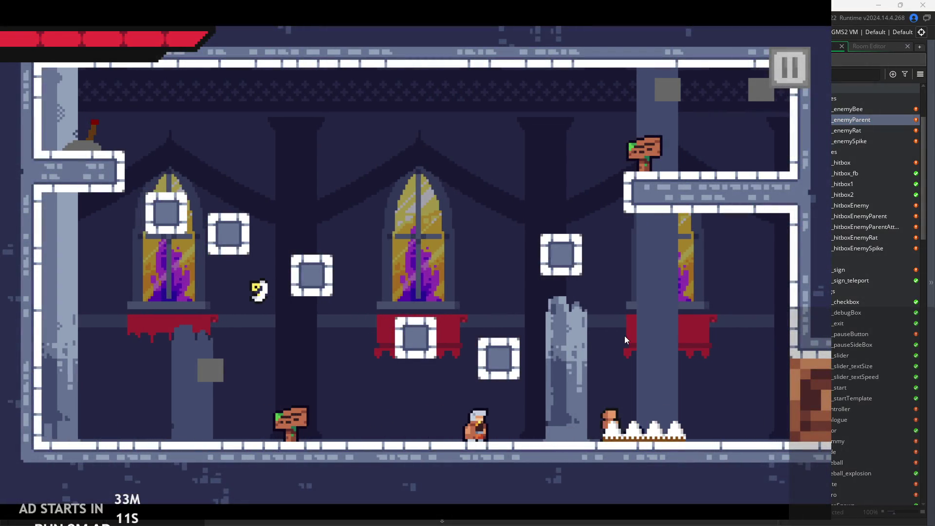
pyautogui.click(789, 67)
pyautogui.click(677, 429)
pyautogui.click(395, 266)
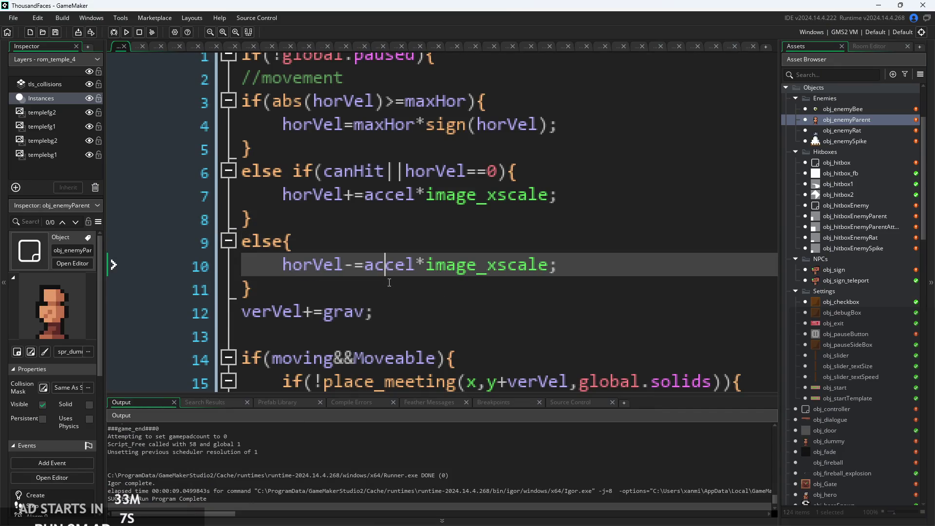
# Scroll obj_enemyParent's Step code down to the //combat section.
pyautogui.click(389, 283)
pyautogui.scroll(-3, 389, 283)
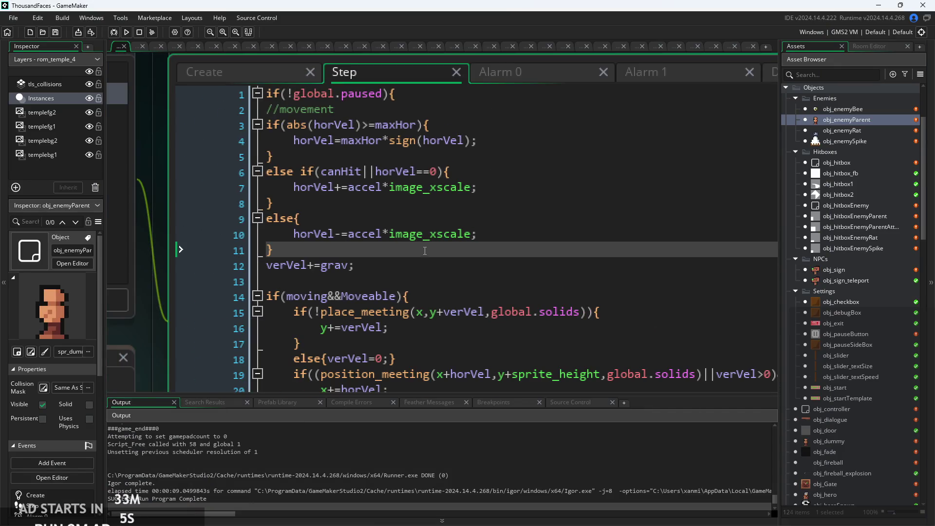
pyautogui.scroll(-5, 425, 251)
pyautogui.keyDown('ctrl'); pyautogui.scroll(-3, 439, 253); pyautogui.keyUp('ctrl')
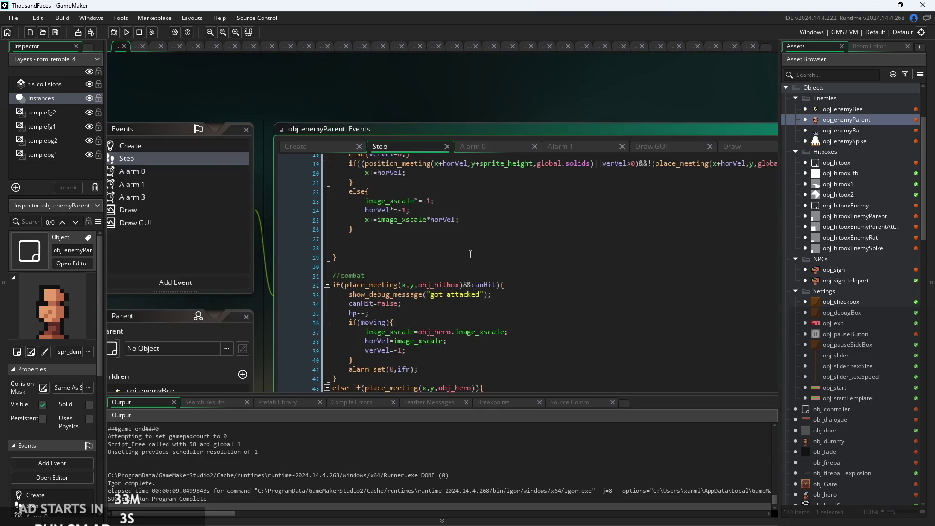
pyautogui.click(470, 255)
pyautogui.scroll(-2, 432, 293)
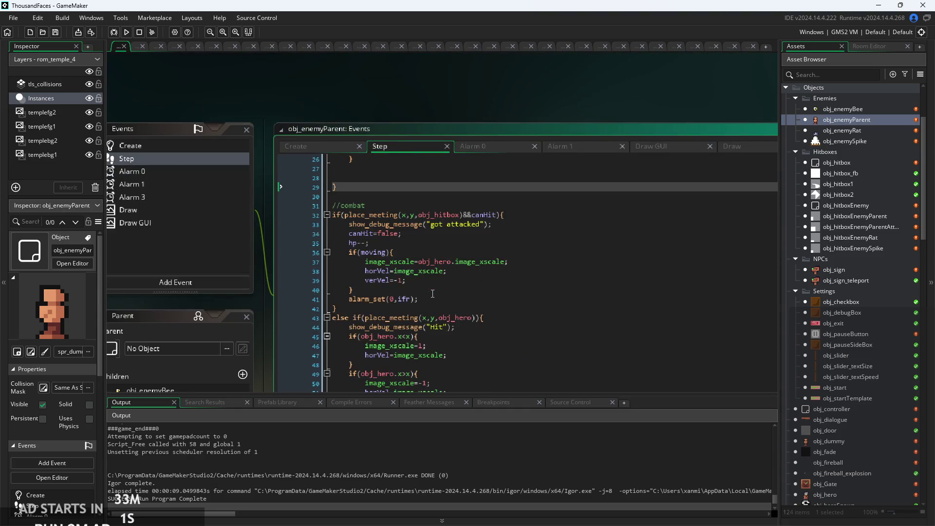
pyautogui.keyDown('ctrl'); pyautogui.scroll(3, 453, 292); pyautogui.keyUp('ctrl')
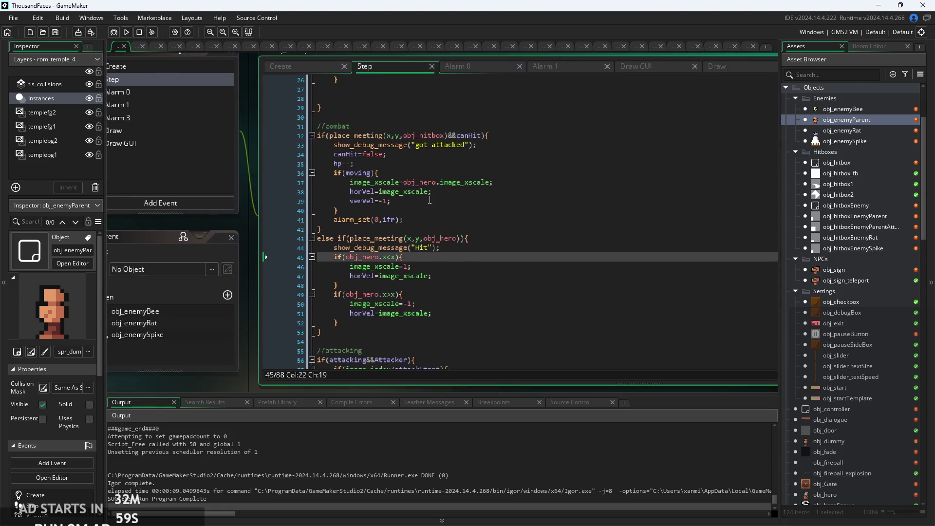
pyautogui.click(435, 251)
pyautogui.scroll(2, 443, 263)
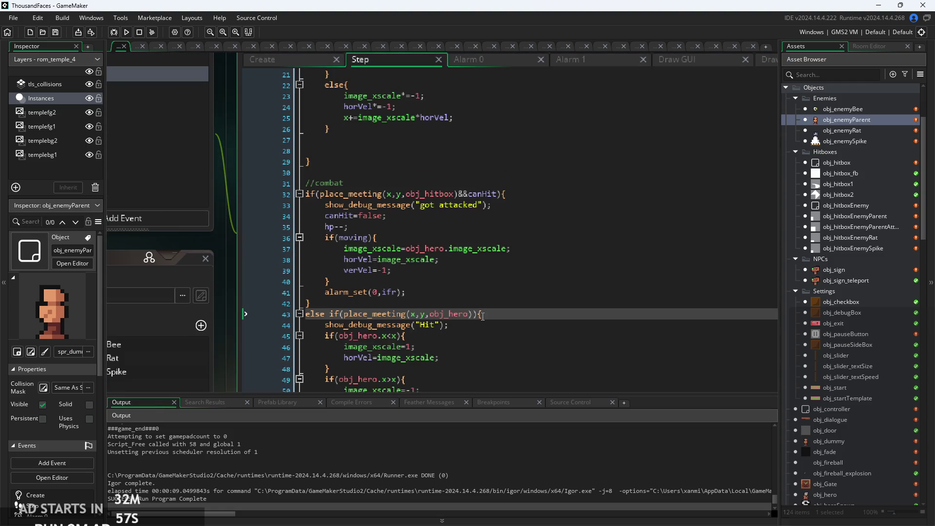
pyautogui.keyDown('ctrl'); pyautogui.scroll(1, 456, 279); pyautogui.keyUp('ctrl')
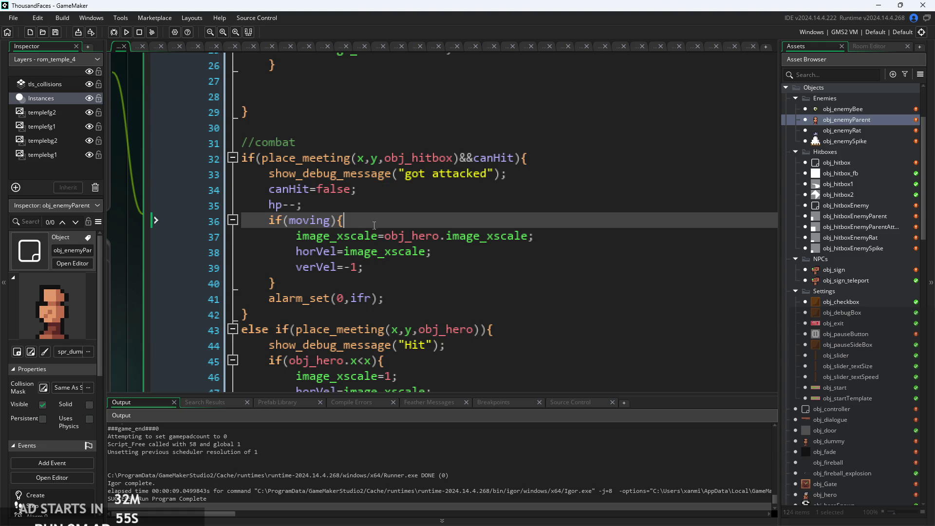
# Review lines 37–39 of the hit block, where horVel=image_xscale and verVel=-1 are set.
pyautogui.click(487, 251)
pyautogui.click(547, 238)
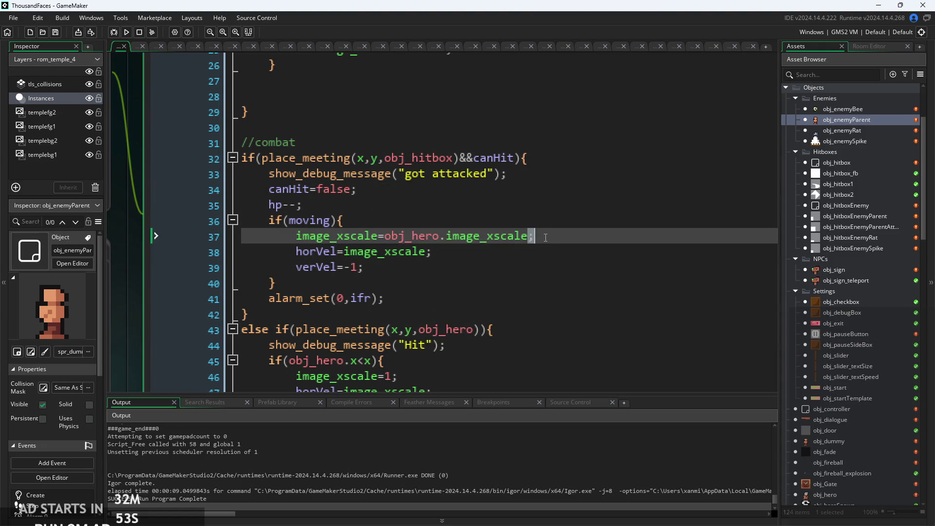
pyautogui.press('Down')
pyautogui.press('Down')
pyautogui.press('Up')
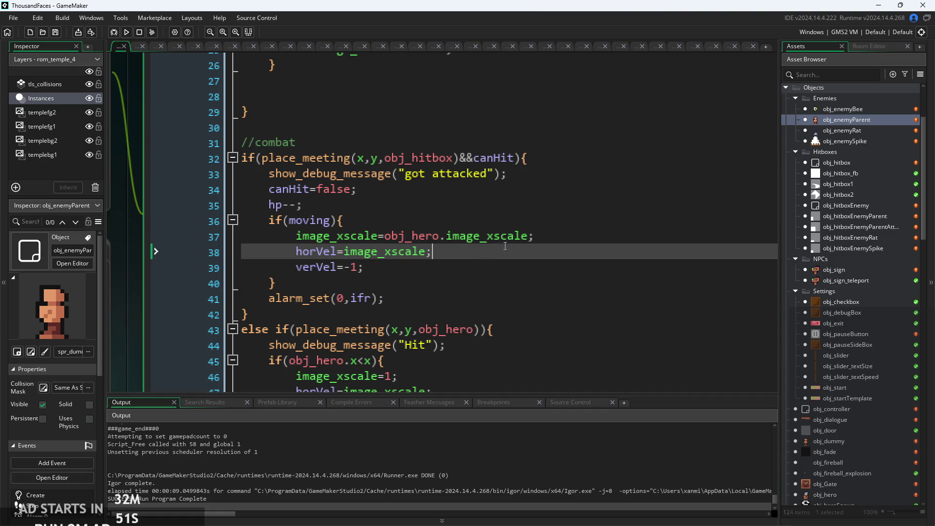
pyautogui.press('Up')
pyautogui.hotkey('shift', 'Down')
pyautogui.press('Down')
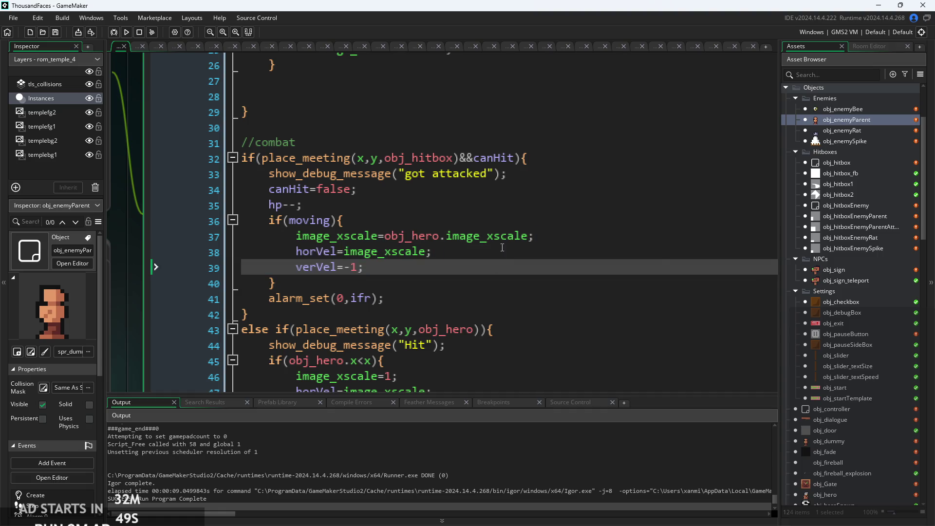
pyautogui.press('Up')
pyautogui.press('Up')
pyautogui.press('Down')
pyautogui.press('Down')
pyautogui.click(531, 251)
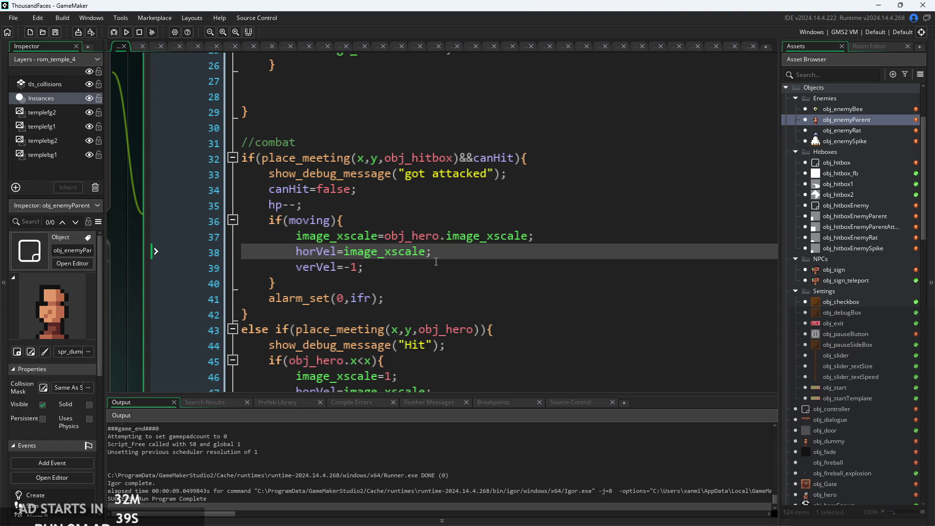
# Delete the ||horVel==0 clause so the line 6 condition reads else if(canHit).
pyautogui.scroll(7, 417, 279)
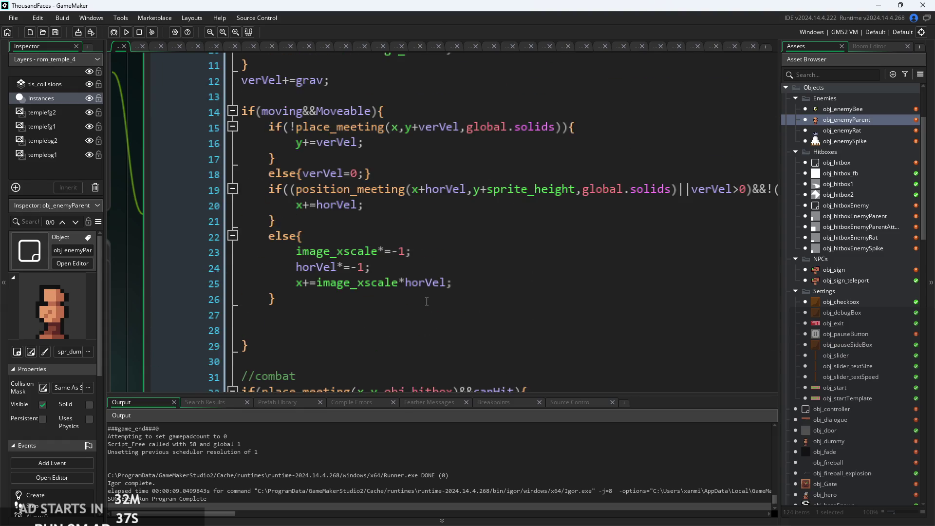
pyautogui.scroll(4, 369, 173)
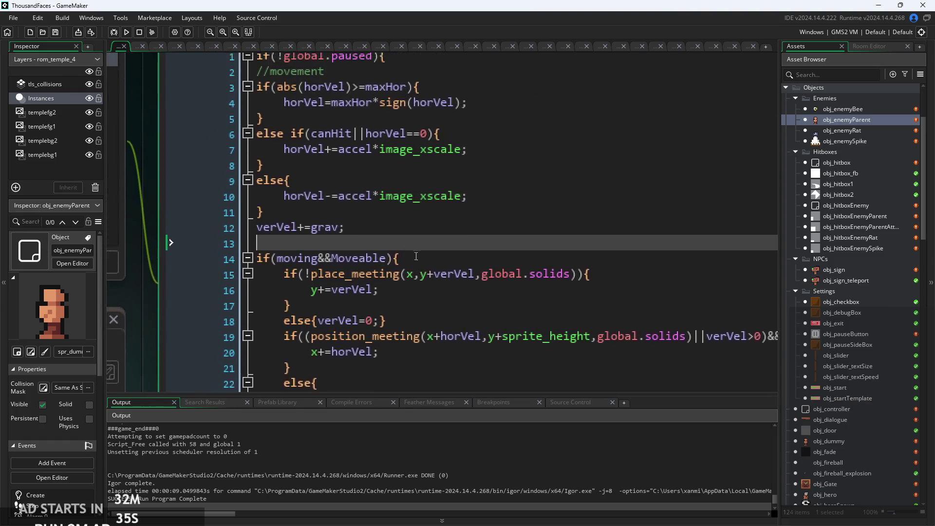
pyautogui.scroll(2, 369, 173)
pyautogui.moveTo(456, 173)
pyautogui.mouseDown()
pyautogui.moveTo(360, 185)
pyautogui.moveTo(457, 175)
pyautogui.mouseUp()
pyautogui.click(352, 187)
pyautogui.press('BackSpace')
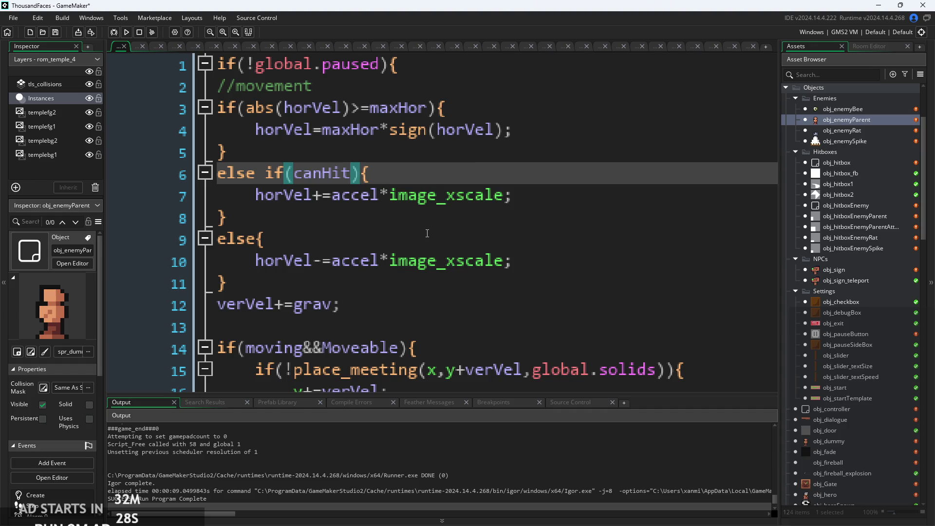
# Review the else branches and gravity line of the enemy's Step movement code.
pyautogui.click(309, 221)
pyautogui.click(256, 195)
pyautogui.click(294, 173)
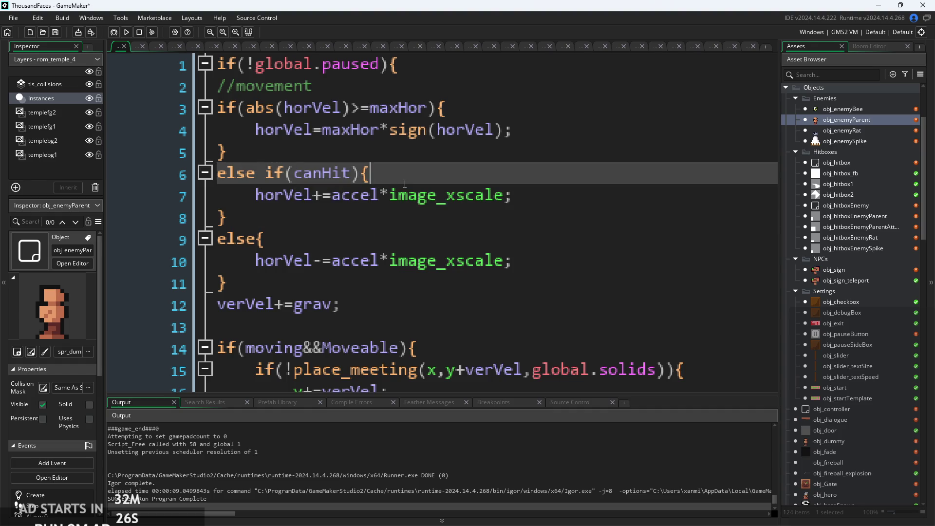
pyautogui.press('Down')
pyautogui.press('Down')
pyautogui.press('Down')
pyautogui.press('Up')
pyautogui.press('Up')
pyautogui.press('Up')
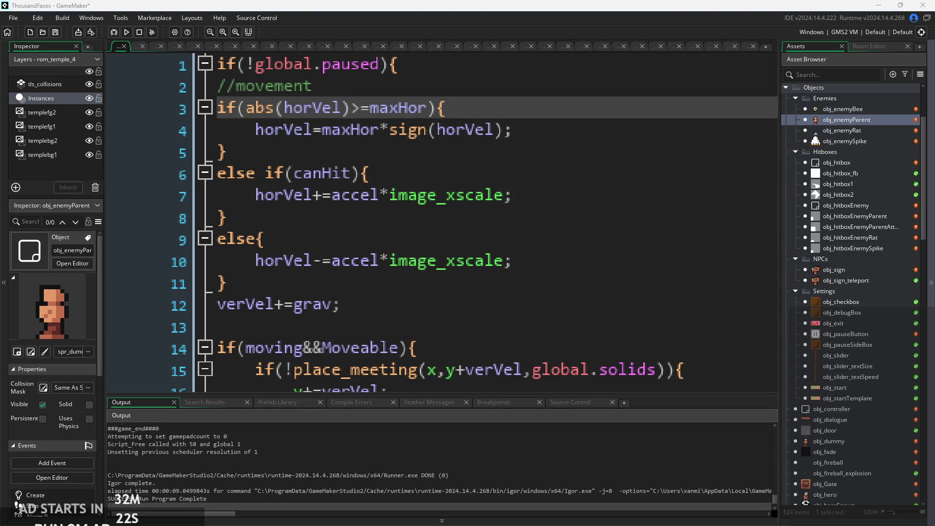
pyautogui.click(390, 305)
pyautogui.click(386, 284)
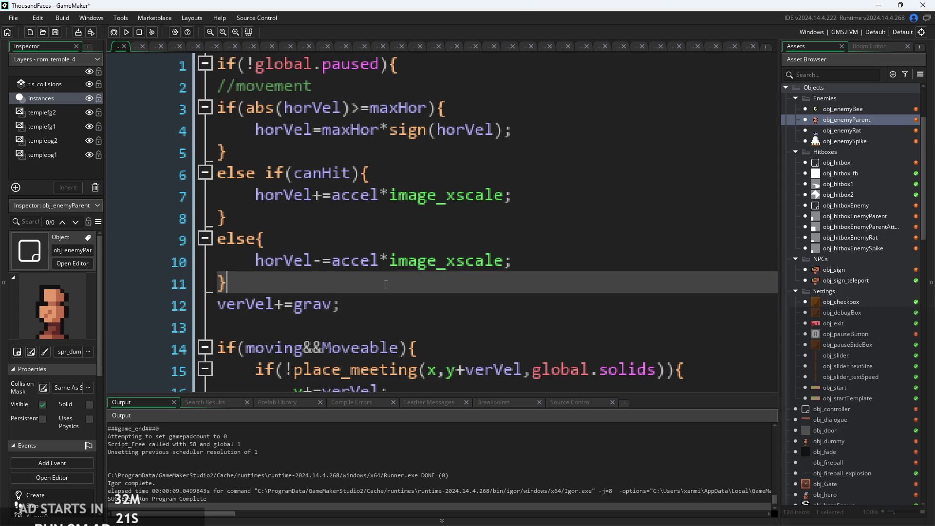
pyautogui.click(365, 299)
pyautogui.press('Up')
pyautogui.press('Up')
pyautogui.press('Up')
pyautogui.click(344, 312)
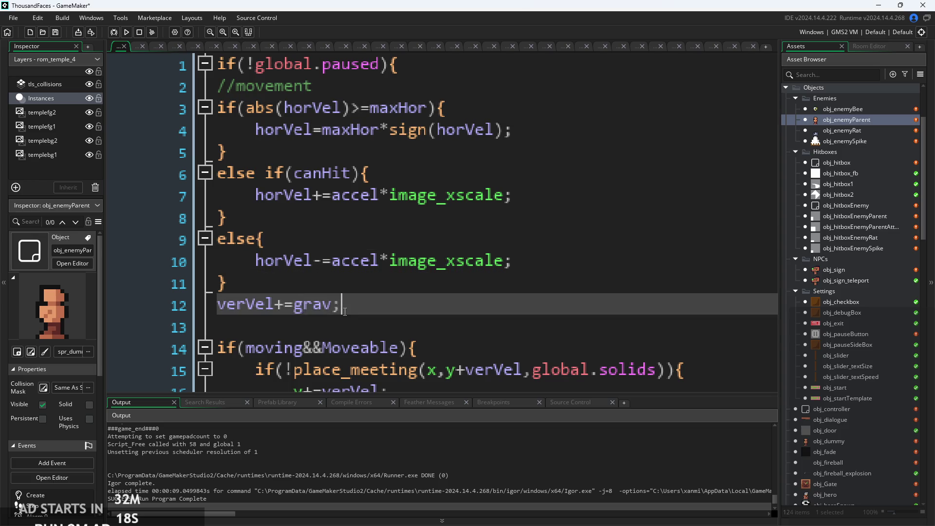
pyautogui.click(274, 290)
pyautogui.click(330, 244)
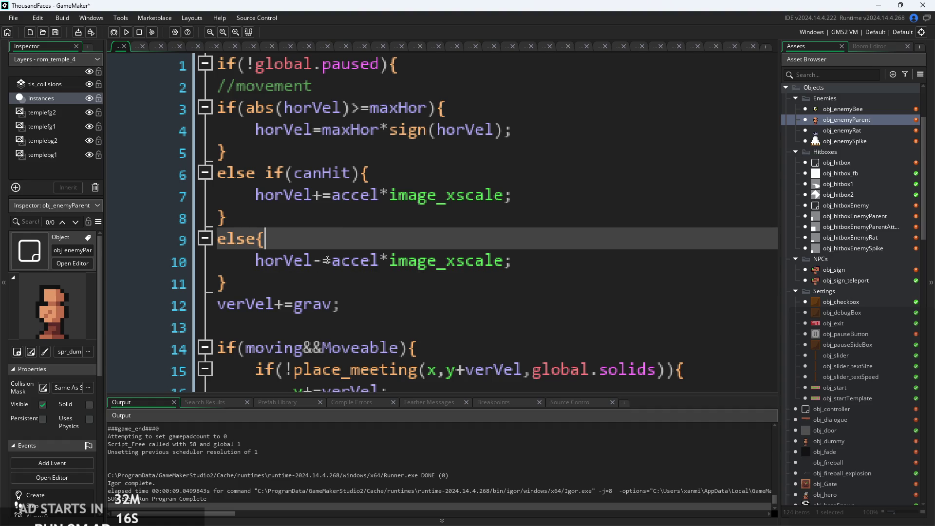
pyautogui.press('Down')
pyautogui.press('Down')
pyautogui.click(328, 260)
pyautogui.click(325, 239)
# Check the canHit branch and reverse-acceleration block, then save and run the game.
pyautogui.click(347, 176)
pyautogui.press('Down')
pyautogui.press('Down')
pyautogui.press('Up')
pyautogui.press('Up')
pyautogui.click(302, 225)
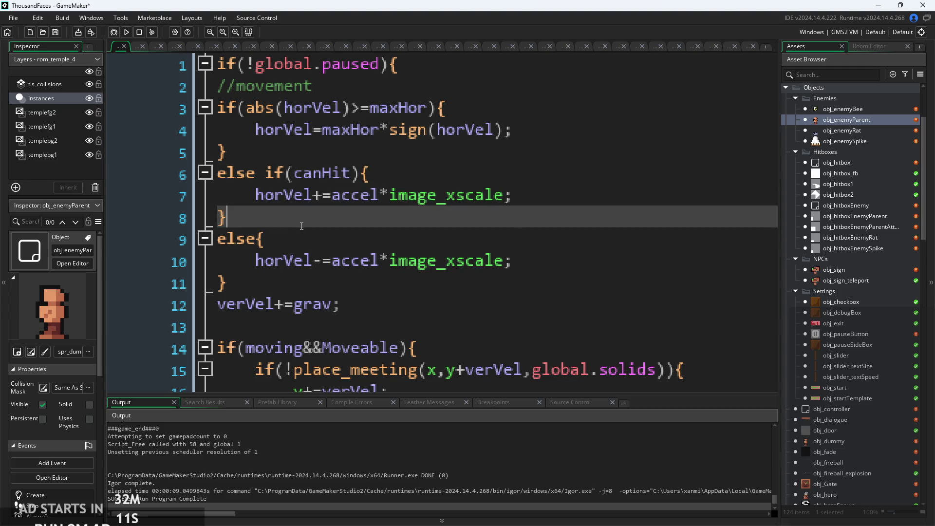
pyautogui.press('Down')
pyautogui.click(323, 173)
pyautogui.press('Down')
pyautogui.press('Down')
pyautogui.press('Down')
pyautogui.press('Up')
pyautogui.press('Up')
pyautogui.press('Up')
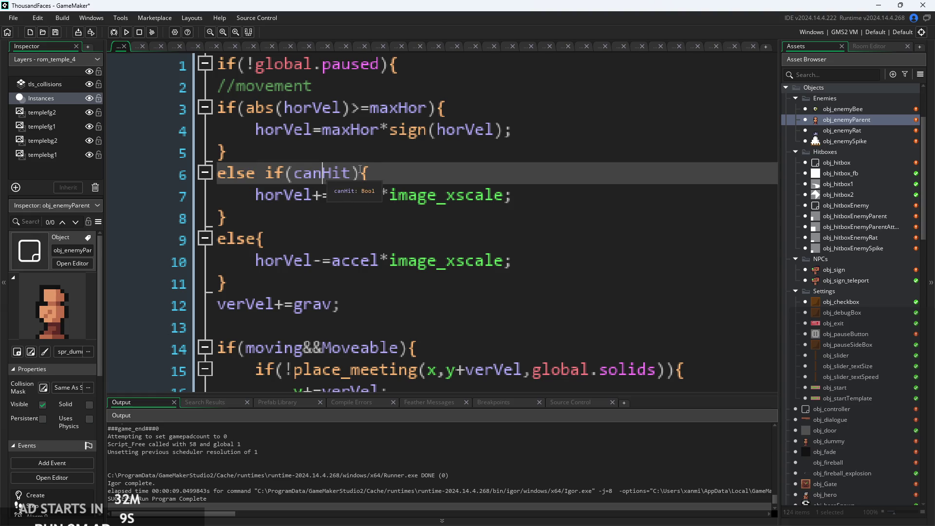
pyautogui.click(360, 172)
pyautogui.press('Down')
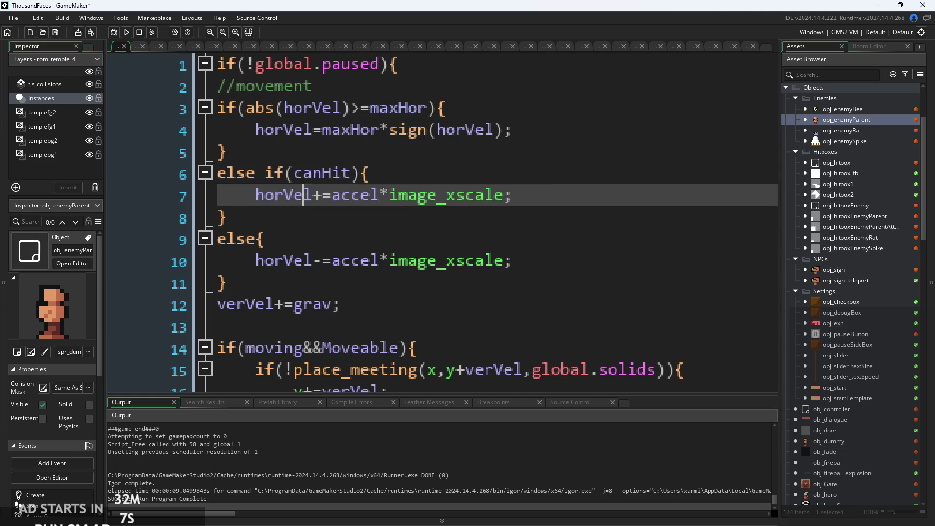
pyautogui.click(353, 177)
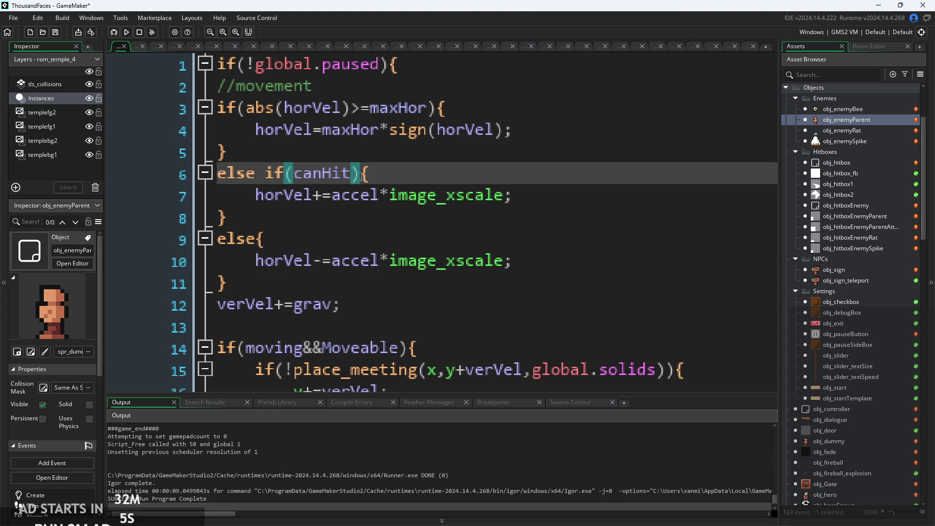
pyautogui.press('Right')
pyautogui.moveTo(388, 126)
pyautogui.click(383, 156)
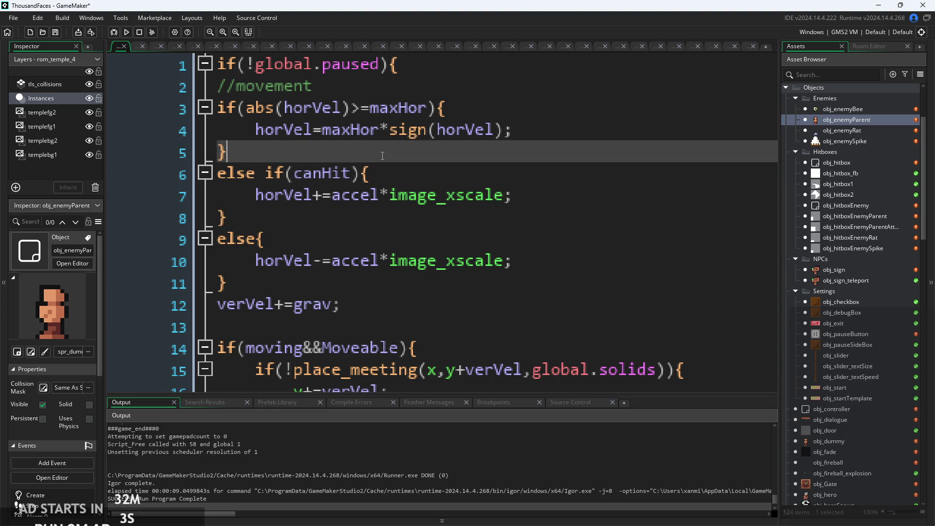
pyautogui.click(361, 174)
pyautogui.click(351, 195)
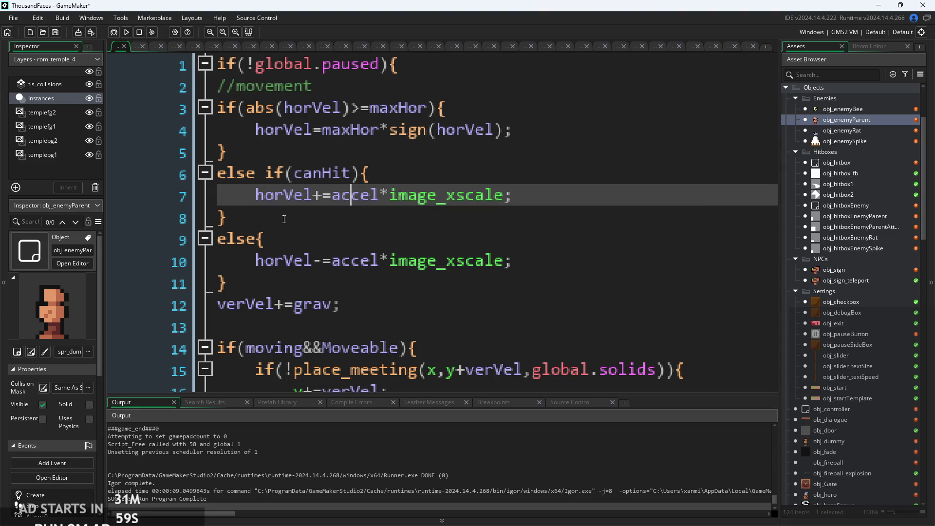
pyautogui.moveTo(284, 219); pyautogui.dragTo(511, 261)
pyautogui.click(332, 261)
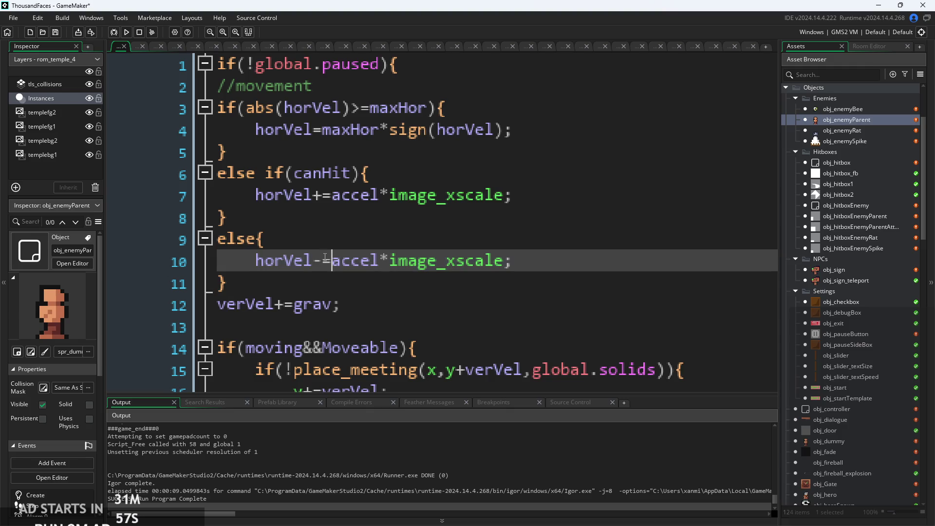
pyautogui.click(325, 260)
pyautogui.click(126, 31)
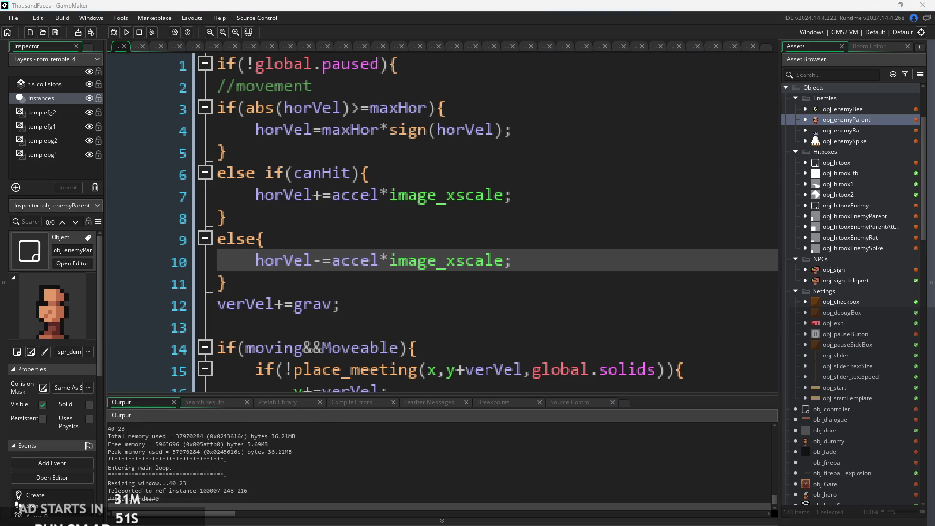
# Change ifr=30 to ifr=300 in obj_enemyParent's Create code.
pyautogui.click(437, 369)
pyautogui.scroll(-4, 398, 271)
pyautogui.scroll(-1, 398, 271)
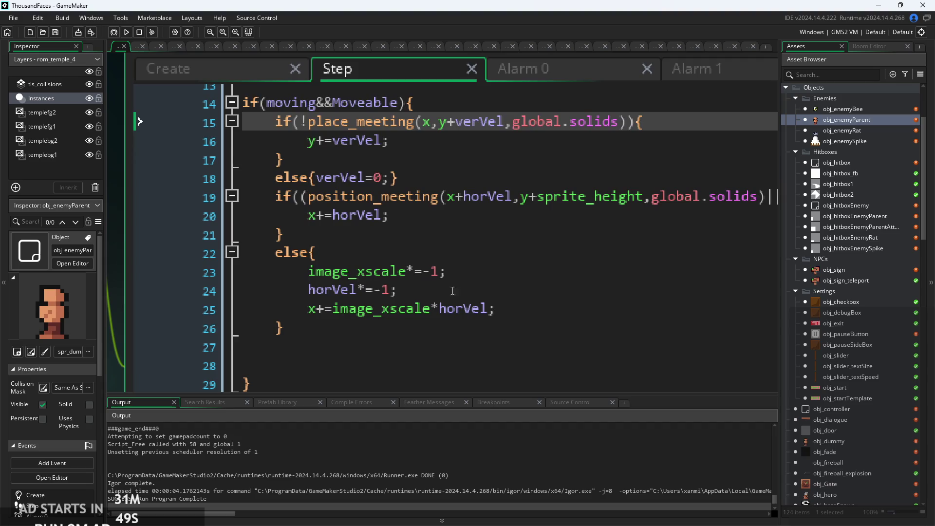
pyautogui.scroll(2, 470, 292)
pyautogui.scroll(-3, 458, 314)
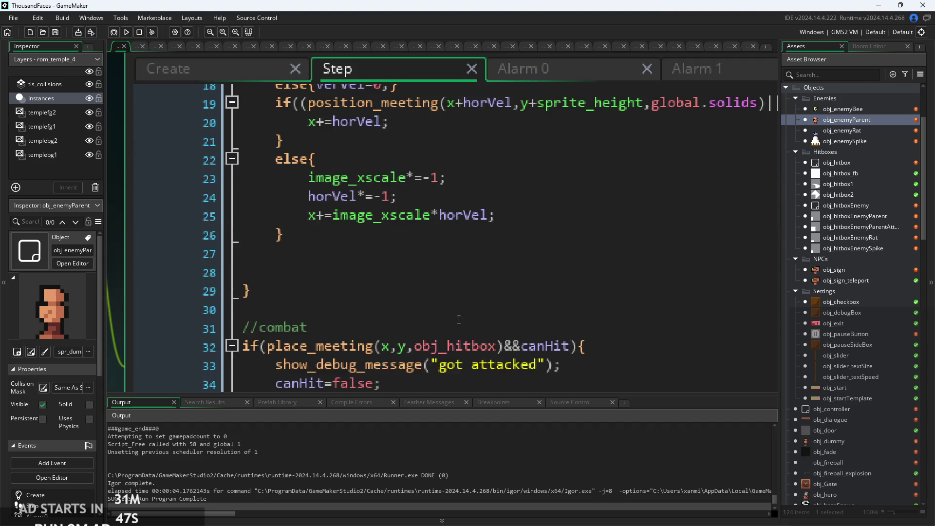
pyautogui.click(219, 73)
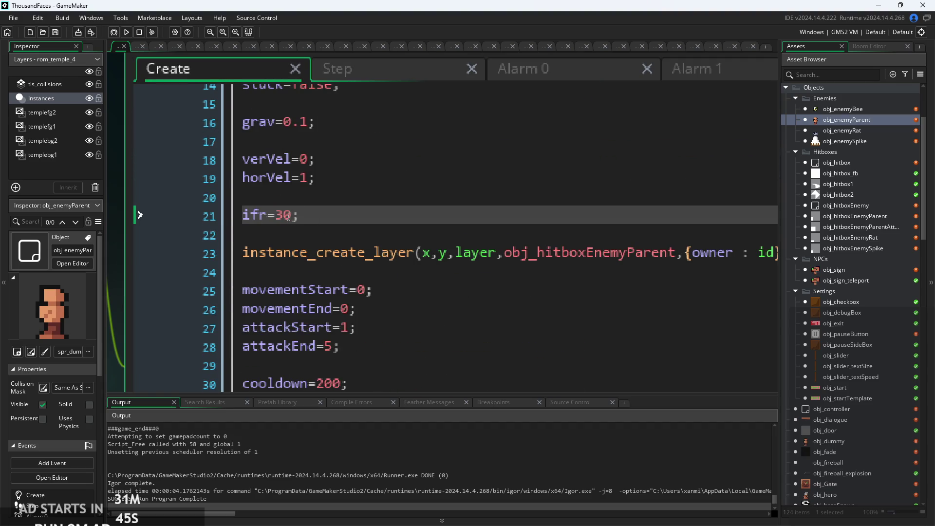
pyautogui.write('0')
# Playtest with ifr at 300, walking right and slashing enemies, then close the game.
pyautogui.click(127, 32)
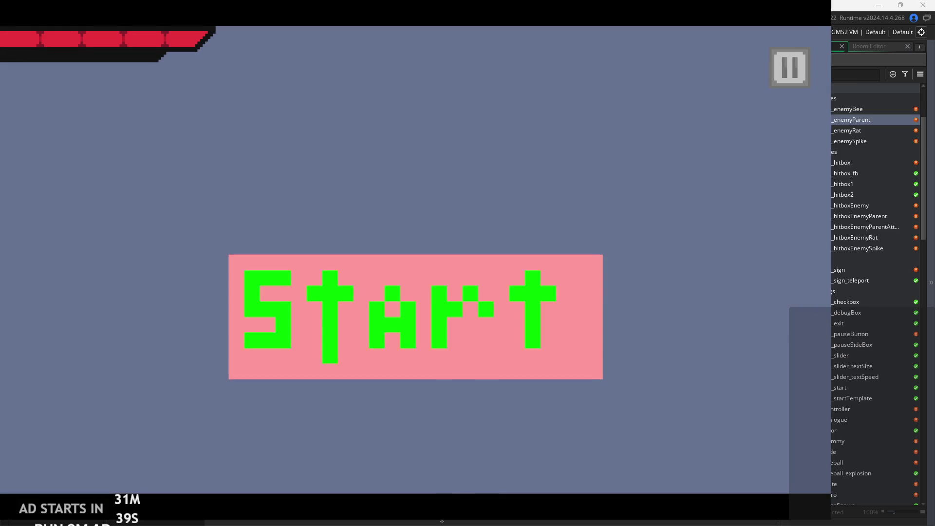
pyautogui.click(390, 332)
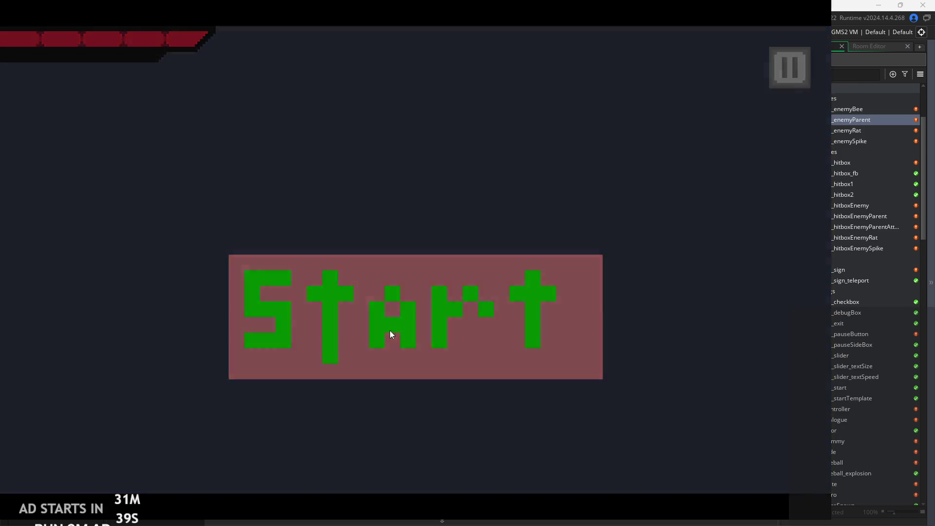
pyautogui.press('Right')
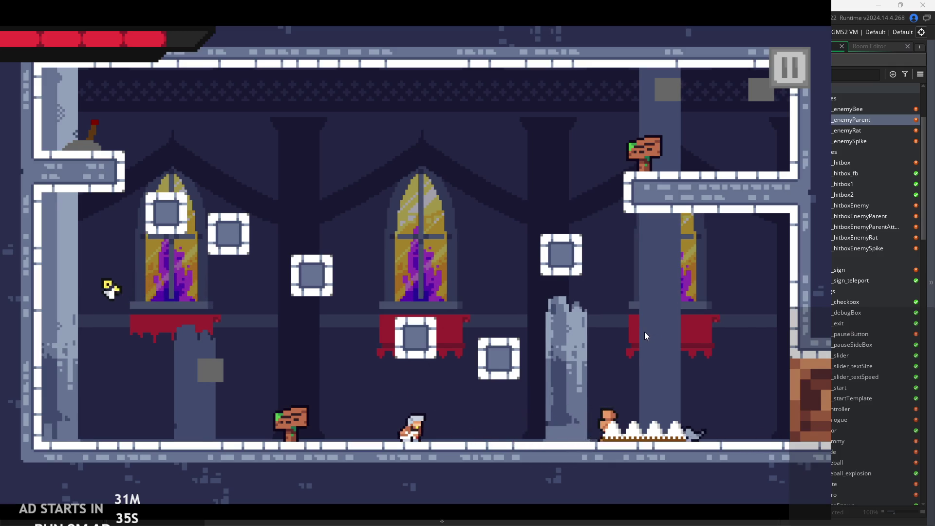
pyautogui.press('Right')
pyautogui.press('x')
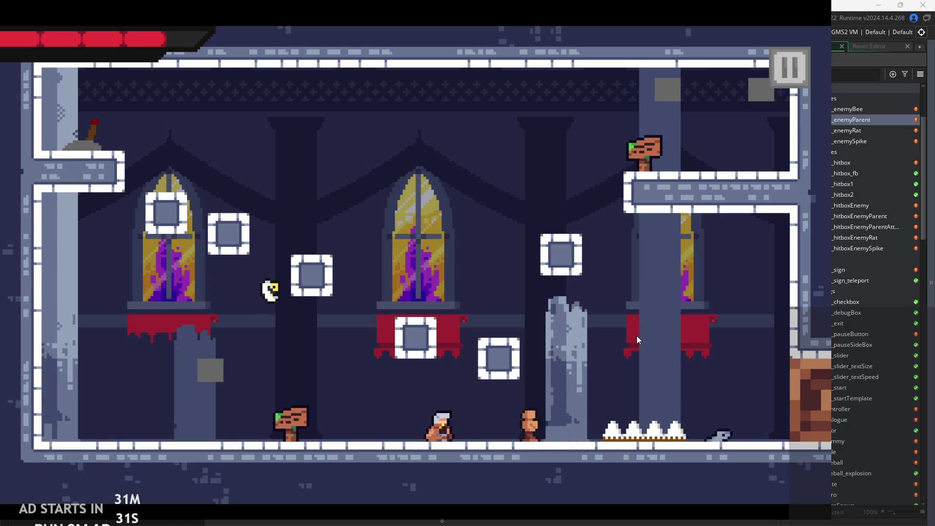
pyautogui.press('x')
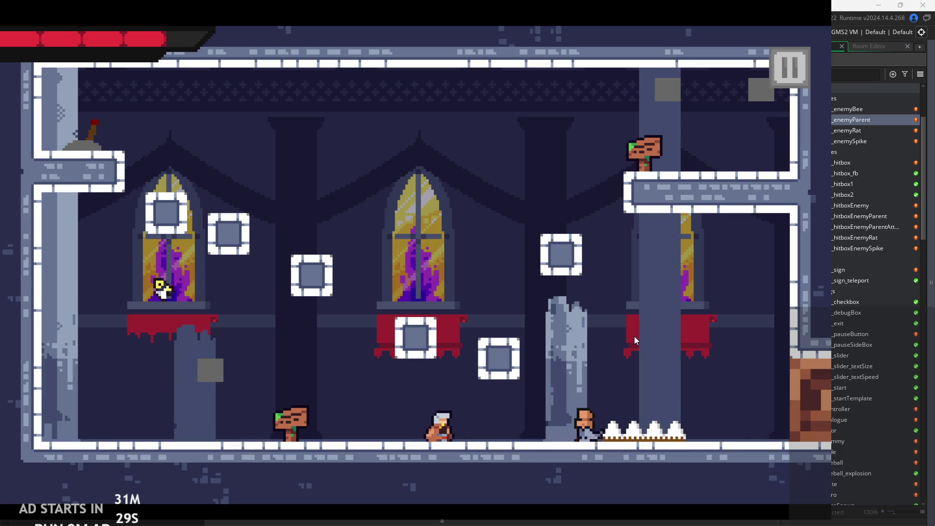
pyautogui.press('Right')
pyautogui.press('Right')
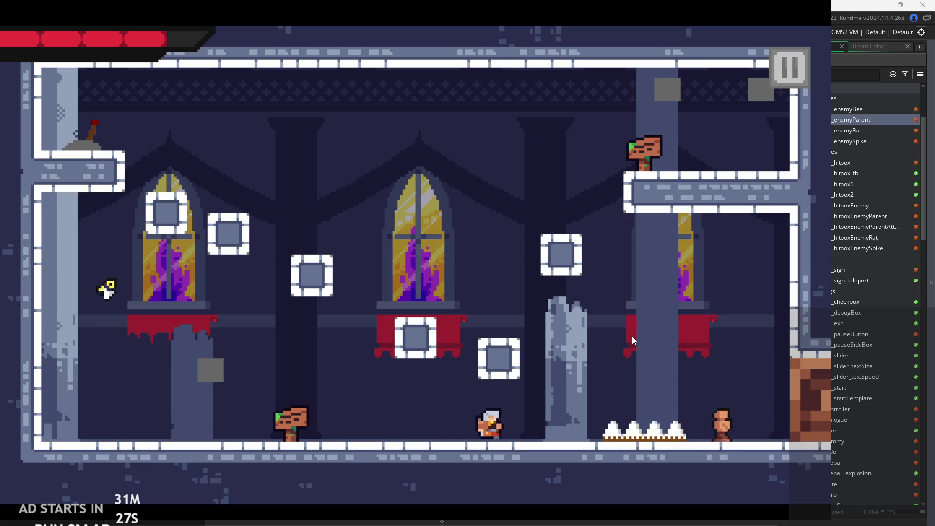
pyautogui.press('x')
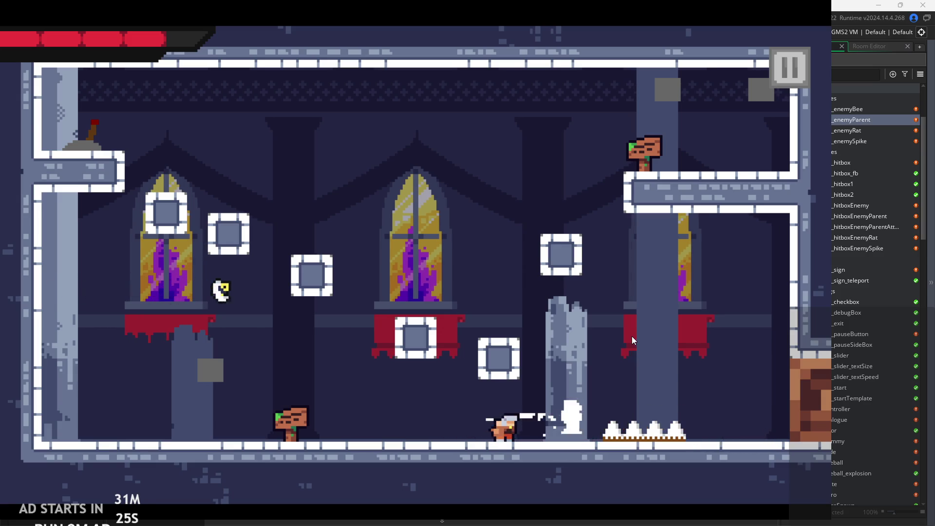
pyautogui.click(782, 80)
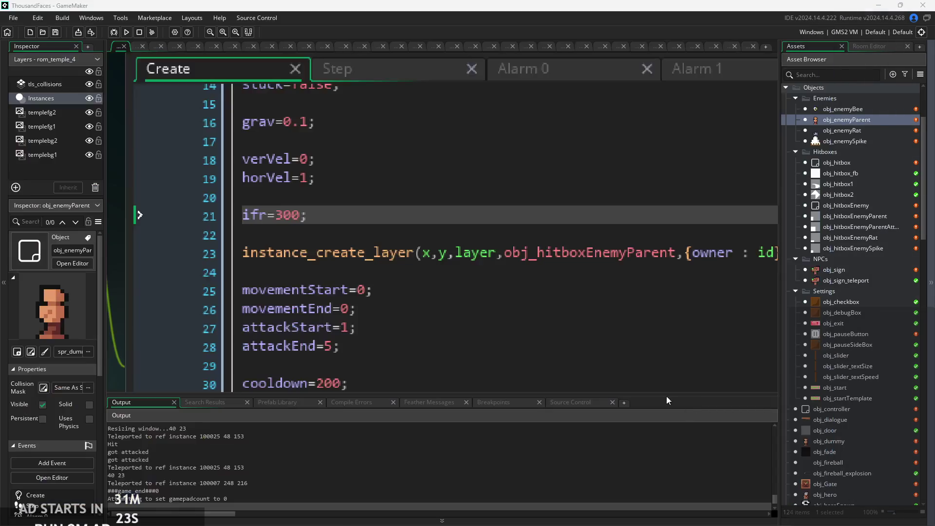
# Set ifr back from 300 to 30 in the Create code.
pyautogui.click(405, 230)
pyautogui.doubleClick(297, 216)
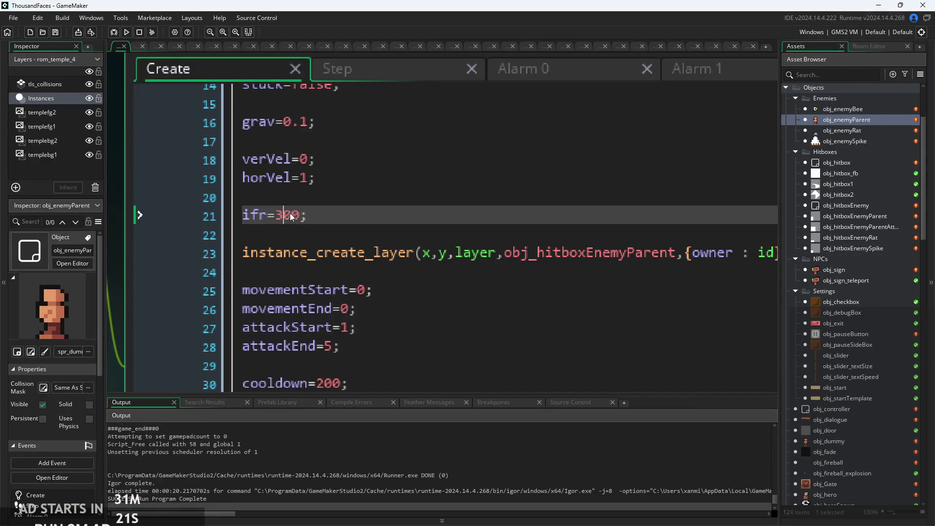
pyautogui.press('Delete')
# Undo the Step code edits until the canHit and reverse-acceleration blocks are gone.
pyautogui.click(402, 69)
pyautogui.click(437, 204)
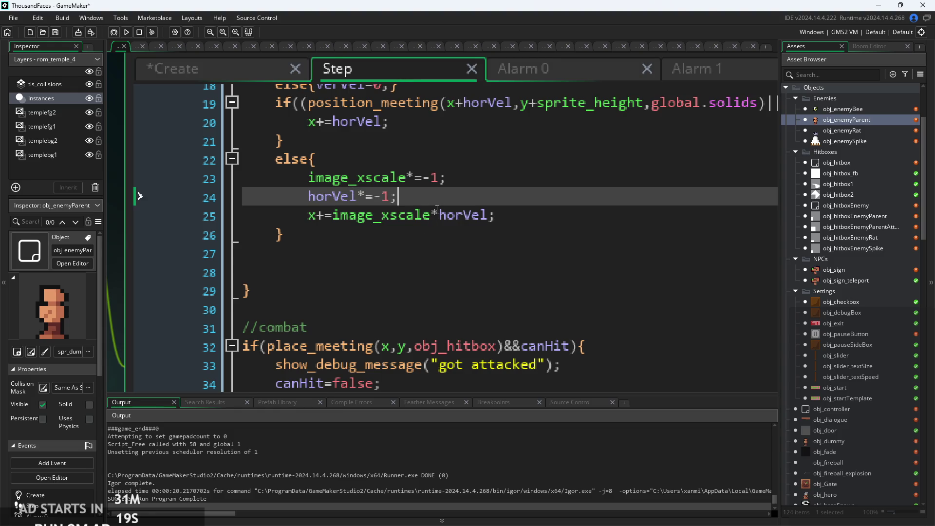
pyautogui.scroll(-1, 437, 209)
pyautogui.scroll(6, 437, 208)
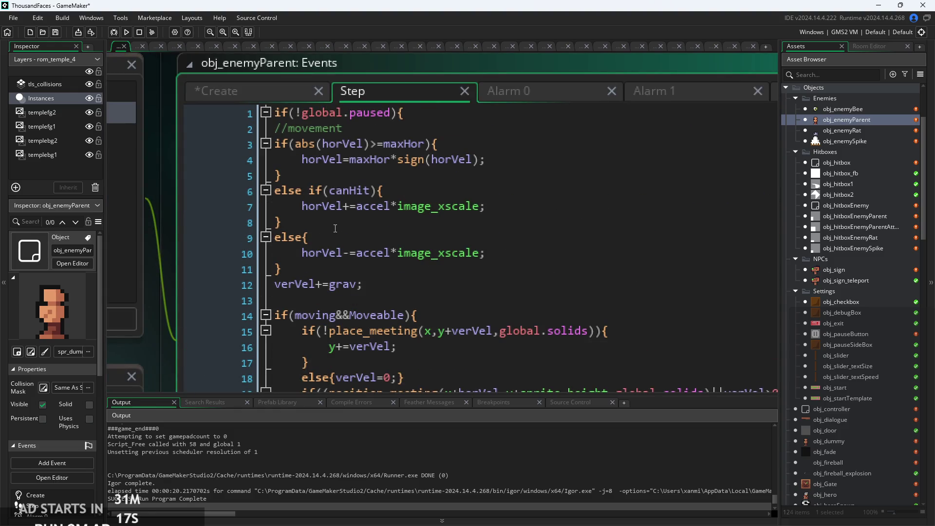
pyautogui.click(335, 223)
pyautogui.hotkey('ctrl', 'z')
pyautogui.hotkey('ctrl', 'z')
pyautogui.hotkey('ctrl', 'z')
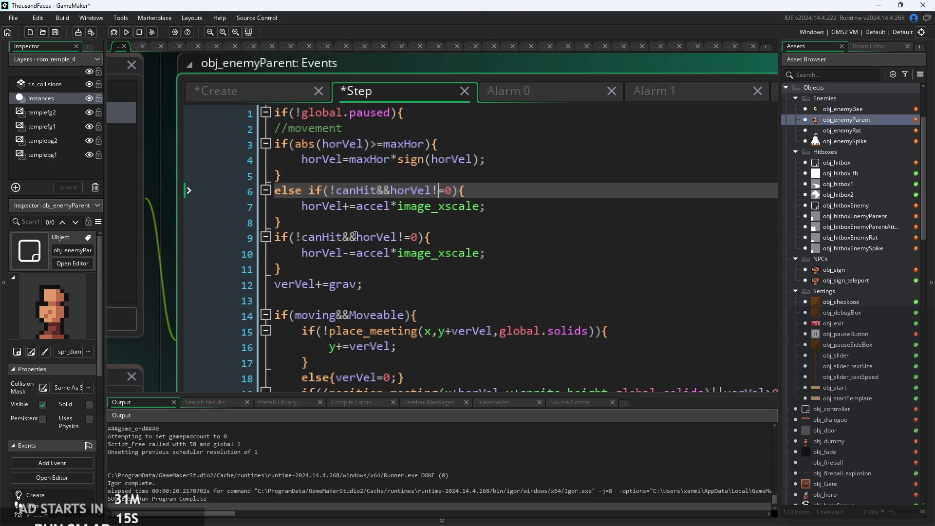
pyautogui.hotkey('ctrl', 'z')
pyautogui.hotkey('ctrl', 'z')
pyautogui.hotkey('ctrl', 'z')
pyautogui.hotkey('ctrl', 'z')
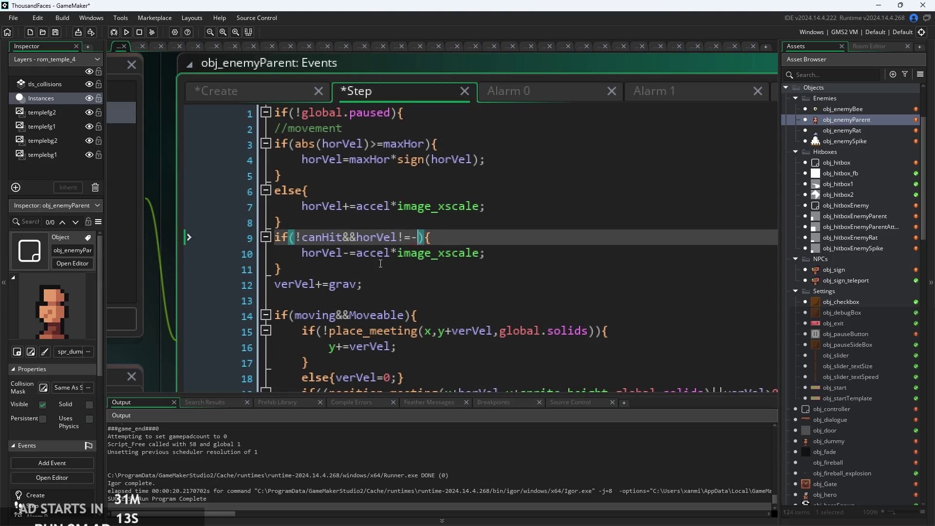
pyautogui.hotkey('ctrl', 'z')
pyautogui.hotkey('ctrl', 'z')
pyautogui.hotkey('ctrl', 'z')
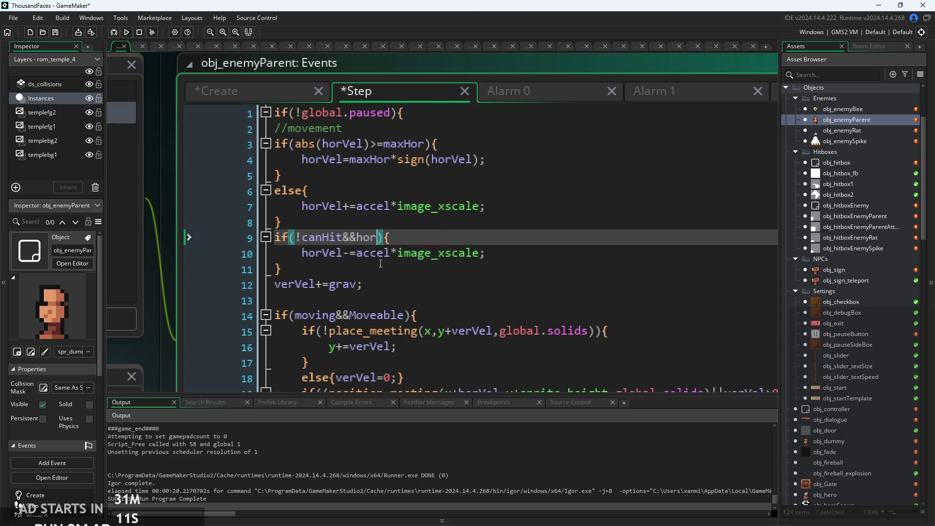
pyautogui.hotkey('ctrl', 'z')
pyautogui.hotkey('ctrl', 'z')
pyautogui.hotkey('ctrl', 'z')
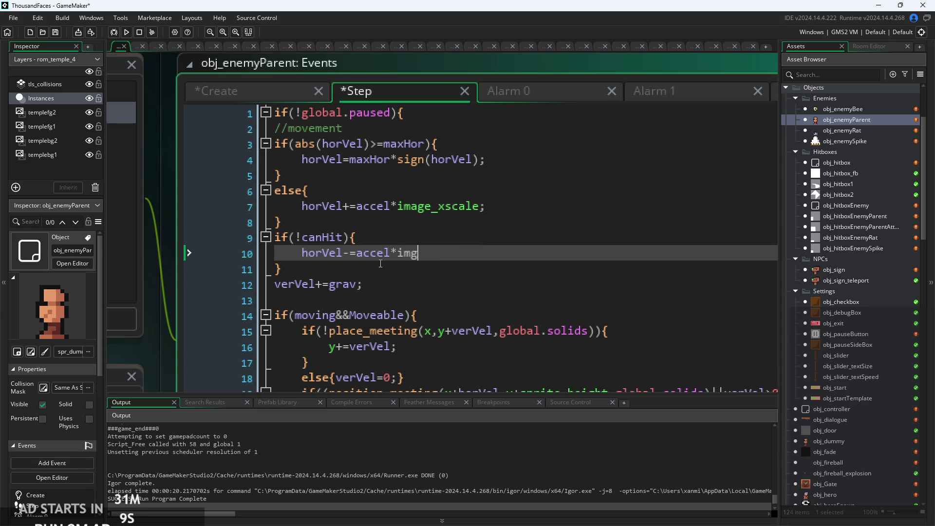
pyautogui.hotkey('ctrl', 'z')
pyautogui.hotkey('ctrl', 'z')
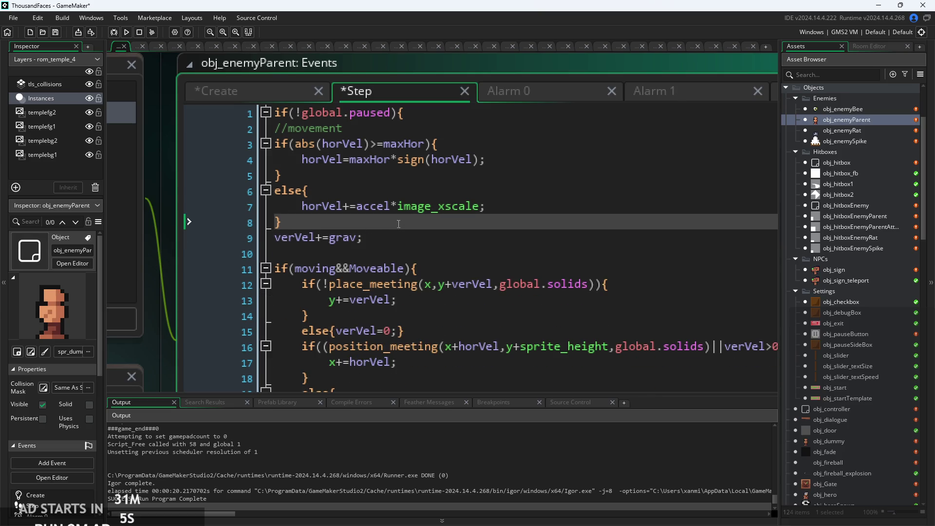
pyautogui.click(376, 206)
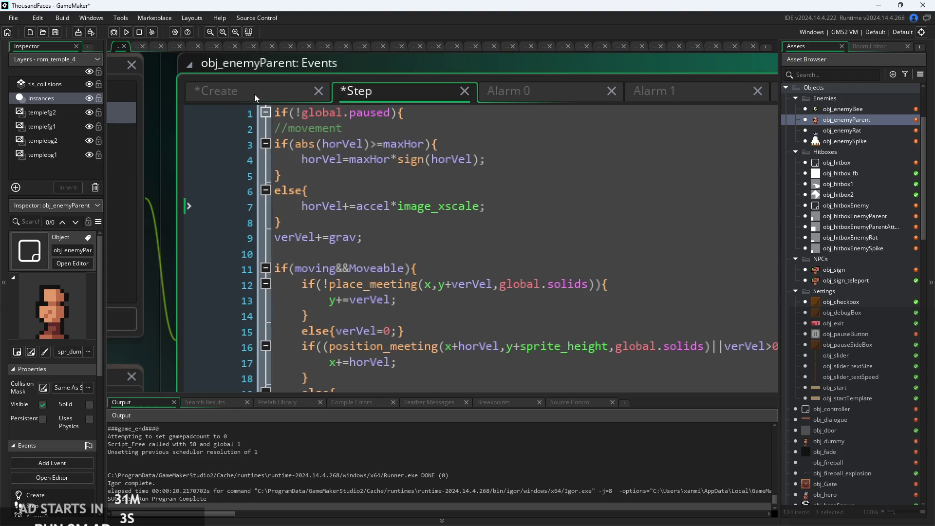
pyautogui.press('Up')
# Add a stagger=60 line below ifr=30 in the Create code.
pyautogui.click(265, 94)
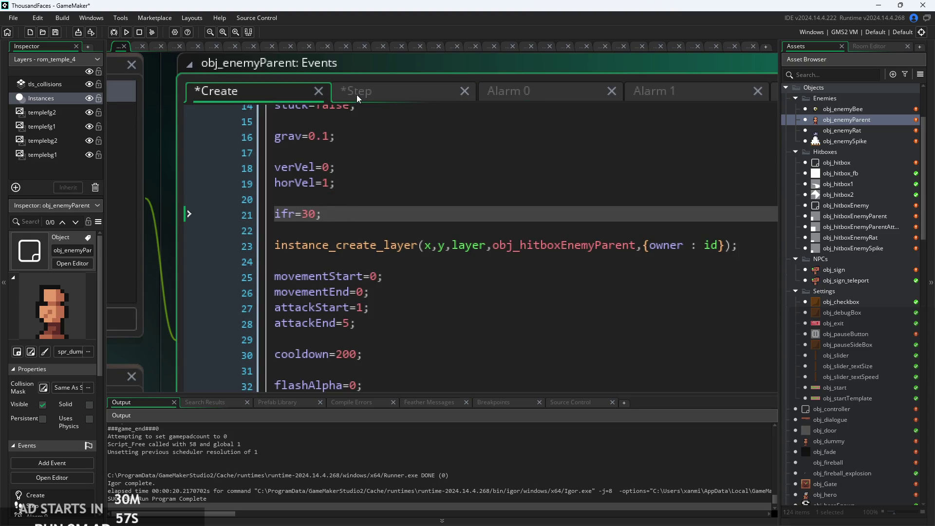
pyautogui.press('Return')
pyautogui.write('s')
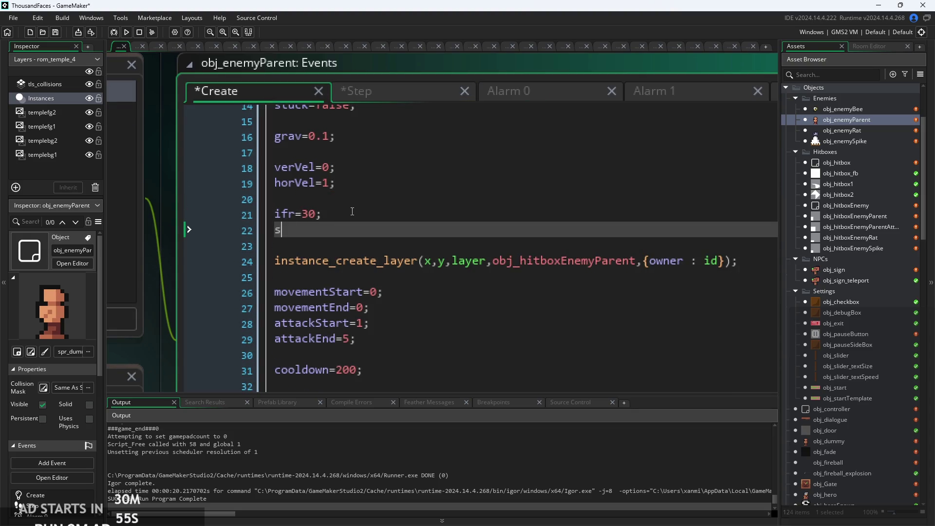
pyautogui.write('tagger -')
pyautogui.write(';')
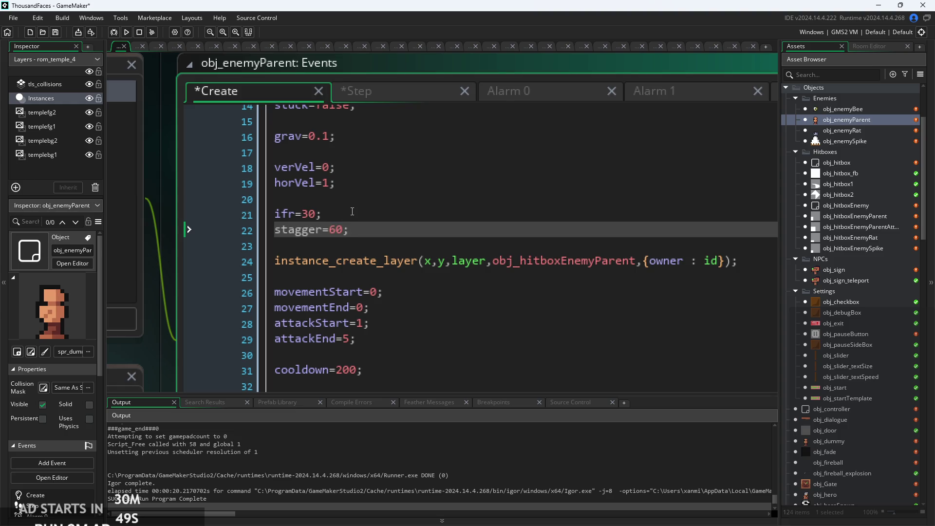
# Return to the Step code and place the caret after the else on line 6.
pyautogui.click(420, 89)
pyautogui.click(367, 183)
pyautogui.scroll(1, 368, 185)
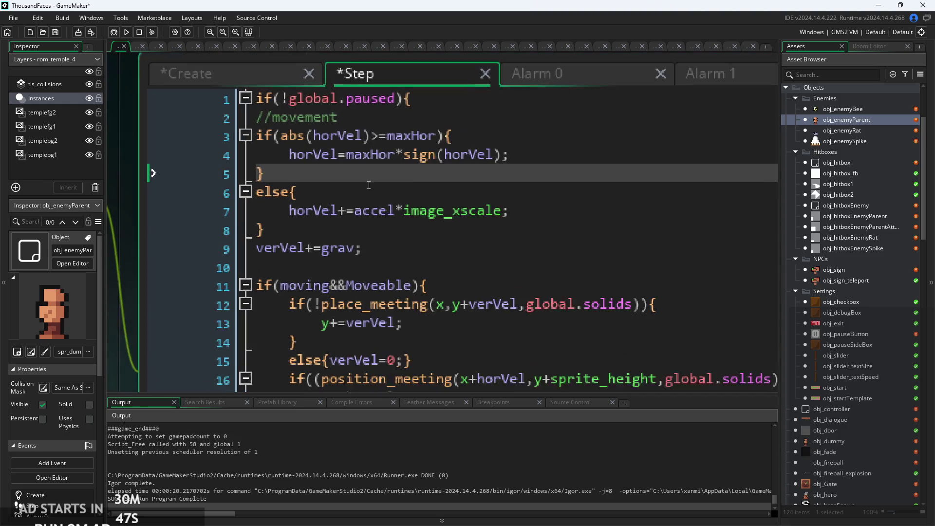
pyautogui.click(294, 194)
# Change line 6 to else if(stagger<=0).
pyautogui.write('if')
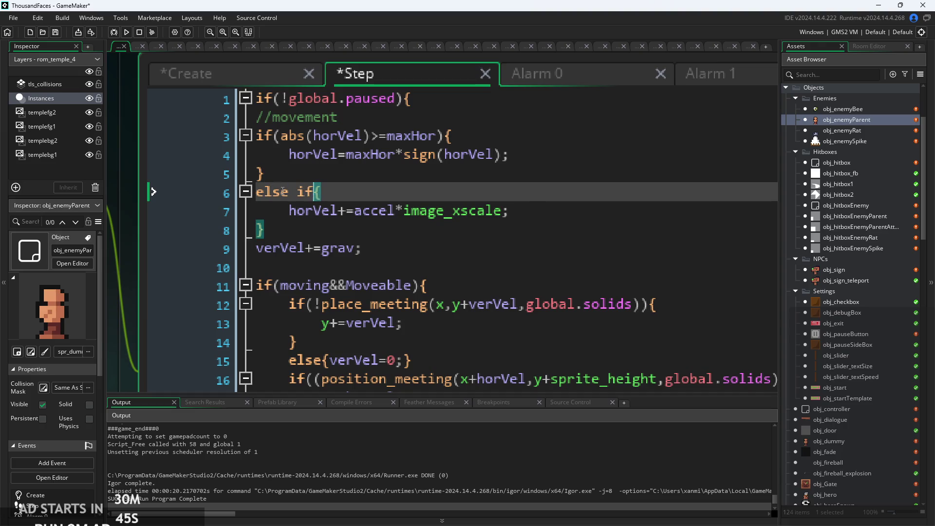
pyautogui.write('(')
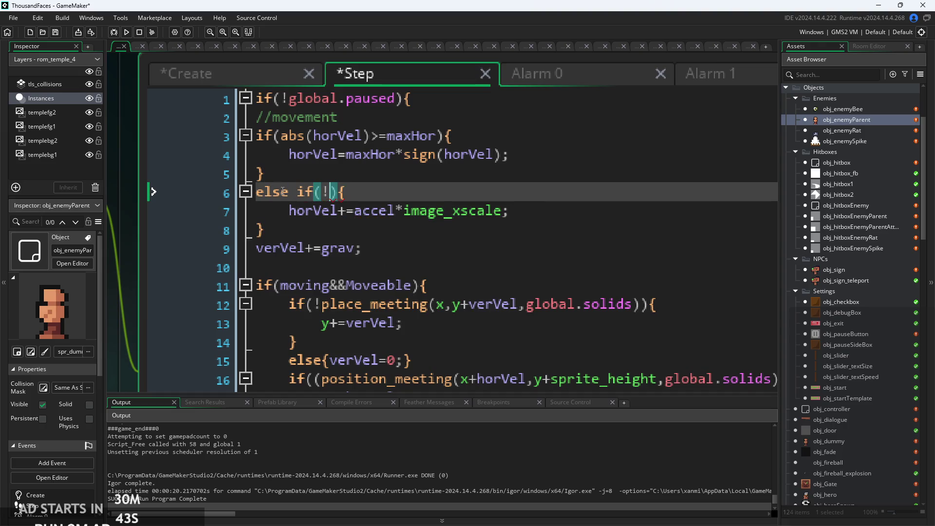
pyautogui.write('stagger')
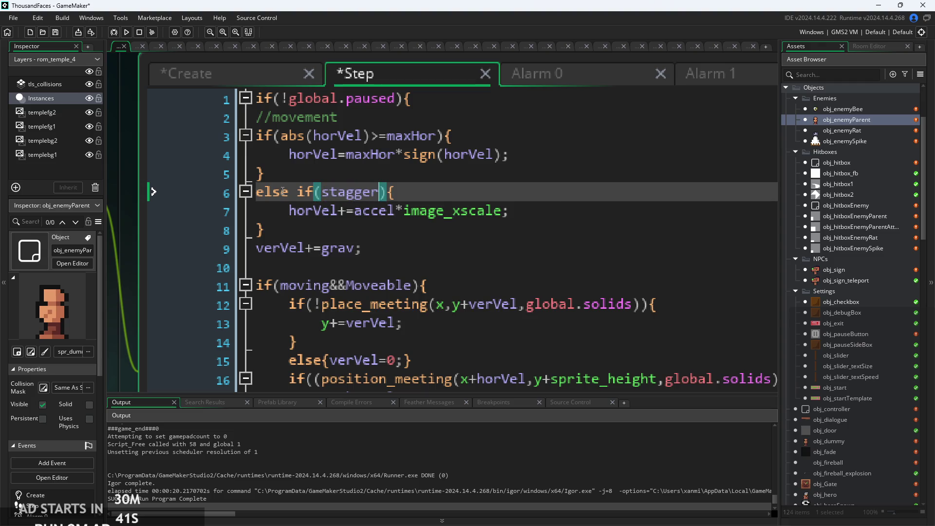
pyautogui.write('>')
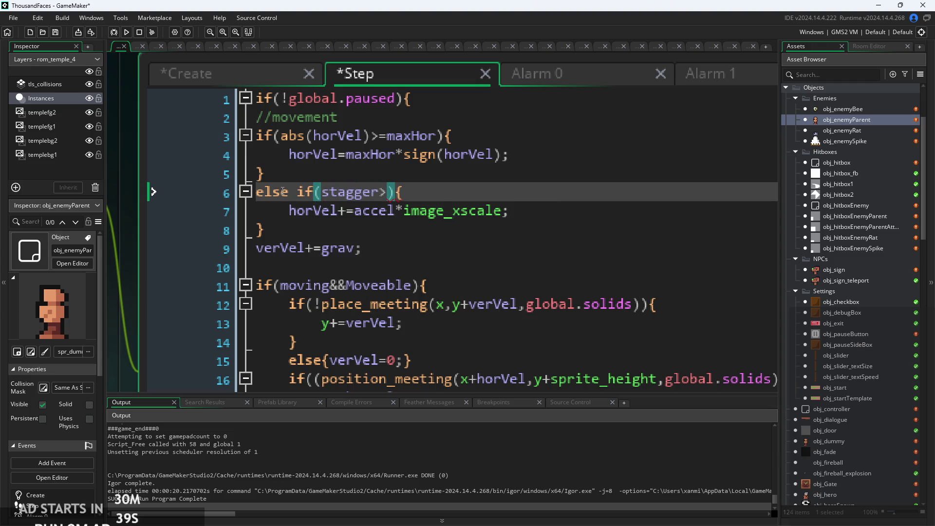
pyautogui.press('BackSpace')
pyautogui.write('<')
pyautogui.write('=0')
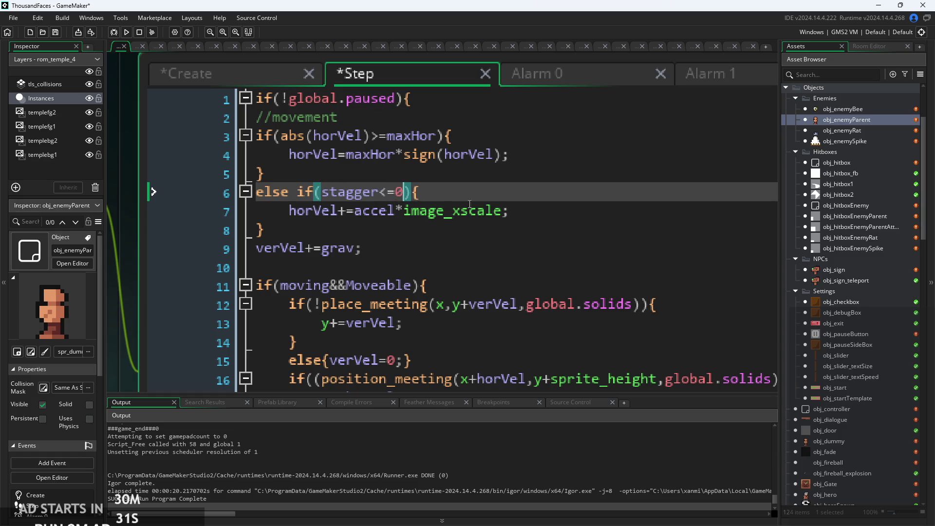
pyautogui.click(373, 191)
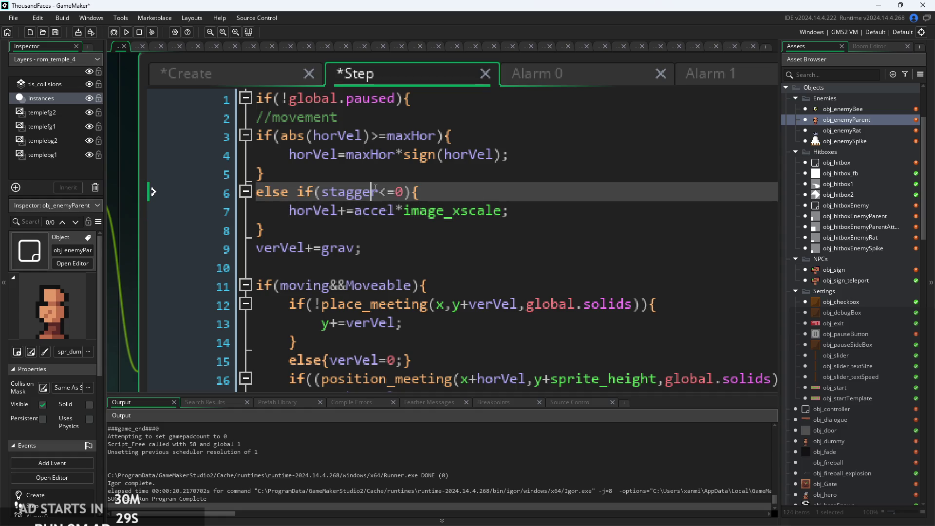
# Add a new if(stagger>=0){ block below the else if block.
pyautogui.click(401, 222)
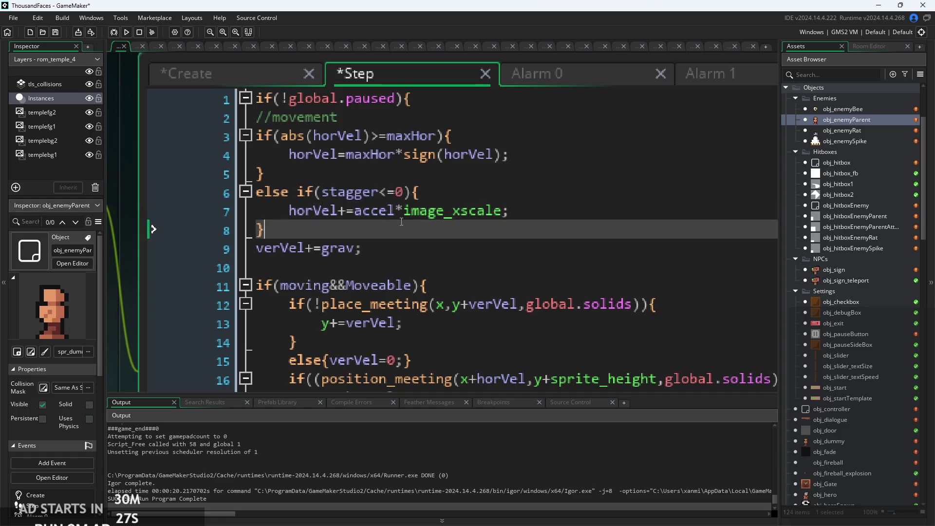
pyautogui.press('Return')
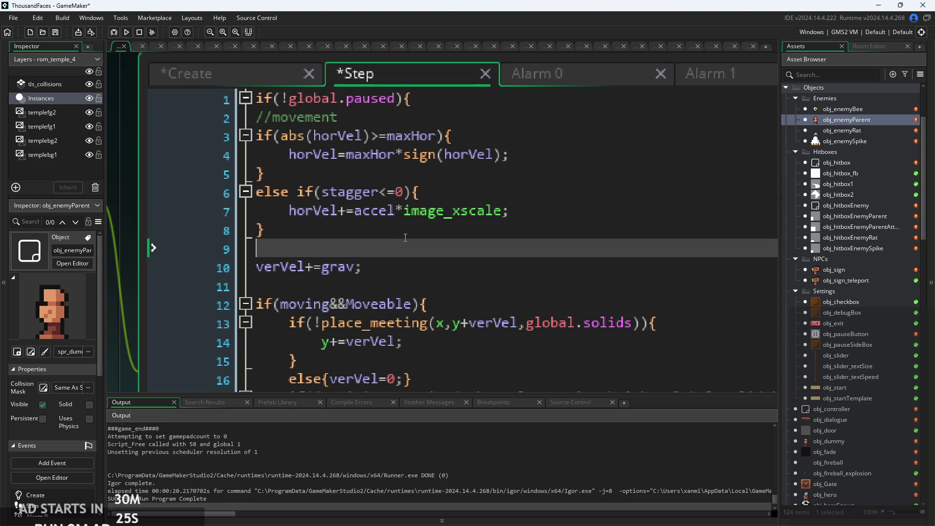
pyautogui.write('if(stagger')
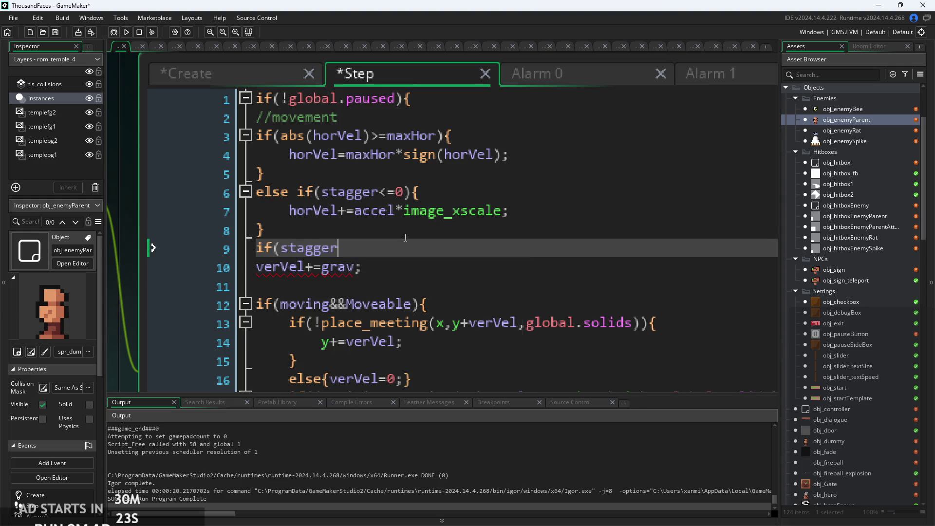
pyautogui.press('BackSpace')
pyautogui.write('0')
pyautogui.press('BackSpace')
pyautogui.press('BackSpace')
pyautogui.write('0')
pyautogui.write('){')
pyautogui.press('Return')
pyautogui.press('Return')
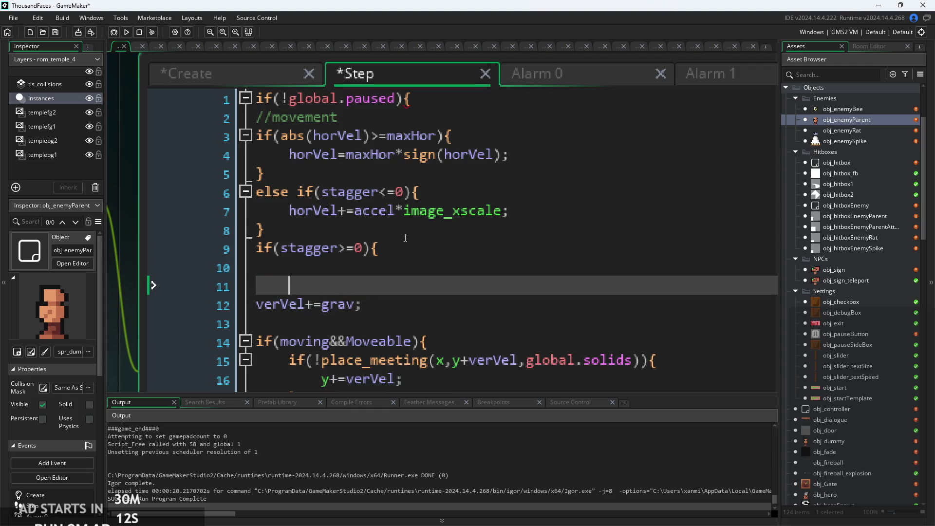
pyautogui.press('Up')
pyautogui.press('Tab')
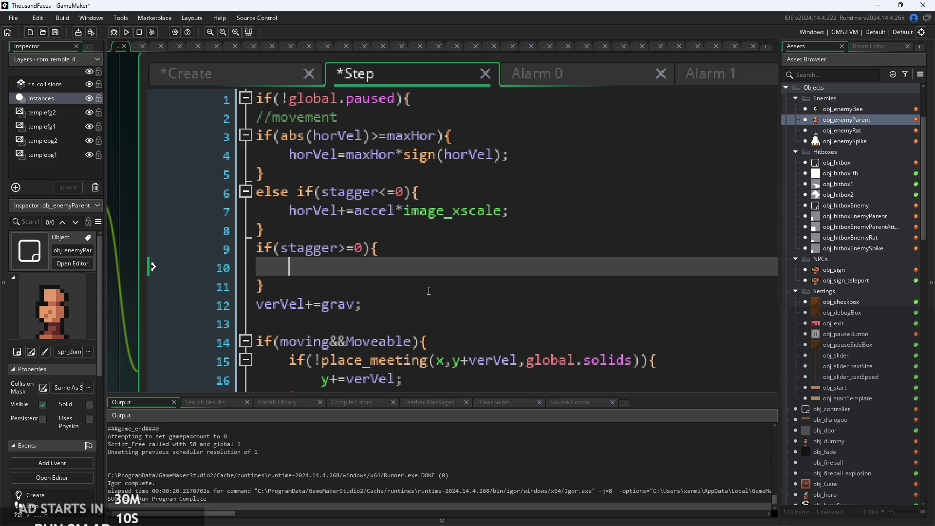
# Put horVel+=accel*-image_xscale inside the new block, fix its indentation, and save.
pyautogui.moveTo(526, 210); pyautogui.dragTo(288, 212)
pyautogui.hotkey('ctrl', 'c')
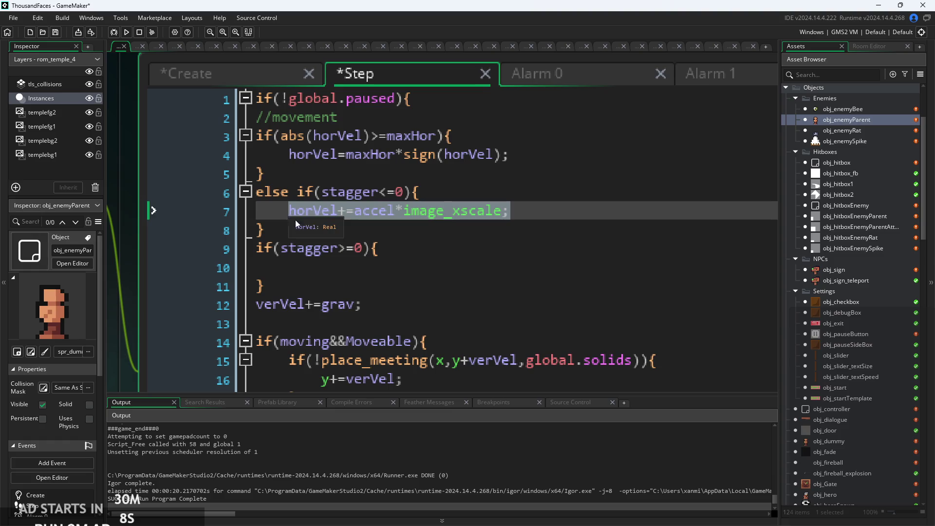
pyautogui.click(328, 272)
pyautogui.hotkey('ctrl', 'v')
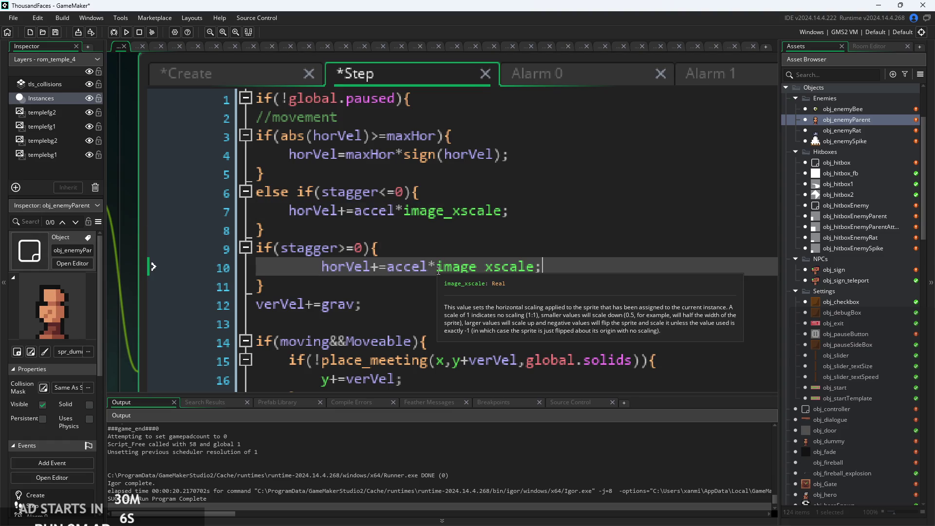
pyautogui.write('-')
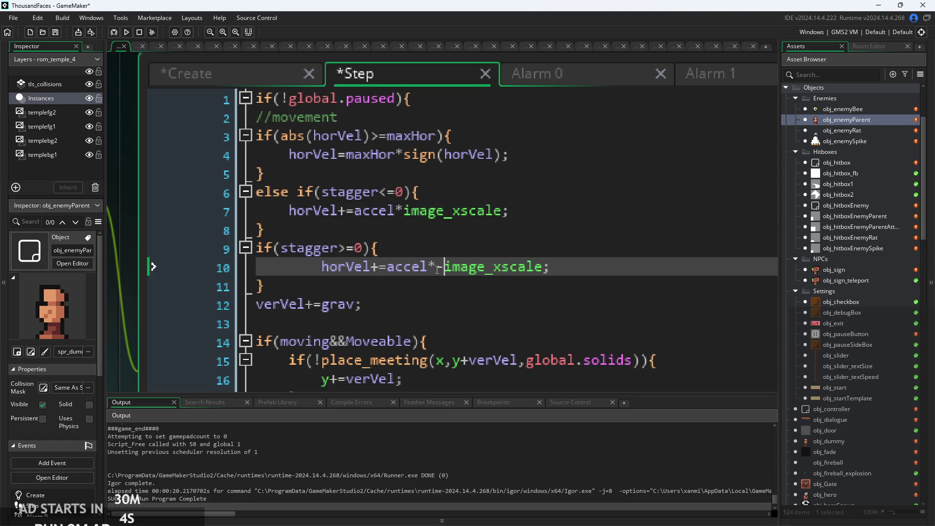
pyautogui.click(288, 266)
pyautogui.press('BackSpace')
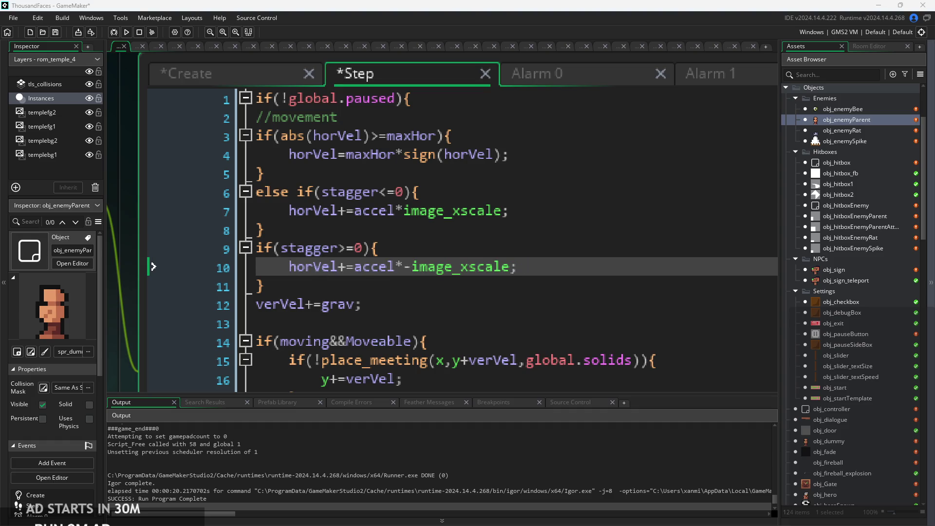
pyautogui.click(371, 285)
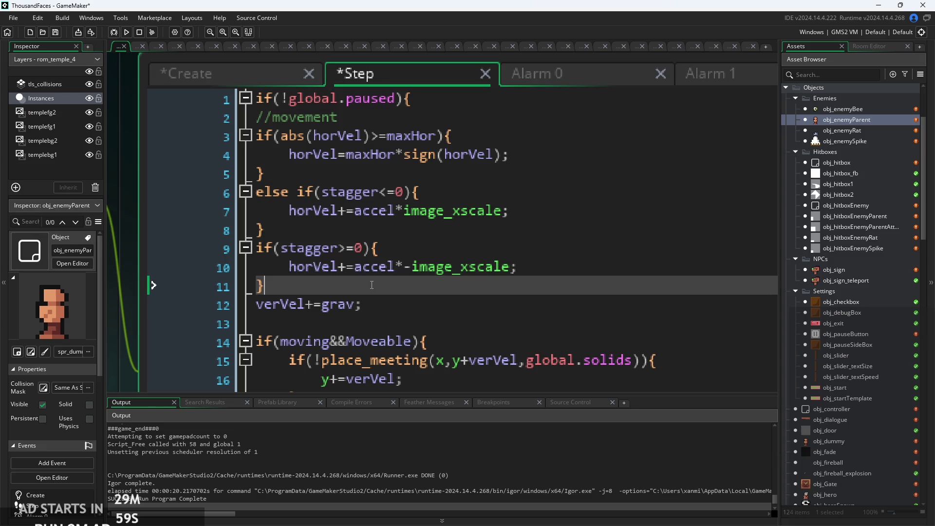
pyautogui.click(567, 264)
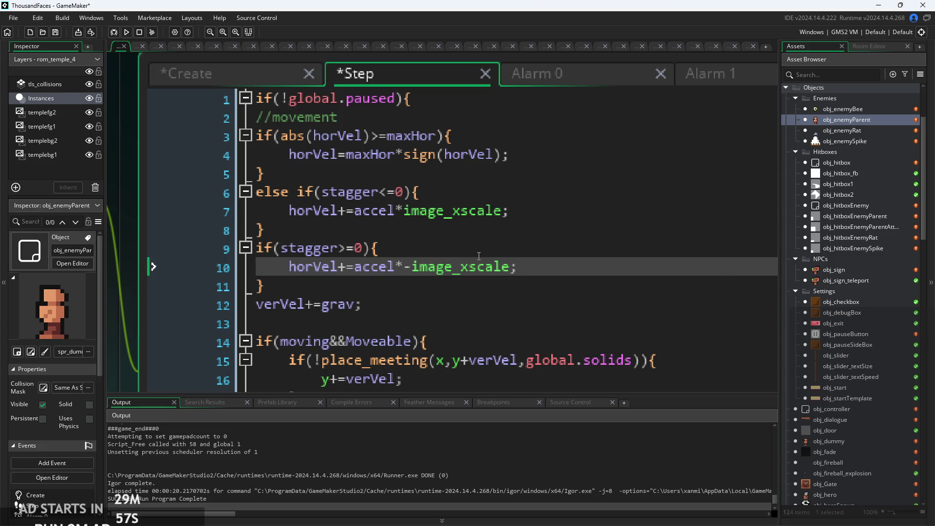
pyautogui.hotkey('ctrl', 's')
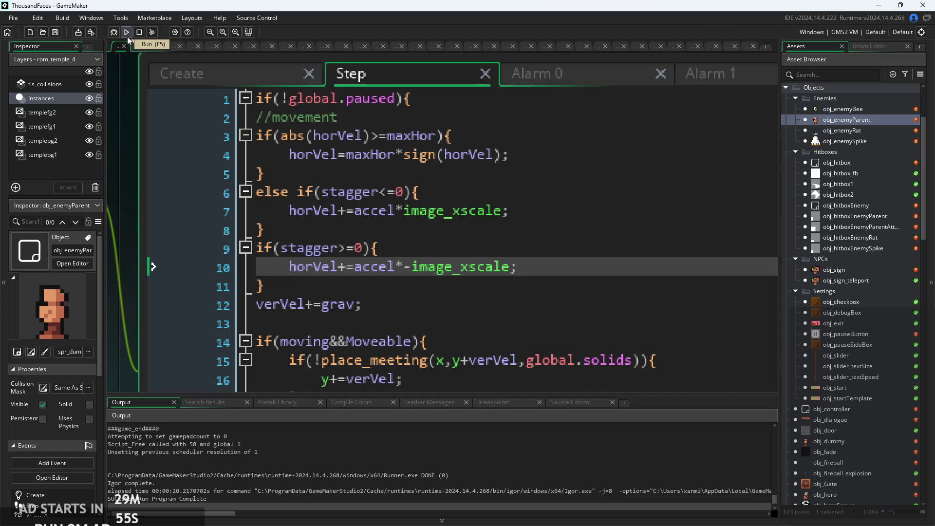
pyautogui.click(203, 74)
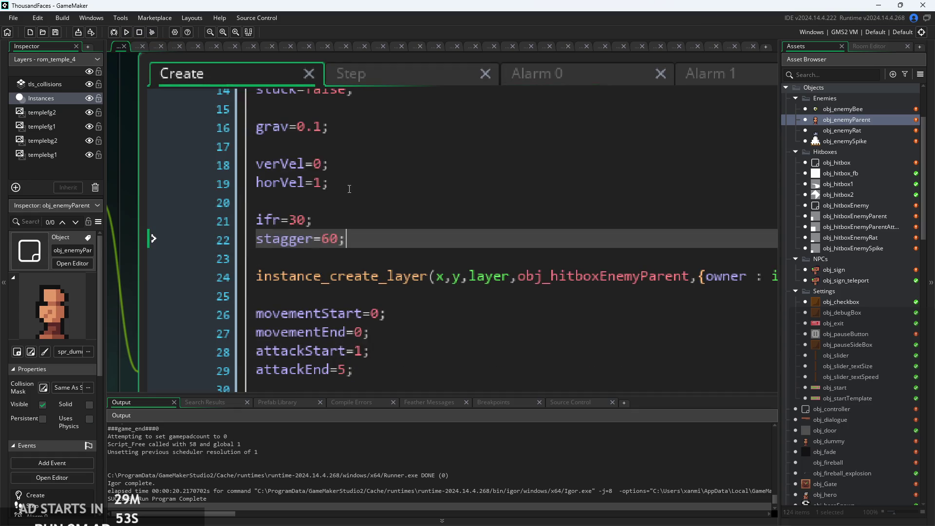
pyautogui.click(372, 83)
pyautogui.scroll(-2, 435, 234)
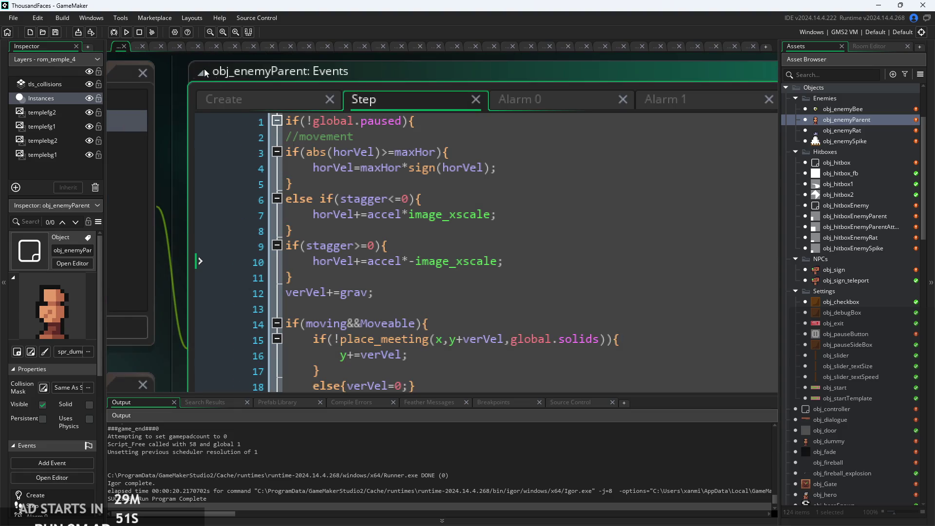
pyautogui.click(126, 33)
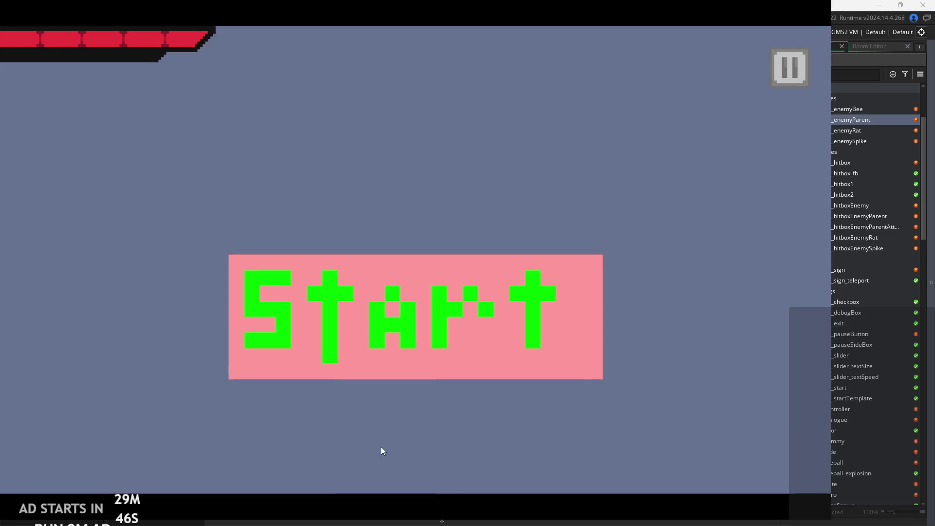
pyautogui.click(355, 324)
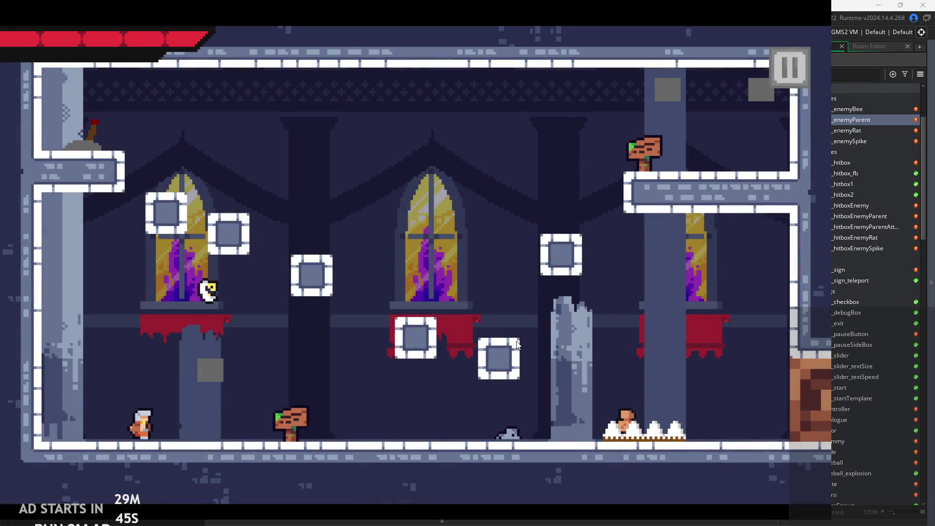
pyautogui.press('Right')
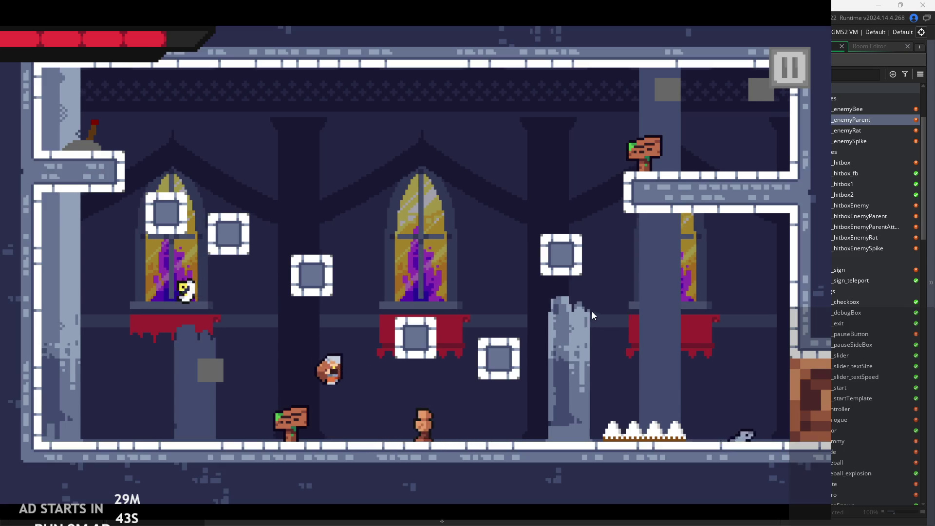
pyautogui.click(779, 64)
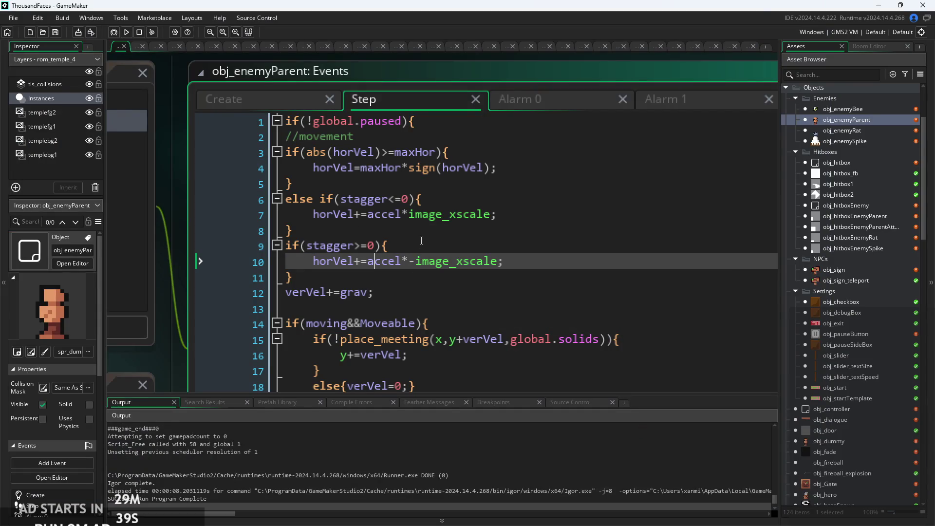
# Extend the line 9 condition to if(stagger>=0&&horVel!=0).
pyautogui.press('Down')
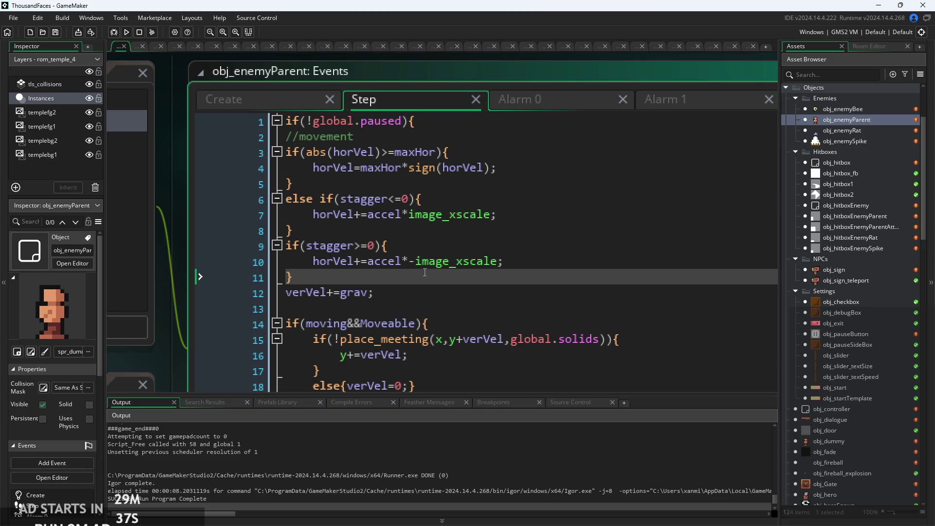
pyautogui.scroll(2, 425, 272)
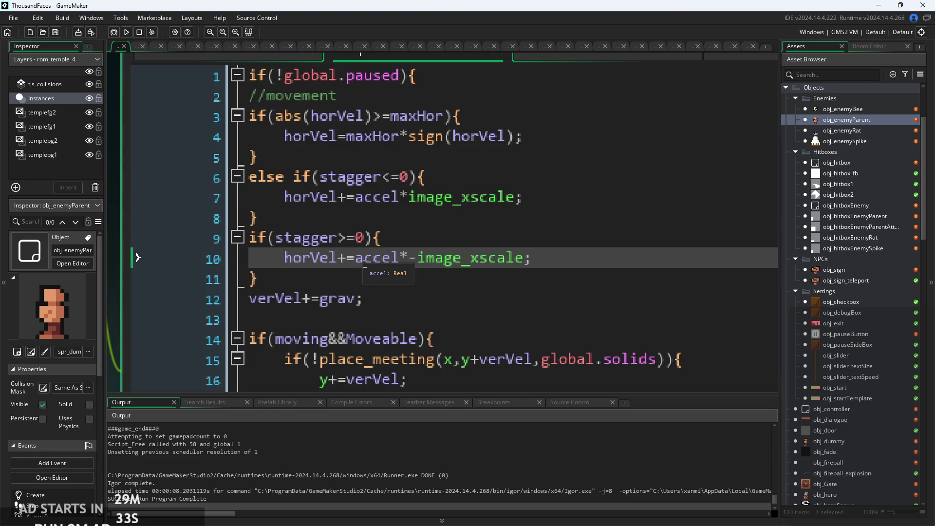
pyautogui.click(397, 298)
pyautogui.click(397, 283)
pyautogui.click(415, 258)
pyautogui.click(415, 236)
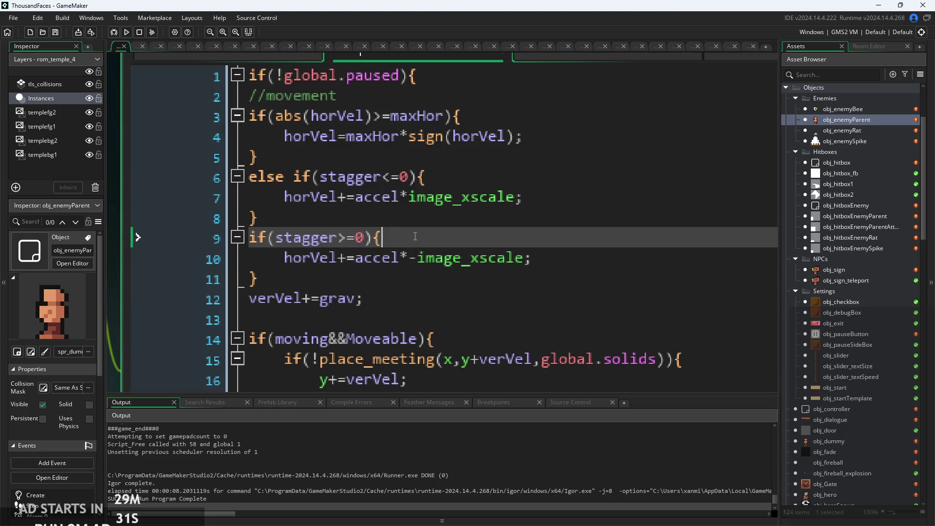
pyautogui.press('Left')
pyautogui.press('Left')
pyautogui.write('&&')
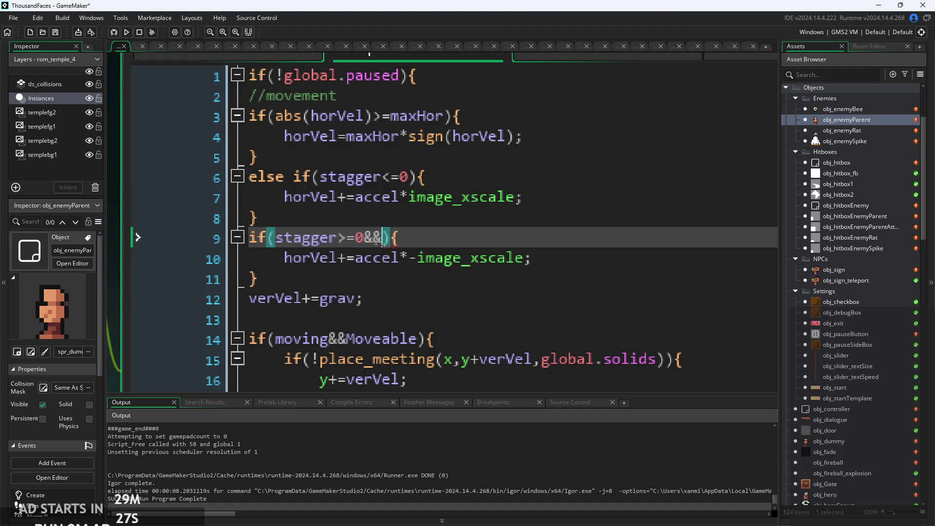
pyautogui.press('Escape')
pyautogui.write('hor')
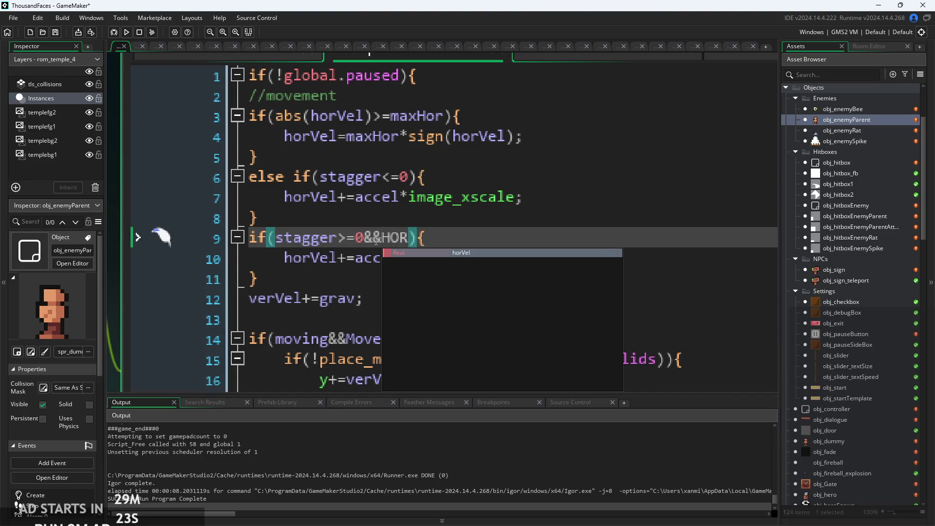
pyautogui.press('Return')
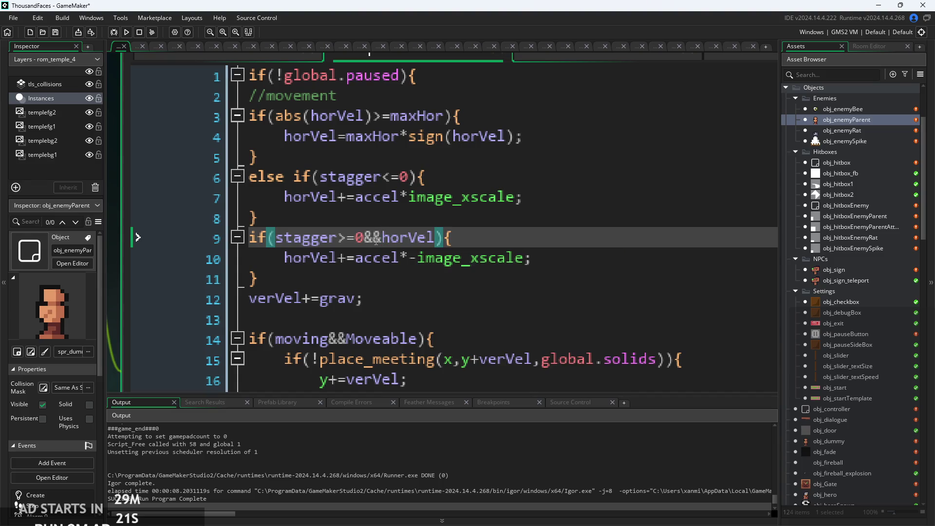
pyautogui.write('!=')
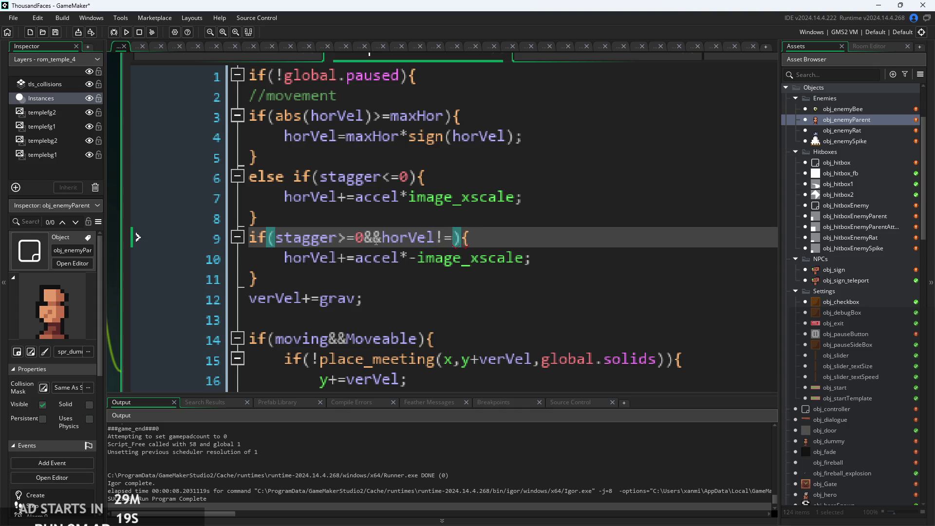
pyautogui.write('0')
# Run a quick playtest walking toward the enemies, then pause and exit the game.
pyautogui.click(126, 32)
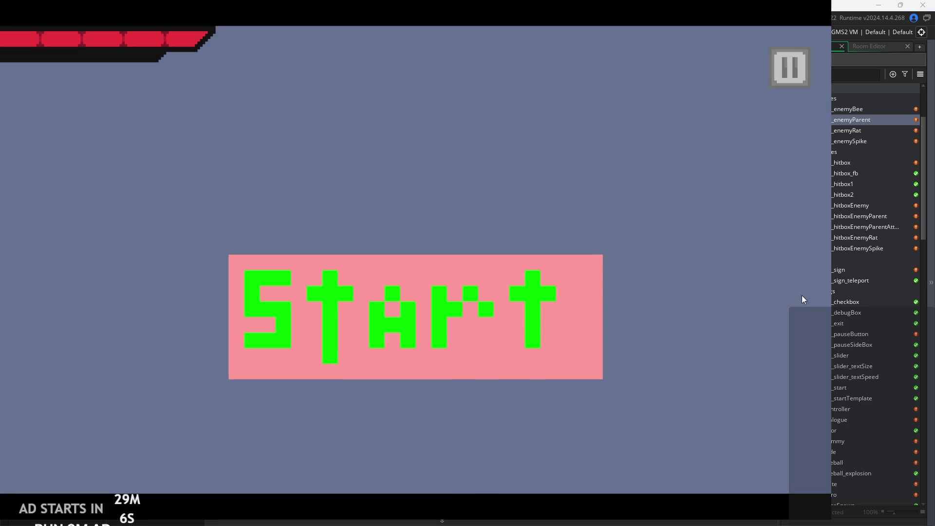
pyautogui.click(414, 258)
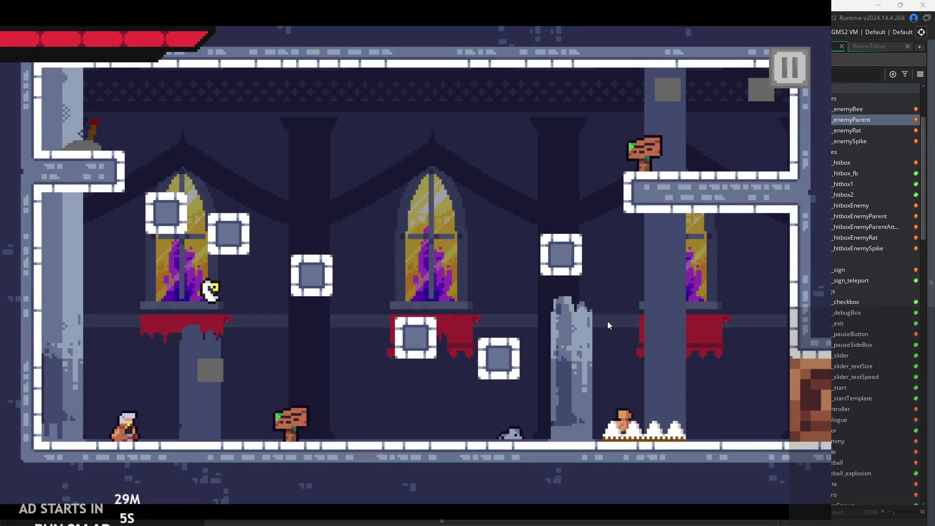
pyautogui.press('Right')
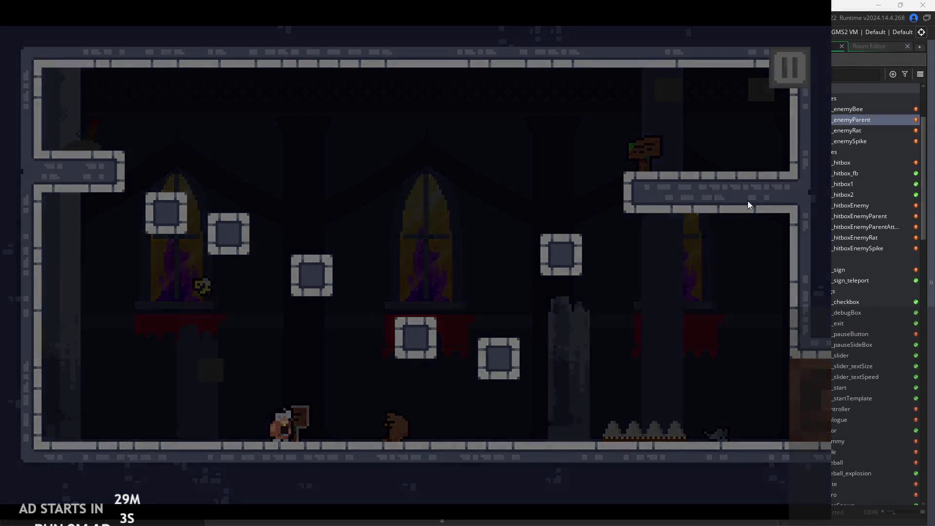
pyautogui.click(714, 410)
pyautogui.click(398, 258)
# Change line 6's forward-movement condition from stagger<=0 to stagger<0.
pyautogui.click(398, 284)
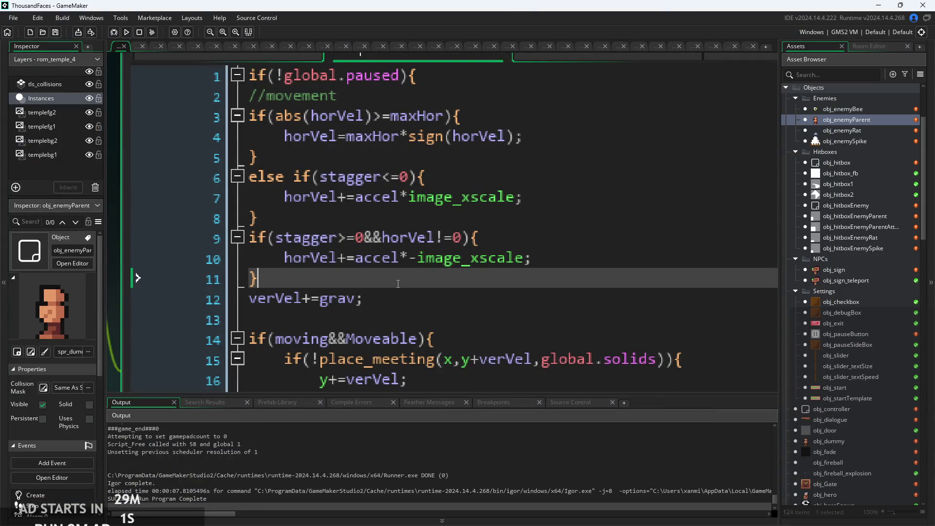
pyautogui.scroll(-2, 398, 283)
pyautogui.moveTo(398, 284); pyautogui.dragTo(53, 244)
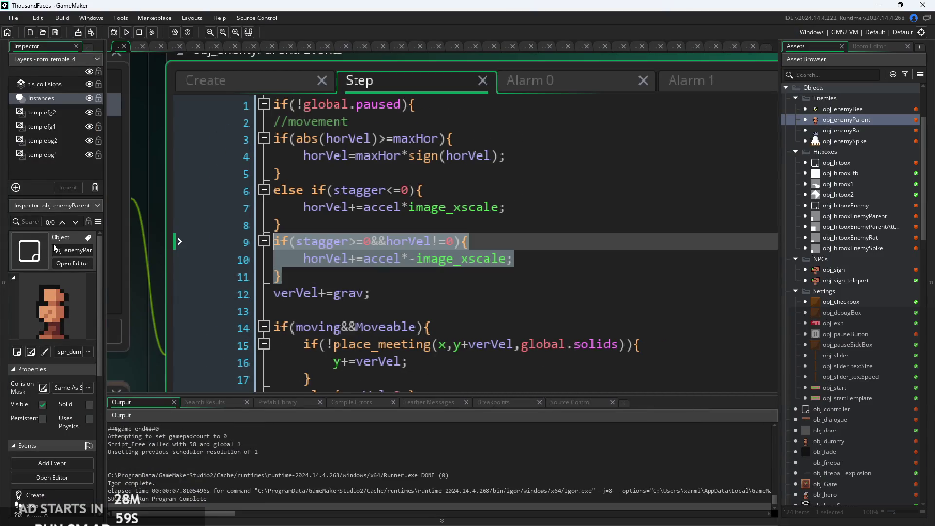
pyautogui.click(410, 207)
pyautogui.scroll(1, 409, 207)
pyautogui.click(376, 247)
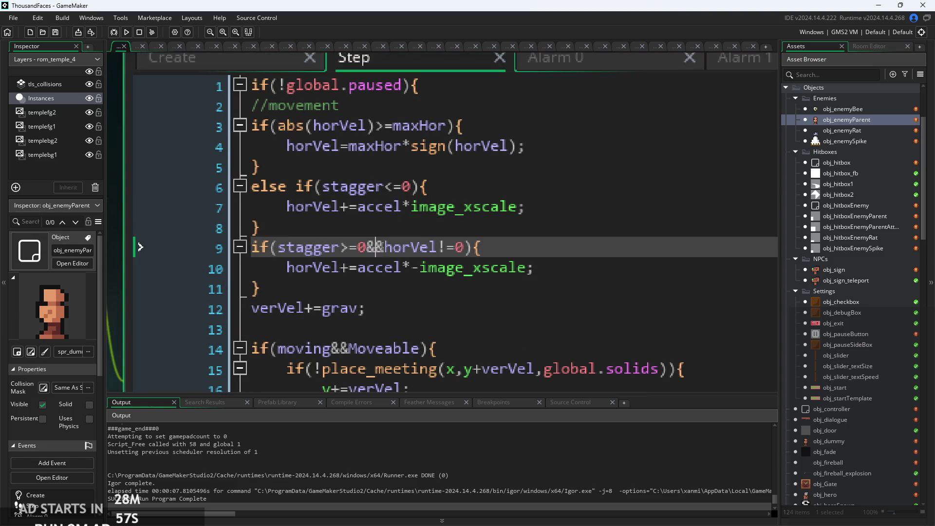
pyautogui.scroll(1, 376, 247)
pyautogui.click(361, 247)
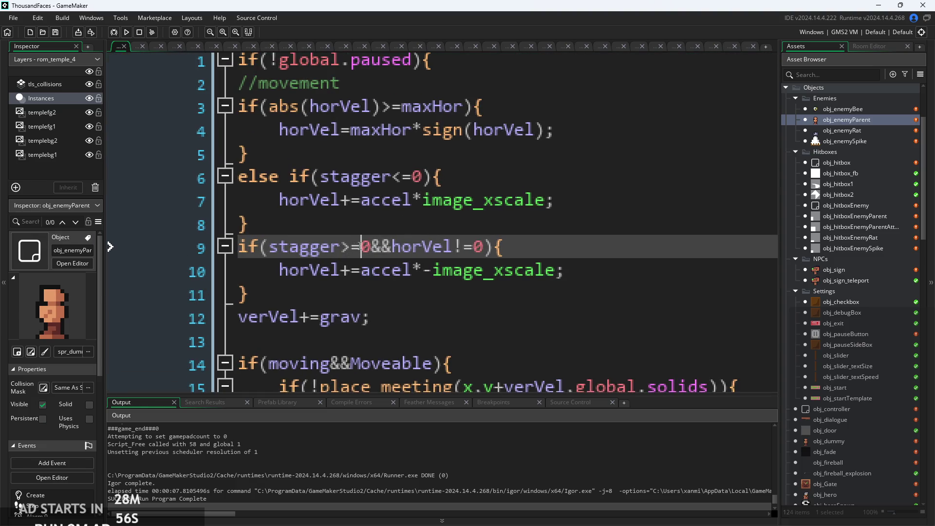
pyautogui.click(413, 183)
pyautogui.press('BackSpace')
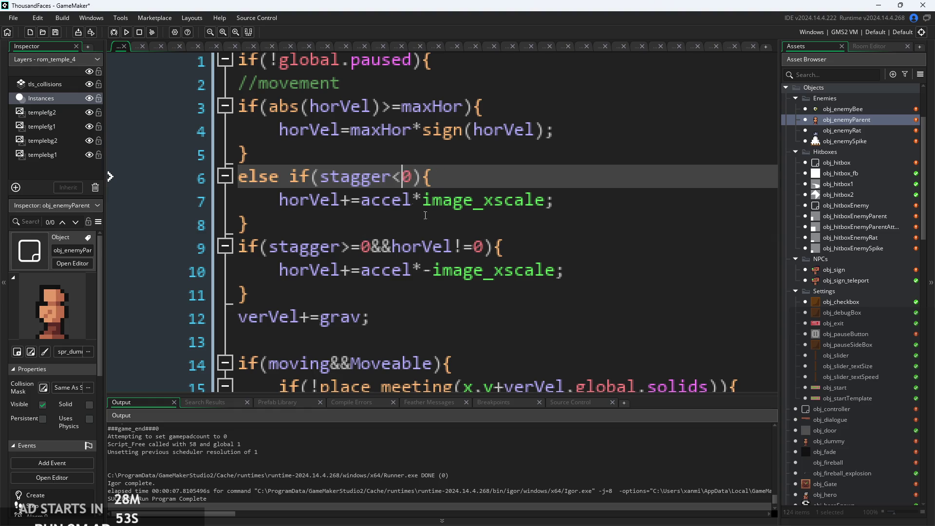
# Run the game, walk right and swing the sword at an enemy, then quit.
pyautogui.click(488, 219)
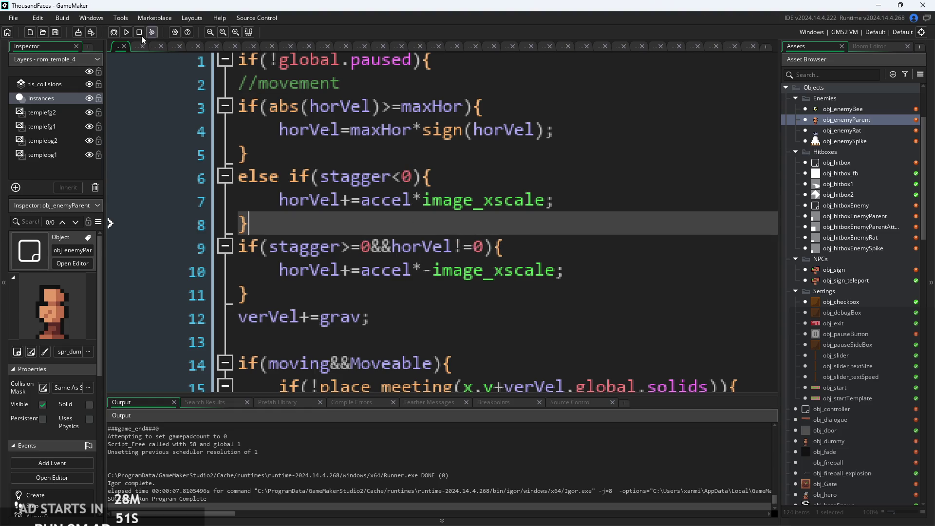
pyautogui.press('F5')
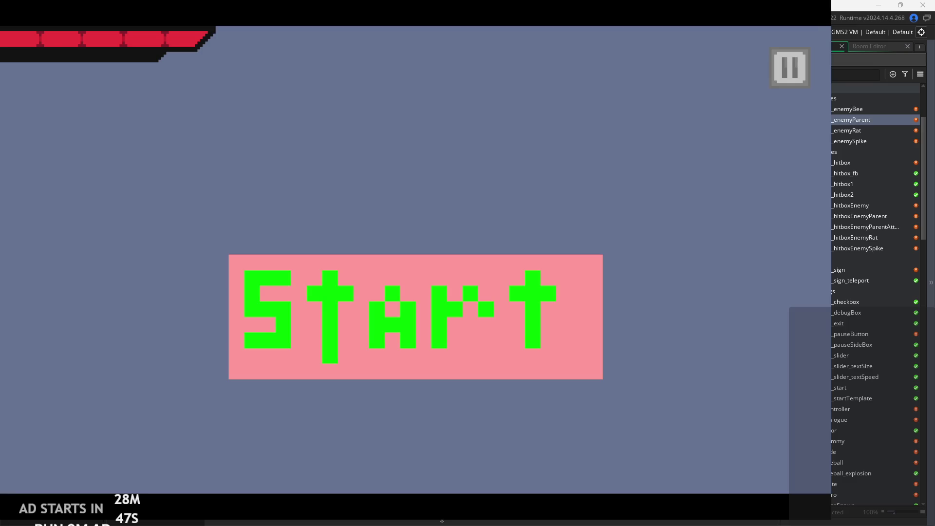
pyautogui.click(387, 259)
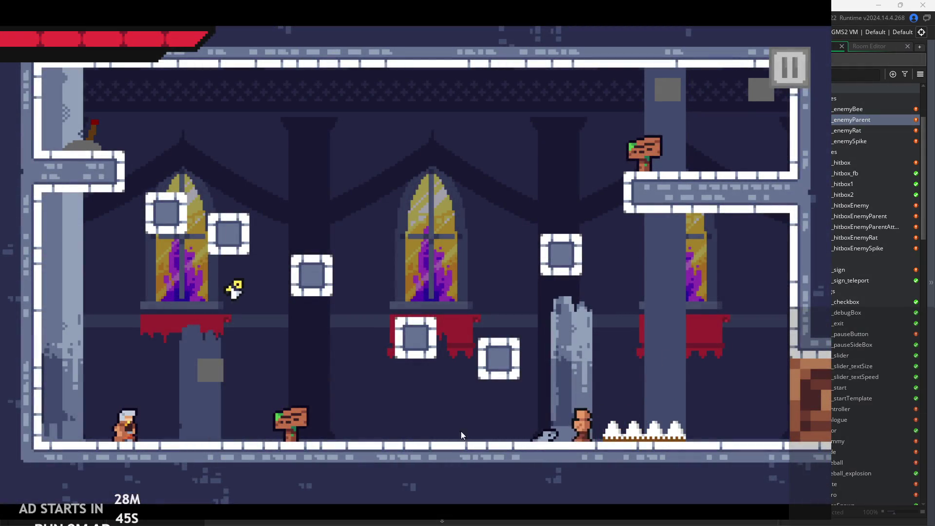
pyautogui.press('Right')
pyautogui.press('x')
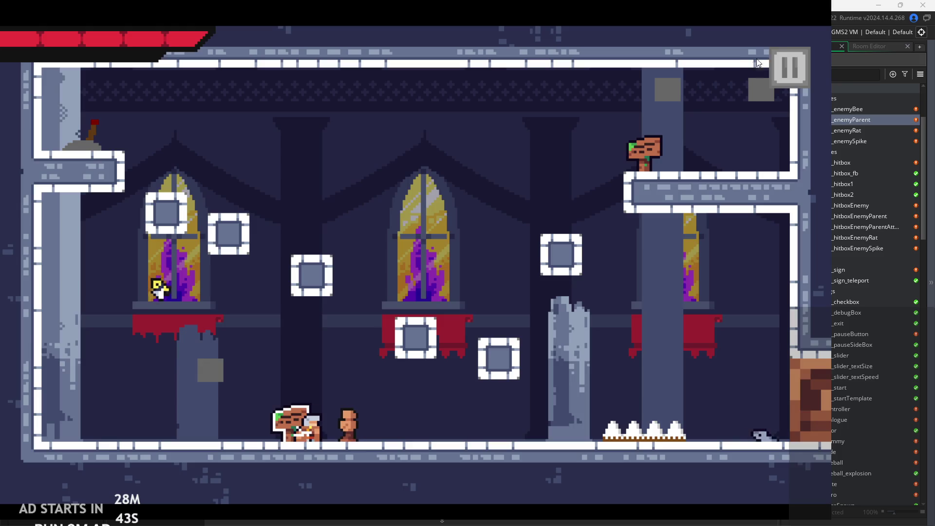
pyautogui.press('Escape')
pyautogui.click(688, 448)
# Review the conditions on lines 6 and 9 and place the caret before horVel.
pyautogui.click(439, 246)
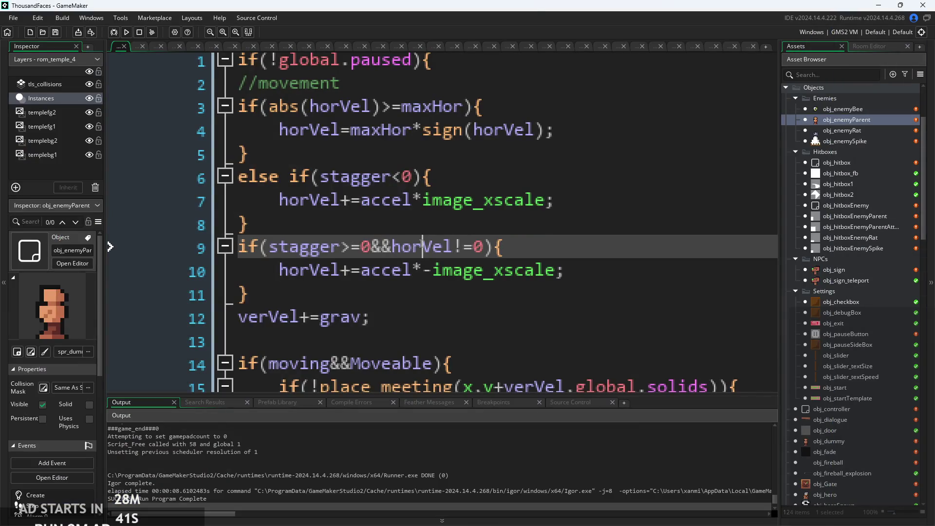
pyautogui.click(467, 246)
pyautogui.click(475, 246)
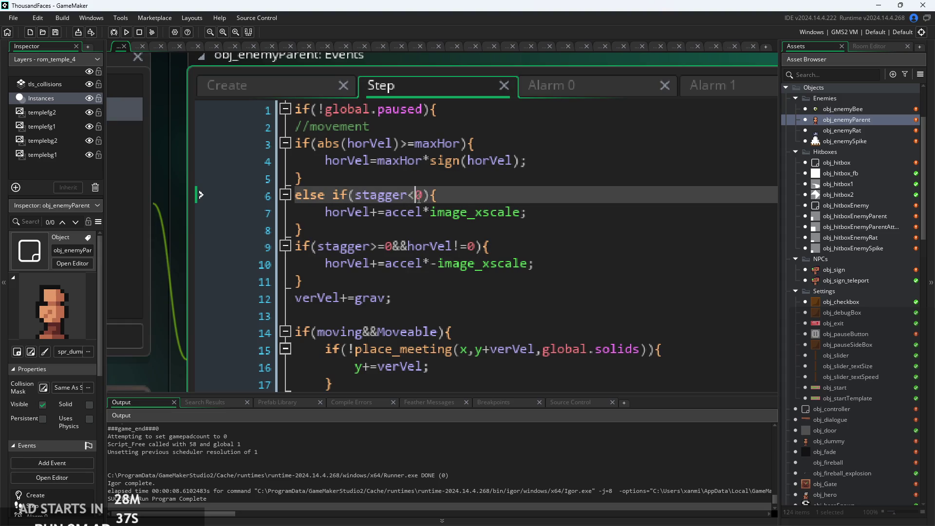
pyautogui.click(416, 195)
pyautogui.scroll(-1, 410, 209)
pyautogui.scroll(1, 411, 208)
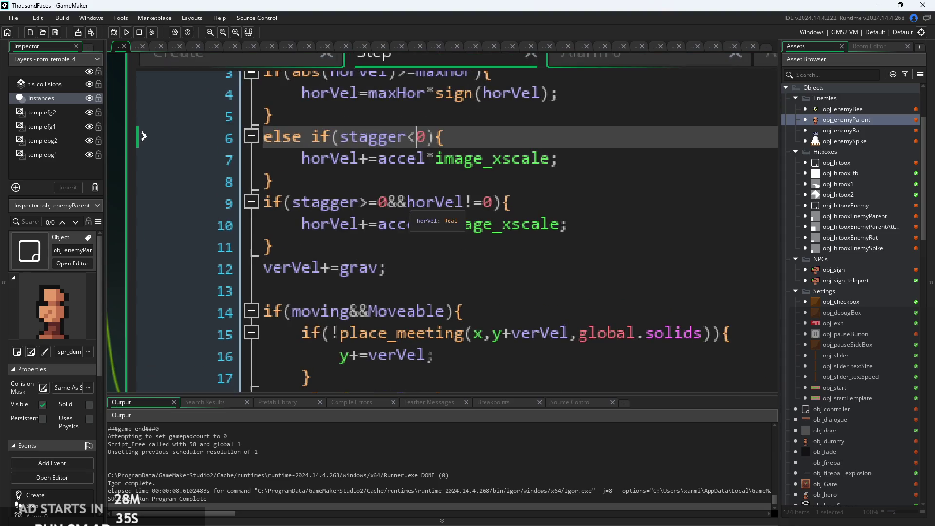
pyautogui.click(408, 201)
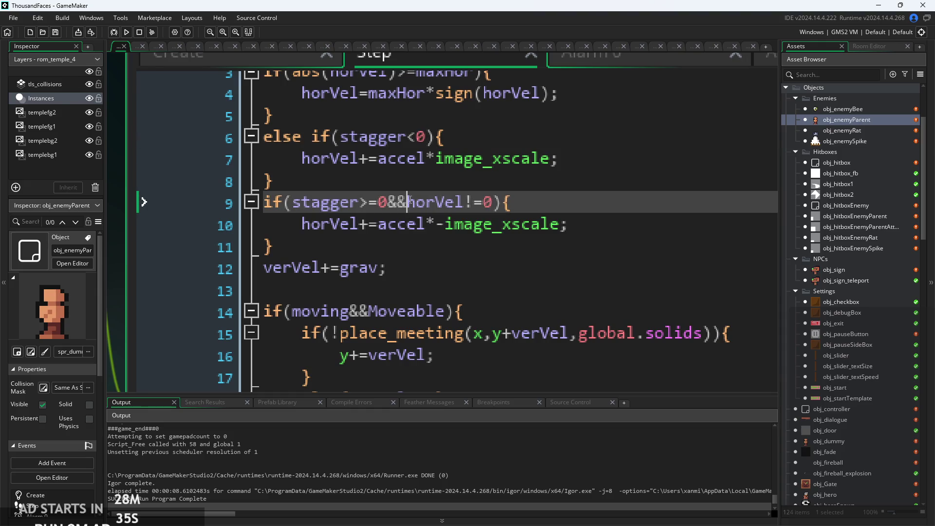
# Wrap horVel in abs() on line 9 so it reads if(stagger>=0&&abs(horVel)!=0).
pyautogui.click(493, 201)
pyautogui.scroll(1, 390, 255)
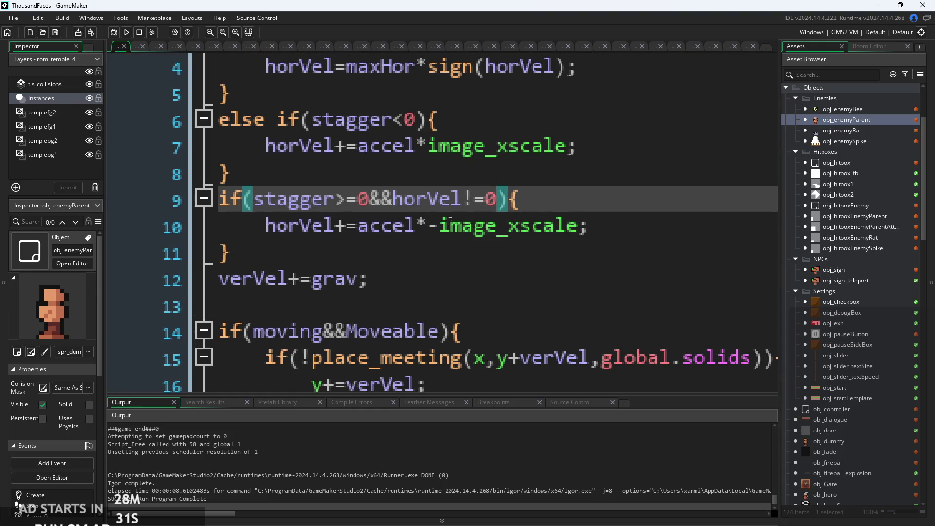
pyautogui.press('Left')
pyautogui.press('Left')
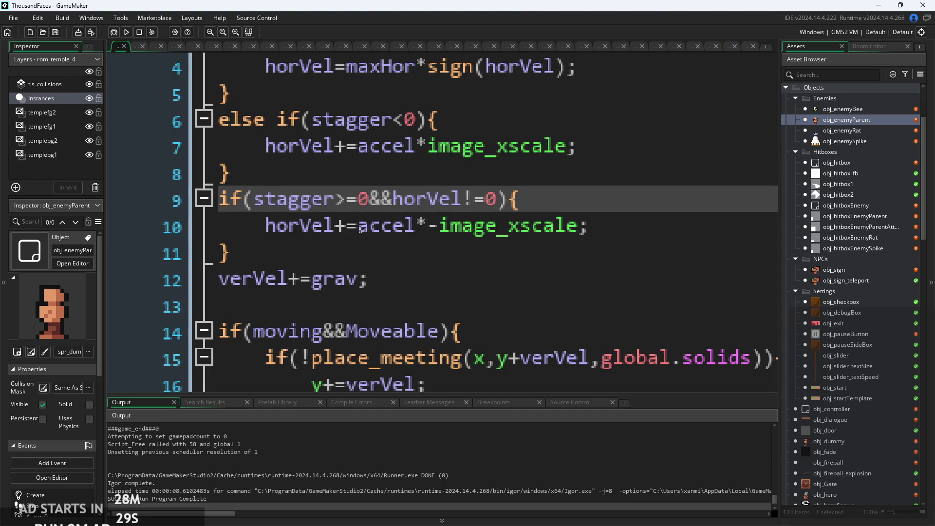
pyautogui.scroll(-1, 376, 223)
pyautogui.click(392, 202)
pyautogui.write('abs(')
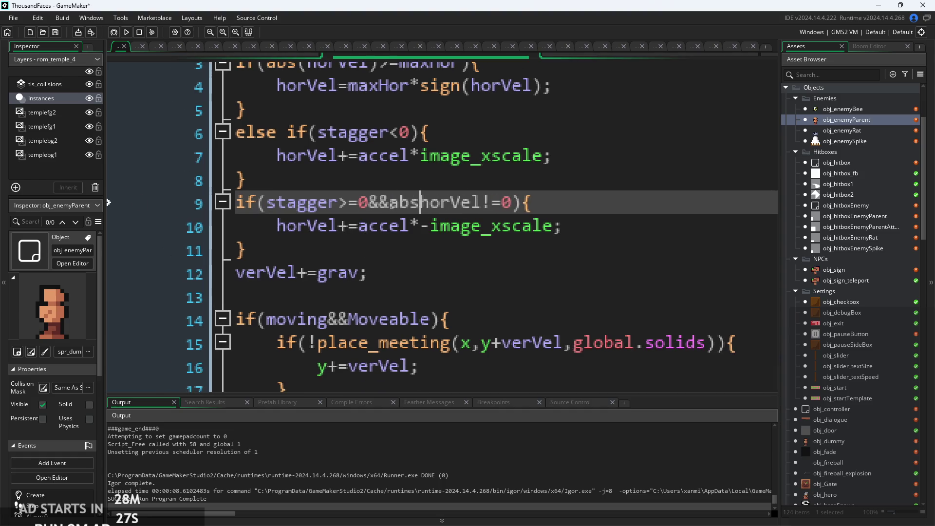
pyautogui.press('Right')
pyautogui.press('Right')
pyautogui.press('Right')
pyautogui.press('Right')
pyautogui.press('Right')
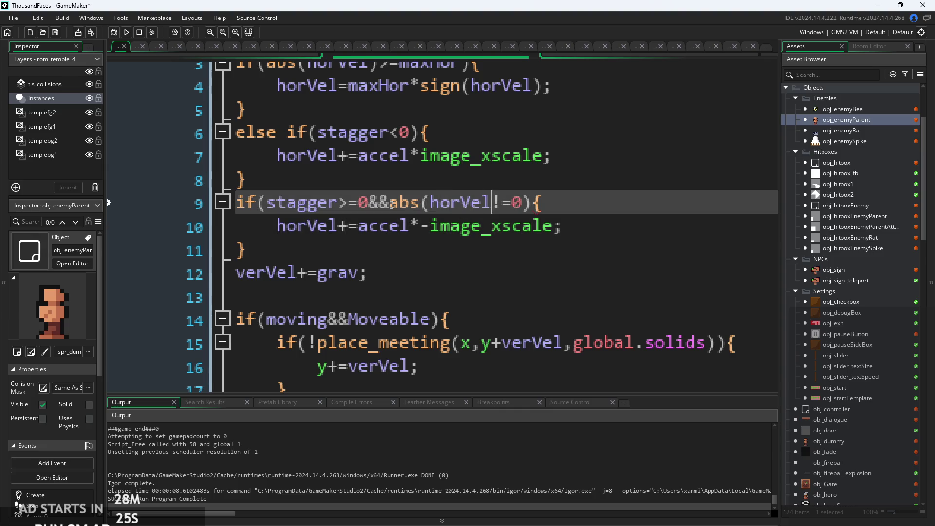
pyautogui.write(')')
pyautogui.press('Down')
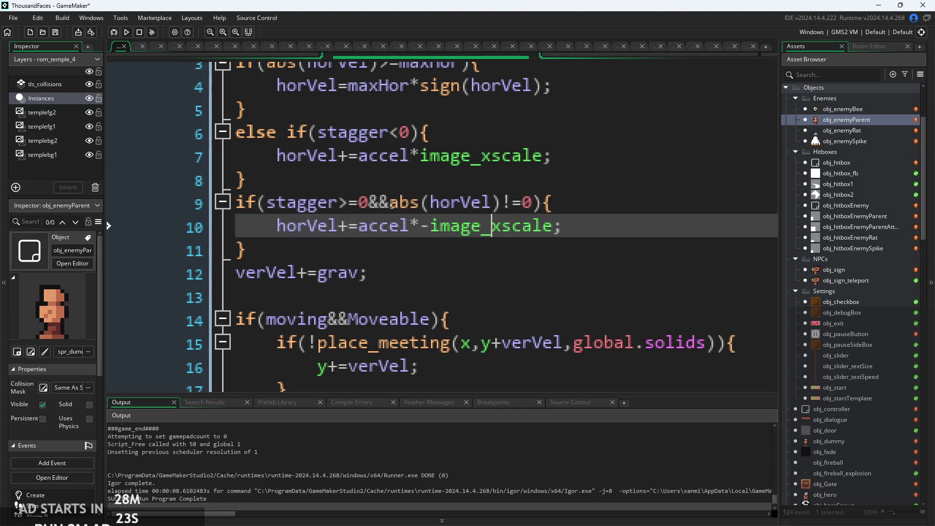
pyautogui.press('Left')
pyautogui.press('Left')
pyautogui.press('Left')
pyautogui.scroll(-1, 435, 197)
pyautogui.keyDown('ctrl'); pyautogui.scroll(-1, 464, 212); pyautogui.keyUp('ctrl')
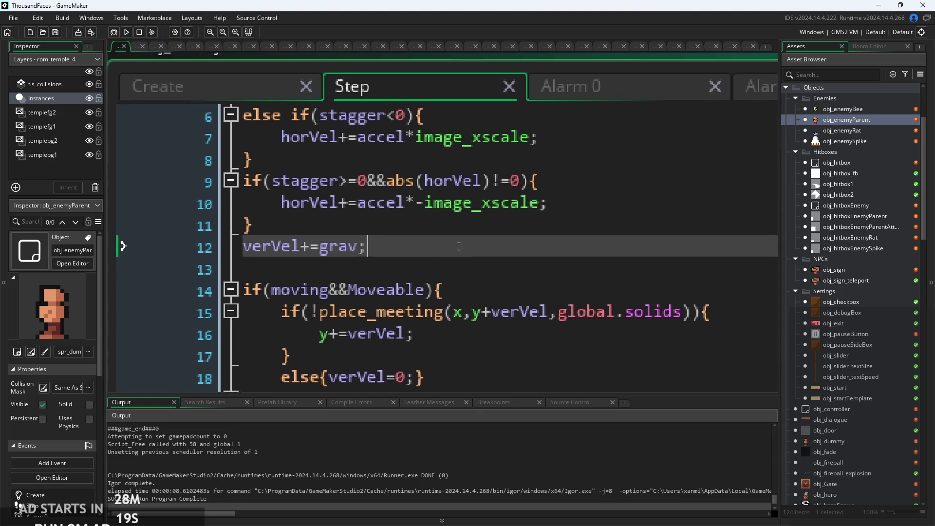
pyautogui.click(454, 242)
pyautogui.click(126, 32)
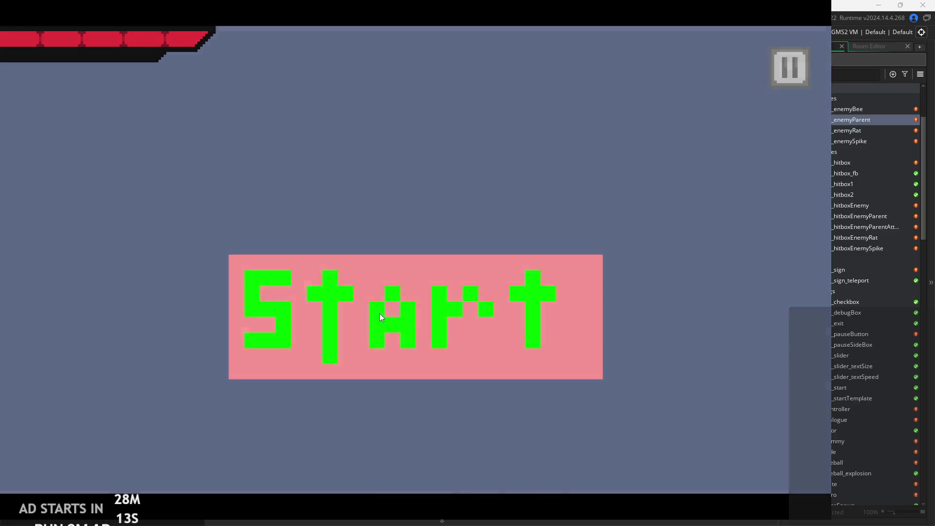
pyautogui.click(379, 314)
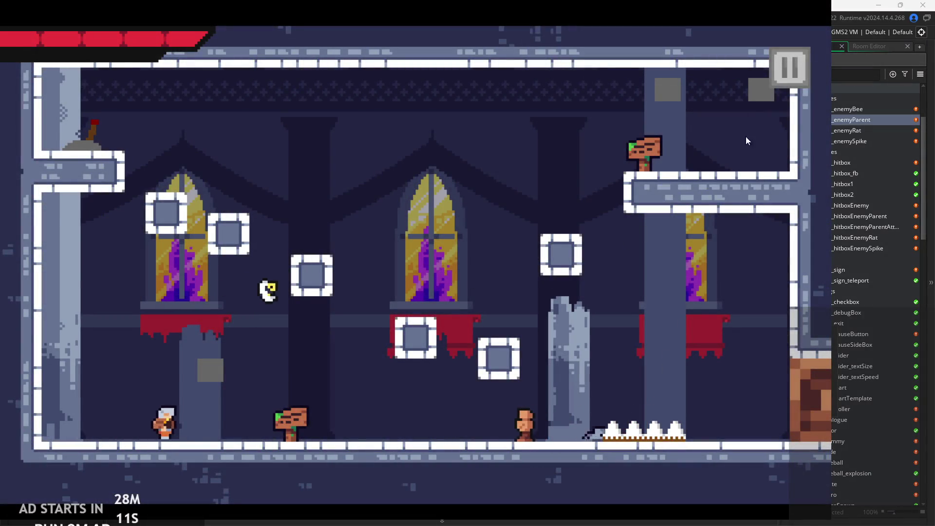
pyautogui.click(790, 66)
pyautogui.click(666, 415)
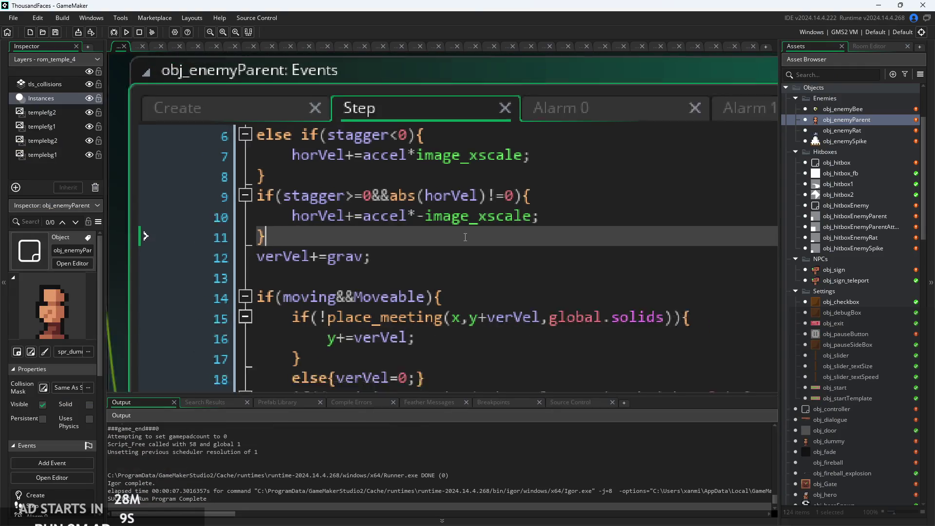
# Look over the Step event code around lines 7 to 14 and the x+=horVel line.
pyautogui.click(628, 289)
pyautogui.scroll(-3, 473, 219)
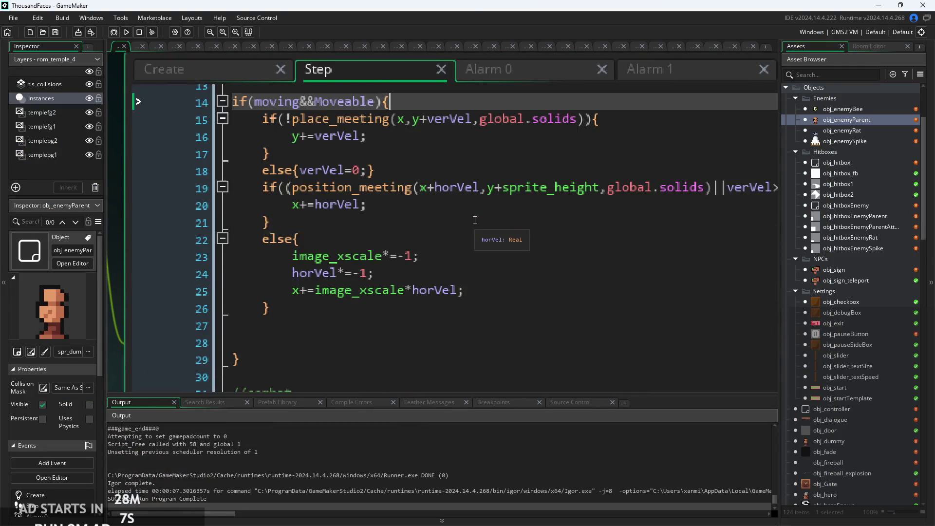
pyautogui.scroll(3, 467, 220)
pyautogui.scroll(2, 467, 220)
pyautogui.scroll(1, 438, 217)
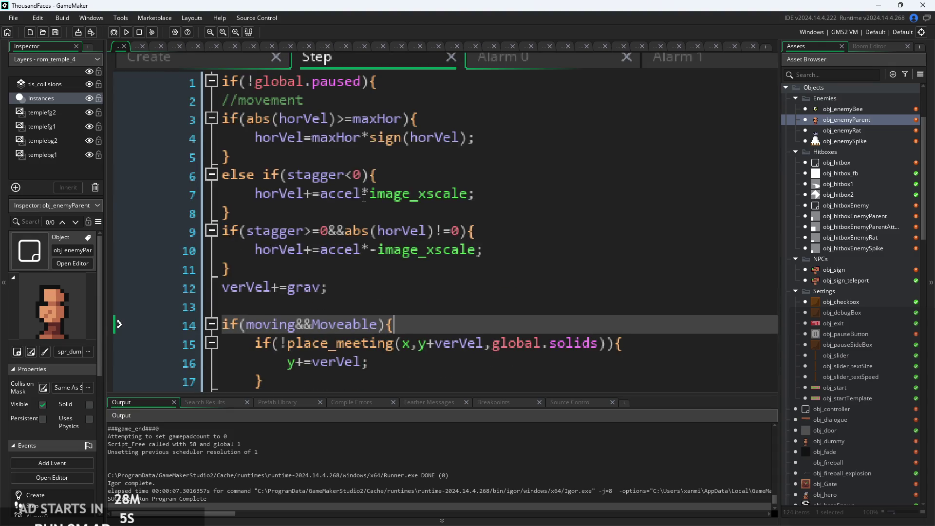
pyautogui.click(361, 193)
pyautogui.scroll(-2, 482, 290)
pyautogui.scroll(-2, 483, 292)
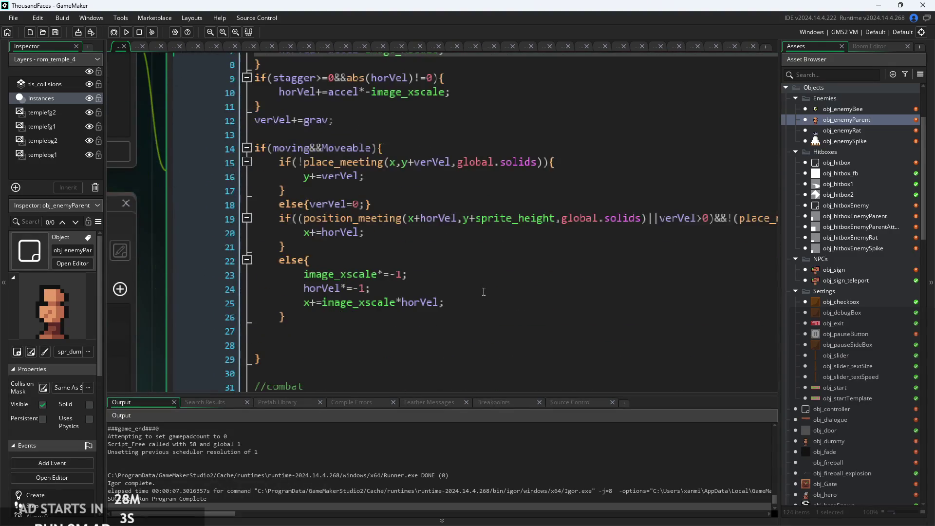
pyautogui.click(447, 232)
pyautogui.scroll(3, 447, 232)
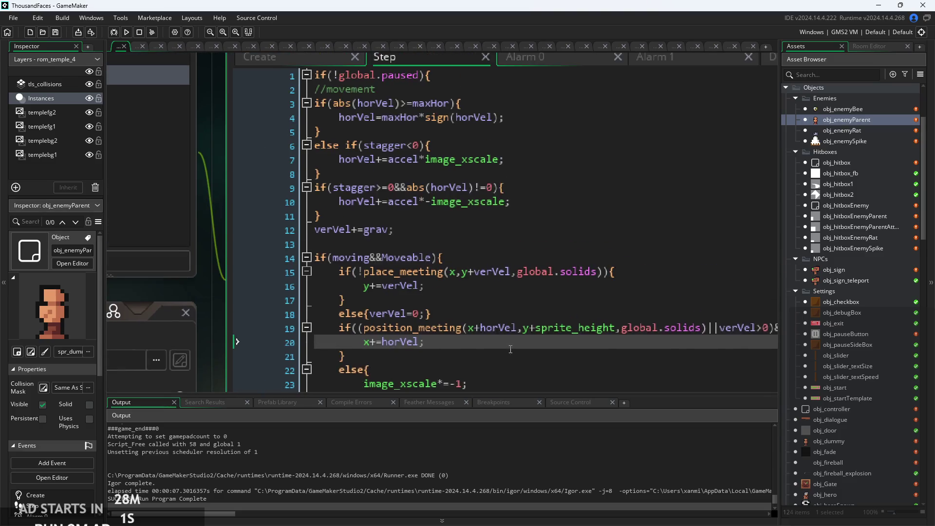
# Check stagger=60 in the Create event, then return to the Step event's //combat section.
pyautogui.click(280, 61)
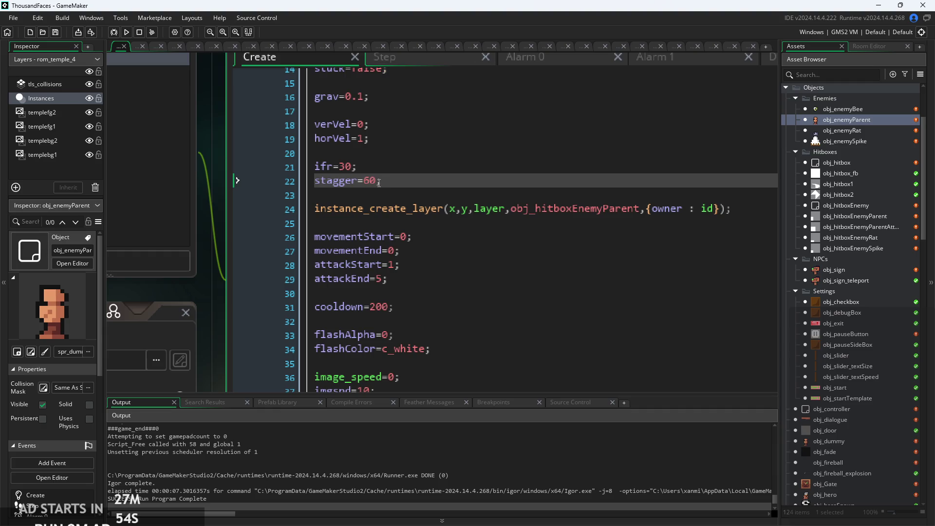
pyautogui.click(384, 57)
pyautogui.scroll(-3, 498, 257)
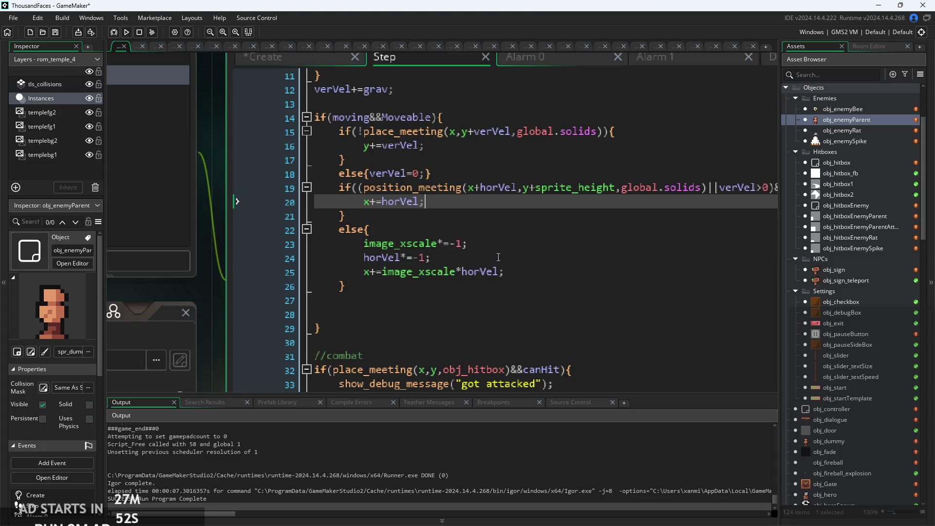
pyautogui.scroll(-1, 499, 257)
pyautogui.click(465, 236)
pyautogui.scroll(-4, 446, 203)
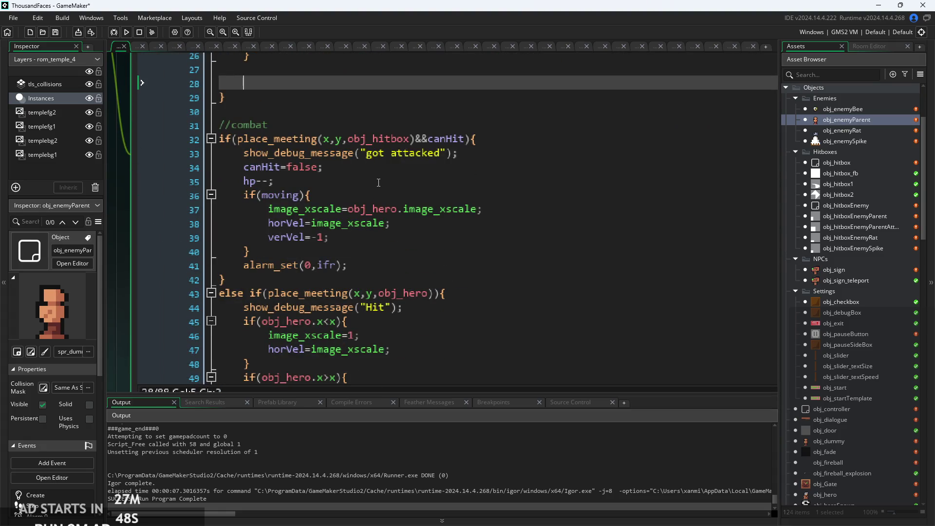
# Add stagger=60 after hp-- in the obj_hitbox hit block.
pyautogui.click(341, 183)
pyautogui.press('Return')
pyautogui.write('s')
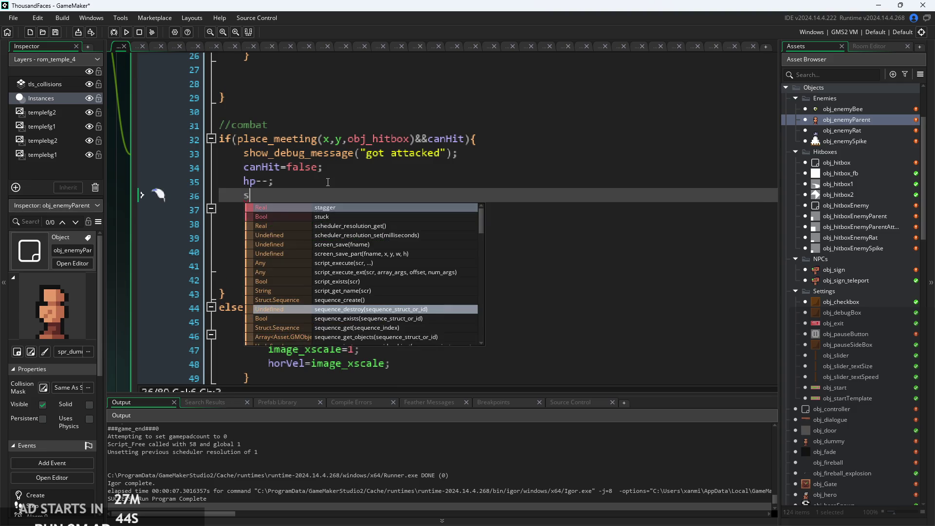
pyautogui.press('Return')
pyautogui.write('=60;')
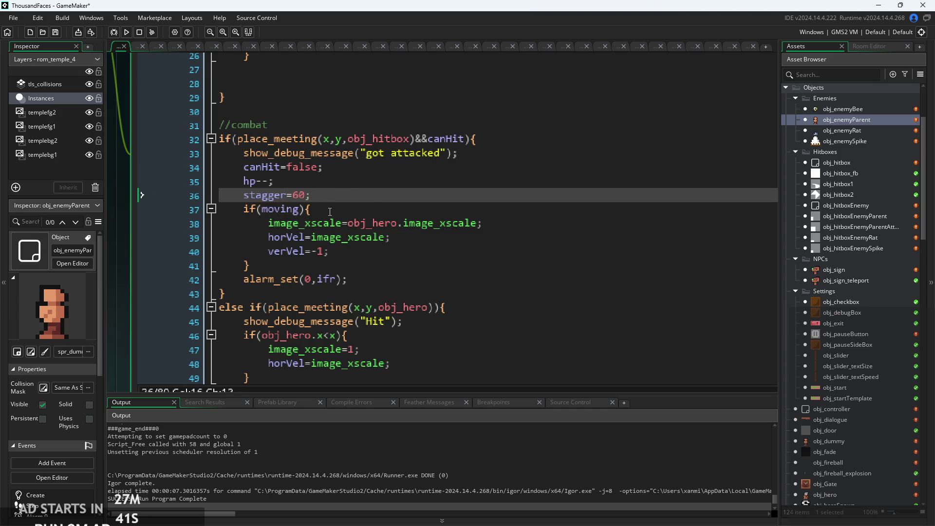
# Add stagger--; to the deceleration block, save the code, and run the game.
pyautogui.scroll(6, 330, 212)
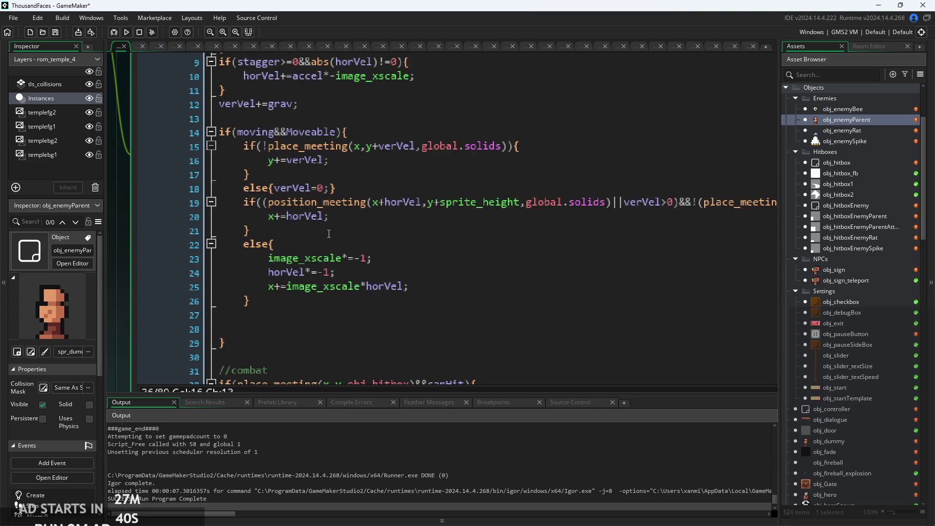
pyautogui.scroll(3, 127, 236)
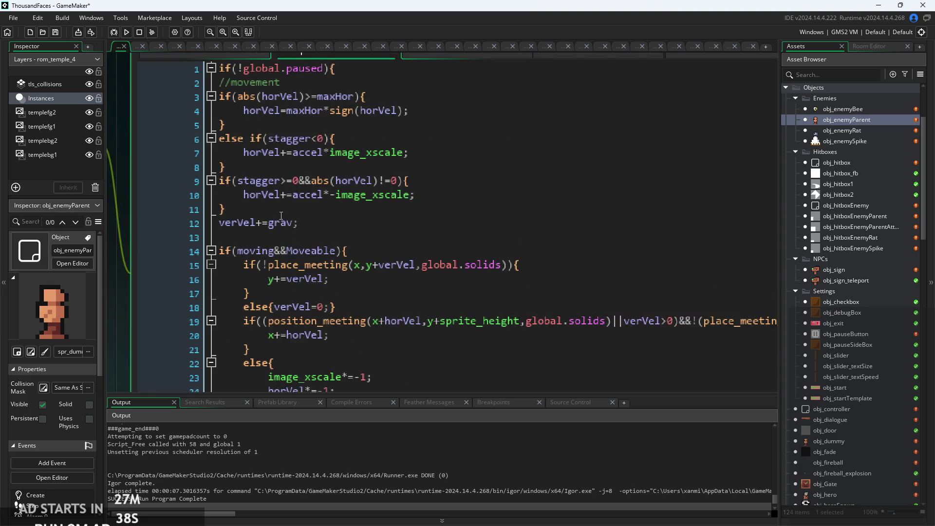
pyautogui.keyDown('ctrl'); pyautogui.scroll(2, 152, 238); pyautogui.keyUp('ctrl')
pyautogui.scroll(1, 152, 237)
pyautogui.click(441, 258)
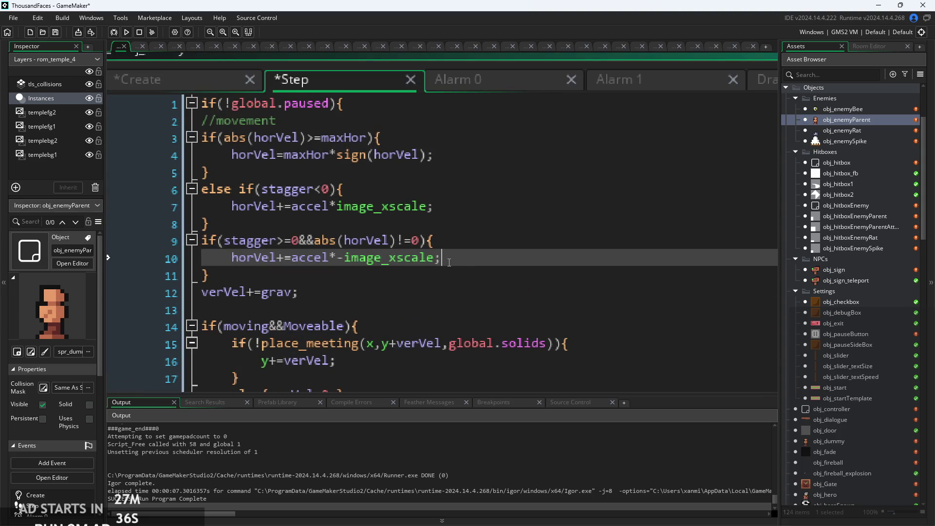
pyautogui.press('Return')
pyautogui.write('sta')
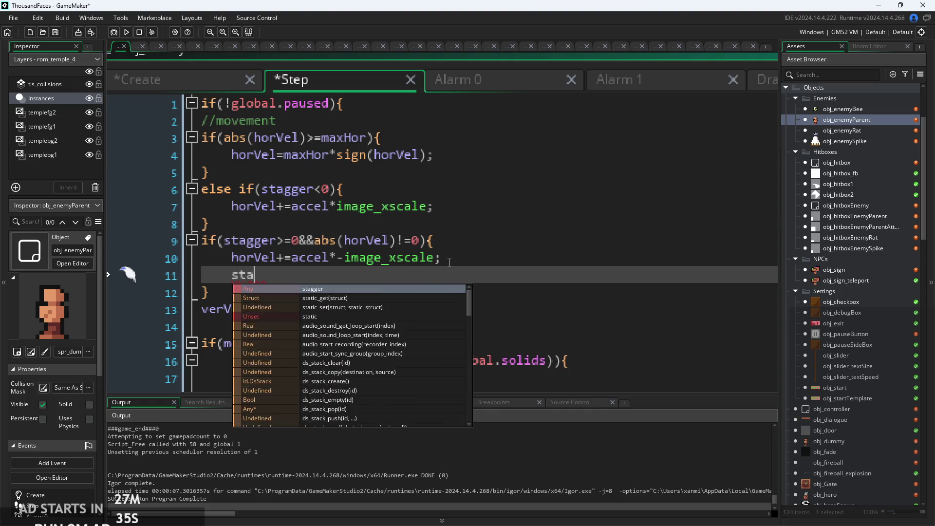
pyautogui.write('gger--;')
pyautogui.hotkey('ctrl', 's')
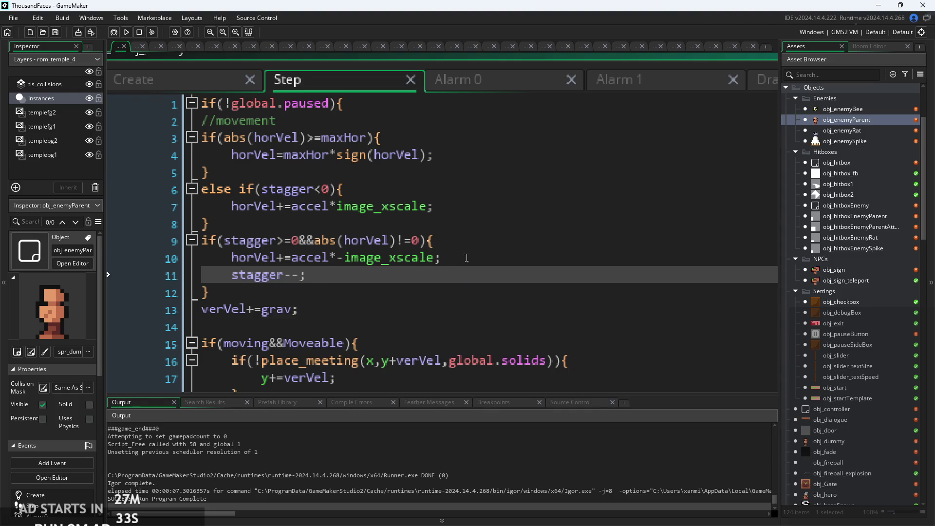
pyautogui.click(126, 32)
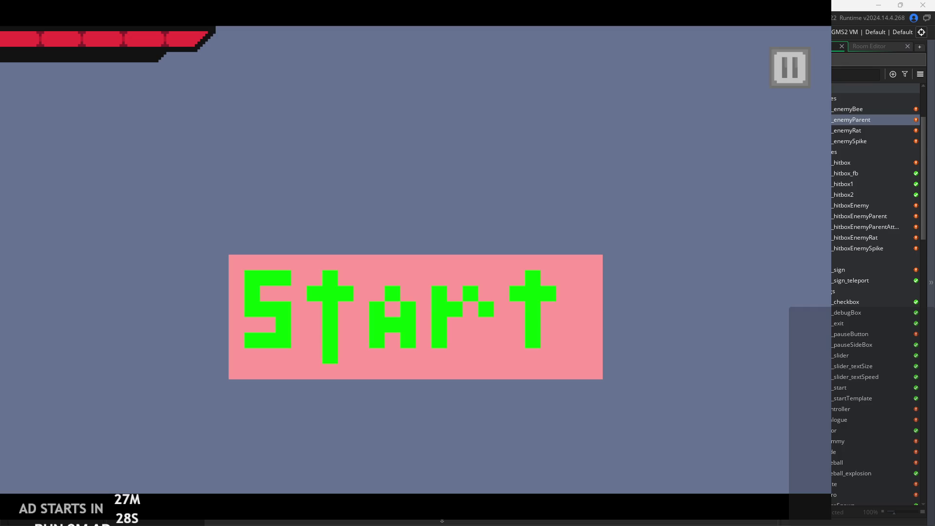
pyautogui.click(397, 314)
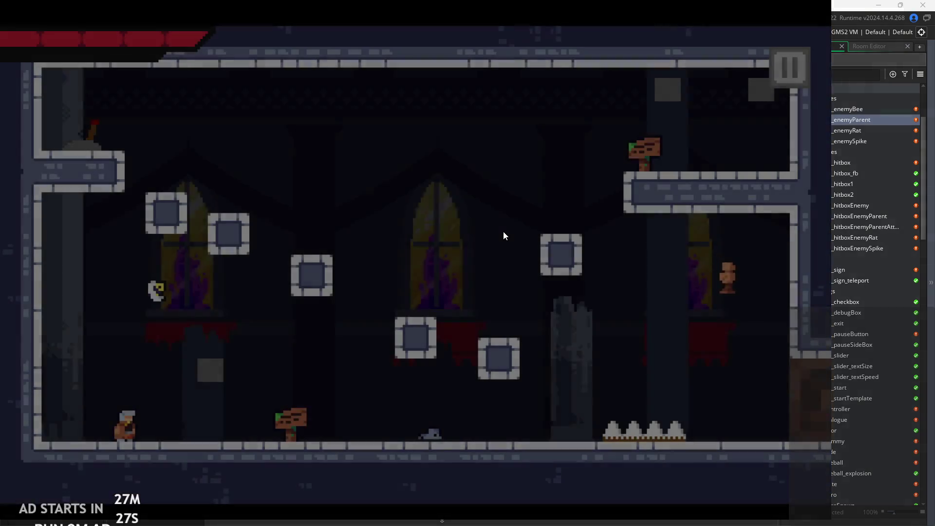
pyautogui.press('Right')
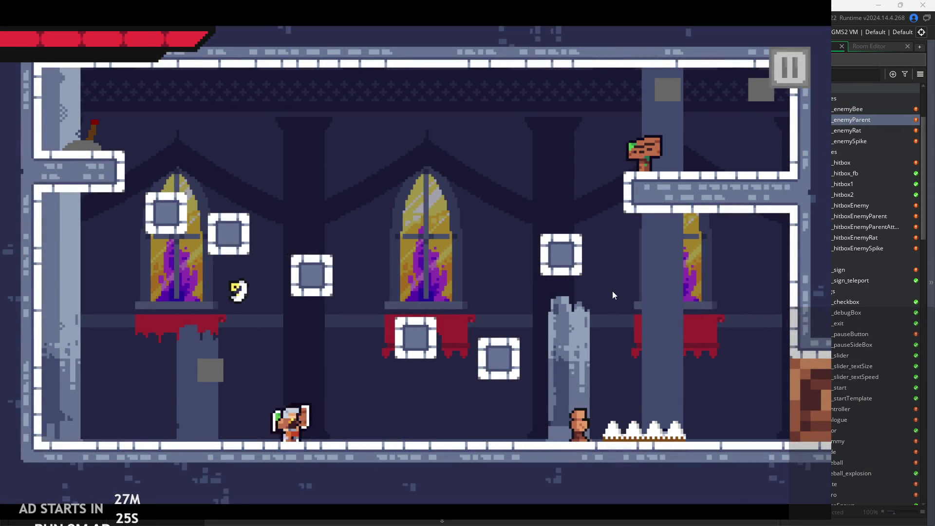
pyautogui.press('x')
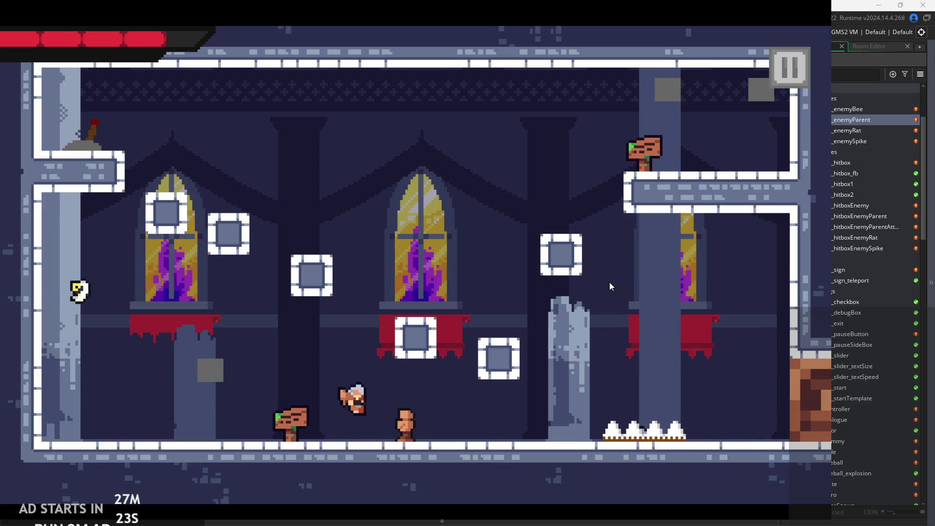
pyautogui.press('Right')
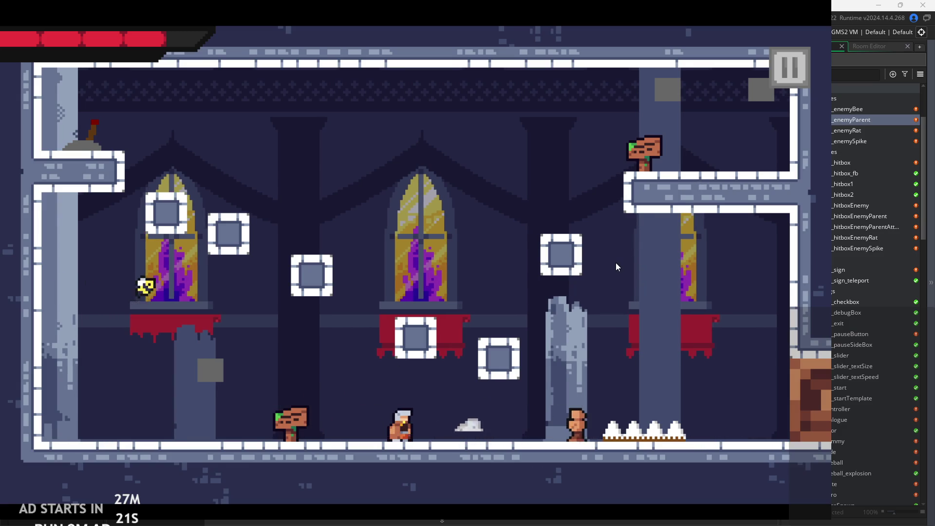
pyautogui.click(786, 79)
pyautogui.click(673, 414)
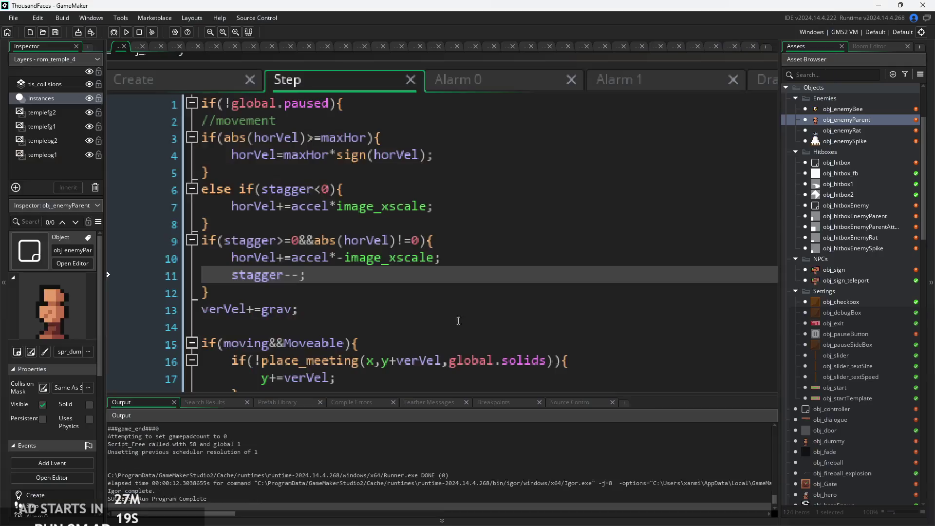
pyautogui.click(383, 255)
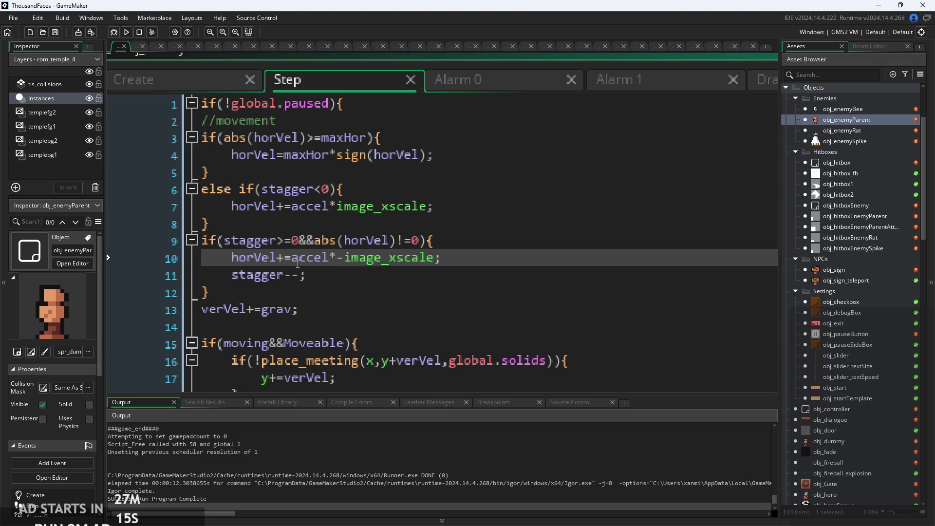
pyautogui.click(332, 261)
pyautogui.click(351, 258)
pyautogui.scroll(2, 338, 263)
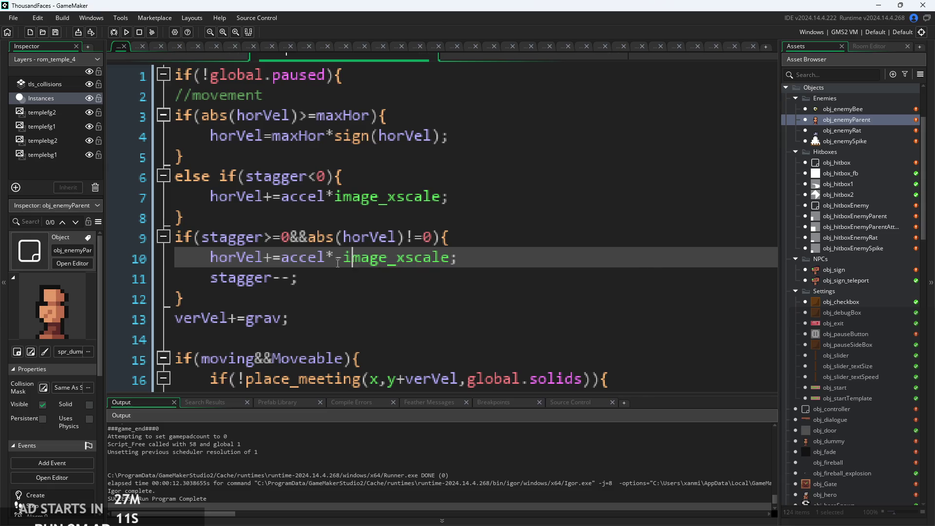
pyautogui.scroll(-2, 337, 263)
pyautogui.scroll(-4, 349, 279)
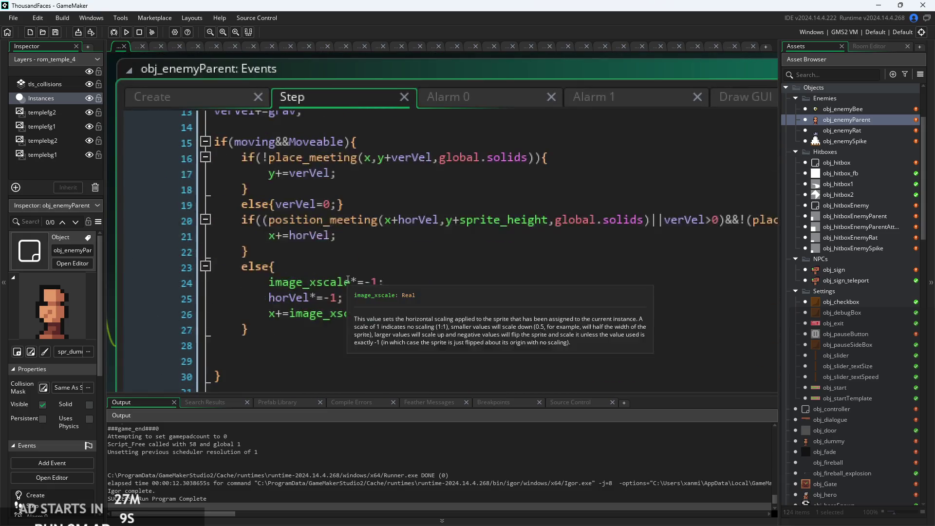
pyautogui.scroll(-16, 348, 279)
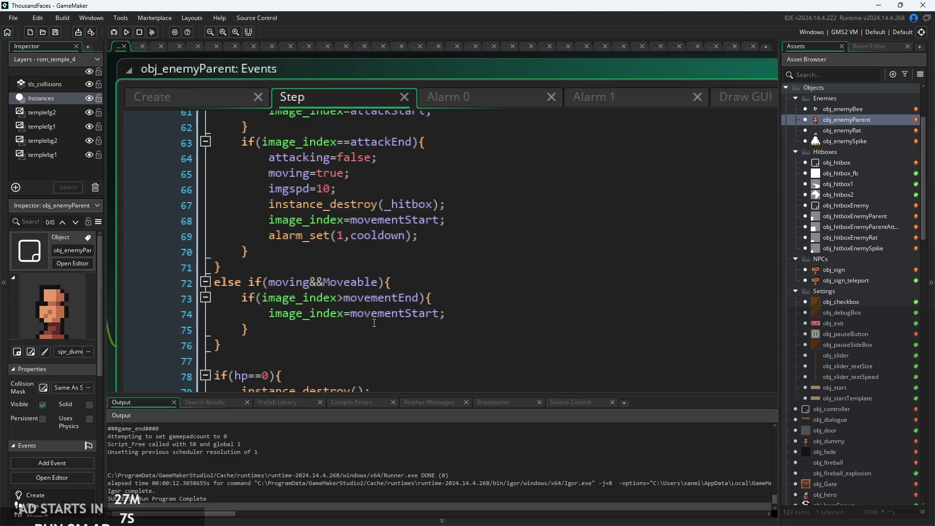
pyautogui.scroll(-2, 374, 323)
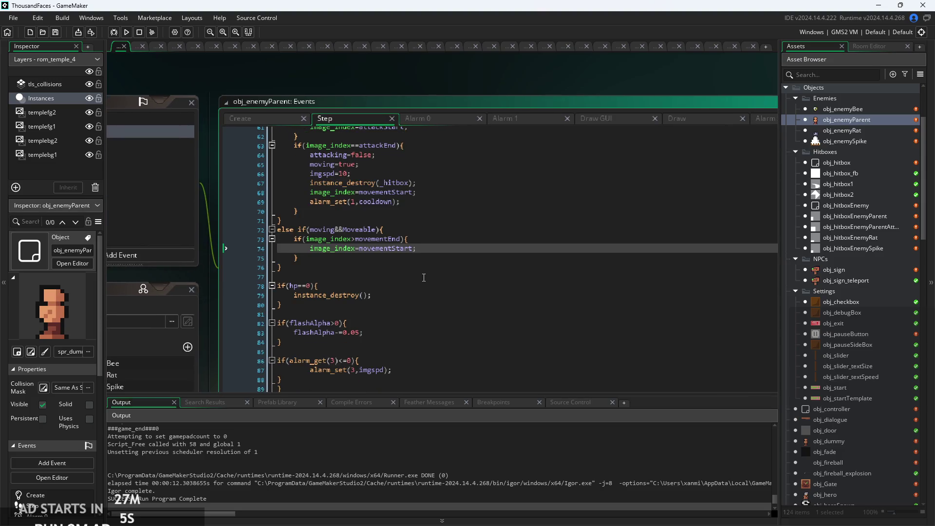
pyautogui.click(337, 286)
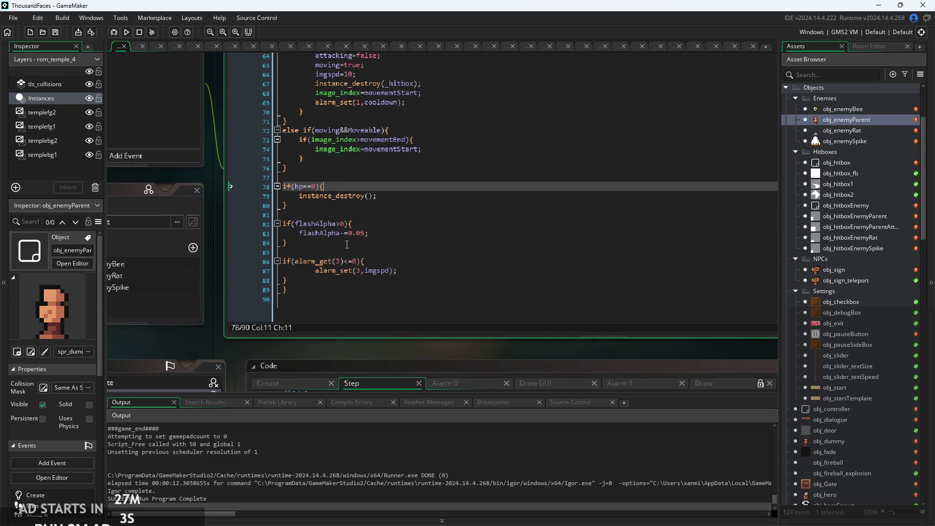
pyautogui.click(351, 282)
pyautogui.scroll(2, 356, 279)
pyautogui.scroll(6, 386, 277)
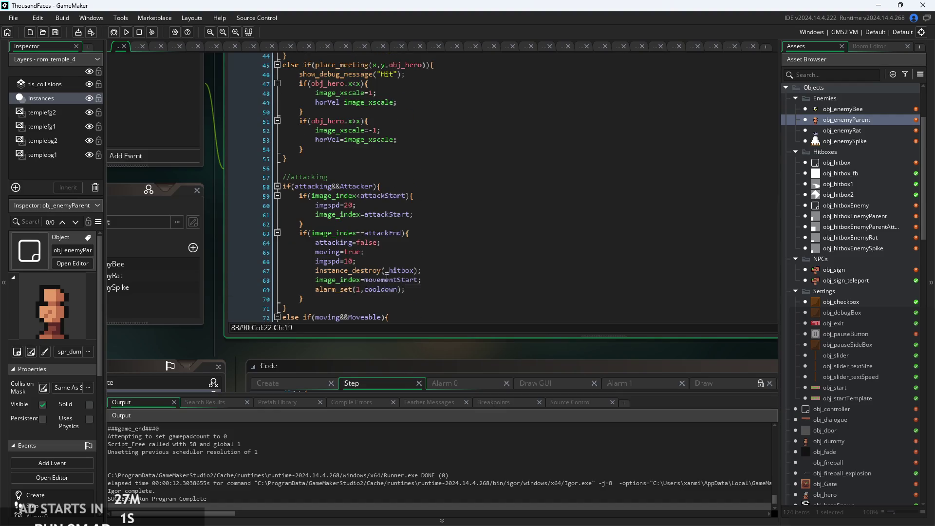
pyautogui.click(395, 246)
pyautogui.scroll(2, 396, 246)
pyautogui.click(403, 235)
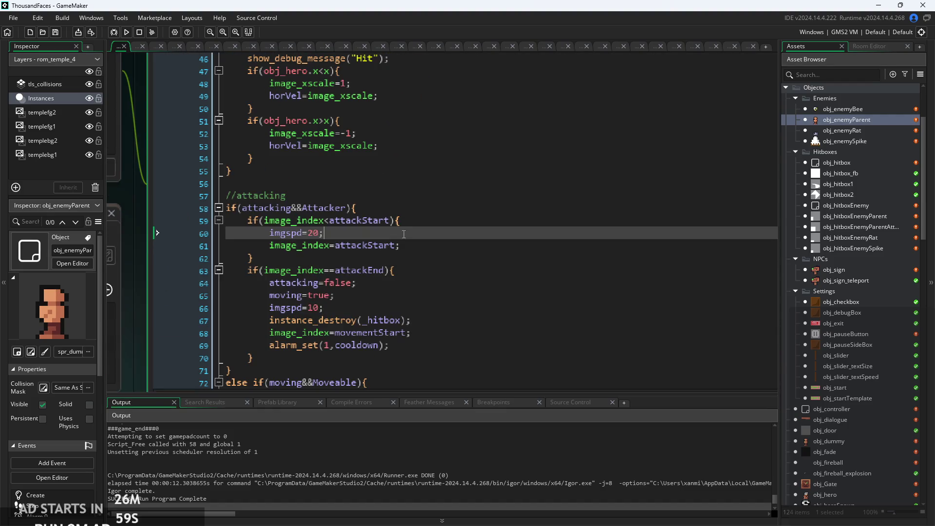
pyautogui.scroll(1, 406, 244)
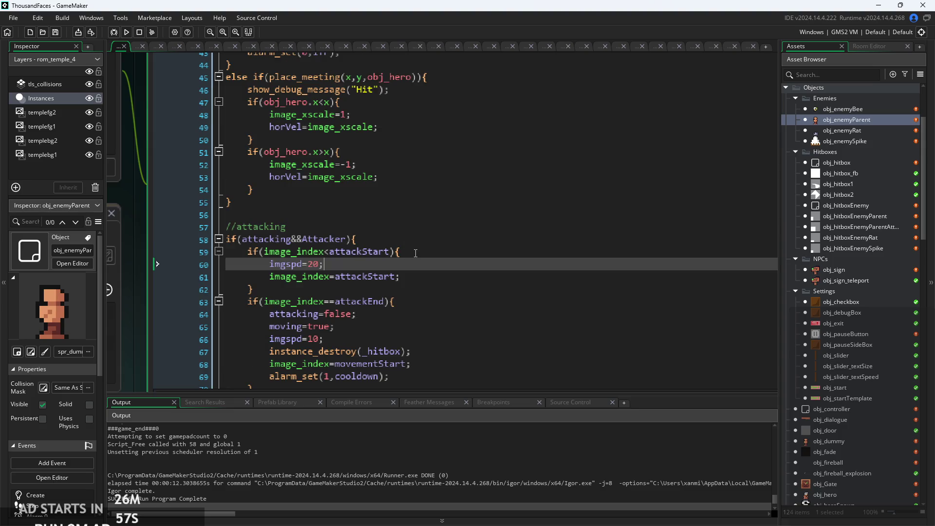
pyautogui.scroll(-8, 415, 254)
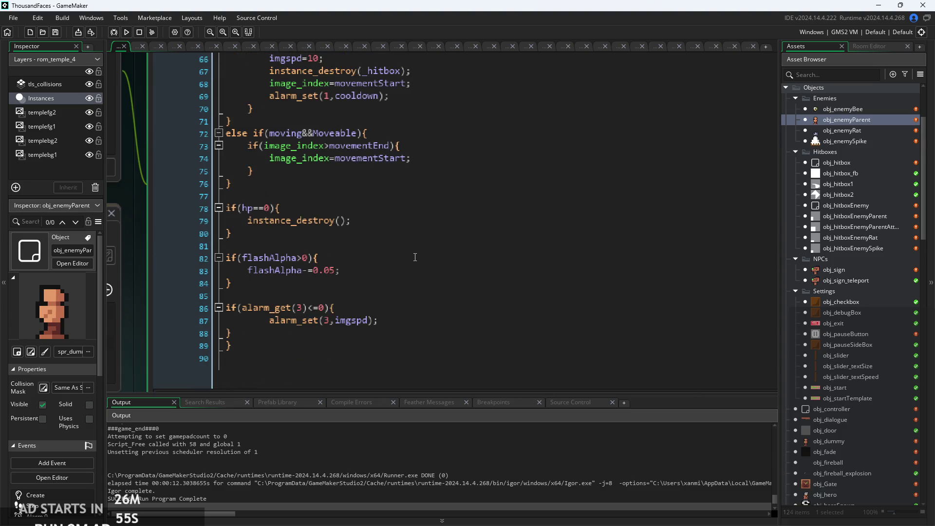
pyautogui.scroll(1, 415, 257)
pyautogui.scroll(4, 295, 240)
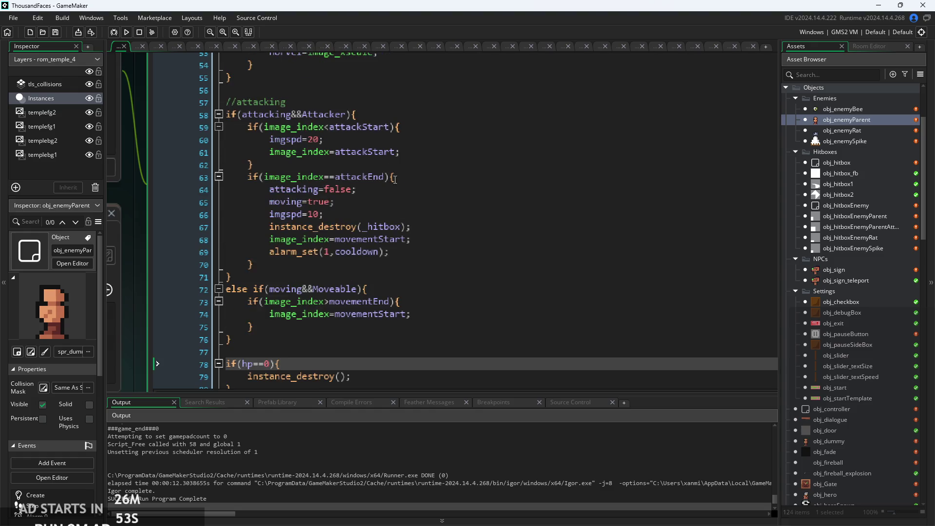
pyautogui.click(405, 154)
pyautogui.click(420, 200)
pyautogui.click(428, 239)
pyautogui.click(433, 251)
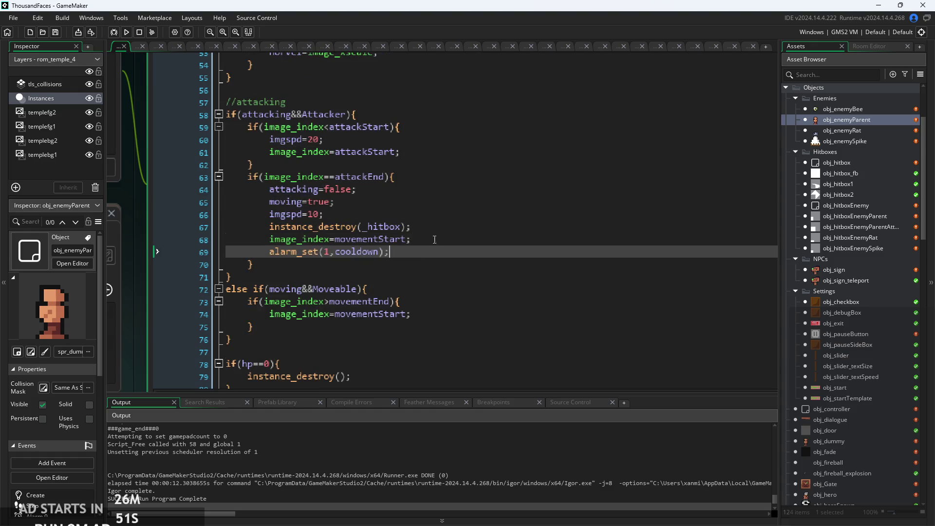
pyautogui.scroll(1, 437, 227)
pyautogui.scroll(7, 437, 227)
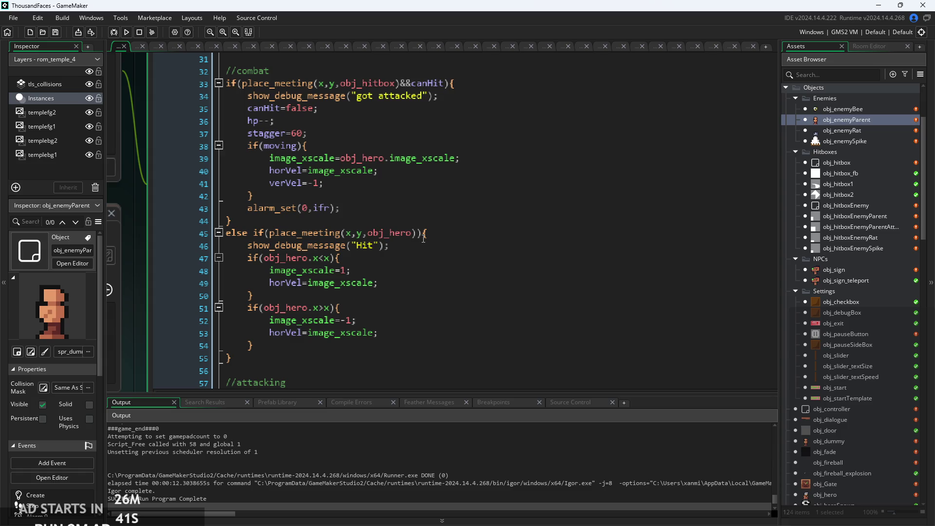
# Highlight the stagger=60 line in obj_enemyParent's code for review.
pyautogui.click(393, 155)
pyautogui.scroll(2, 392, 161)
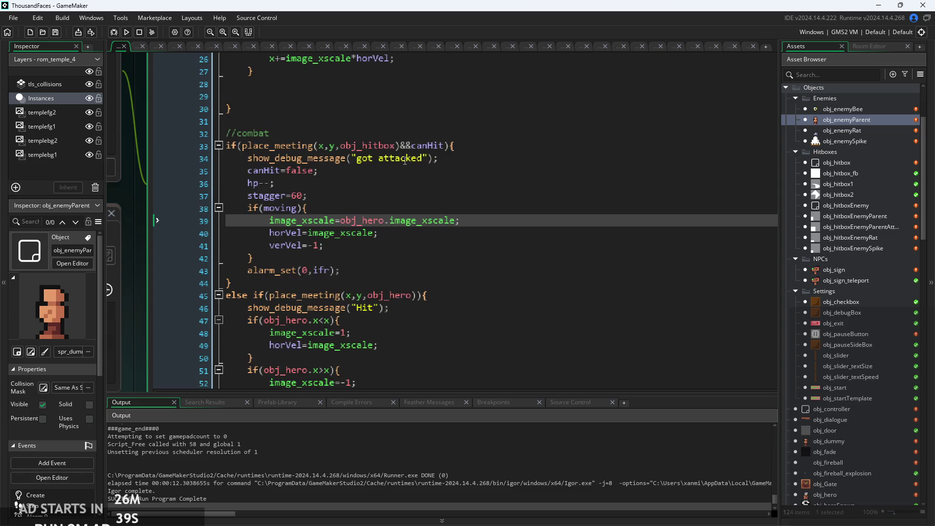
pyautogui.click(386, 183)
pyautogui.click(384, 206)
pyautogui.click(373, 193)
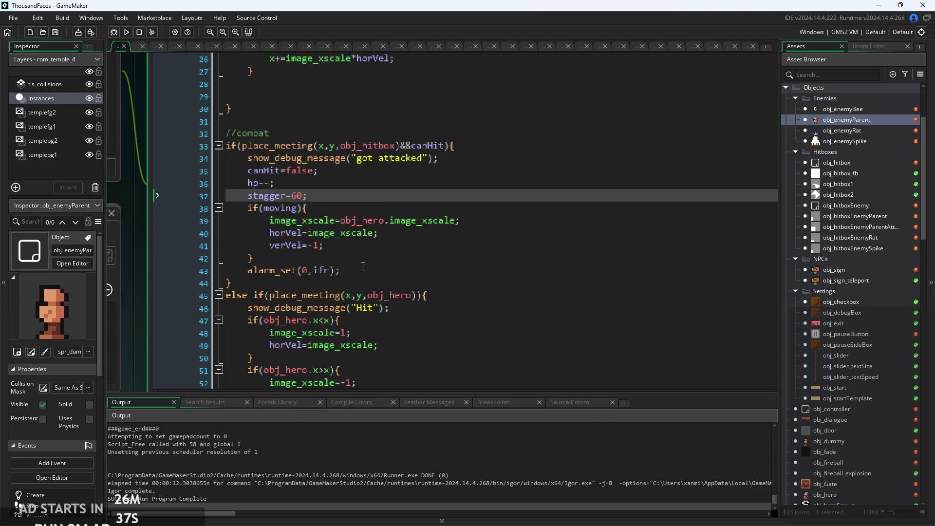
pyautogui.scroll(10, 363, 267)
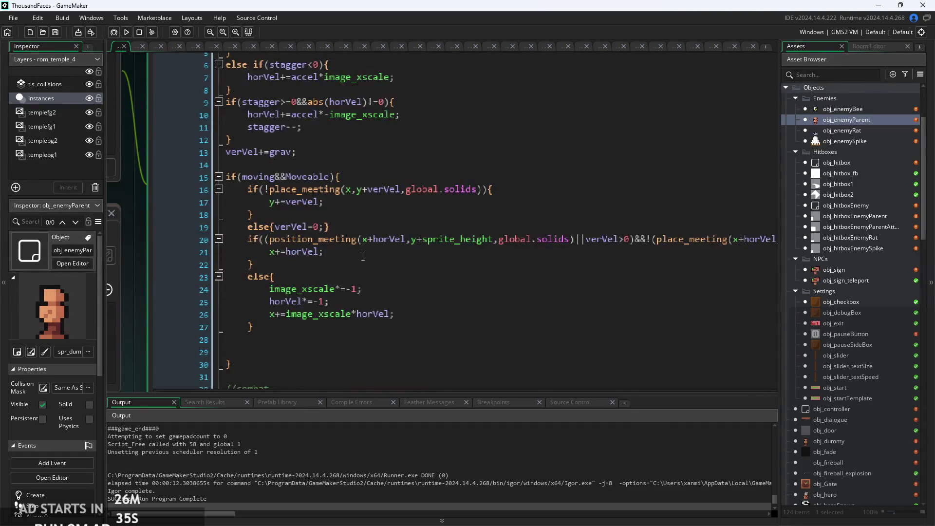
pyautogui.click(426, 316)
pyautogui.scroll(1, 457, 120)
# Duplicate the Attacking debug text line in the Draw GUI event.
pyautogui.click(679, 94)
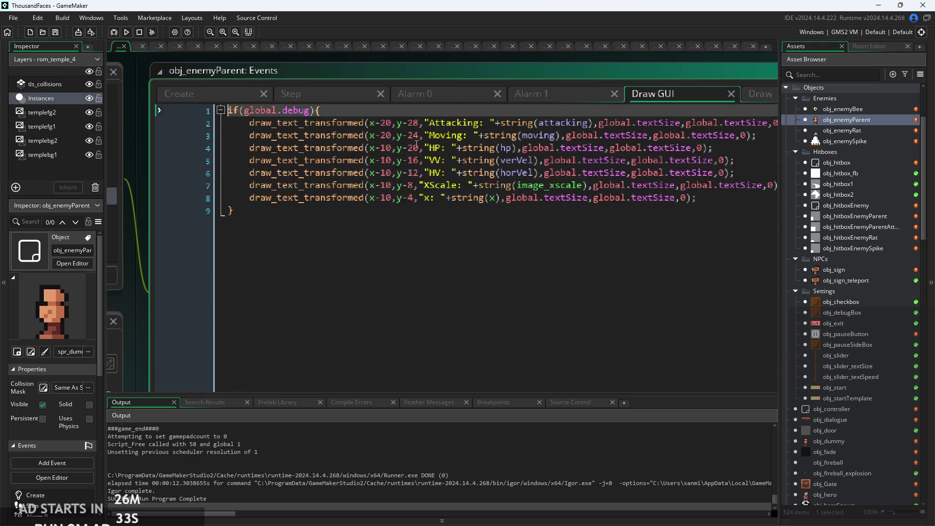
pyautogui.scroll(-2, 302, 194)
pyautogui.click(550, 188)
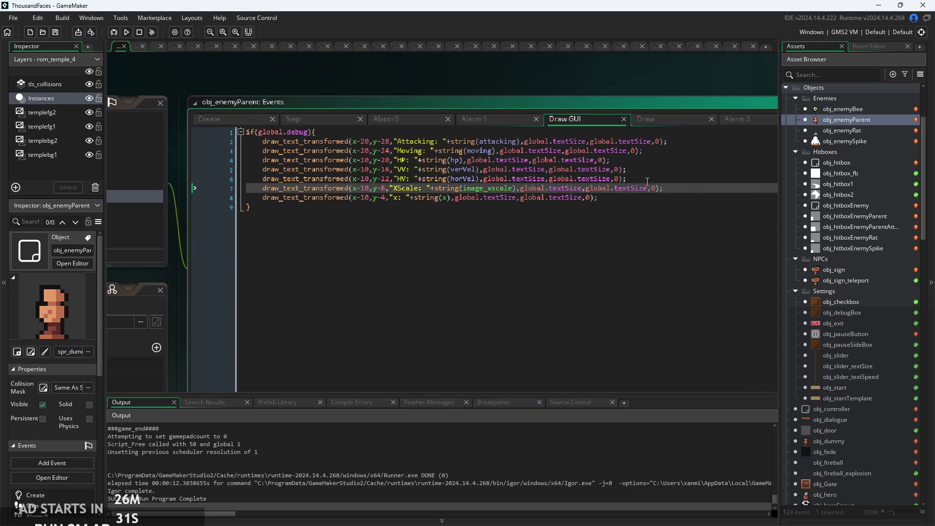
pyautogui.moveTo(668, 141); pyautogui.dragTo(265, 141)
pyautogui.moveTo(265, 141)
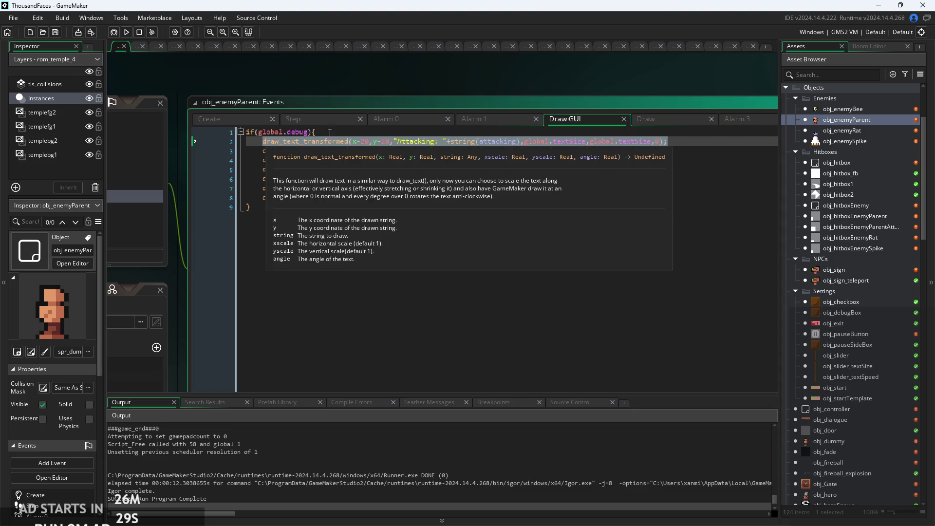
pyautogui.hotkey('ctrl', 'd')
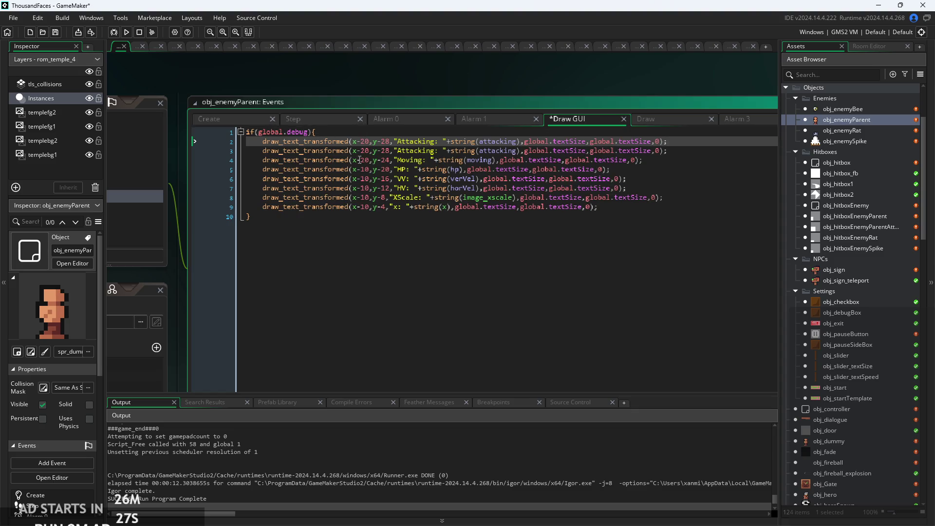
# Make the copy draw 'Stagger' with the stagger variable at y-32, then save and run.
pyautogui.scroll(3, 359, 160)
pyautogui.doubleClick(375, 139)
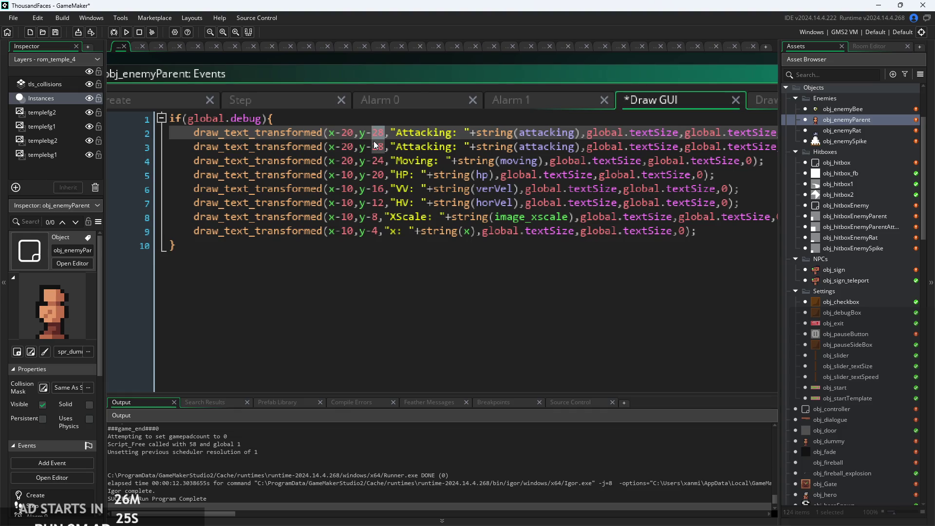
pyautogui.write('32')
pyautogui.moveTo(396, 133); pyautogui.dragTo(451, 133)
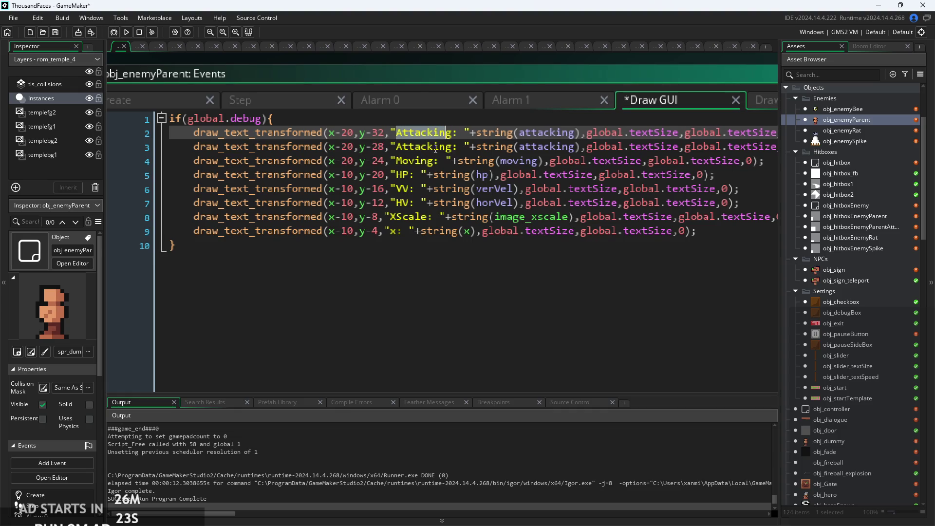
pyautogui.press('BackSpace')
pyautogui.write('Stagger')
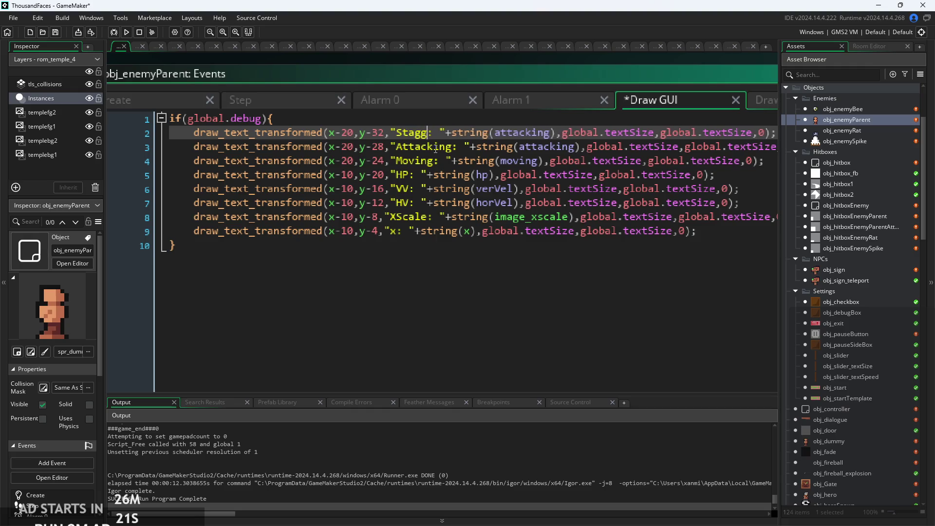
pyautogui.moveTo(560, 132)
pyautogui.mouseDown()
pyautogui.moveTo(507, 132)
pyautogui.moveTo(525, 139)
pyautogui.mouseUp()
pyautogui.doubleClick(510, 137)
pyautogui.write('stagger')
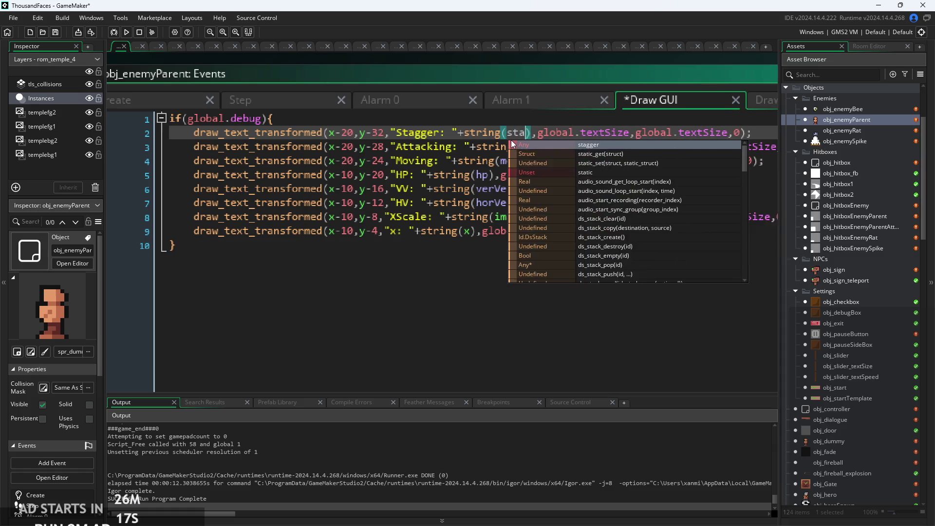
pyautogui.hotkey('ctrl', 's')
pyautogui.click(120, 35)
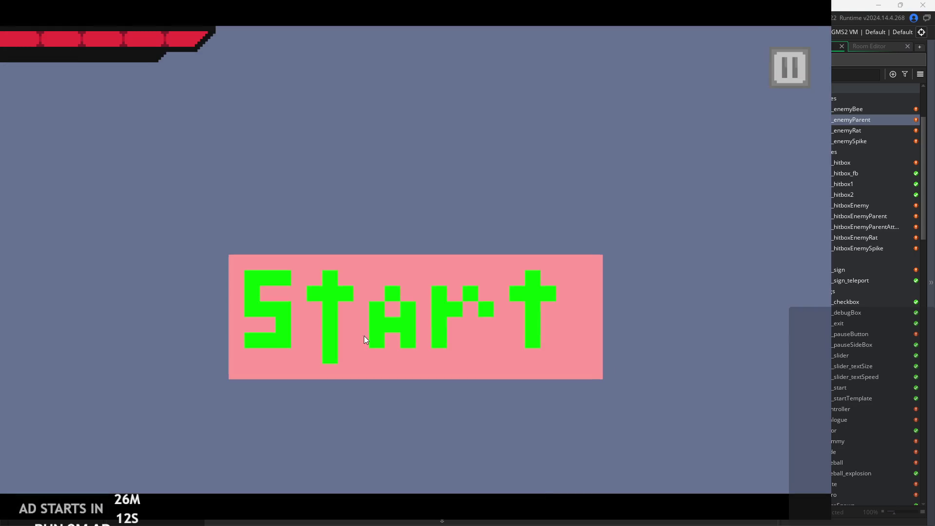
# Start the game and turn on the Debug Stats overlay.
pyautogui.click(364, 335)
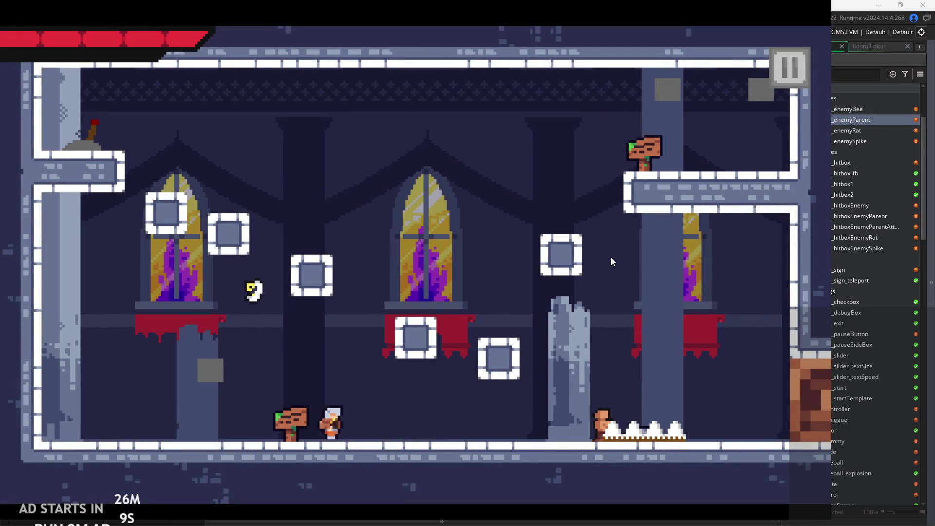
pyautogui.click(785, 73)
pyautogui.click(163, 146)
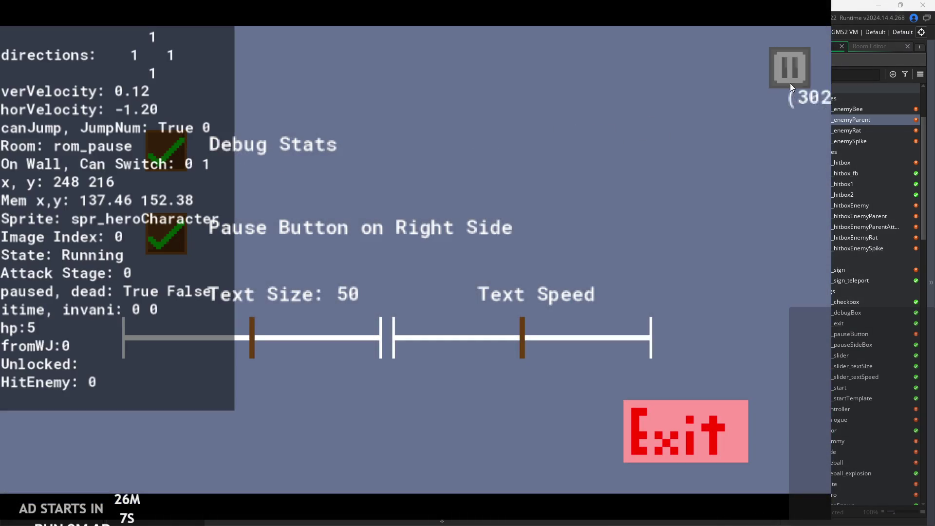
pyautogui.click(789, 71)
# Walk to an enemy, attack it to check its Stagger value, then exit the game.
pyautogui.press('Right')
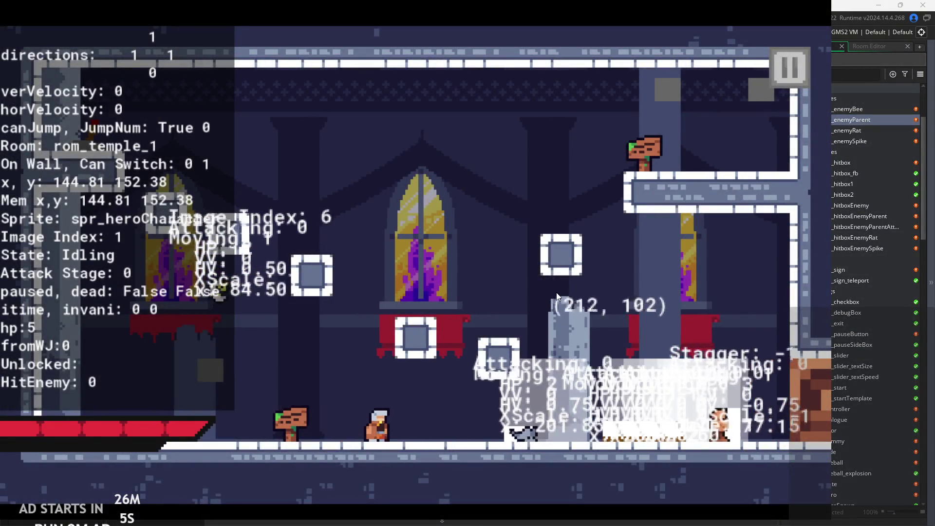
pyautogui.press('Right')
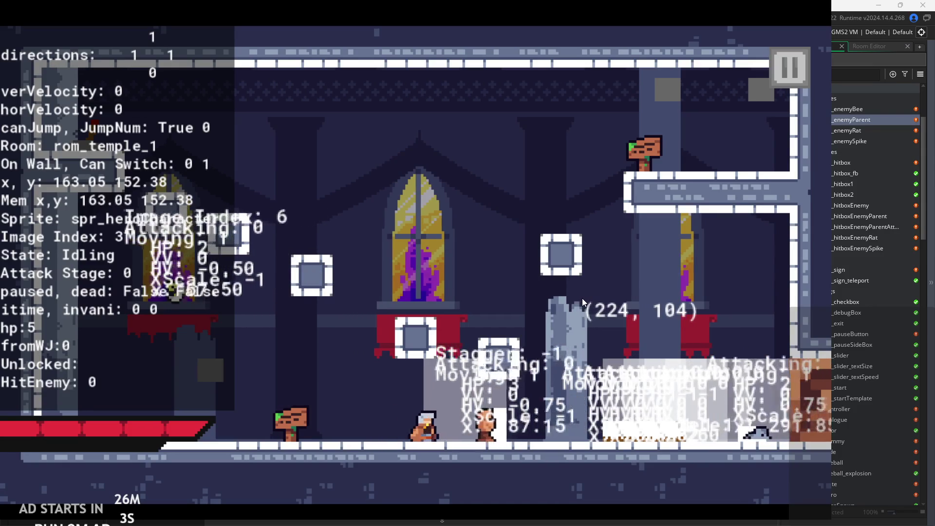
pyautogui.press('x')
pyautogui.press('Left')
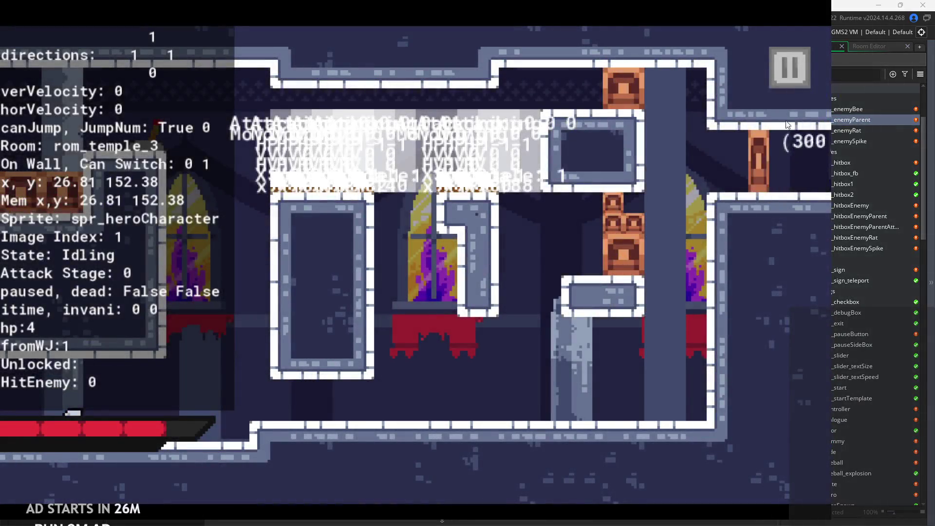
pyautogui.click(789, 71)
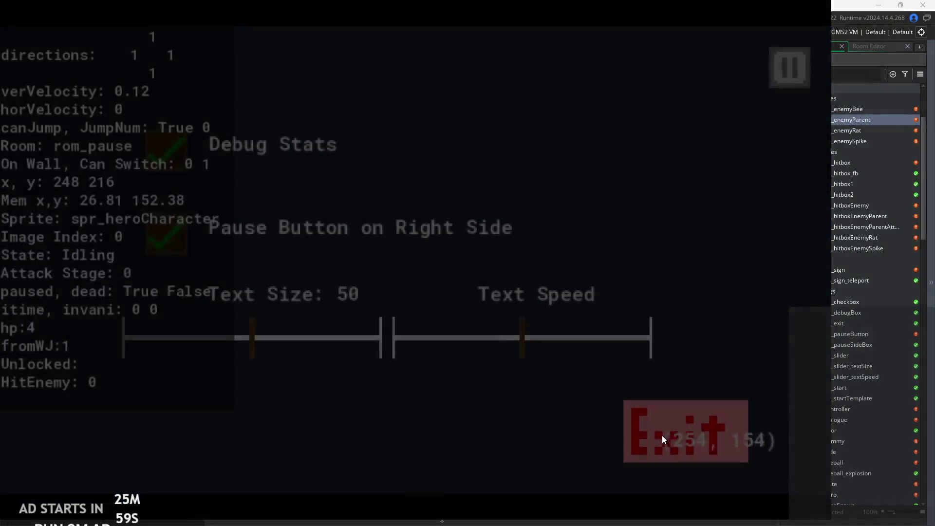
pyautogui.click(662, 435)
# Delete the horVel+=accel*-image_xscale statement on line 10 of the Step event.
pyautogui.keyDown('ctrl'); pyautogui.scroll(-3, 253, 232); pyautogui.keyUp('ctrl')
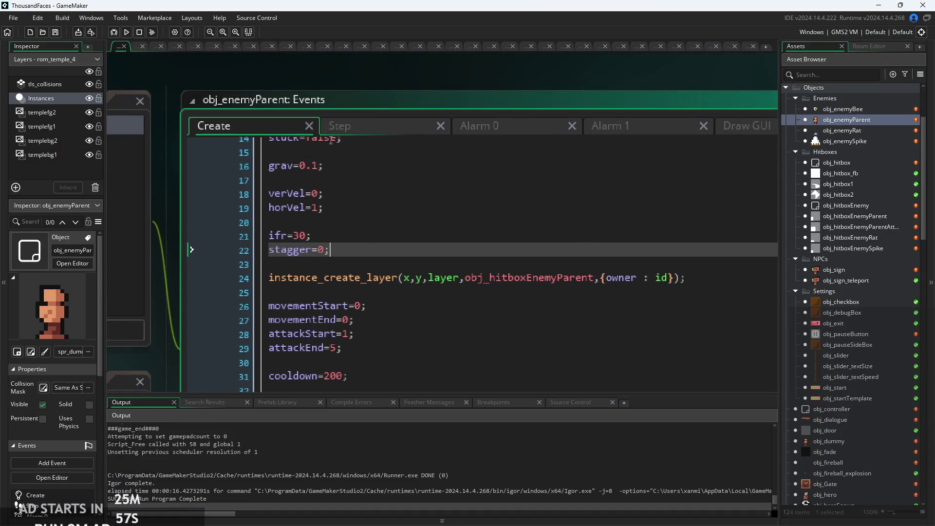
pyautogui.click(344, 123)
pyautogui.keyDown('ctrl'); pyautogui.scroll(3, 381, 287); pyautogui.keyUp('ctrl')
pyautogui.moveTo(478, 281)
pyautogui.mouseDown()
pyautogui.moveTo(282, 298)
pyautogui.moveTo(252, 279)
pyautogui.mouseUp()
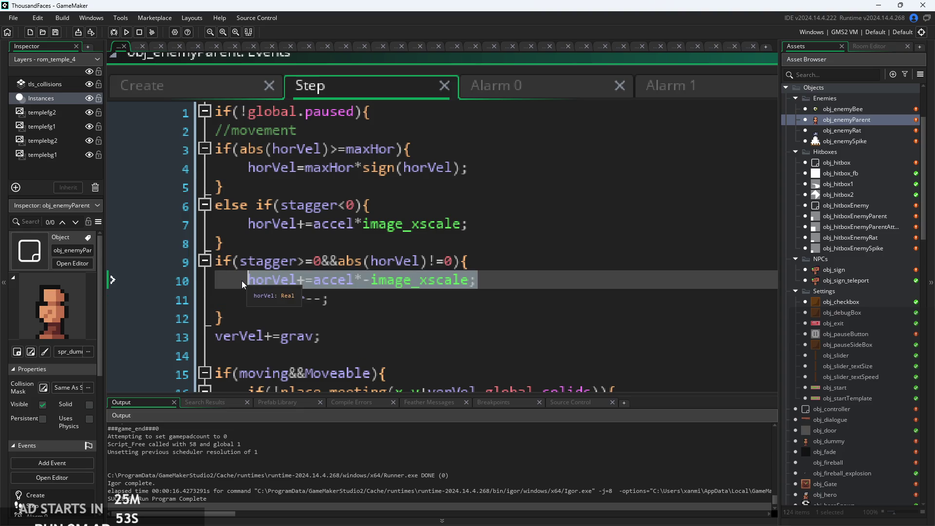
pyautogui.press('BackSpace')
# Write horVel=lerp(horVel,0,0.5) in its place, then save and run with F5.
pyautogui.write('hor')
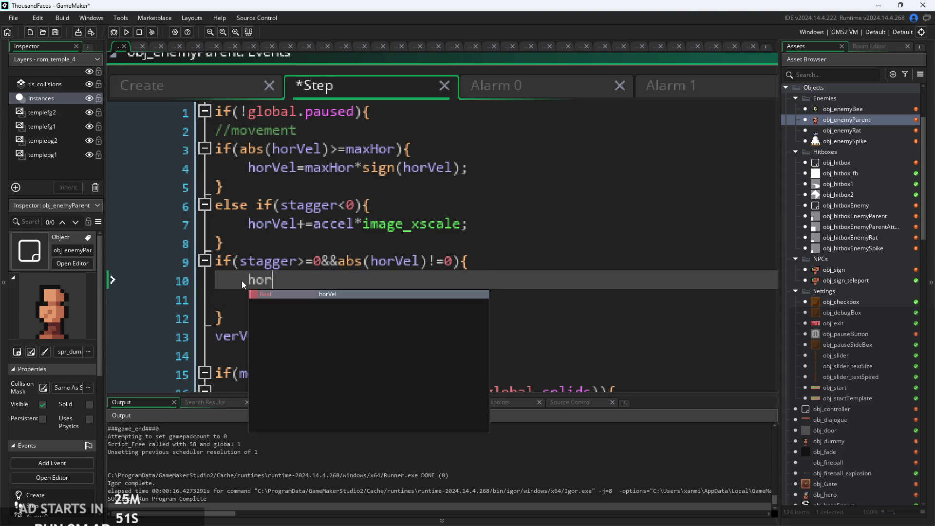
pyautogui.write('v')
pyautogui.press('Return')
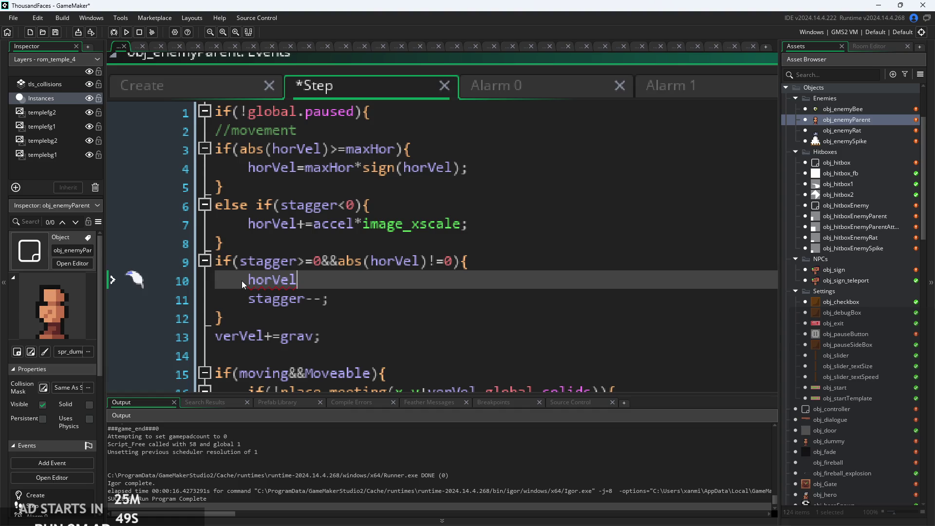
pyautogui.write('=ho')
pyautogui.press('Return')
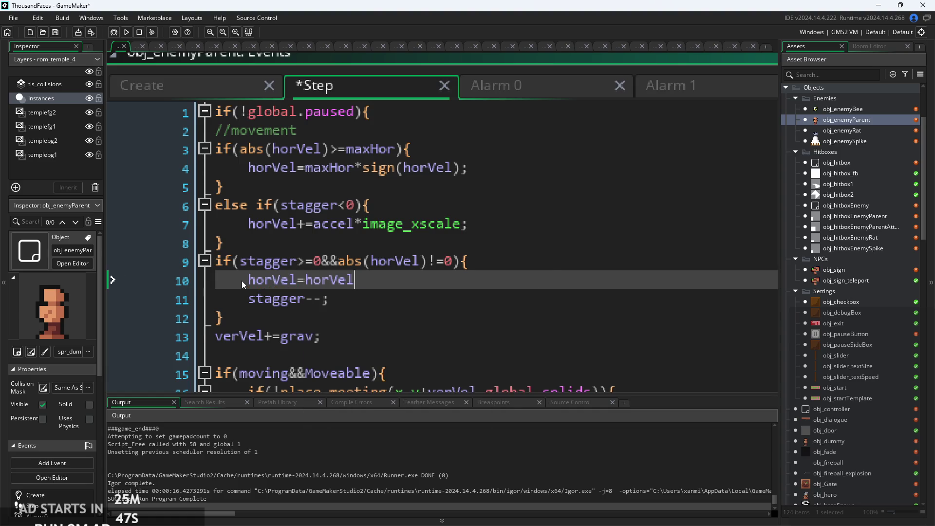
pyautogui.press('BackSpace')
pyautogui.press('BackSpace')
pyautogui.press('BackSpace')
pyautogui.write('lerp')
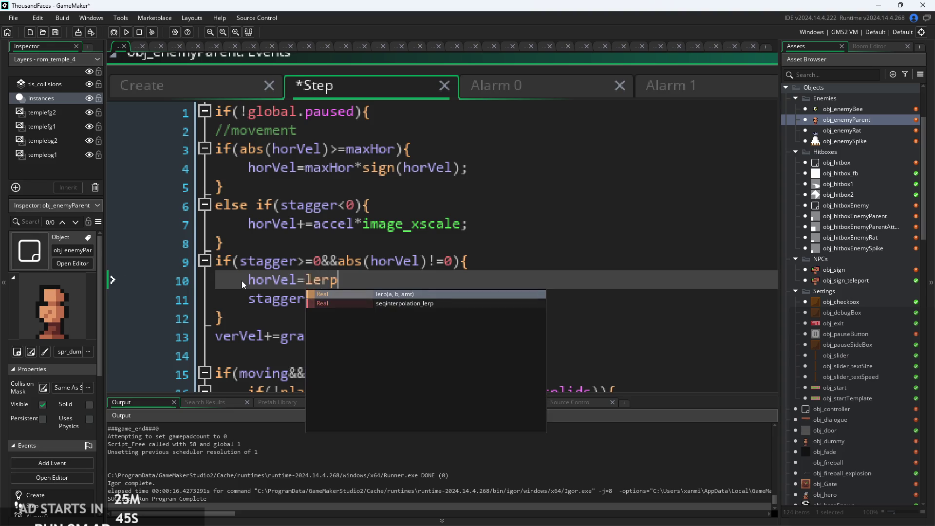
pyautogui.write('(hr')
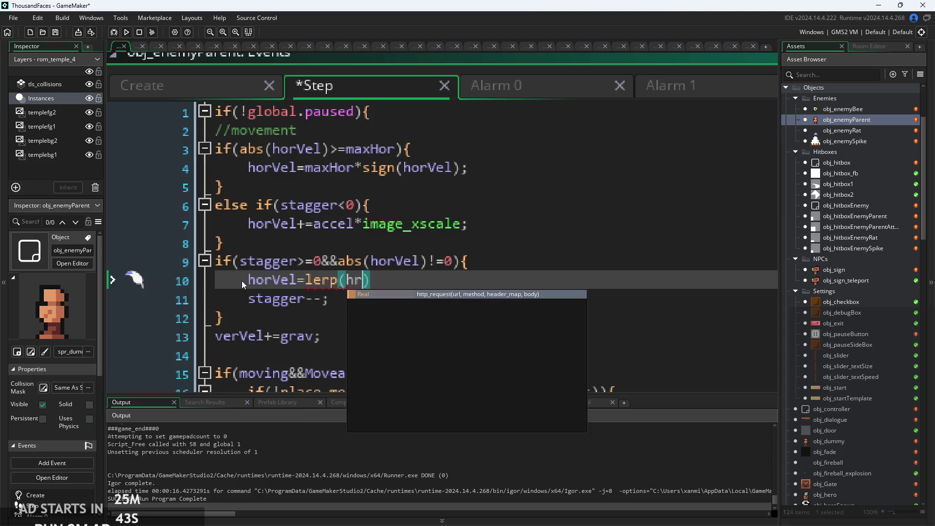
pyautogui.press('BackSpace')
pyautogui.write('orVel,0,0')
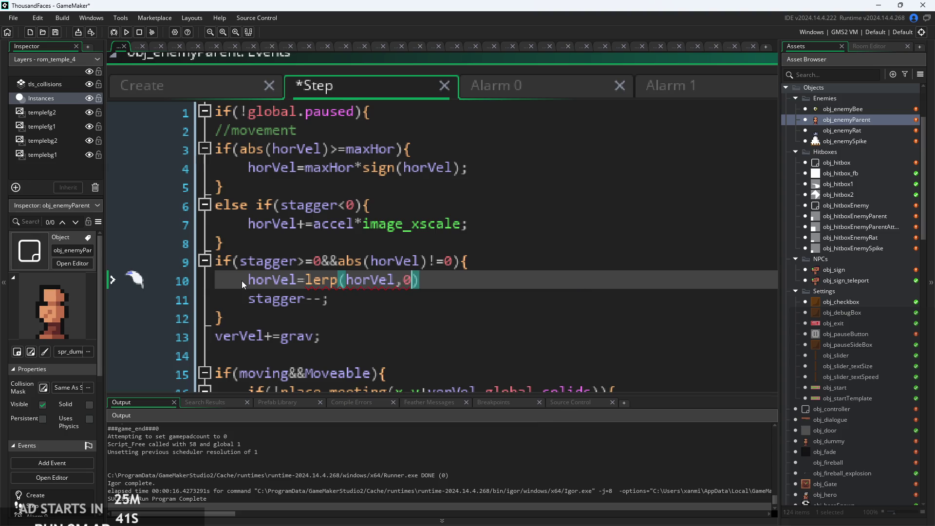
pyautogui.write('.5')
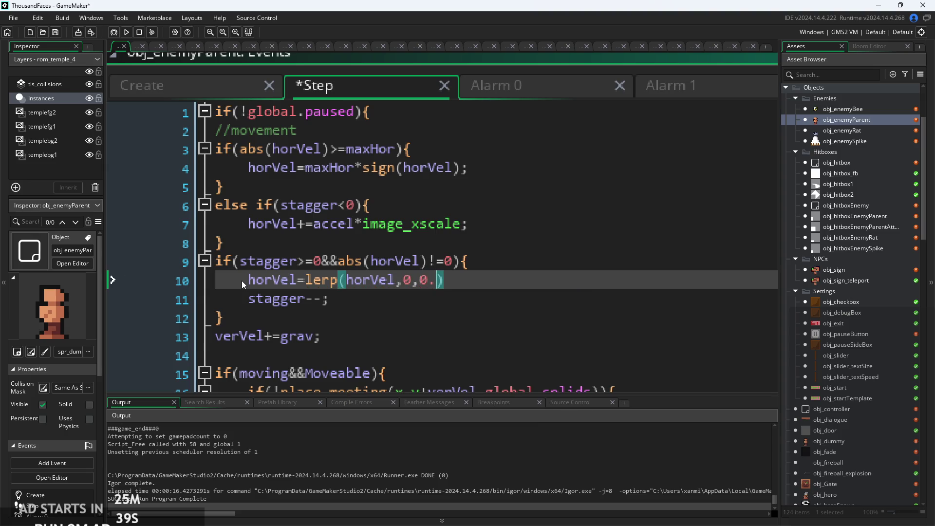
pyautogui.press('F5')
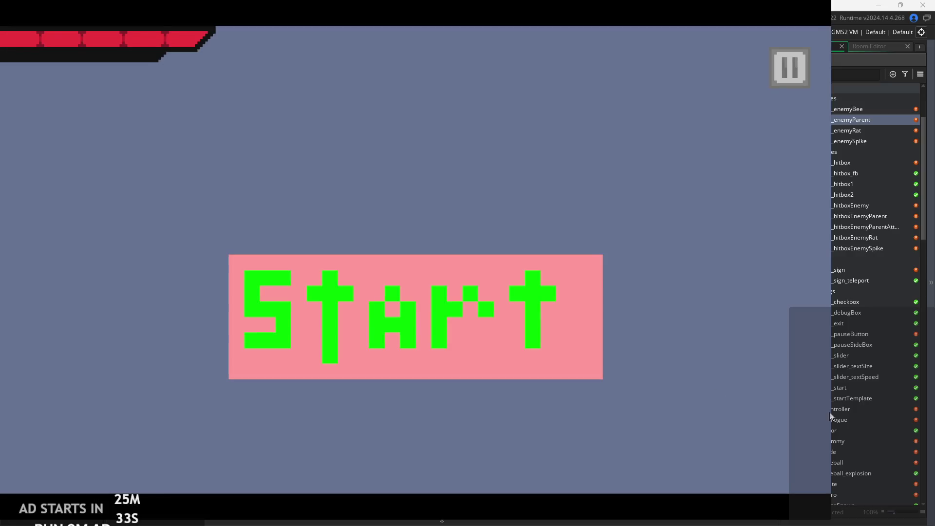
# Start the game with Debug Stats on, attack an enemy, then exit to the editor.
pyautogui.click(417, 303)
pyautogui.press('Escape')
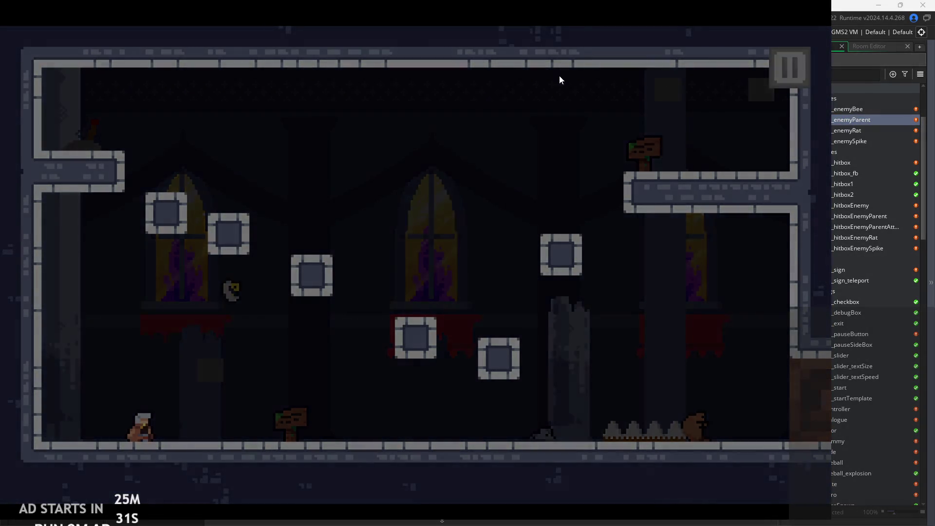
pyautogui.click(168, 145)
pyautogui.press('Escape')
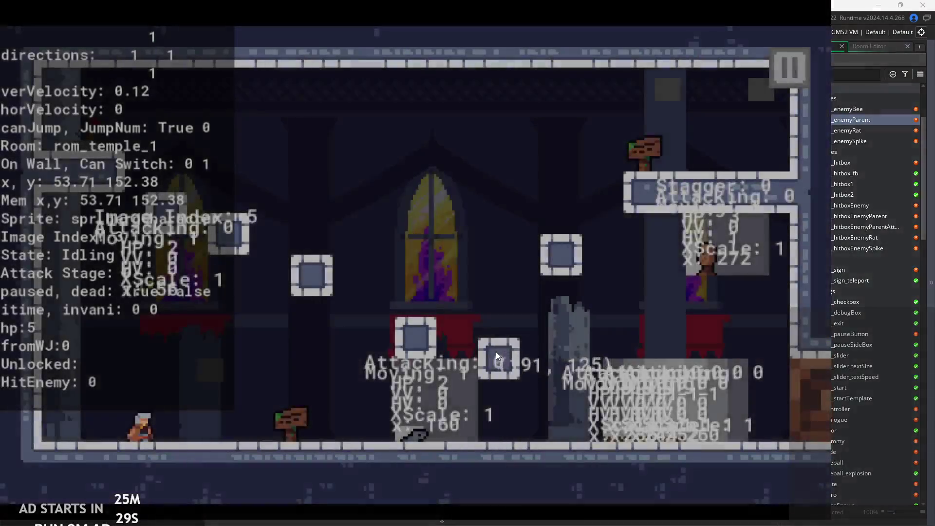
pyautogui.press('Right')
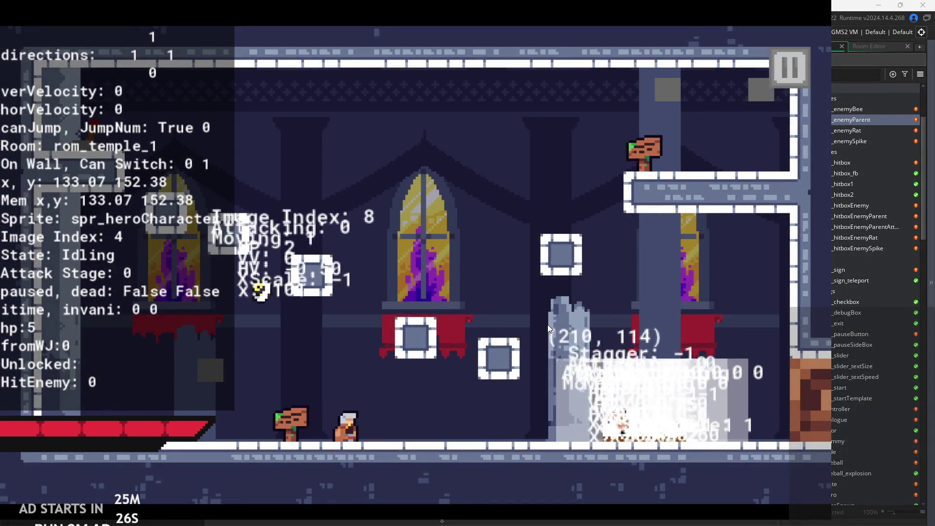
pyautogui.press('Right')
pyautogui.press('x')
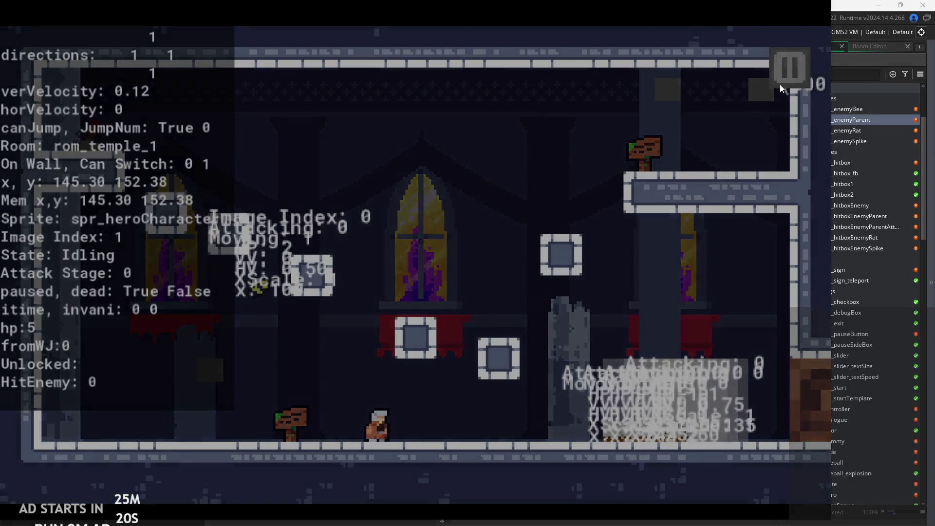
pyautogui.click(785, 70)
pyautogui.click(665, 441)
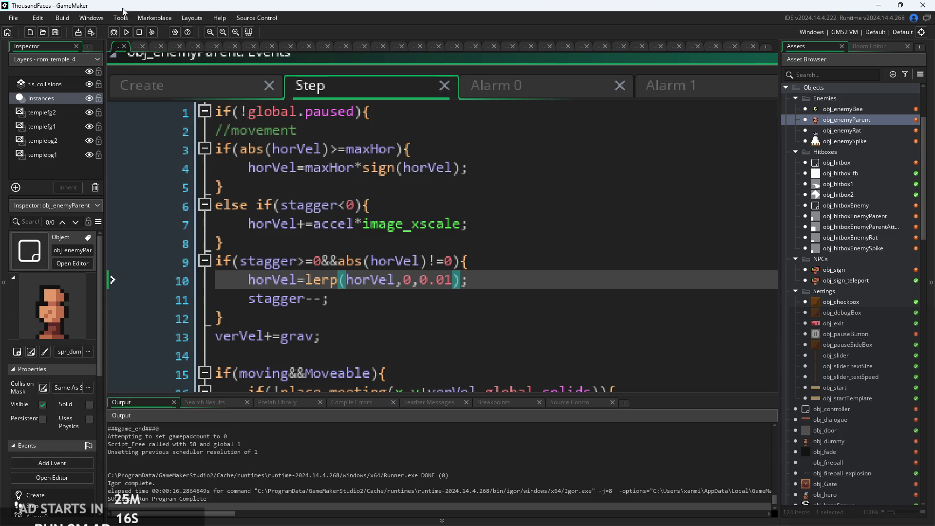
# Build and play the game, slashing at enemies, then exit back to the editor.
pyautogui.click(126, 30)
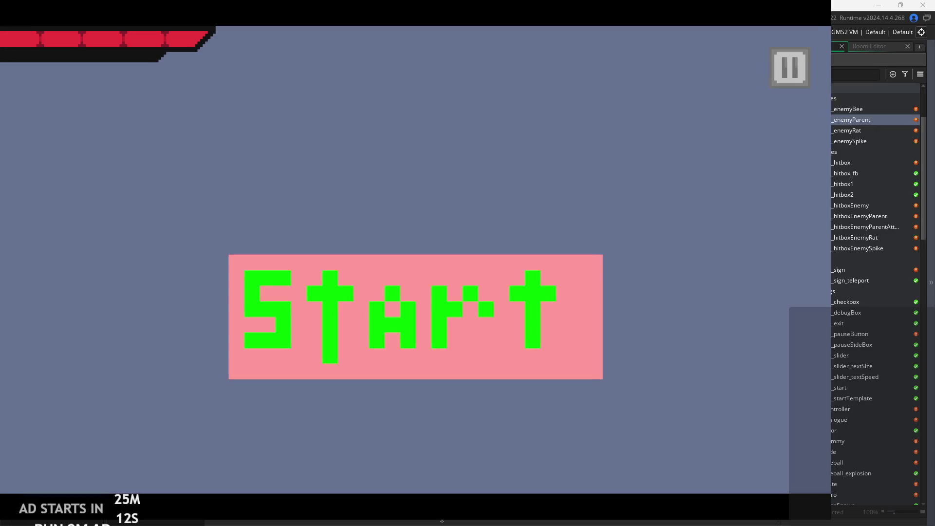
pyautogui.click(426, 353)
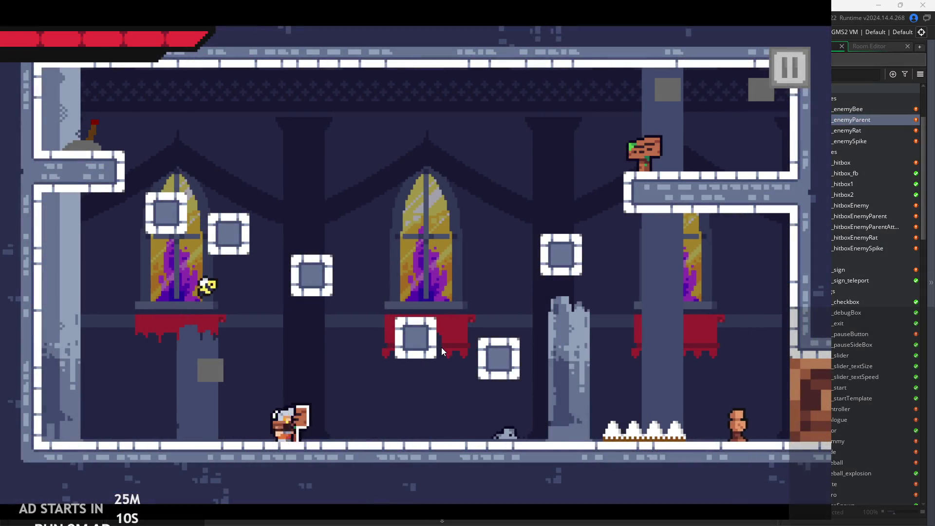
pyautogui.press('Right')
pyautogui.press('x')
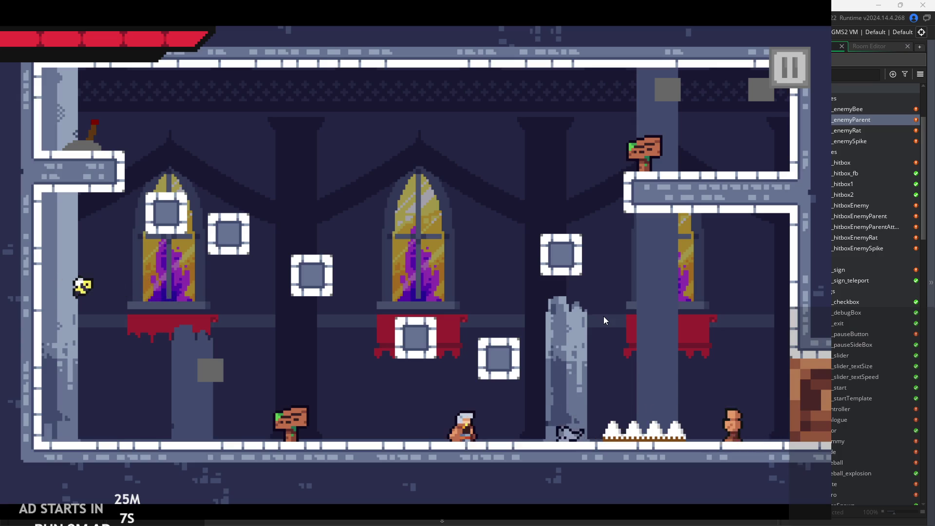
pyautogui.press('x')
pyautogui.press('Right')
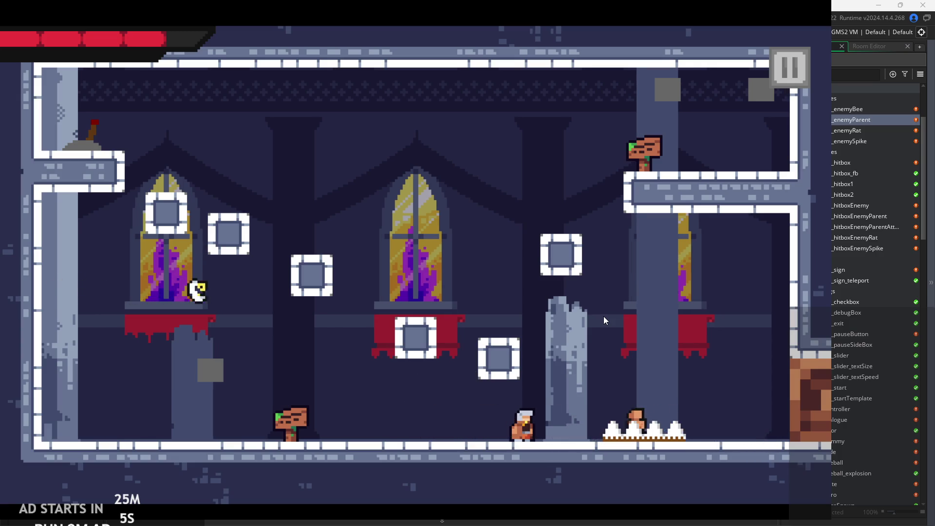
pyautogui.press('x')
pyautogui.press('Left')
pyautogui.click(778, 84)
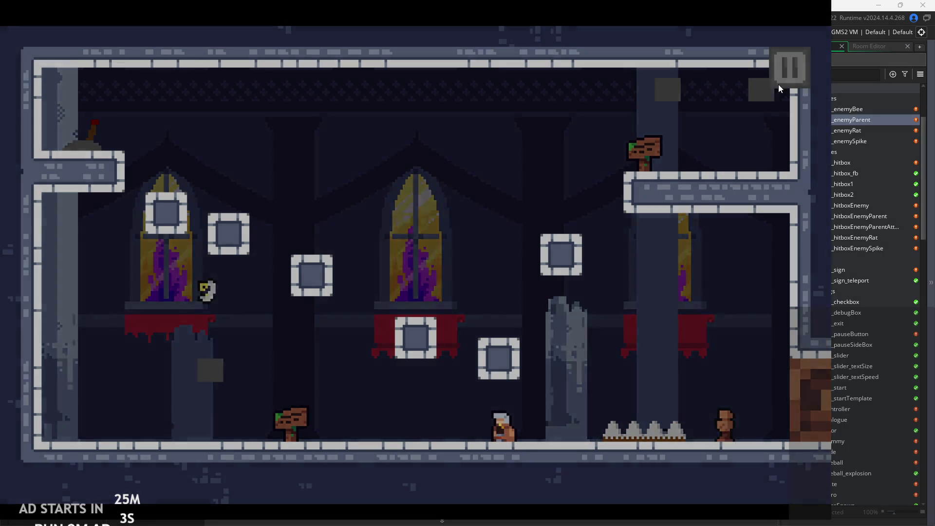
pyautogui.click(644, 446)
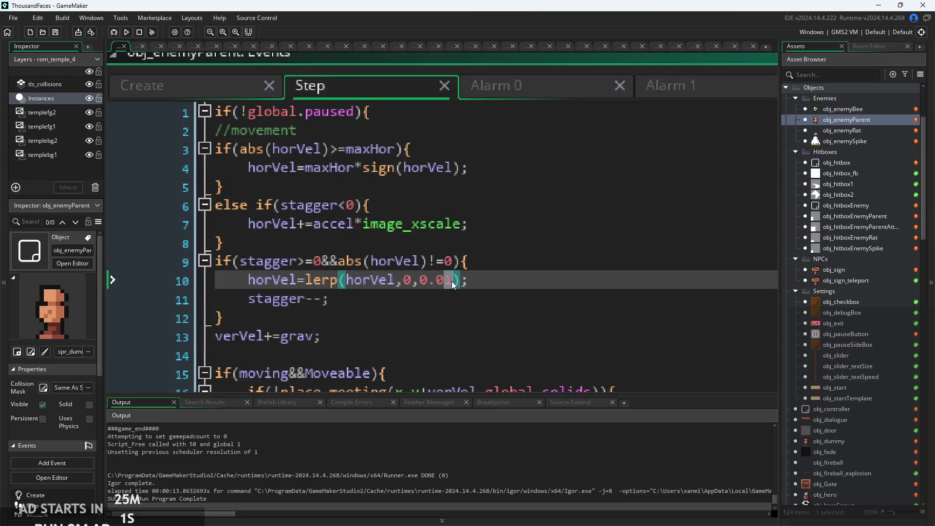
pyautogui.write('5')
# Save the Step code with the 0.05 lerp factor and launch a new test build.
pyautogui.hotkey('ctrl', 's')
pyautogui.click(150, 51)
pyautogui.click(128, 33)
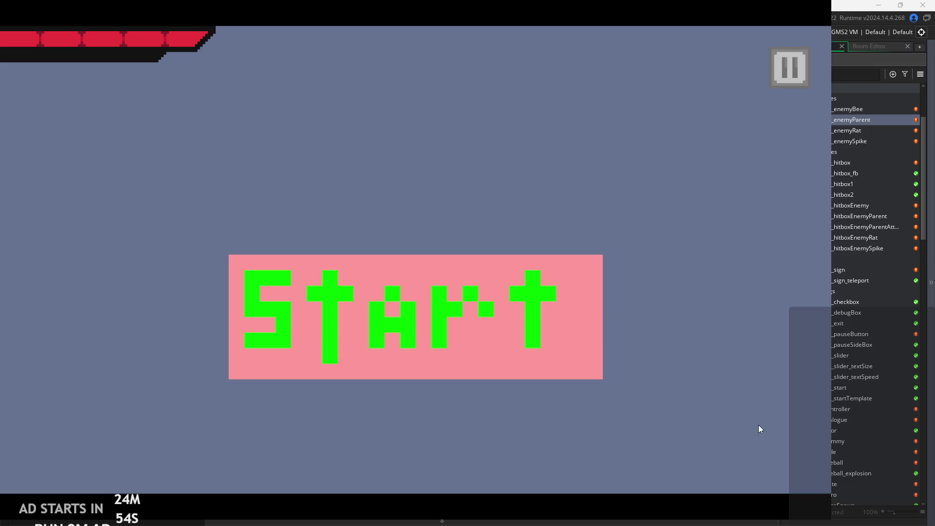
pyautogui.click(378, 369)
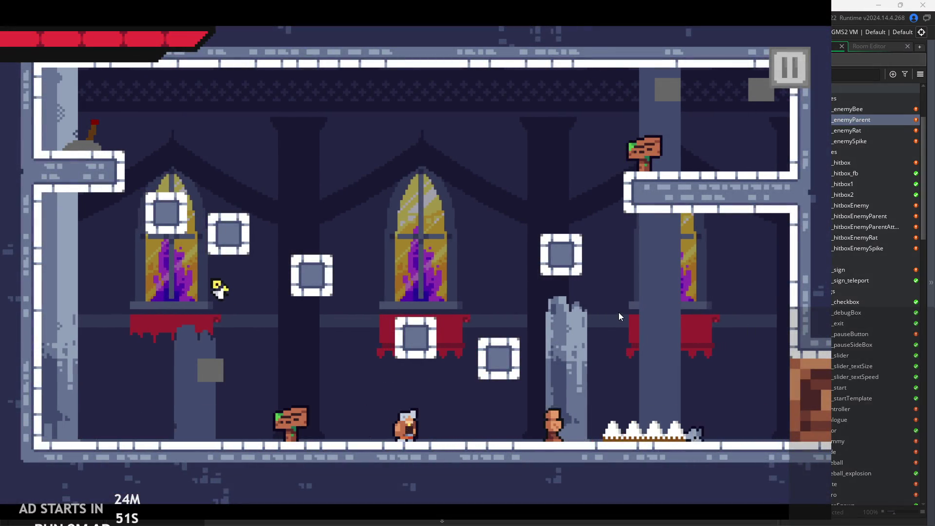
# Slash enemies and walk back and forth to watch their knockback slow down.
pyautogui.press('Right')
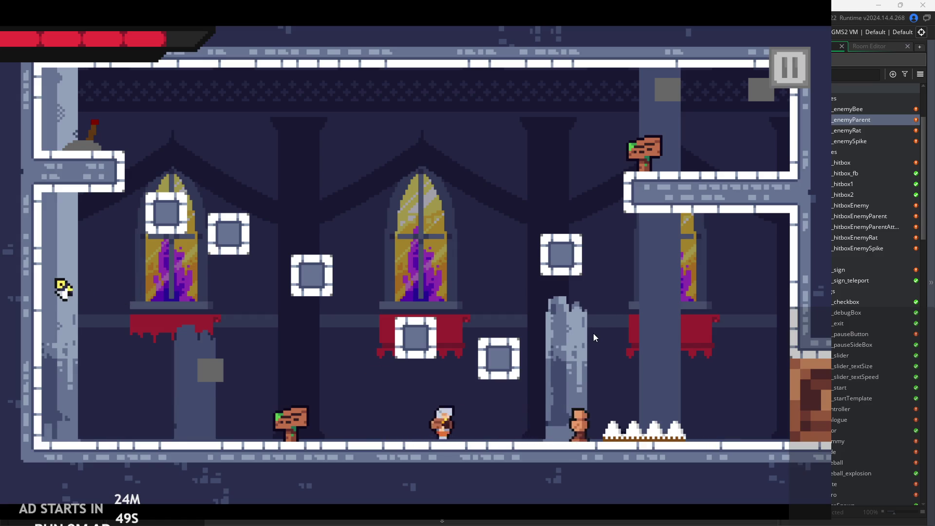
pyautogui.press('x')
pyautogui.press('Left')
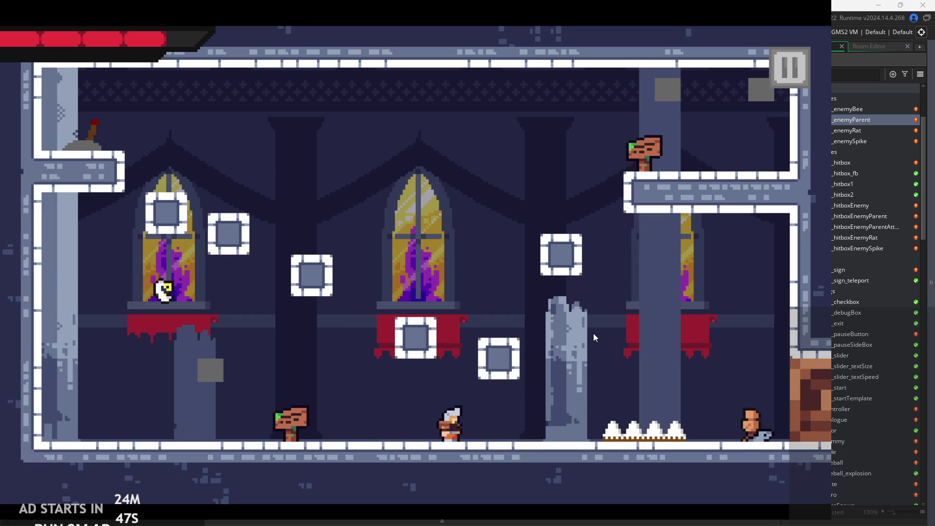
pyautogui.press('Right')
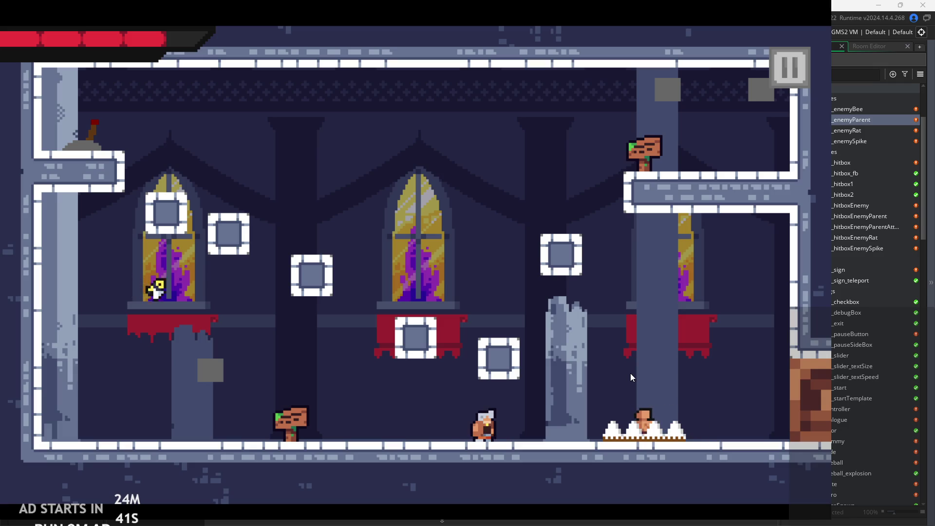
pyautogui.press('Right')
pyautogui.press('x')
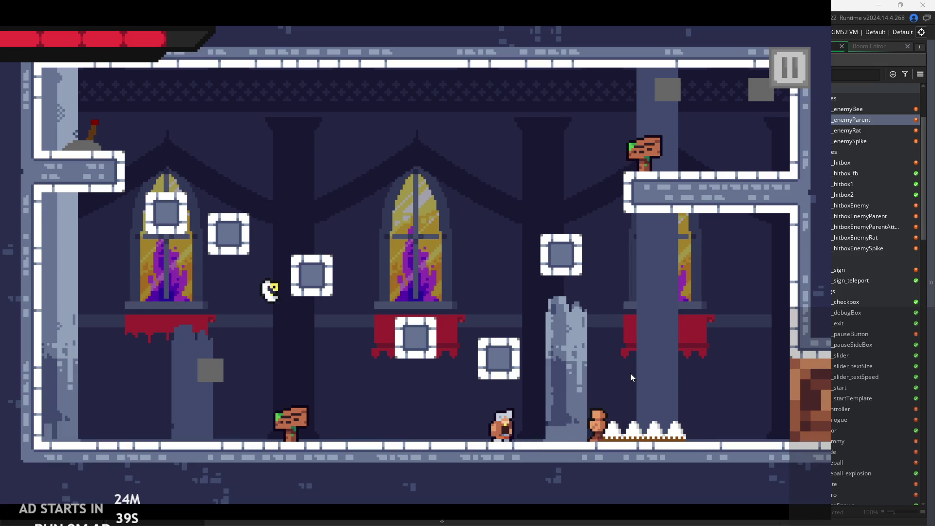
pyautogui.press('Left')
pyautogui.press('Right')
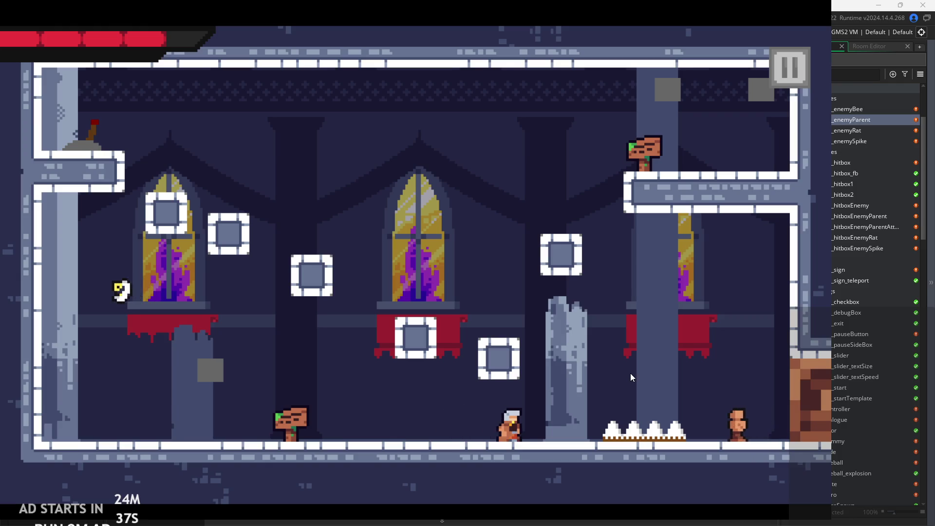
pyautogui.press('Left')
pyautogui.press('Right')
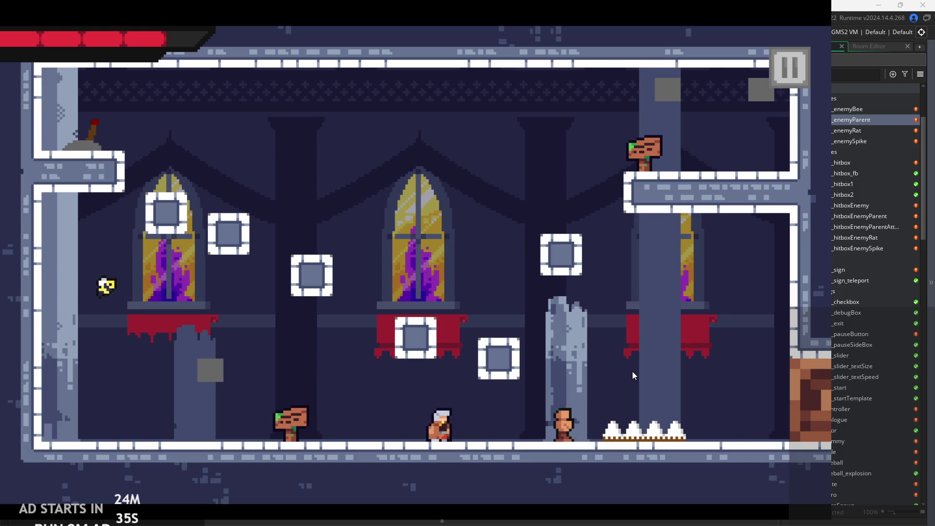
# Approach and slash another enemy, then pause the game.
pyautogui.press('Right')
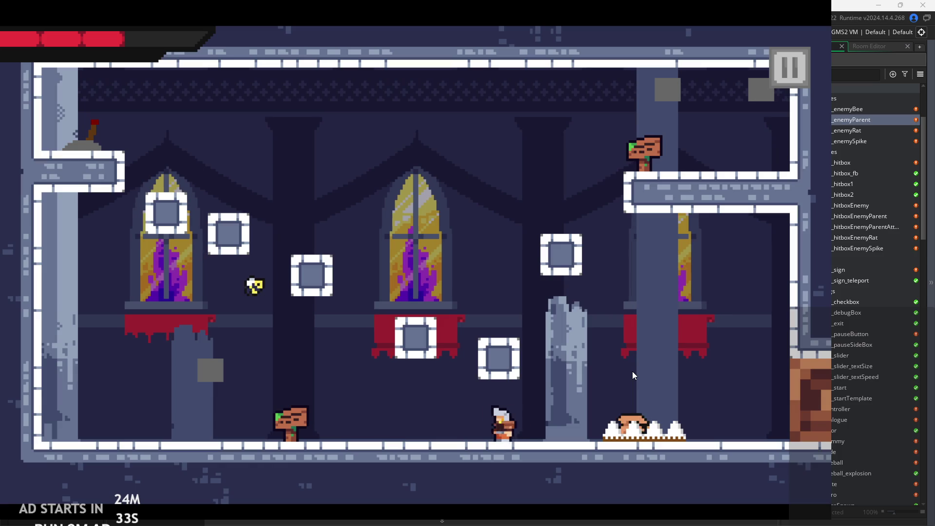
pyautogui.press('Left')
pyautogui.press('Right')
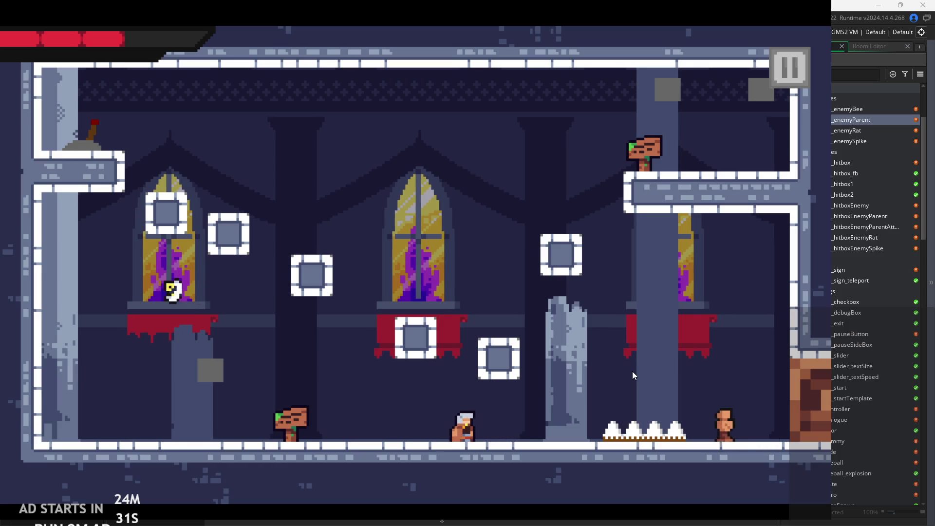
pyautogui.press('Right')
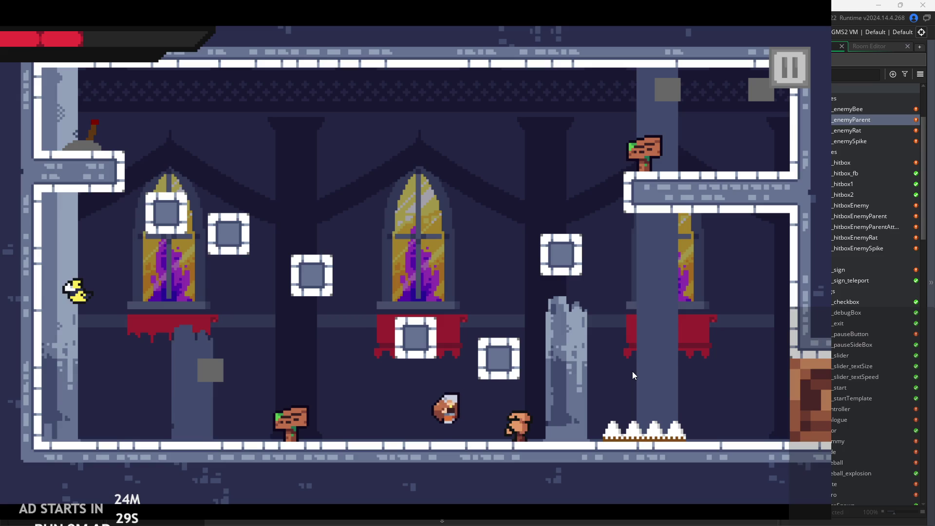
pyautogui.press('x')
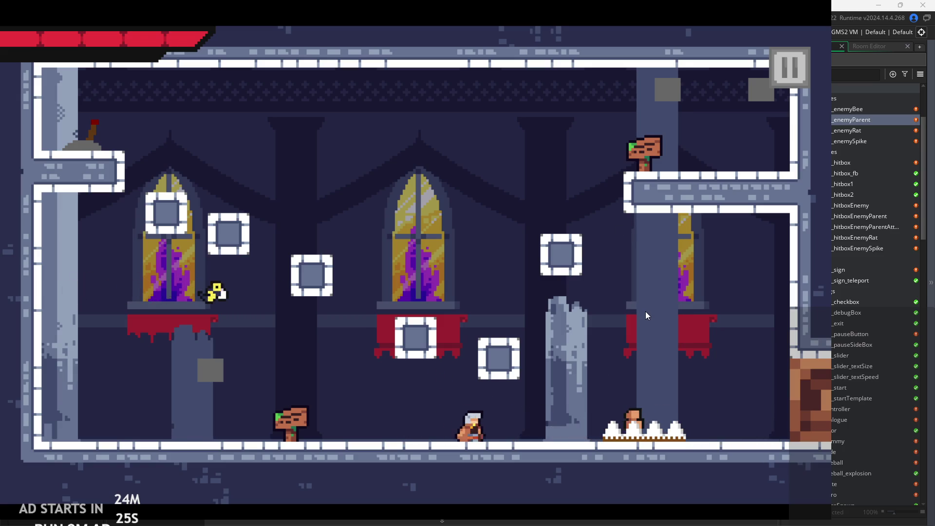
pyautogui.press('Right')
pyautogui.click(789, 67)
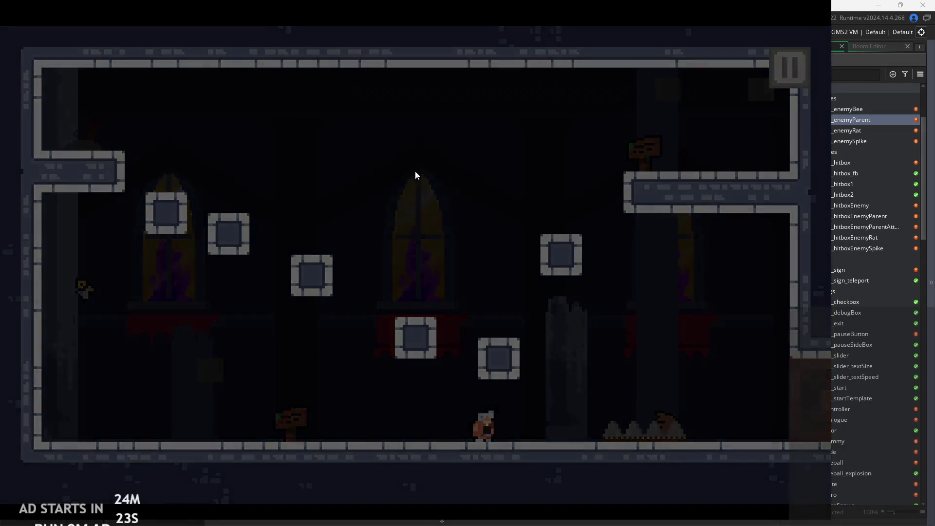
# Enable Debug Stats, resume play and keep attacking the nearby enemies.
pyautogui.click(181, 158)
pyautogui.click(787, 68)
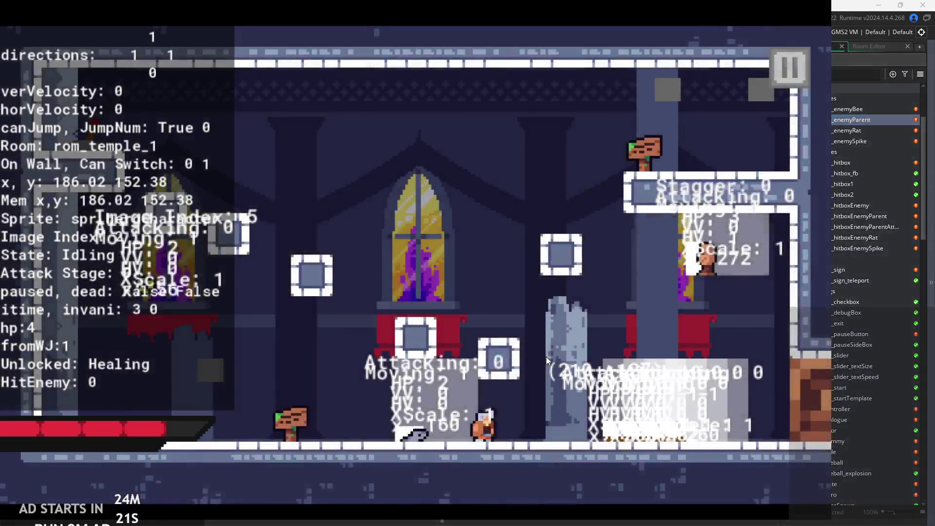
pyautogui.press('Left')
pyautogui.press('x')
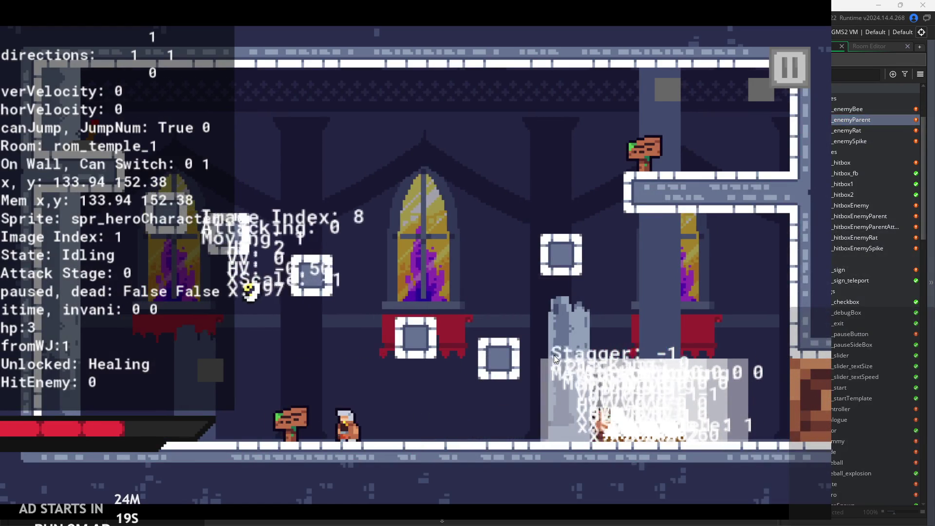
pyautogui.press('Right')
pyautogui.press('x')
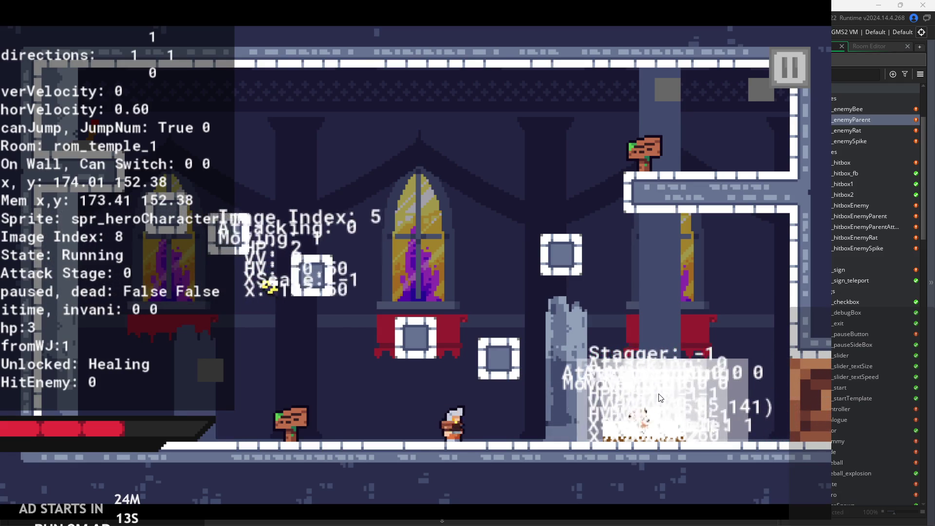
pyautogui.press('x')
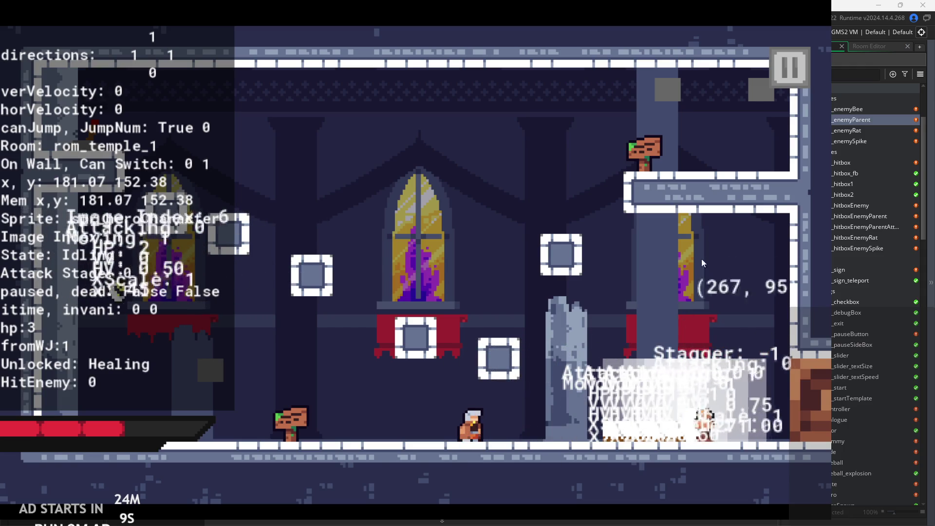
pyautogui.press('Right')
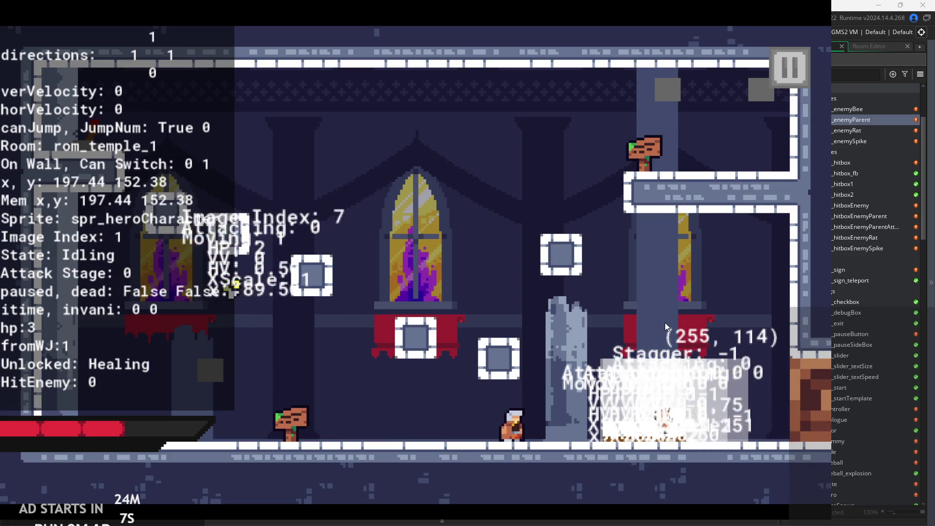
pyautogui.press('x')
# Jump up to the upper platform and run right into the next room.
pyautogui.press('Right')
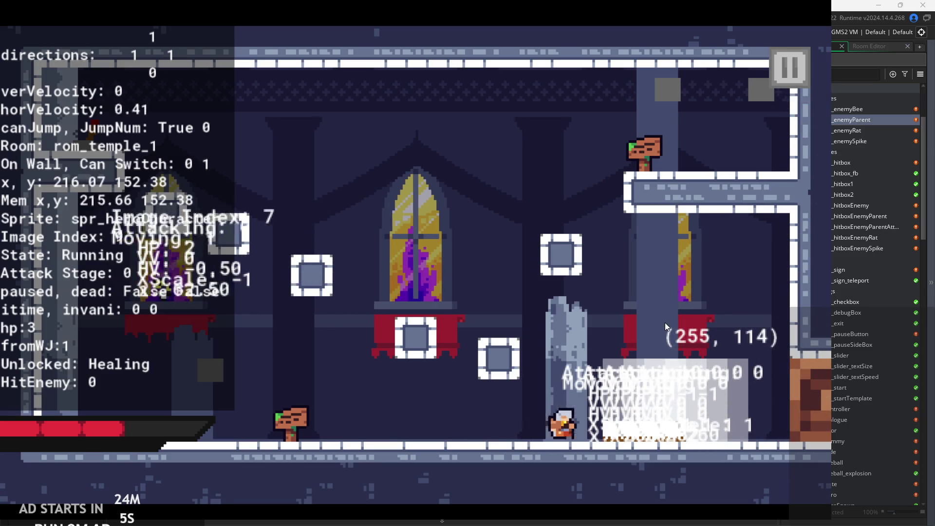
pyautogui.press('space')
pyautogui.press('Left')
pyautogui.press('Right')
pyautogui.press('space')
pyautogui.press('Left')
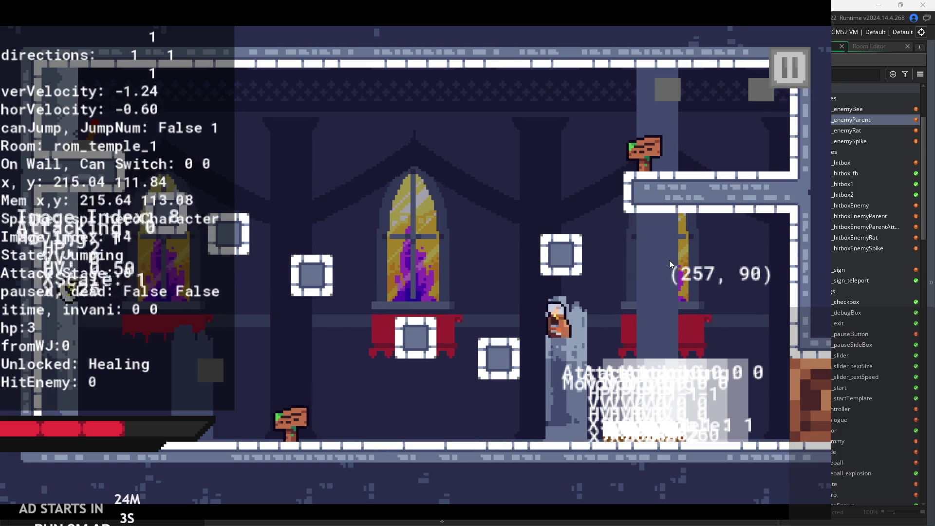
pyautogui.press('space')
pyautogui.press('Right')
pyautogui.press('Right')
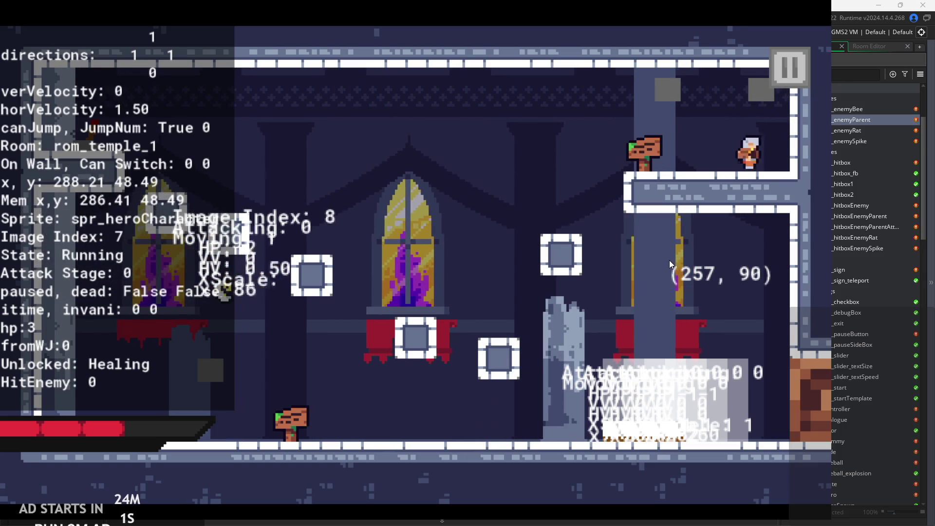
pyautogui.press('Right')
pyautogui.press('Right')
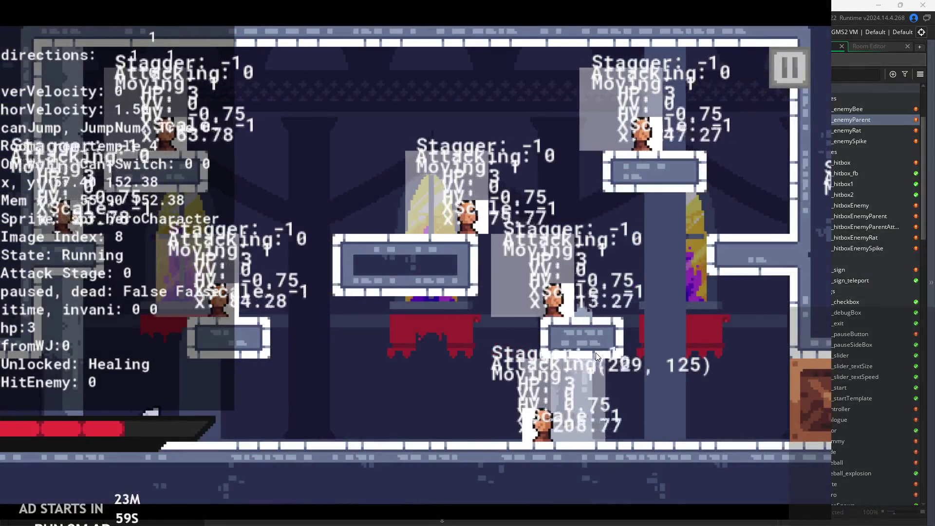
pyautogui.press('Right')
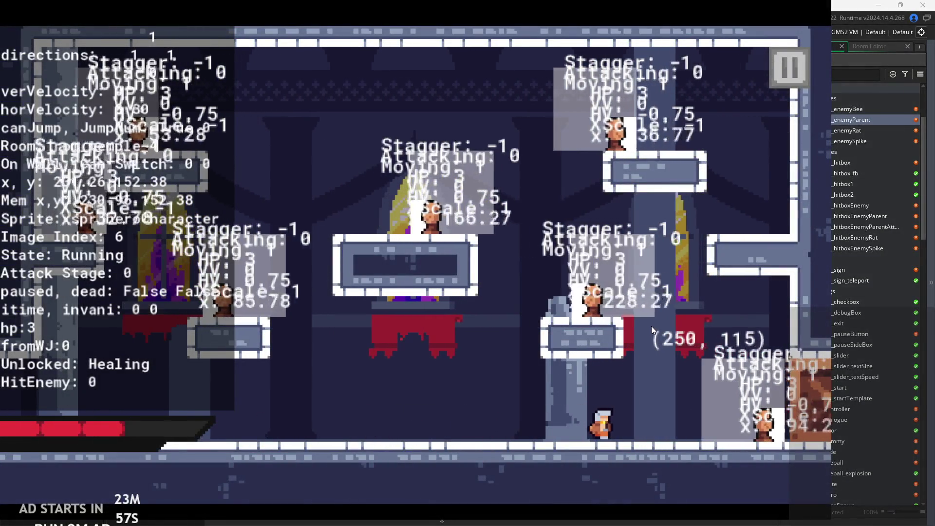
# Test the hero's sword combos, jumps and mid-air attacks along the temple room floor.
pyautogui.press('x')
pyautogui.press('x')
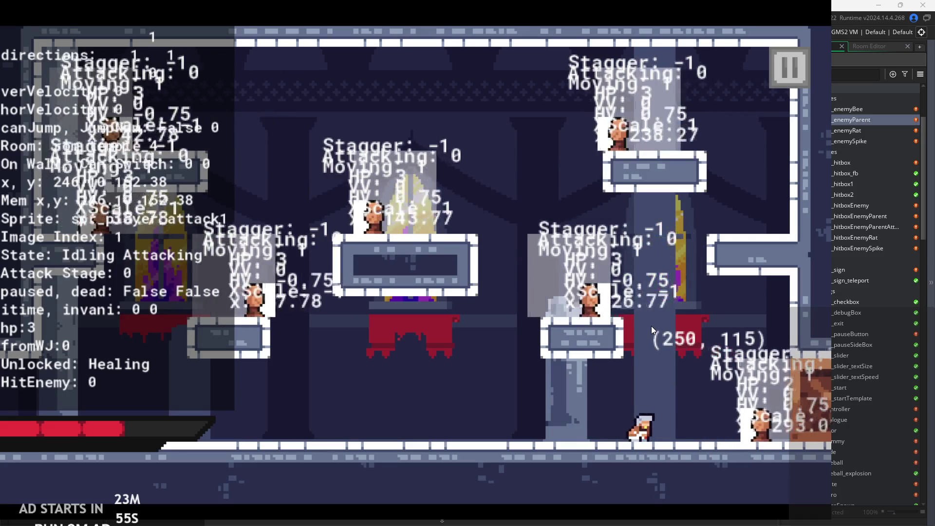
pyautogui.press('x')
pyautogui.press('x')
pyautogui.press('Left')
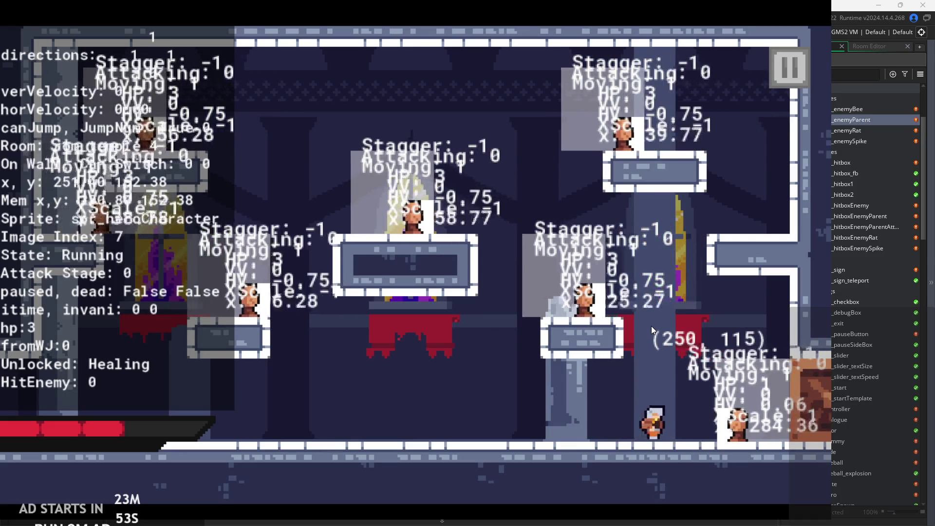
pyautogui.press('x')
pyautogui.press('x')
pyautogui.press('z')
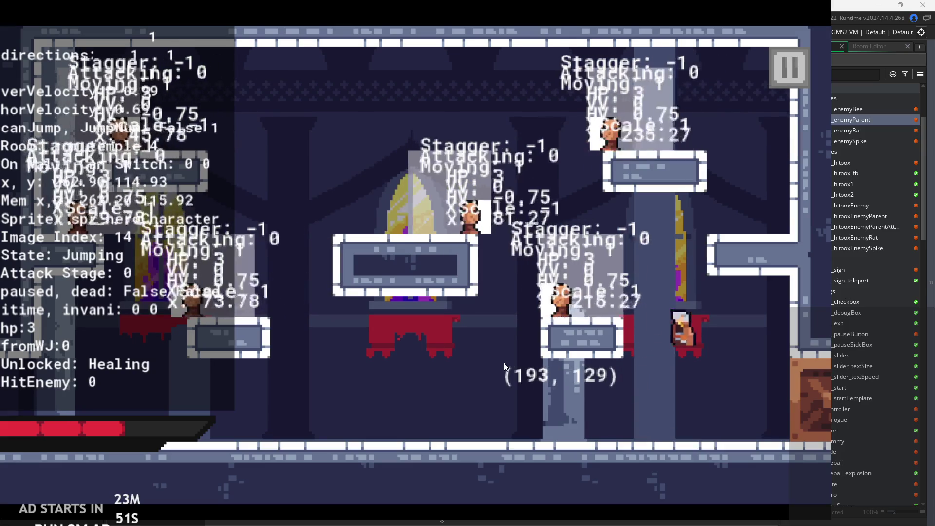
pyautogui.press('x')
pyautogui.press('Right')
pyautogui.press('z')
pyautogui.press('x')
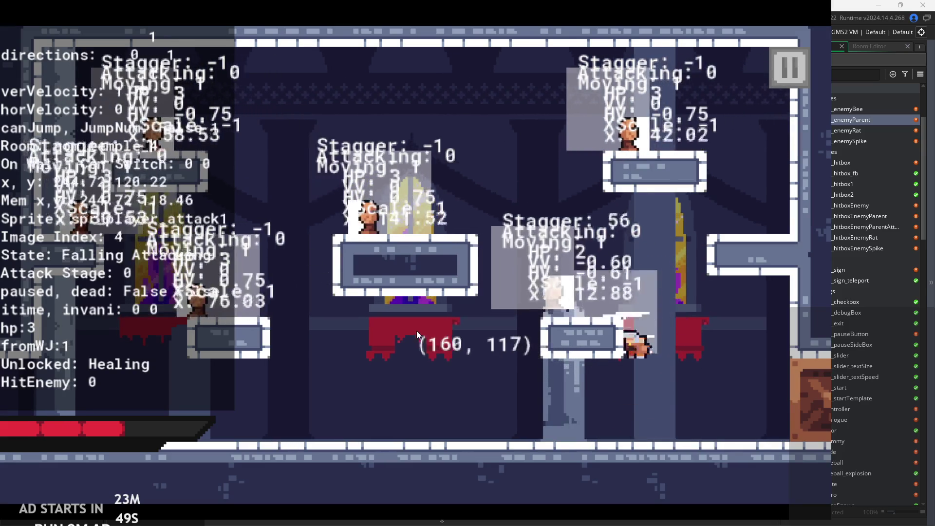
pyautogui.press('x')
pyautogui.press('z')
pyautogui.press('x')
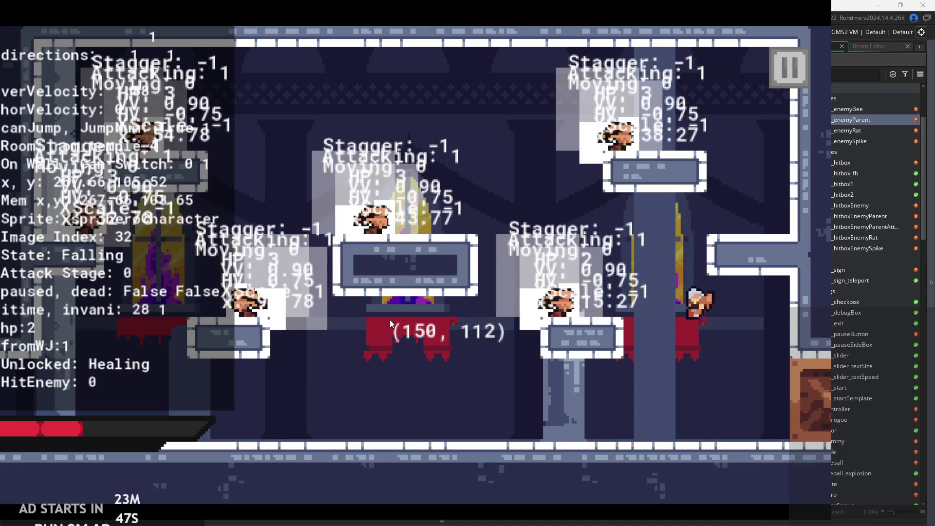
pyautogui.press('z')
pyautogui.press('x')
pyautogui.press('Left')
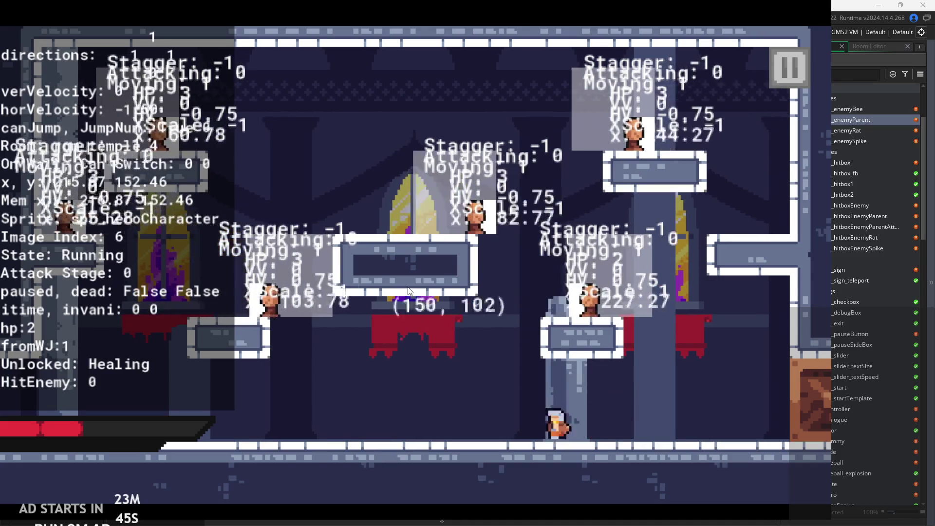
pyautogui.press('z')
pyautogui.press('x')
pyautogui.press('x')
pyautogui.press('Right')
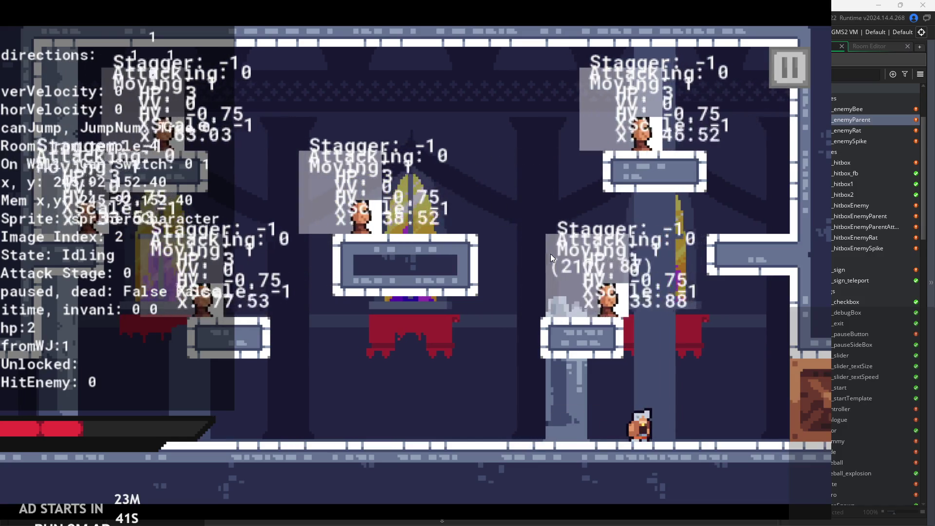
# Heal, then test wall-jumps, platform hopping and two-stage sword attacks on enemies.
pyautogui.press('c')
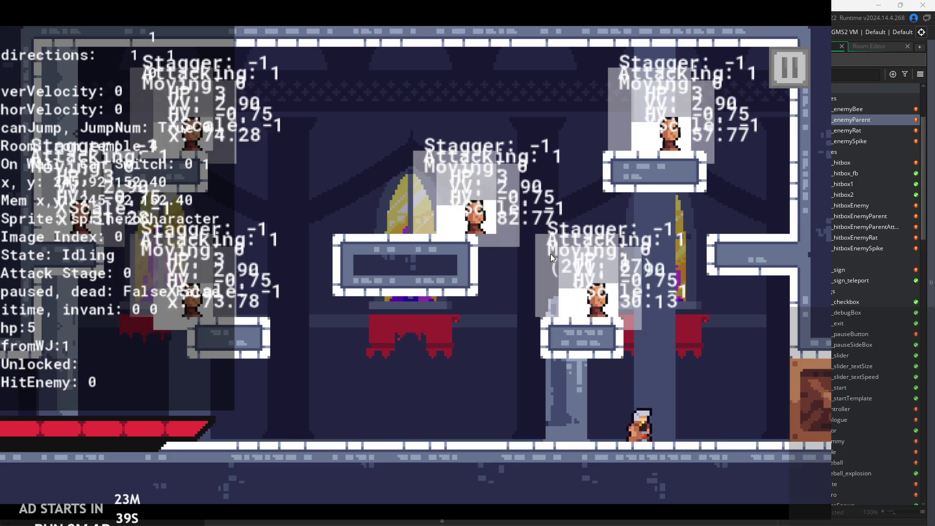
pyautogui.press('Right')
pyautogui.press('z')
pyautogui.press('x')
pyautogui.press('Left')
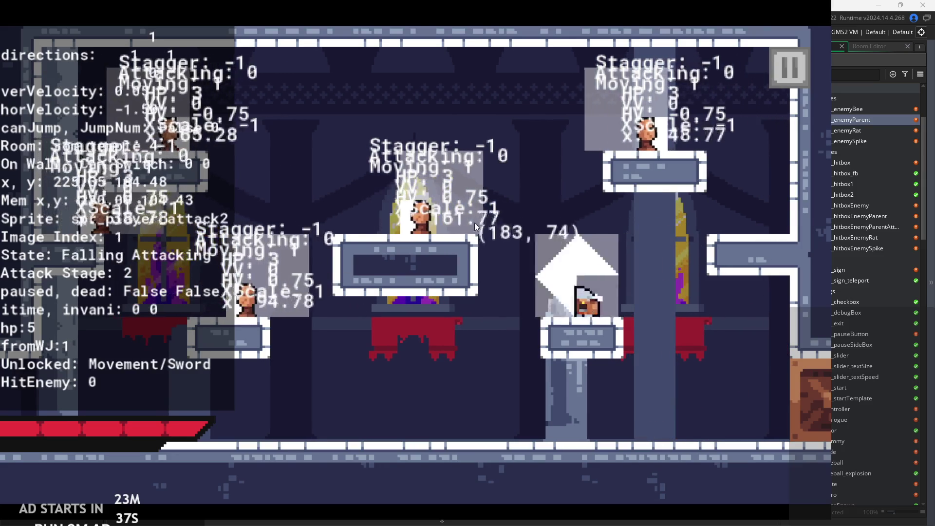
pyautogui.press('Right')
pyautogui.press('z')
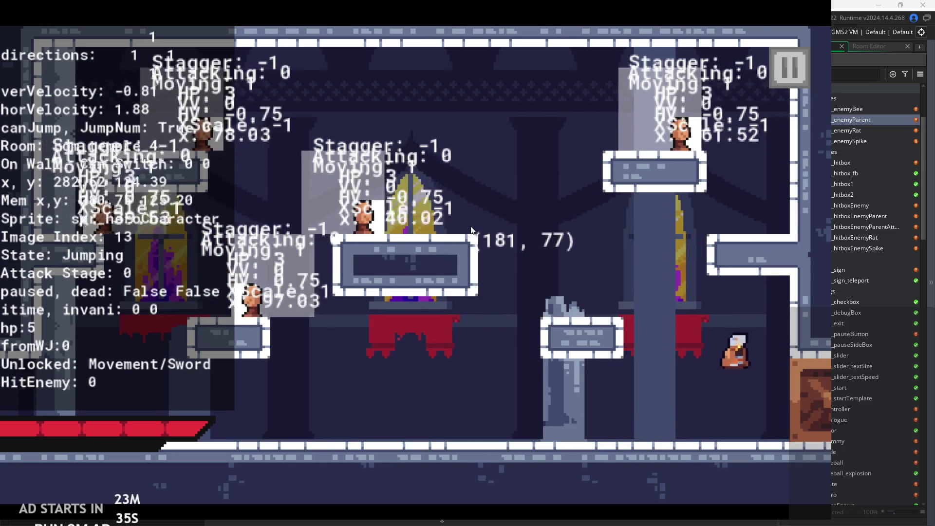
pyautogui.press('z')
pyautogui.press('Left')
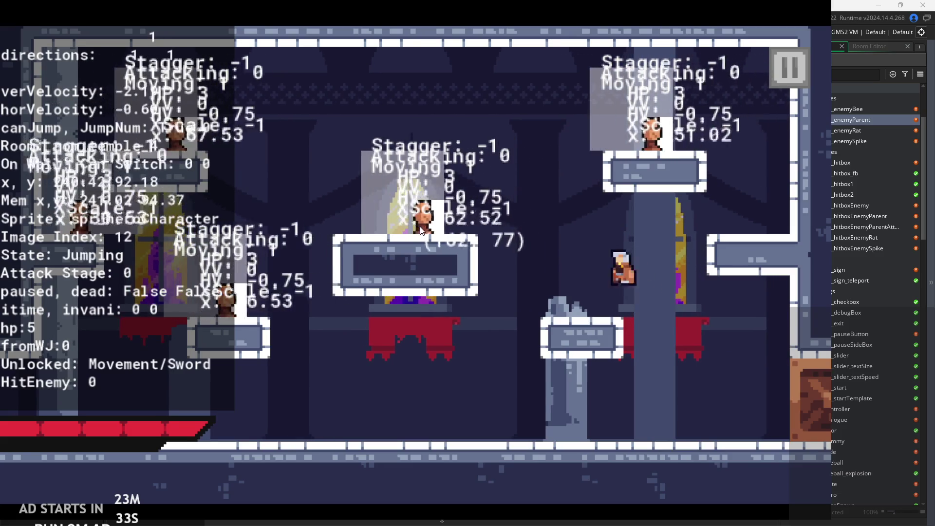
pyautogui.press('x')
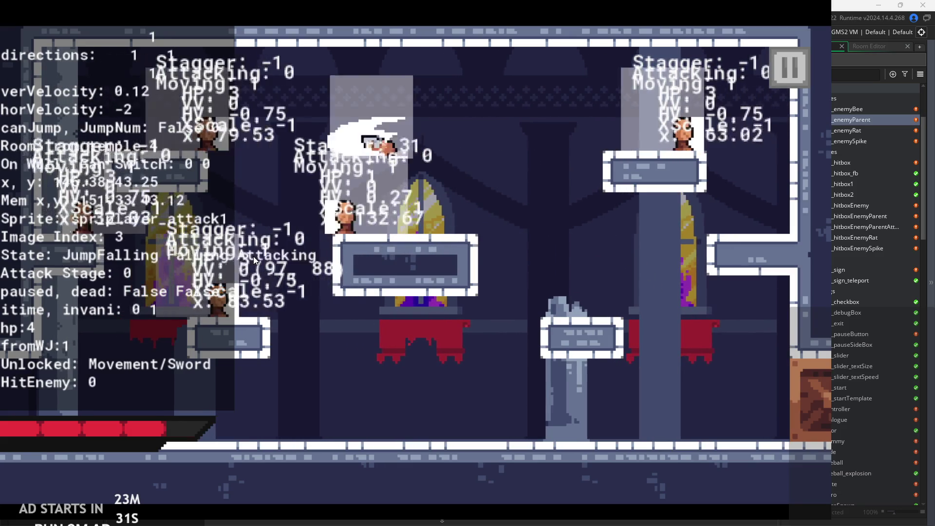
pyautogui.press('x')
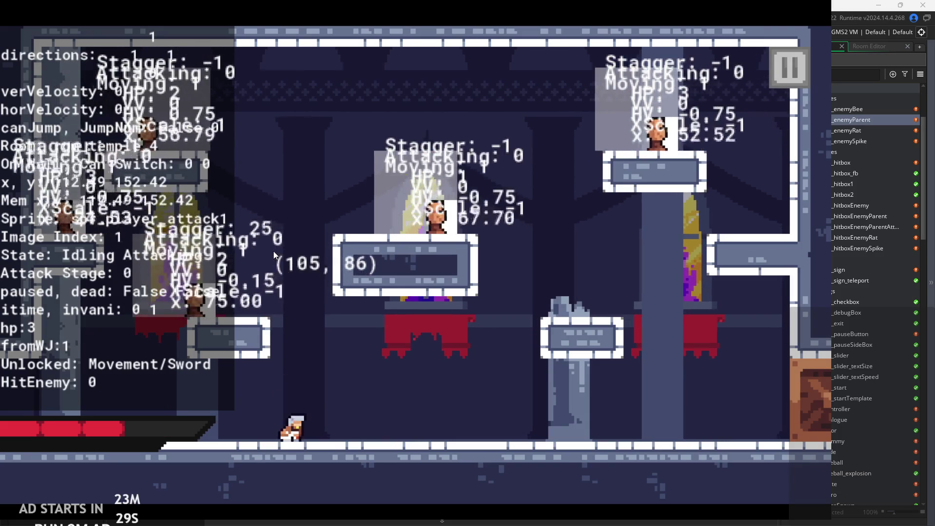
pyautogui.press('z')
pyautogui.press('Right')
pyautogui.press('x')
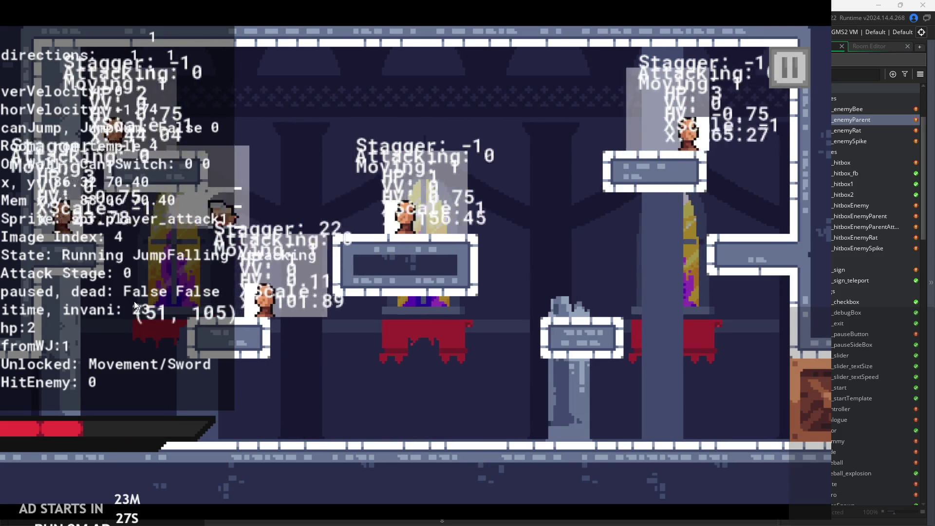
pyautogui.press('x')
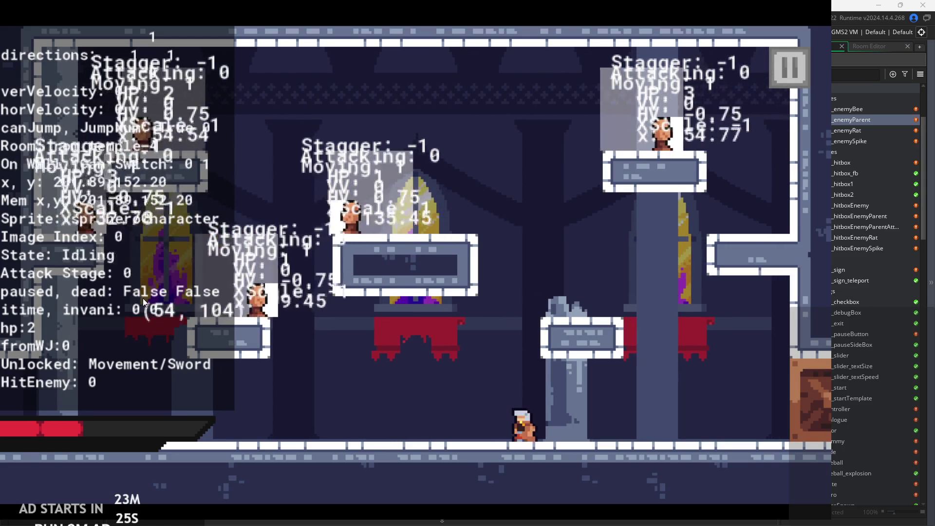
pyautogui.press('z')
pyautogui.press('Left')
pyautogui.press('Right')
pyautogui.press('z')
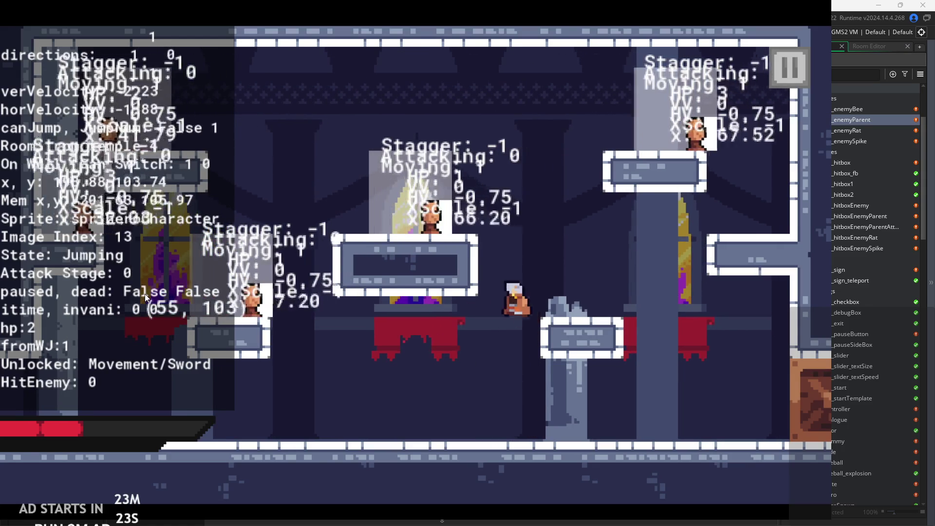
pyautogui.press('z')
pyautogui.press('Right')
pyautogui.press('Left')
pyautogui.press('x')
pyautogui.press('x')
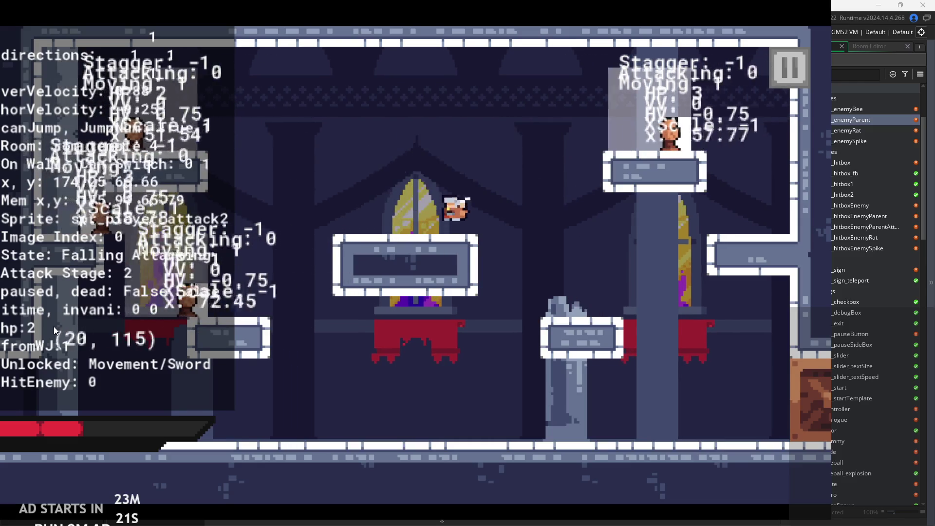
pyautogui.press('z')
pyautogui.press('Right')
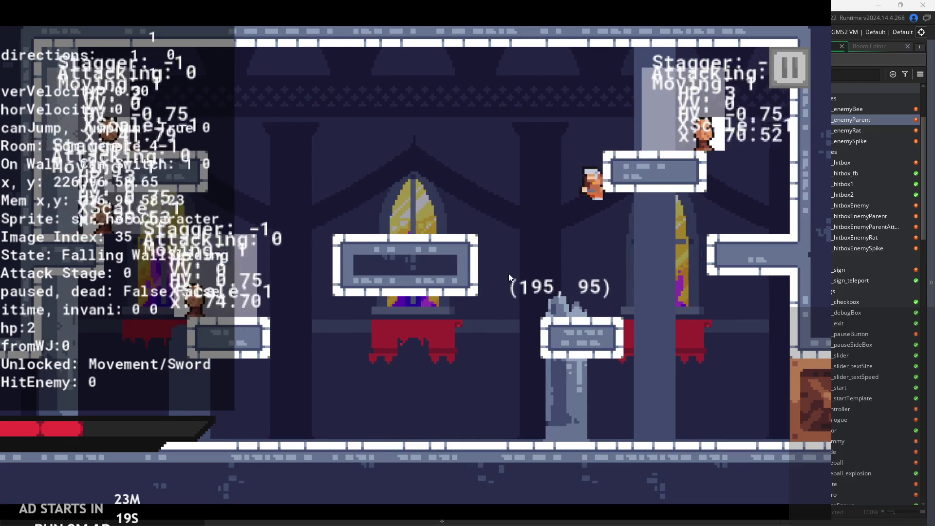
pyautogui.press('z')
pyautogui.press('Left')
pyautogui.press('z')
pyautogui.press('Right')
pyautogui.press('Right')
pyautogui.press('x')
pyautogui.press('x')
pyautogui.press('x')
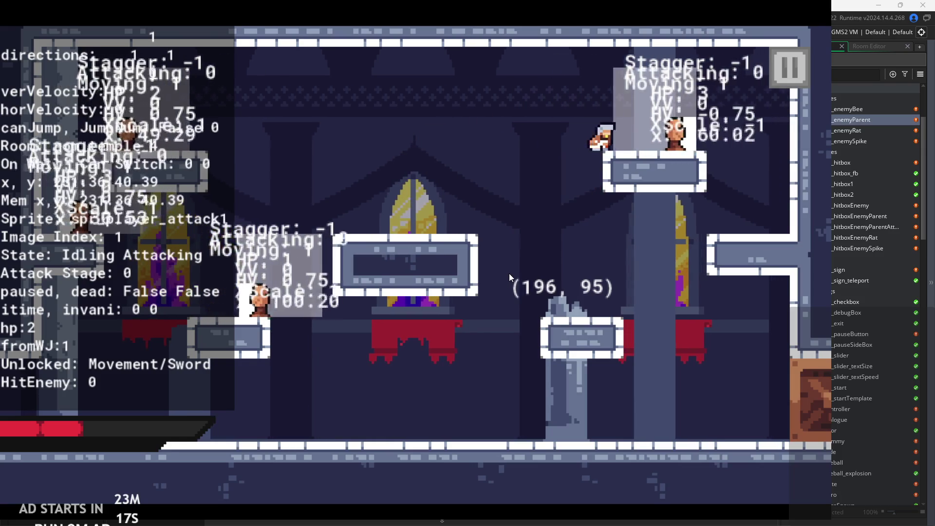
pyautogui.press('Right')
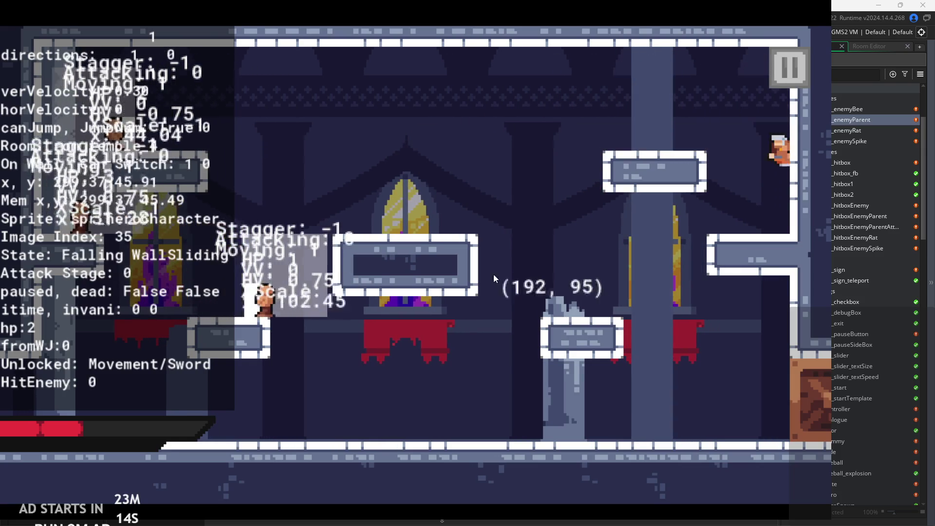
pyautogui.press('z')
pyautogui.press('Left')
# Heal again, test wall slides and wall-jumps with attacks, then pause and exit the game.
pyautogui.press('c')
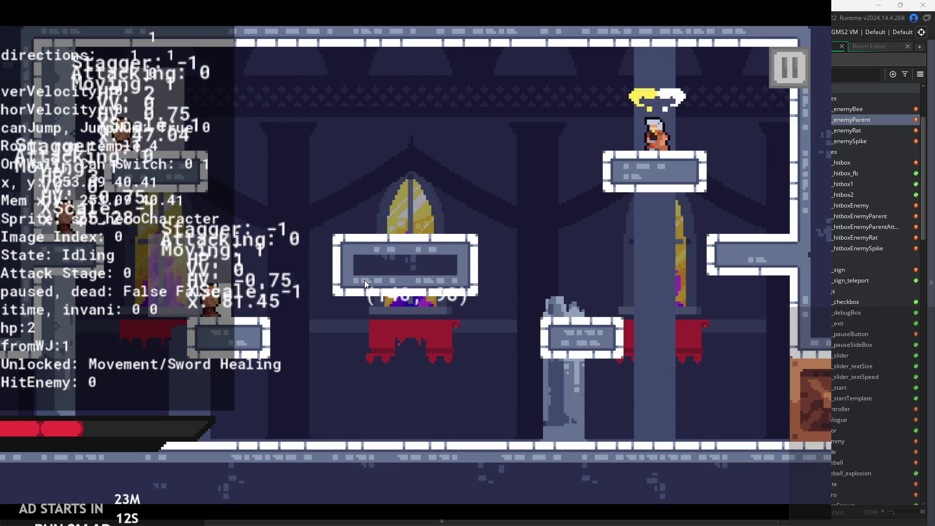
pyautogui.press('Left')
pyautogui.press('z')
pyautogui.press('Left')
pyautogui.press('z')
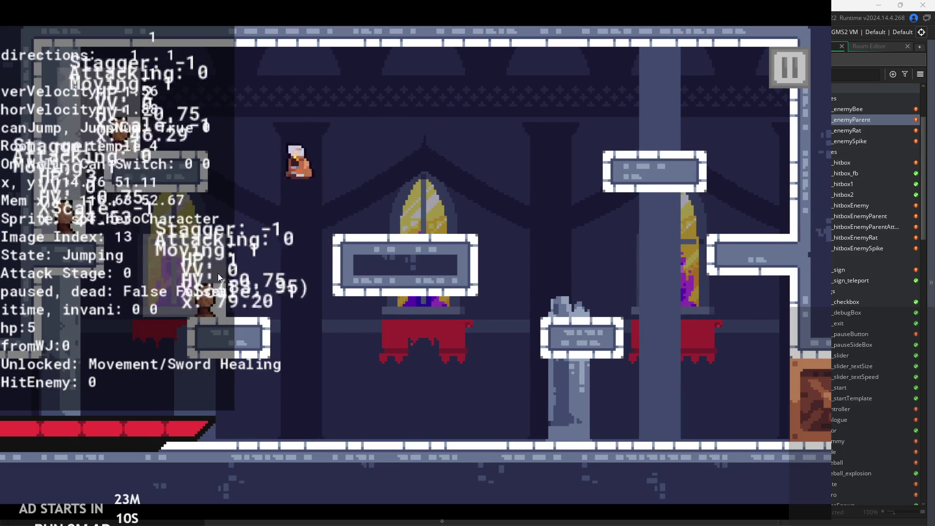
pyautogui.press('z')
pyautogui.press('z')
pyautogui.press('x')
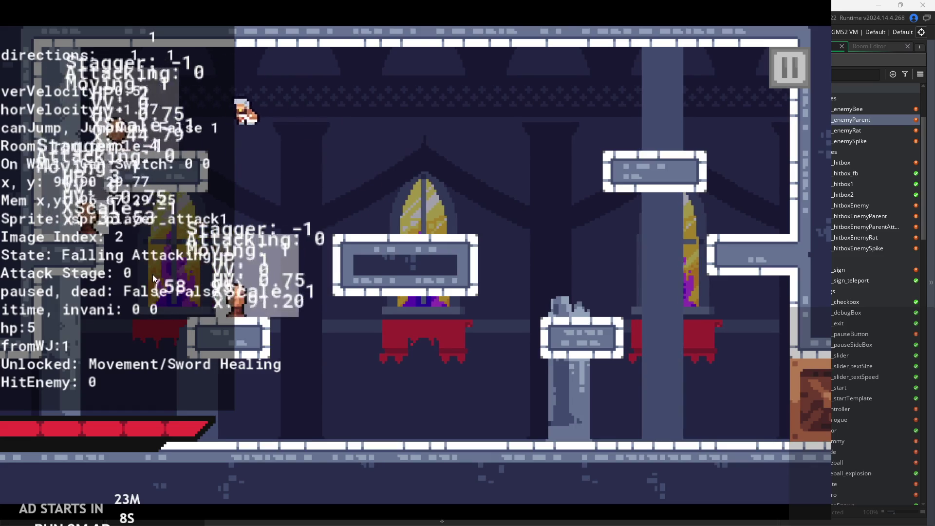
pyautogui.press('Left')
pyautogui.press('x')
pyautogui.press('Right')
pyautogui.press('x')
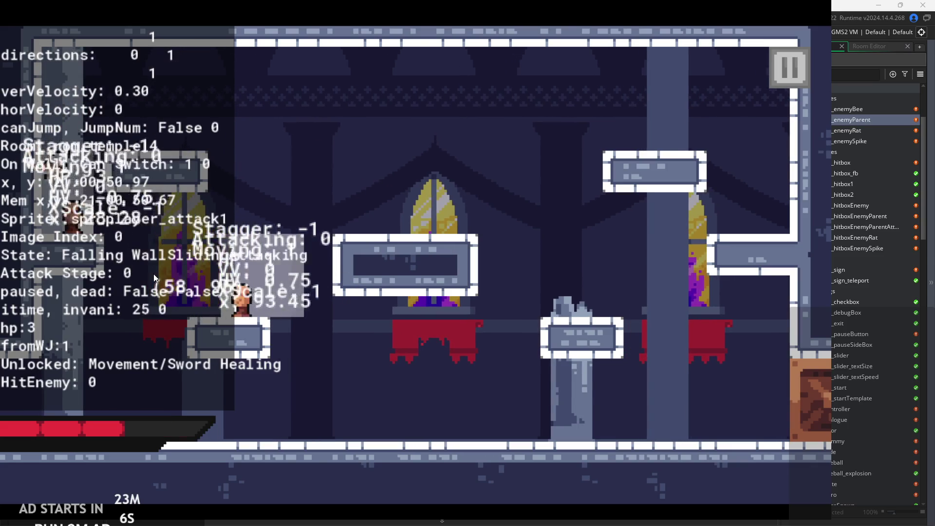
pyautogui.press('x')
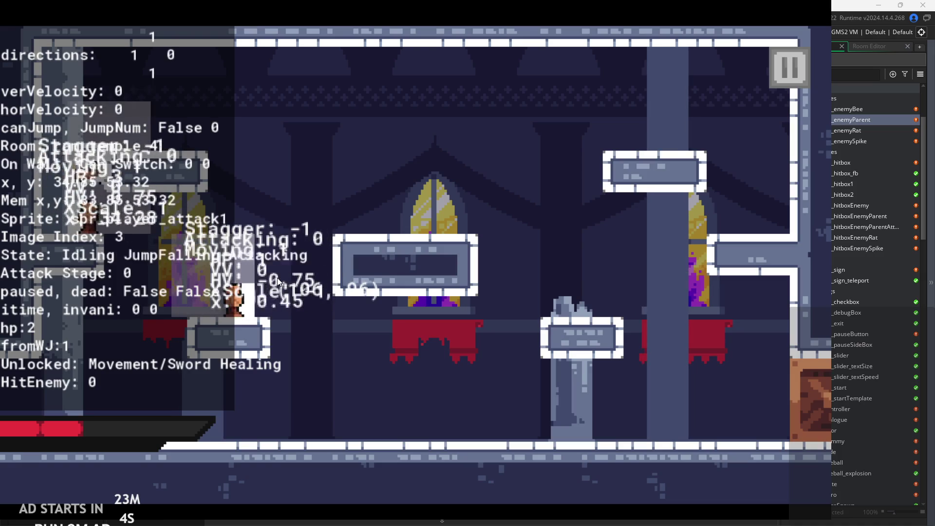
pyautogui.press('z')
pyautogui.press('z')
pyautogui.press('z')
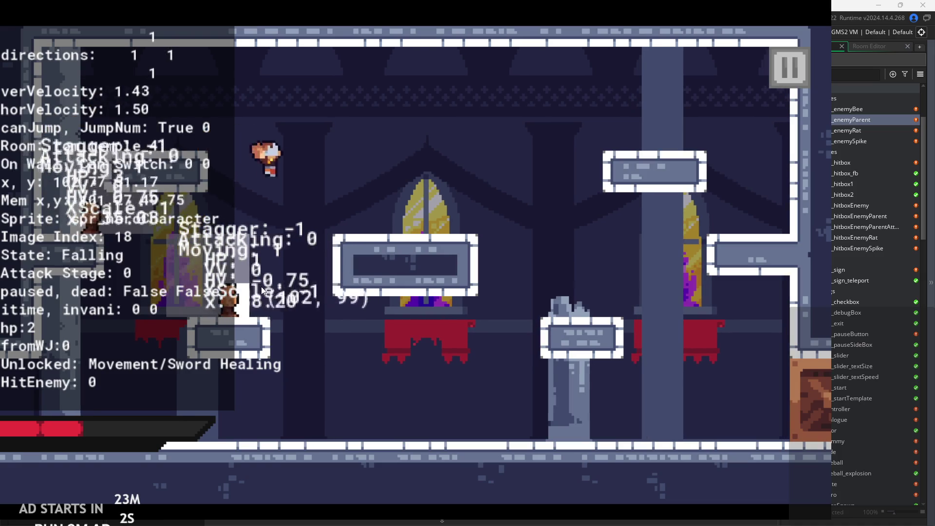
pyautogui.press('x')
pyautogui.press('x')
pyautogui.press('x')
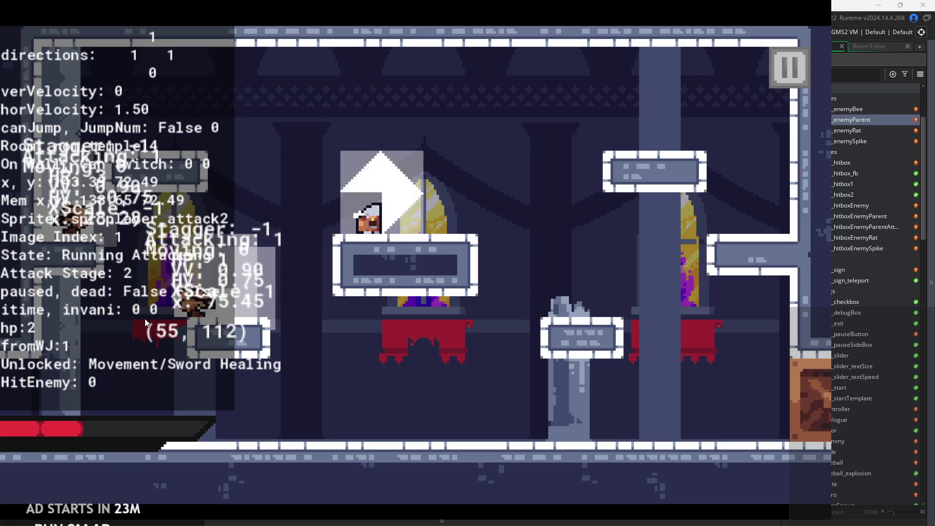
pyautogui.press('Left')
pyautogui.press('x')
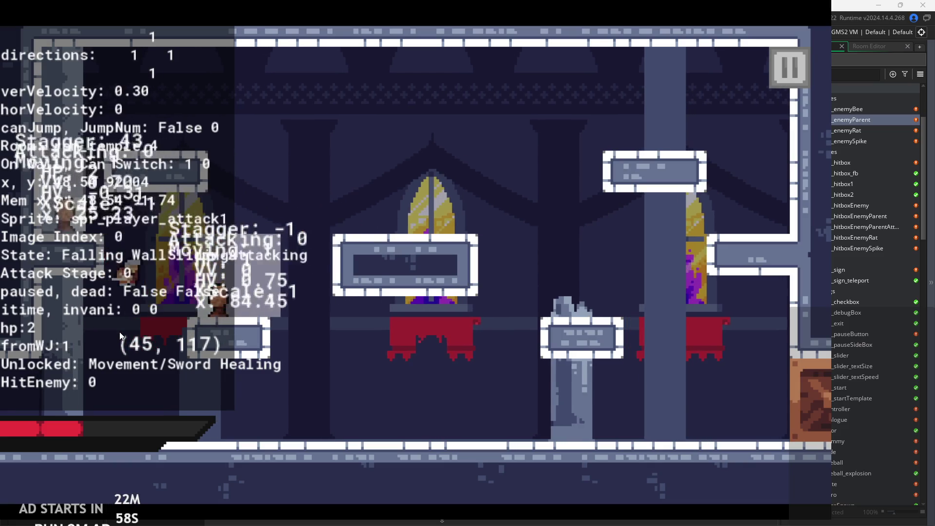
pyautogui.press('z')
pyautogui.press('x')
pyautogui.press('x')
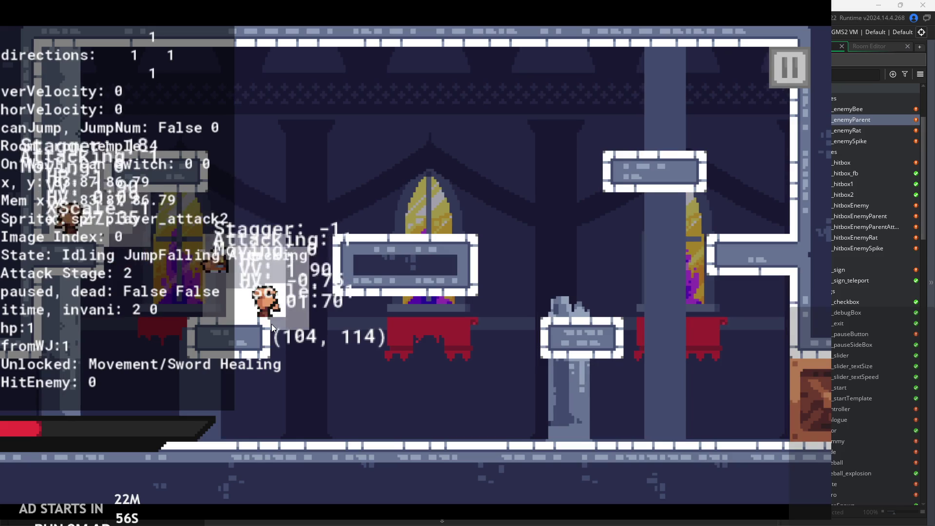
pyautogui.press('z')
pyautogui.press('Left')
pyautogui.press('x')
pyautogui.press('Right')
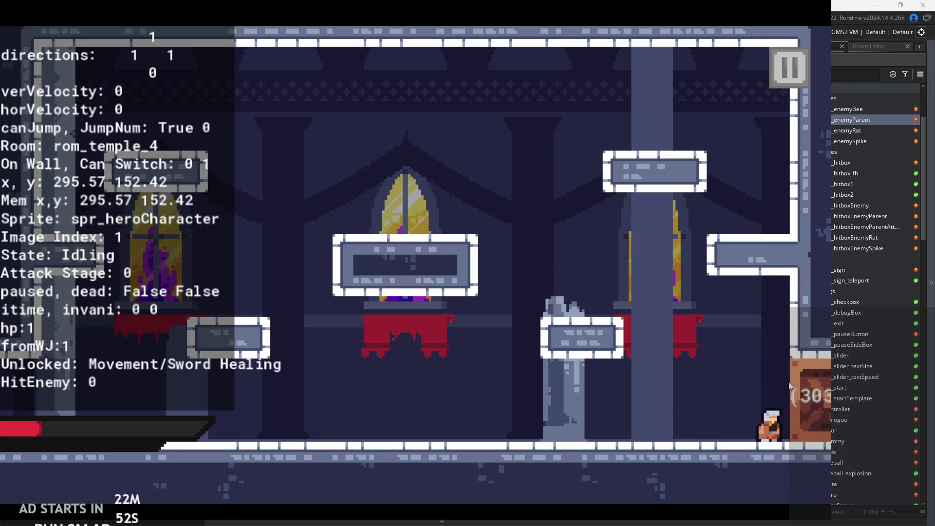
pyautogui.press('Left')
pyautogui.press('Right')
pyautogui.click(782, 81)
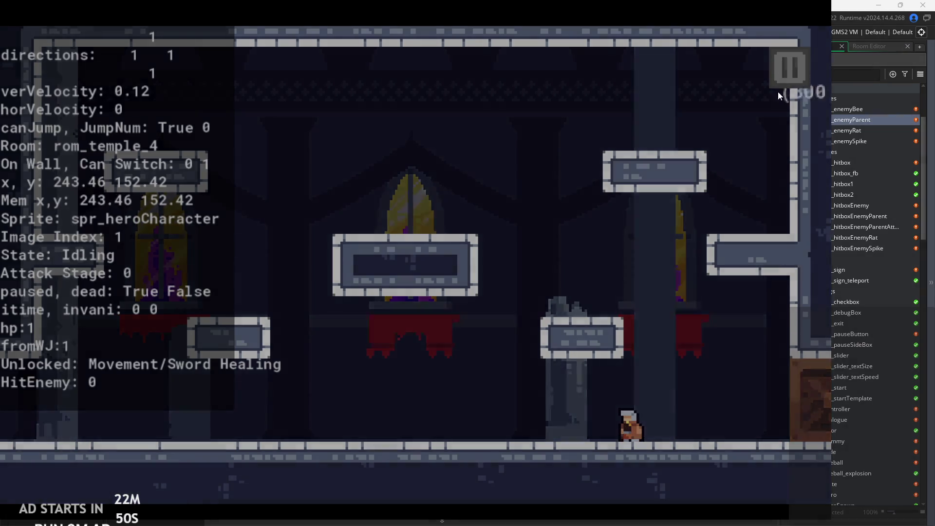
pyautogui.click(739, 436)
# Open obj_Gate and review its Create and Step event code.
pyautogui.scroll(-3, 835, 361)
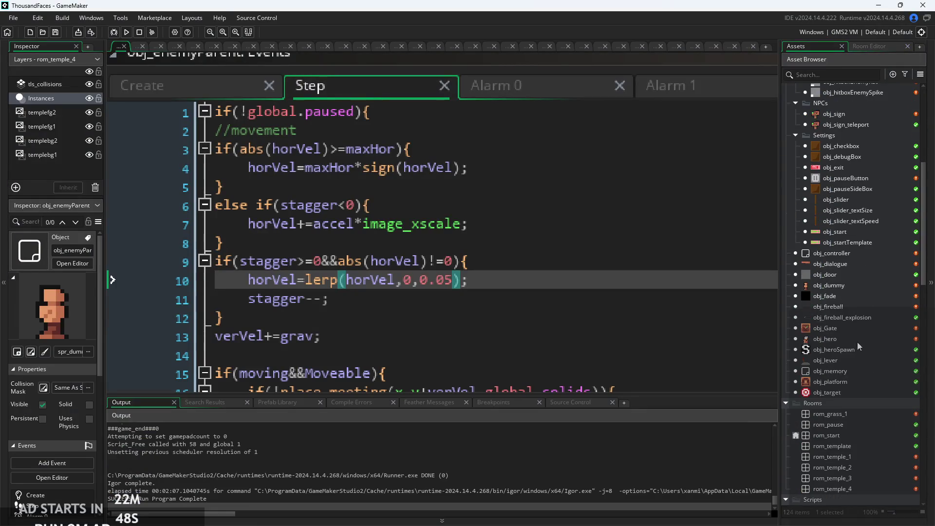
pyautogui.doubleClick(853, 326)
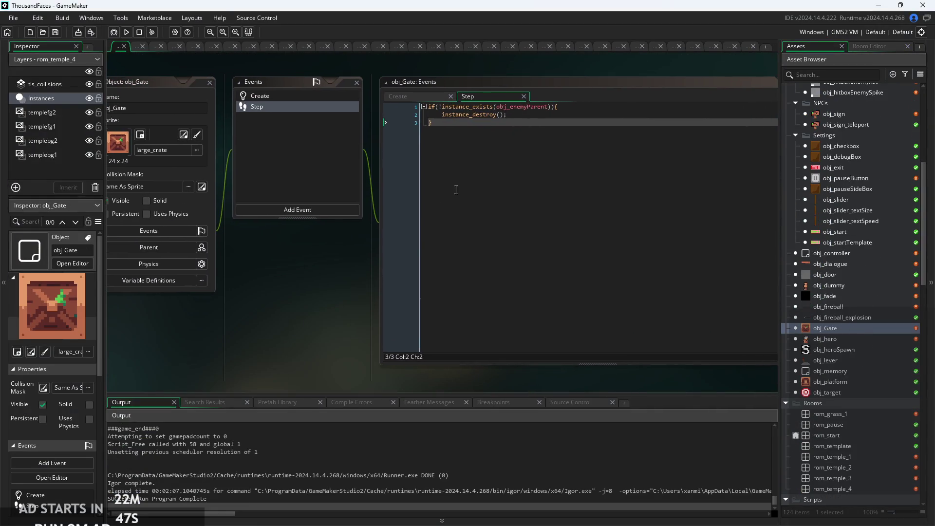
pyautogui.click(487, 121)
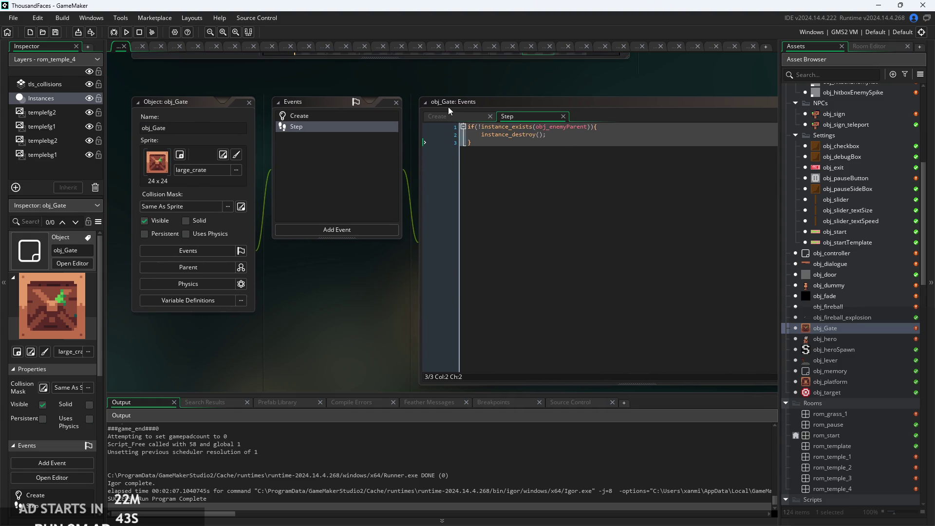
pyautogui.click(457, 117)
pyautogui.click(509, 119)
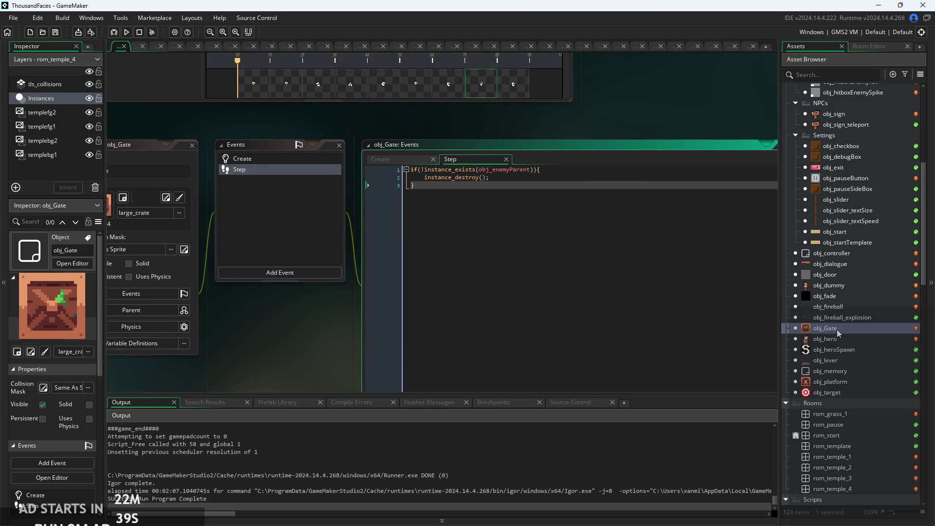
pyautogui.moveTo(522, 253); pyautogui.dragTo(620, 253)
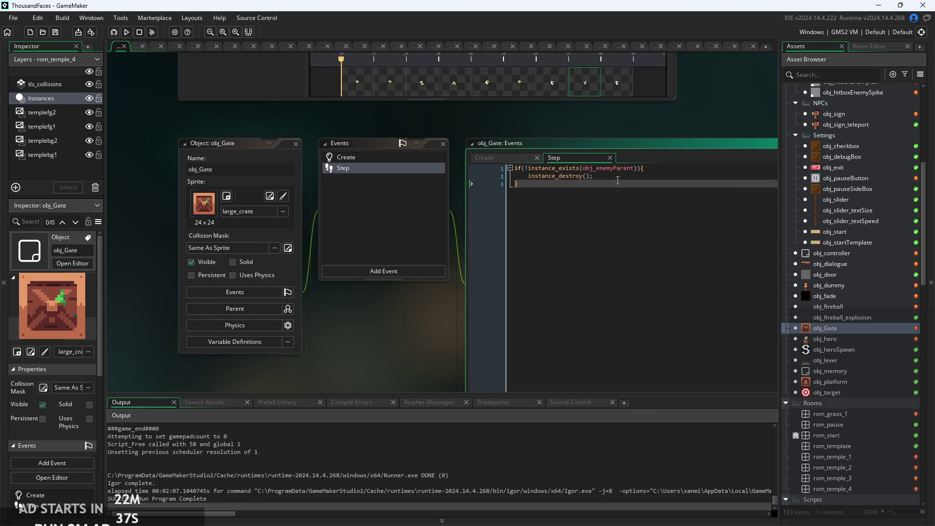
pyautogui.scroll(3, 585, 222)
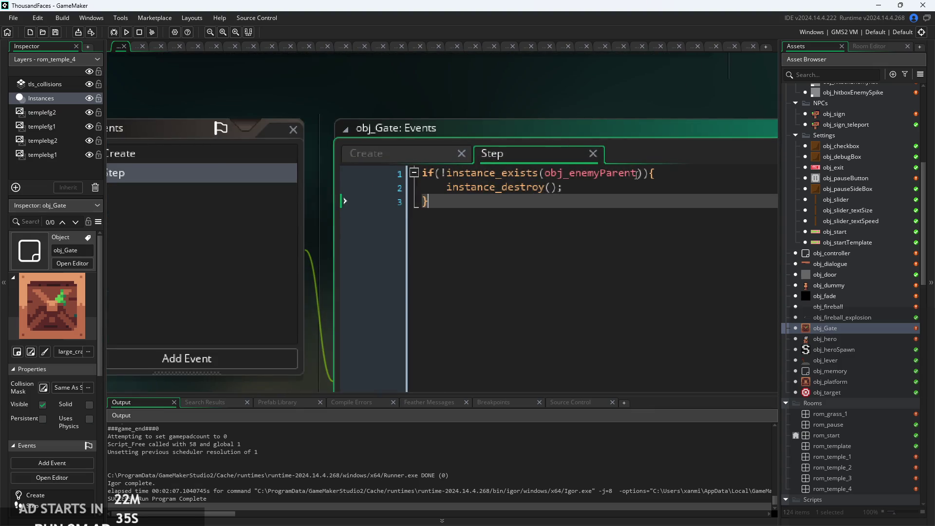
# Add an instance_find call after the closing brace, then delete that line again.
pyautogui.press('Return')
pyautogui.write('fi')
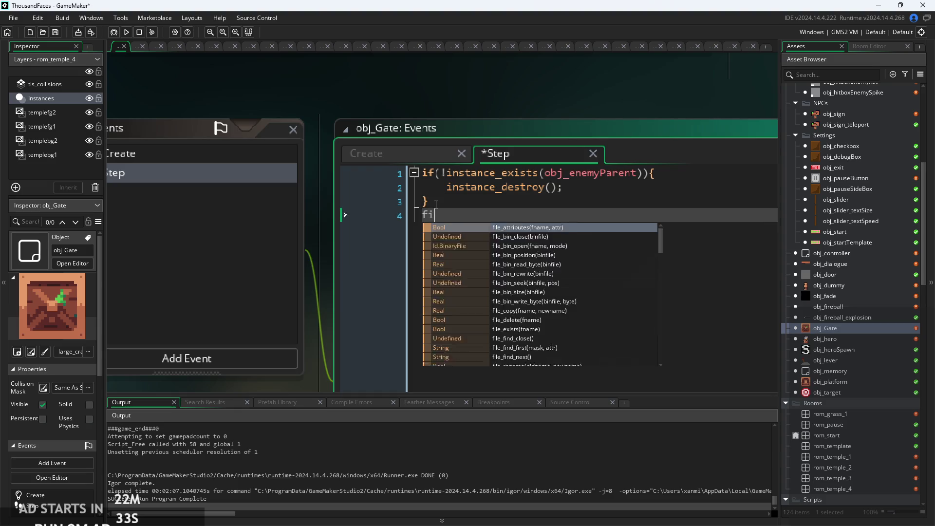
pyautogui.write('nd_ins')
pyautogui.press('BackSpace')
pyautogui.press('BackSpace')
pyautogui.press('BackSpace')
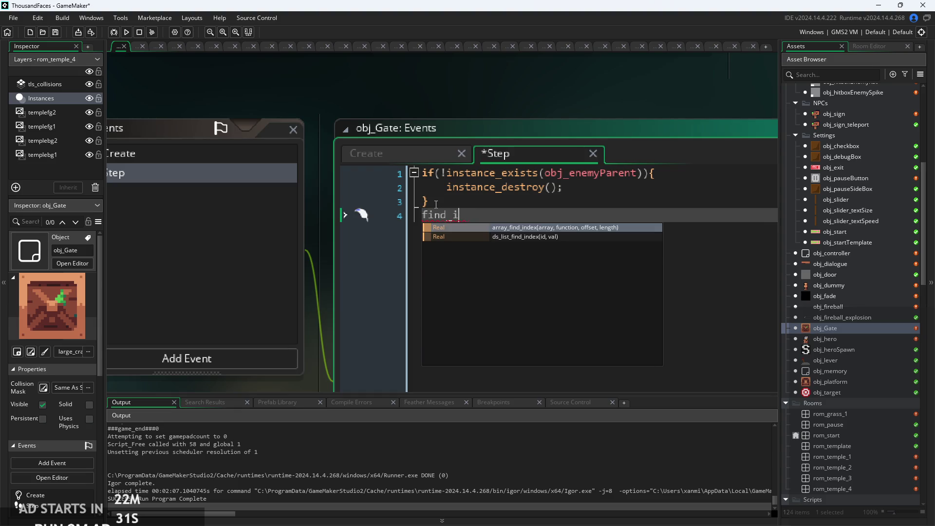
pyautogui.press('BackSpace')
pyautogui.press('BackSpace')
pyautogui.press('BackSpace')
pyautogui.write('instance_')
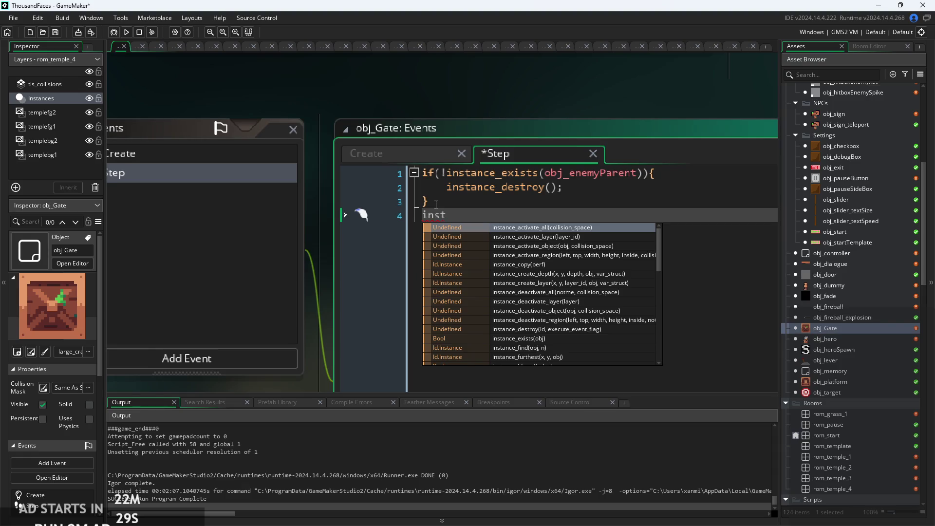
pyautogui.write('d')
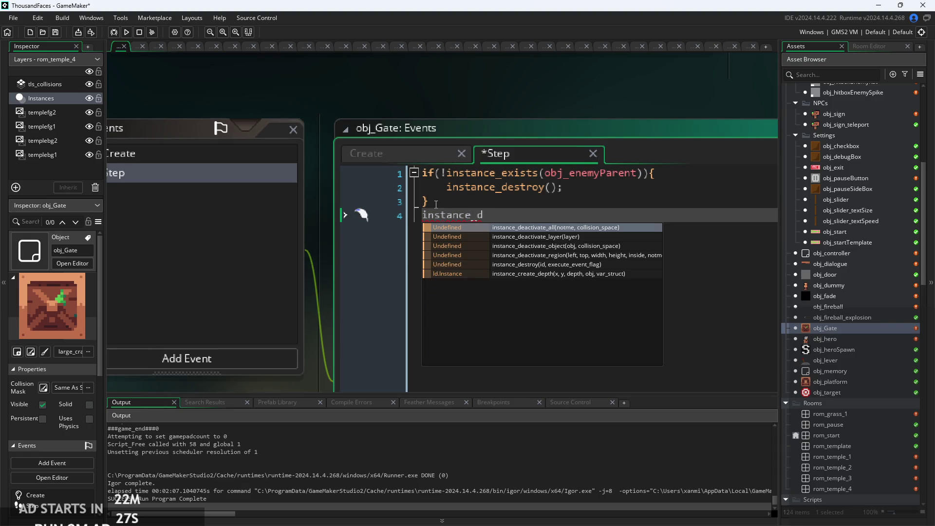
pyautogui.press('BackSpace')
pyautogui.write('f')
pyautogui.press('Return')
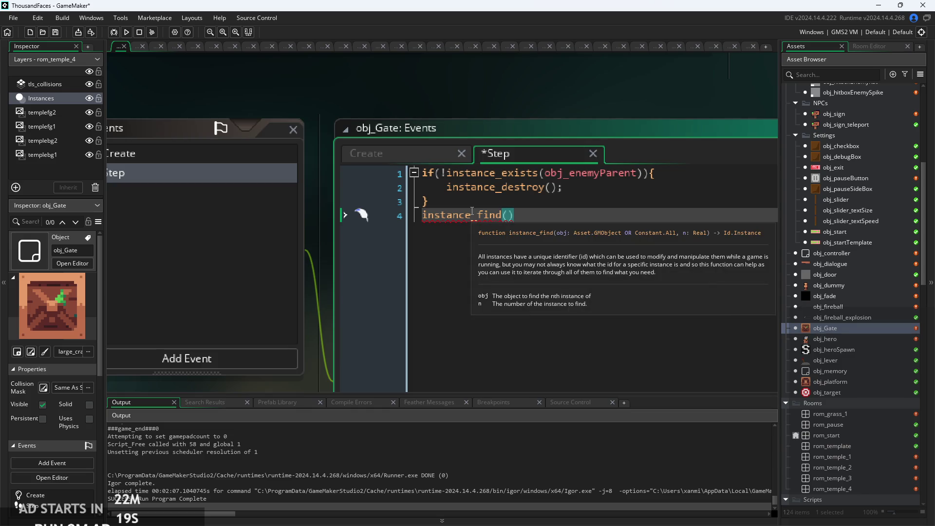
pyautogui.click(525, 216)
pyautogui.hotkey('shift', 'Home')
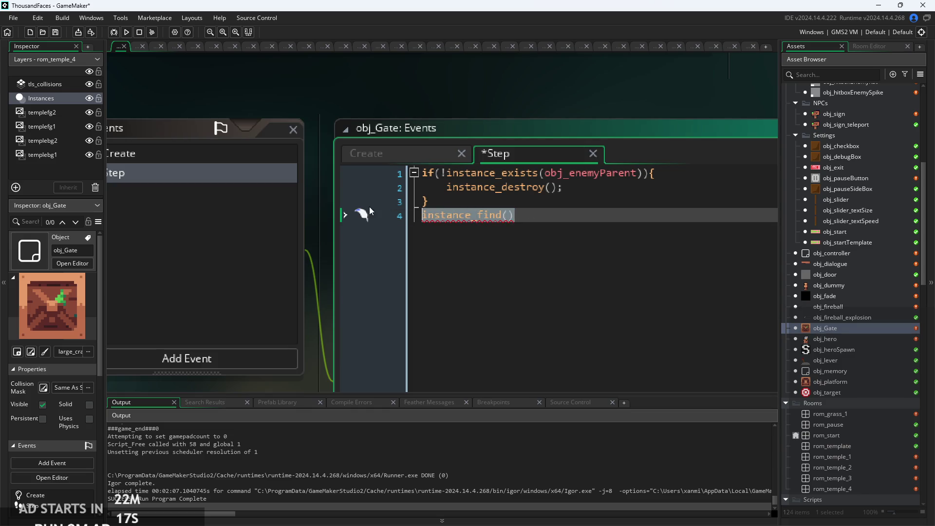
pyautogui.press('BackSpace')
pyautogui.press('BackSpace')
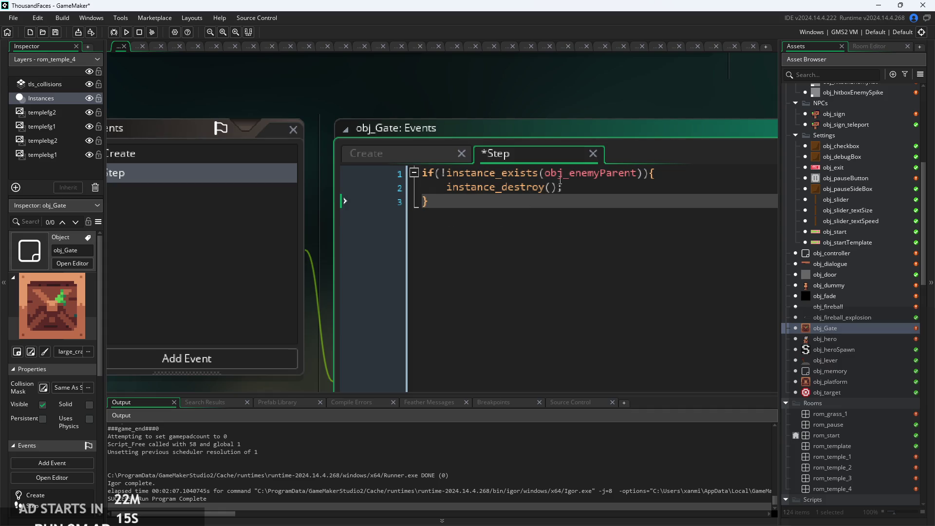
# Change instance_destroy() to instance_destroy(self) in the Step event.
pyautogui.moveTo(449, 176)
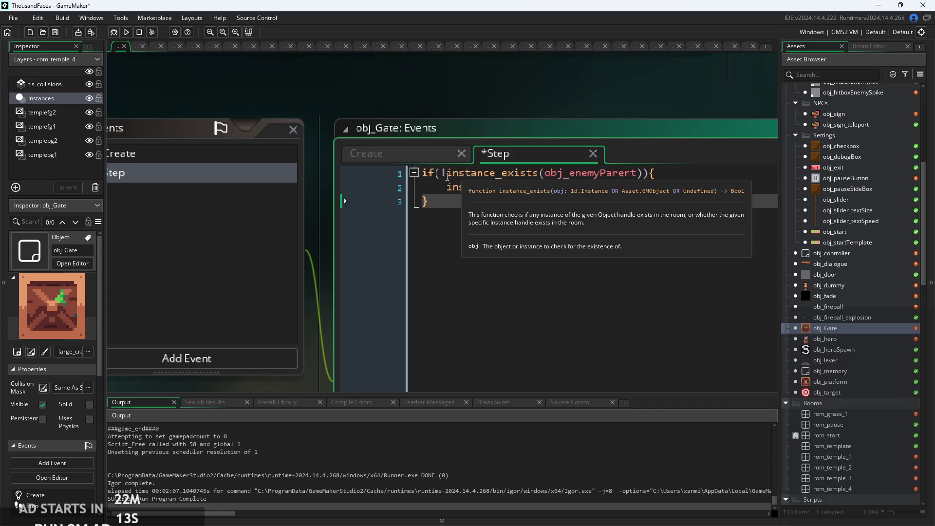
pyautogui.click(573, 188)
pyautogui.moveTo(518, 188)
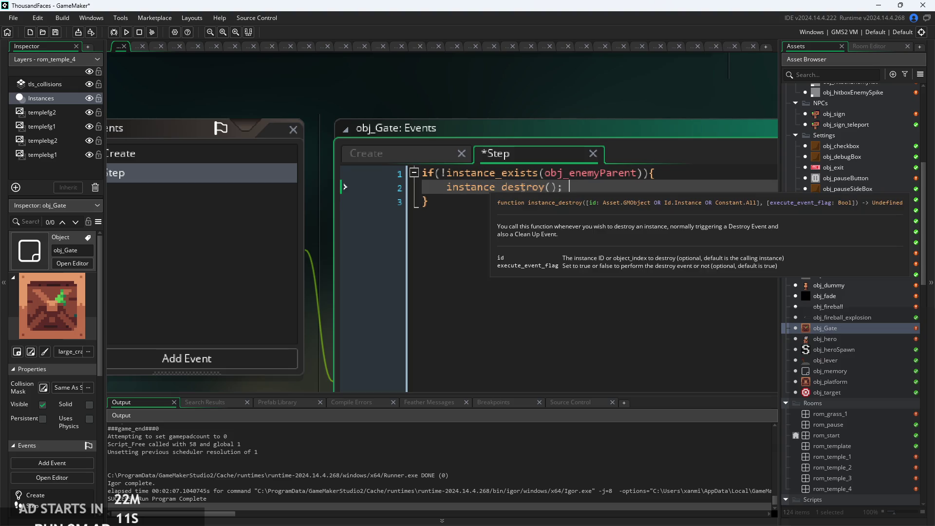
pyautogui.write('self')
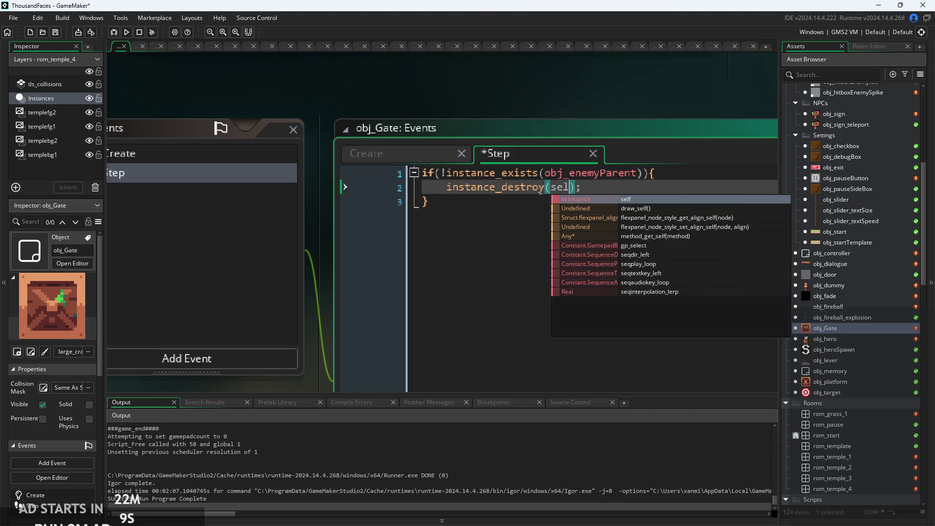
pyautogui.click(605, 189)
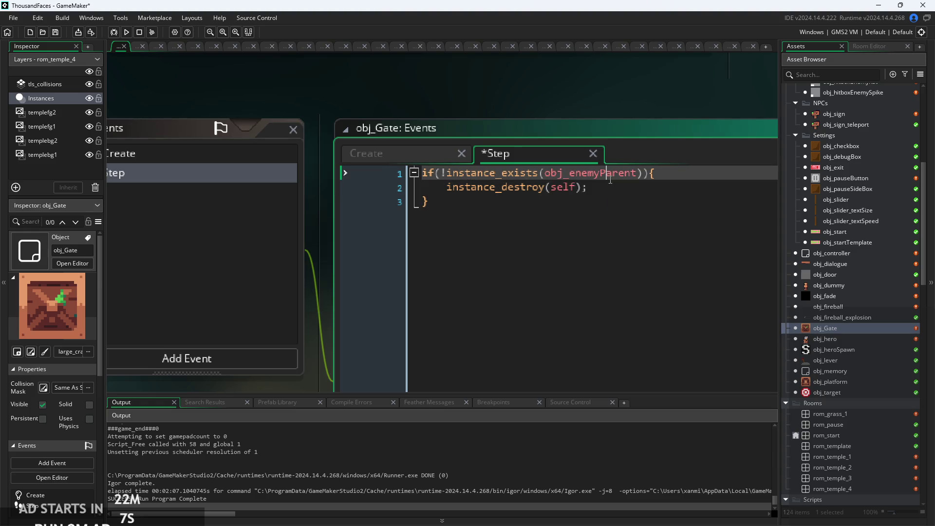
pyautogui.scroll(-2, 605, 189)
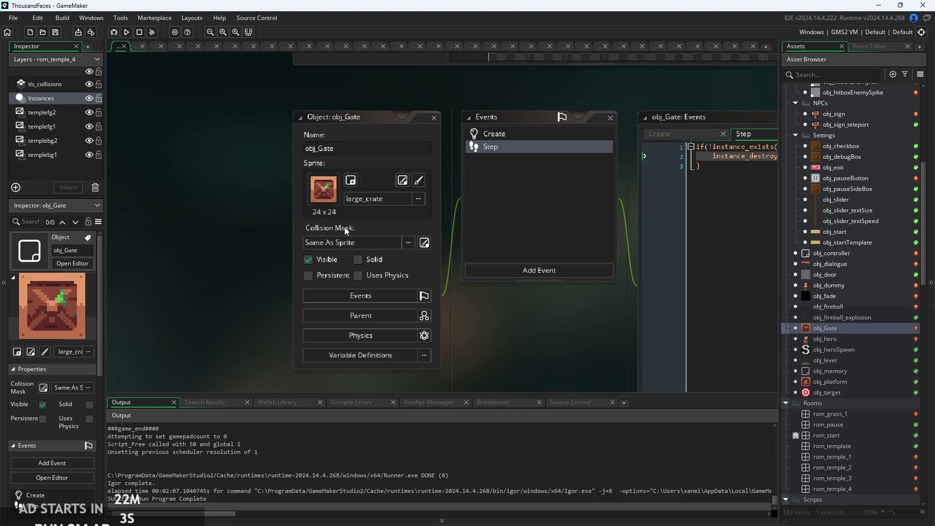
# Open the large_crate sprite, inspect its collision mask settings, then collapse them.
pyautogui.scroll(-10, 831, 419)
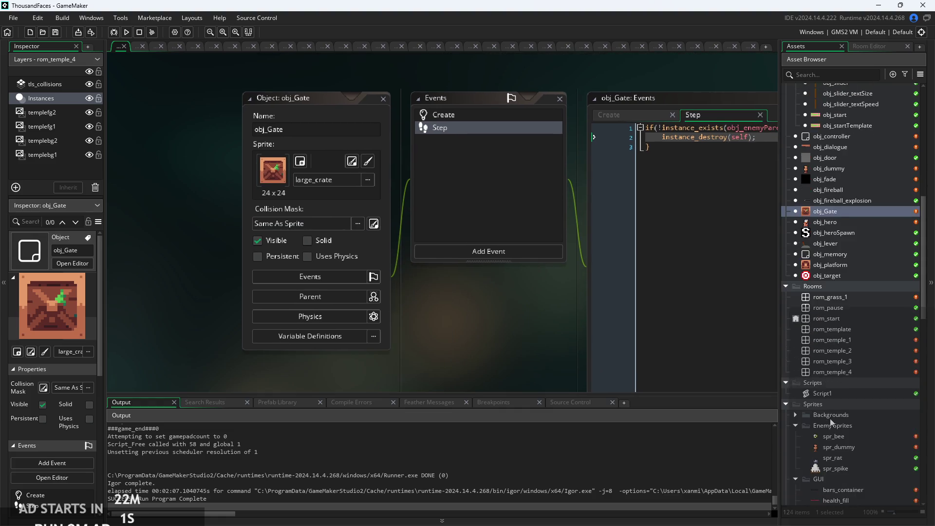
pyautogui.scroll(-5, 840, 419)
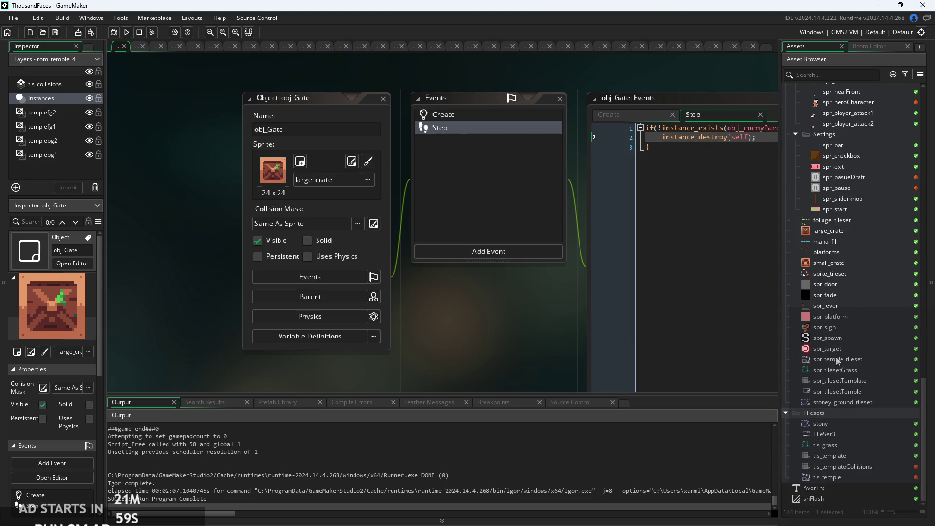
pyautogui.click(830, 230)
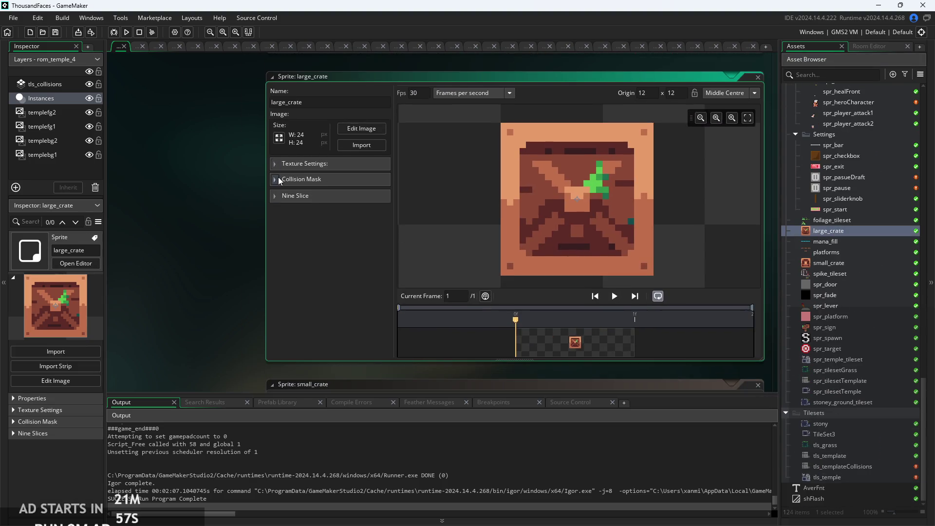
pyautogui.click(279, 180)
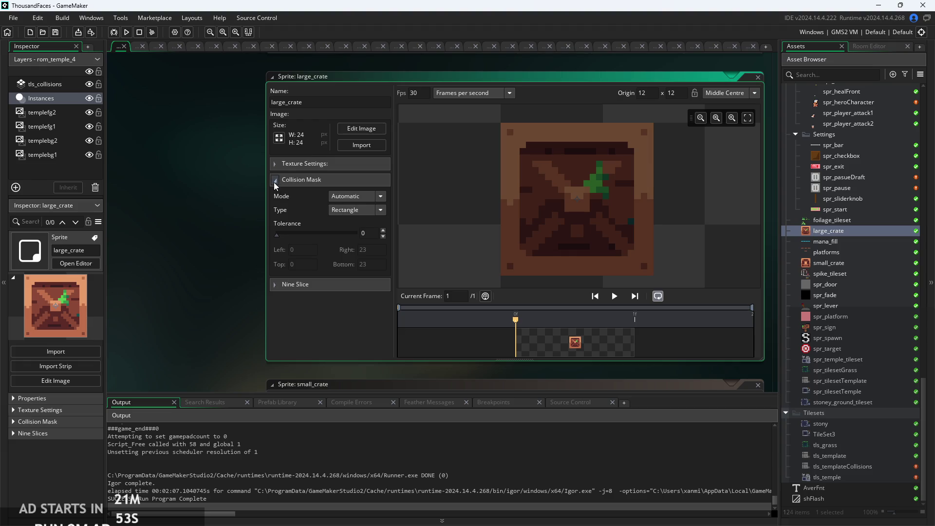
pyautogui.click(274, 182)
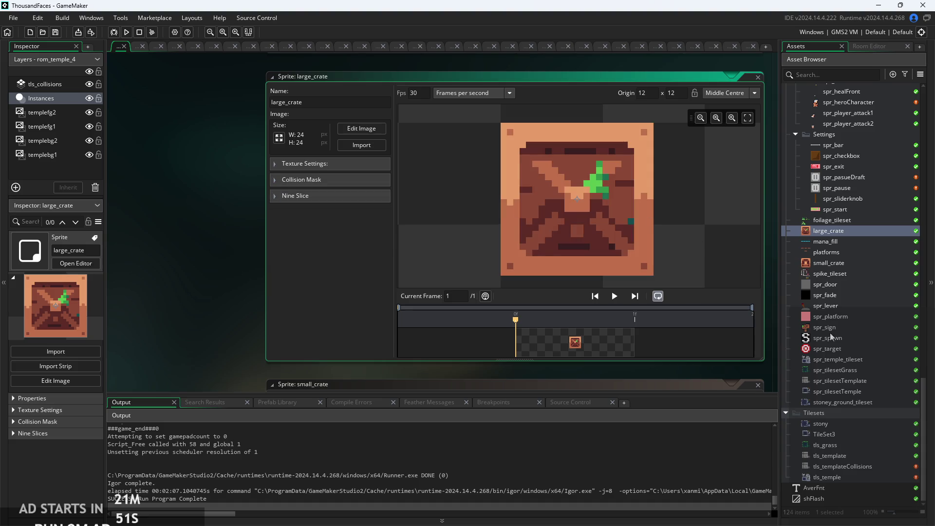
# Open obj_Gate's Step code and place the cursor at the end of line 1.
pyautogui.scroll(10, 818, 338)
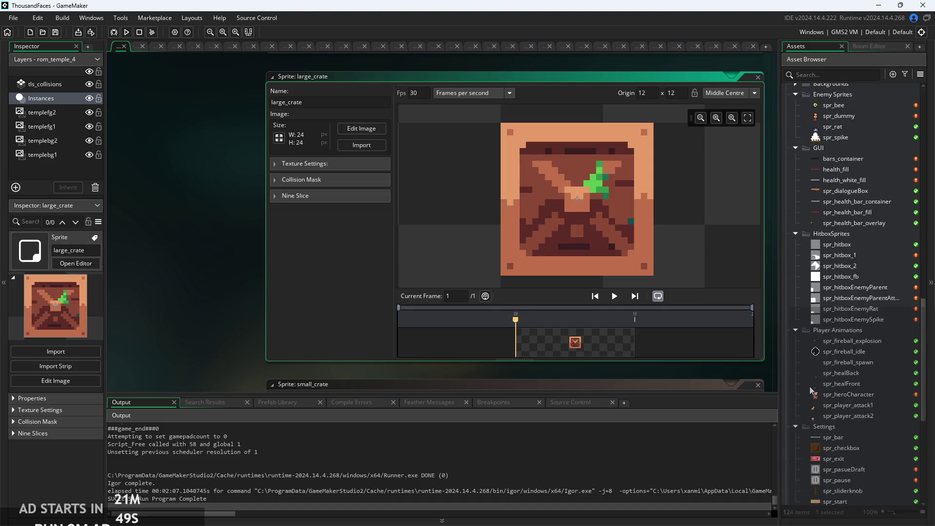
pyautogui.scroll(6, 827, 335)
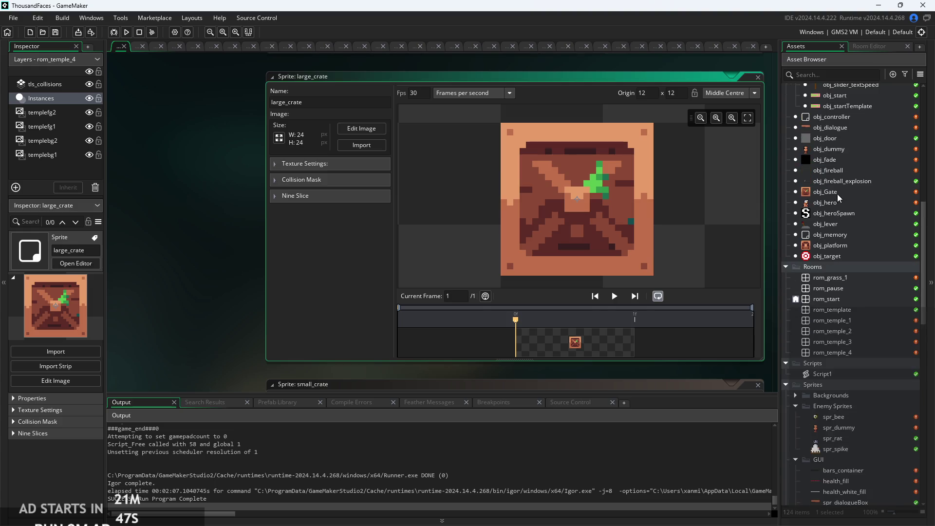
pyautogui.doubleClick(837, 191)
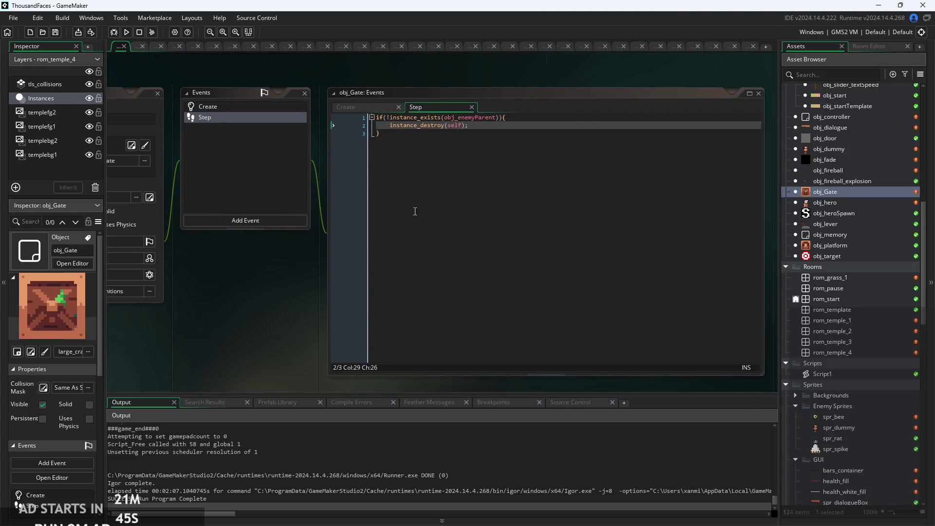
pyautogui.click(545, 127)
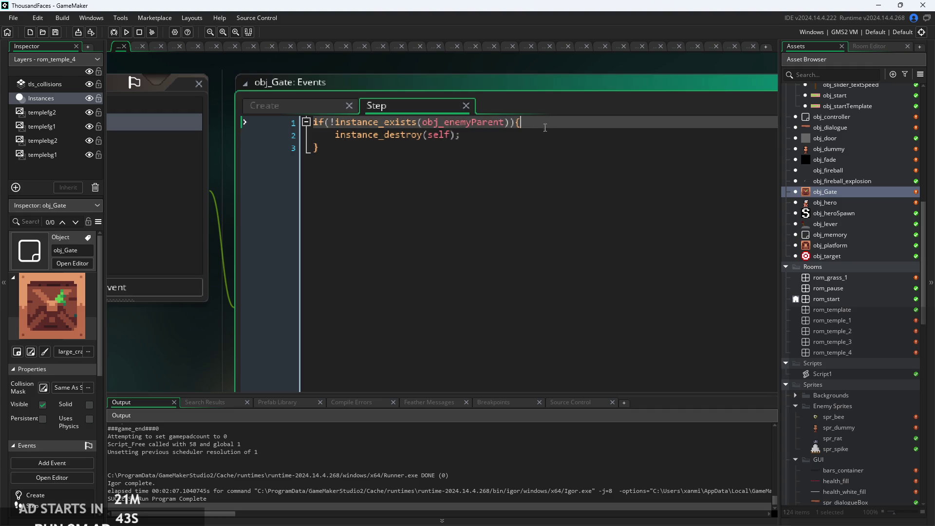
# Launch a test build, start it, and jump the hero over the enemy and up the first room's ledges.
pyautogui.click(127, 32)
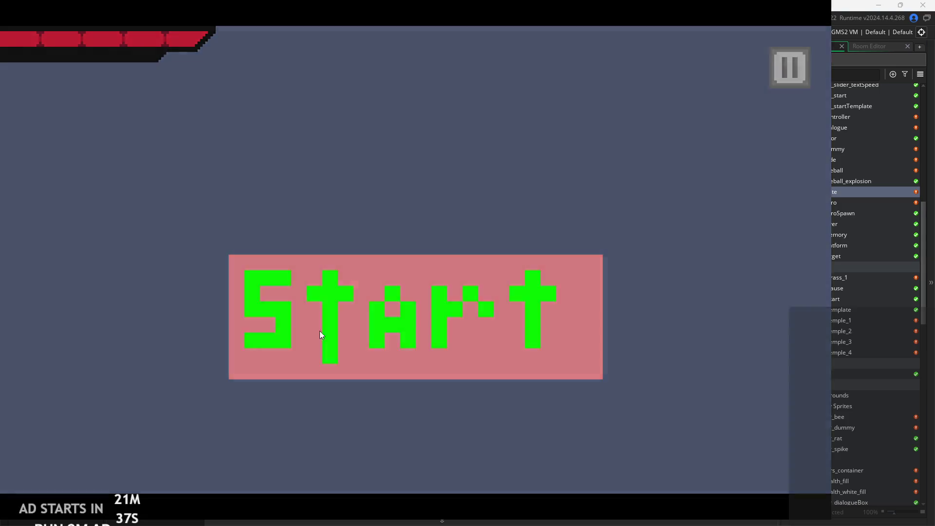
pyautogui.click(319, 335)
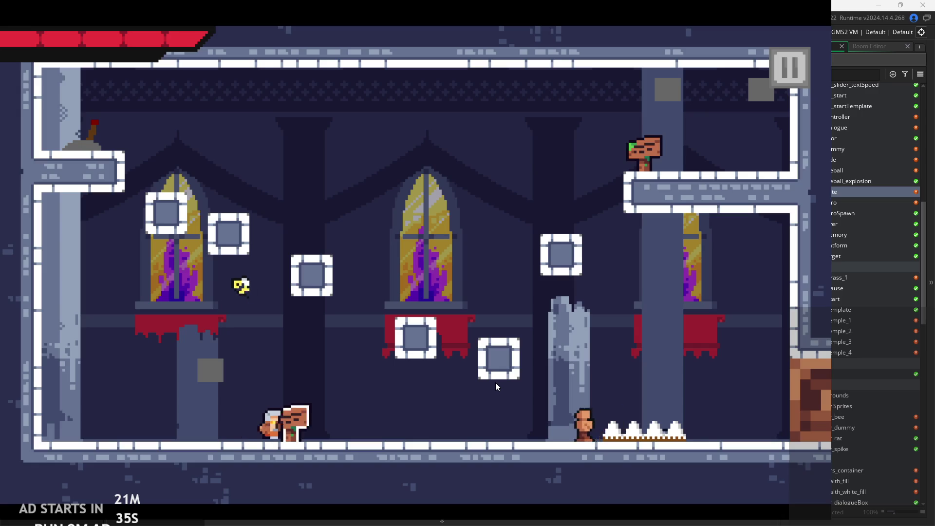
pyautogui.press('Right')
pyautogui.press('space')
pyautogui.press('Right')
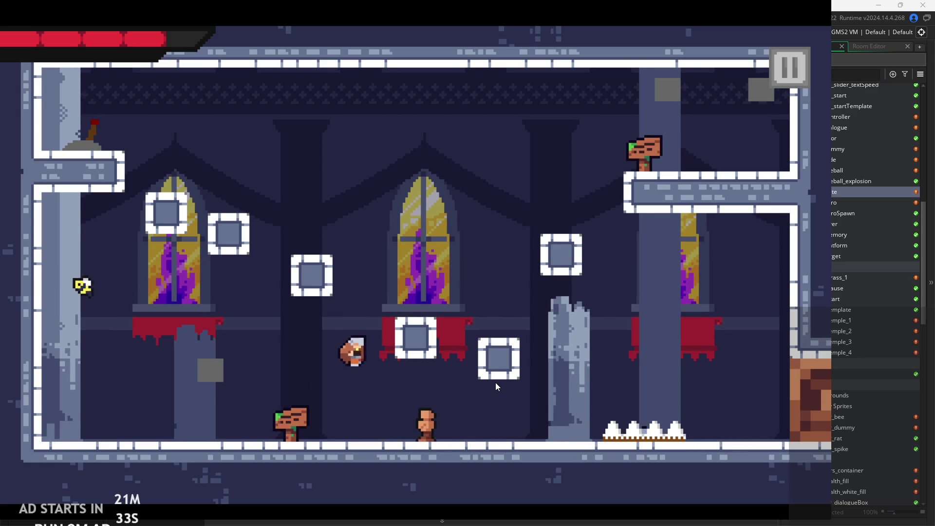
pyautogui.press('space')
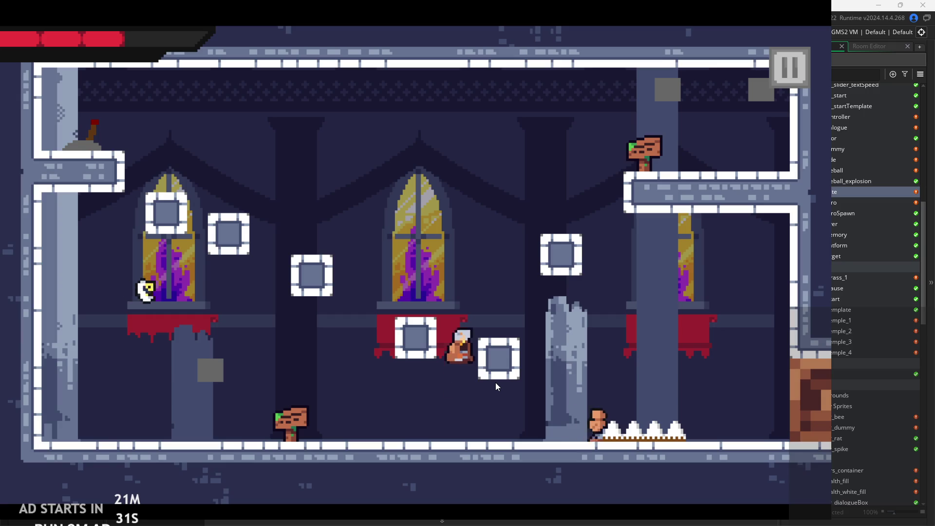
pyautogui.press('Right')
pyautogui.press('space')
pyautogui.press('Right')
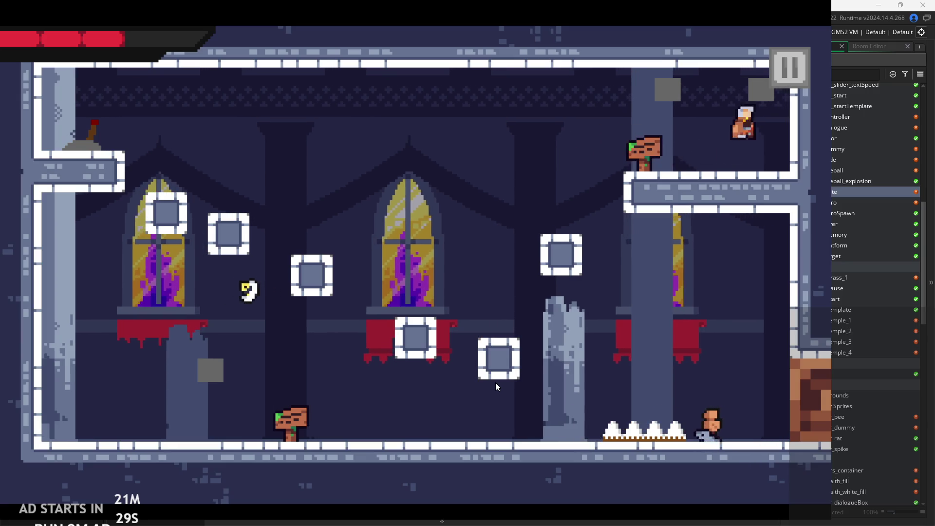
# Run, jump and attack along the next room's floor, then wall-jump onto the right ledge.
pyautogui.press('Right')
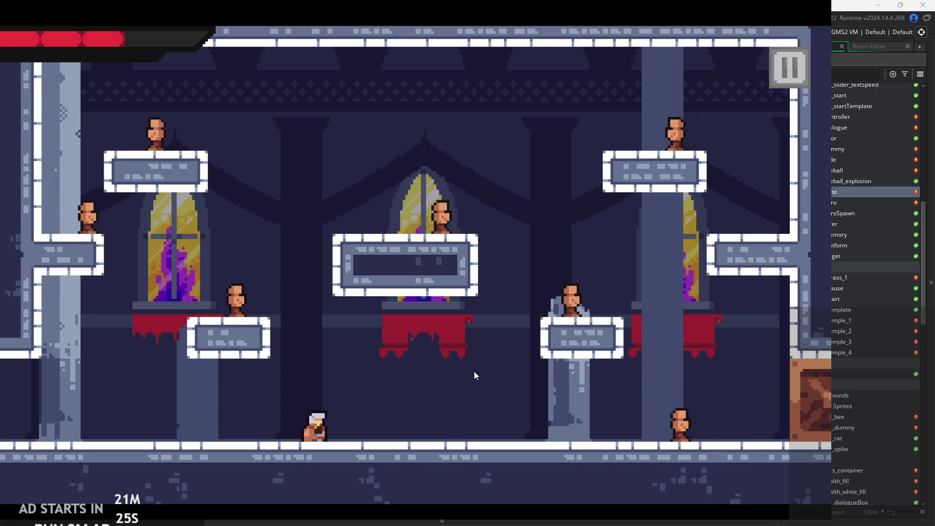
pyautogui.press('space')
pyautogui.press('Right')
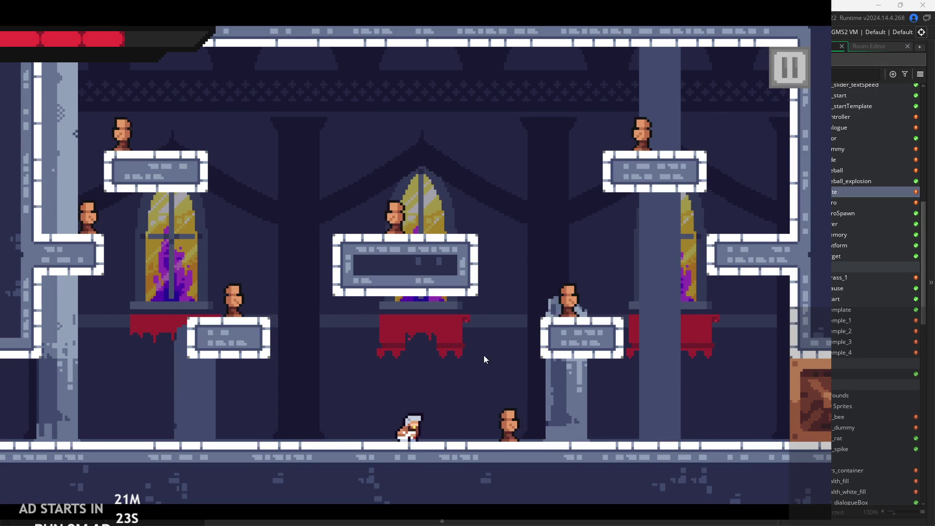
pyautogui.press('x')
pyautogui.press('Right')
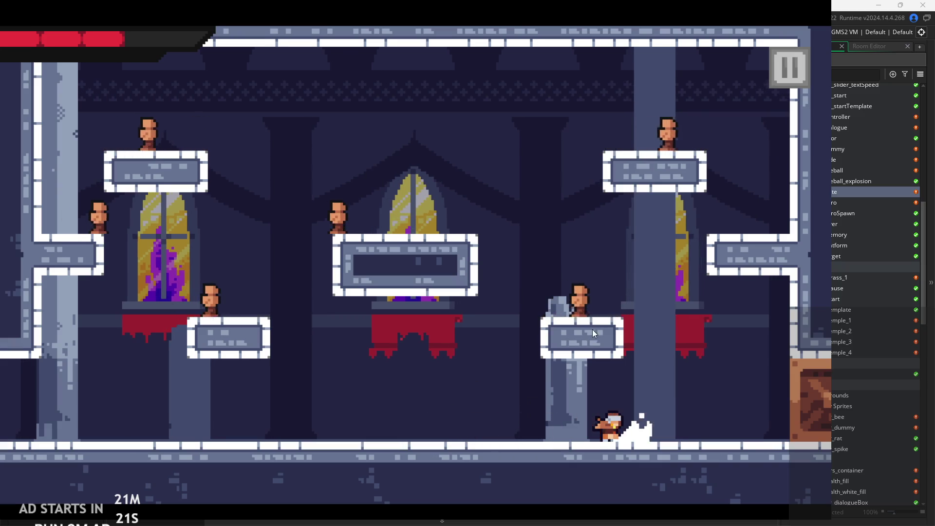
pyautogui.press('space')
pyautogui.press('Right')
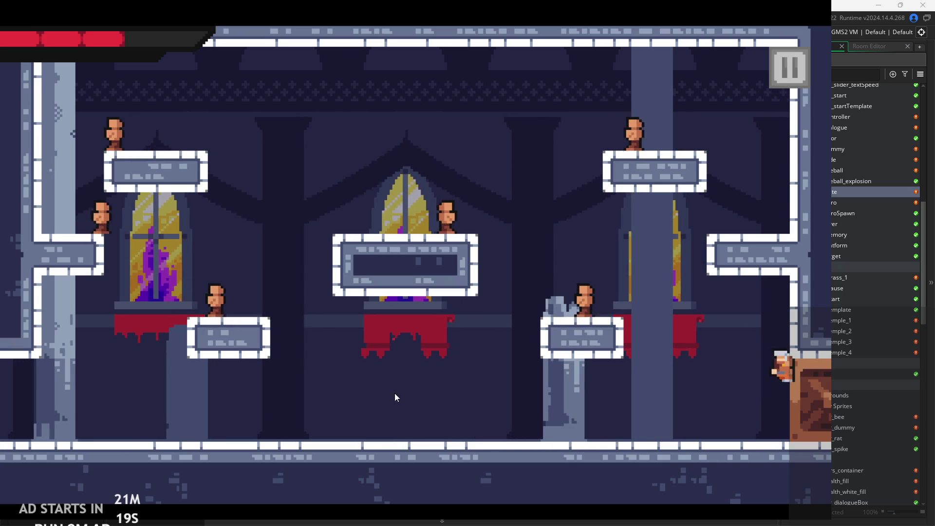
pyautogui.press('Left')
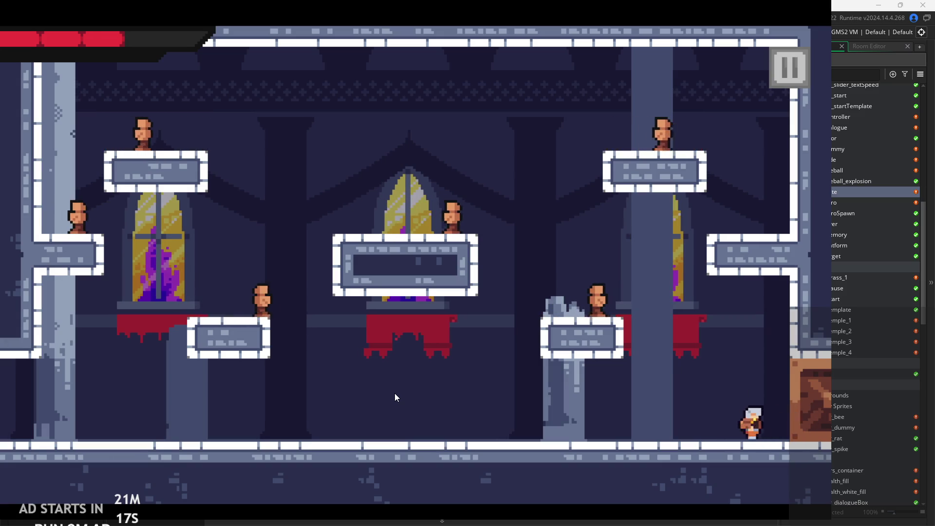
pyautogui.press('Right')
pyautogui.press('Left')
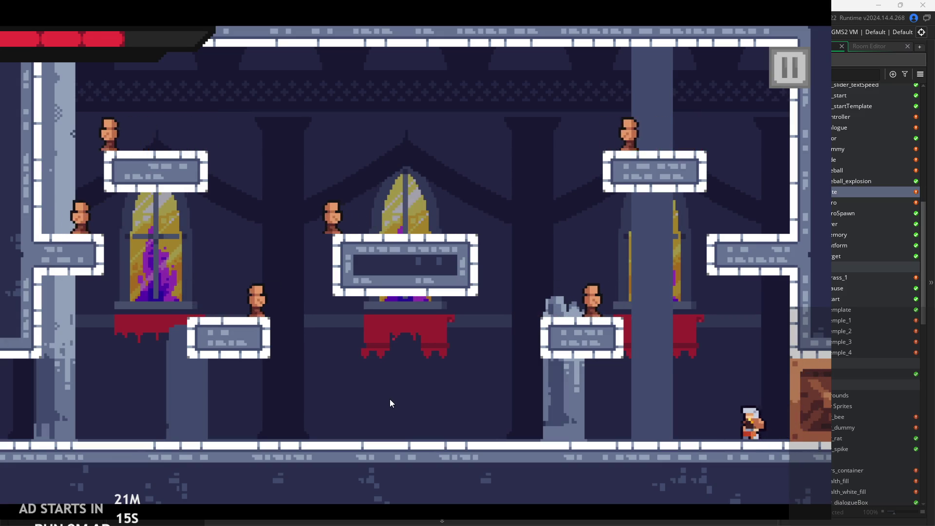
pyautogui.press('Right')
pyautogui.press('Left')
pyautogui.press('space')
# Dash and wall-jump between the walls, pillar and central platform toward the top-right enemy platform.
pyautogui.press('Left')
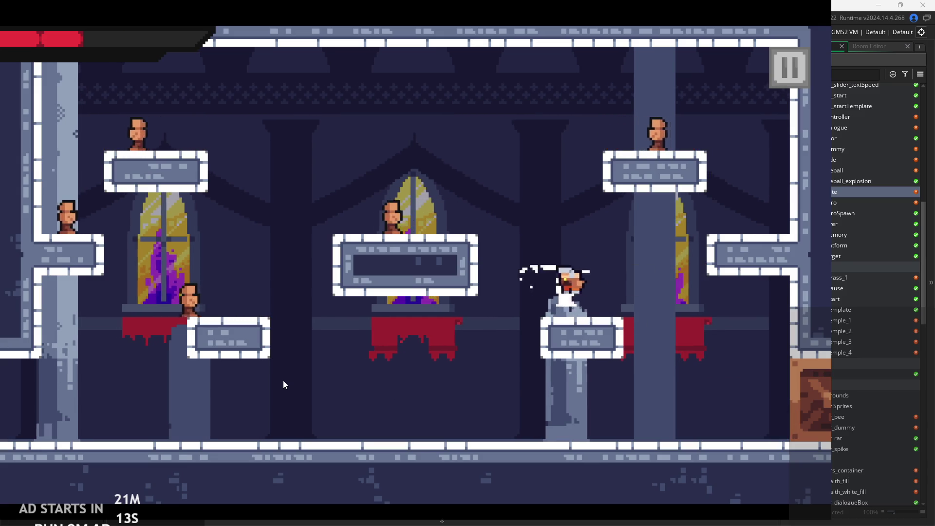
pyautogui.press('space')
pyautogui.press('Right')
pyautogui.press('space')
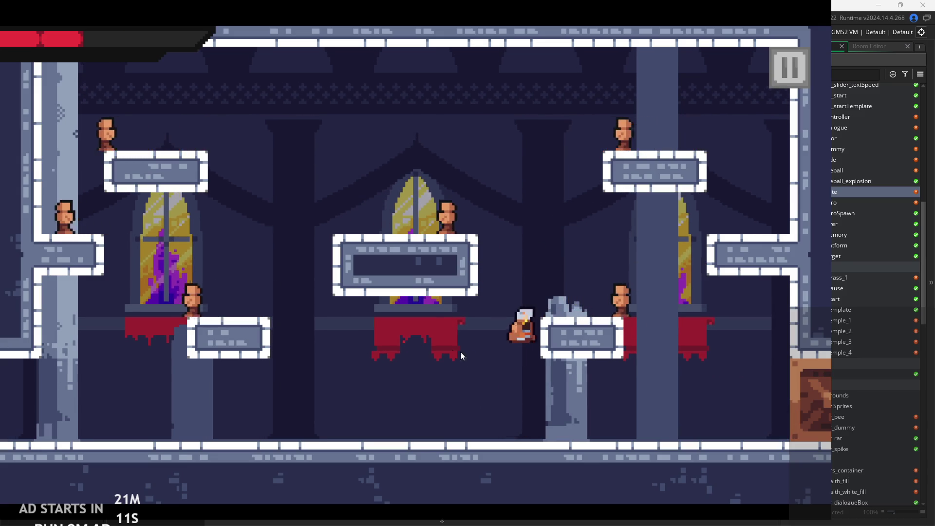
pyautogui.press('Left')
pyautogui.press('Right')
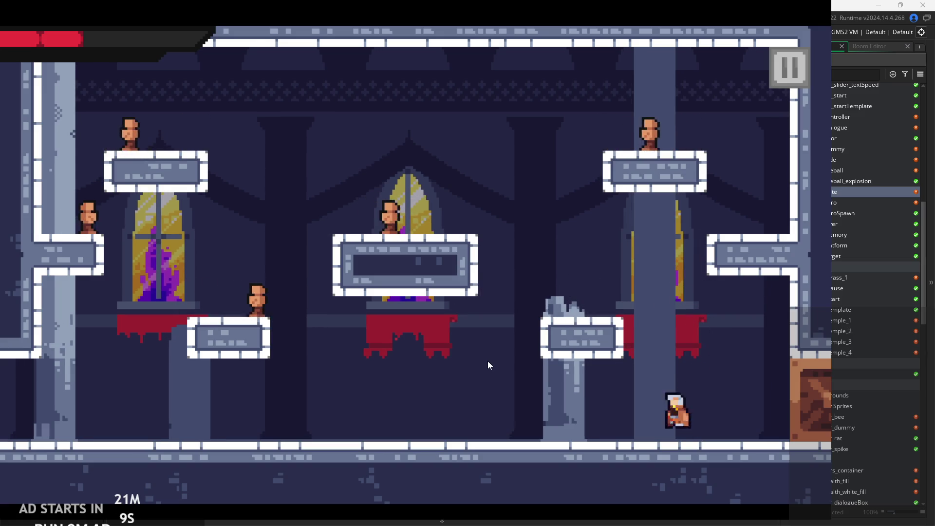
pyautogui.press('space')
pyautogui.press('Right')
pyautogui.press('Left')
pyautogui.press('Left')
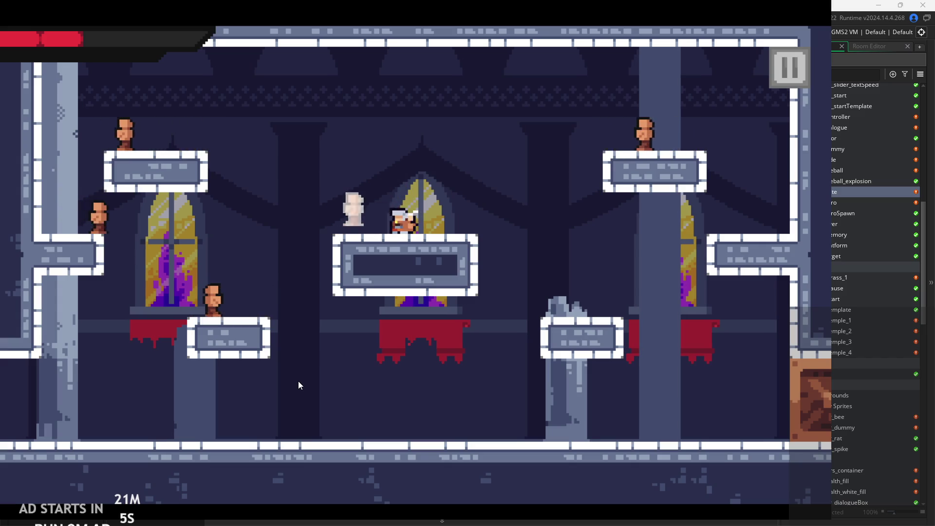
pyautogui.press('Left')
pyautogui.press('space')
pyautogui.press('Right')
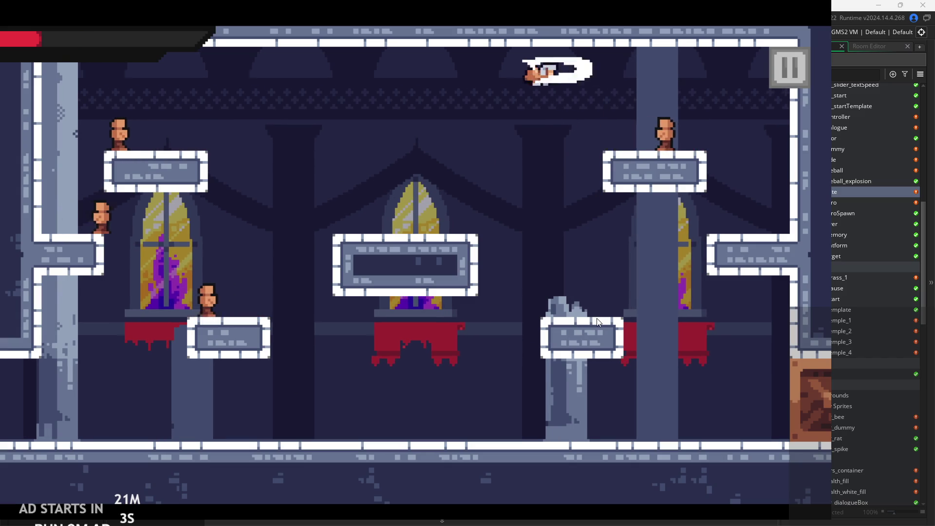
pyautogui.press('Right')
pyautogui.press('space')
pyautogui.press('Left')
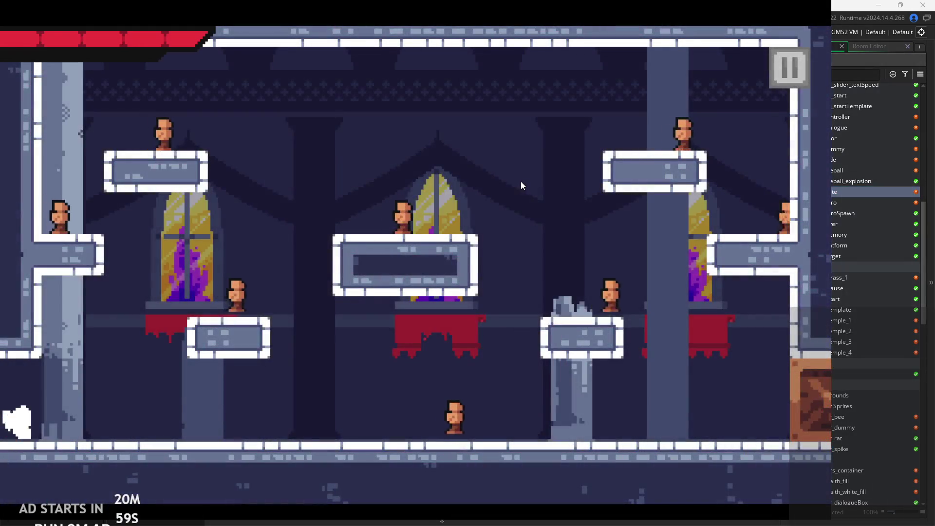
# After respawning, run along the floor and then close the game.
pyautogui.press('Right')
pyautogui.press('Right')
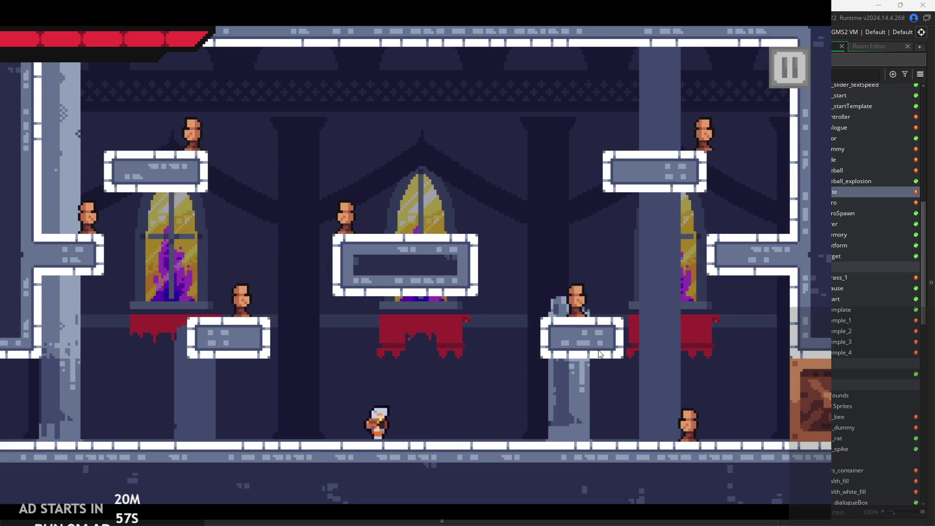
pyautogui.press('Left')
pyautogui.press('Escape')
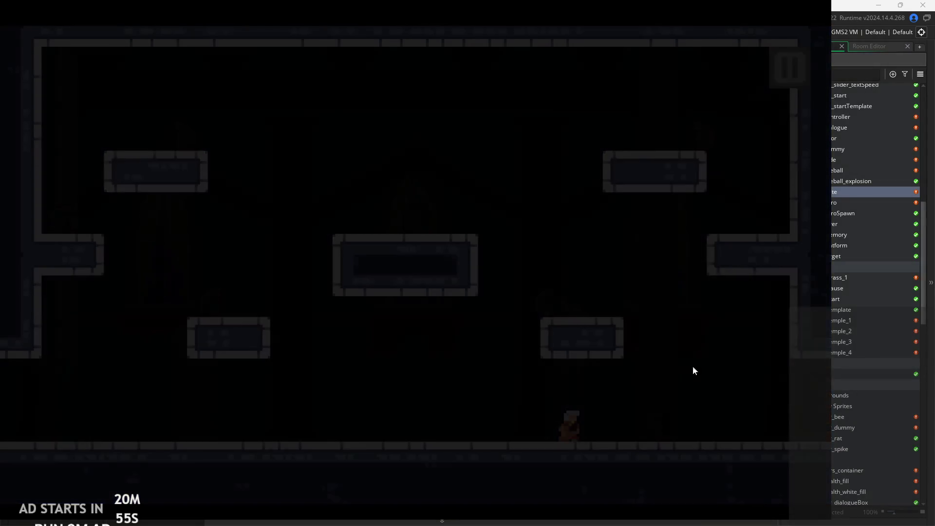
# Open obj_hero's events from the asset list and view its Begin Step code.
pyautogui.click(864, 201)
pyautogui.scroll(1, 863, 203)
pyautogui.scroll(2, 862, 203)
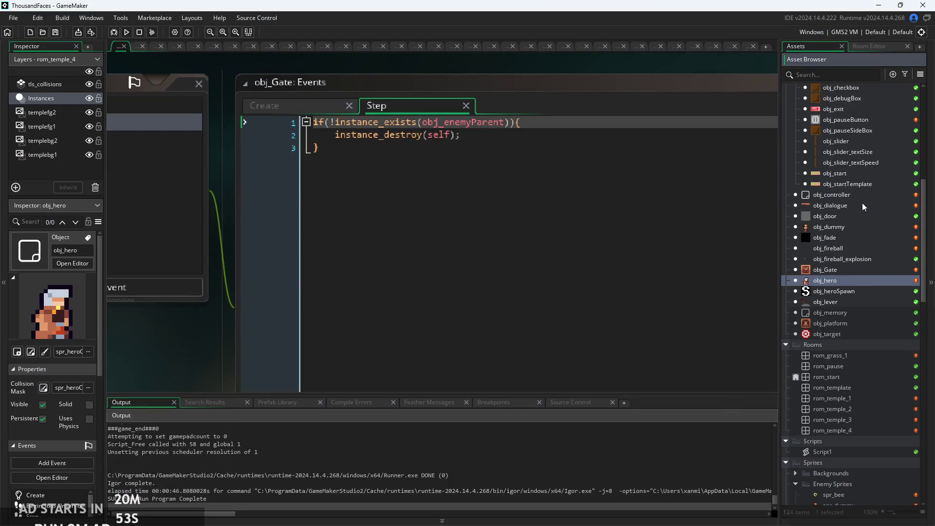
pyautogui.doubleClick(842, 281)
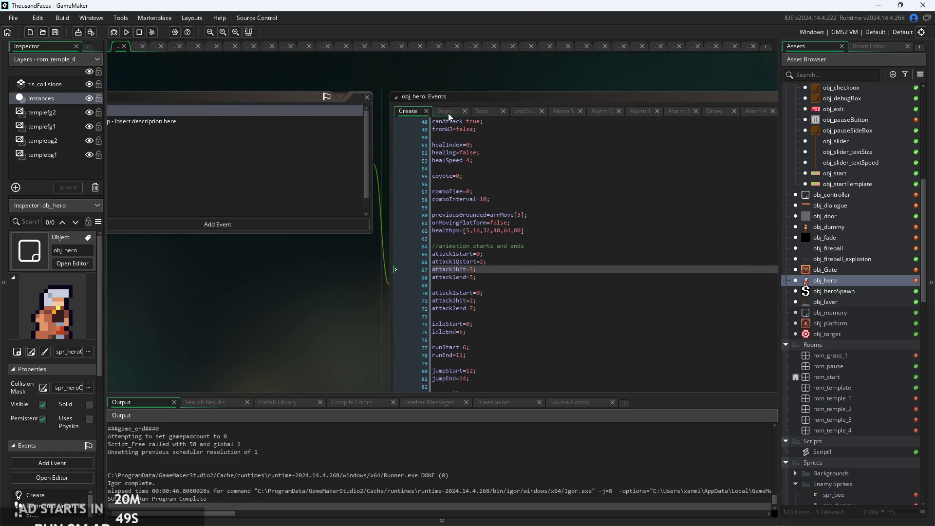
pyautogui.click(448, 111)
pyautogui.scroll(2, 253, 274)
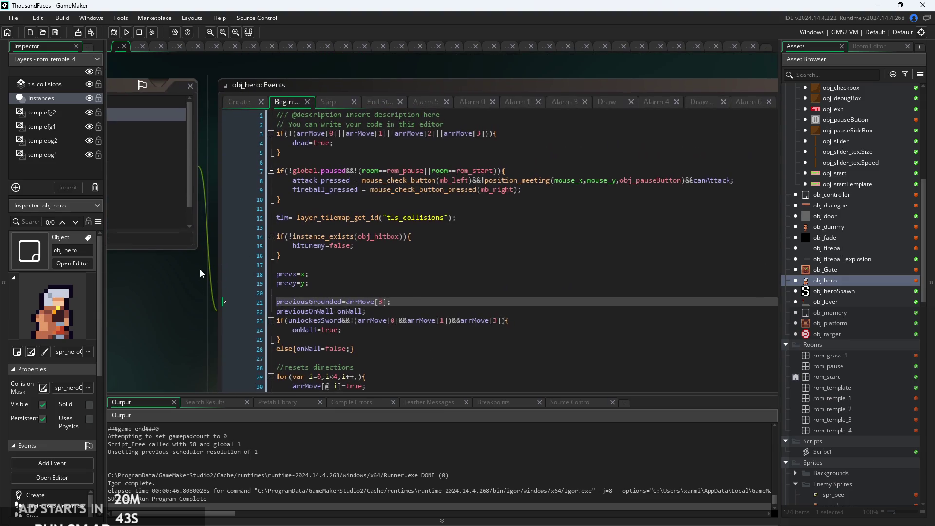
pyautogui.scroll(-2, 200, 269)
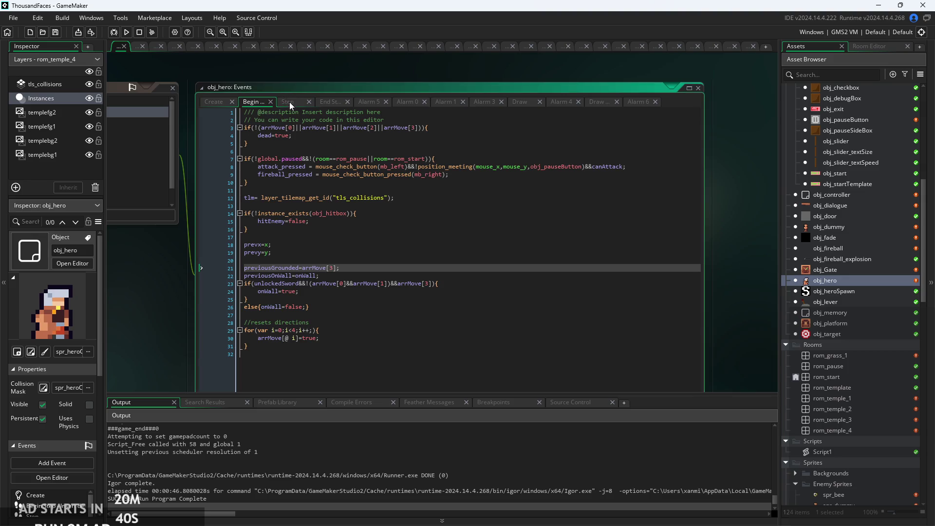
# Switch to the Step event and return to the first collision for-loop near line 7.
pyautogui.click(290, 101)
pyautogui.scroll(2, 314, 144)
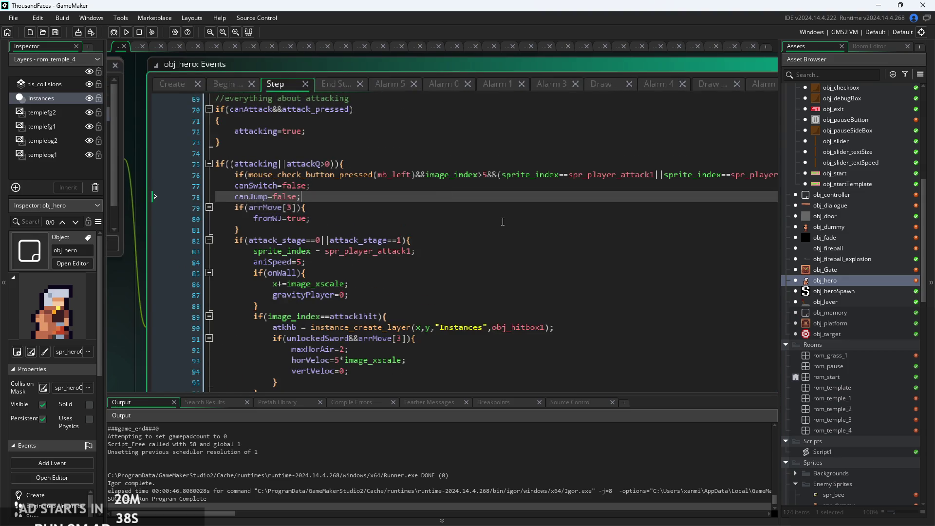
pyautogui.scroll(-2, 502, 222)
pyautogui.scroll(-3, 386, 200)
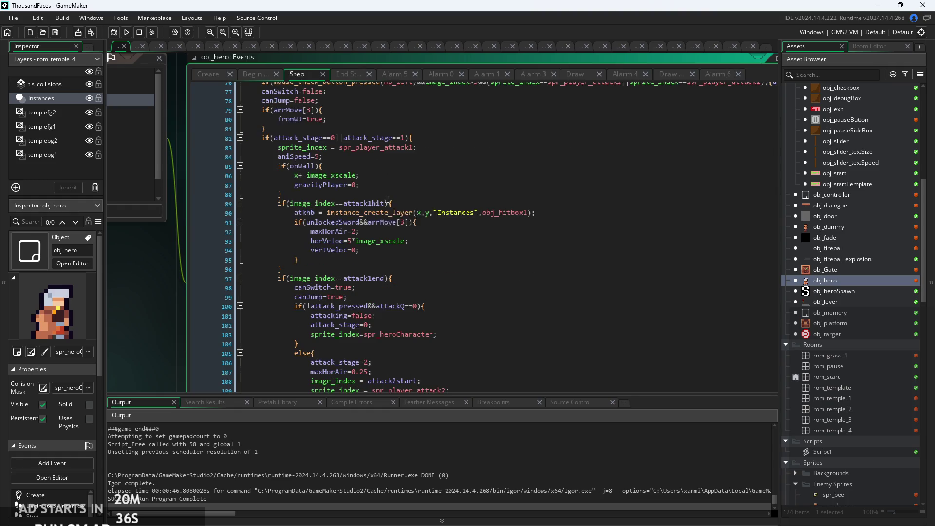
pyautogui.scroll(-8, 392, 194)
pyautogui.scroll(13, 388, 273)
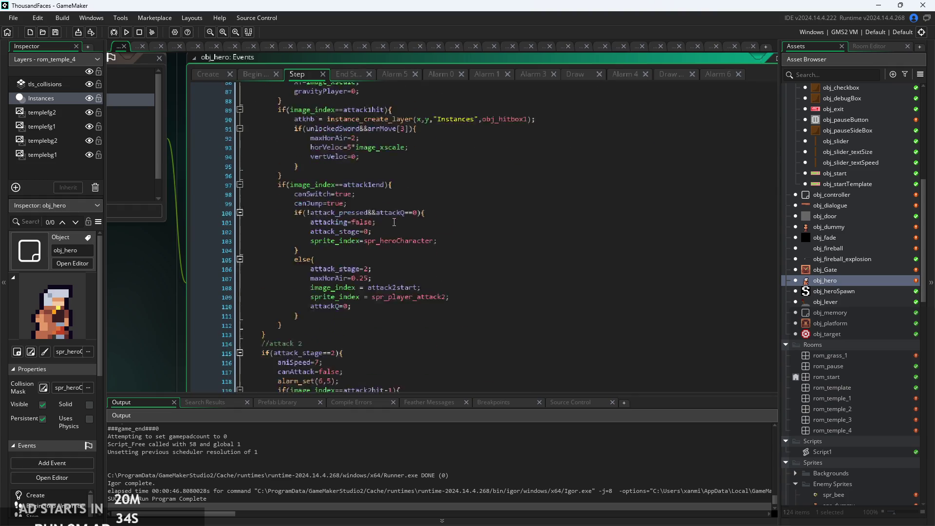
pyautogui.scroll(20, 385, 289)
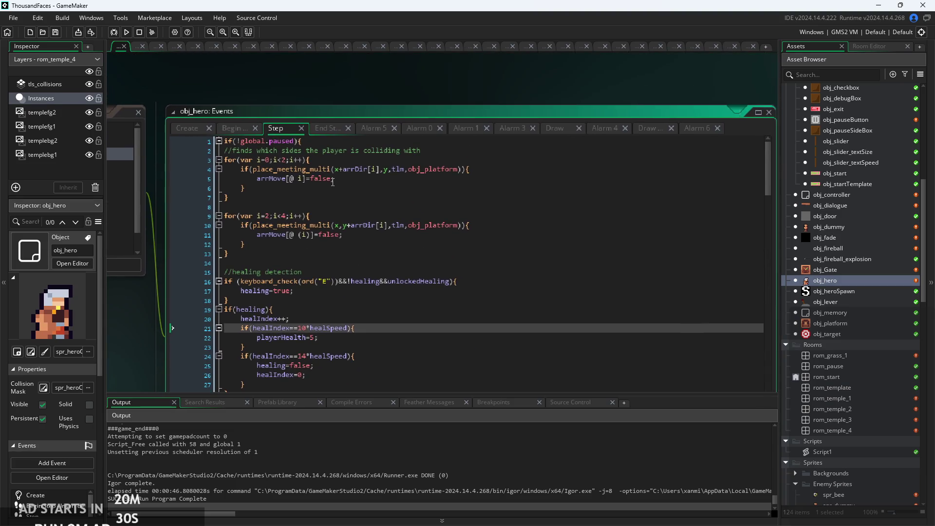
pyautogui.click(350, 201)
# Change place_meeting_multi to place_meeting on lines 4 and 10.
pyautogui.scroll(2, 458, 180)
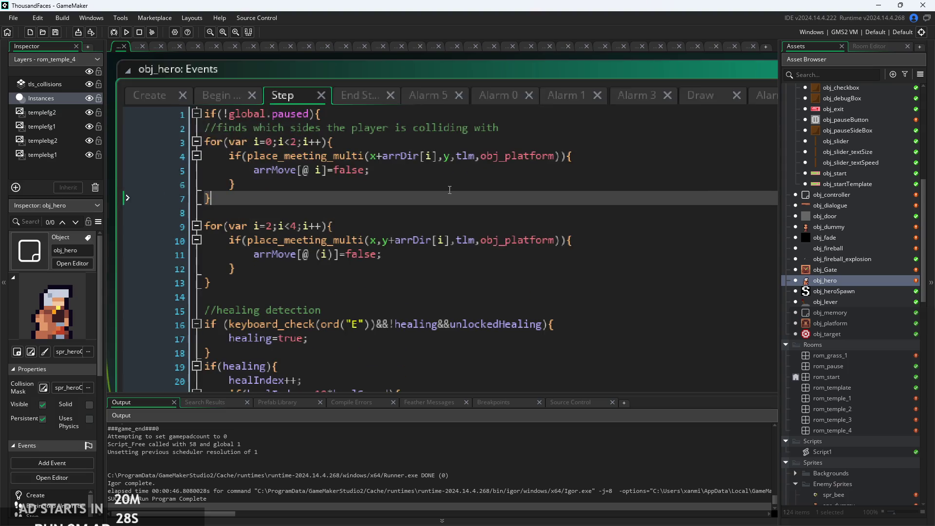
pyautogui.click(454, 176)
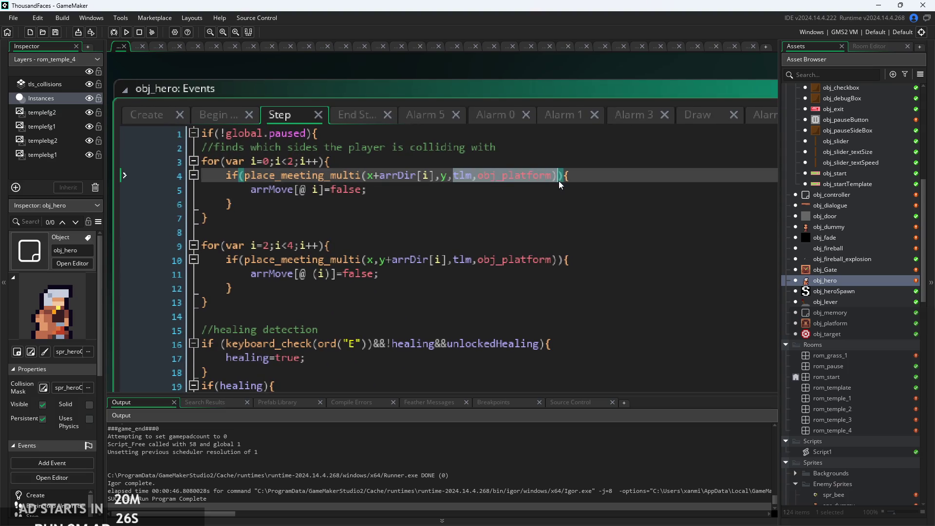
pyautogui.moveTo(559, 180); pyautogui.dragTo(553, 183)
pyautogui.click(362, 176)
pyautogui.press('BackSpace')
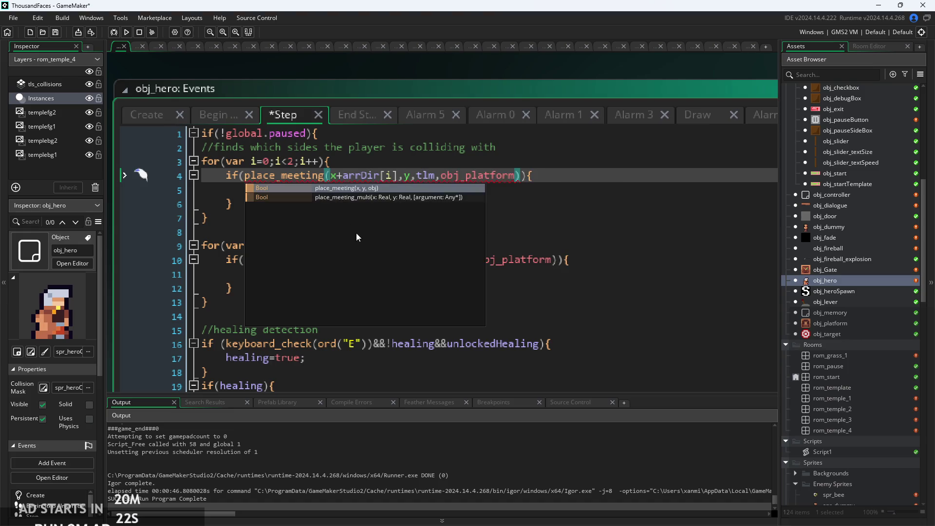
pyautogui.press('Escape')
pyautogui.press('Down')
pyautogui.press('Down')
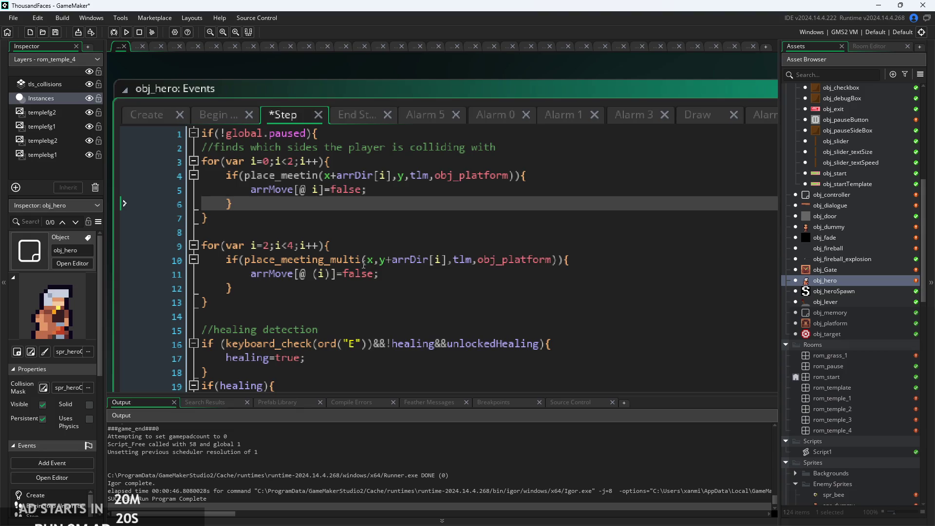
pyautogui.moveTo(364, 259); pyautogui.dragTo(323, 260)
pyautogui.press('BackSpace')
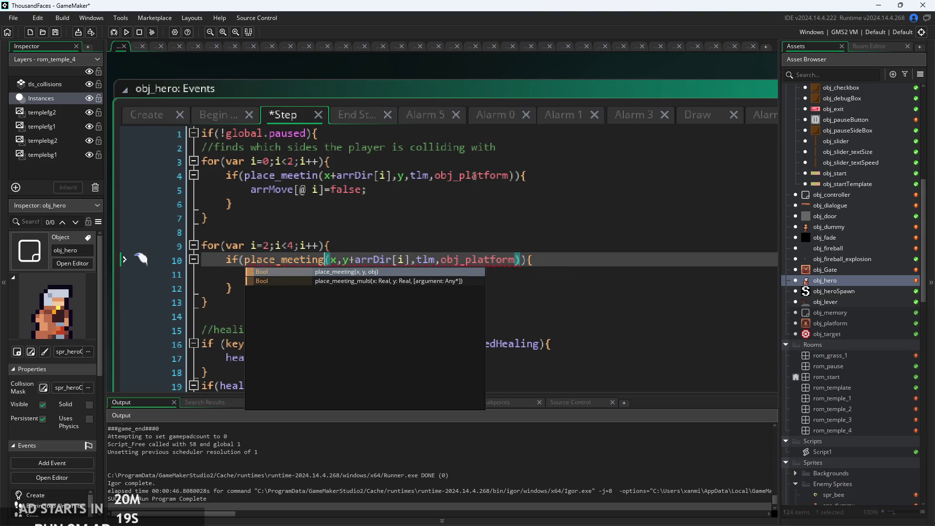
# Replace the tlm,obj_platform arguments with global.solids on lines 4 and 10.
pyautogui.moveTo(500, 172)
pyautogui.moveTo(511, 175); pyautogui.dragTo(435, 176)
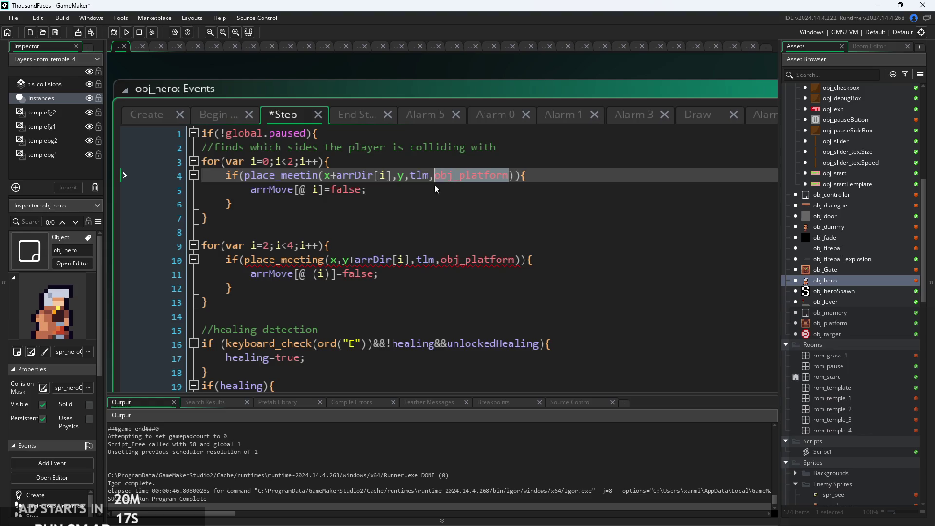
pyautogui.doubleClick(317, 176)
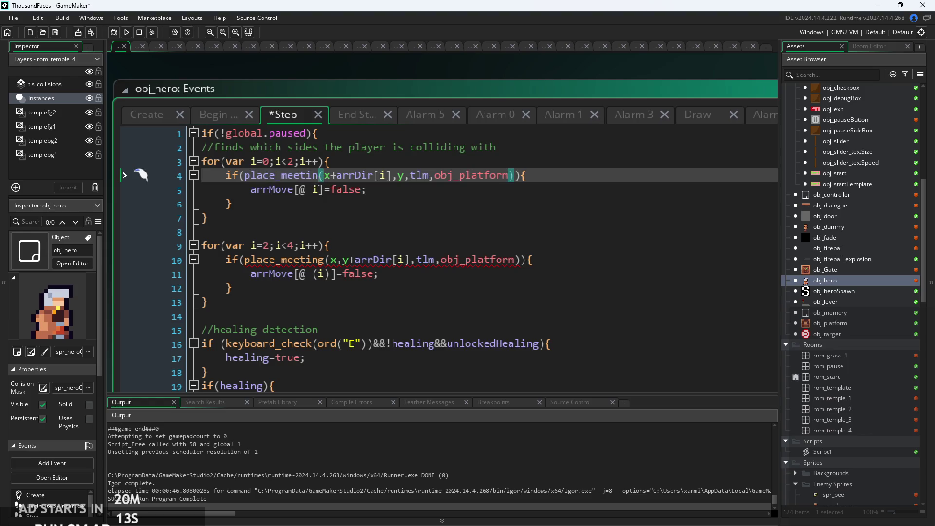
pyautogui.write('g')
pyautogui.click(417, 178)
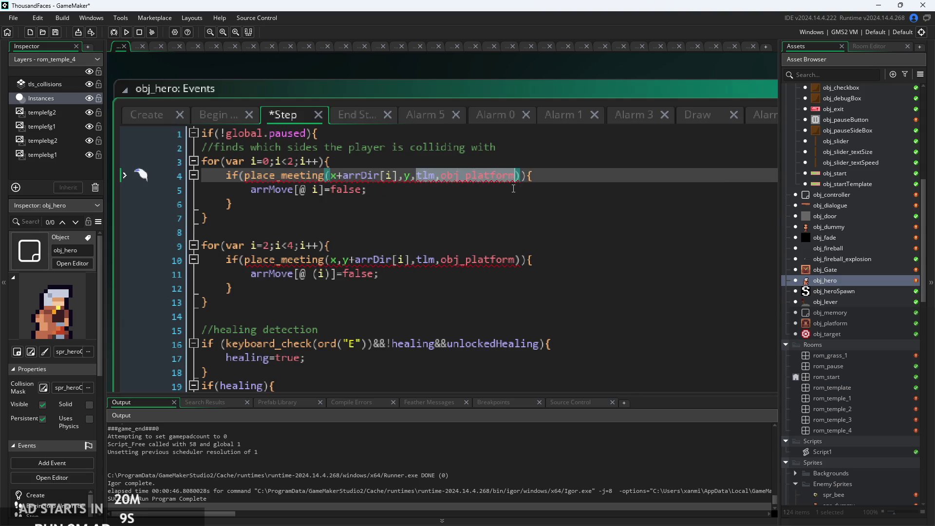
pyautogui.write('obal,')
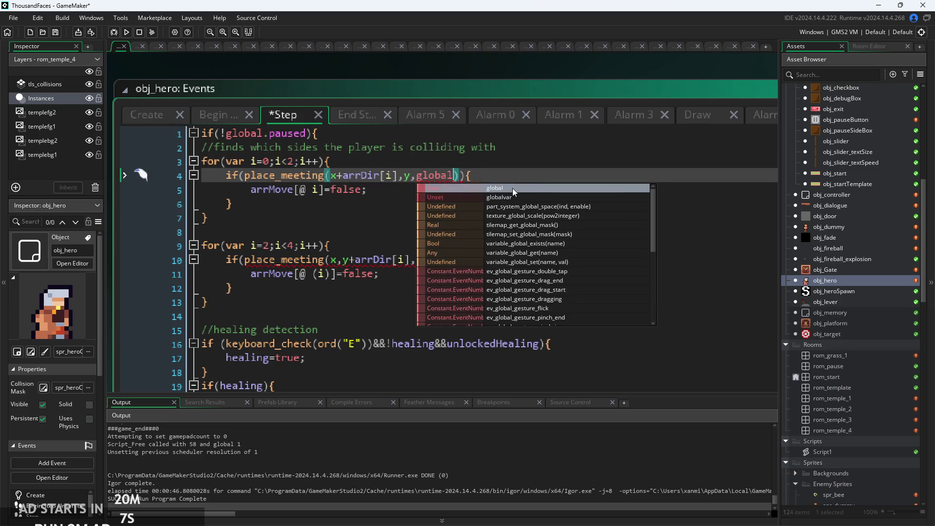
pyautogui.press('BackSpace')
pyautogui.write('.solids')
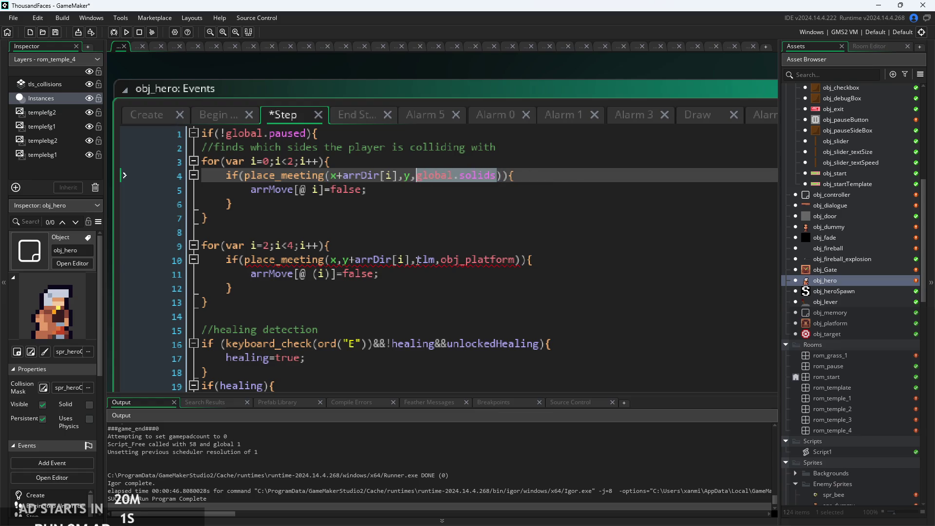
pyautogui.moveTo(416, 260); pyautogui.dragTo(525, 272)
pyautogui.write('global.solids')
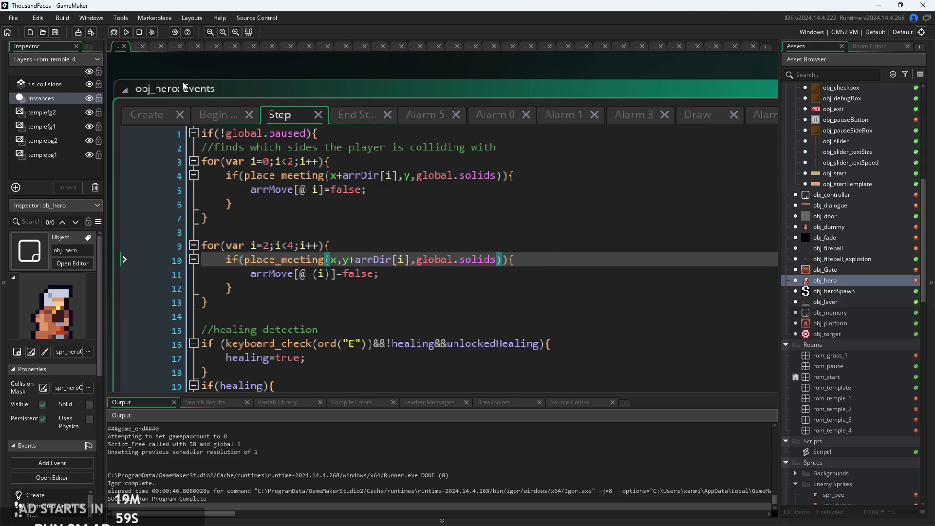
# Launch and start the game, run the hero right and slash the enemy near the spikes.
pyautogui.click(126, 32)
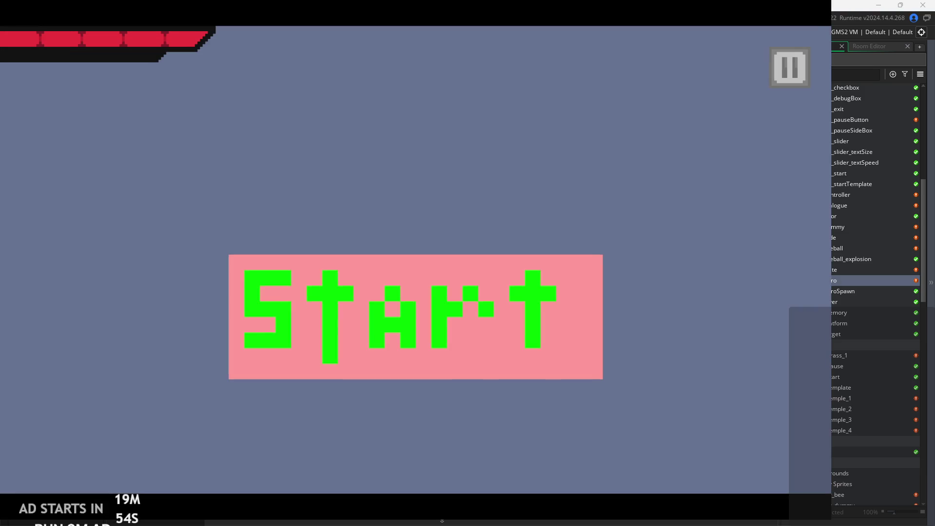
pyautogui.click(536, 293)
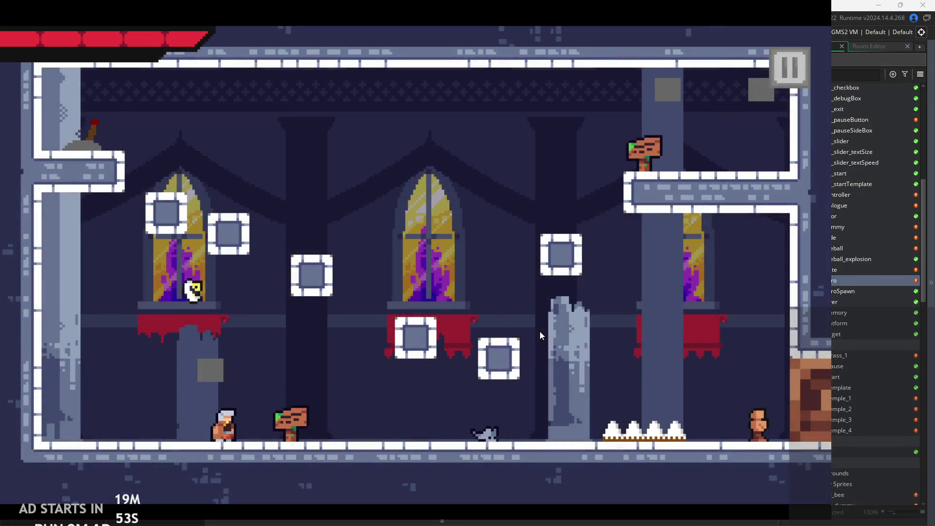
pyautogui.press('Left')
pyautogui.press('Right')
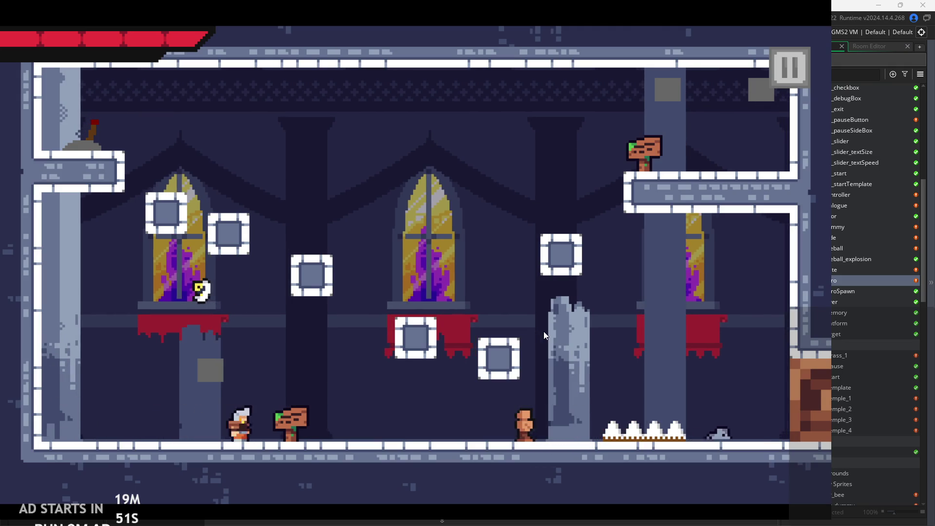
pyautogui.press('x')
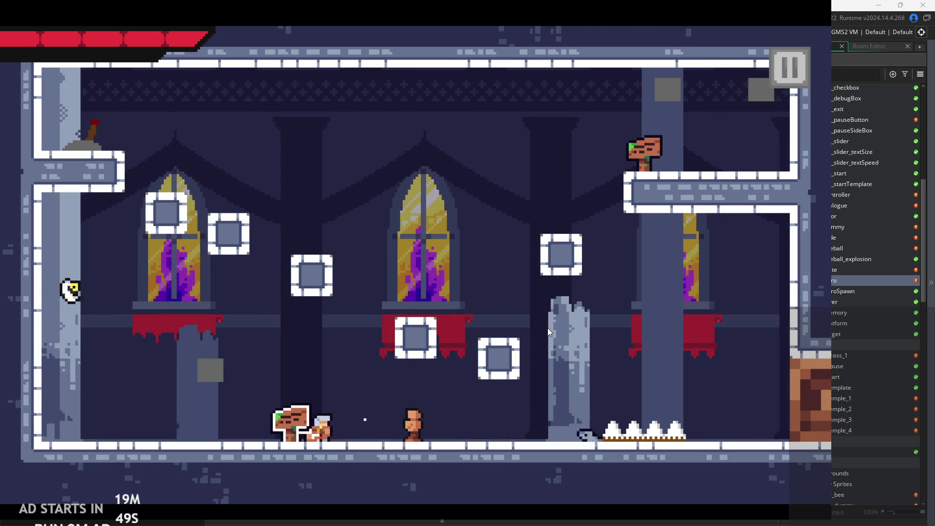
pyautogui.press('Right')
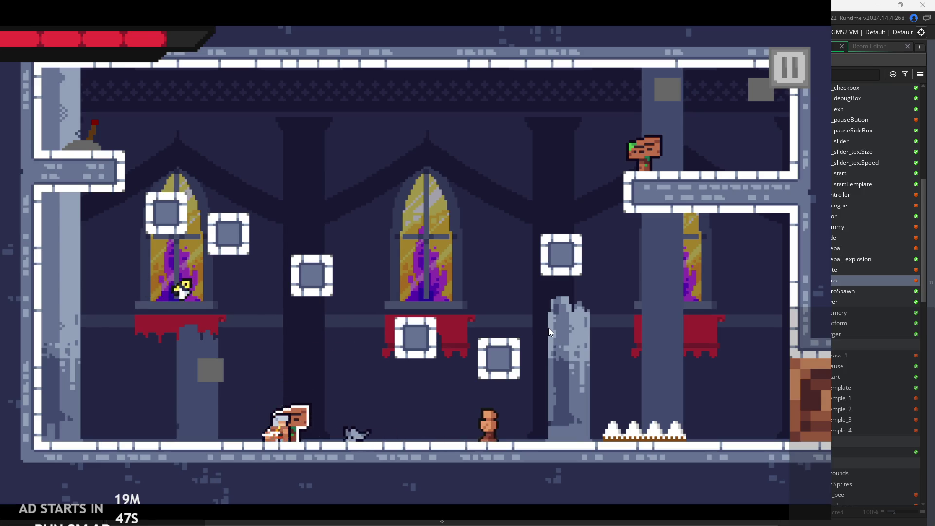
pyautogui.press('Right')
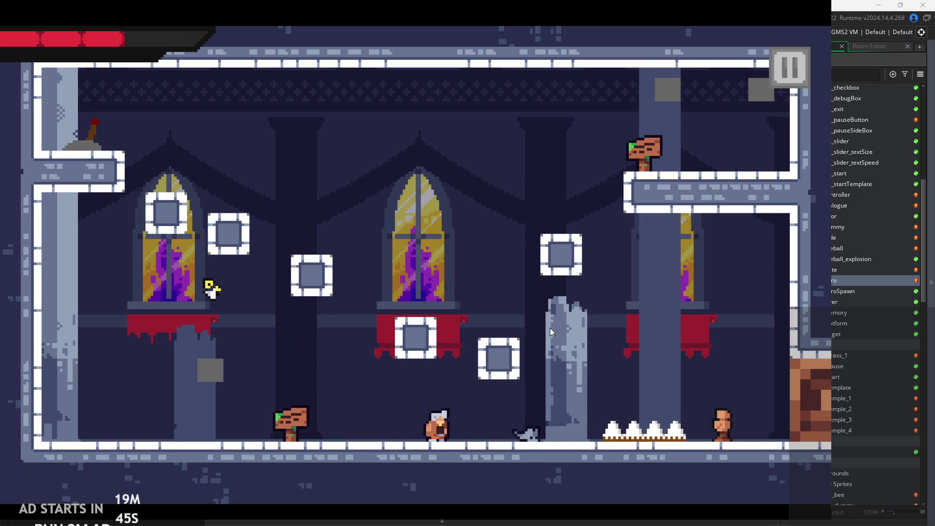
pyautogui.press('Right')
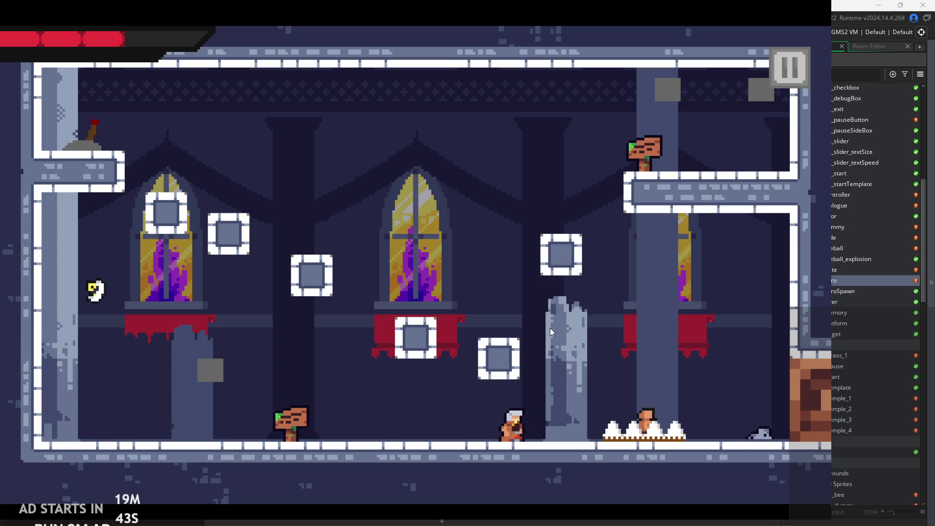
pyautogui.press('x')
pyautogui.press('Left')
pyautogui.press('x')
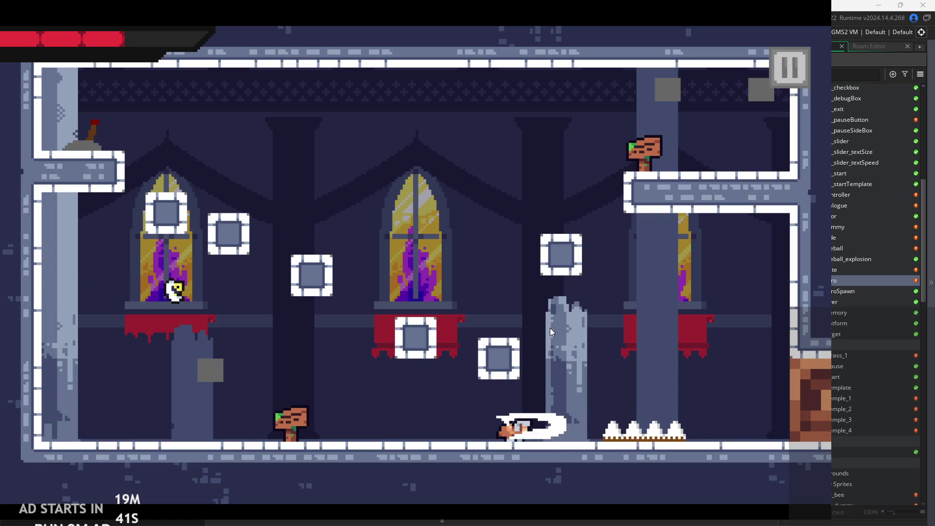
# Jump onto the upper-right ledge and run and jump across rooms to the right-wall door.
pyautogui.press('Left')
pyautogui.press('z')
pyautogui.press('Right')
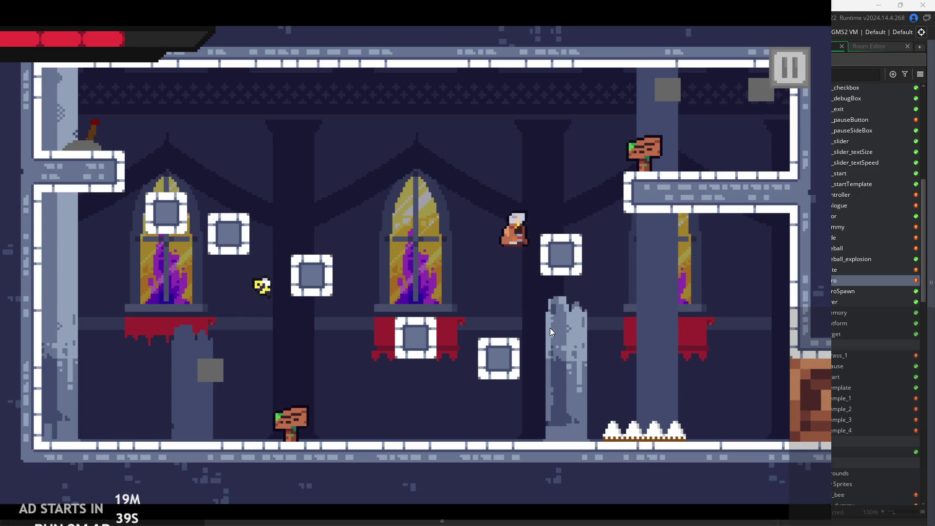
pyautogui.press('Right')
pyautogui.press('z')
pyautogui.press('z')
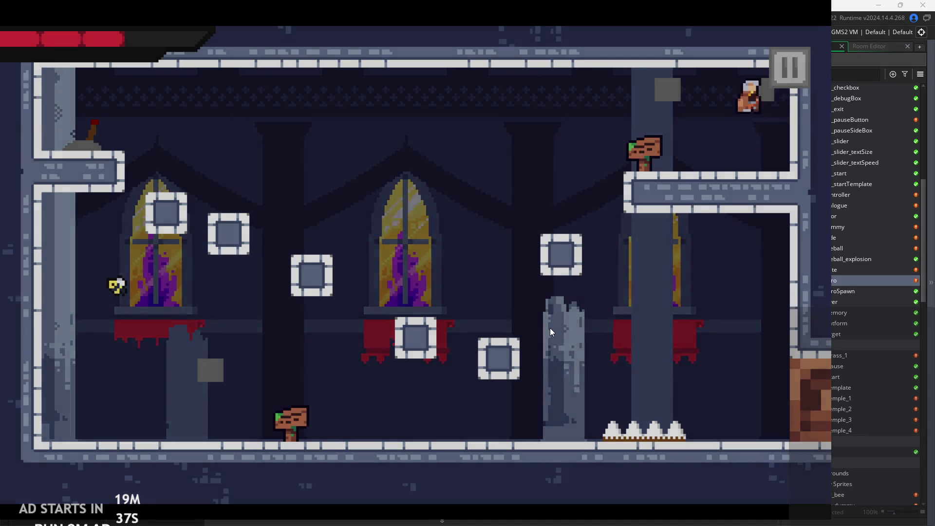
pyautogui.press('Right')
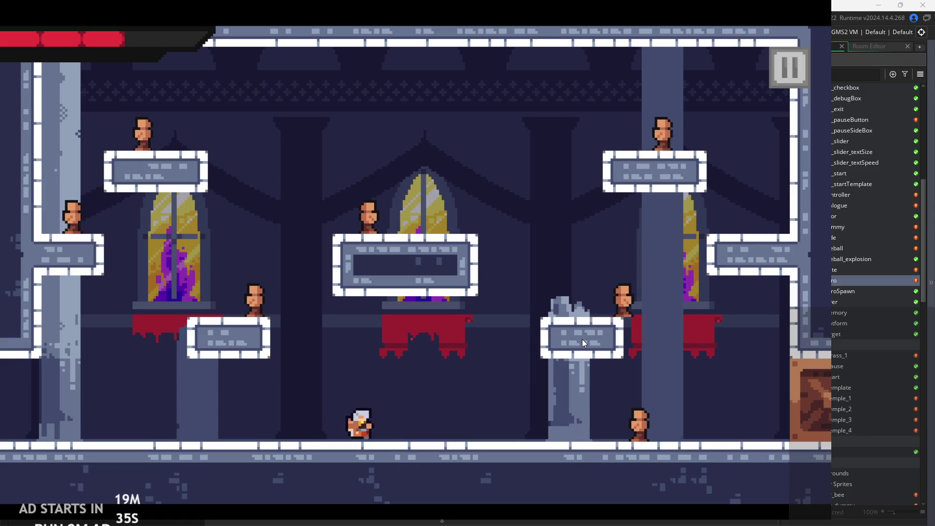
pyautogui.press('Right')
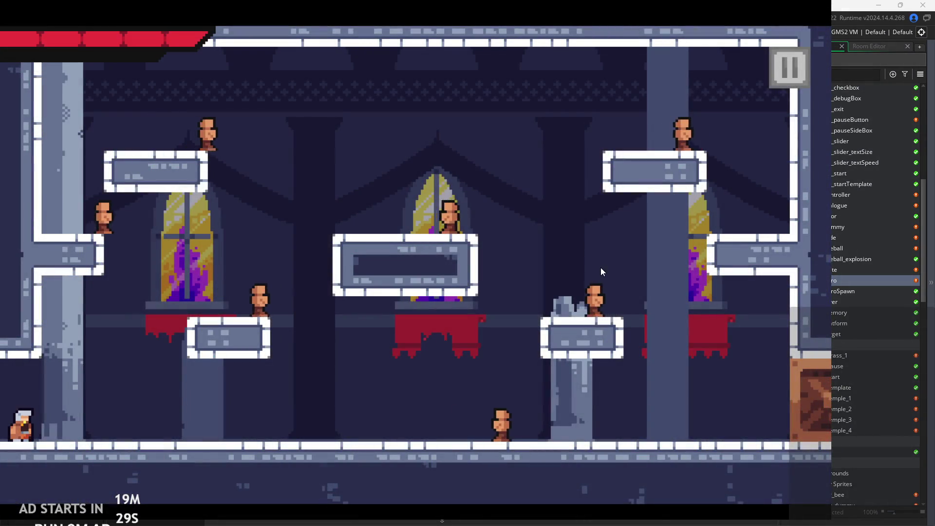
pyautogui.press('Right')
pyautogui.press('Right')
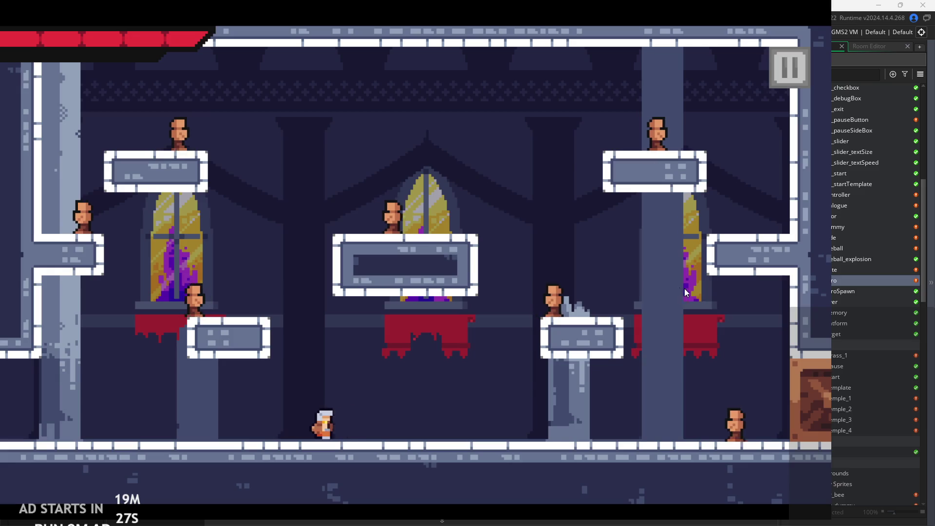
pyautogui.press('space')
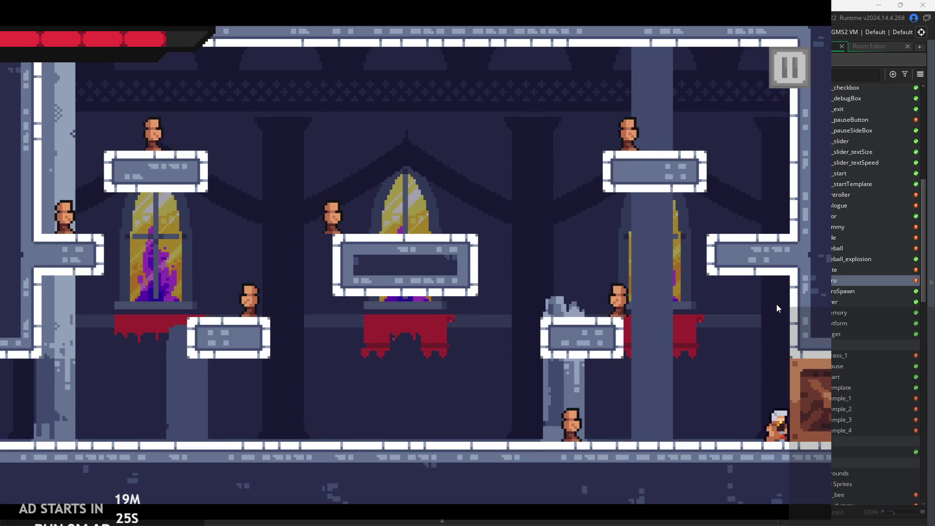
pyautogui.press('space')
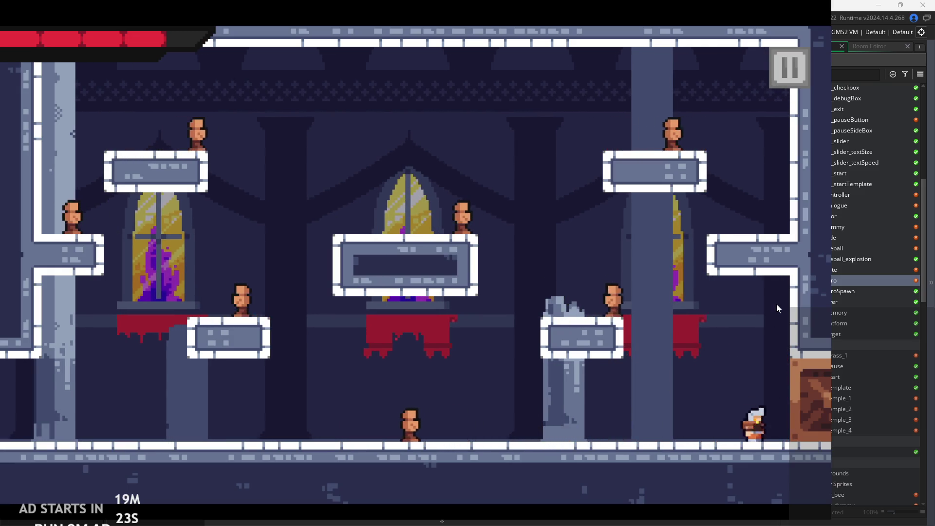
pyautogui.press('Right')
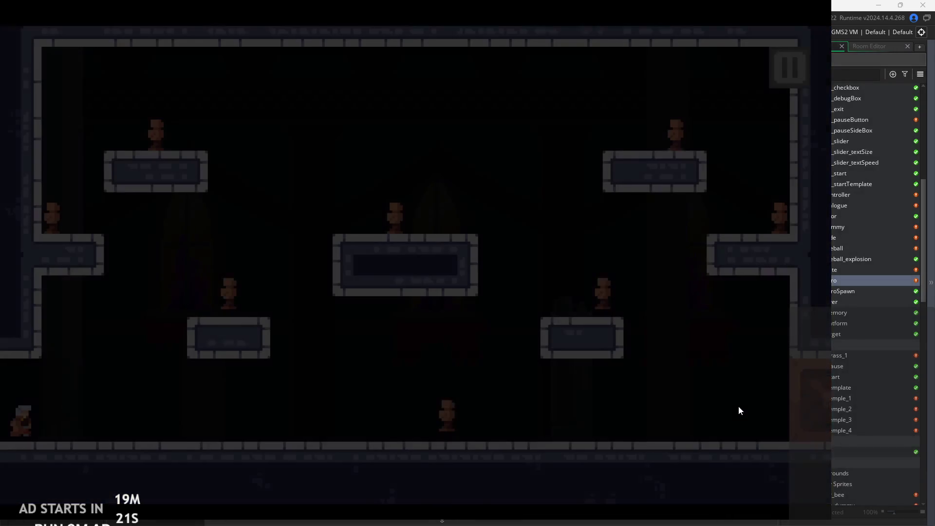
# Run the hero into the next right-wall door, then pause and exit back to the editor.
pyautogui.press('Right')
pyautogui.press('Right')
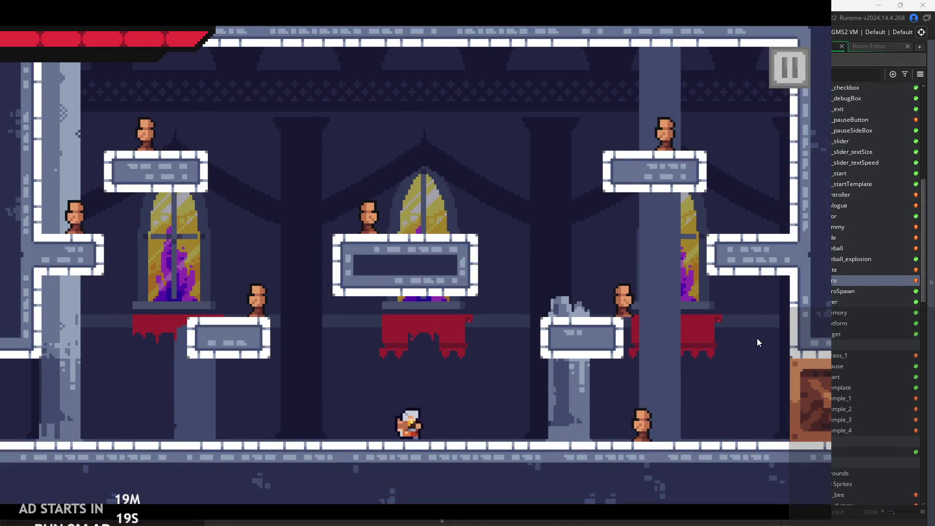
pyautogui.press('space')
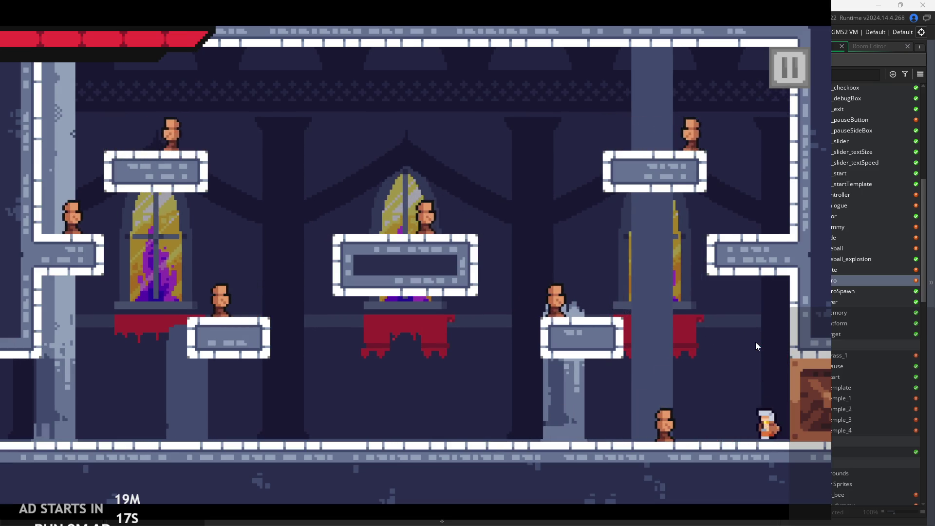
pyautogui.press('Left')
pyautogui.press('Right')
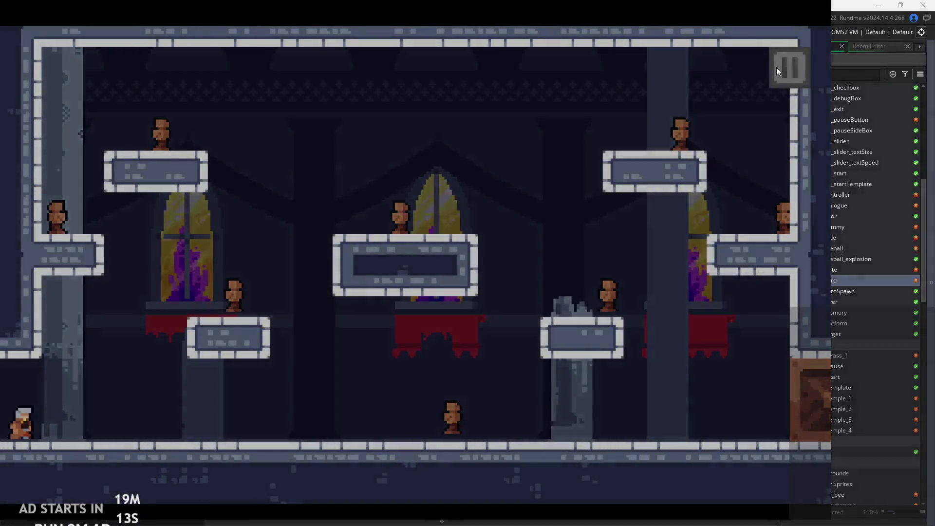
pyautogui.click(776, 67)
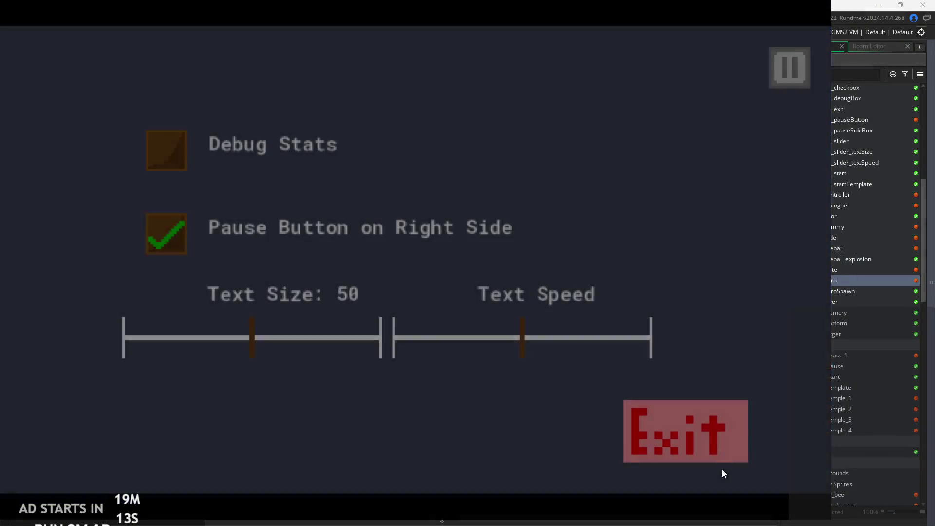
pyautogui.click(716, 446)
pyautogui.press('Down')
pyautogui.press('Down')
pyautogui.press('Down')
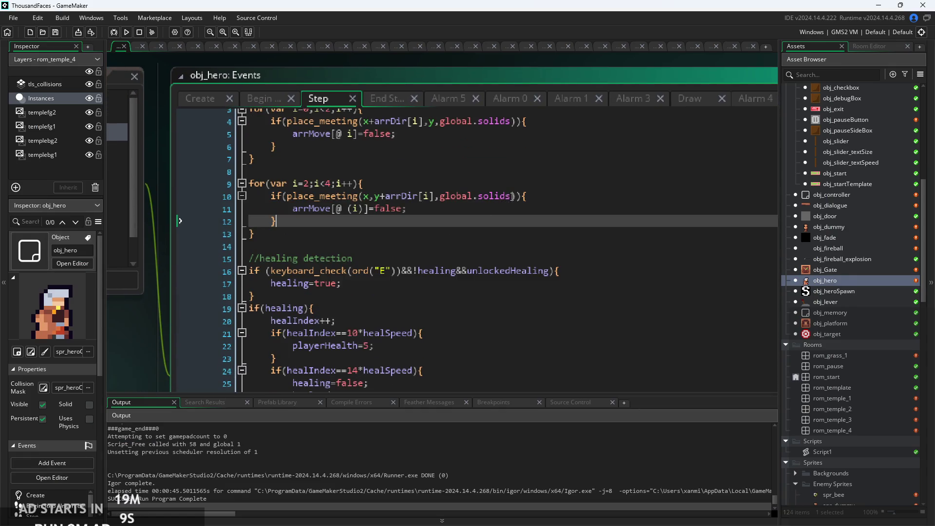
# Read the Step code from the global.solids line 10 down past the //Fireballz comment to line 59.
pyautogui.click(513, 196)
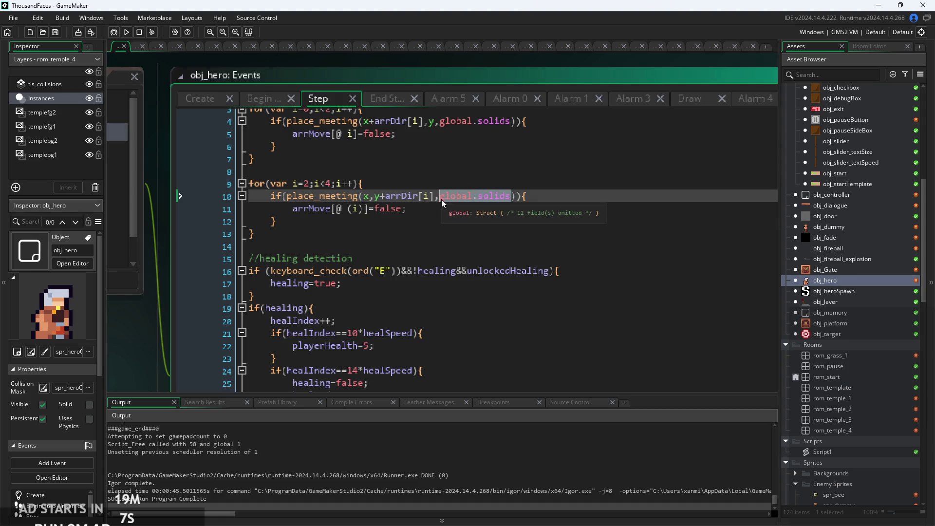
pyautogui.scroll(-6, 487, 234)
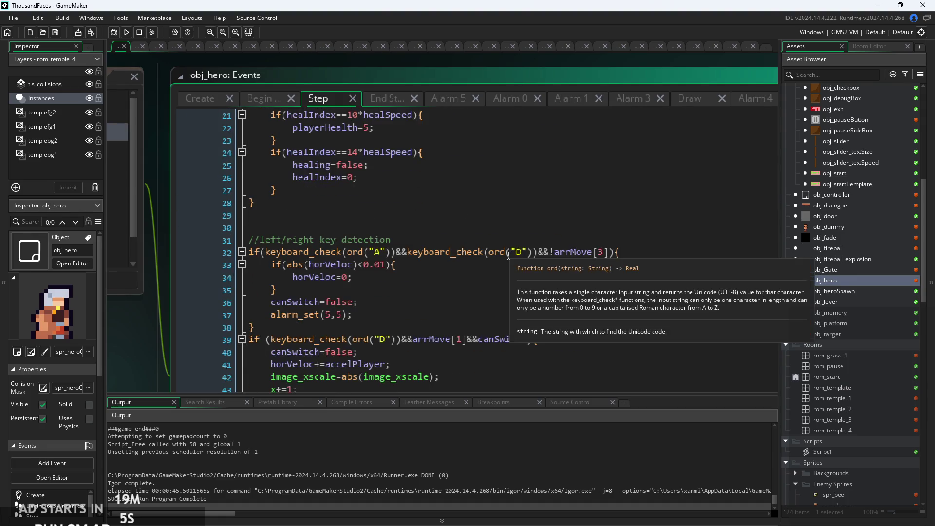
pyautogui.scroll(-2, 508, 255)
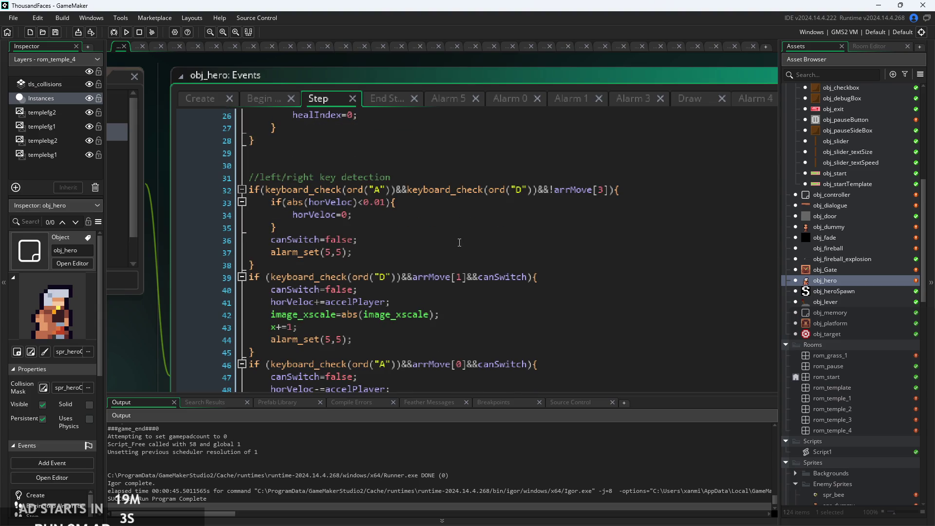
pyautogui.scroll(-2, 458, 243)
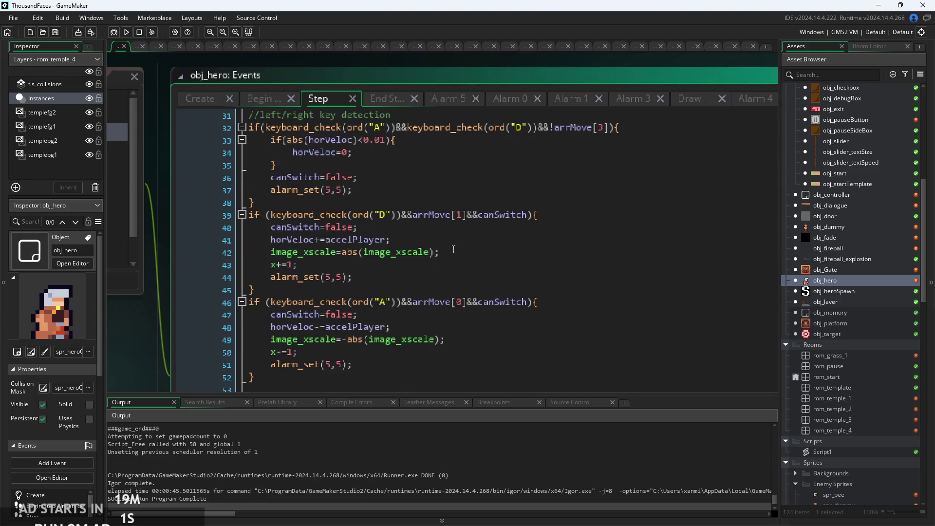
pyautogui.click(460, 251)
pyautogui.scroll(-2, 461, 250)
pyautogui.scroll(-3, 461, 250)
pyautogui.click(461, 250)
pyautogui.scroll(-3, 543, 270)
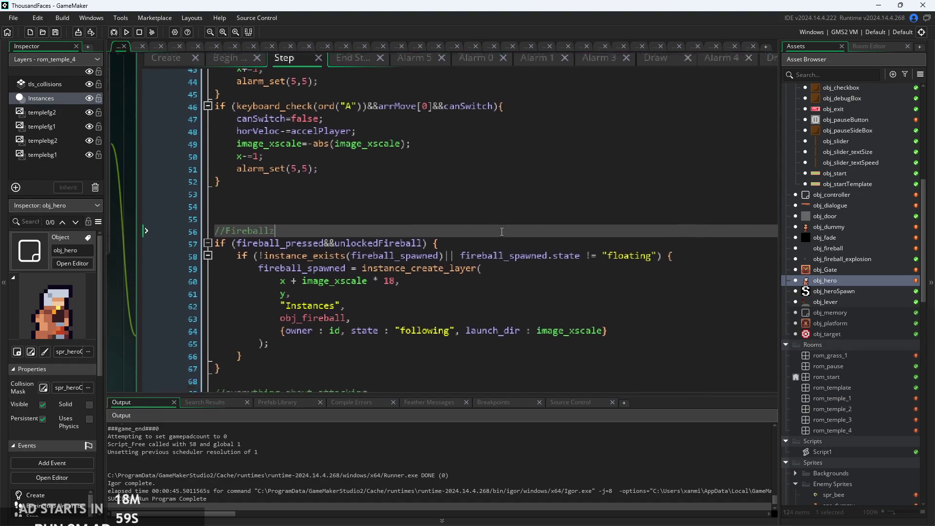
pyautogui.click(523, 248)
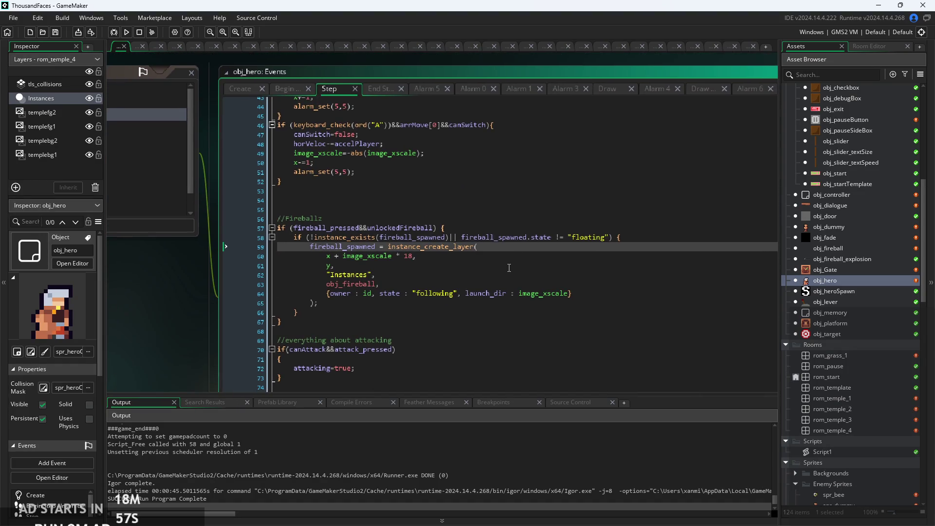
# Continue reading from line 82's canSwitch=false; down to the //walljump section.
pyautogui.scroll(-5, 509, 268)
pyautogui.click(487, 266)
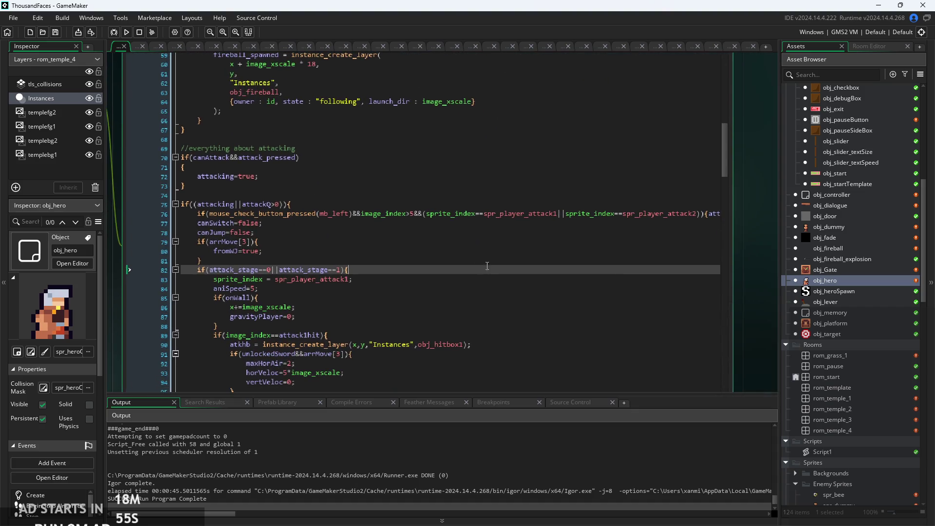
pyautogui.click(469, 222)
pyautogui.scroll(-3, 381, 224)
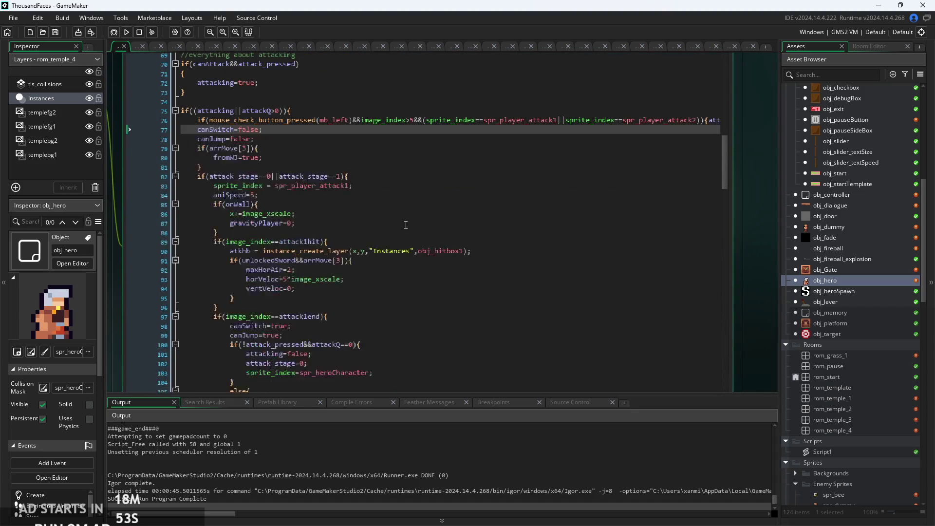
pyautogui.scroll(-13, 406, 224)
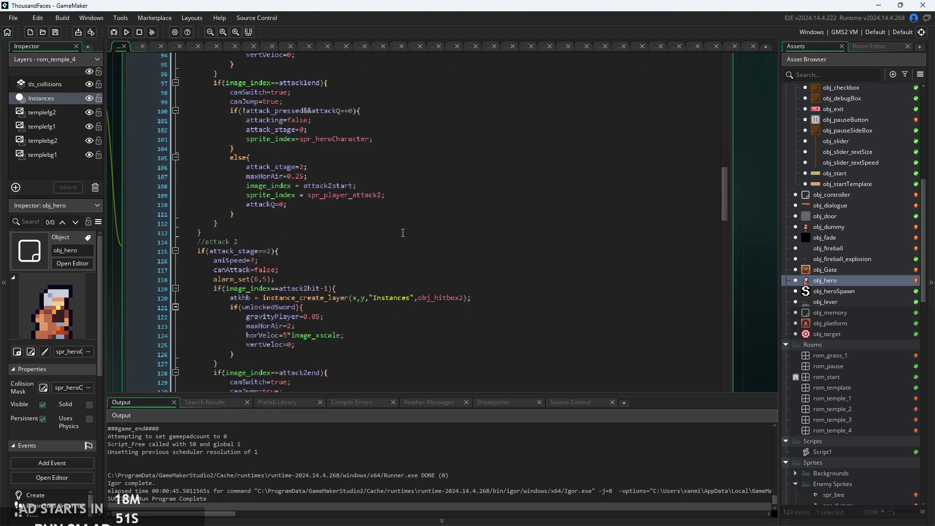
pyautogui.scroll(-11, 402, 233)
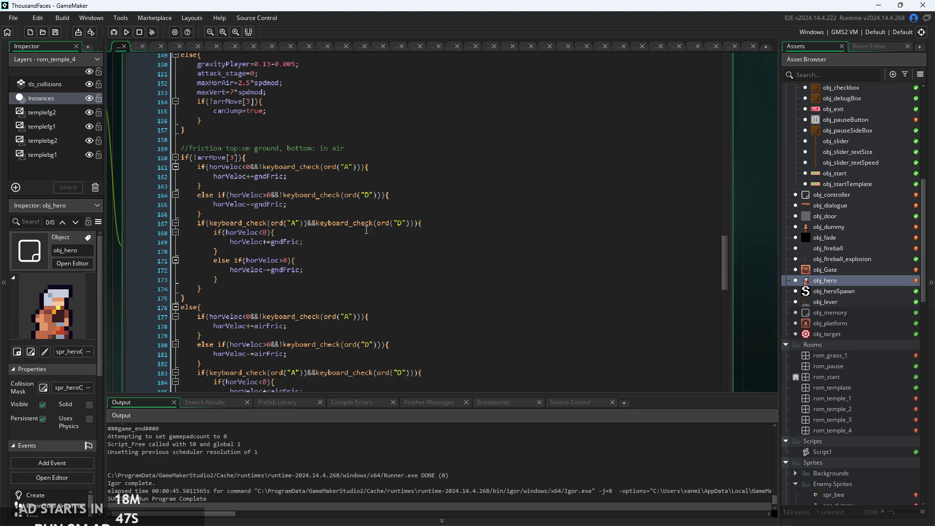
pyautogui.scroll(-2, 368, 231)
pyautogui.click(396, 224)
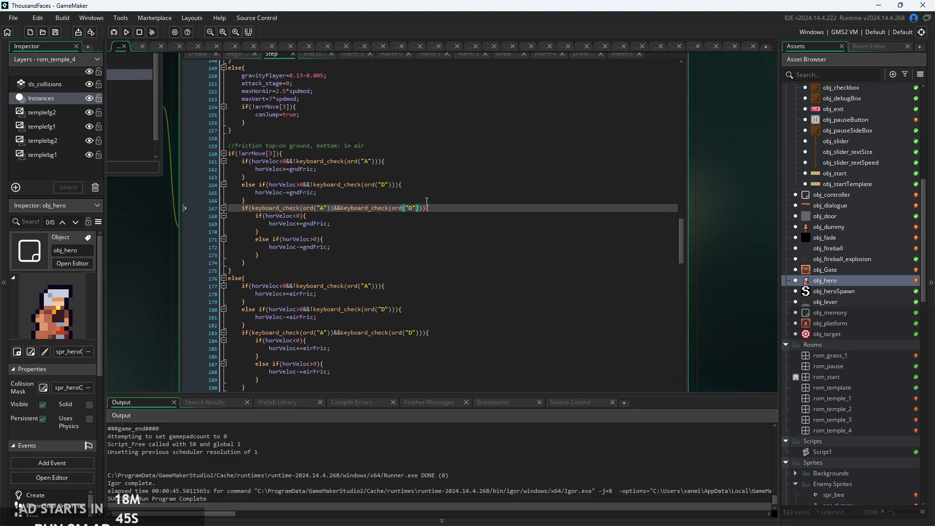
pyautogui.scroll(-10, 439, 223)
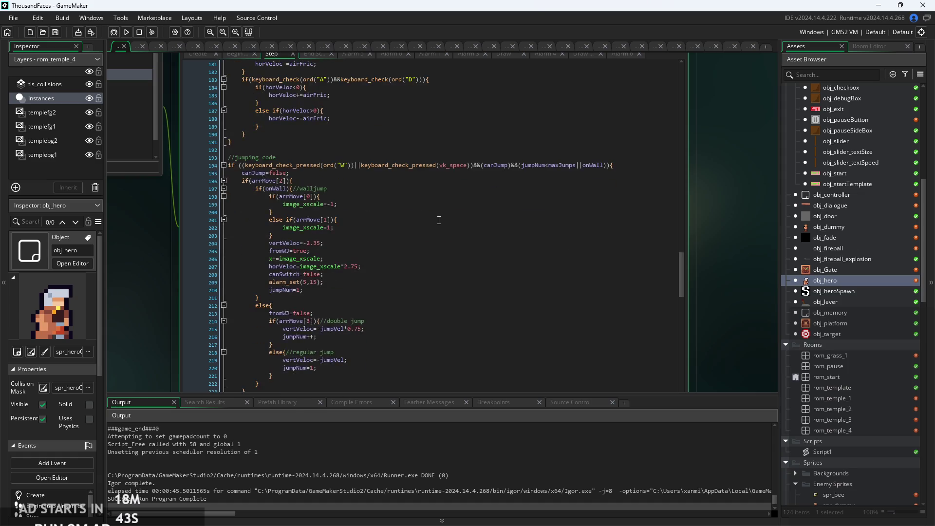
pyautogui.click(435, 192)
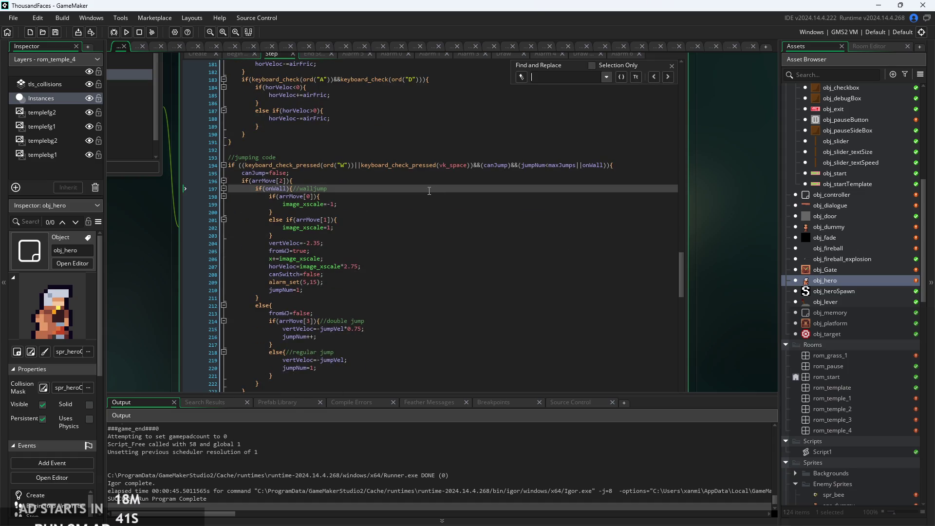
# Search for 'place_meeting' and step through every place_meeting match in the Step code, then close the search.
pyautogui.write('place_meeting')
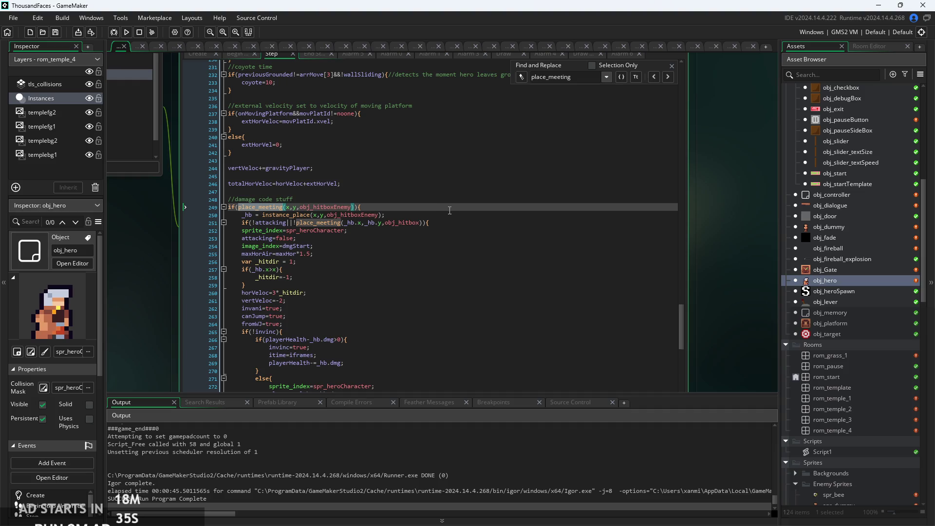
pyautogui.scroll(1, 477, 193)
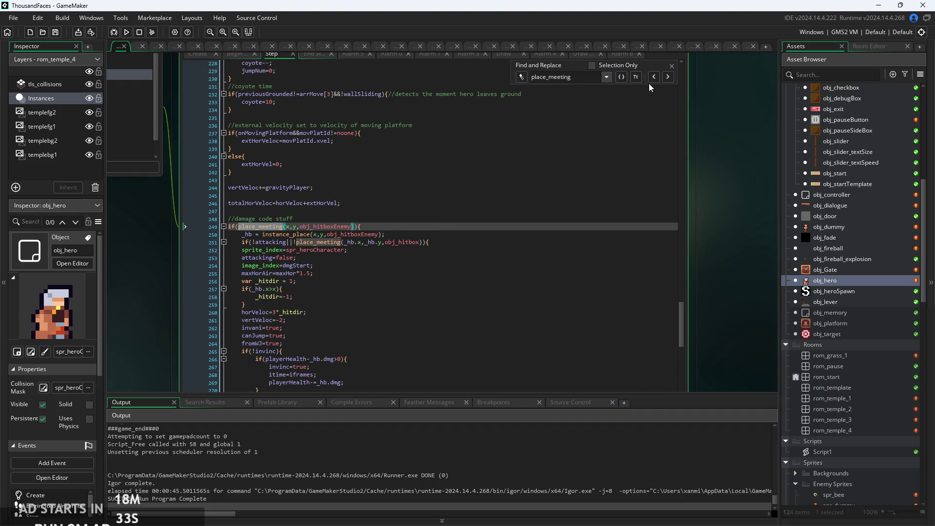
pyautogui.click(668, 80)
pyautogui.click(667, 80)
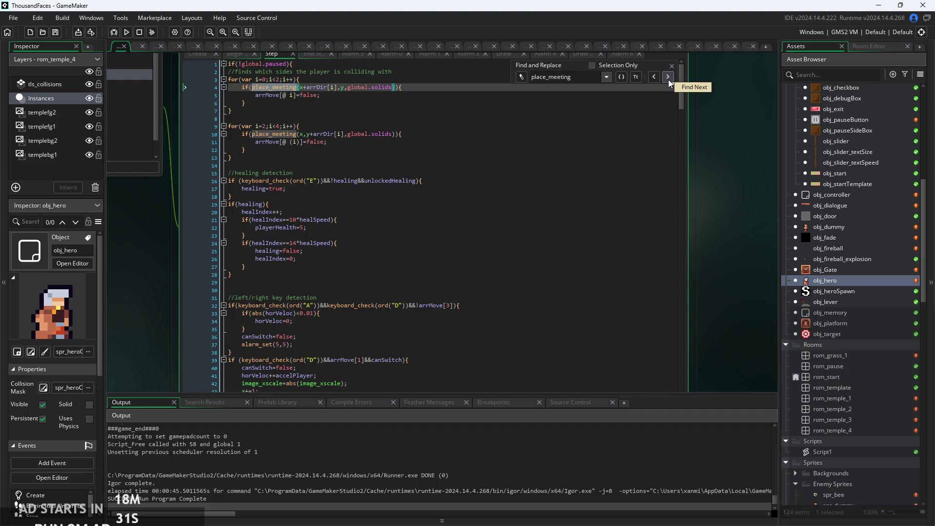
pyautogui.click(668, 79)
pyautogui.click(668, 80)
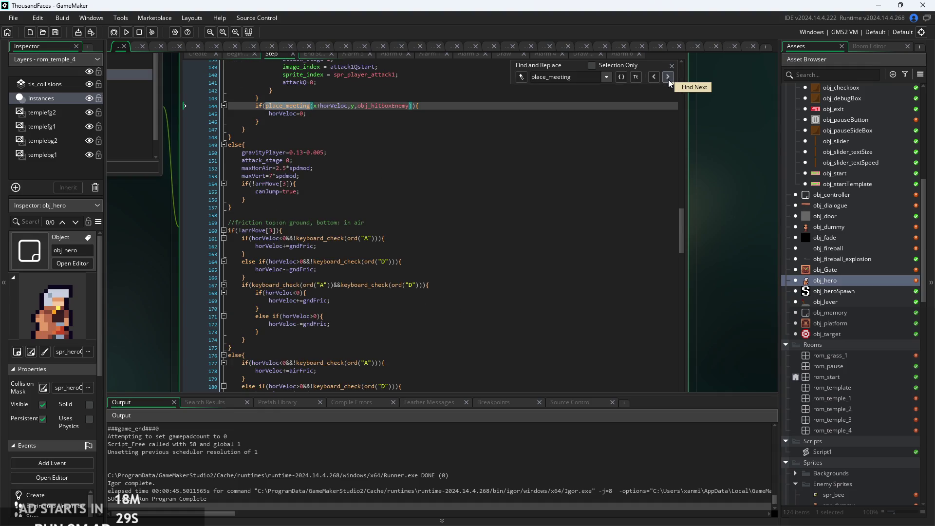
pyautogui.click(669, 80)
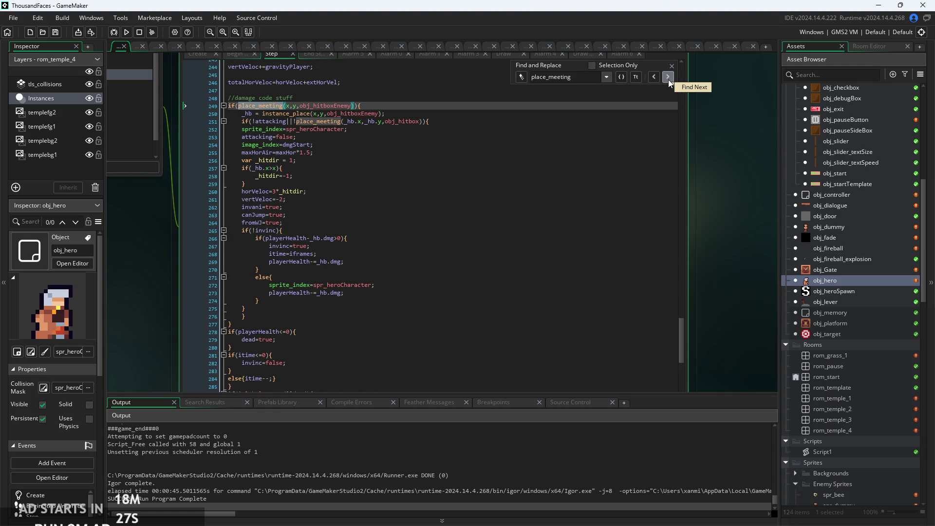
pyautogui.click(668, 80)
pyautogui.click(668, 80)
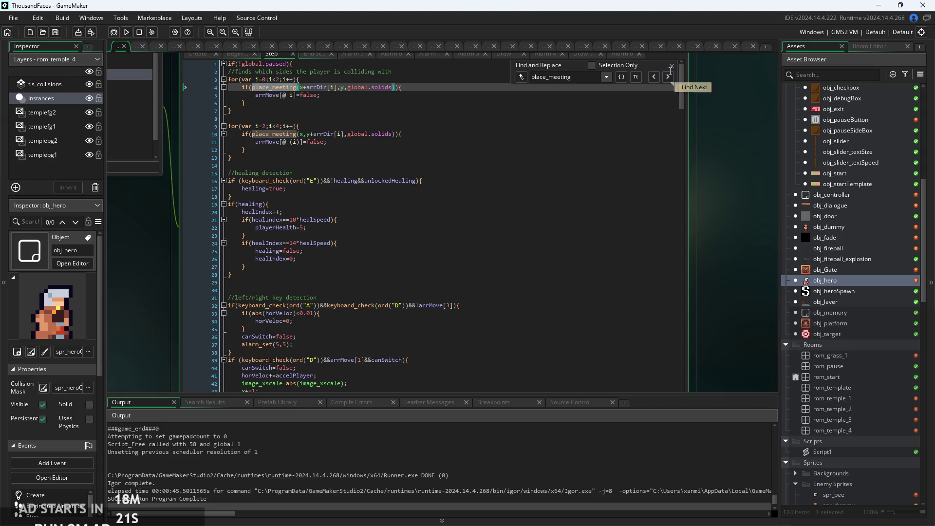
pyautogui.click(671, 65)
pyautogui.click(361, 142)
# In the End Step code, search for 'place' and replace line 35's tlm,obj_platform arguments with global.solids.
pyautogui.click(354, 136)
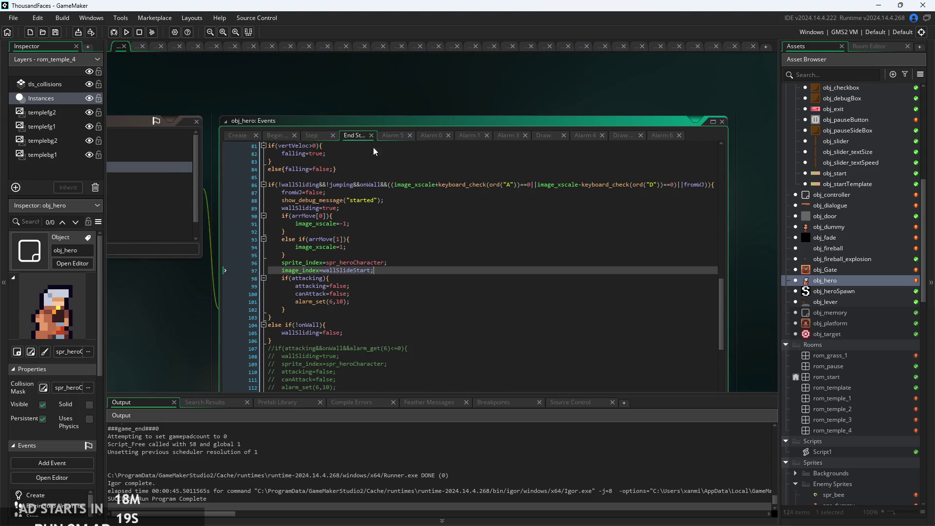
pyautogui.click(417, 197)
pyautogui.hotkey('ctrl', 'f')
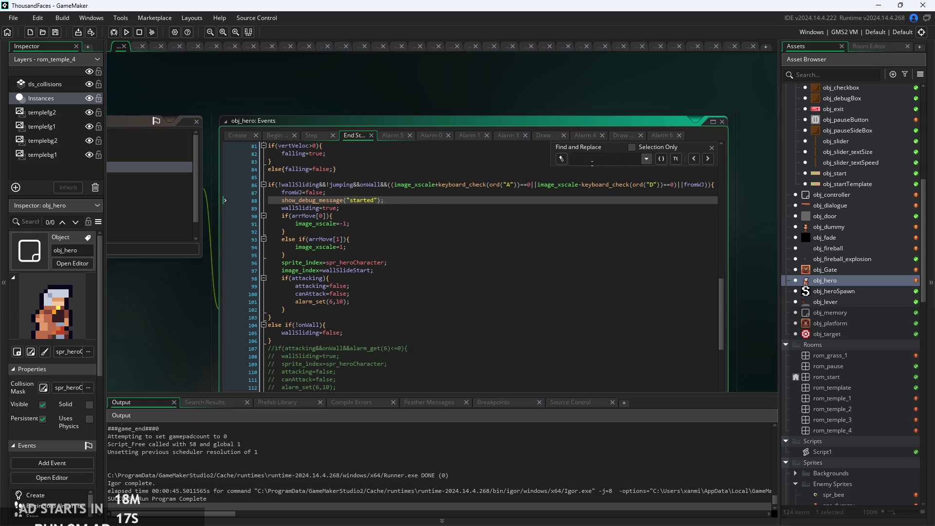
pyautogui.write('place_m')
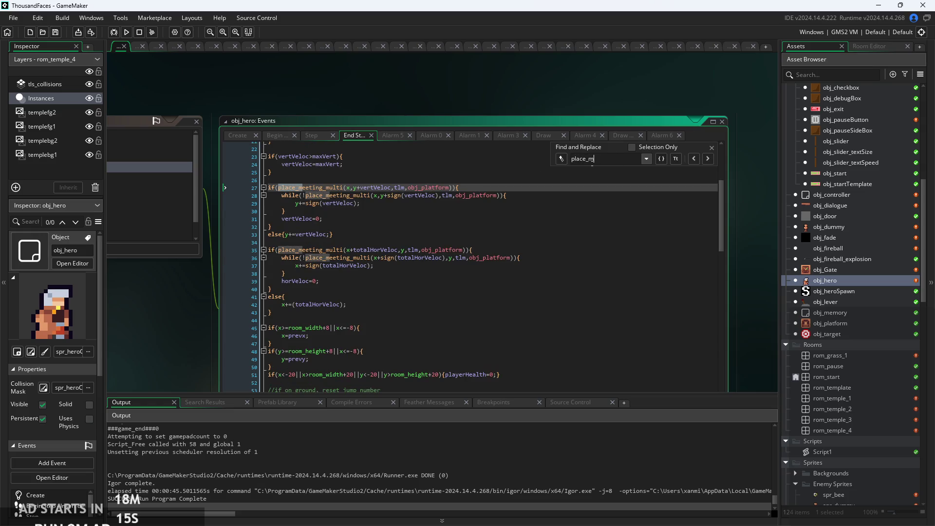
pyautogui.keyDown('ctrl'); pyautogui.scroll(4, 384, 188); pyautogui.keyUp('ctrl')
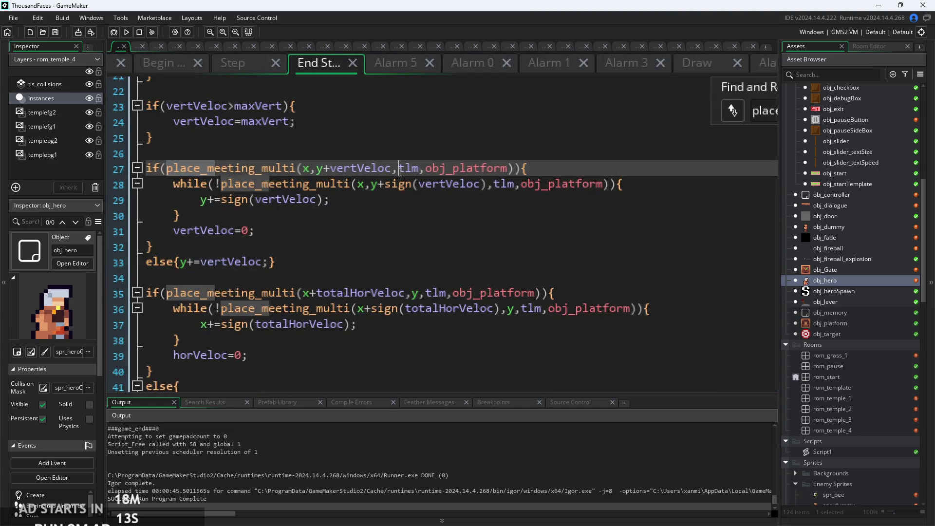
pyautogui.write('global.solids')
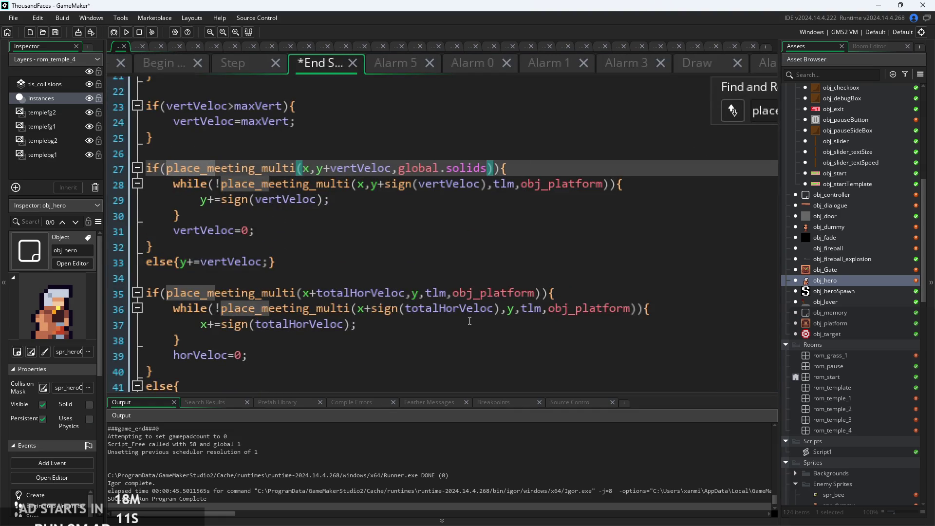
pyautogui.moveTo(426, 294); pyautogui.dragTo(530, 297)
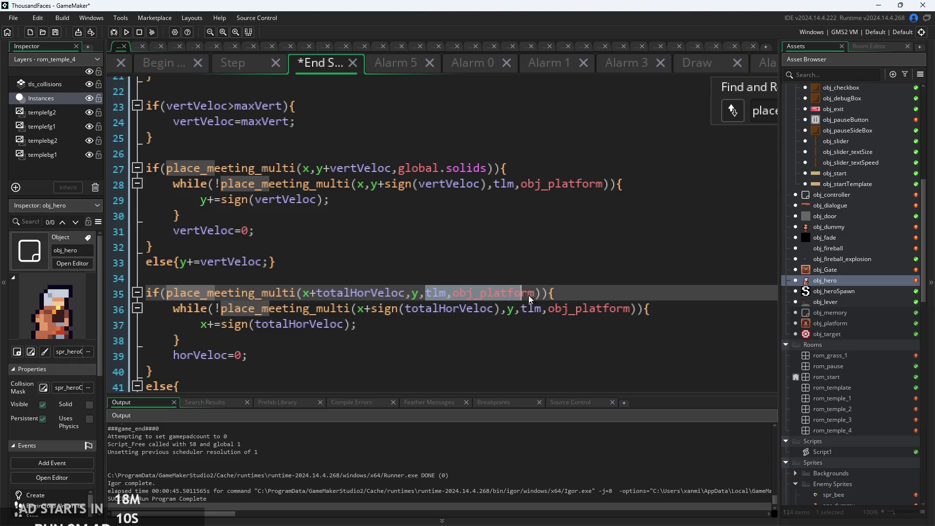
pyautogui.click(602, 278)
# Change the calls on lines 35, 27 and 28 to place_meeting, with line 28 checking global.solids.
pyautogui.moveTo(298, 293); pyautogui.dragTo(255, 301)
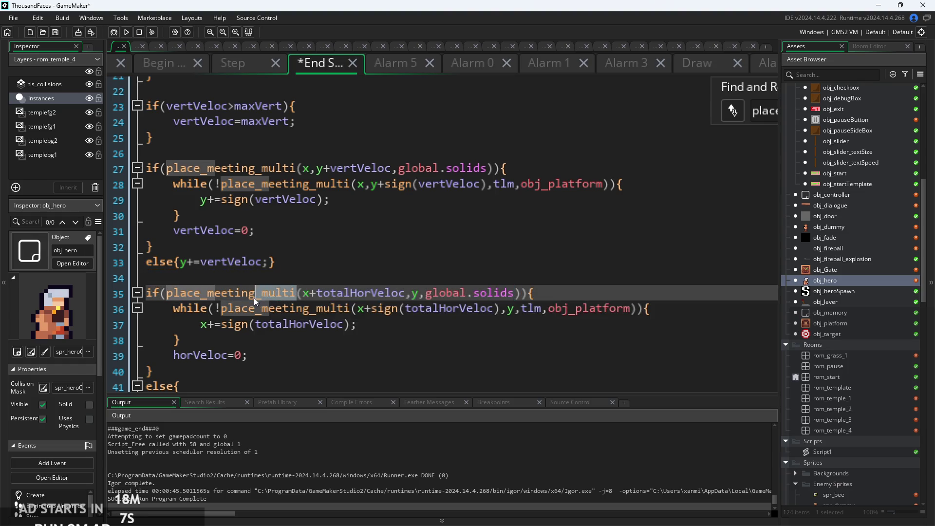
pyautogui.press('BackSpace')
pyautogui.moveTo(298, 168); pyautogui.dragTo(254, 170)
pyautogui.press('BackSpace')
pyautogui.moveTo(358, 185); pyautogui.dragTo(311, 184)
pyautogui.press('BackSpace')
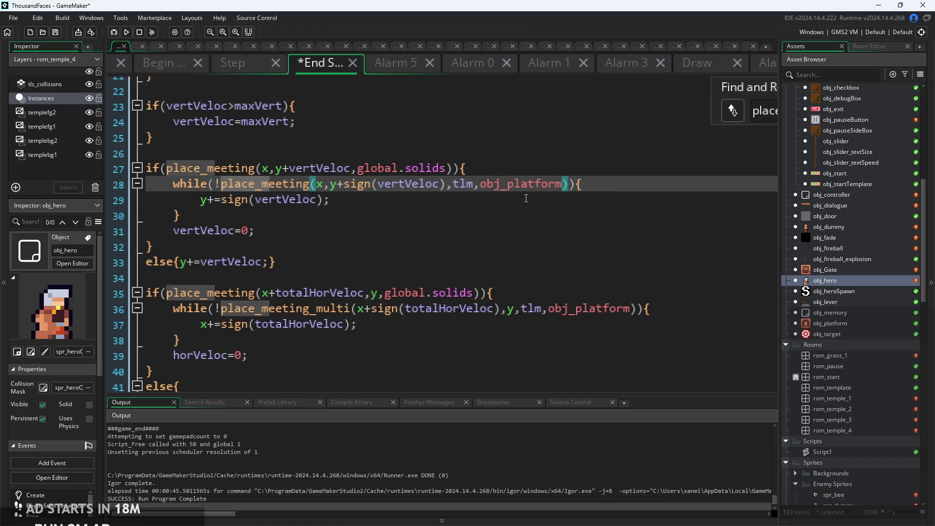
pyautogui.moveTo(481, 184); pyautogui.dragTo(563, 190)
pyautogui.write('global.solids')
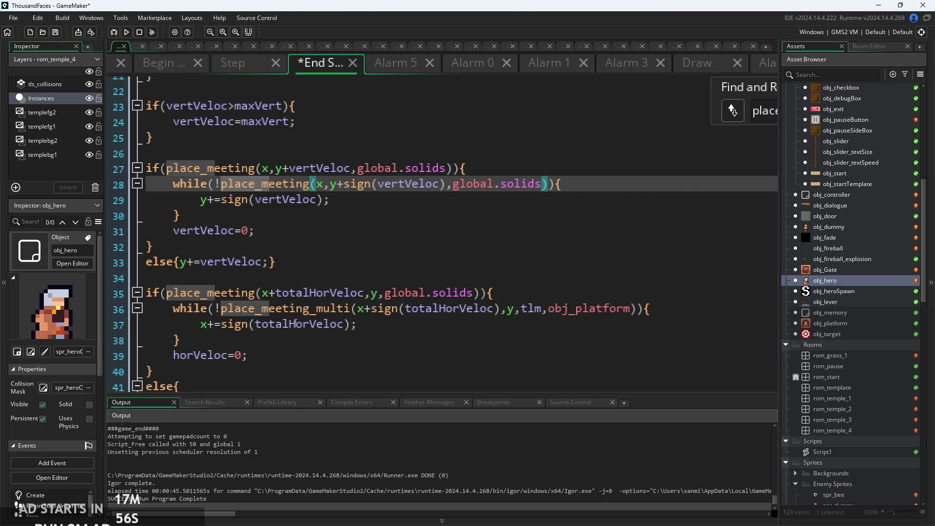
# Turn line 36 into place_meeting and replace its tlm,obj_platform arguments.
pyautogui.moveTo(352, 309); pyautogui.dragTo(310, 309)
pyautogui.press('BackSpace')
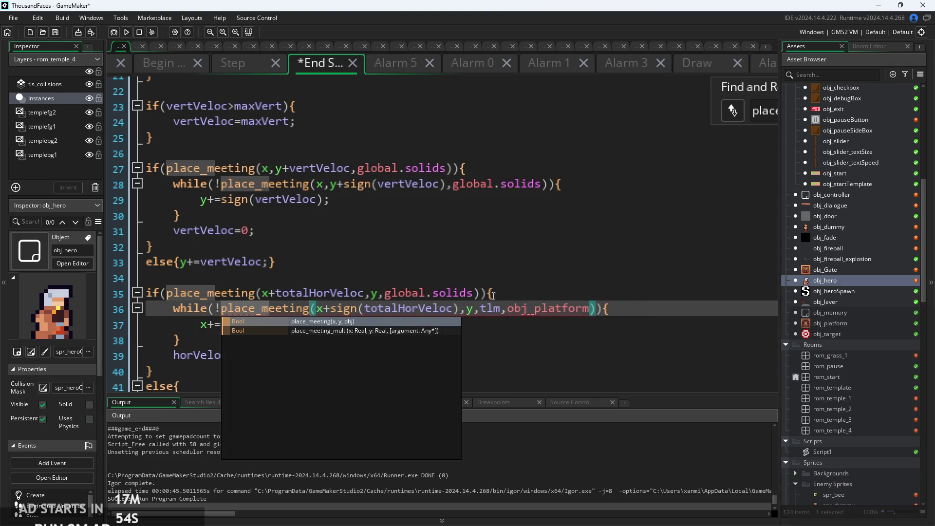
pyautogui.moveTo(482, 309); pyautogui.dragTo(588, 315)
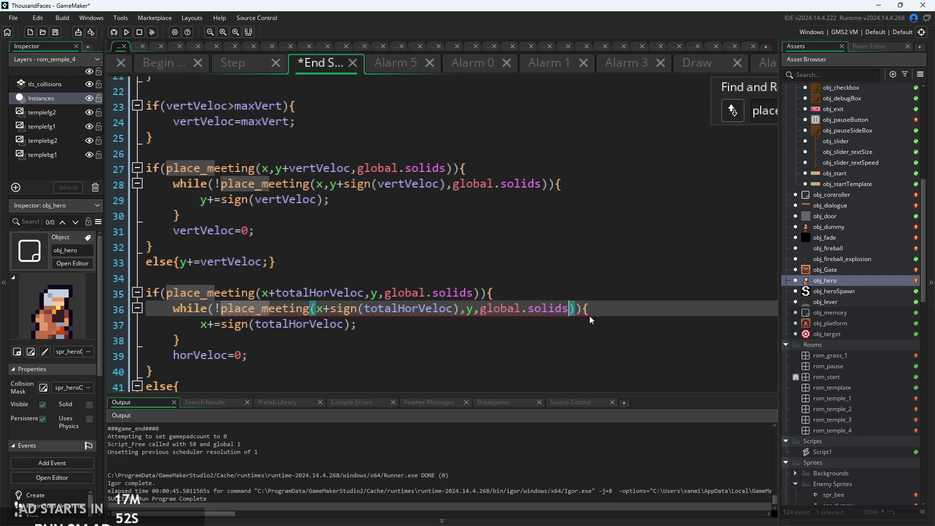
pyautogui.click(618, 290)
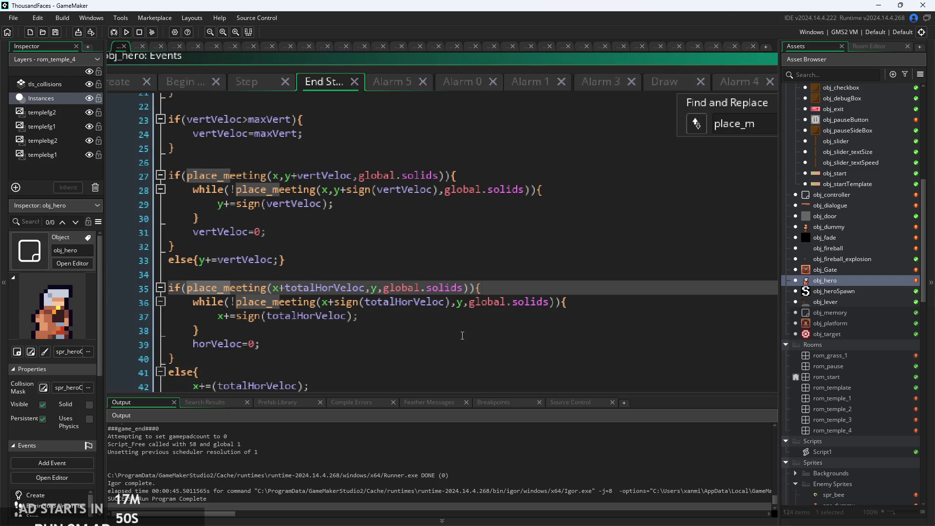
# Step through the place_m matches to confirm lines 27 and 28 now use place_meeting.
pyautogui.click(464, 332)
pyautogui.keyDown('ctrl'); pyautogui.scroll(-2, 543, 263); pyautogui.keyUp('ctrl')
pyautogui.scroll(-6, 543, 263)
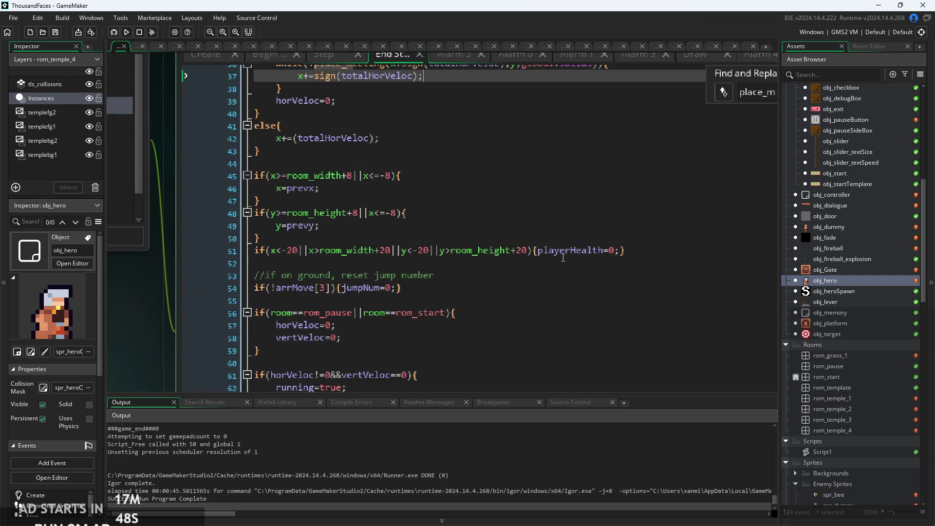
pyautogui.click(536, 263)
pyautogui.keyDown('ctrl'); pyautogui.scroll(-2, 535, 268); pyautogui.keyUp('ctrl')
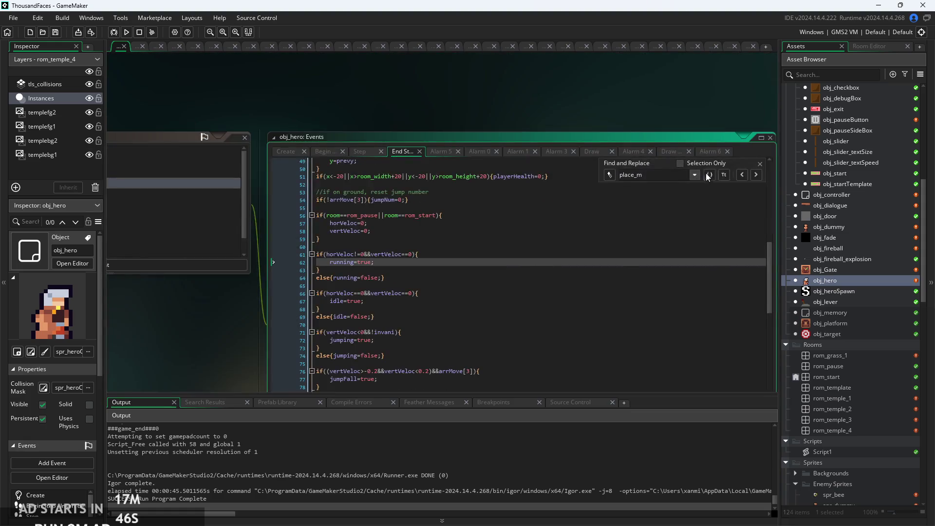
pyautogui.click(756, 175)
pyautogui.click(756, 175)
pyautogui.click(756, 175)
pyautogui.click(756, 174)
pyautogui.click(756, 175)
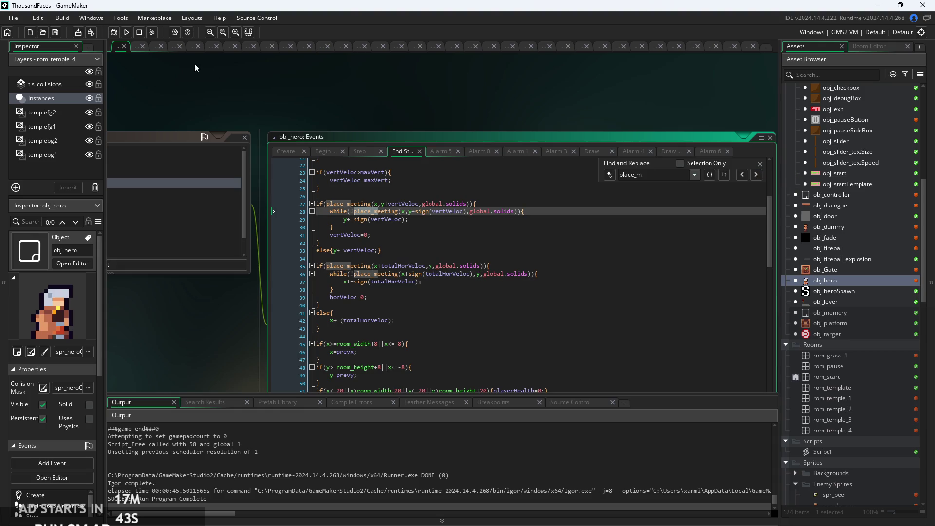
pyautogui.moveTo(323, 92); pyautogui.dragTo(310, 107)
# Run the game from the title screen, jump the hero up onto the ledge and slash an enemy.
pyautogui.click(127, 33)
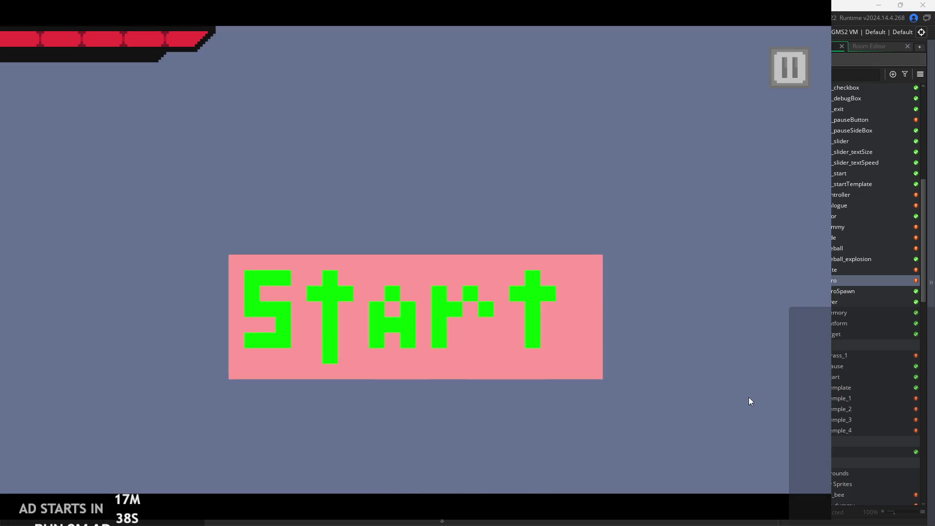
pyautogui.click(370, 350)
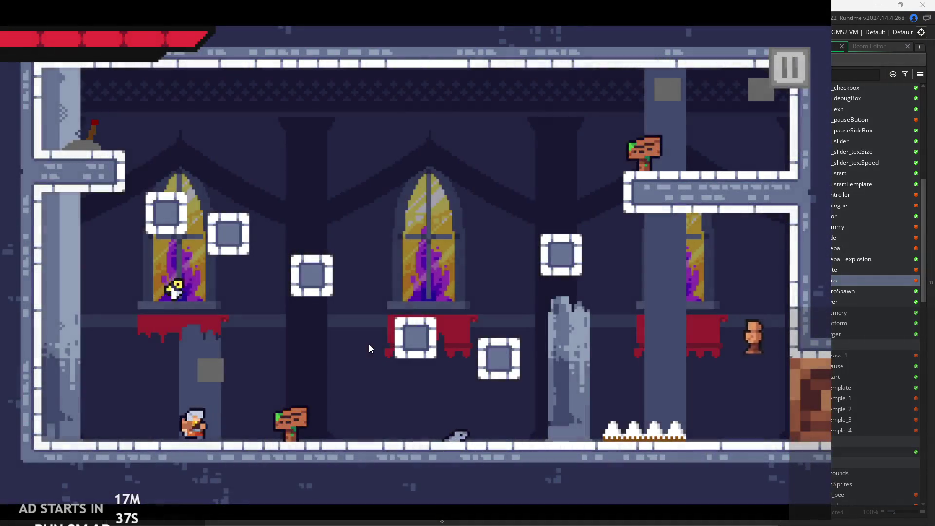
pyautogui.press('Right')
pyautogui.press('space')
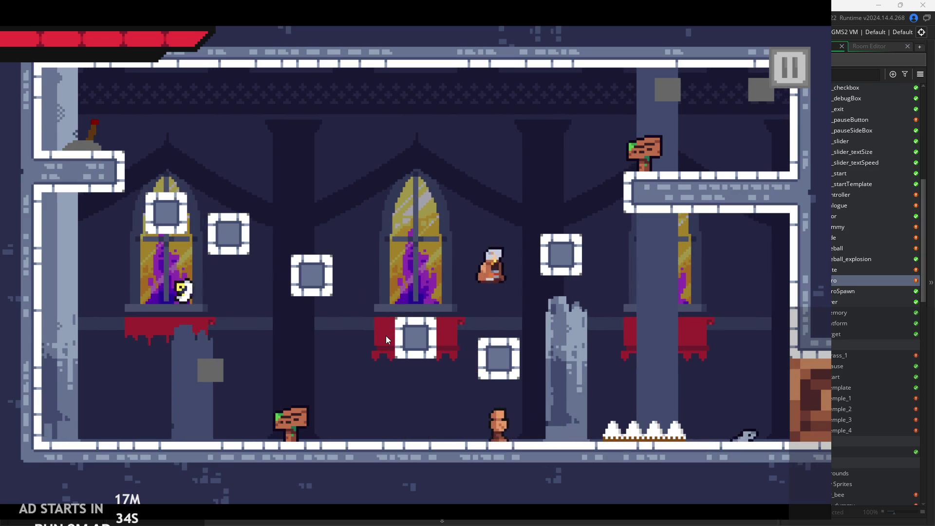
pyautogui.press('Right')
pyautogui.press('space')
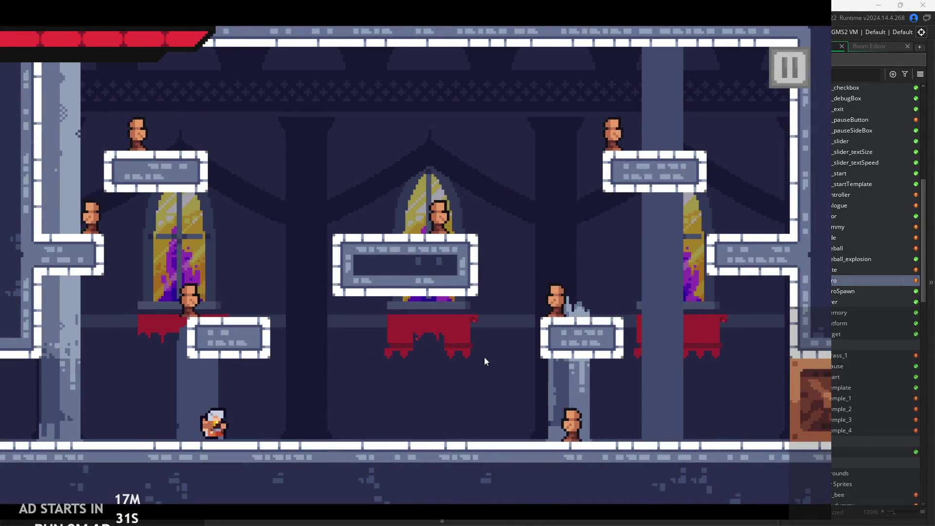
pyautogui.press('Right')
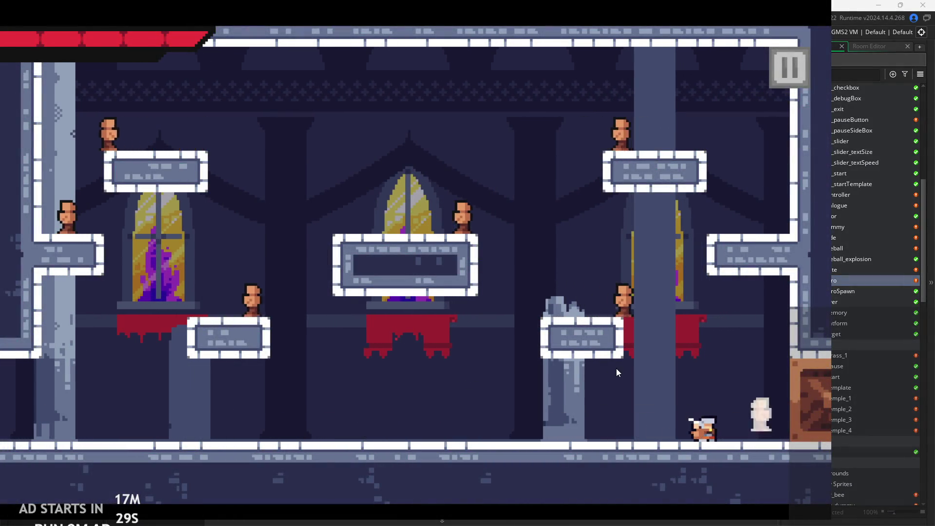
pyautogui.press('x')
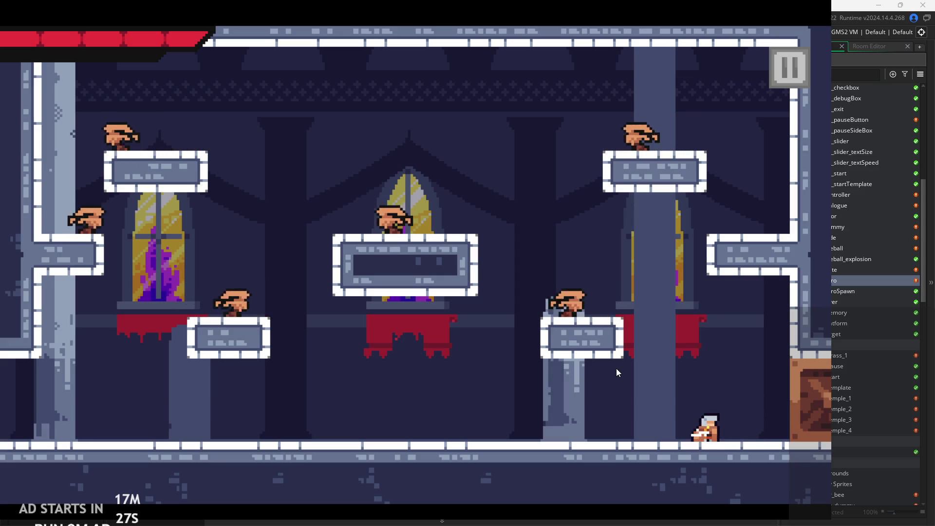
pyautogui.press('Right')
pyautogui.press('Left')
pyautogui.press('space')
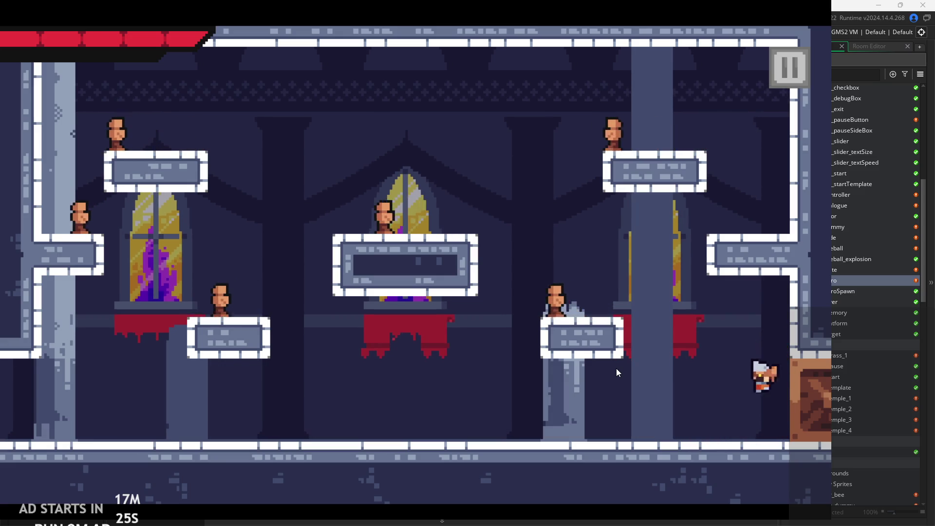
# Fight along the floor, jumping at the right wall and slashing enemies in mid-air.
pyautogui.press('Right')
pyautogui.press('space')
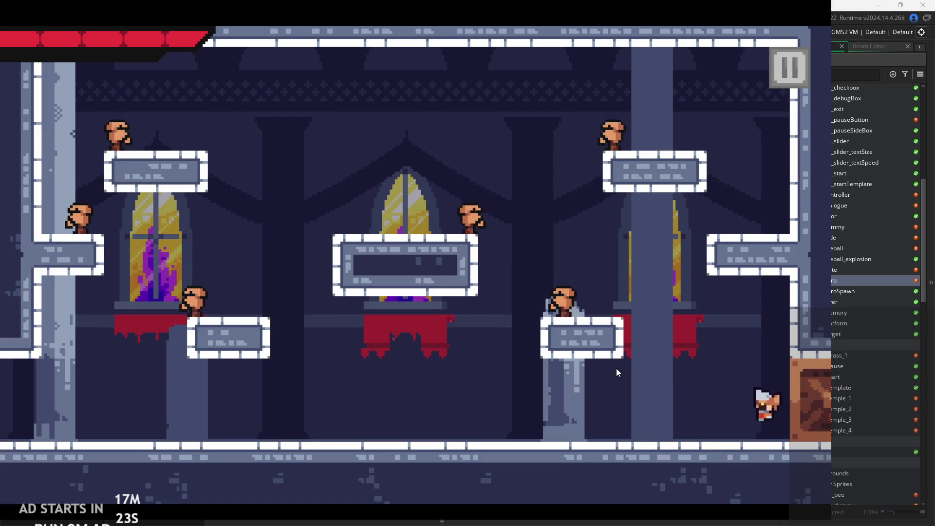
pyautogui.press('Left')
pyautogui.press('space')
pyautogui.press('x')
pyautogui.press('space')
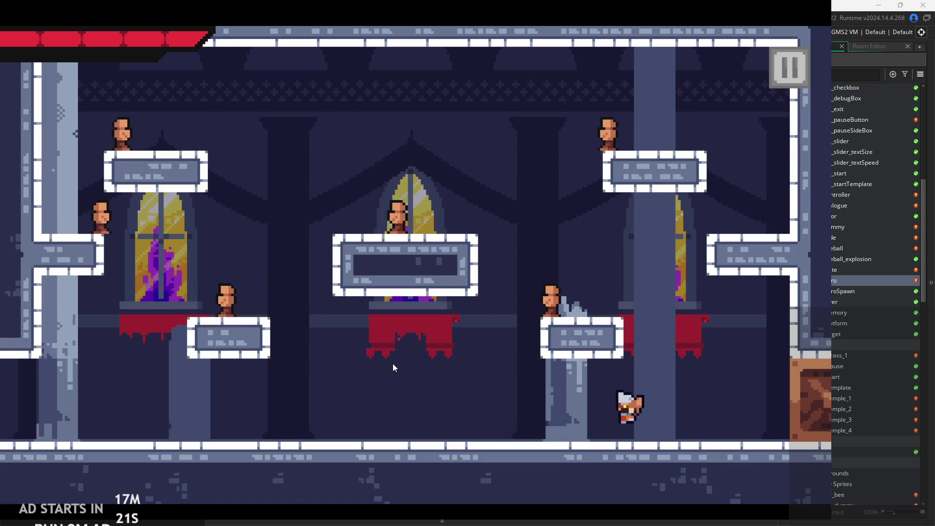
pyautogui.press('Right')
pyautogui.press('Left')
pyautogui.press('x')
pyautogui.press('Right')
pyautogui.press('space')
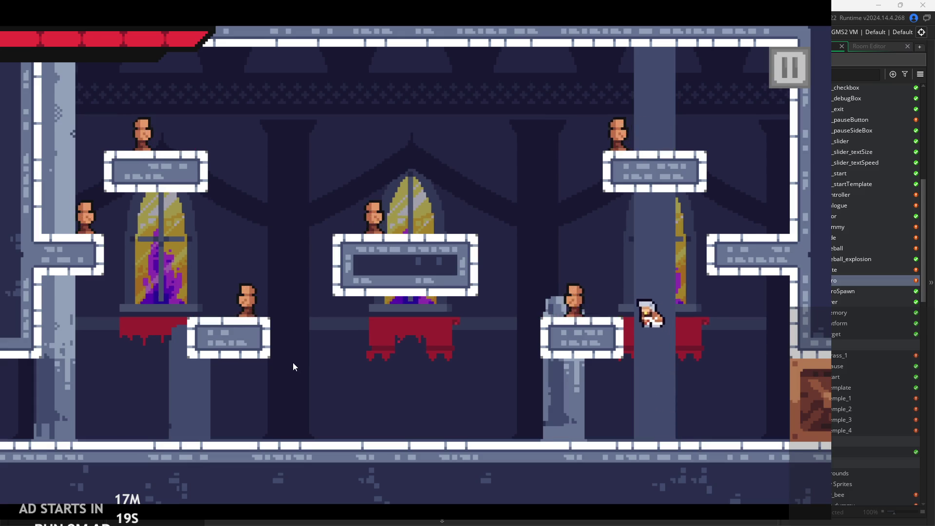
pyautogui.press('Left')
pyautogui.press('x')
pyautogui.press('Right')
pyautogui.press('space')
pyautogui.press('x')
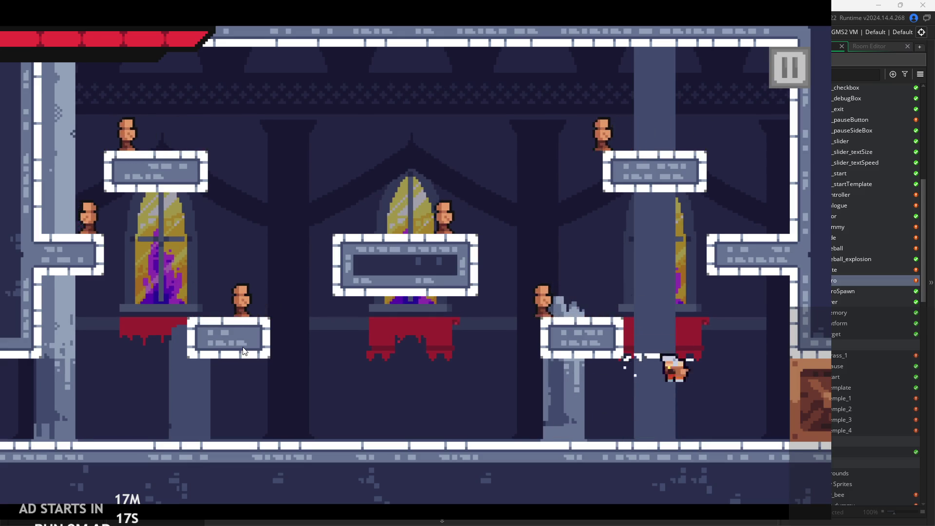
pyautogui.press('space')
pyautogui.press('x')
pyautogui.press('Left')
pyautogui.press('Right')
pyautogui.press('space')
pyautogui.press('Right')
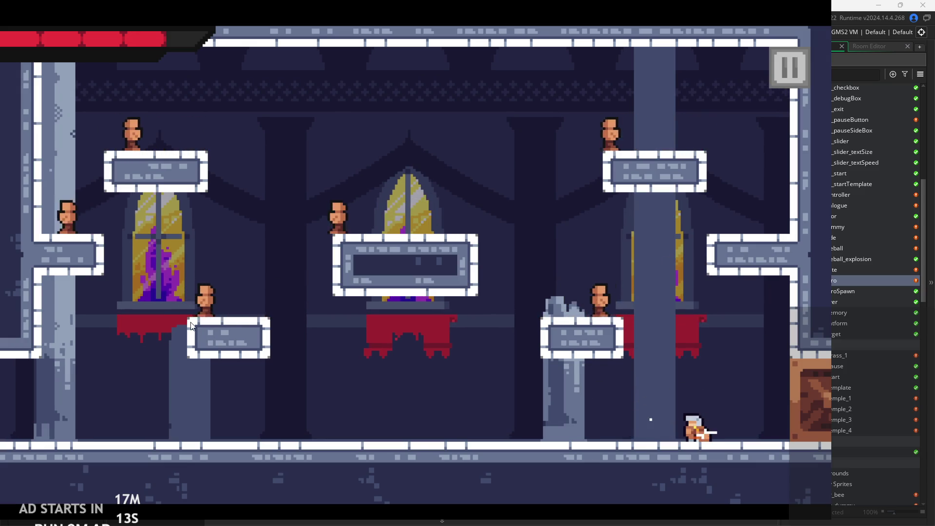
pyautogui.press('space')
pyautogui.press('space')
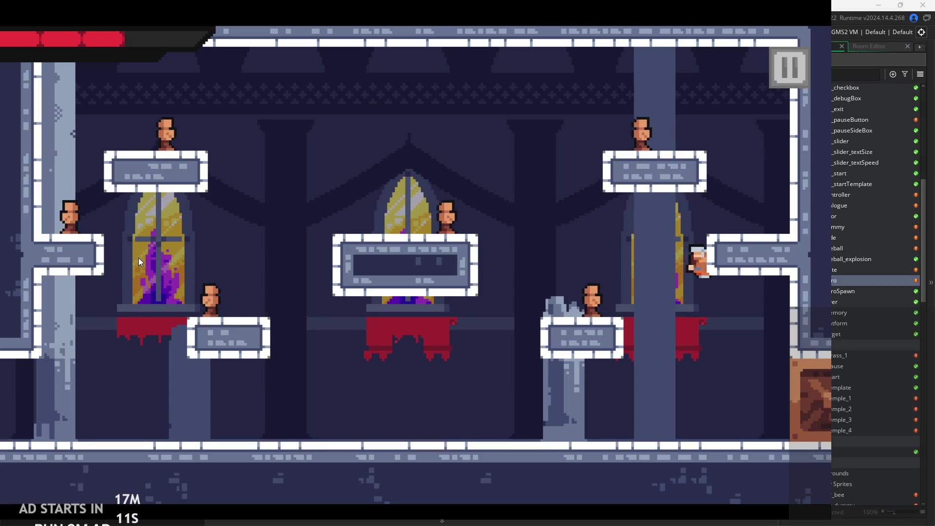
pyautogui.press('Left')
pyautogui.press('x')
pyautogui.press('Left')
pyautogui.press('Right')
pyautogui.press('Left')
pyautogui.press('space')
pyautogui.press('space')
# Climb the central and top platforms, slashing enemies there and near the upper-left wall.
pyautogui.press('Left')
pyautogui.press('x')
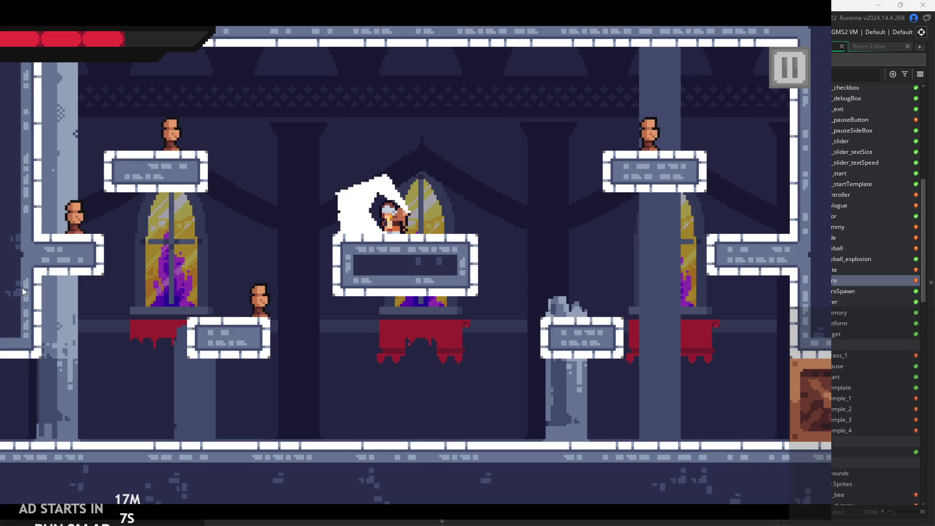
pyautogui.press('x')
pyautogui.press('Left')
pyautogui.press('Right')
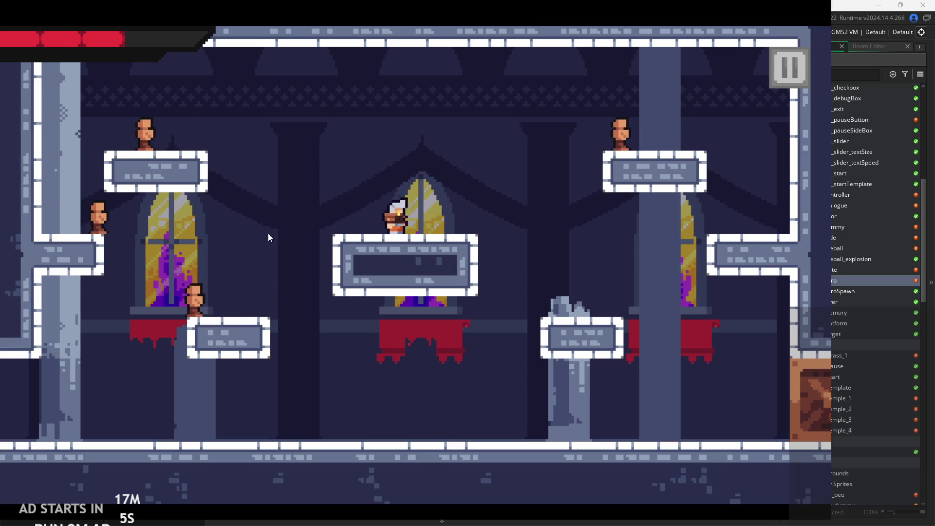
pyautogui.press('space')
pyautogui.press('Right')
pyautogui.press('Right')
pyautogui.press('x')
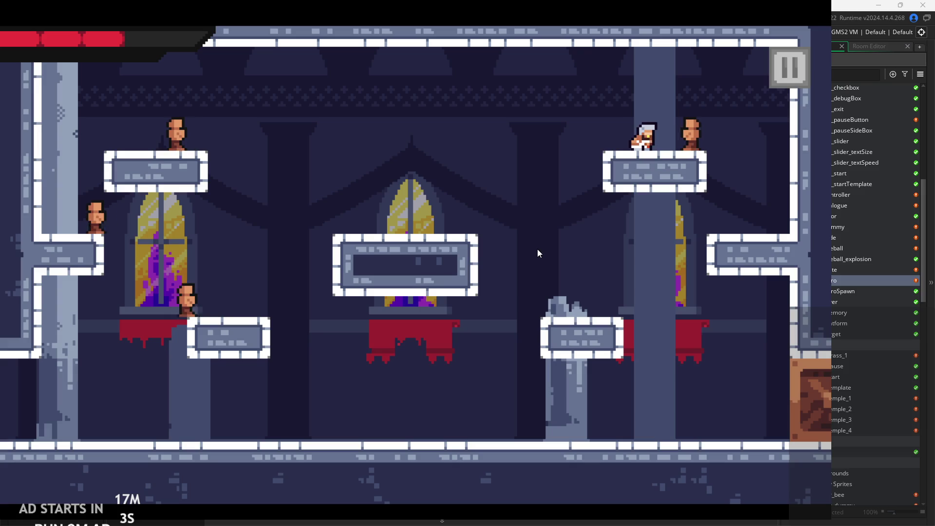
pyautogui.press('x')
pyautogui.press('Left')
pyautogui.press('space')
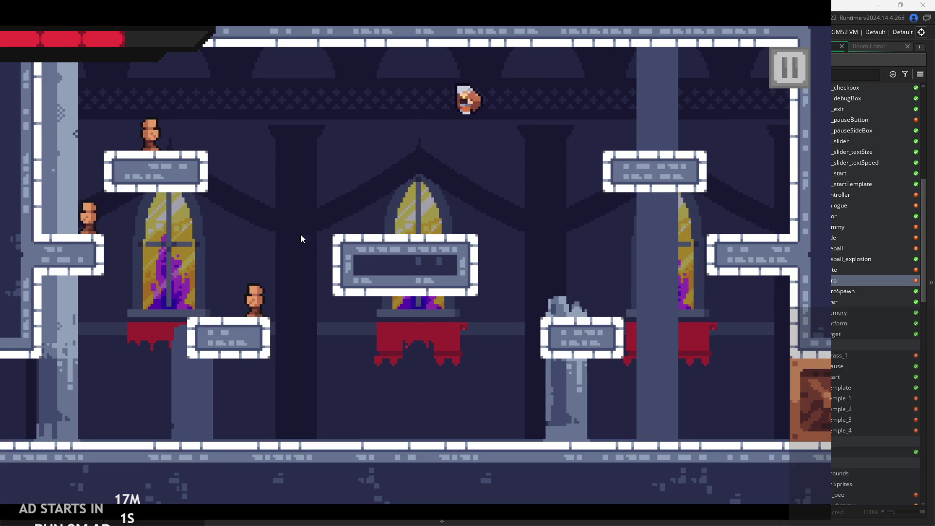
pyautogui.press('Left')
pyautogui.press('space')
pyautogui.press('Right')
pyautogui.press('Left')
pyautogui.press('space')
pyautogui.press('x')
pyautogui.press('Left')
pyautogui.press('x')
pyautogui.press('Right')
pyautogui.press('space')
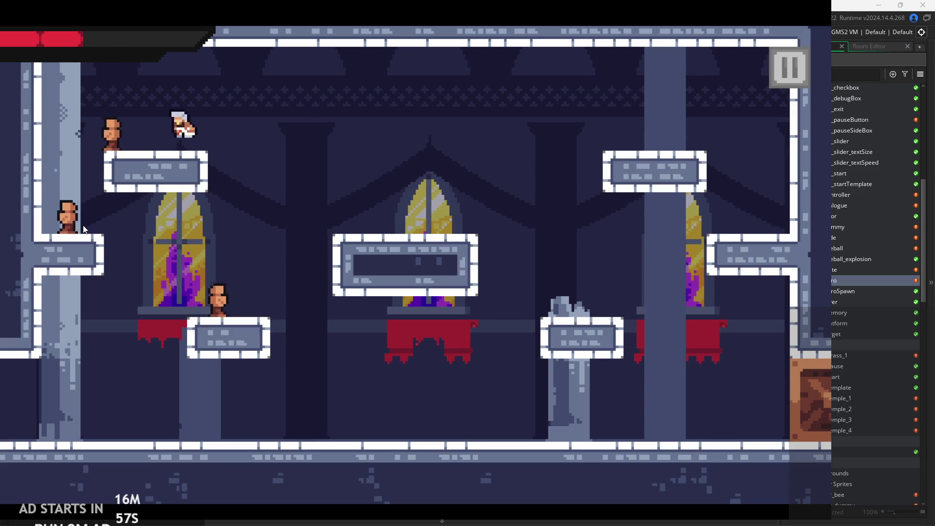
pyautogui.press('Left')
pyautogui.press('x')
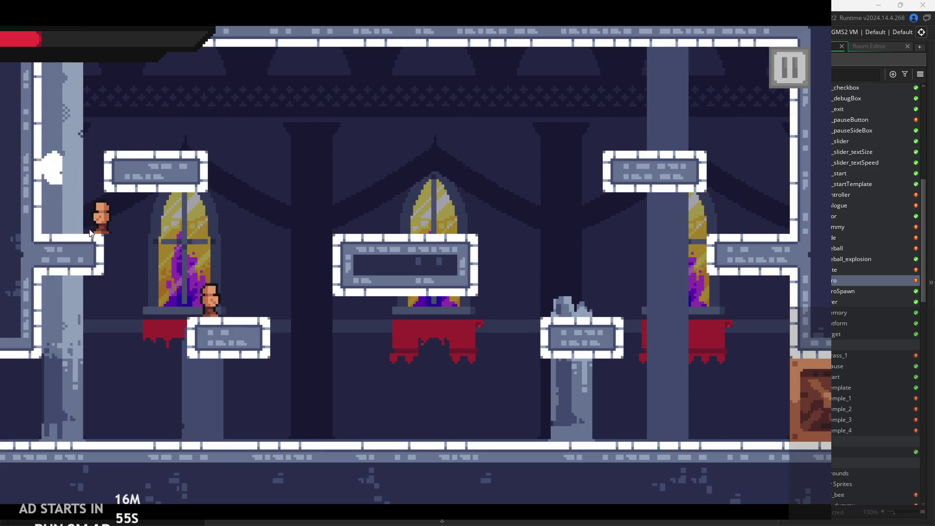
pyautogui.press('Right')
pyautogui.press('Left')
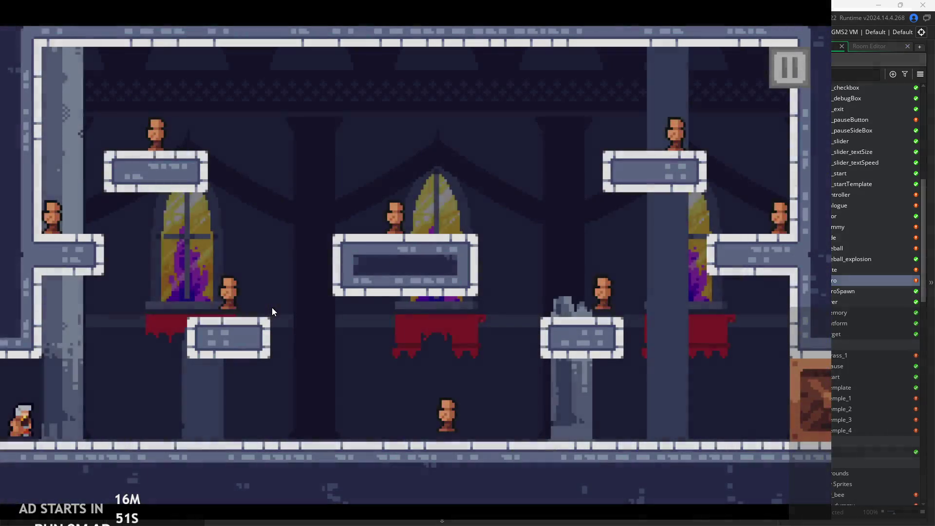
# Run right, cling to the right wall, then leap back left with slash-dashes and jumps.
pyautogui.press('Right')
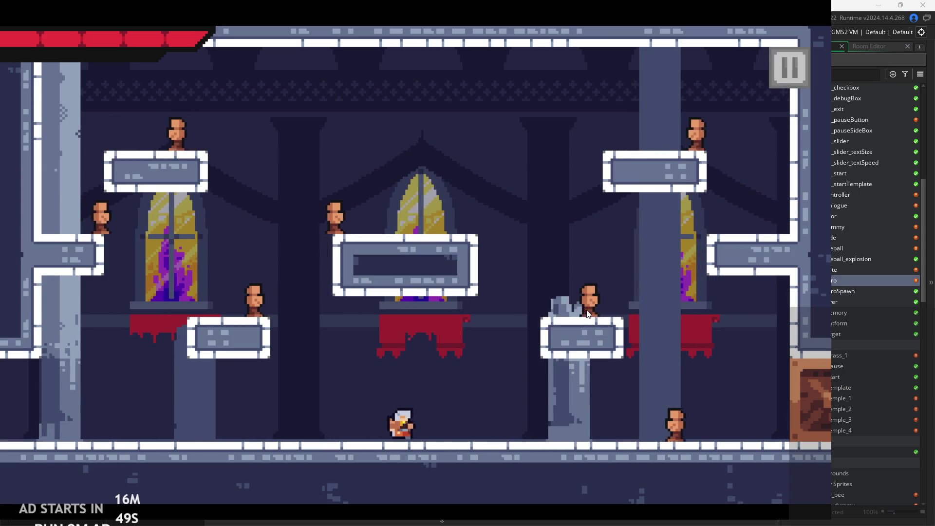
pyautogui.press('Right')
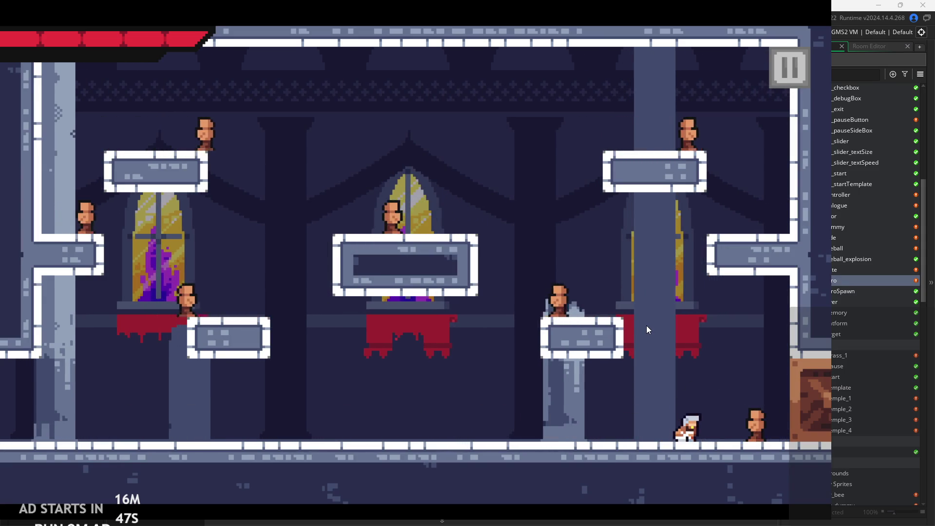
pyautogui.press('space')
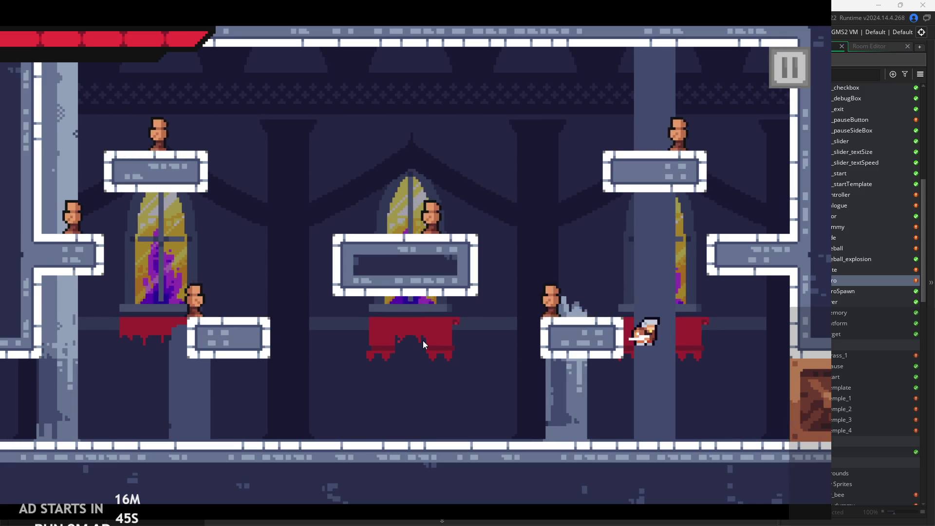
pyautogui.press('Left')
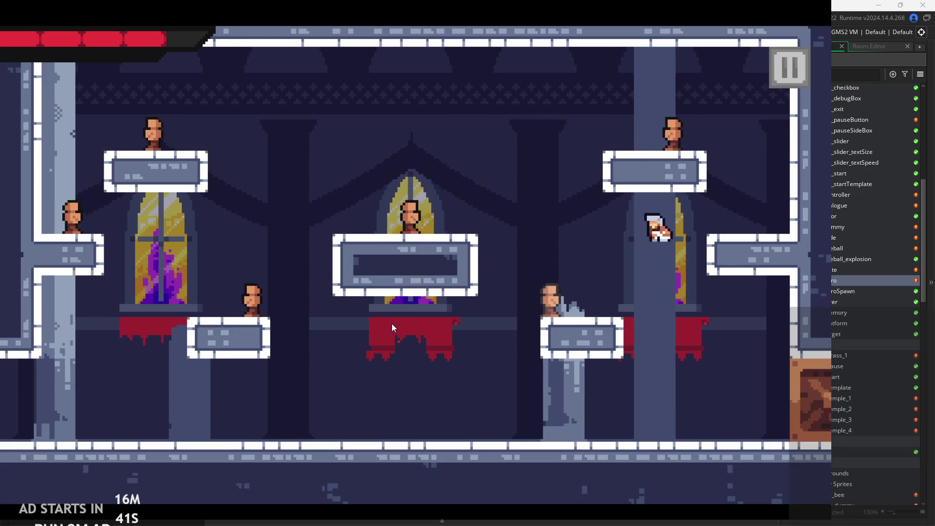
pyautogui.press('Left')
pyautogui.press('space')
pyautogui.press('Left')
pyautogui.press('space')
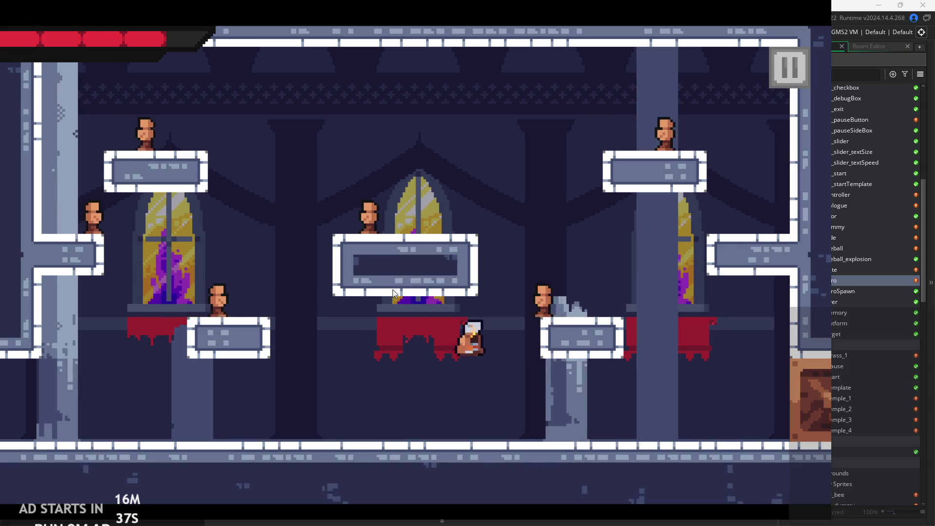
pyautogui.press('Left')
pyautogui.press('space')
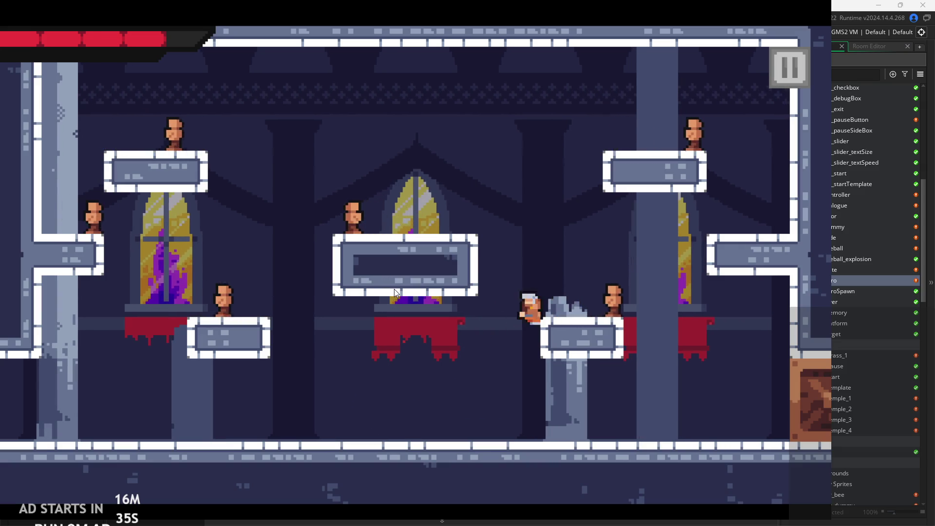
pyautogui.press('space')
pyautogui.press('Right')
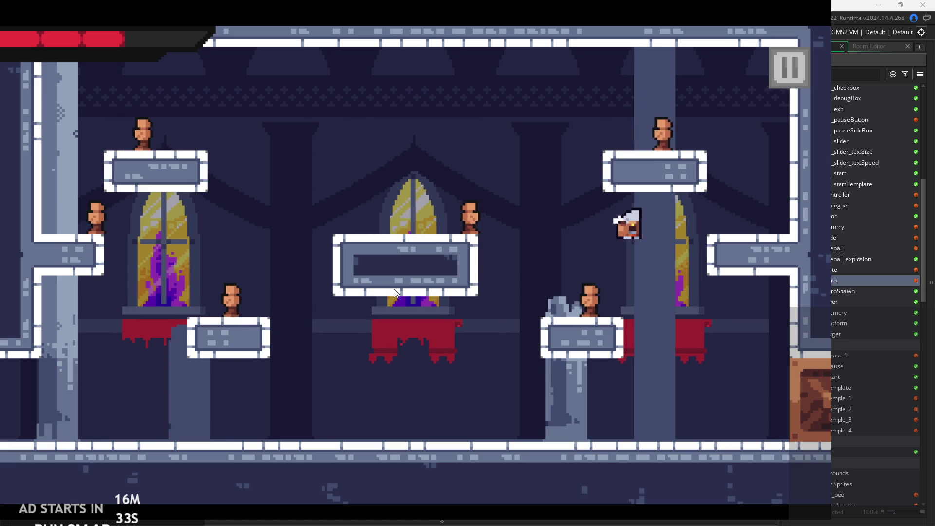
pyautogui.press('space')
pyautogui.press('Left')
pyautogui.press('Right')
pyautogui.press('Left')
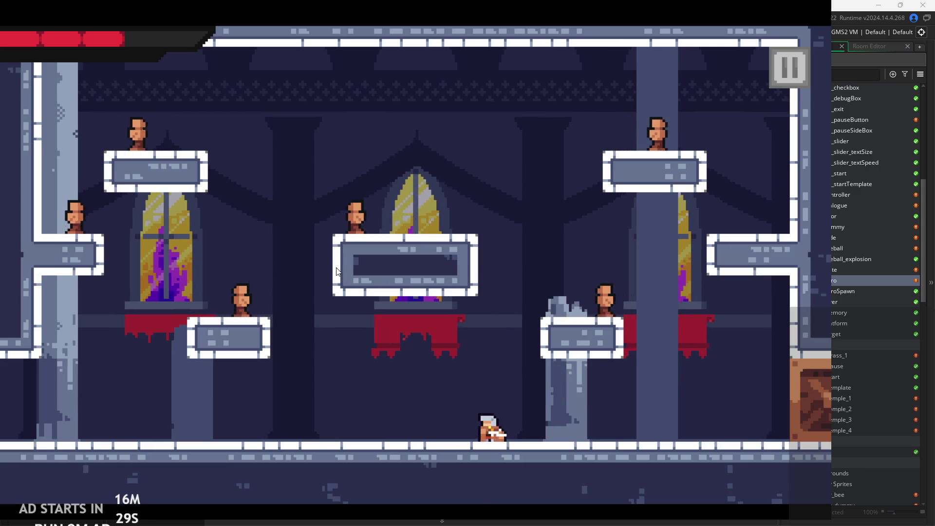
# Jump between the centre platform and right ledge, slashing, then leap off the right wall.
pyautogui.press('space')
pyautogui.press('Left')
pyautogui.press('space')
pyautogui.press('Right')
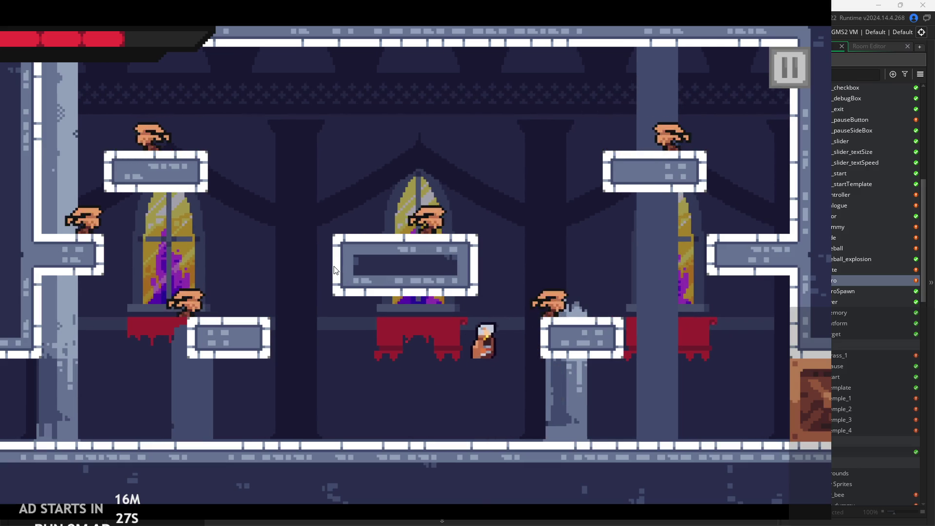
pyautogui.press('Right')
pyautogui.press('space')
pyautogui.press('Left')
pyautogui.press('Right')
pyautogui.press('Left')
pyautogui.press('x')
pyautogui.press('Left')
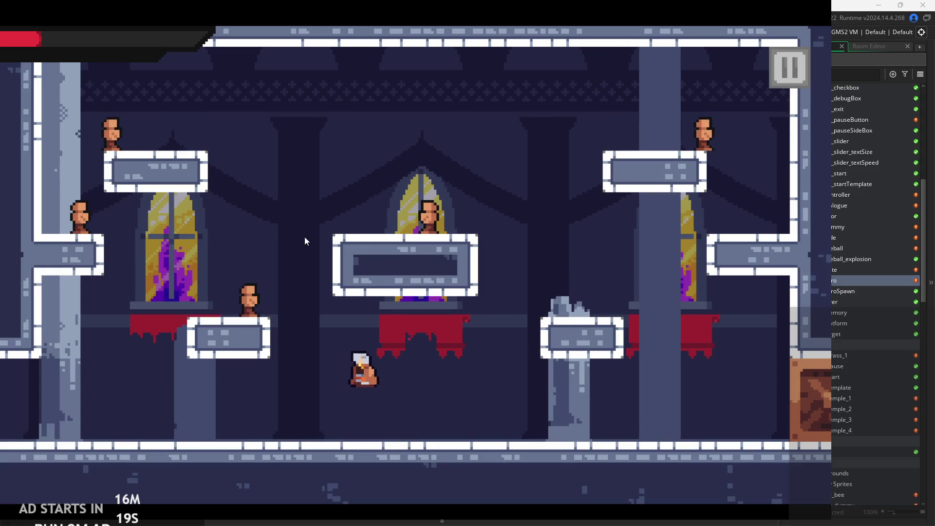
pyautogui.press('x')
pyautogui.press('Right')
pyautogui.press('z')
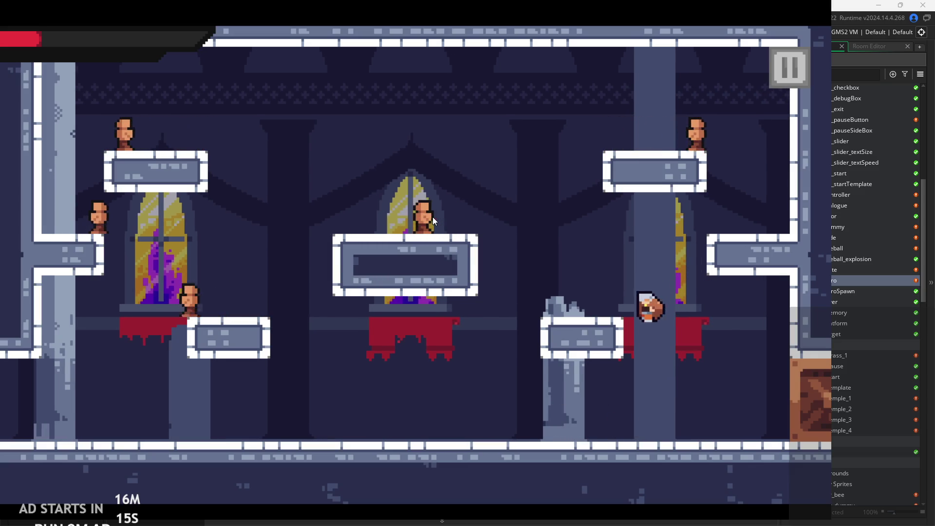
pyautogui.press('Right')
pyautogui.press('z')
pyautogui.press('Left')
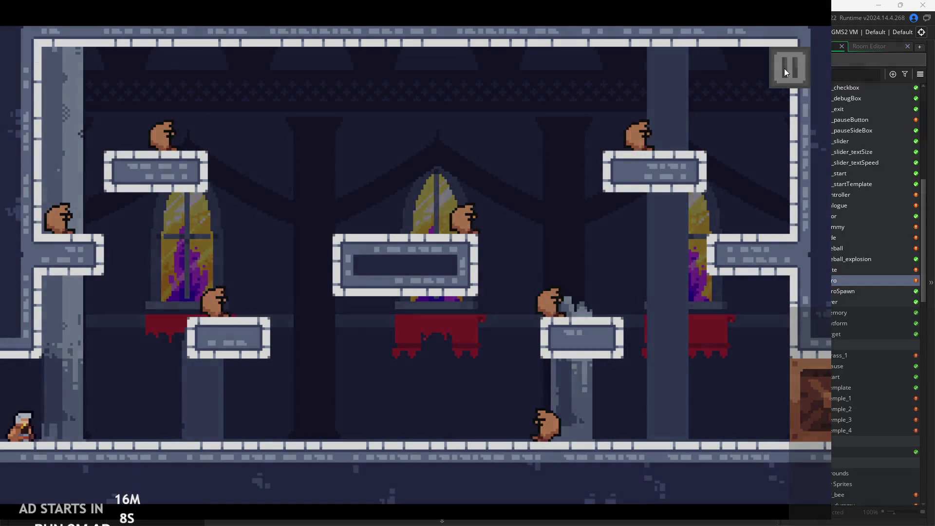
# Quit the running game and inspect the End Step vertical collision loop on line 29.
pyautogui.click(785, 68)
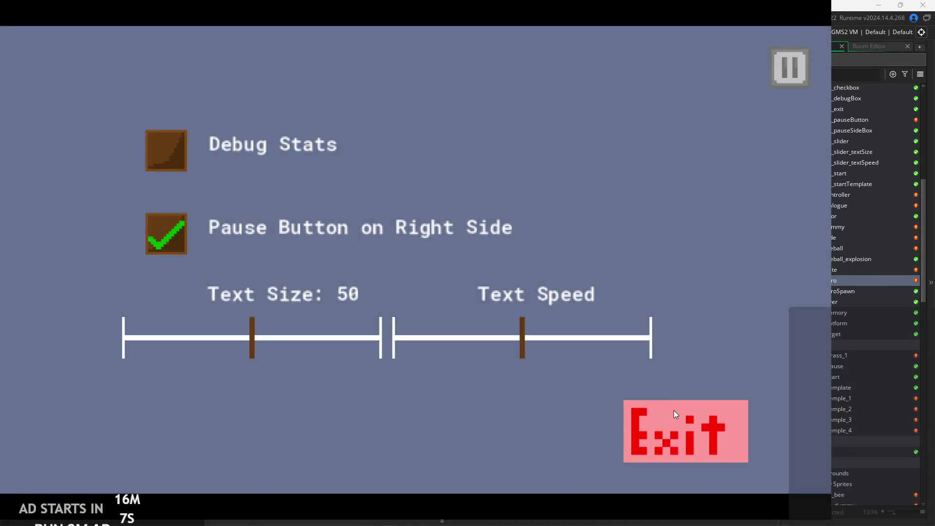
pyautogui.click(674, 414)
pyautogui.click(563, 220)
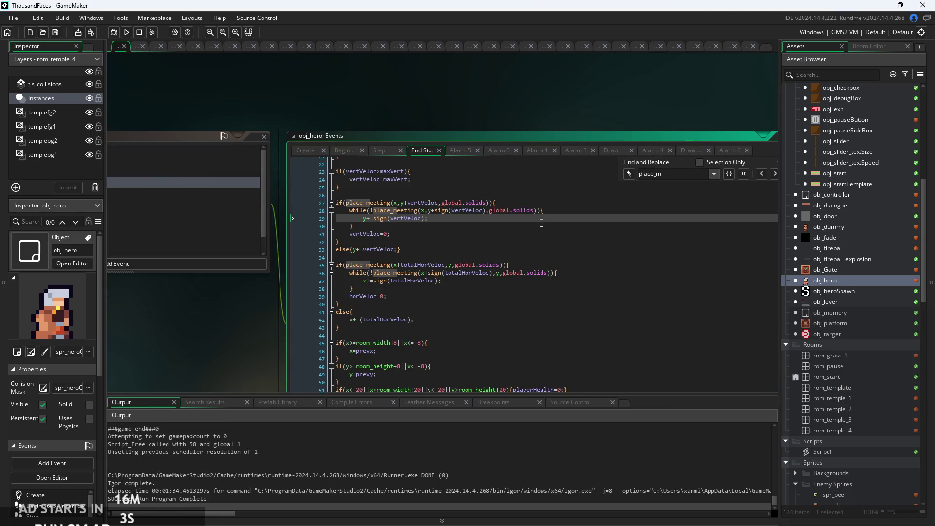
pyautogui.click(488, 235)
pyautogui.click(487, 227)
pyautogui.click(485, 220)
# Scroll through the End Step code to review the vertical collision check lines.
pyautogui.scroll(-5, 438, 219)
pyautogui.click(532, 249)
pyautogui.scroll(3, 532, 221)
pyautogui.click(488, 276)
pyautogui.scroll(-5, 434, 194)
pyautogui.scroll(-6, 435, 194)
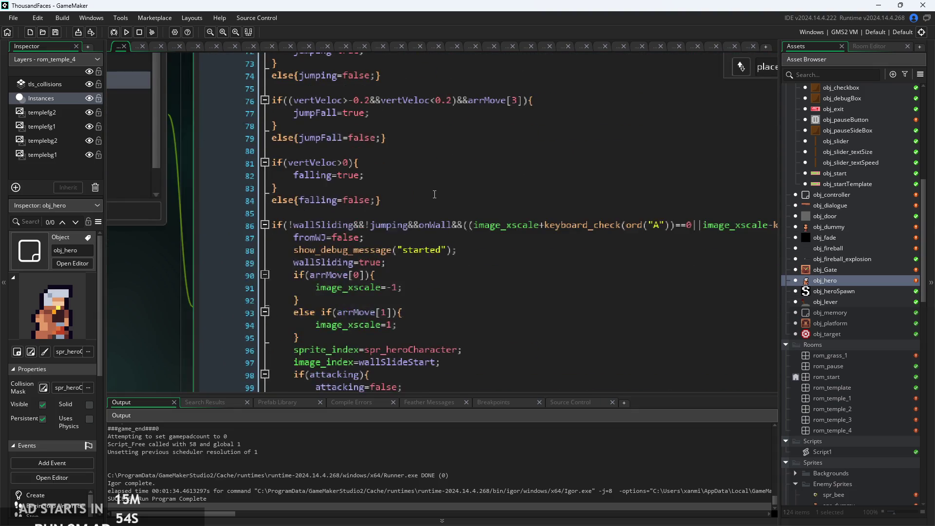
# Bring up obj_hero's Step event and look over its wall-sliding code.
pyautogui.click(443, 180)
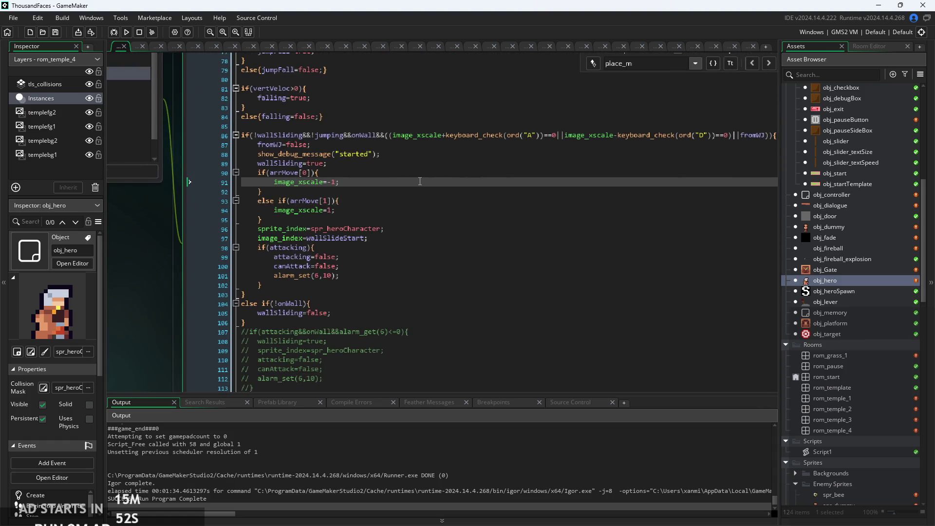
pyautogui.scroll(-2, 434, 192)
pyautogui.scroll(20, 434, 192)
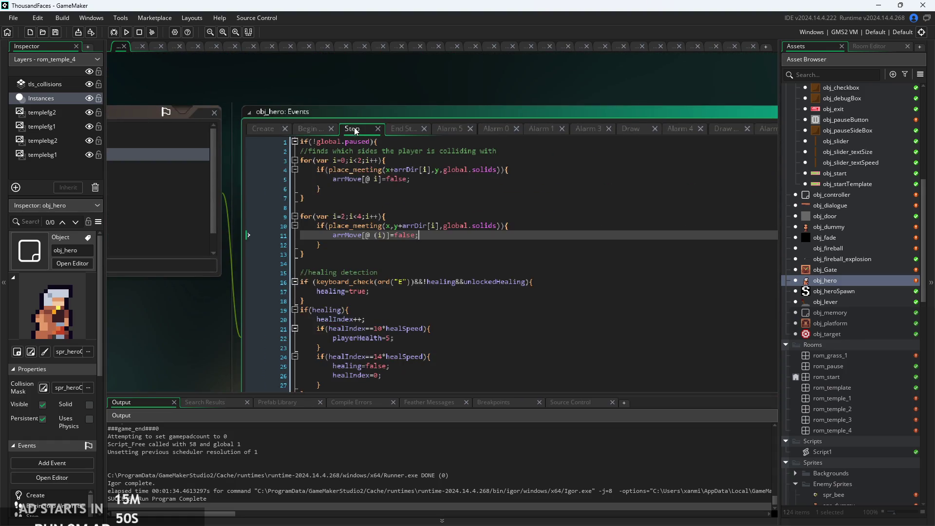
pyautogui.click(379, 171)
pyautogui.scroll(3, 378, 172)
pyautogui.press('Down')
pyautogui.press('Down')
pyautogui.press('Down')
pyautogui.scroll(-3, 396, 221)
pyautogui.scroll(-10, 396, 221)
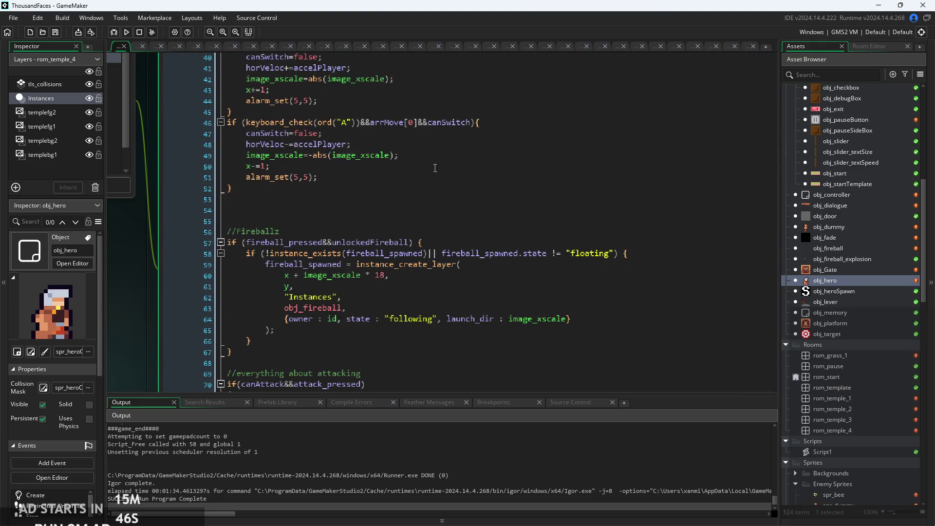
pyautogui.scroll(-10, 420, 151)
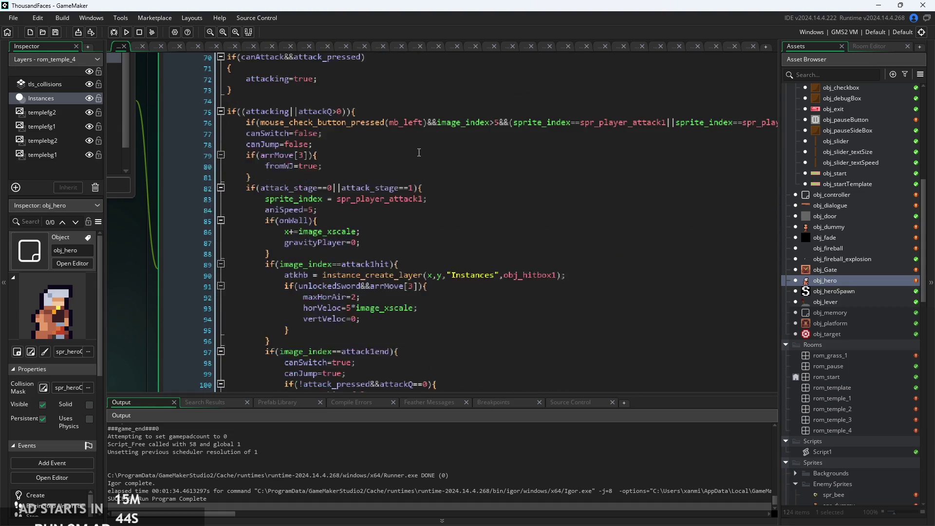
pyautogui.scroll(-12, 419, 152)
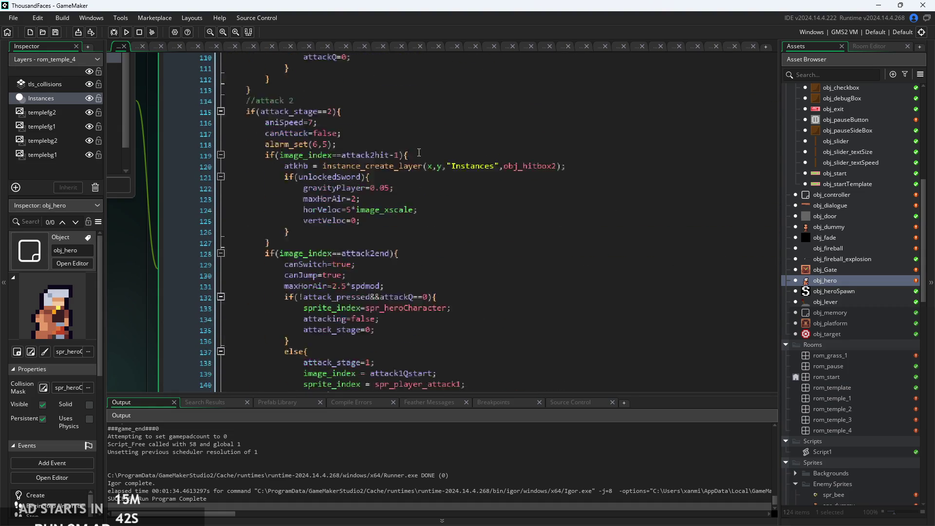
pyautogui.scroll(-7, 419, 152)
pyautogui.scroll(9, 419, 153)
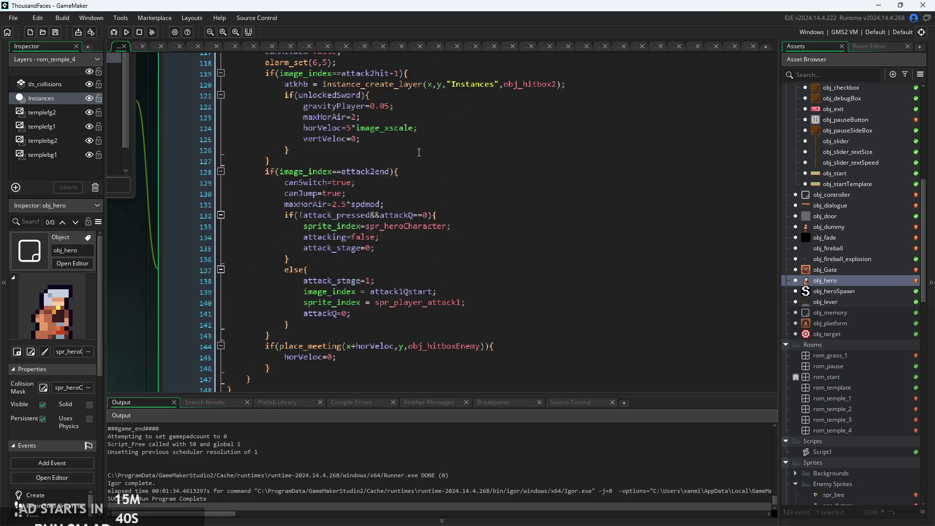
pyautogui.scroll(1, 418, 153)
pyautogui.click(424, 203)
pyautogui.scroll(1, 424, 202)
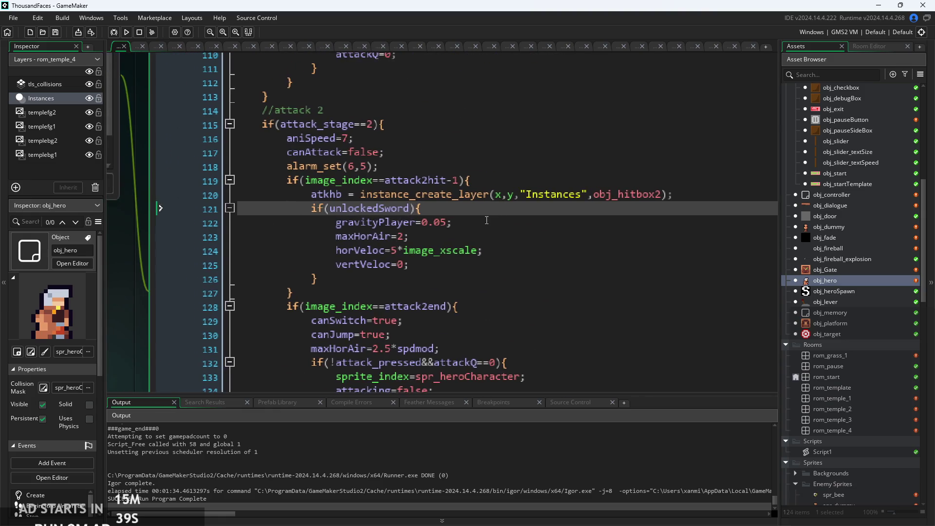
pyautogui.click(453, 222)
pyautogui.scroll(1, 426, 253)
pyautogui.click(495, 242)
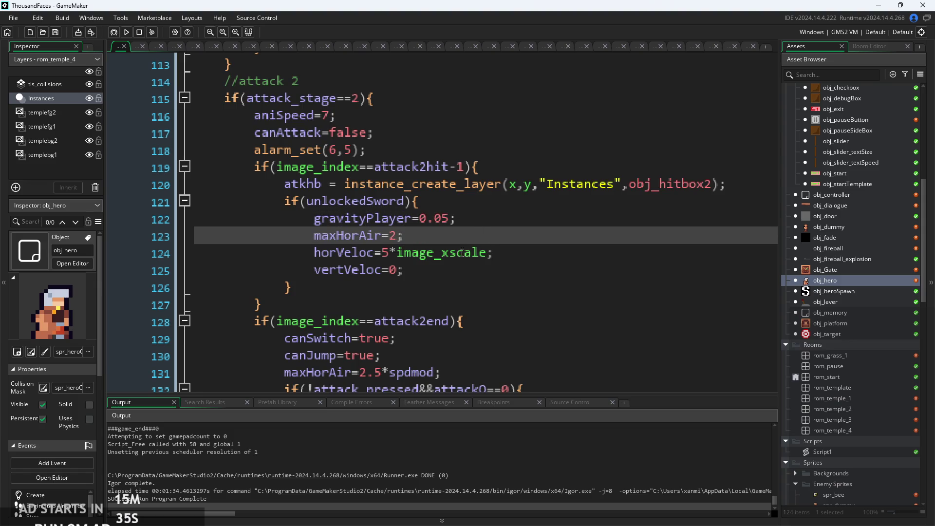
pyautogui.click(406, 268)
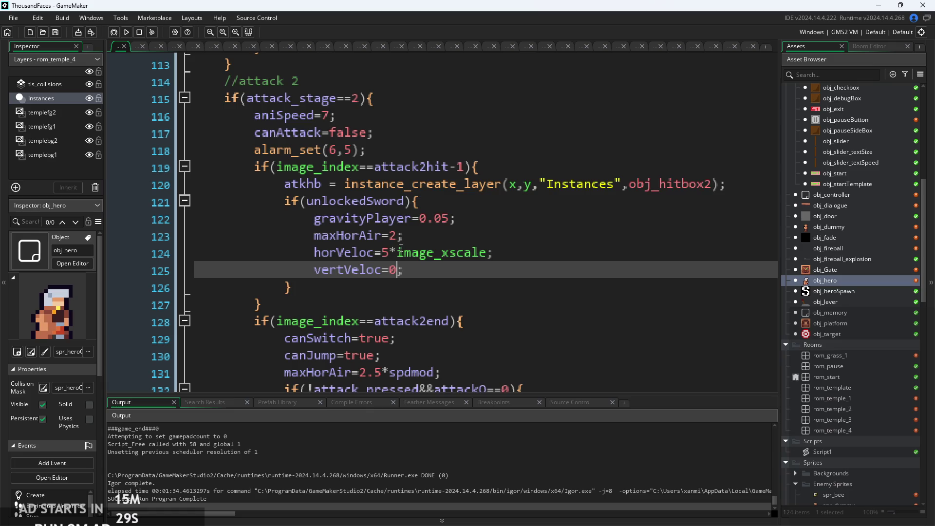
# Add an if(keyboard_key_press(ord("W"))) line after attack 2's horVeloc line.
pyautogui.click(506, 254)
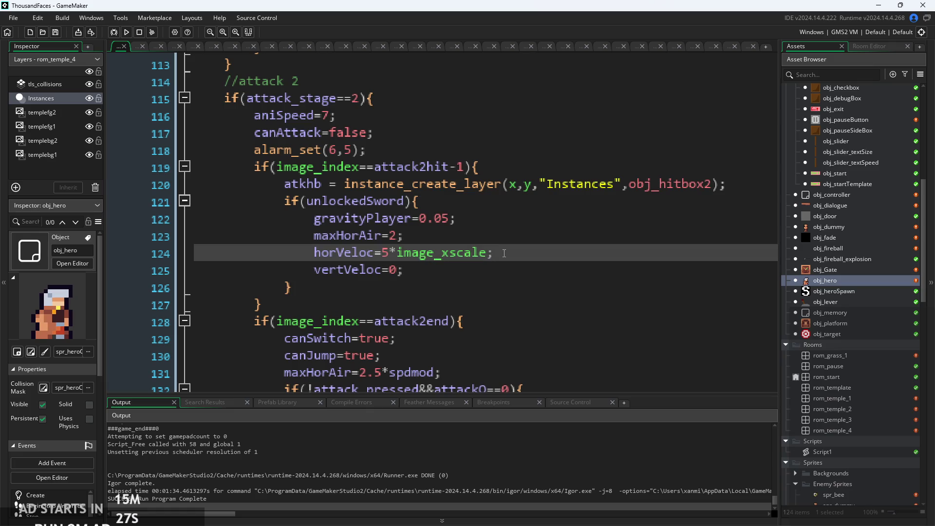
pyautogui.press('Return')
pyautogui.write('if(')
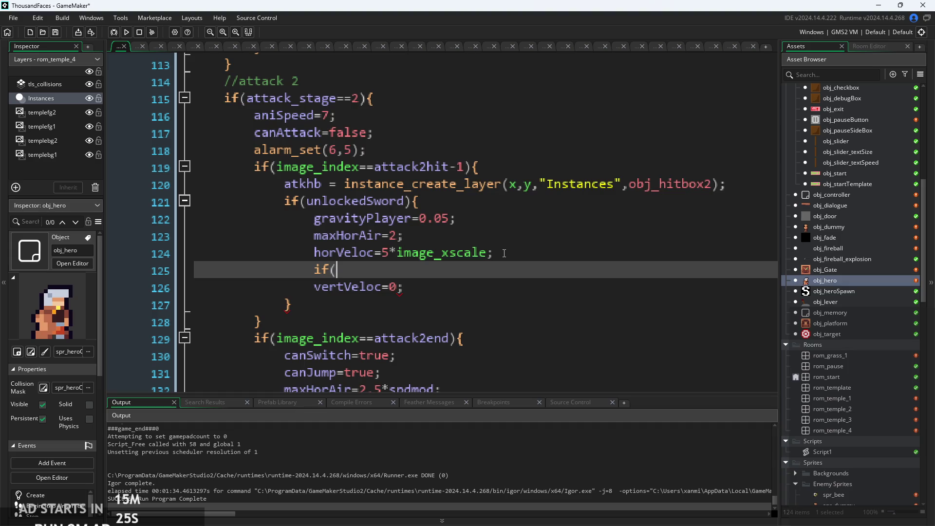
pyautogui.write('keyboard_key_p')
pyautogui.write('r')
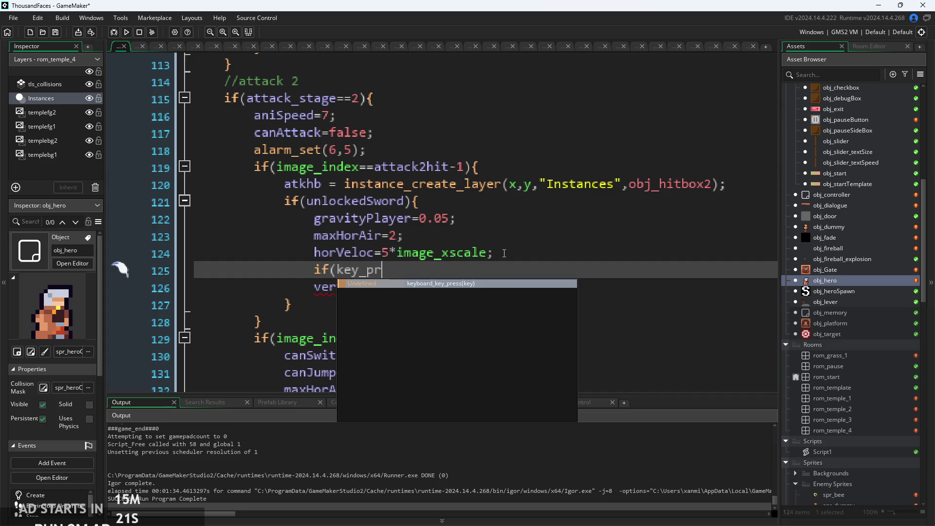
pyautogui.press('Return')
pyautogui.write('w')
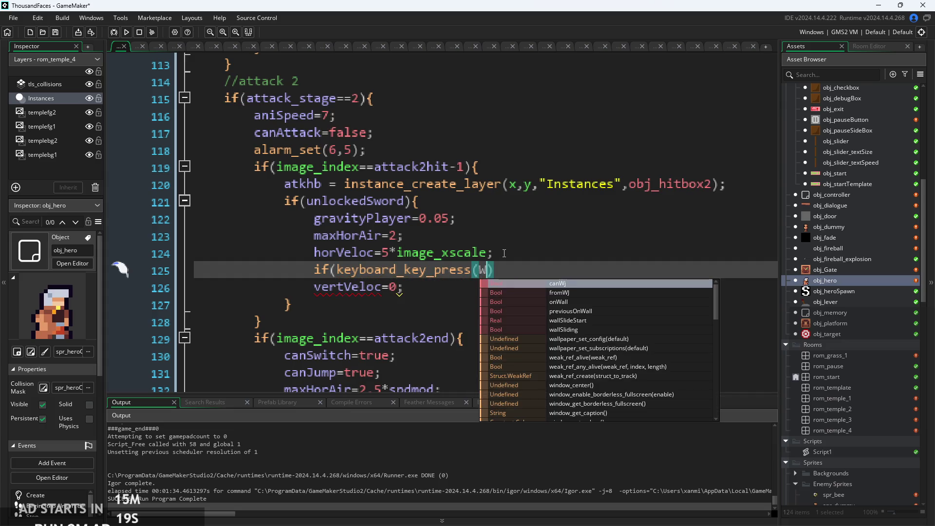
pyautogui.press('Escape')
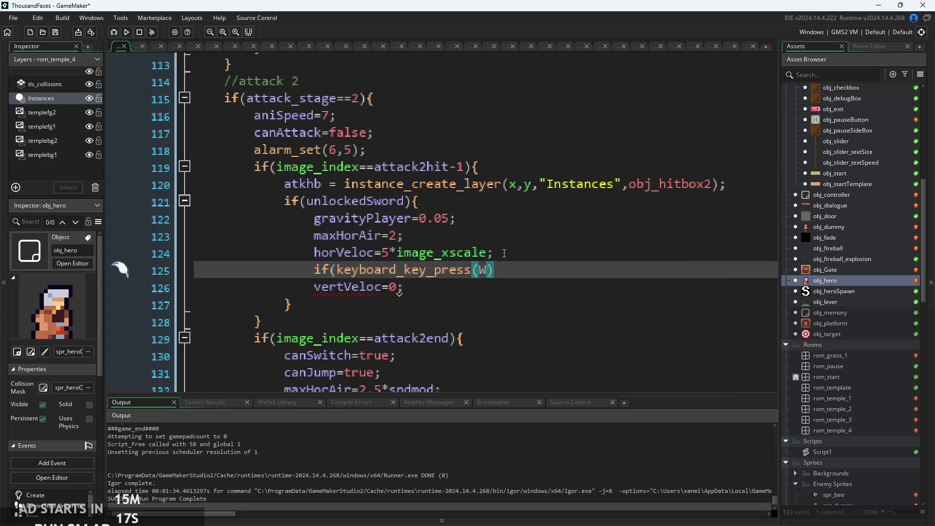
pyautogui.press('Right')
pyautogui.click(476, 270)
pyautogui.write('ord"')
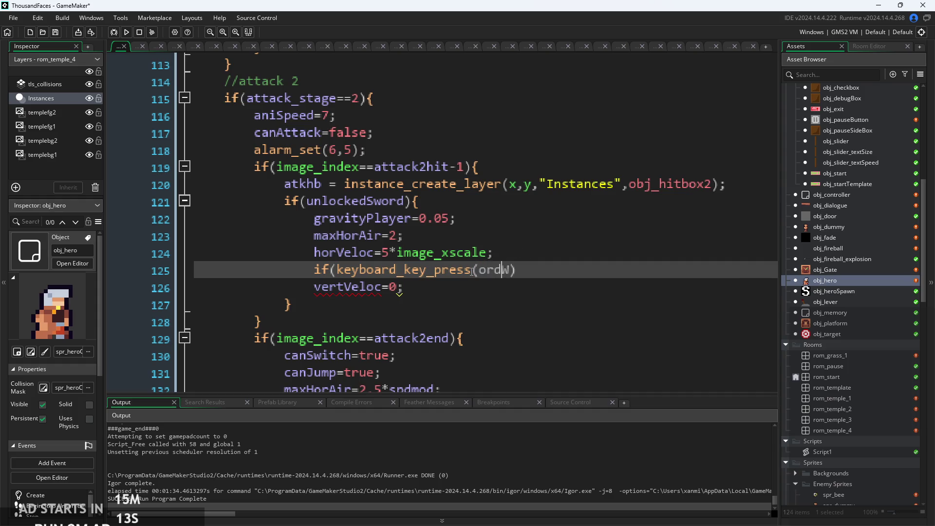
pyautogui.press('BackSpace')
pyautogui.write('(')
pyautogui.write('"')
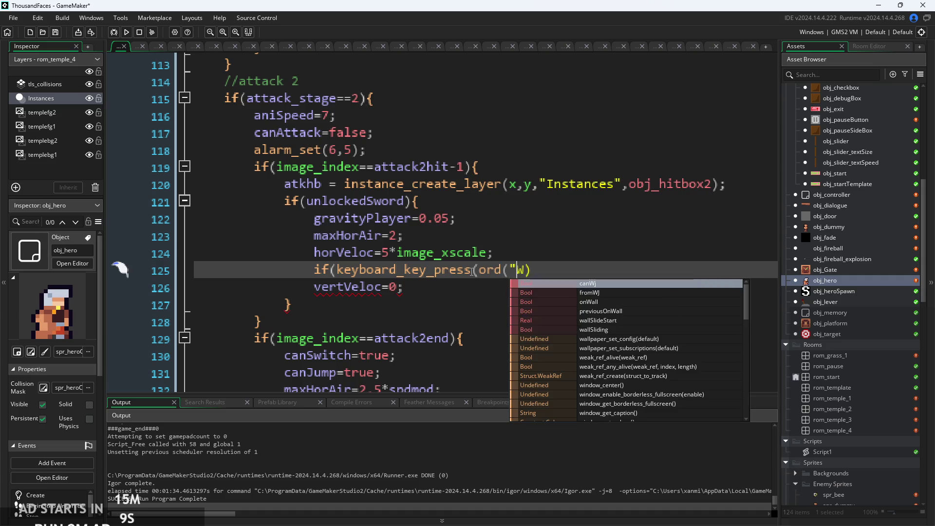
pyautogui.press('Right')
pyautogui.write('")')
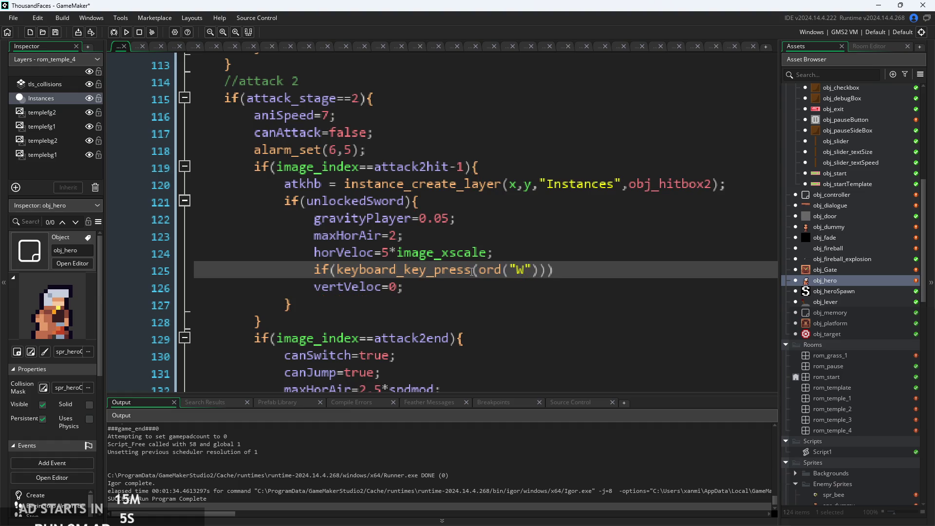
# Indent vertVeloc under the W check, set it to -0.25, and add a closing brace.
pyautogui.click(512, 286)
pyautogui.click(313, 288)
pyautogui.press('Tab')
pyautogui.write('.25')
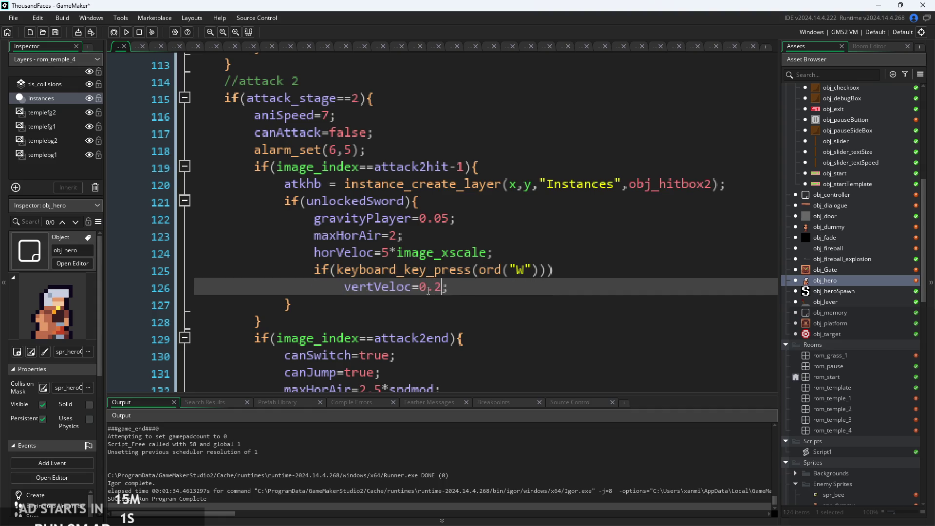
pyautogui.press('Return')
pyautogui.write('}')
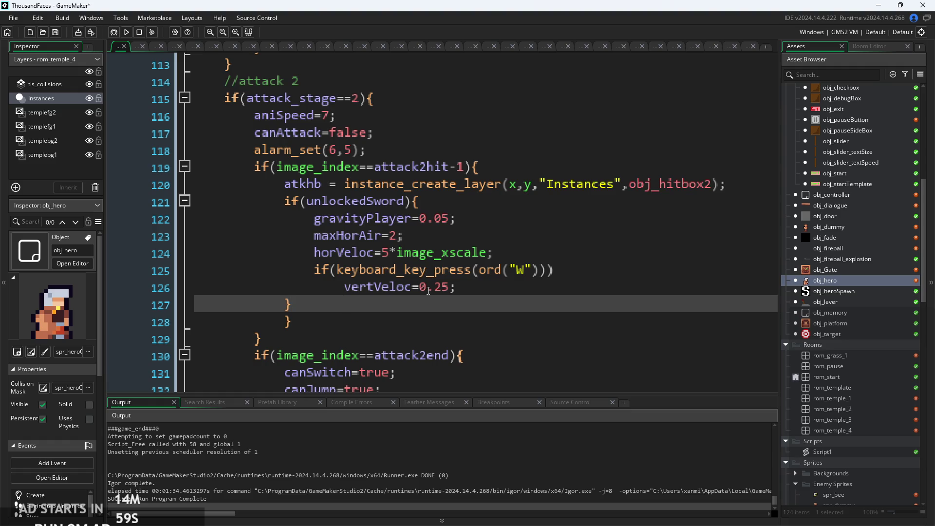
pyautogui.click(424, 287)
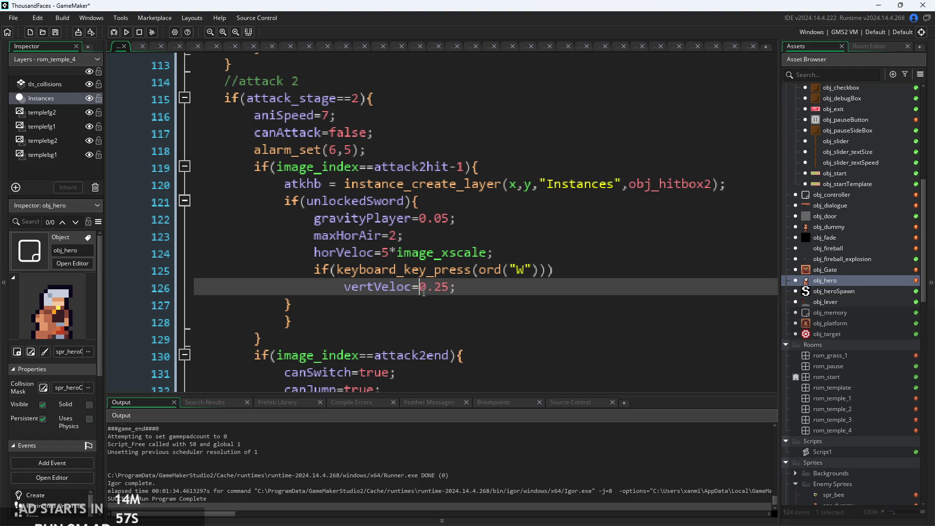
pyautogui.write('-')
# Check the braces on lines 127–128 and add an opening brace after the W-key if.
pyautogui.moveTo(492, 265)
pyautogui.press('Down')
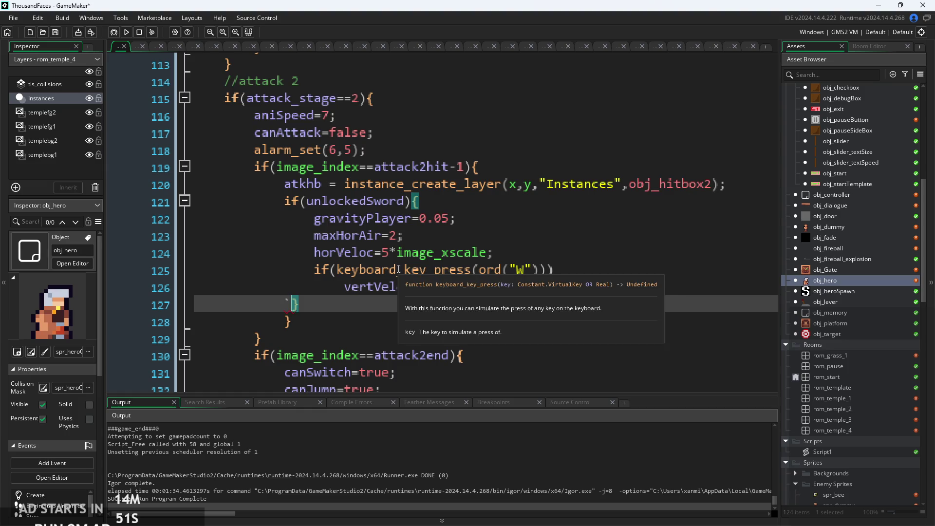
pyautogui.click(283, 321)
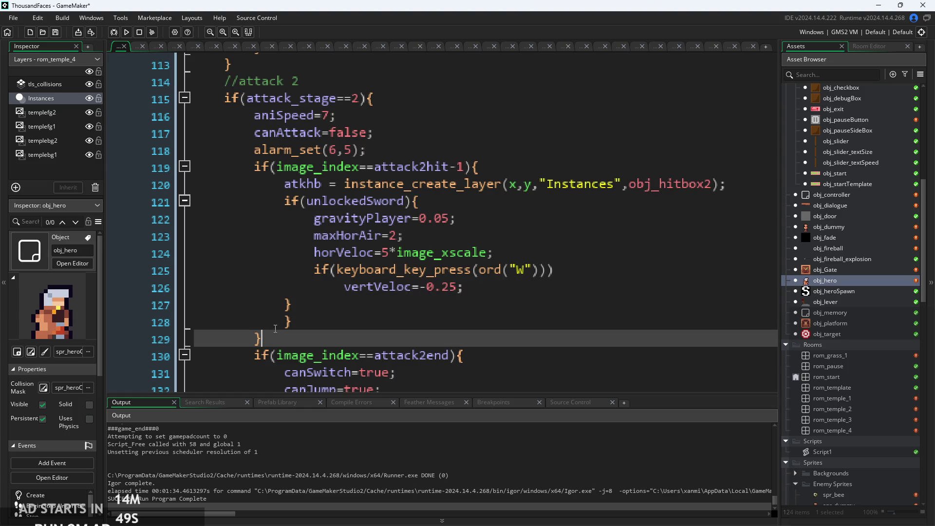
pyautogui.click(300, 306)
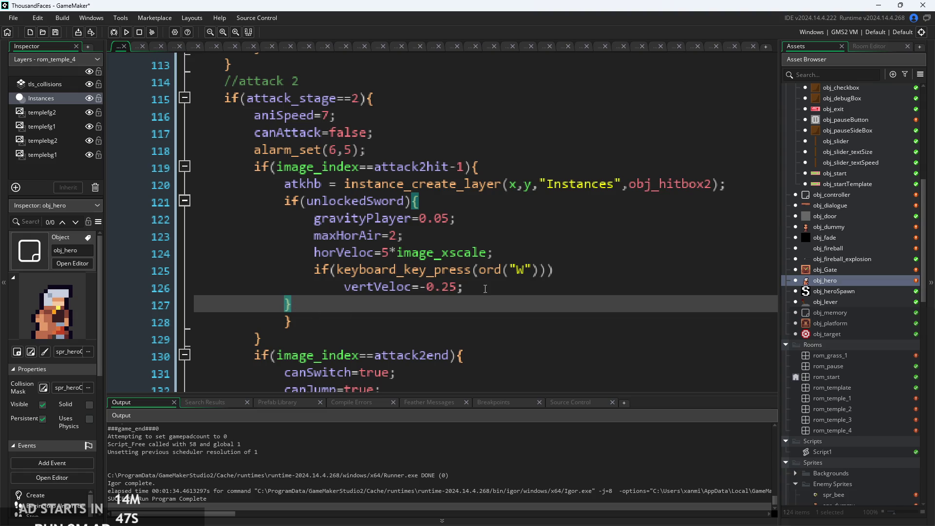
pyautogui.click(576, 271)
pyautogui.write('{')
pyautogui.press('Return')
pyautogui.press('BackSpace')
pyautogui.press('Delete')
# Tidy the lines inside the new if block and launch the game to playtest.
pyautogui.press('End')
pyautogui.press('Return')
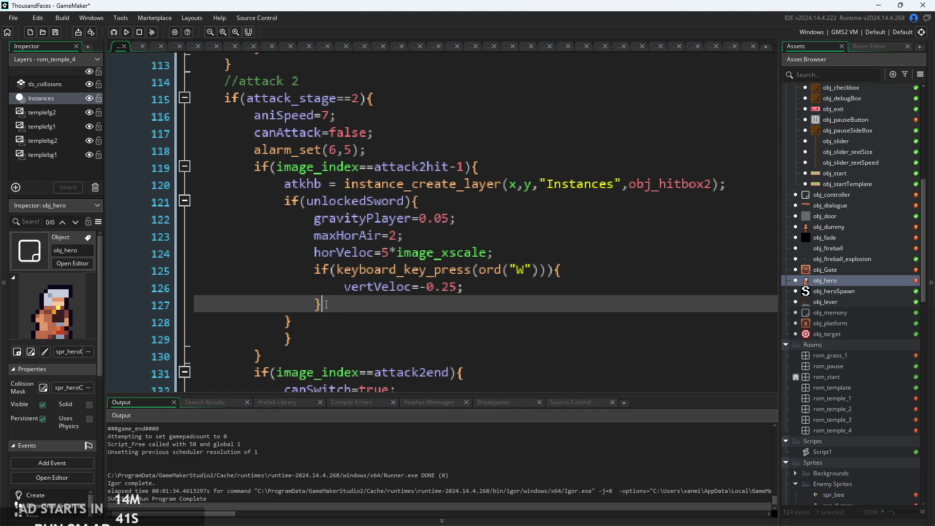
pyautogui.press('Down')
pyautogui.press('Down')
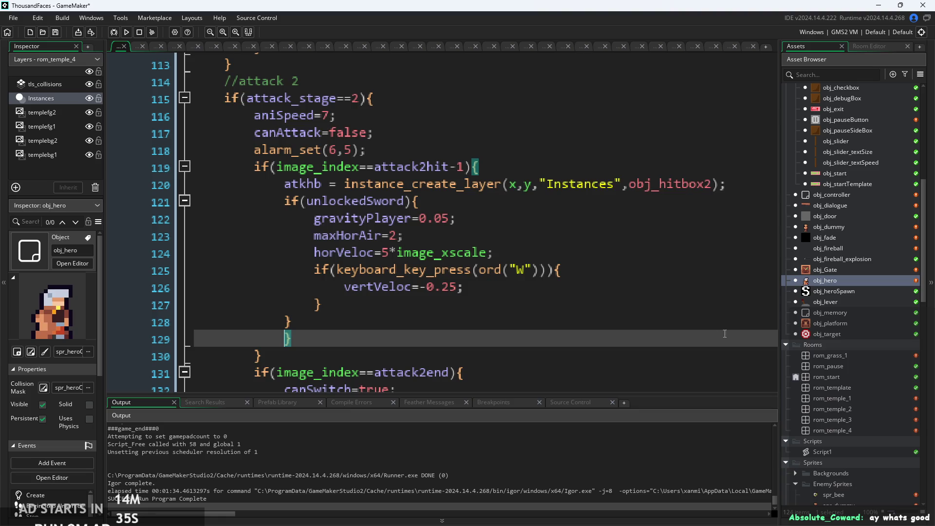
pyautogui.press('Up')
pyautogui.press('Up')
pyautogui.click(127, 32)
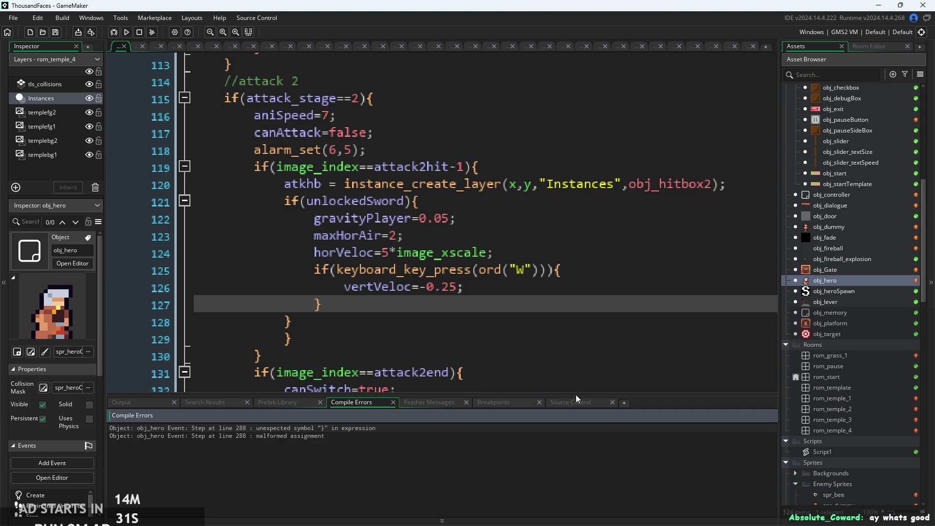
# Jump from the unexpected-symbol compile error to line 288.
pyautogui.scroll(-2, 555, 253)
pyautogui.press('Down')
pyautogui.press('Up')
pyautogui.scroll(-1, 560, 229)
pyautogui.press('Up')
pyautogui.press('Up')
pyautogui.click(296, 429)
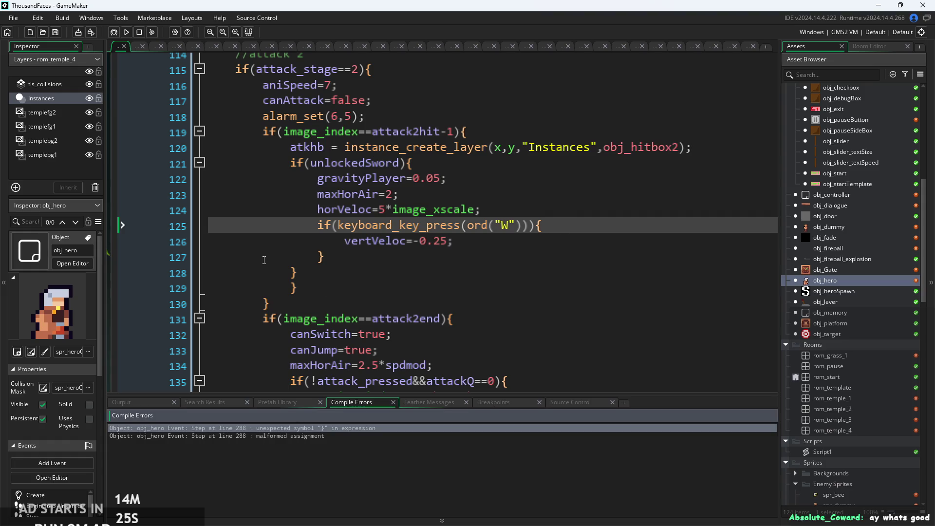
pyautogui.doubleClick(309, 428)
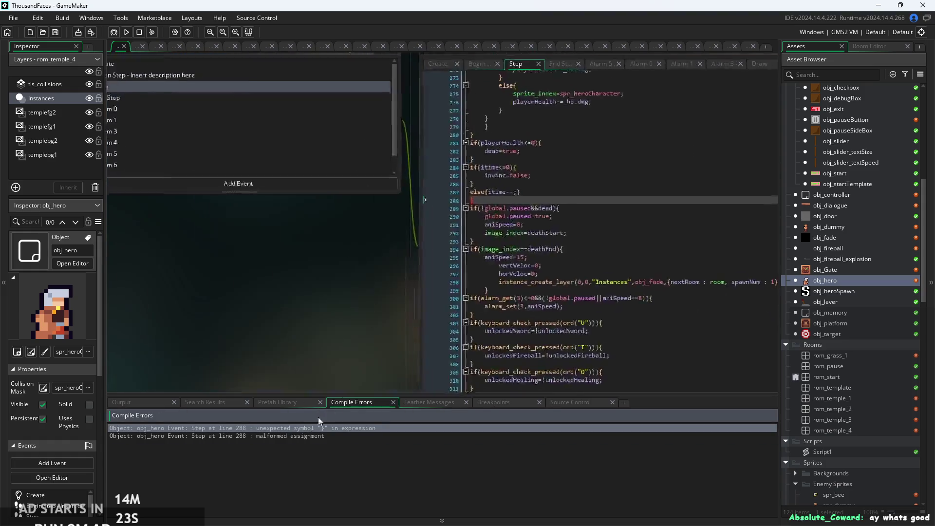
# Bring the obj_hero events window into view and delete the stray closing brace on line 288.
pyautogui.keyDown('ctrl'); pyautogui.scroll(3, 522, 232); pyautogui.keyUp('ctrl')
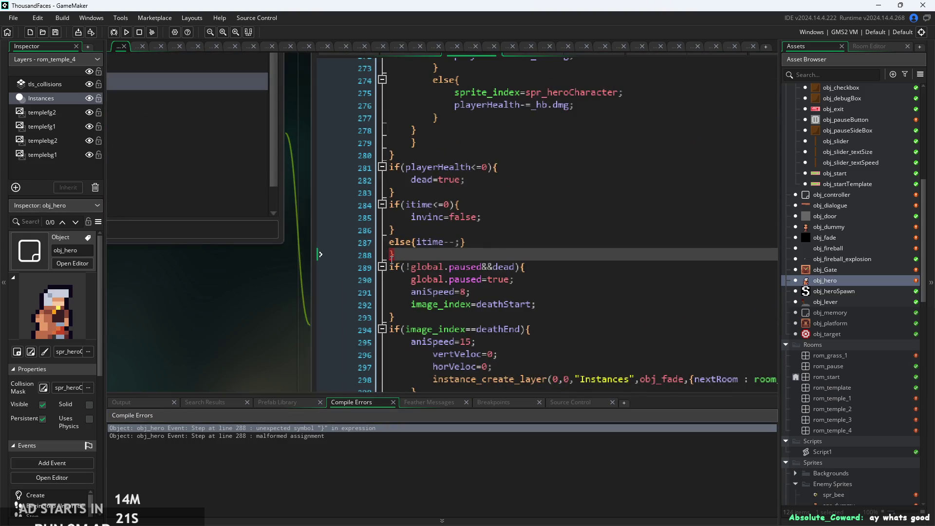
pyautogui.scroll(15, 437, 303)
pyautogui.scroll(20, 437, 303)
pyautogui.scroll(20, 460, 324)
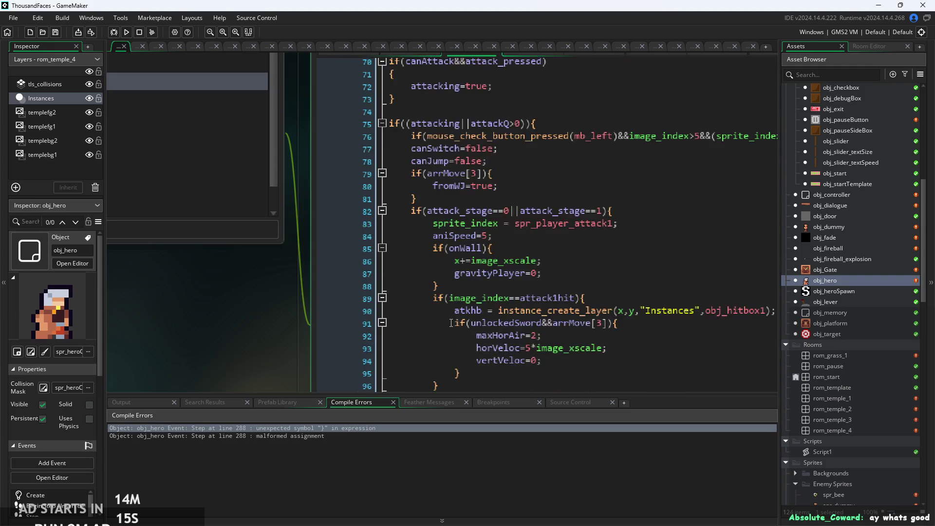
pyautogui.scroll(-5, 451, 323)
pyautogui.scroll(-18, 554, 280)
pyautogui.scroll(-17, 563, 290)
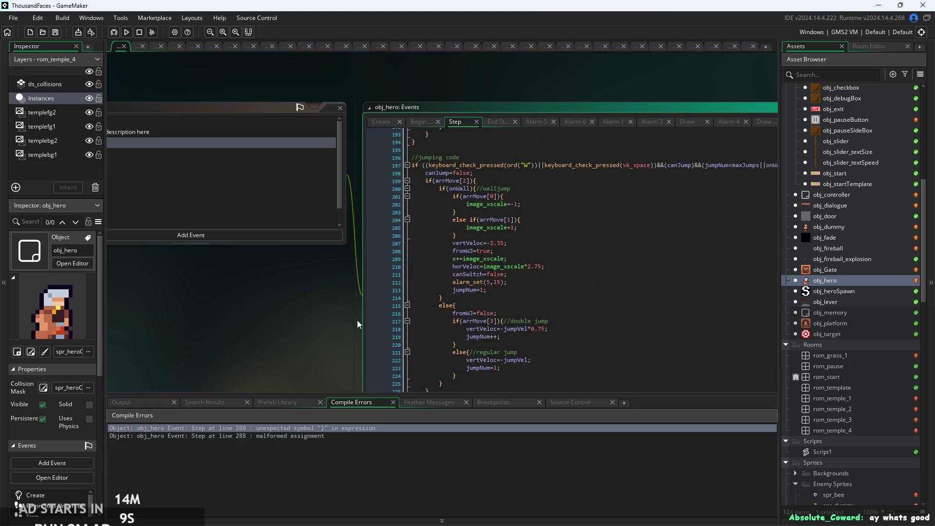
pyautogui.moveTo(357, 320); pyautogui.dragTo(229, 307)
pyautogui.scroll(-2, 298, 235)
pyautogui.scroll(-12, 298, 235)
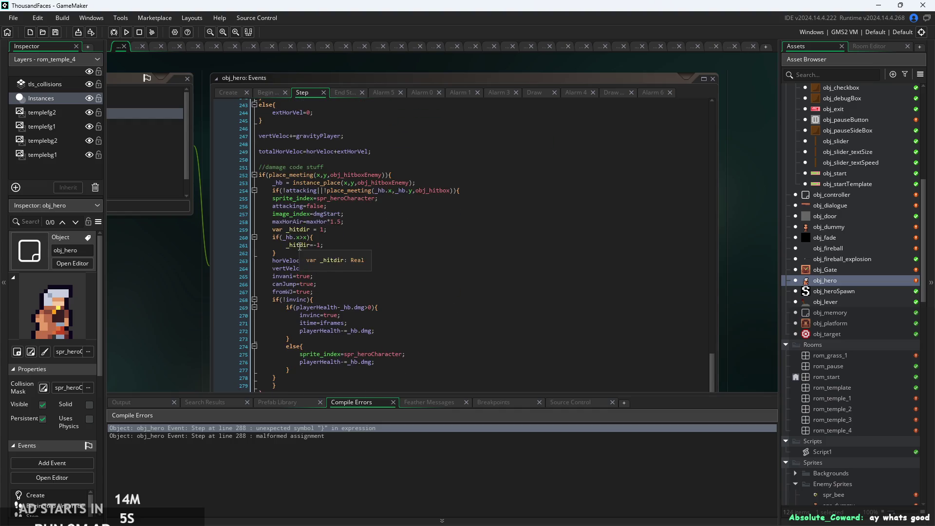
pyautogui.scroll(-2, 286, 302)
pyautogui.scroll(-2, 287, 301)
pyautogui.click(266, 358)
pyautogui.press('BackSpace')
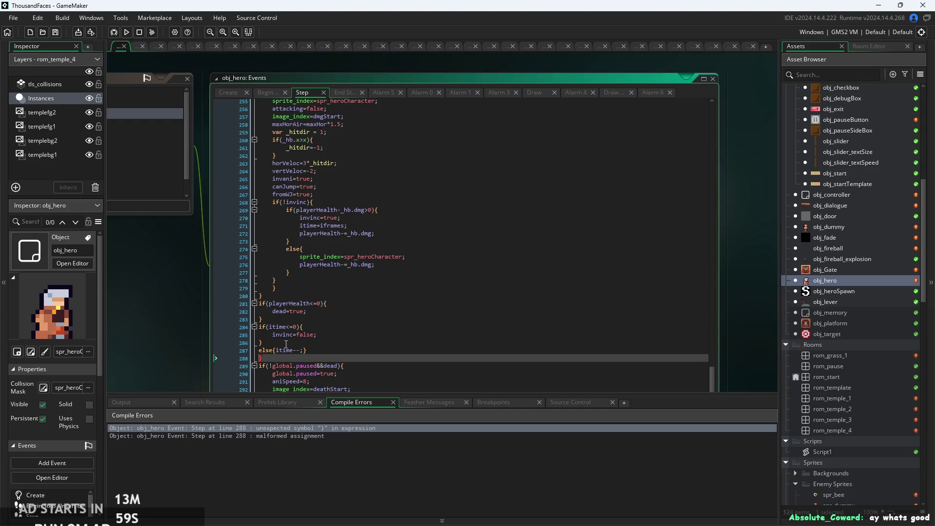
# Scroll up through the damage and maxHorAir code to the attack stage check on line 82.
pyautogui.scroll(4, 307, 340)
pyautogui.keyDown('ctrl'); pyautogui.scroll(5, 323, 302); pyautogui.keyUp('ctrl')
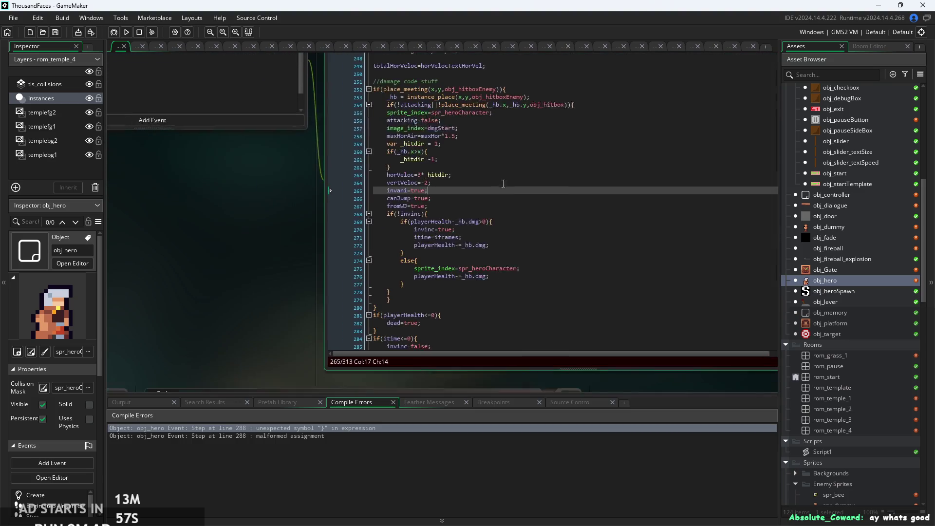
pyautogui.click(453, 330)
pyautogui.press('Up')
pyautogui.press('Up')
pyautogui.press('Up')
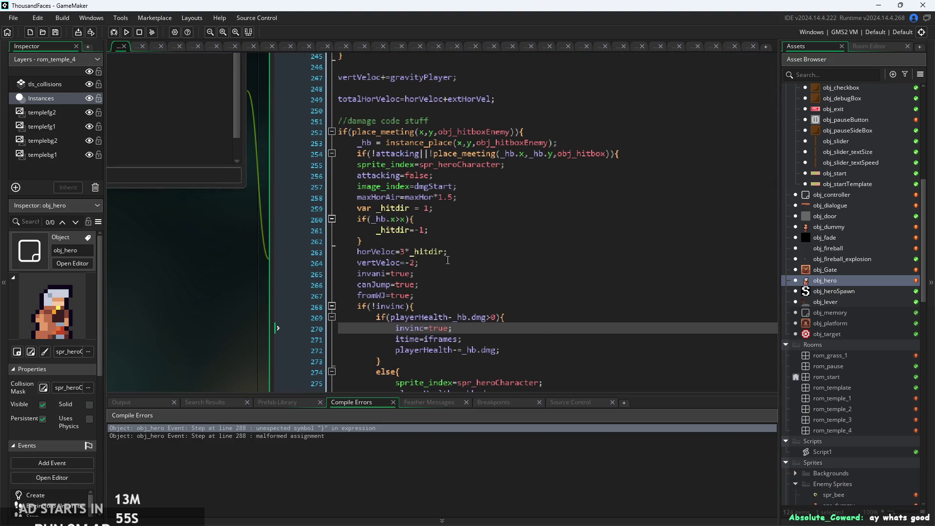
pyautogui.keyDown('ctrl'); pyautogui.scroll(3, 450, 273); pyautogui.keyUp('ctrl')
pyautogui.click(449, 225)
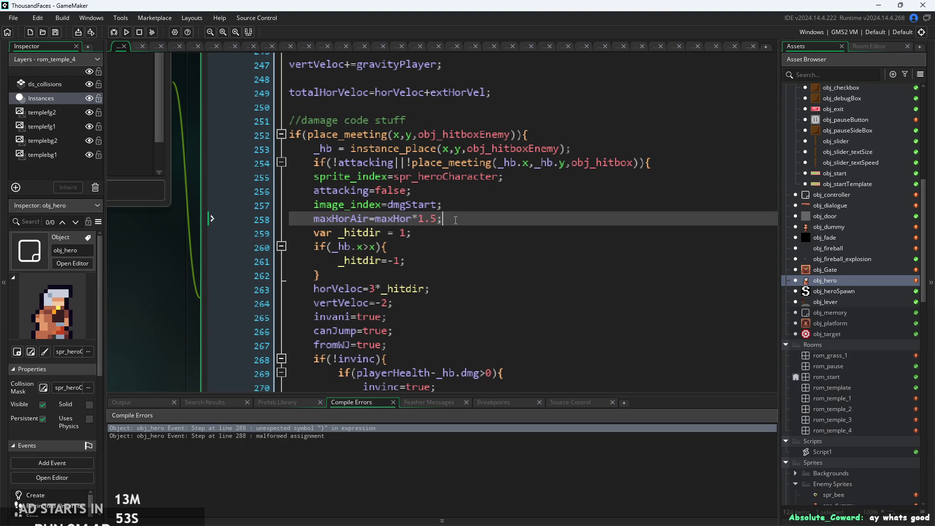
pyautogui.keyDown('ctrl'); pyautogui.scroll(-4, 554, 172); pyautogui.keyUp('ctrl')
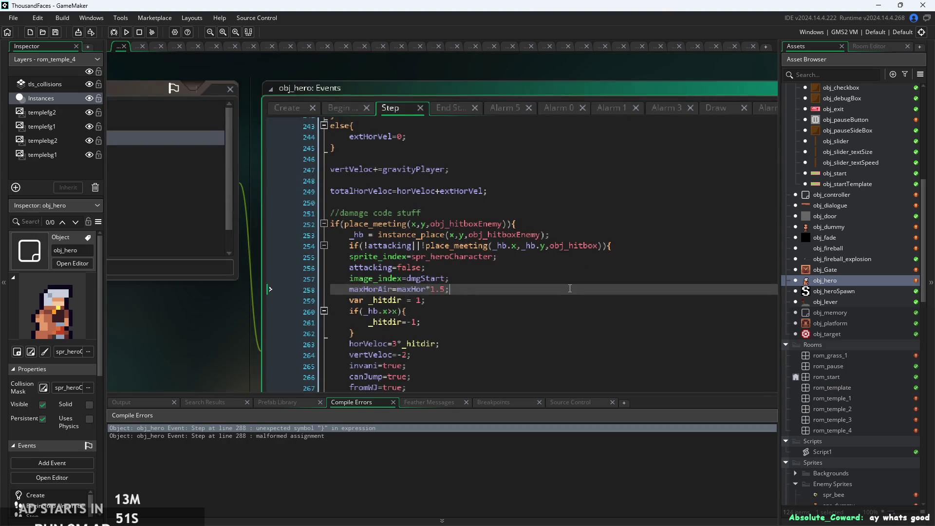
pyautogui.keyDown('ctrl'); pyautogui.scroll(-4, 570, 289); pyautogui.keyUp('ctrl')
pyautogui.scroll(10, 597, 280)
pyautogui.scroll(20, 514, 306)
pyautogui.scroll(12, 509, 332)
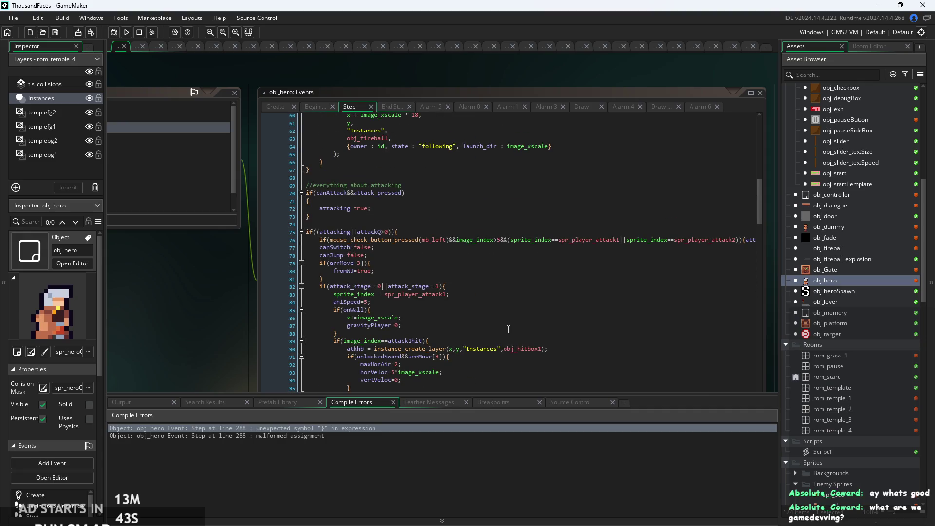
pyautogui.scroll(1, 510, 327)
pyautogui.click(481, 308)
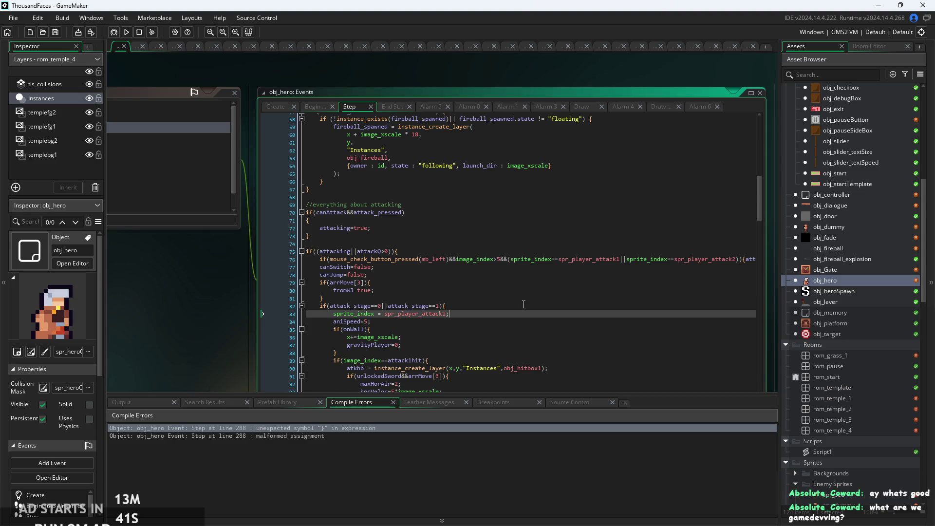
# Review attack 1's sprite, hit check, vertVeloc line and closing brace on line 96.
pyautogui.scroll(2, 481, 262)
pyautogui.press('Down')
pyautogui.press('Down')
pyautogui.press('Down')
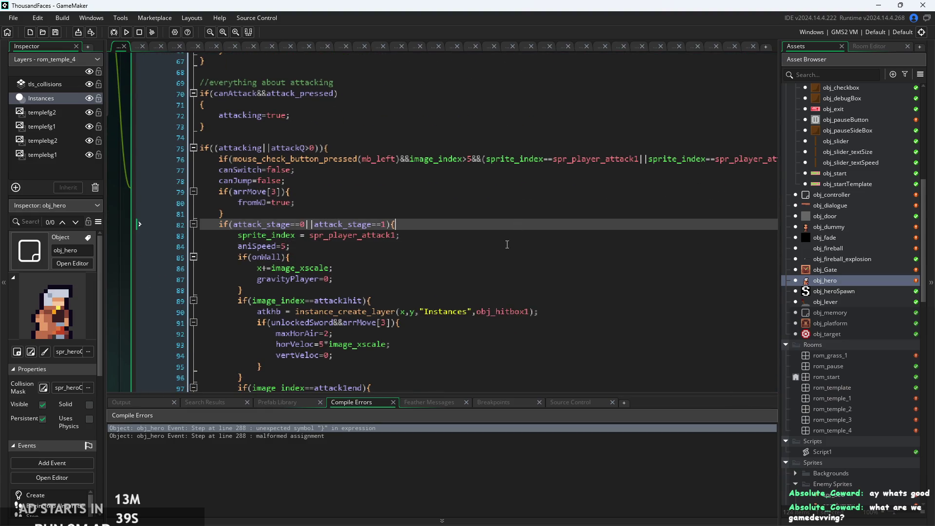
pyautogui.click(515, 235)
pyautogui.click(459, 303)
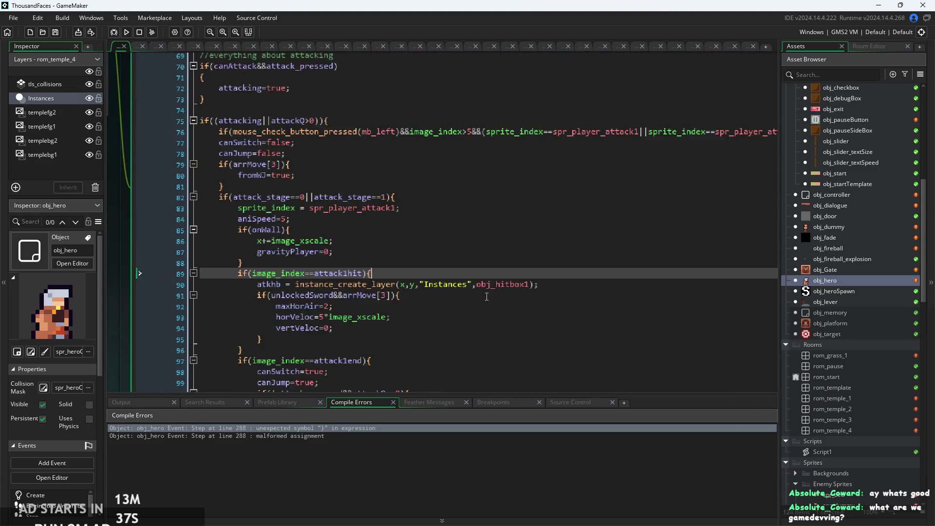
pyautogui.scroll(-1, 459, 303)
pyautogui.click(453, 299)
pyautogui.scroll(2, 438, 302)
pyautogui.scroll(-2, 346, 304)
pyautogui.press('Down')
pyautogui.press('Down')
pyautogui.press('Down')
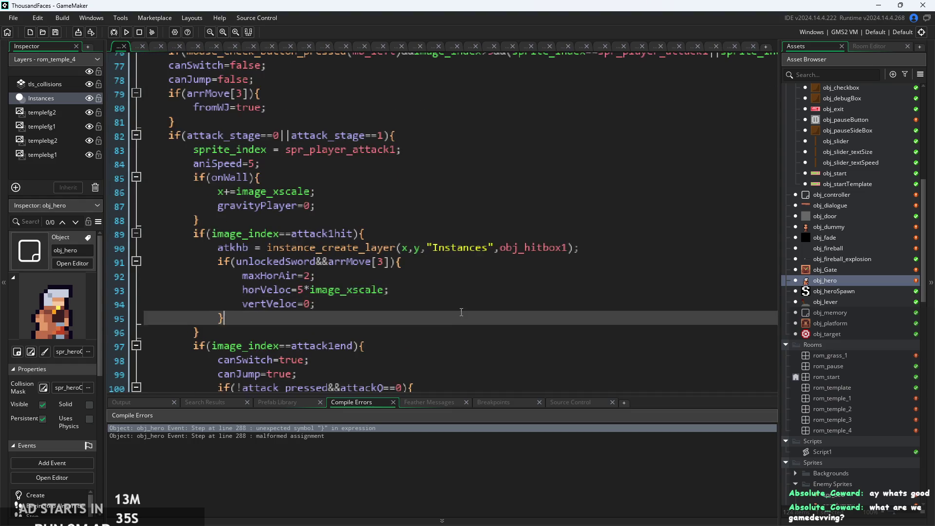
pyautogui.scroll(1, 487, 215)
pyautogui.scroll(-2, 487, 215)
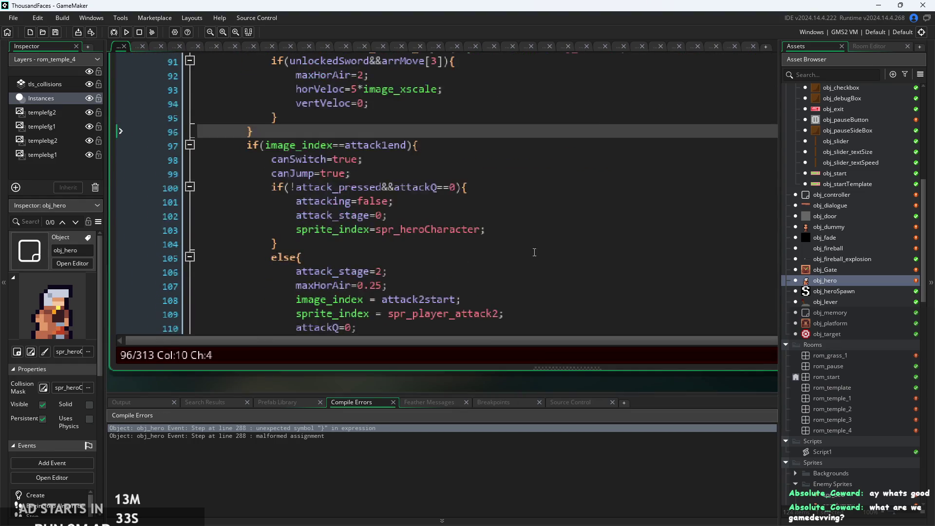
pyautogui.scroll(-1, 517, 255)
pyautogui.scroll(5, 487, 250)
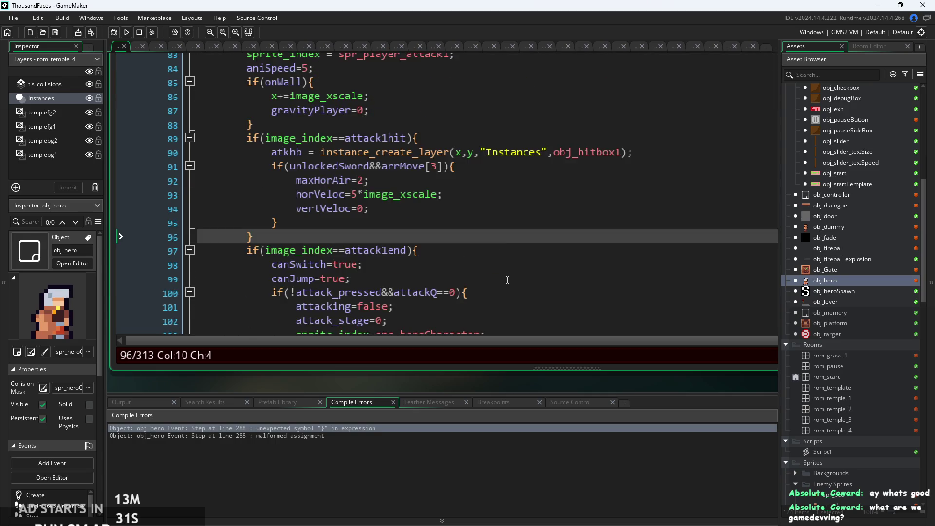
pyautogui.click(447, 216)
pyautogui.scroll(10, 447, 246)
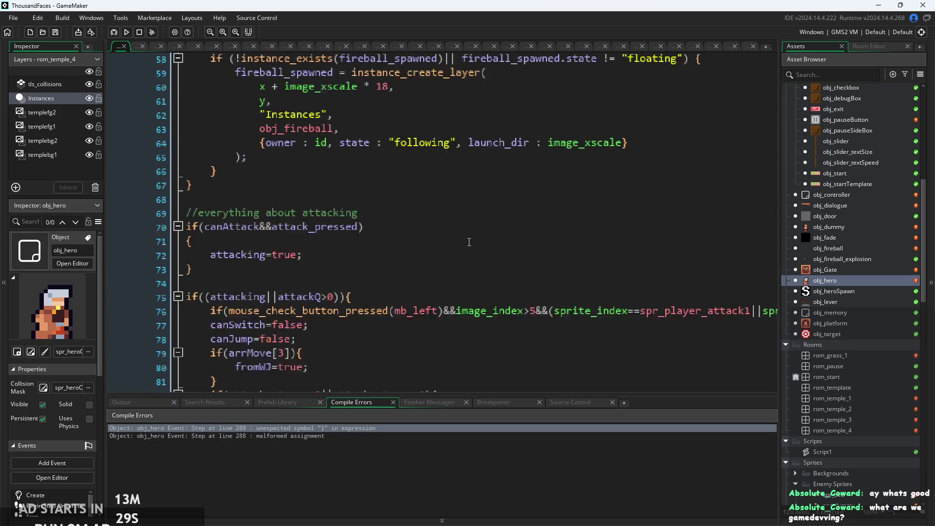
pyautogui.scroll(-2, 483, 257)
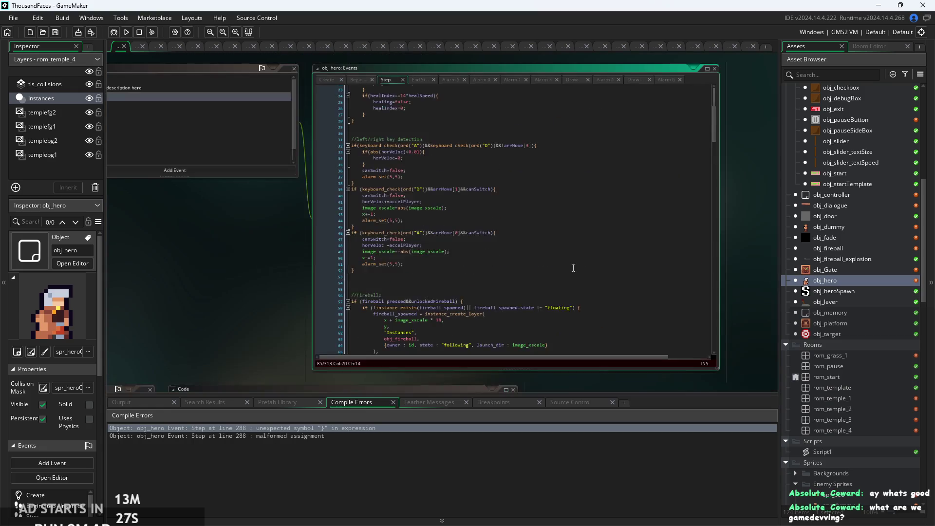
pyautogui.scroll(-5, 558, 291)
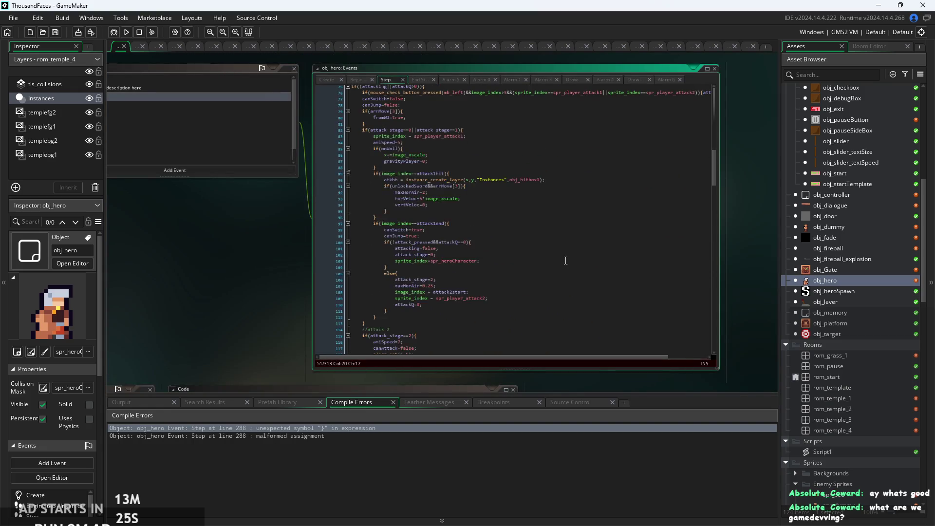
pyautogui.scroll(2, 558, 291)
pyautogui.scroll(-3, 451, 277)
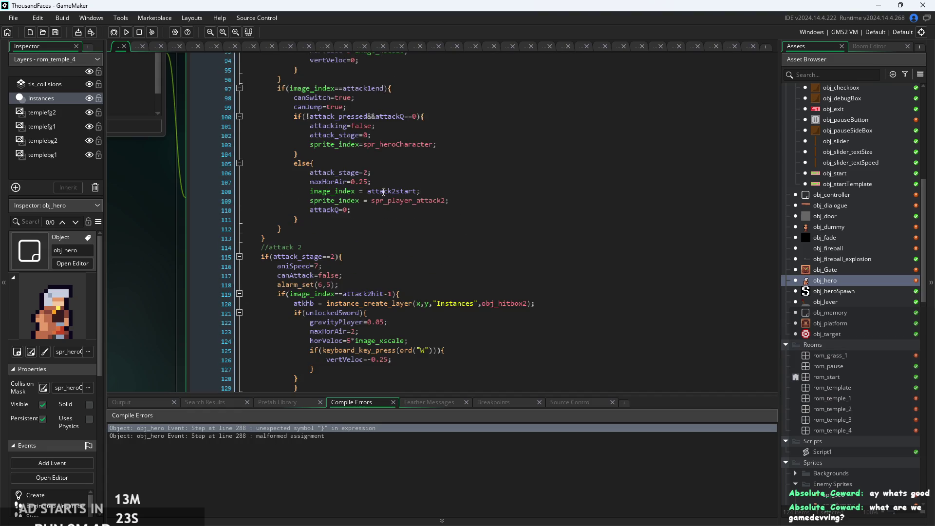
pyautogui.scroll(4, 381, 195)
pyautogui.scroll(-6, 432, 264)
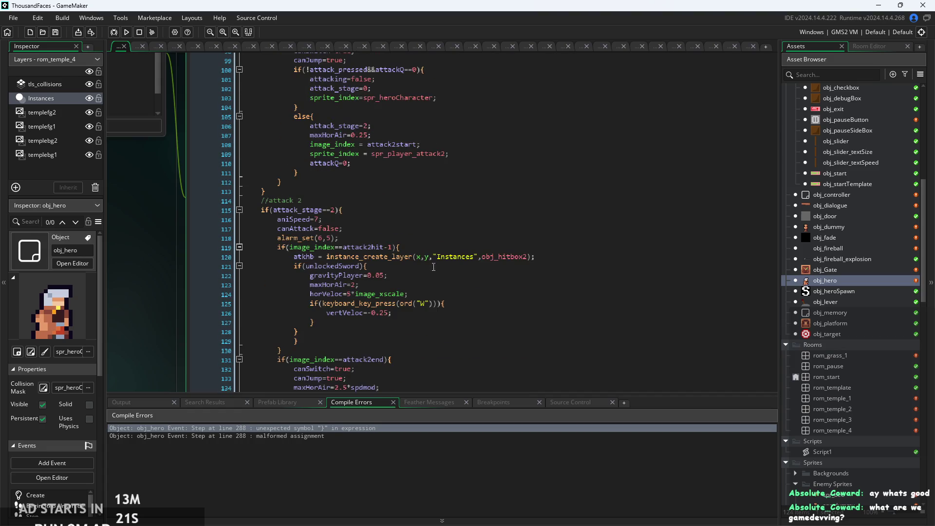
pyautogui.scroll(3, 389, 313)
# Trace which blocks the braces on lines 128–129 close in attack 2.
pyautogui.click(509, 303)
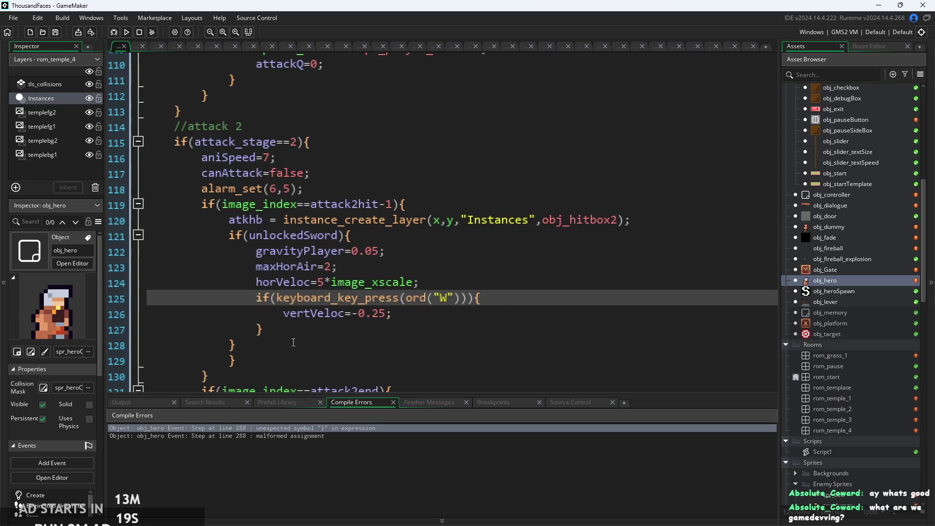
pyautogui.click(258, 330)
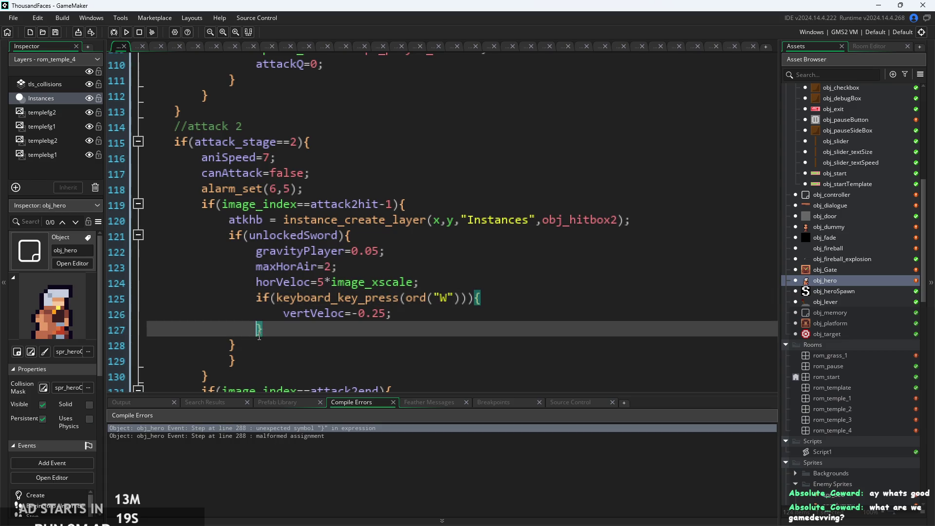
pyautogui.click(227, 346)
pyautogui.click(232, 361)
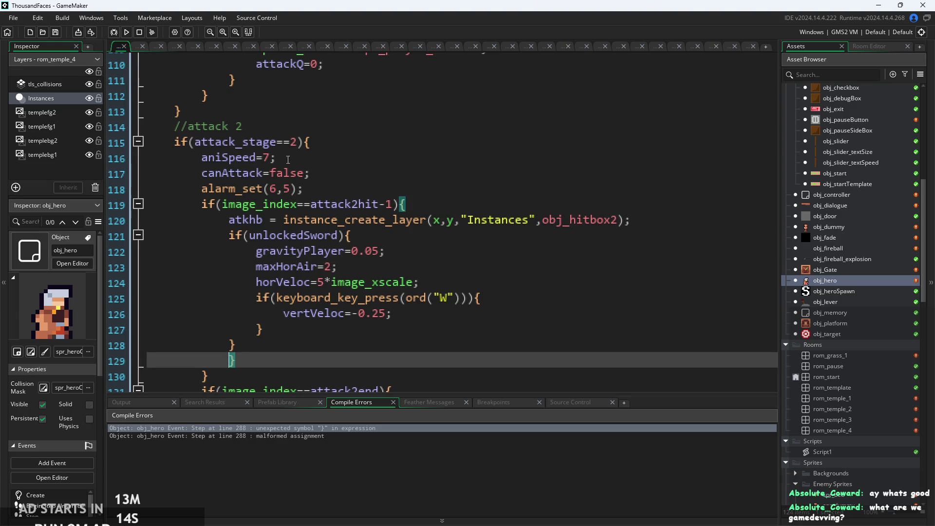
pyautogui.click(310, 142)
pyautogui.scroll(-3, 311, 234)
pyautogui.scroll(-2, 311, 234)
pyautogui.scroll(3, 312, 234)
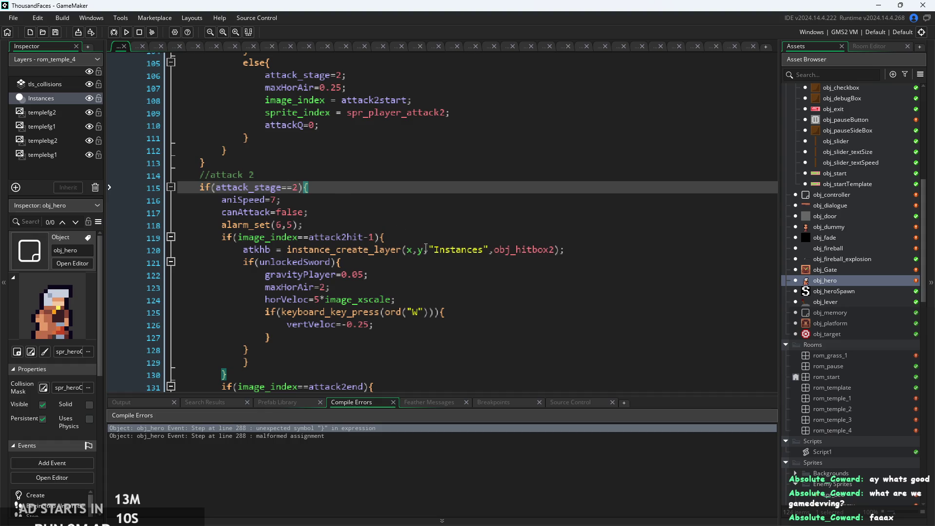
pyautogui.scroll(3, 460, 297)
# Remove the stray backtick and fix the indentation of the line 128 brace.
pyautogui.moveTo(287, 282); pyautogui.dragTo(280, 261)
pyautogui.click(251, 296)
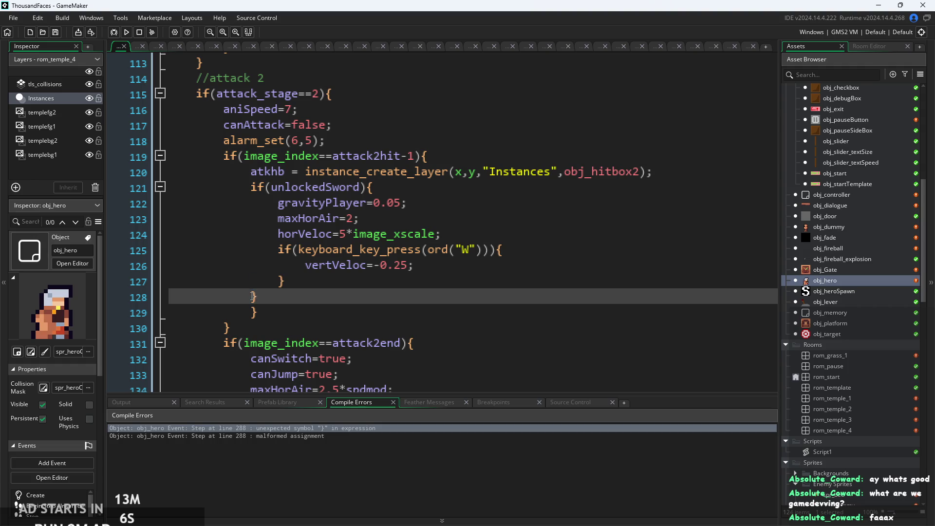
pyautogui.write('`')
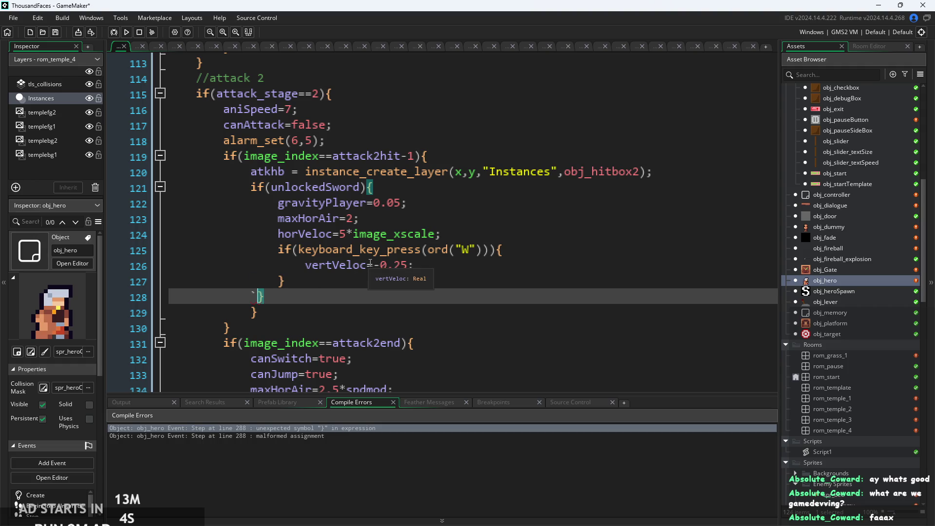
pyautogui.press('BackSpace')
pyautogui.press('Tab')
pyautogui.hotkey('shift', 'Tab')
# Dedent the braces on lines 129 and 130 to line up with their blocks.
pyautogui.click(441, 156)
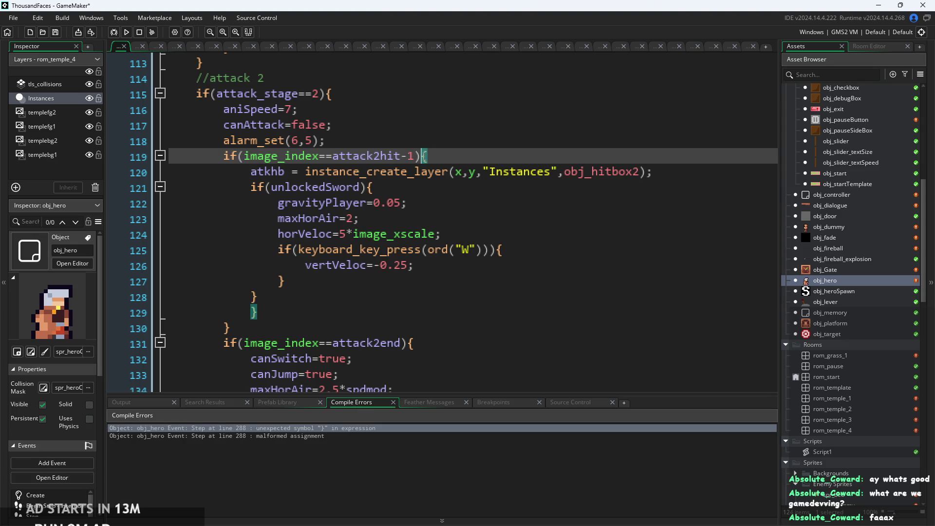
pyautogui.click(247, 320)
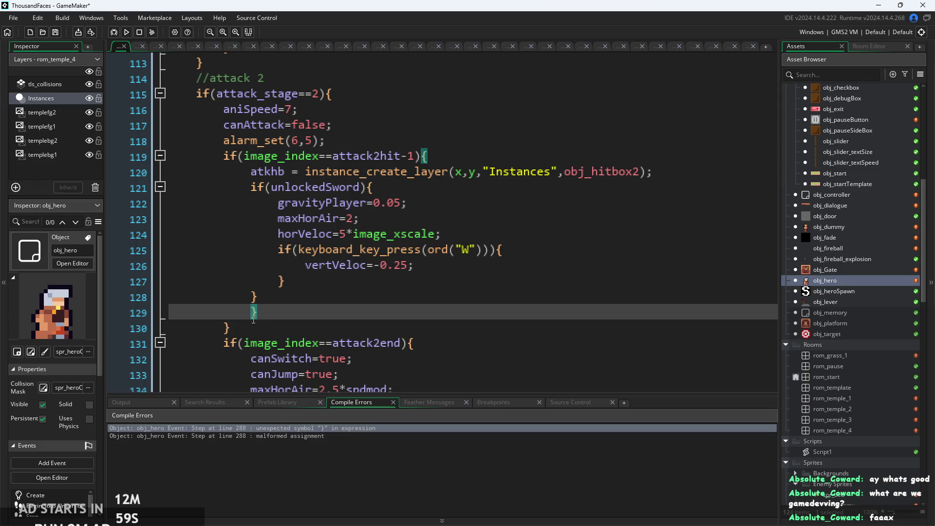
pyautogui.hotkey('shift', 'Tab')
pyautogui.click(226, 330)
pyautogui.hotkey('shift', 'Tab')
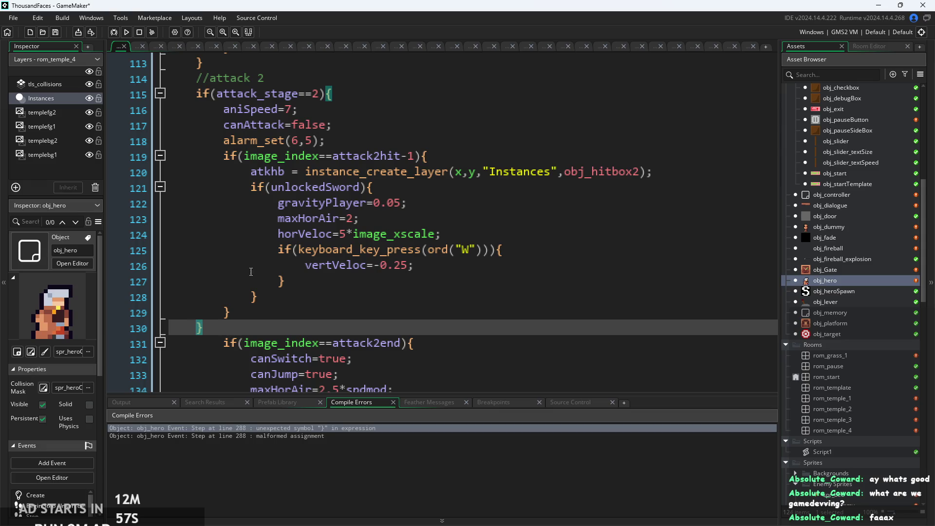
pyautogui.press('Tab')
pyautogui.hotkey('shift', 'Tab')
pyautogui.click(241, 318)
pyautogui.scroll(-5, 390, 257)
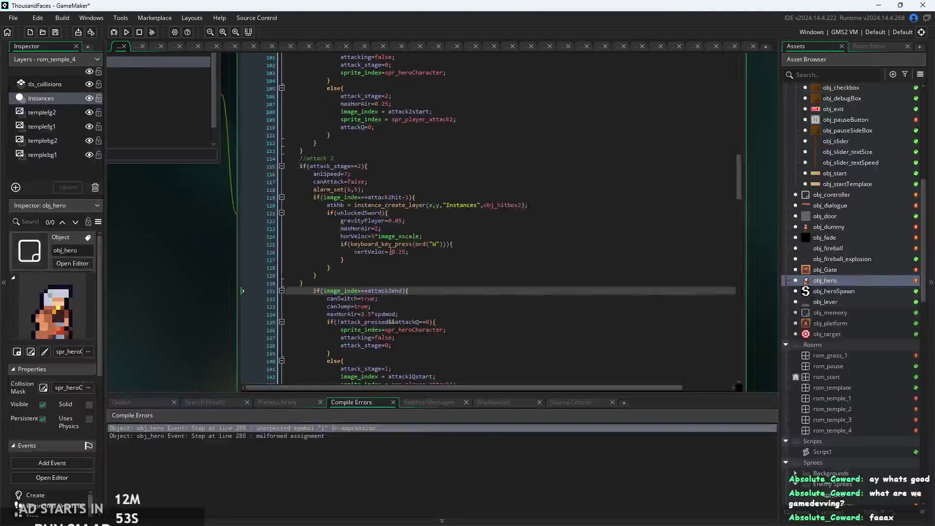
# Collapse the attack 1 end, attacking, else, friction and jumping code blocks.
pyautogui.scroll(3, 389, 288)
pyautogui.scroll(-1, 389, 289)
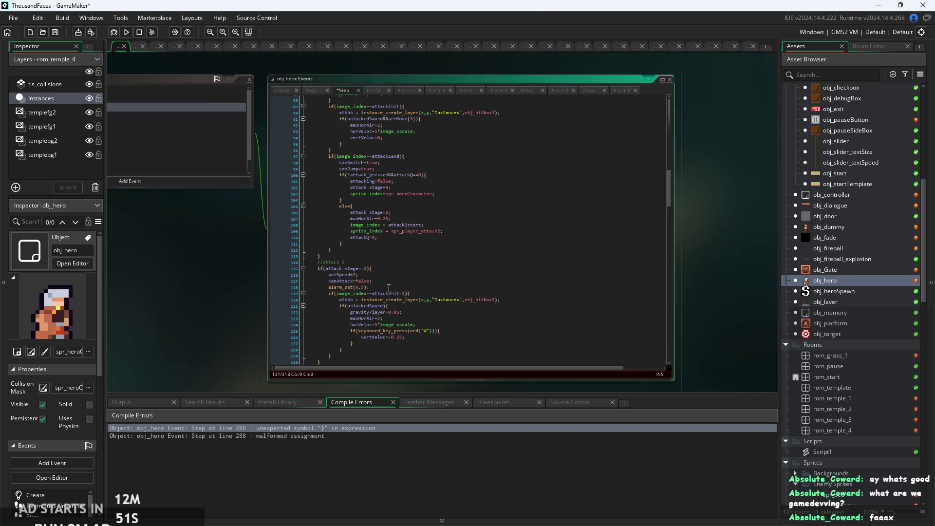
pyautogui.click(303, 156)
pyautogui.scroll(1, 300, 158)
pyautogui.scroll(8, 297, 146)
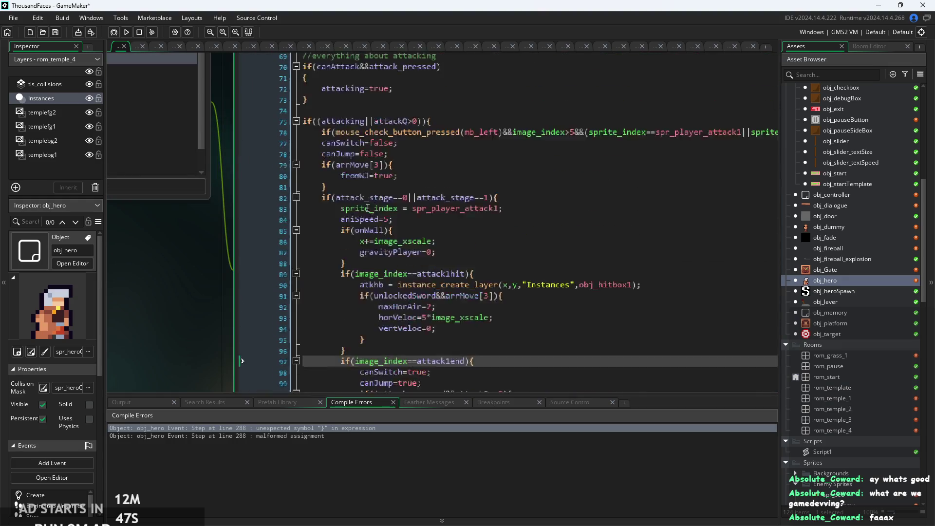
pyautogui.click(297, 176)
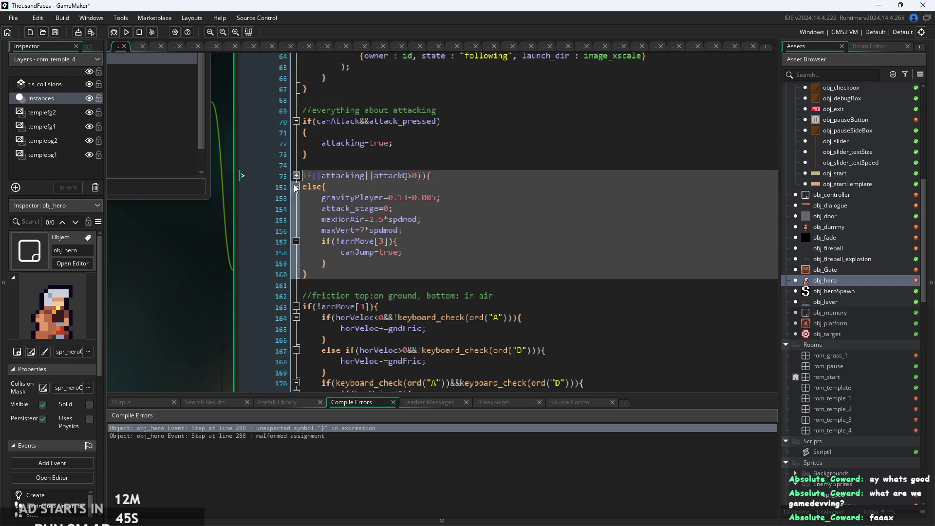
pyautogui.click(296, 187)
pyautogui.click(296, 220)
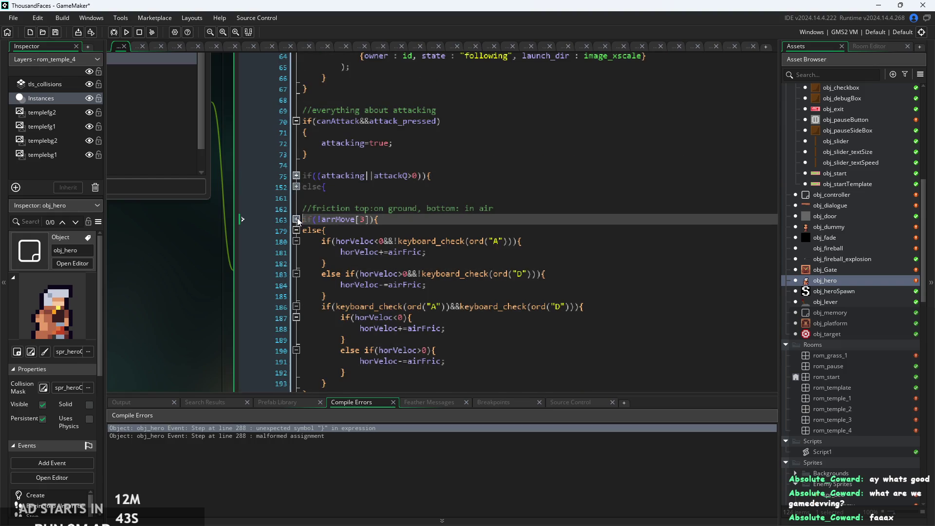
pyautogui.click(296, 231)
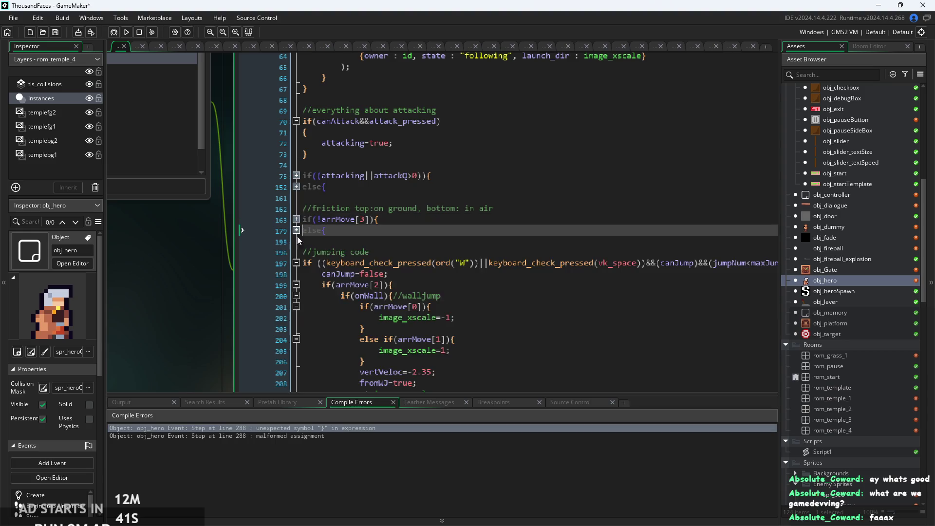
pyautogui.click(296, 263)
# Fold the damage-code block at line 252 and inspect the flagged brace on line 288.
pyautogui.scroll(-3, 360, 270)
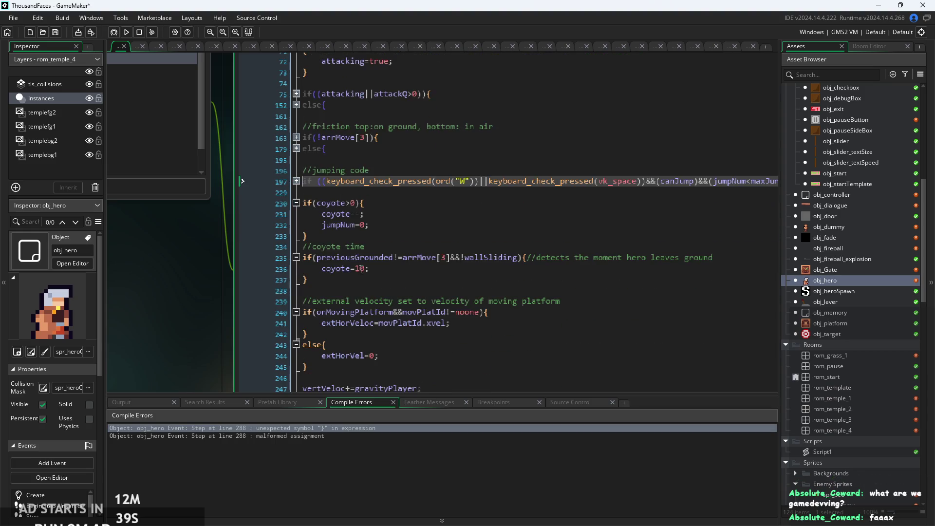
pyautogui.scroll(-4, 319, 234)
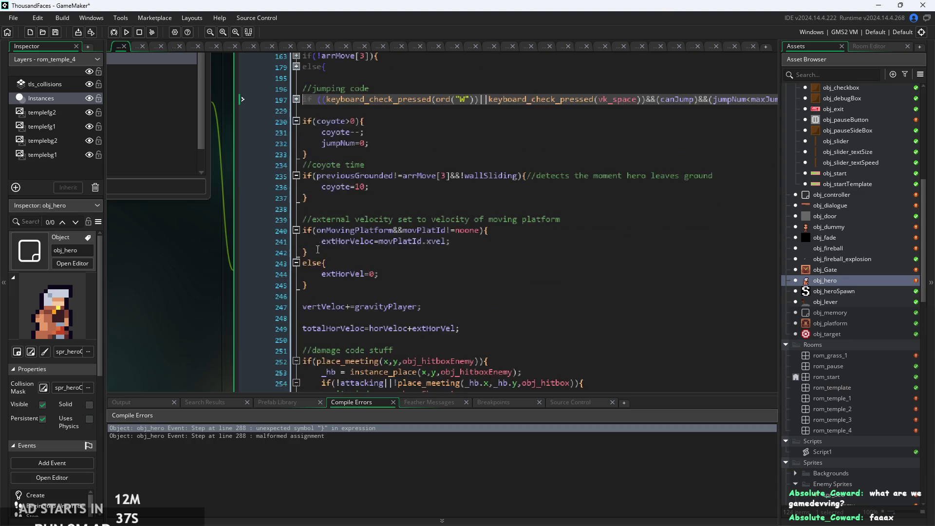
pyautogui.scroll(-4, 341, 239)
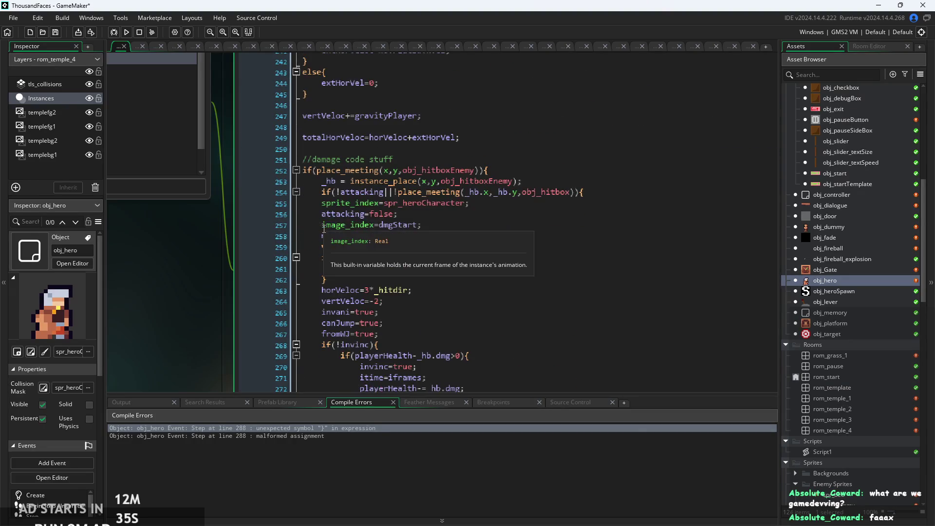
pyautogui.click(296, 170)
pyautogui.scroll(1, 300, 182)
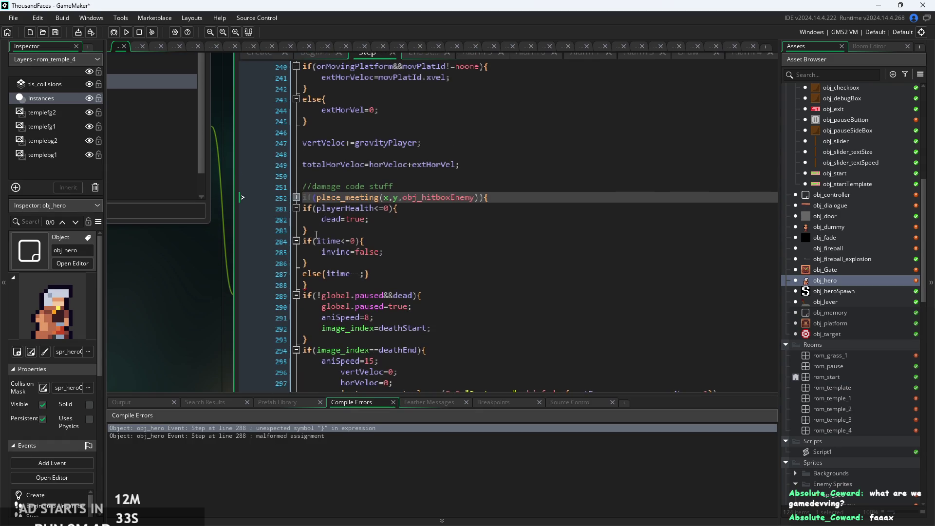
pyautogui.click(345, 285)
pyautogui.keyDown('ctrl'); pyautogui.scroll(2, 308, 284); pyautogui.keyUp('ctrl')
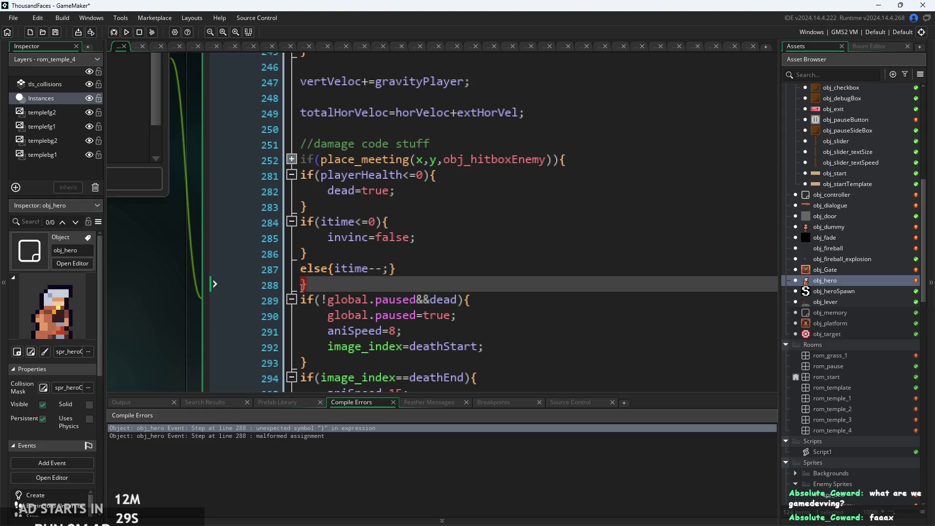
# Inspect the damage-code block at line 252, expanding and re-collapsing it to check its braces.
pyautogui.click(320, 160)
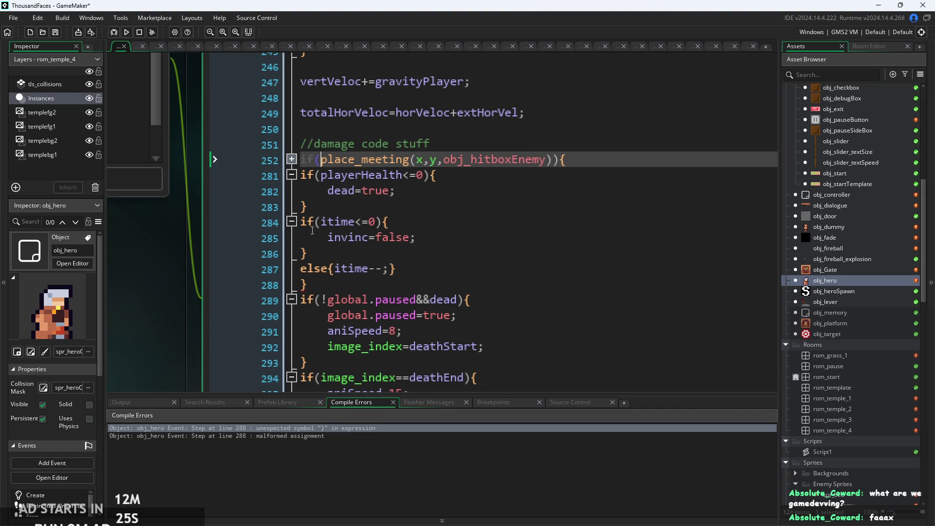
pyautogui.click(303, 285)
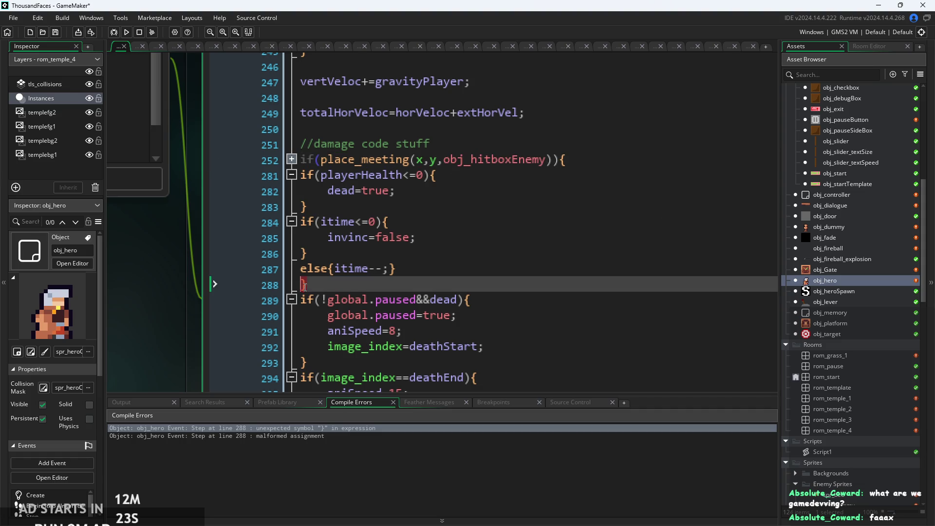
pyautogui.click(323, 160)
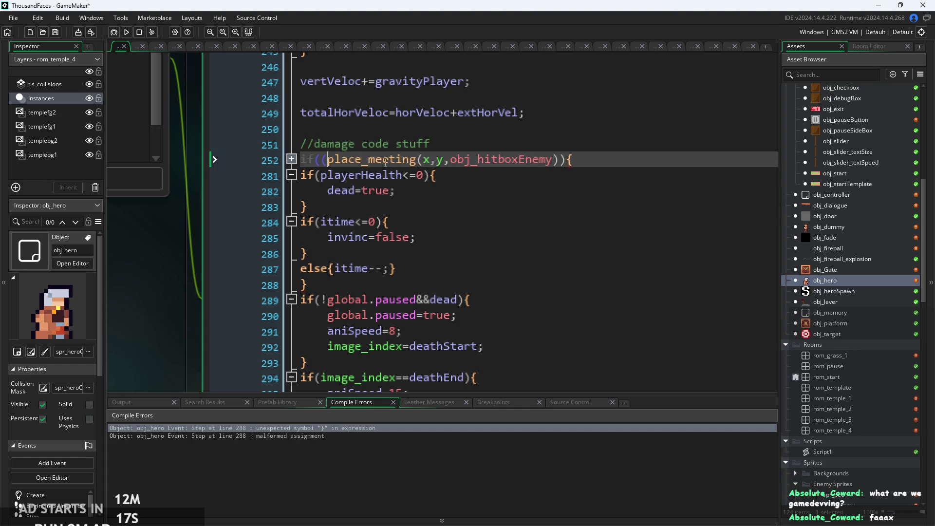
pyautogui.click(543, 181)
pyautogui.click(328, 282)
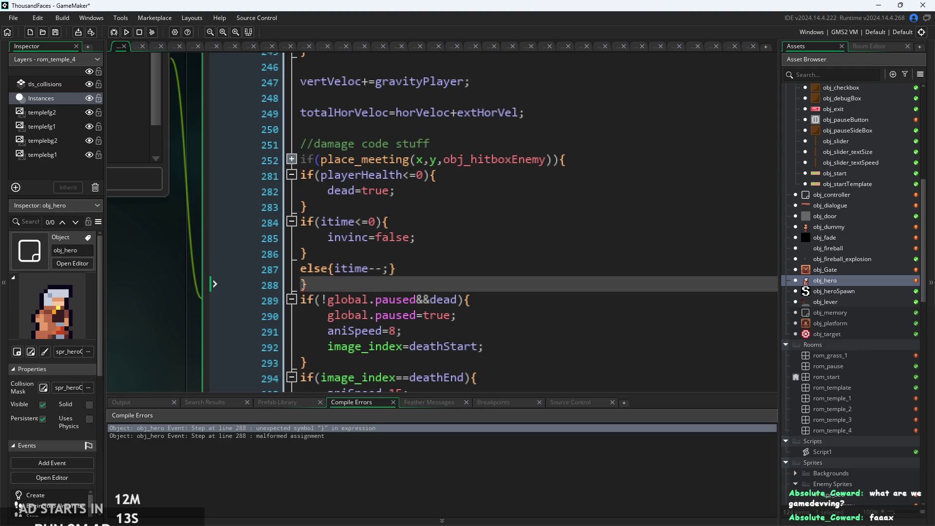
pyautogui.click(291, 159)
pyautogui.click(557, 217)
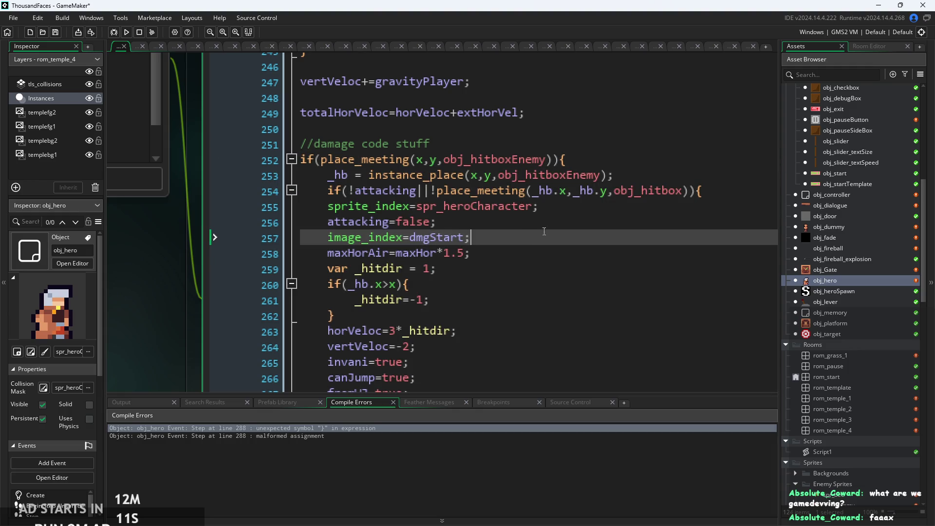
pyautogui.keyDown('ctrl'); pyautogui.scroll(-1, 557, 221); pyautogui.keyUp('ctrl')
pyautogui.scroll(-9, 556, 221)
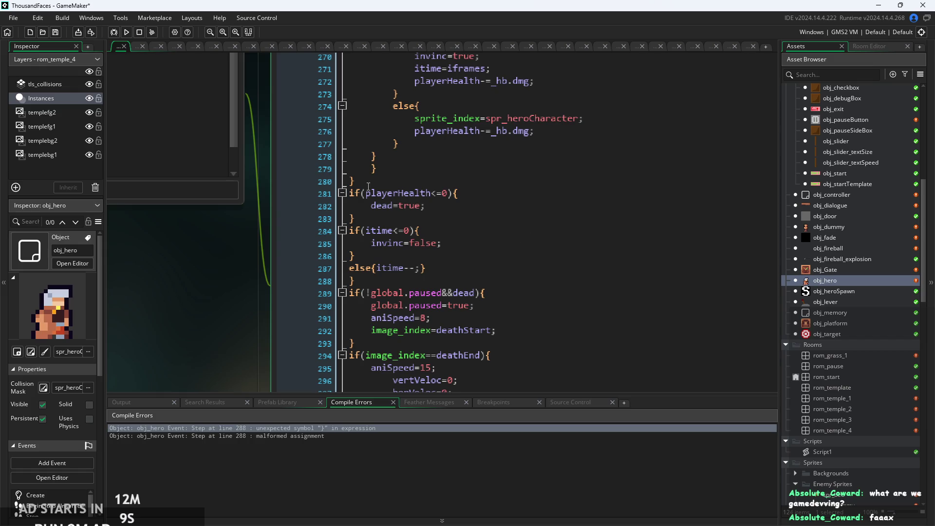
pyautogui.scroll(-2, 398, 253)
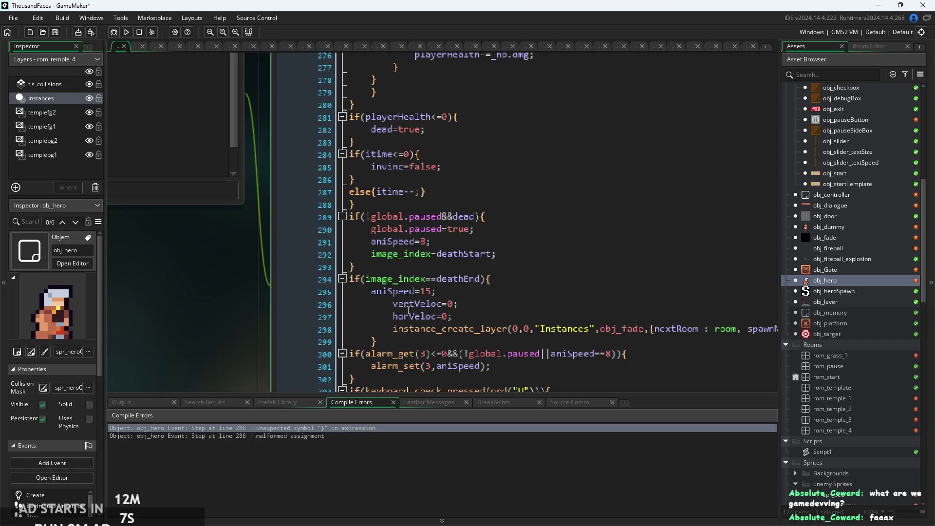
pyautogui.scroll(-5, 225, 298)
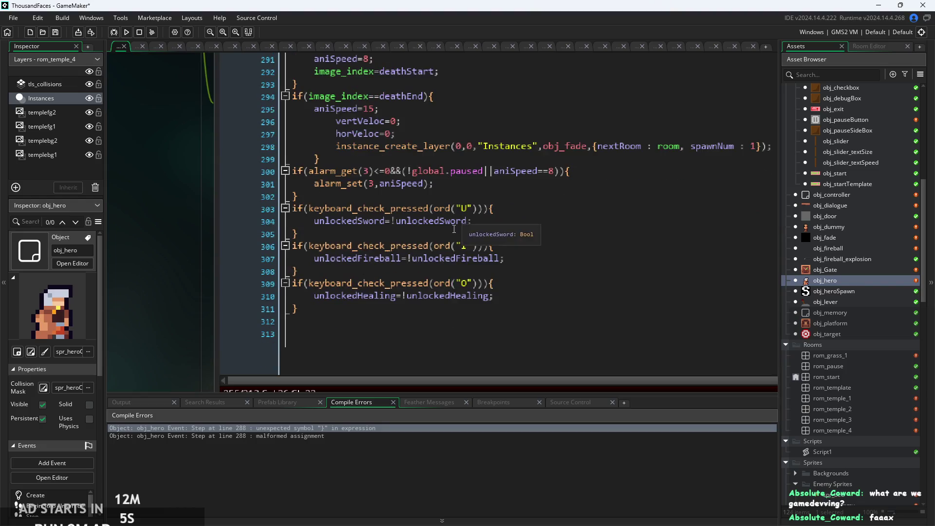
pyautogui.scroll(8, 358, 254)
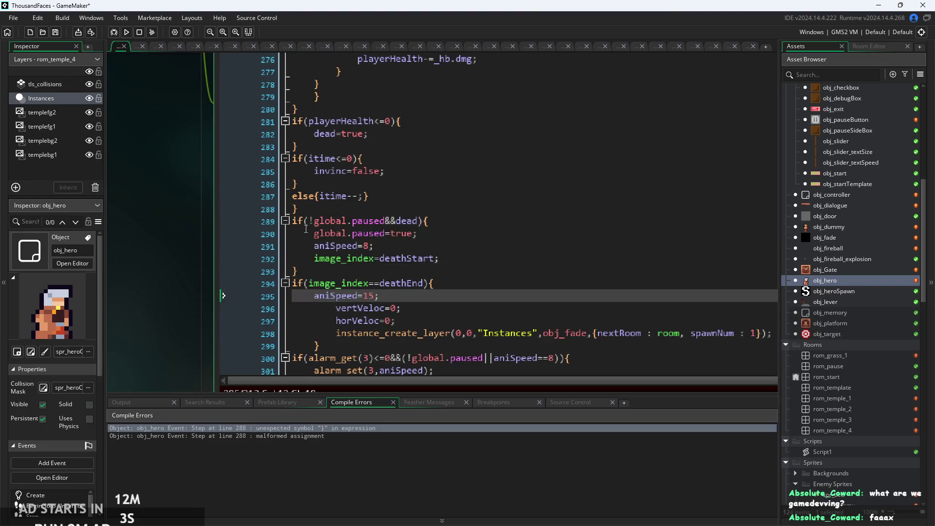
pyautogui.scroll(9, 314, 215)
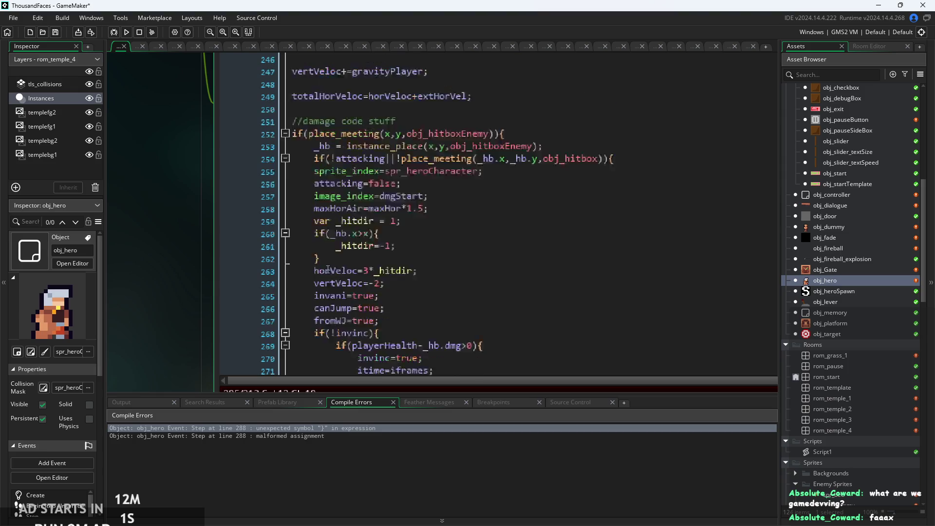
pyautogui.click(460, 239)
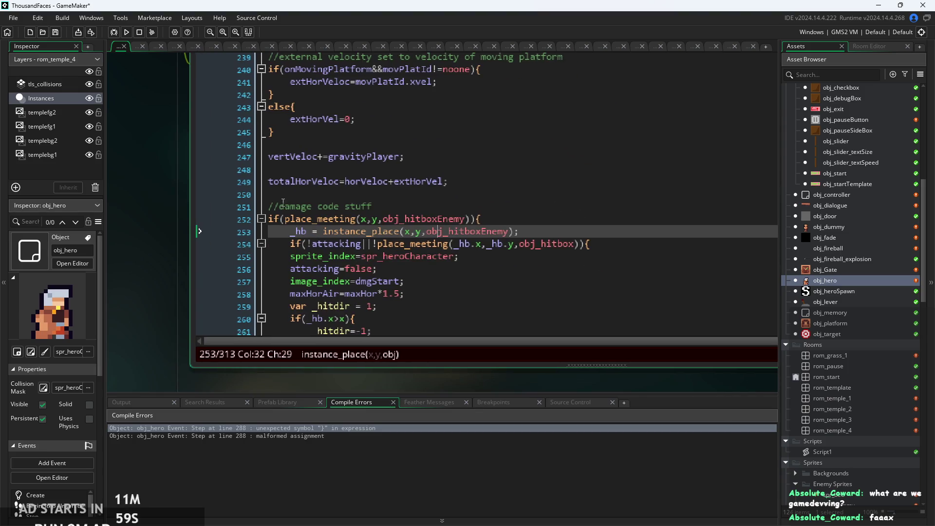
pyautogui.click(261, 219)
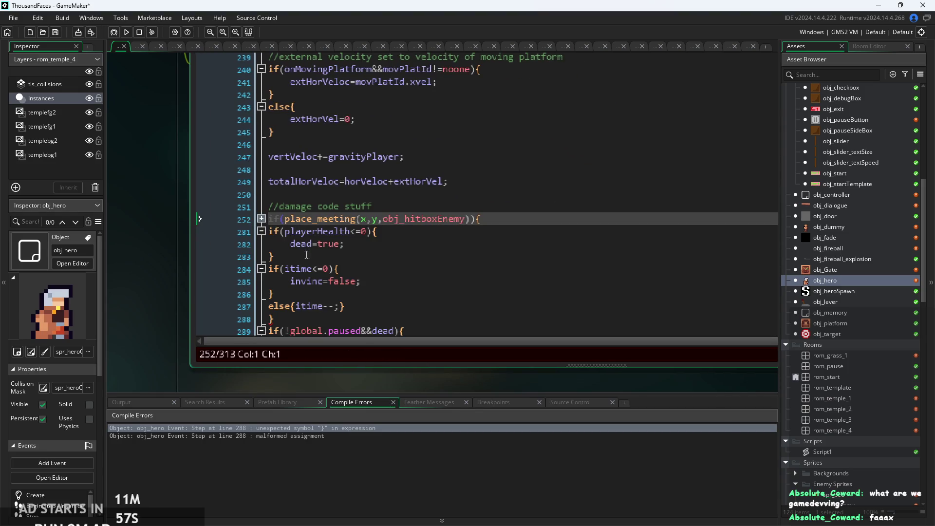
# Delete the stray closing brace on line 288 after the itime decrement.
pyautogui.click(328, 307)
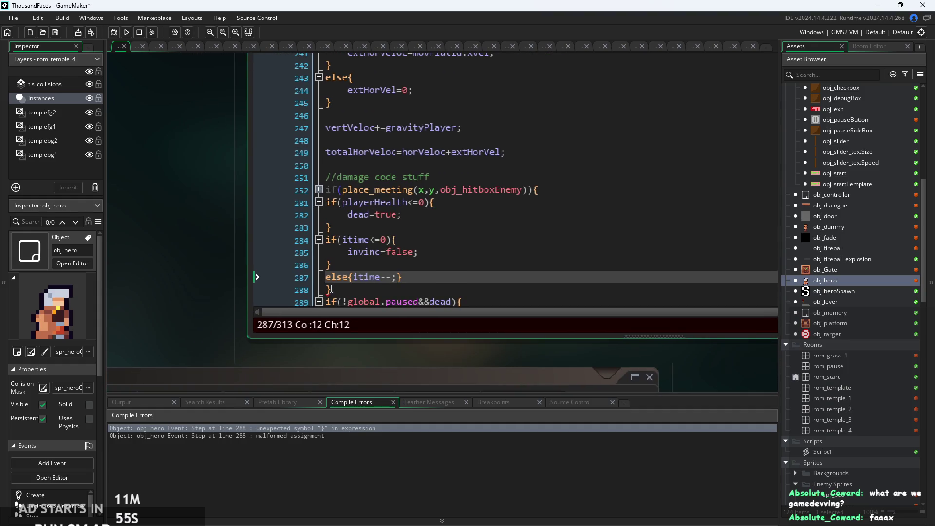
pyautogui.click(328, 291)
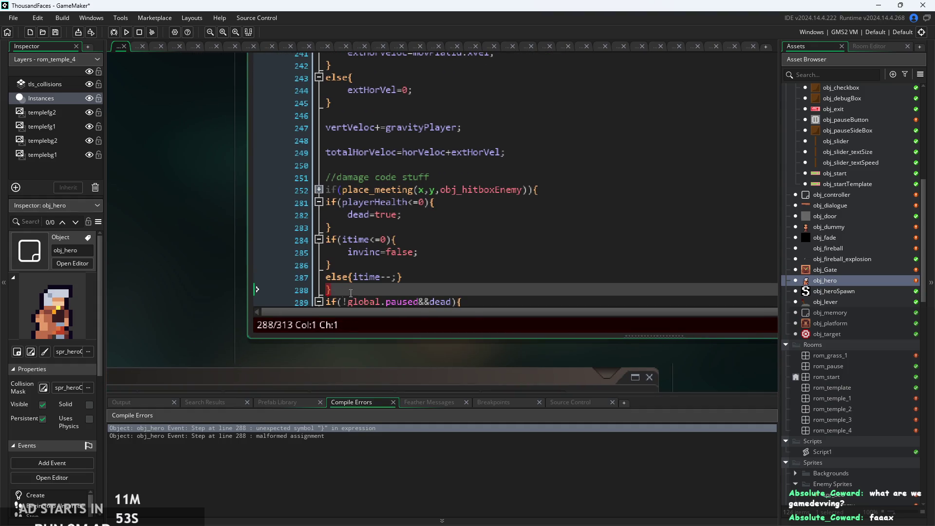
pyautogui.scroll(-3, 344, 293)
pyautogui.click(378, 262)
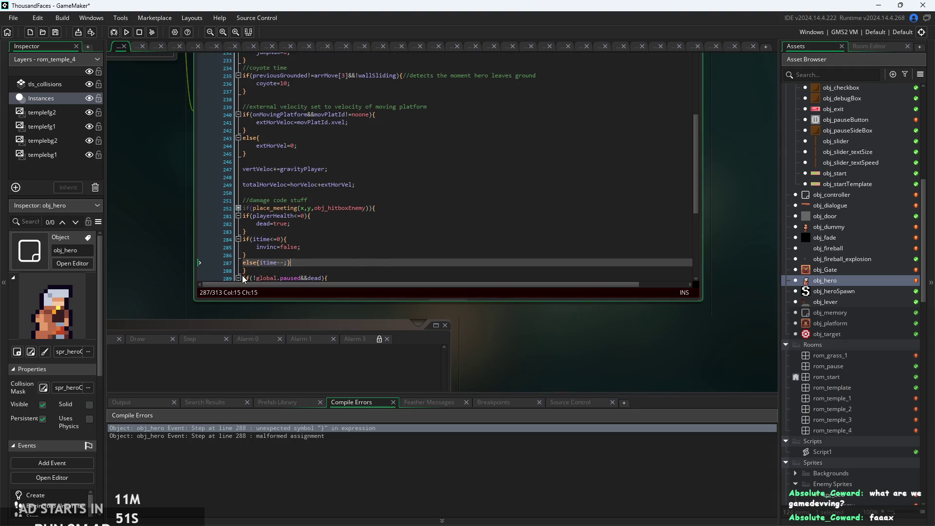
pyautogui.scroll(3, 245, 272)
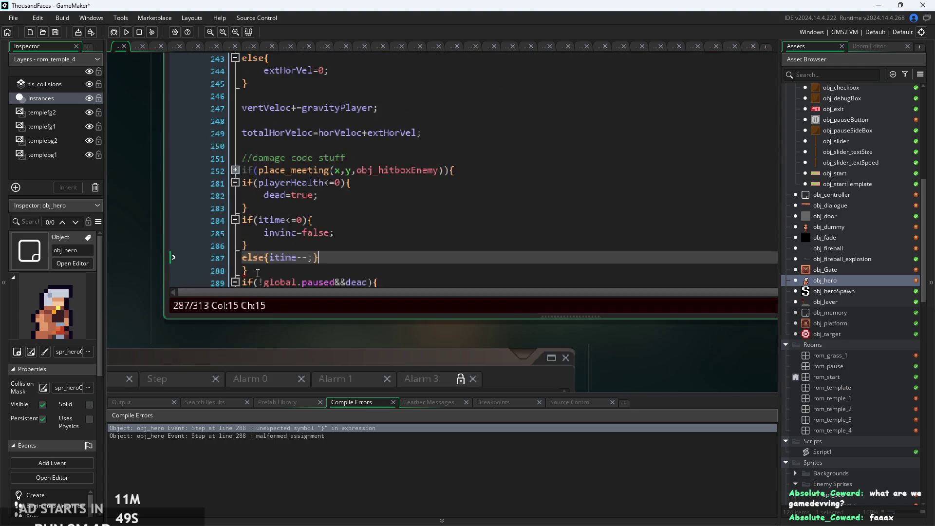
pyautogui.click(258, 273)
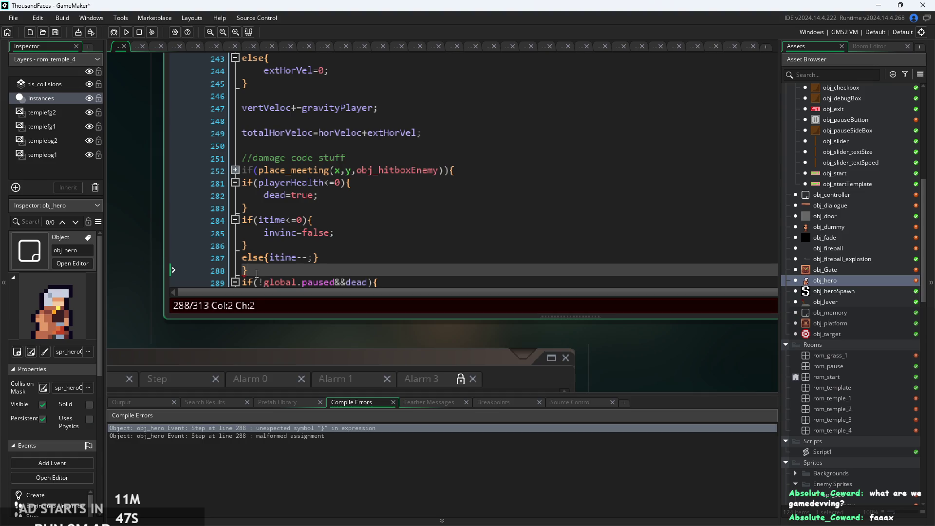
pyautogui.press('BackSpace')
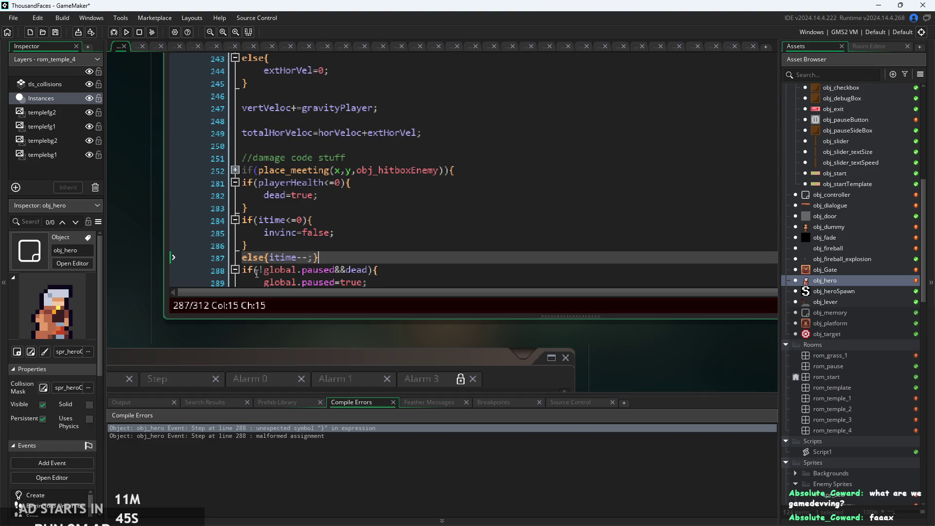
# Run the game and press Start on the title screen to enter the castle temple level.
pyautogui.click(234, 170)
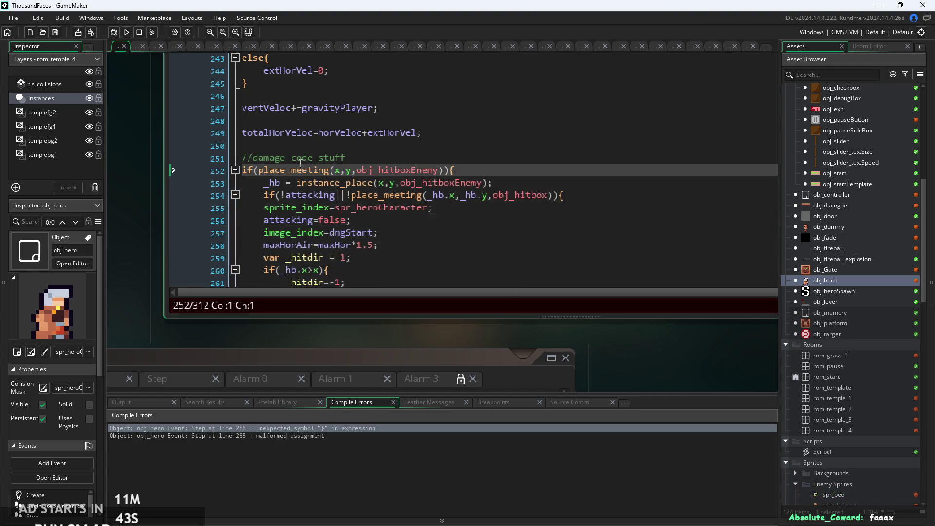
pyautogui.click(127, 32)
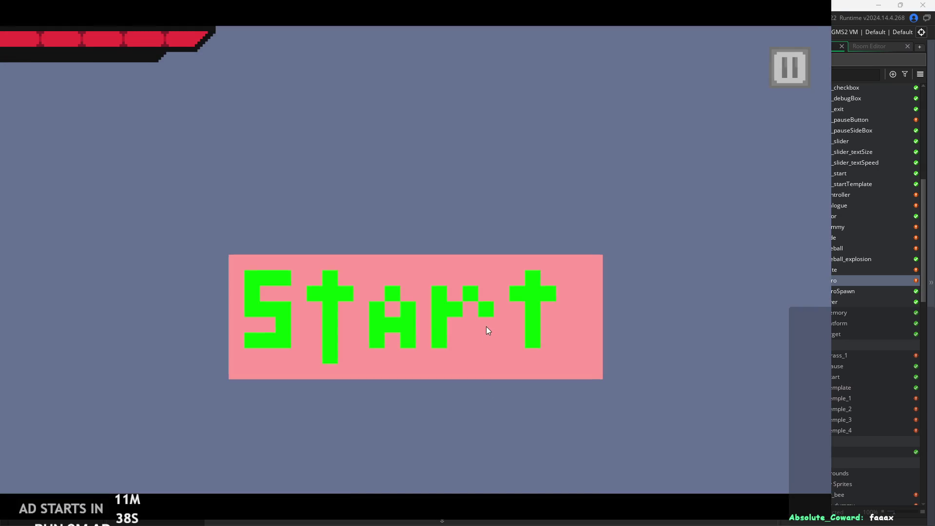
pyautogui.click(486, 327)
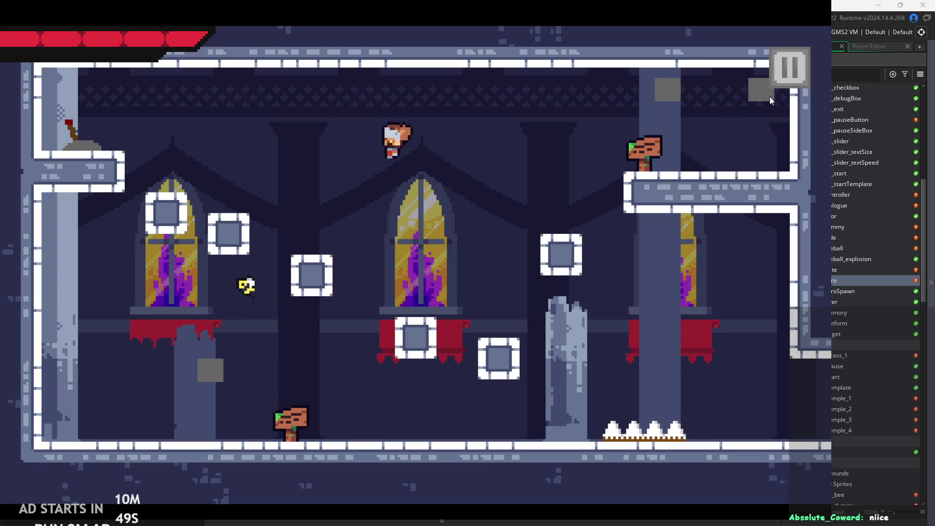
# Turn on the Debug Stats overlay and test the hero's jumps and first attack.
pyautogui.click(776, 57)
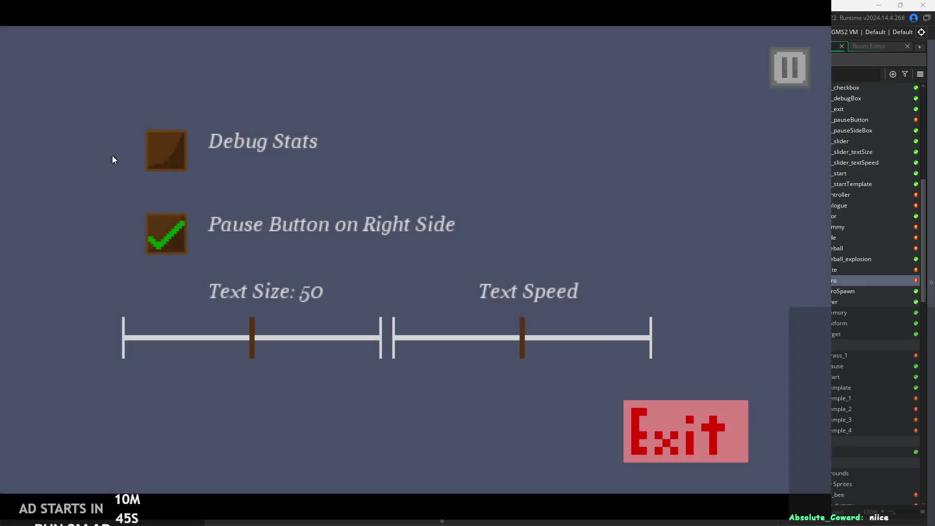
pyautogui.click(166, 150)
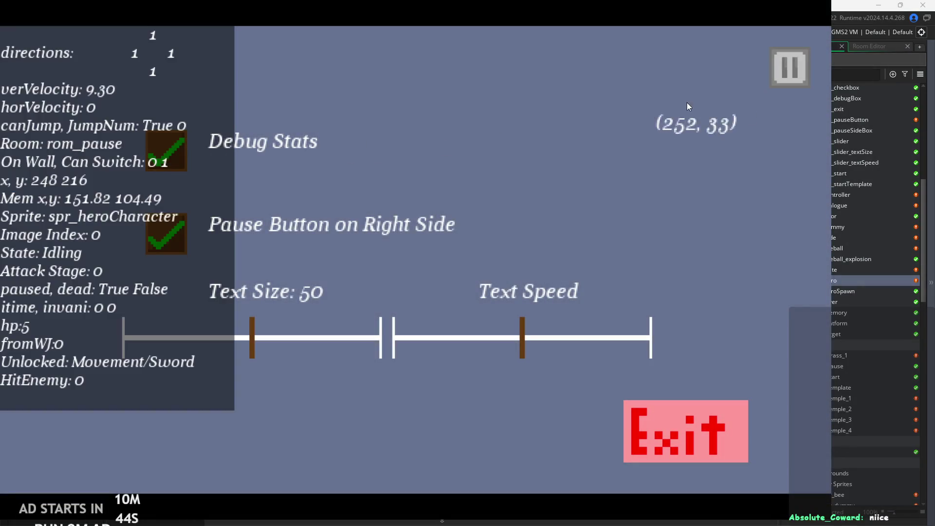
pyautogui.click(789, 68)
pyautogui.press('space')
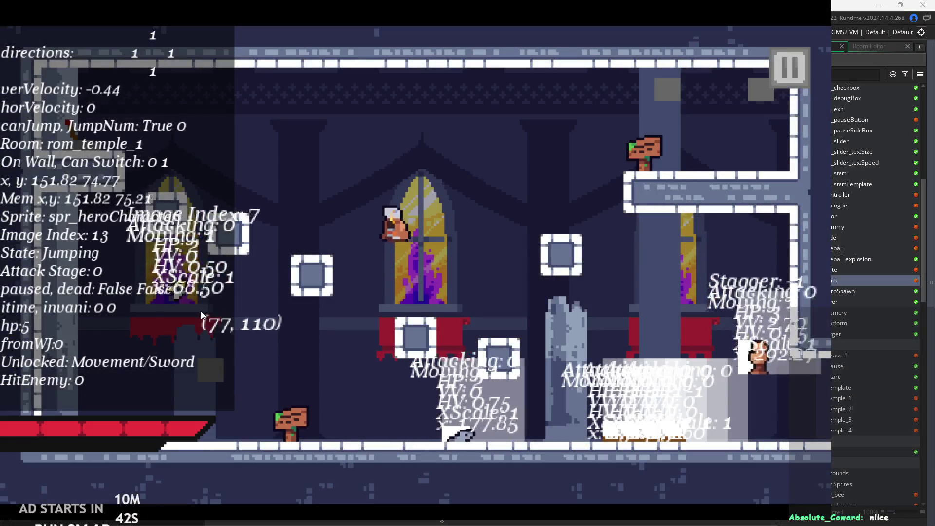
pyautogui.press('space')
pyautogui.press('Left')
pyautogui.press('space')
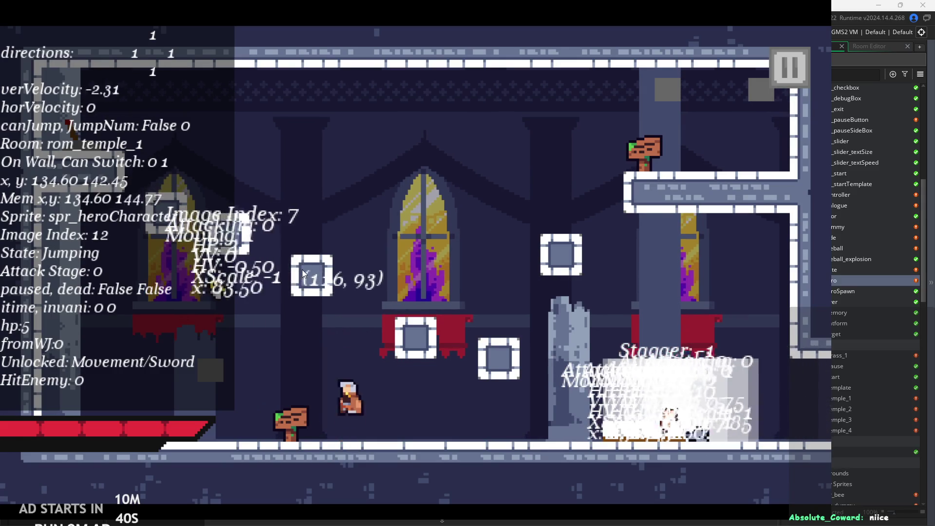
pyautogui.press('Left')
pyautogui.press('x')
pyautogui.press('Right')
pyautogui.press('space')
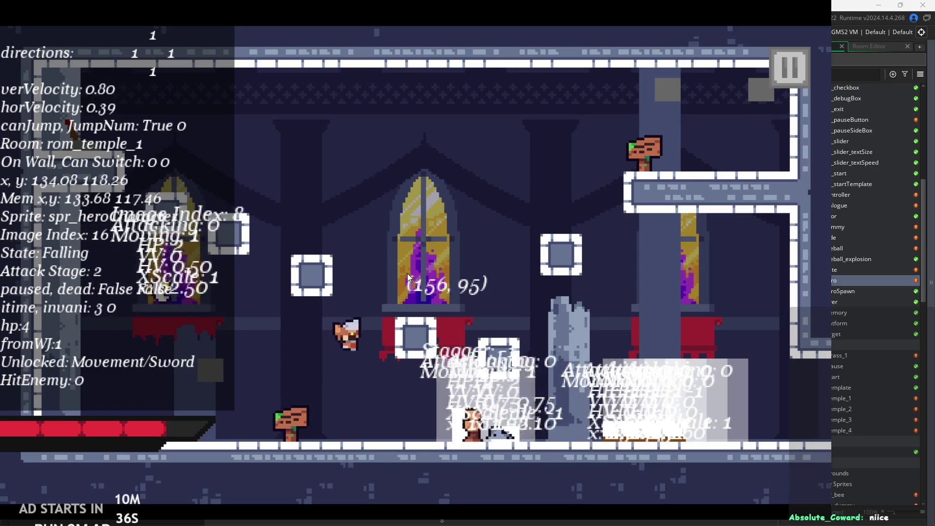
pyautogui.press('space')
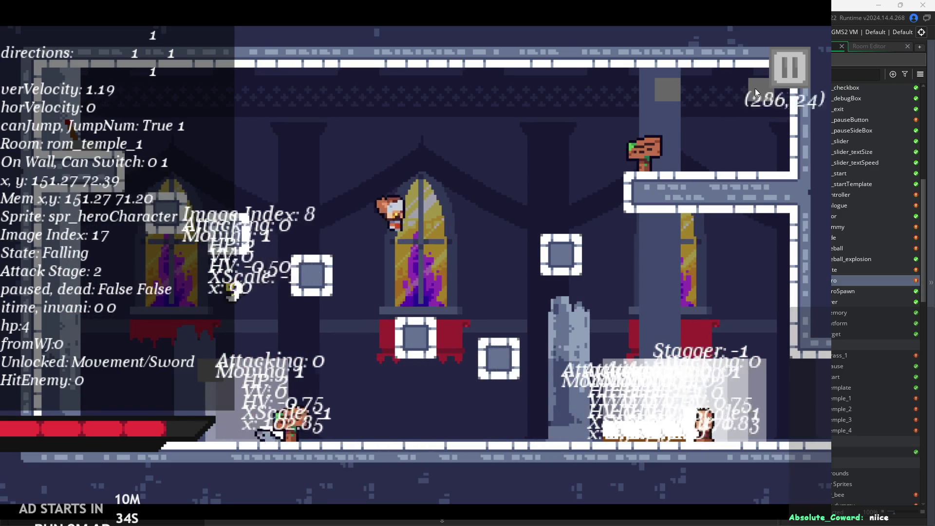
# Jump through the top exit and chain attacks 1 and 2 on the enemies in the next room.
pyautogui.click(799, 71)
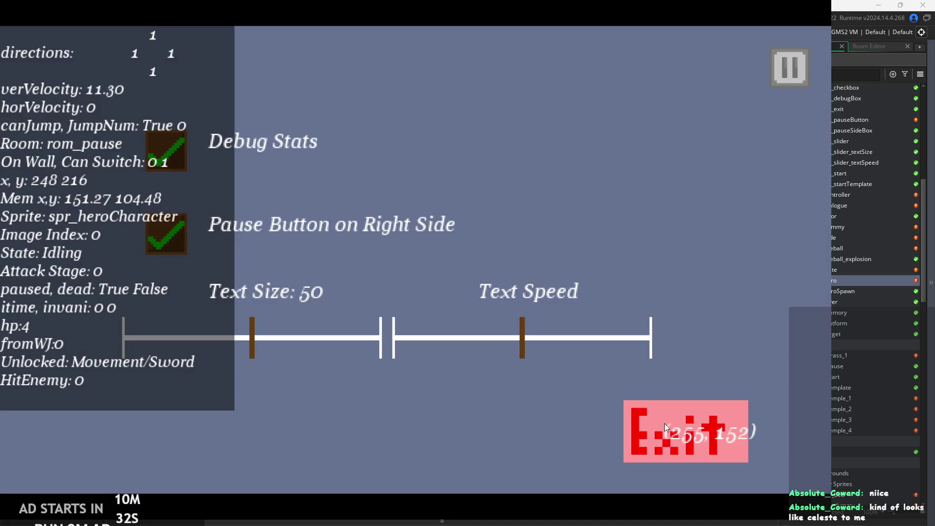
pyautogui.click(775, 80)
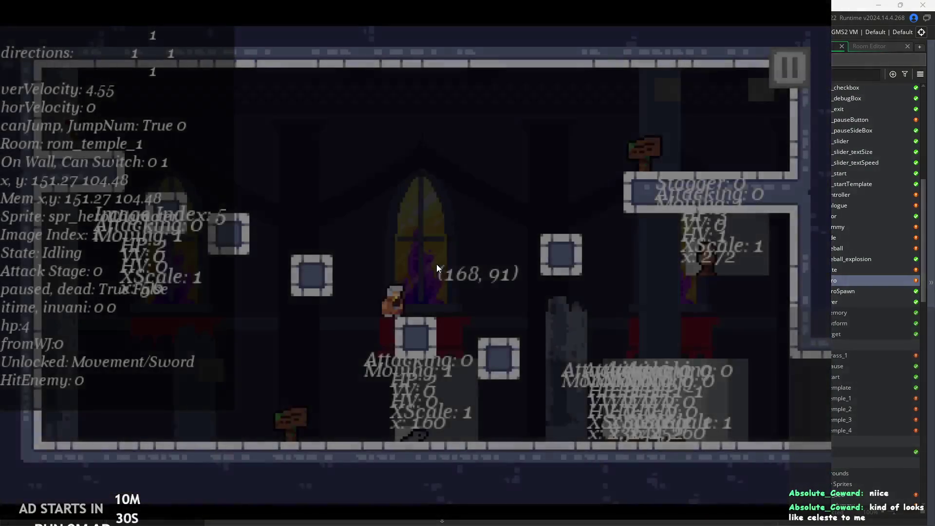
pyautogui.press('space')
pyautogui.press('space')
pyautogui.press('space')
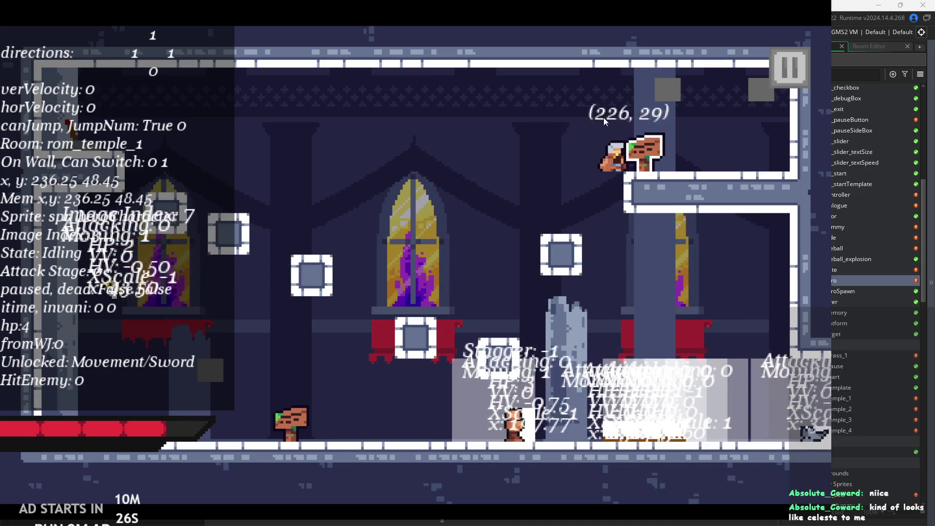
pyautogui.press('Right')
pyautogui.press('space')
pyautogui.press('Right')
pyautogui.press('x')
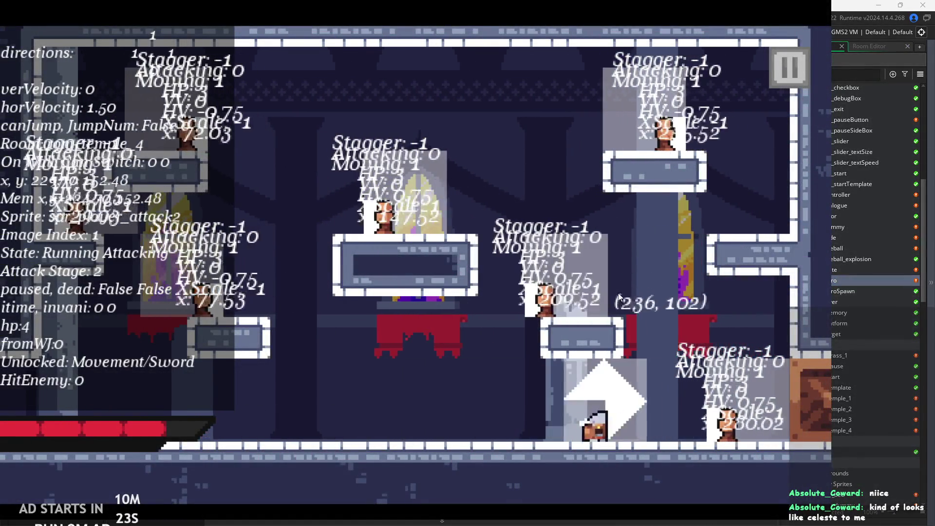
pyautogui.press('x')
pyautogui.press('Right')
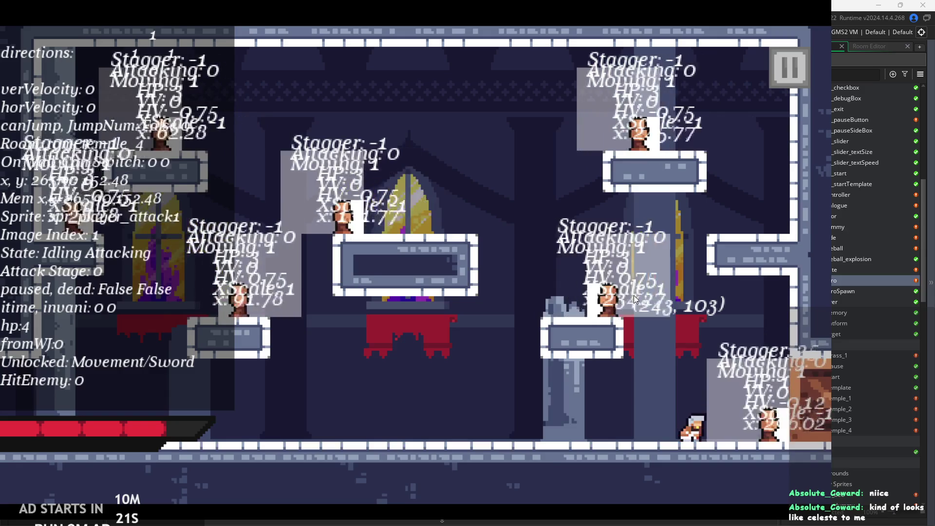
# Test wall-jumps and airborne attacks 1 and 2 for the upward boost.
pyautogui.press('Left')
pyautogui.press('z')
pyautogui.press('z')
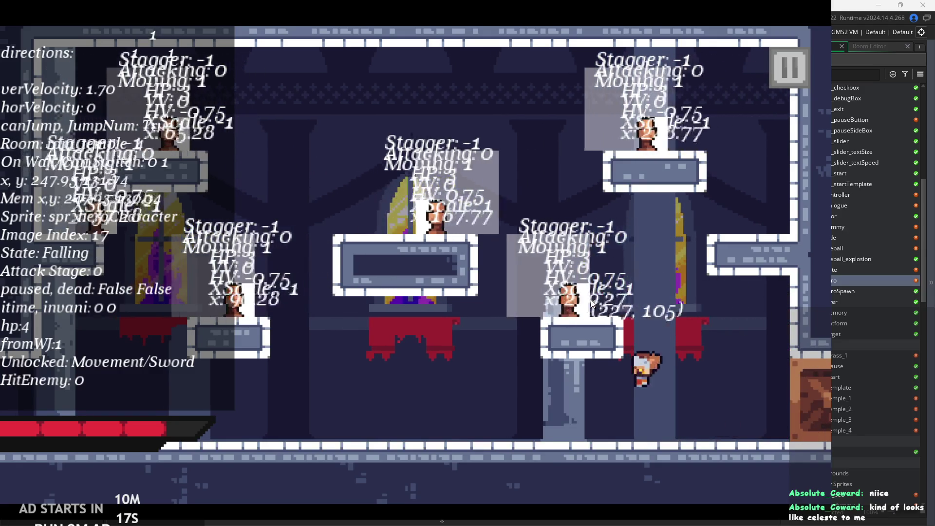
pyautogui.press('Right')
pyautogui.press('z')
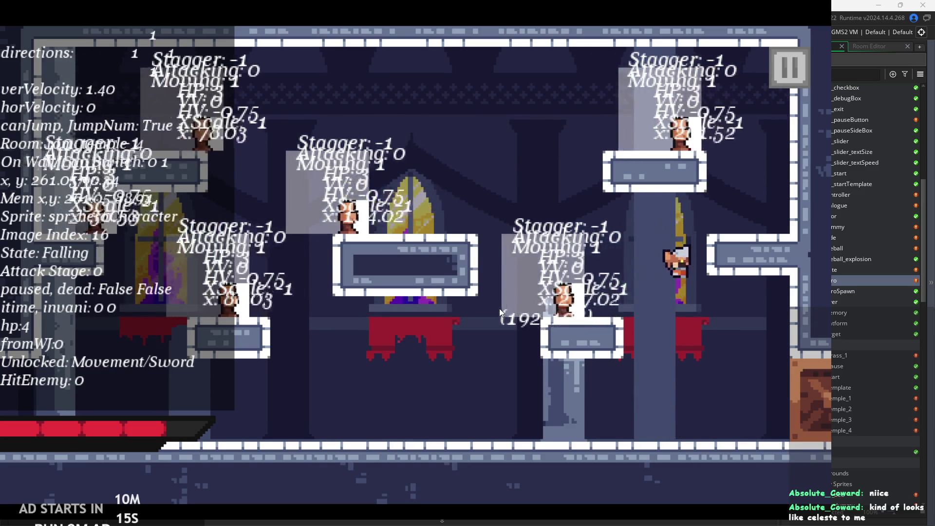
pyautogui.press('Left')
pyautogui.press('z')
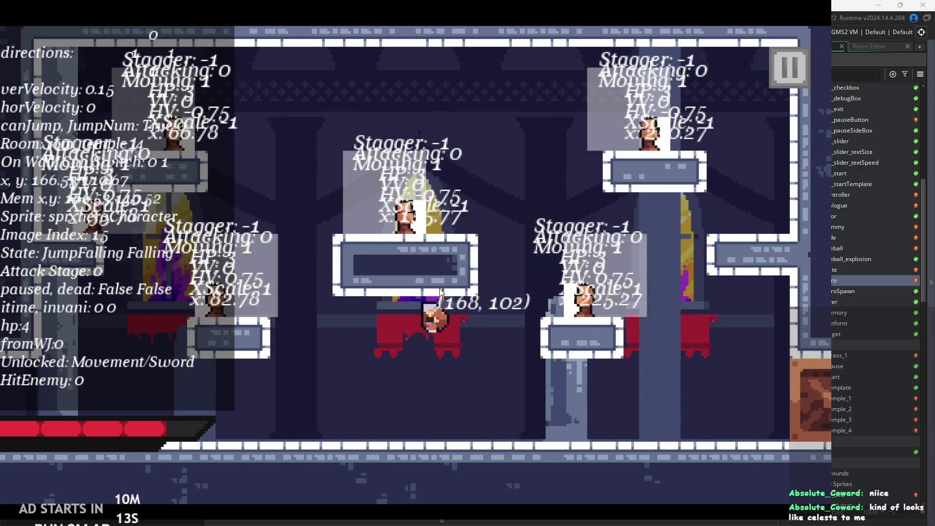
pyautogui.press('Right')
pyautogui.press('x')
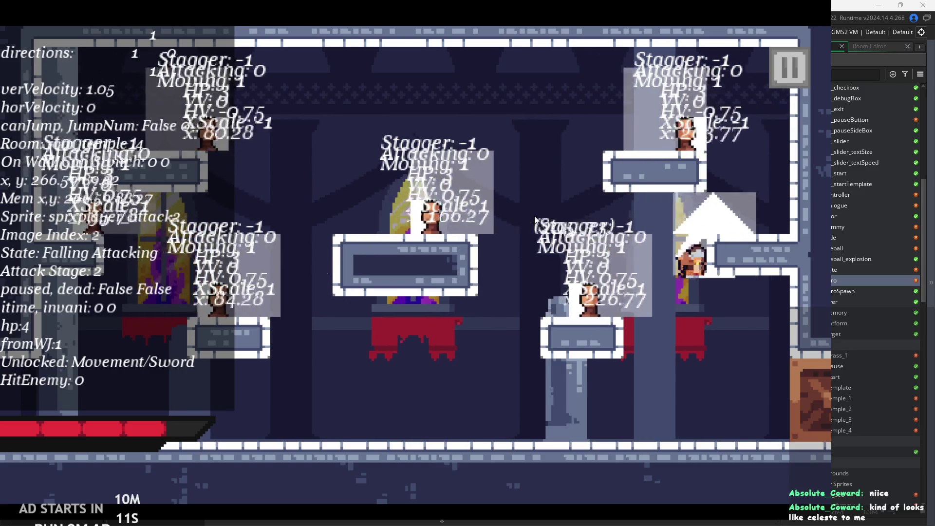
pyautogui.press('x')
pyautogui.press('Left')
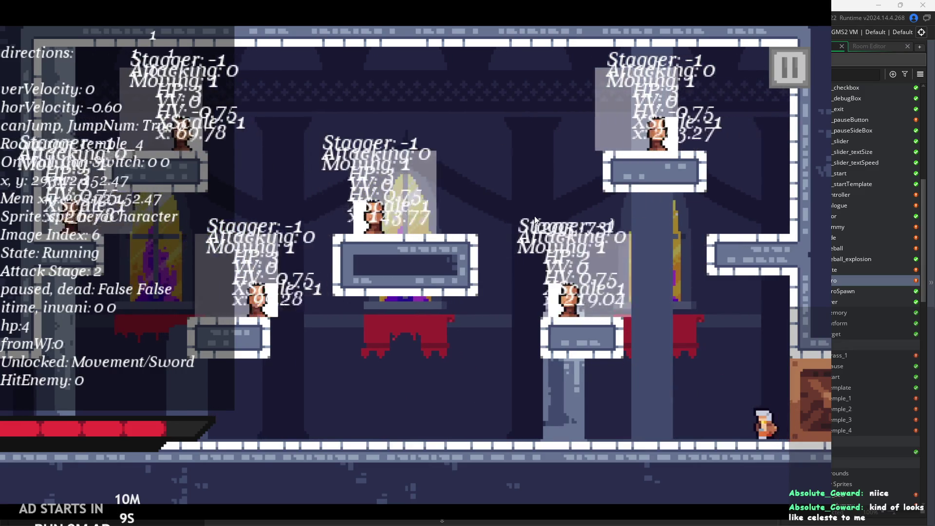
pyautogui.press('z')
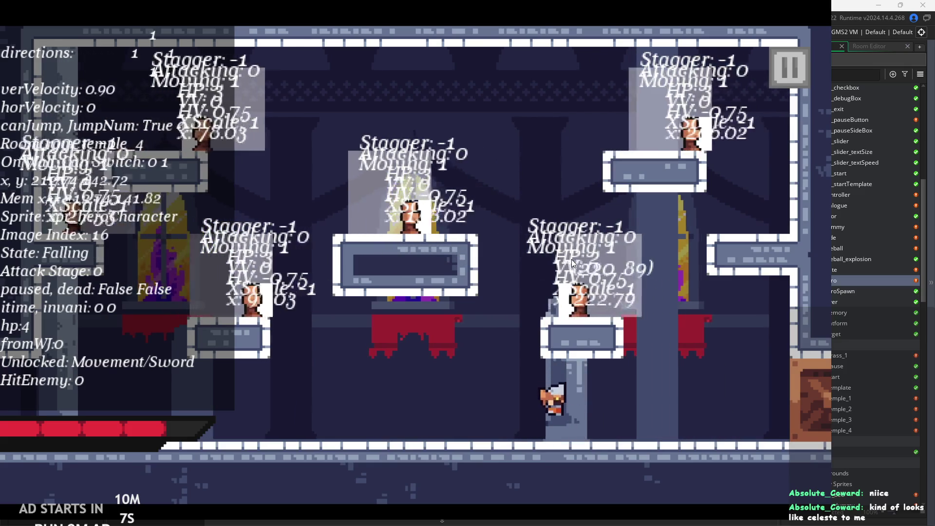
pyautogui.press('Left')
pyautogui.press('z')
pyautogui.press('x')
pyautogui.press('Left')
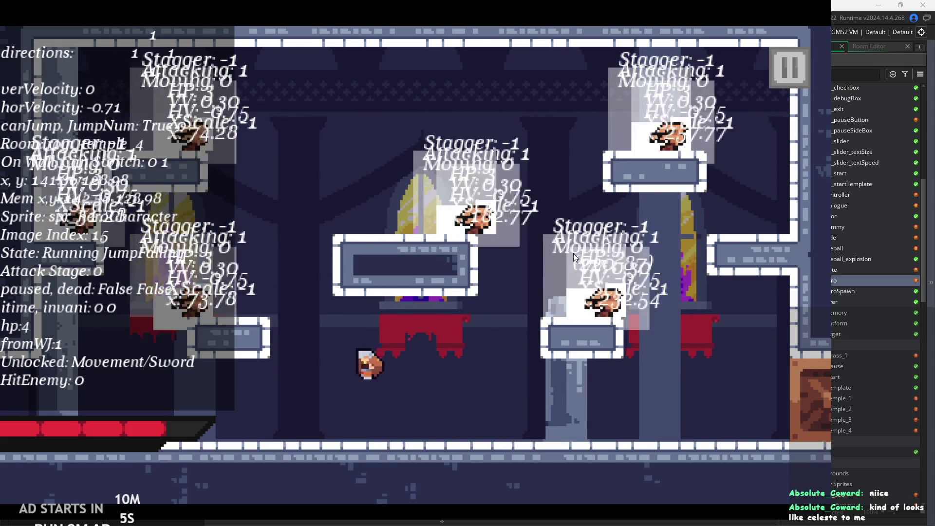
pyautogui.press('Right')
pyautogui.press('z')
pyautogui.press('Left')
pyautogui.press('Left')
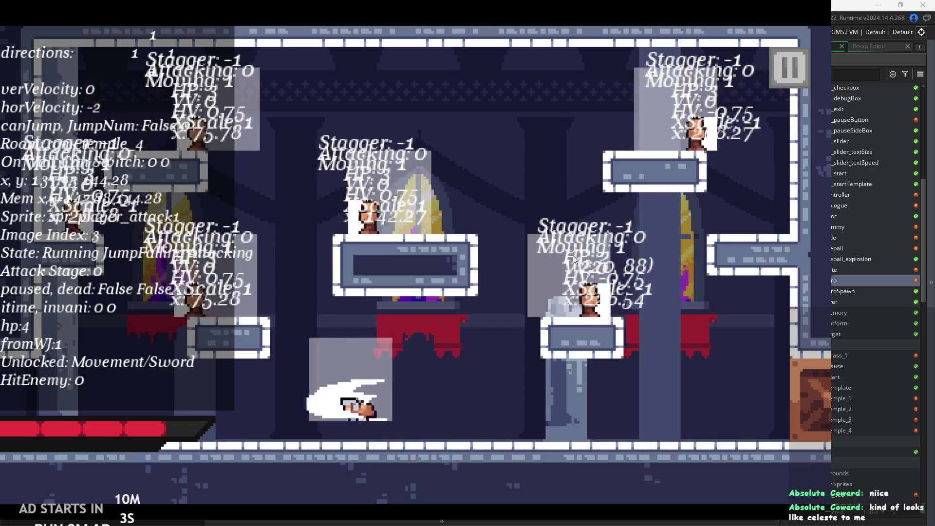
# Exit the game from the pause menu back to obj_hero's damage-handling code.
pyautogui.click(795, 50)
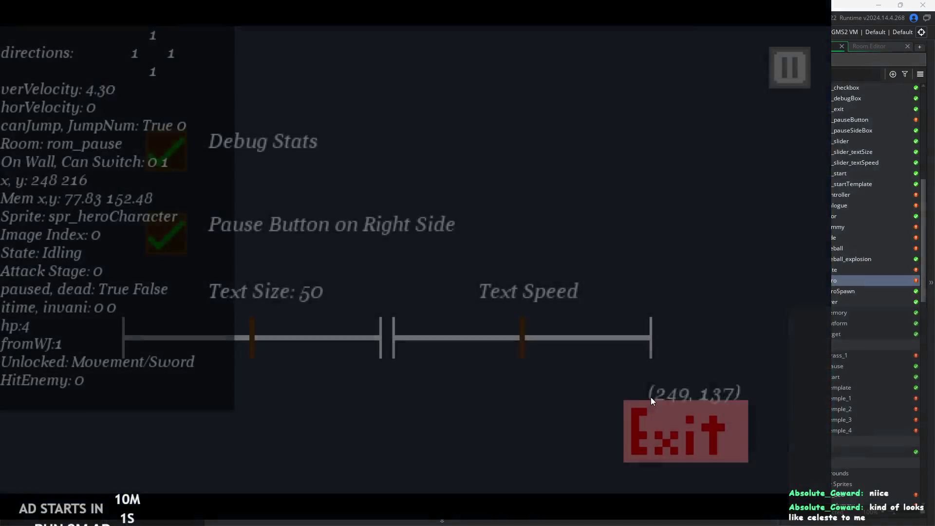
pyautogui.click(652, 426)
pyautogui.scroll(-3, 392, 219)
pyautogui.click(392, 220)
# Insert a blank line at line 288 after the itime code.
pyautogui.press('Down')
pyautogui.press('Down')
pyautogui.press('Down')
pyautogui.press('Return')
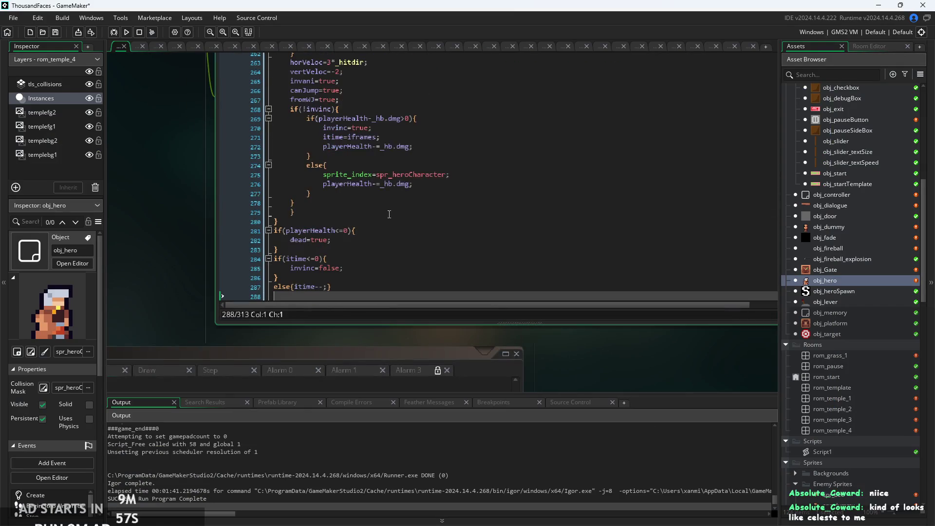
pyautogui.click(341, 287)
pyautogui.scroll(-3, 341, 244)
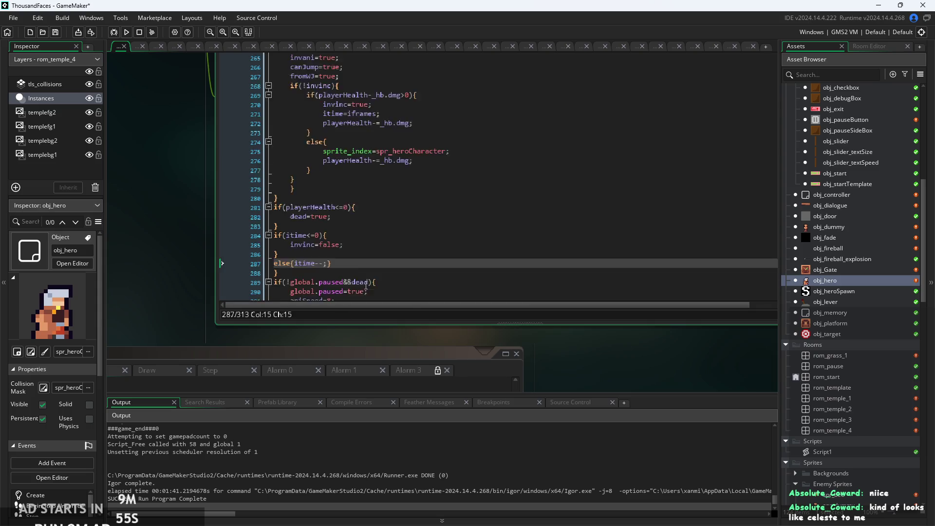
pyautogui.moveTo(203, 236); pyautogui.dragTo(258, 264)
pyautogui.click(358, 284)
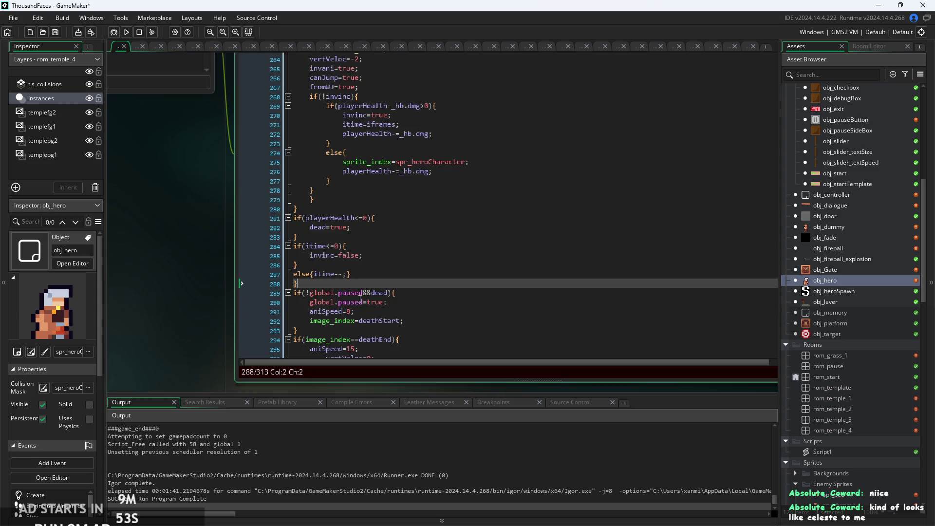
pyautogui.scroll(20, 386, 281)
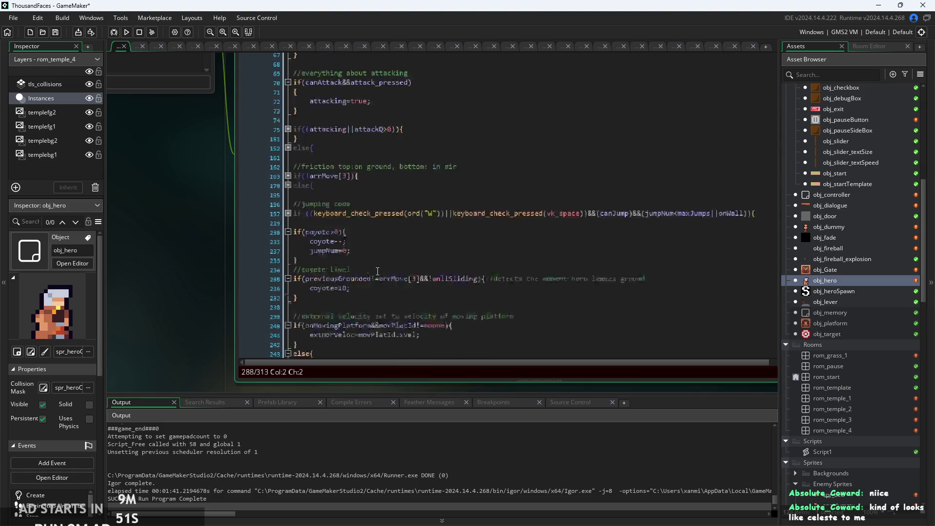
pyautogui.click(389, 241)
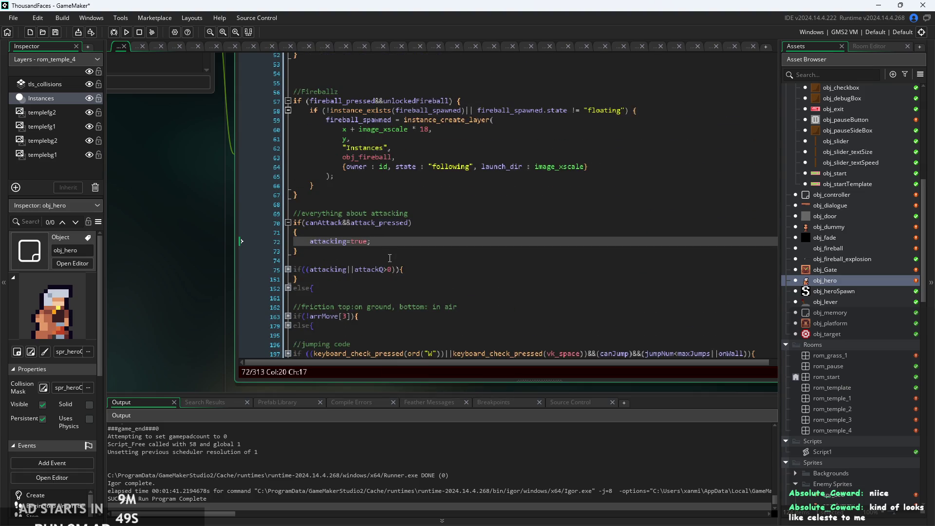
pyautogui.scroll(-2, 389, 258)
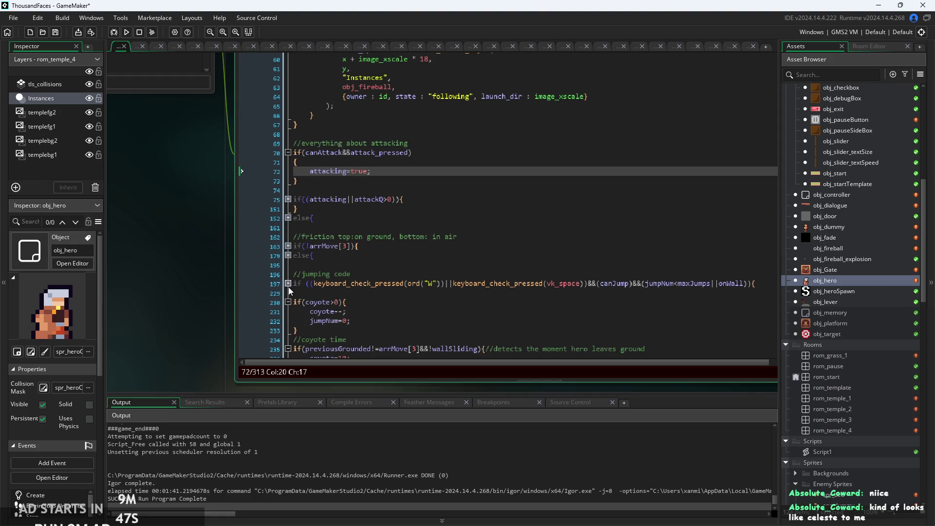
# Unfold the jumping, friction (line 163), else (line 152) and attack-handling (line 75) blocks.
pyautogui.click(289, 284)
pyautogui.click(288, 246)
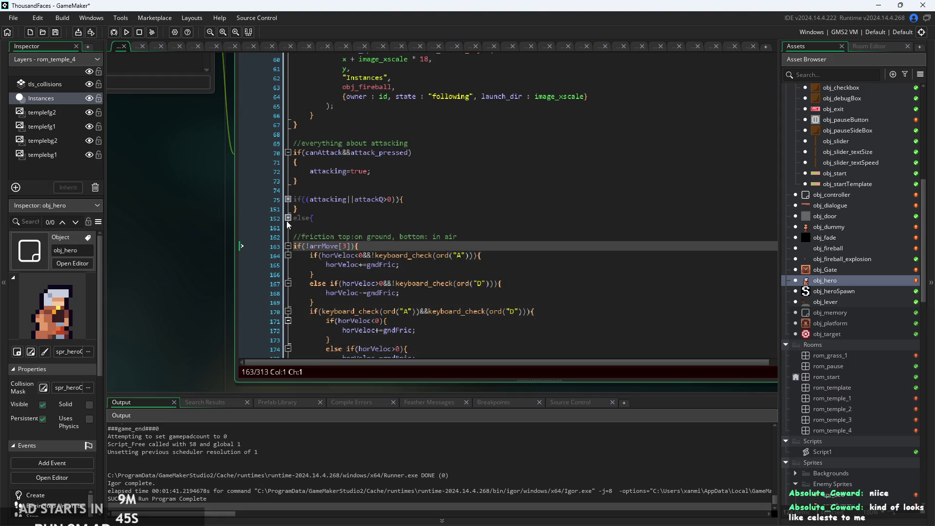
pyautogui.click(287, 218)
pyautogui.click(287, 199)
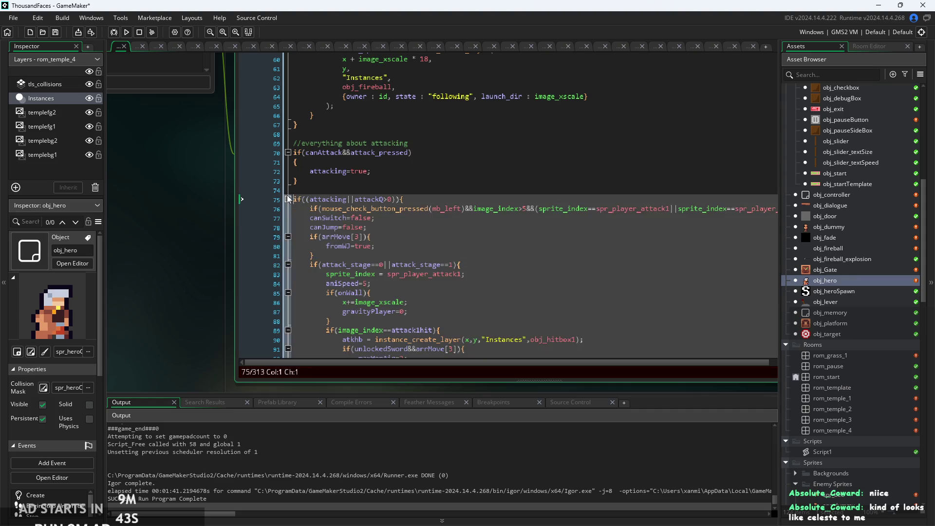
pyautogui.click(440, 245)
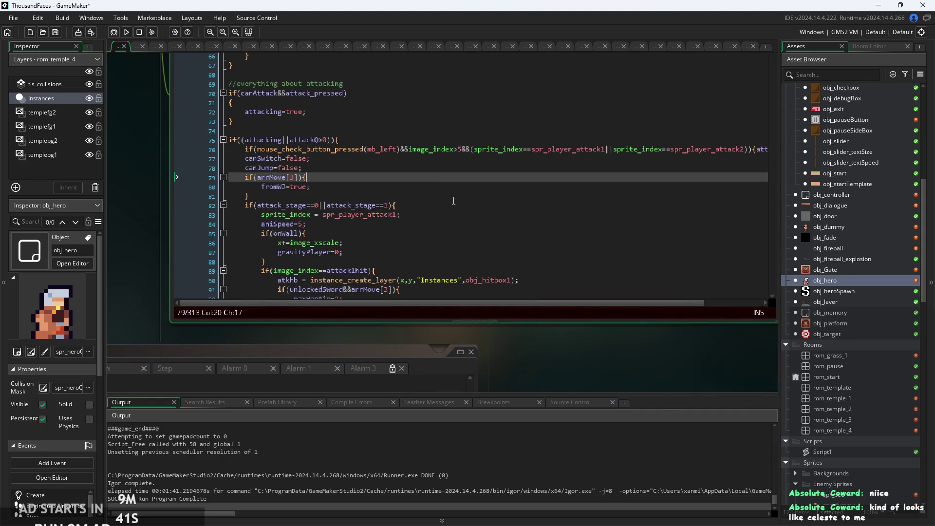
pyautogui.scroll(2, 440, 181)
pyautogui.scroll(2, 414, 204)
pyautogui.scroll(-2, 393, 223)
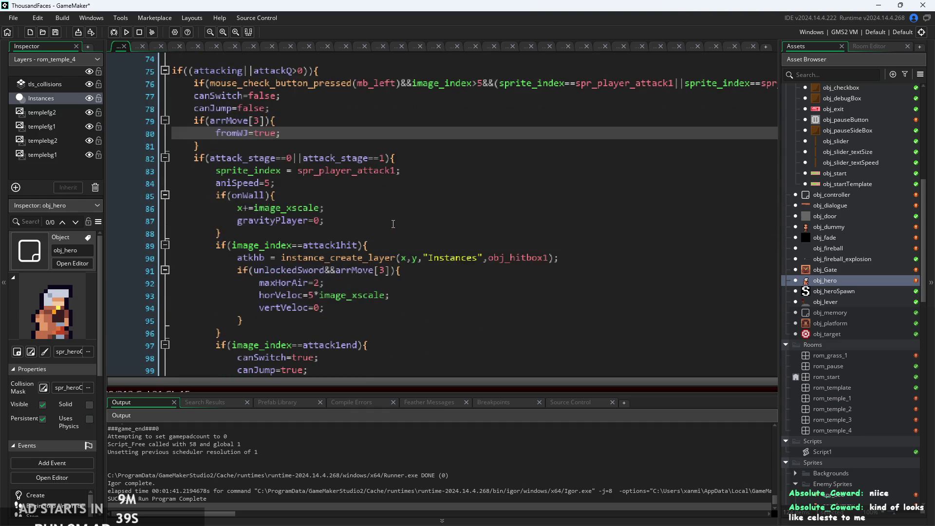
# Find attack 2's unlockedSword branch with its W-key vertVeloc=-0.25 boost and check its braces.
pyautogui.click(384, 214)
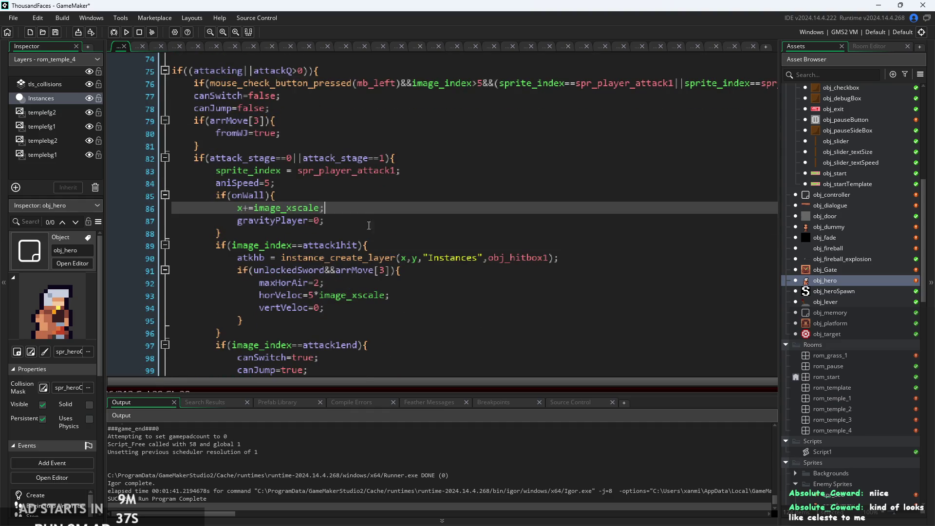
pyautogui.scroll(-4, 369, 225)
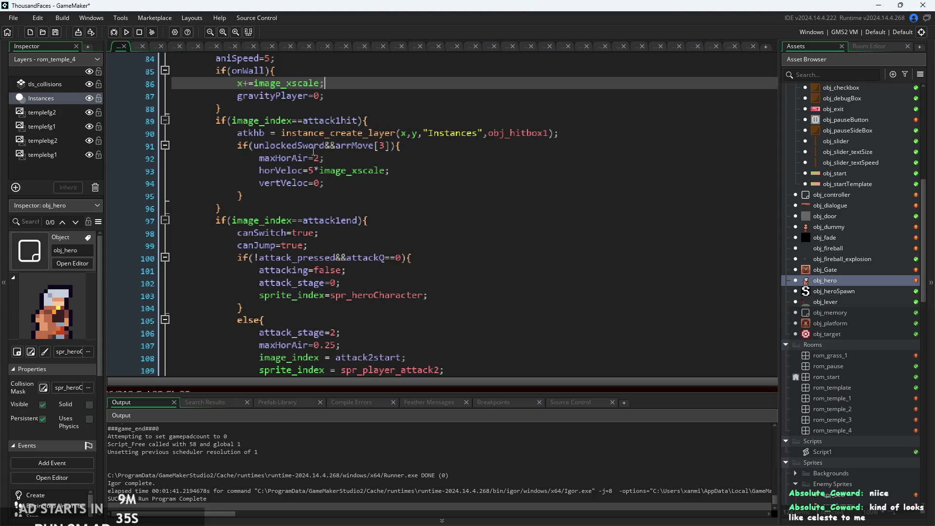
pyautogui.scroll(-5, 341, 273)
pyautogui.click(355, 189)
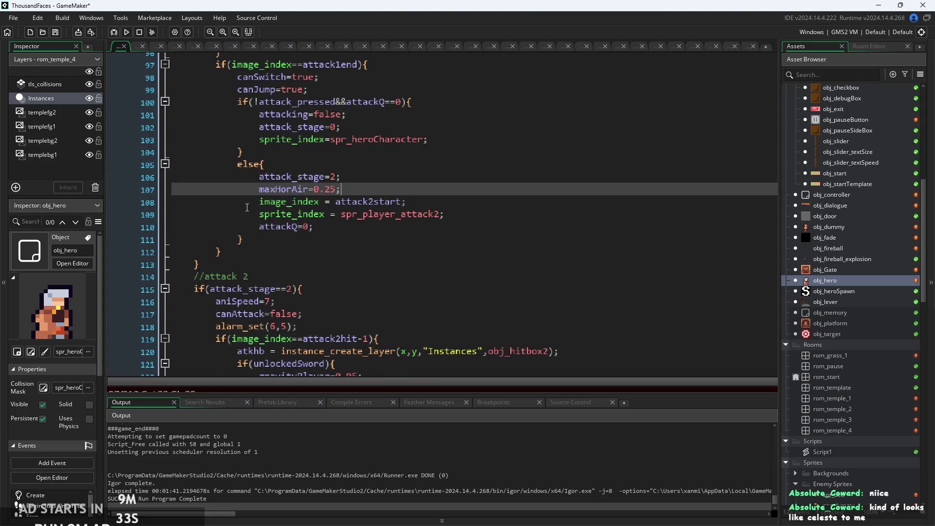
pyautogui.click(370, 215)
pyautogui.scroll(3, 376, 234)
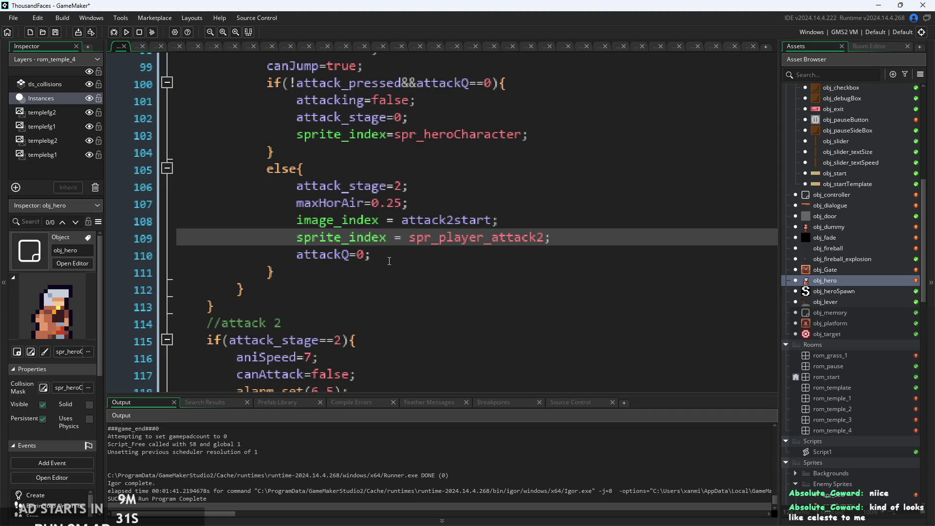
pyautogui.keyDown('ctrl'); pyautogui.scroll(-1, 390, 261); pyautogui.keyUp('ctrl')
pyautogui.click(390, 270)
pyautogui.scroll(-4, 453, 256)
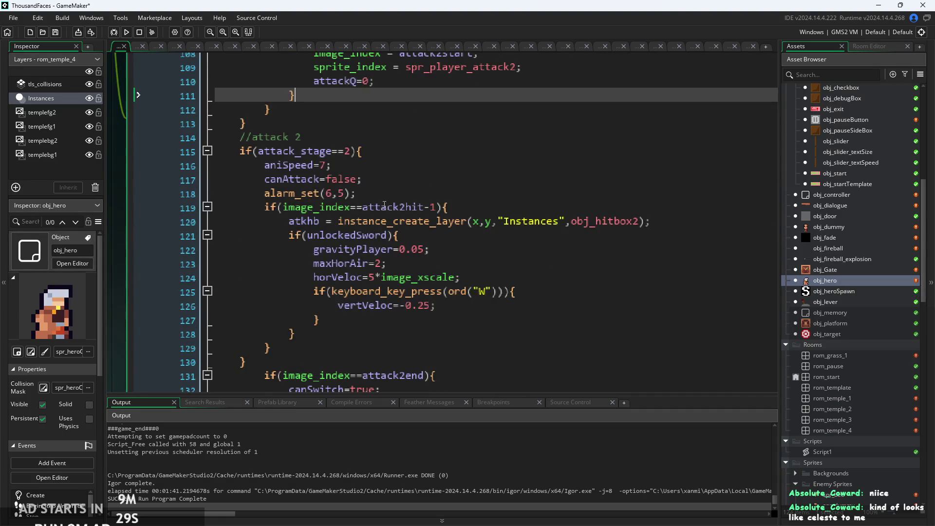
pyautogui.click(433, 251)
pyautogui.click(395, 235)
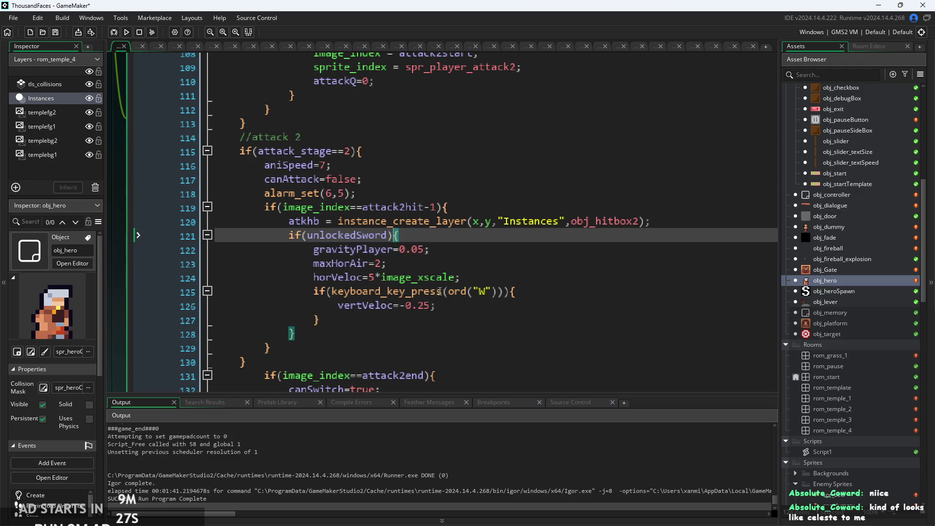
pyautogui.click(311, 322)
pyautogui.keyDown('ctrl'); pyautogui.scroll(1, 311, 321); pyautogui.keyUp('ctrl')
pyautogui.click(398, 306)
pyautogui.hotkey('shift', 'Down')
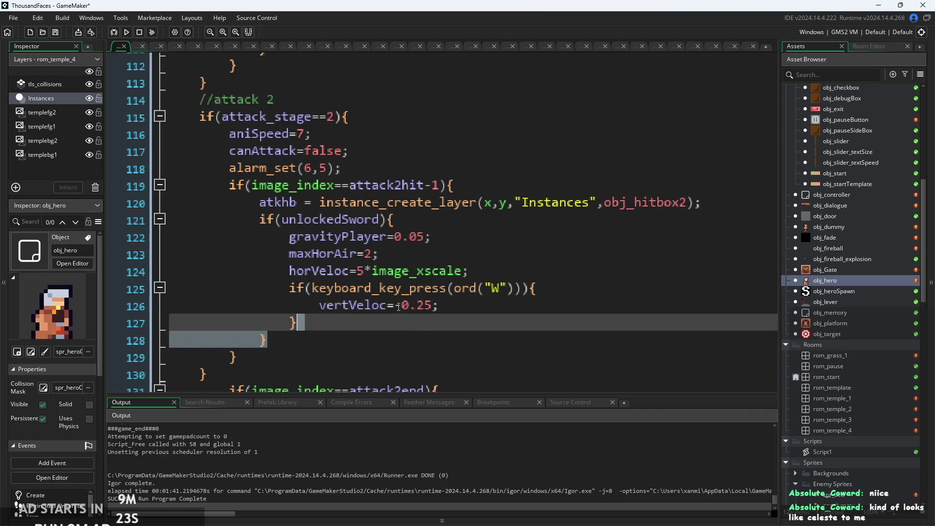
pyautogui.moveTo(298, 323); pyautogui.dragTo(285, 289)
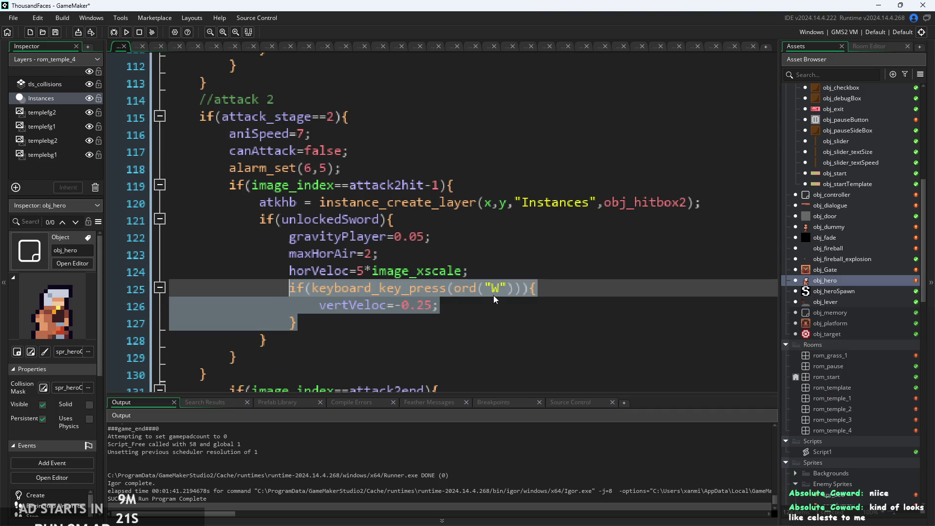
pyautogui.press('BackSpace')
pyautogui.press('BackSpace')
pyautogui.press('BackSpace')
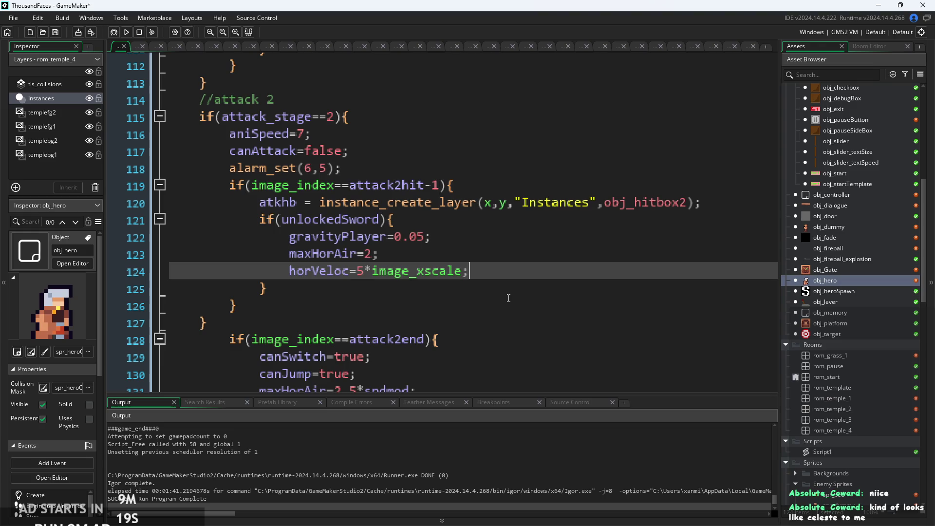
pyautogui.keyDown('ctrl'); pyautogui.scroll(-1, 435, 271); pyautogui.keyUp('ctrl')
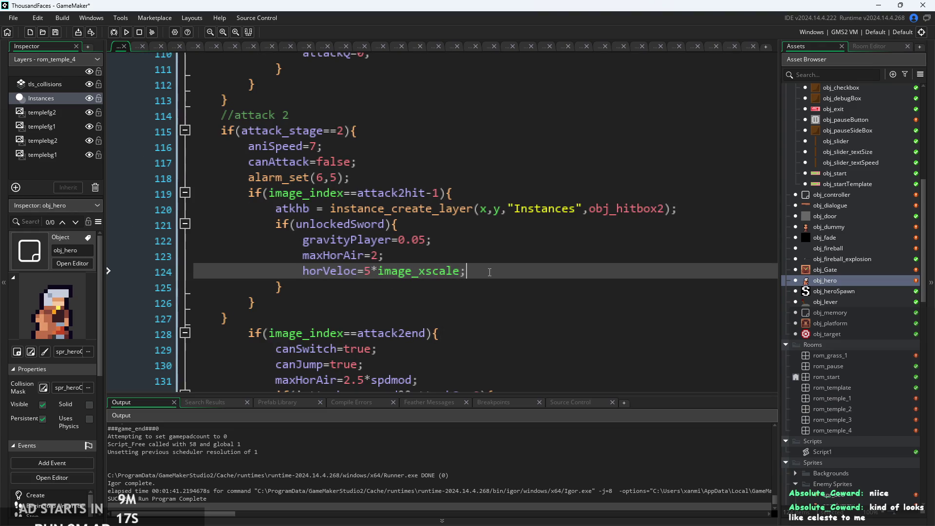
pyautogui.click(276, 287)
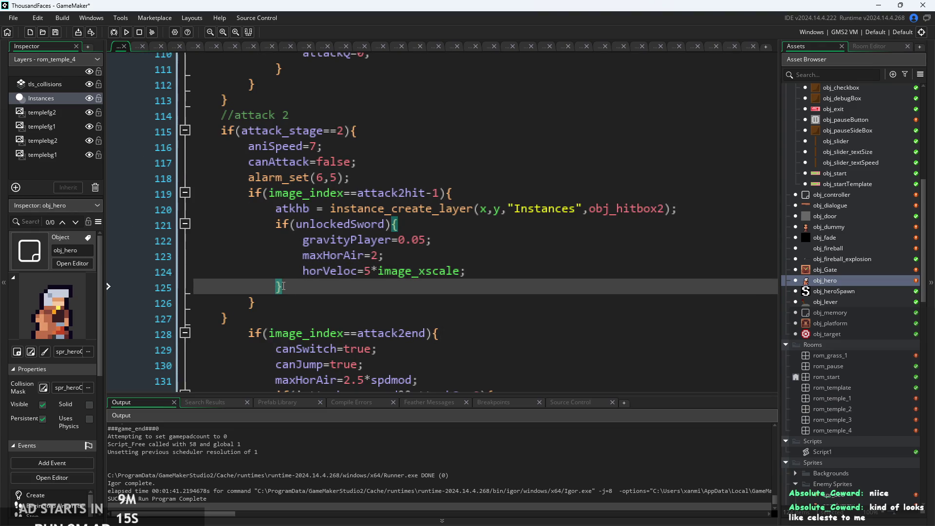
pyautogui.click(253, 302)
pyautogui.click(226, 316)
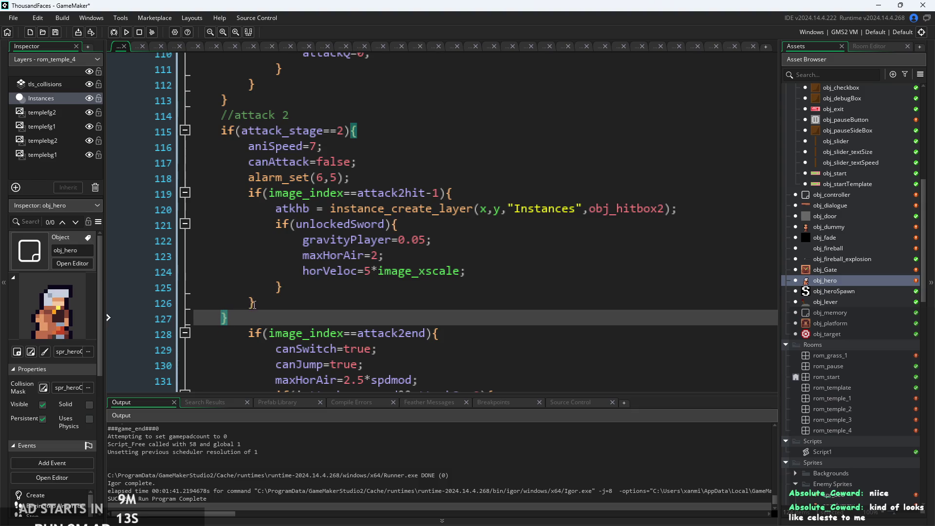
pyautogui.click(432, 333)
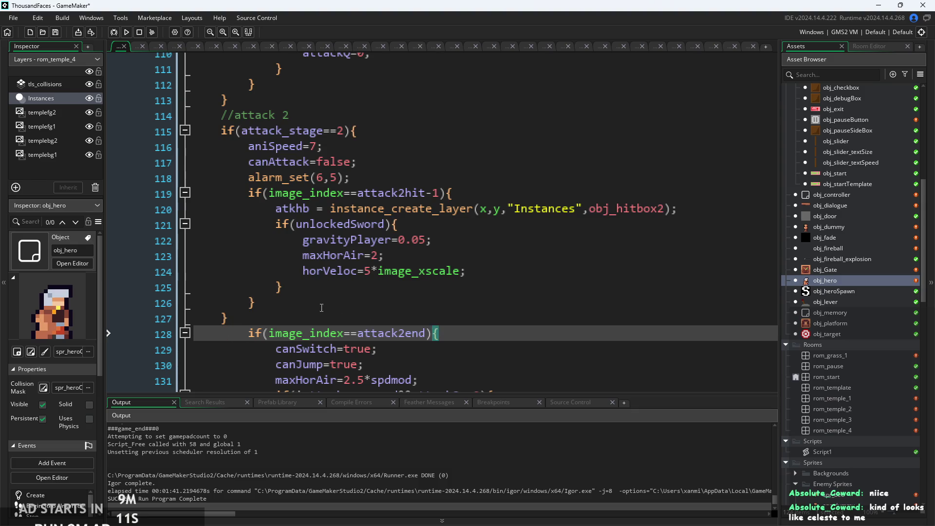
pyautogui.click(220, 317)
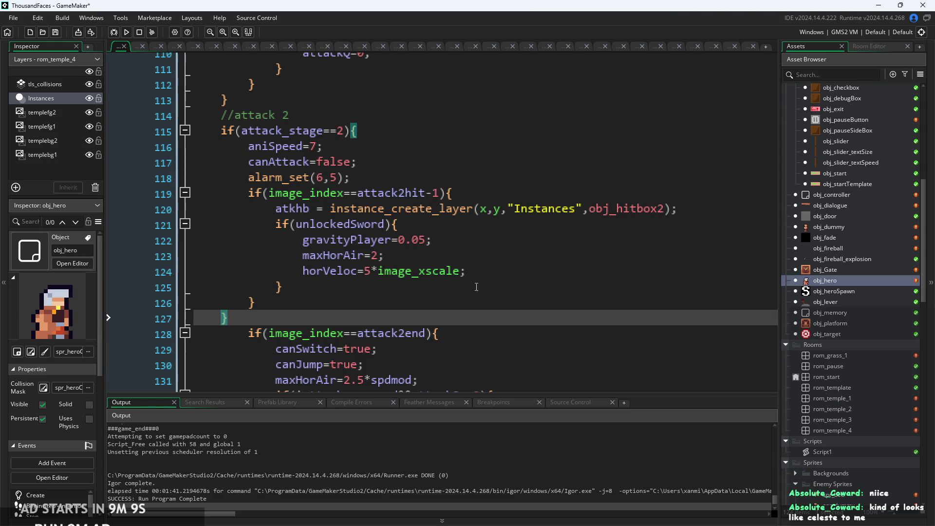
pyautogui.click(560, 290)
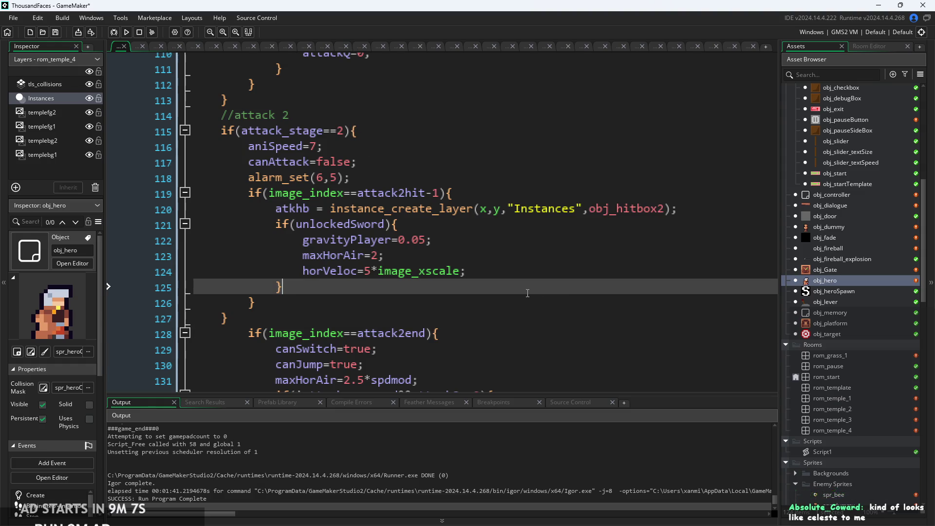
pyautogui.press('Return')
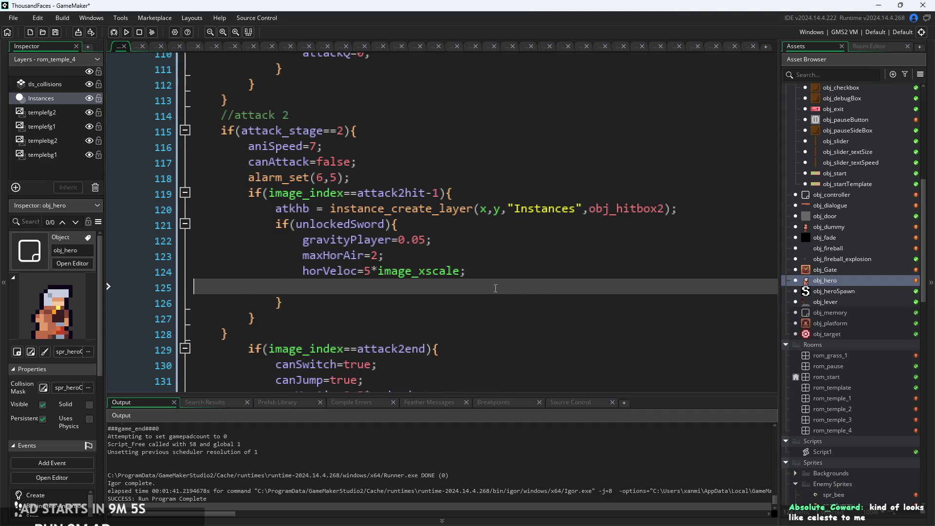
pyautogui.hotkey('ctrl', 'v')
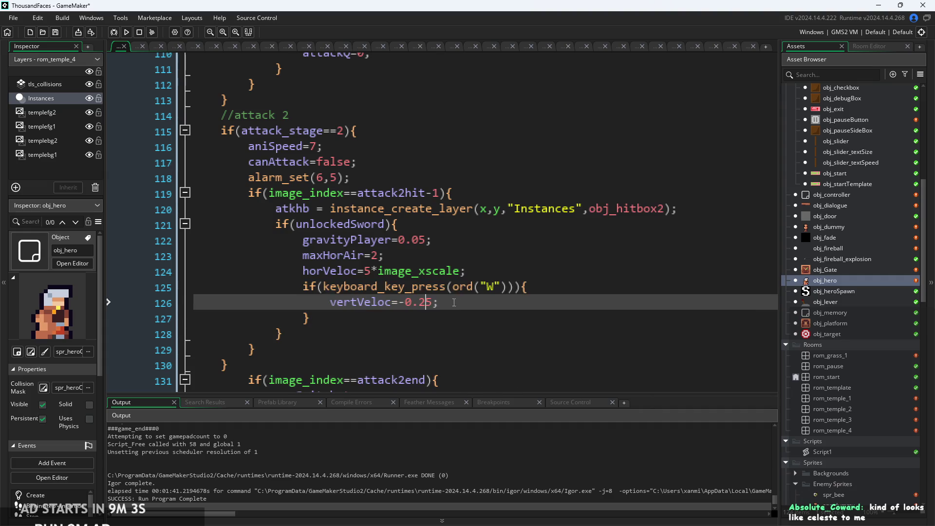
pyautogui.scroll(1, 347, 322)
pyautogui.scroll(1, 346, 322)
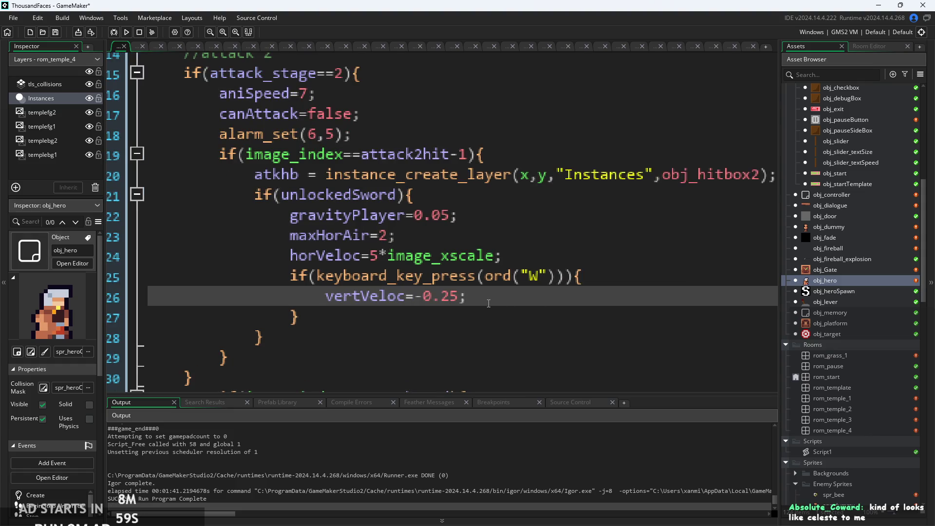
# Move the caret to the closing brace of attack 2's W-key block.
pyautogui.press('Down')
pyautogui.scroll(-1, 480, 297)
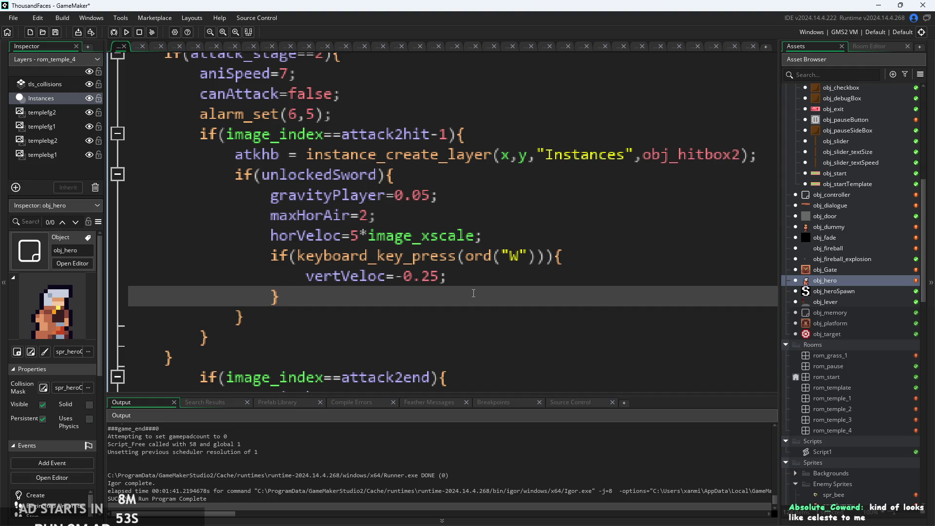
pyautogui.click(446, 275)
pyautogui.scroll(-1, 468, 243)
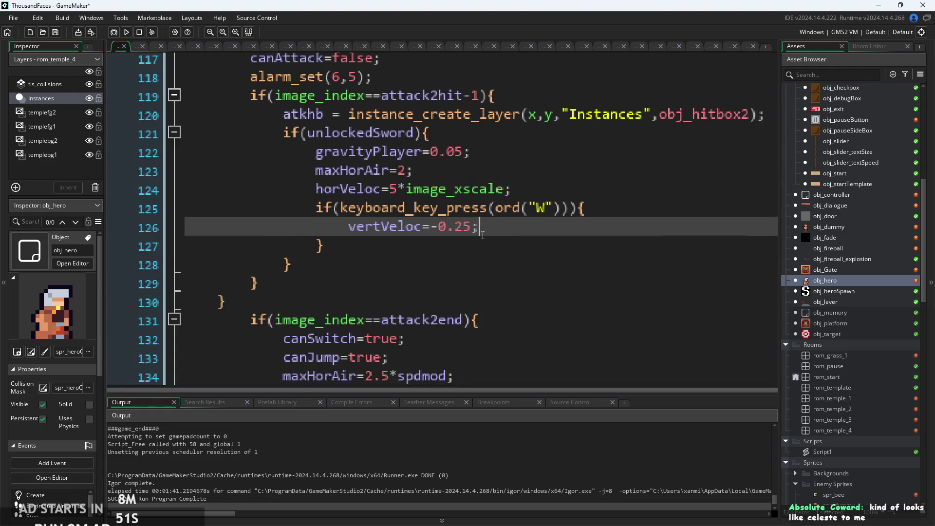
pyautogui.scroll(-2, 472, 240)
pyautogui.press('Down')
pyautogui.scroll(1, 455, 248)
pyautogui.press('Up')
pyautogui.press('Up')
pyautogui.click(435, 247)
pyautogui.scroll(1, 431, 261)
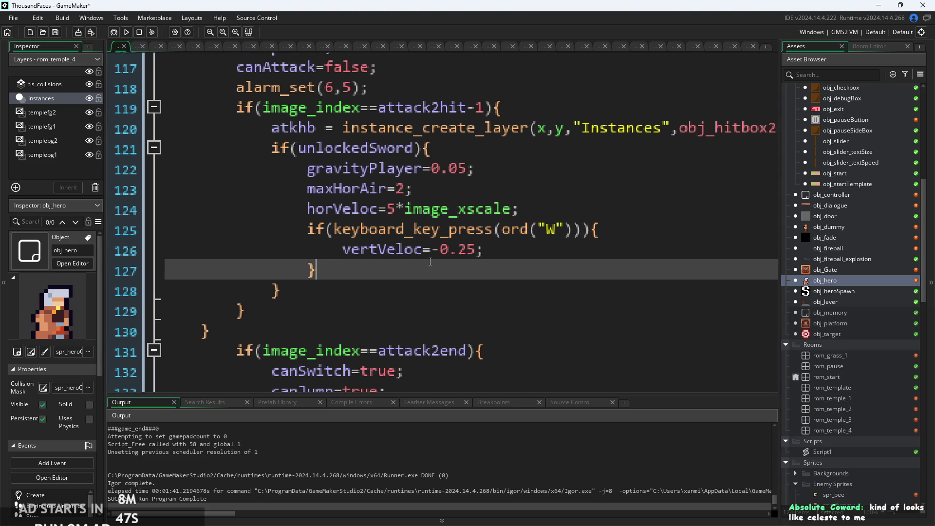
# Add an else{ branch right after the W-key block.
pyautogui.press('Return')
pyautogui.write('else')
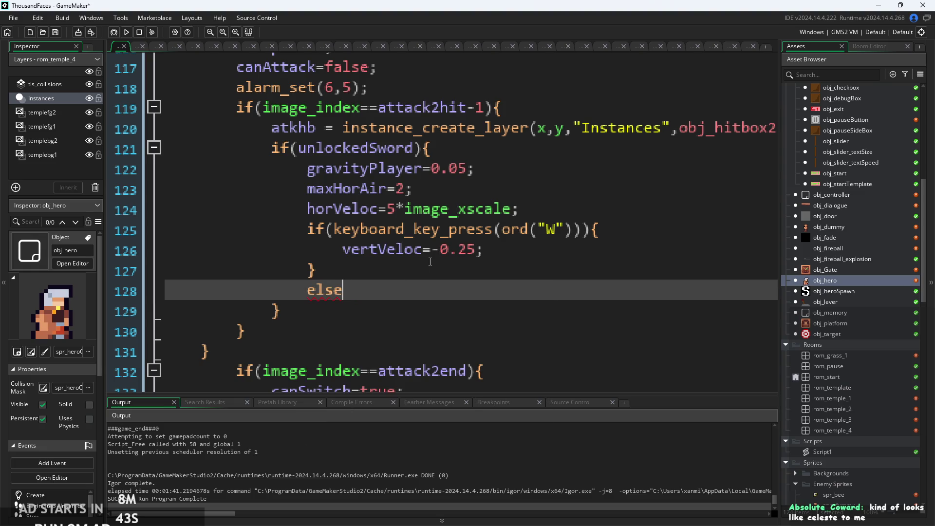
pyautogui.write('{')
pyautogui.press('Return')
pyautogui.press('Return')
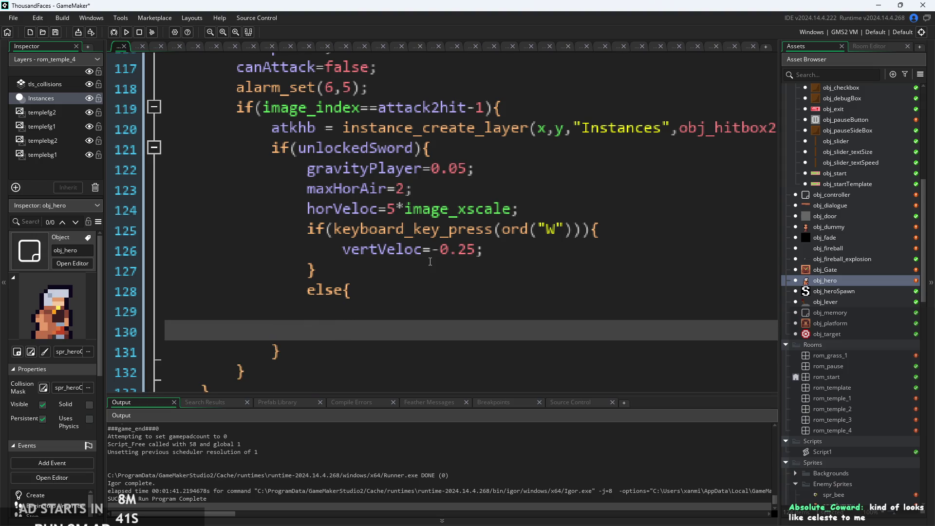
pyautogui.write('}')
# Inside the else body, enter vertVeloc via autocomplete followed by '-0.25;'.
pyautogui.click(404, 287)
pyautogui.click(415, 308)
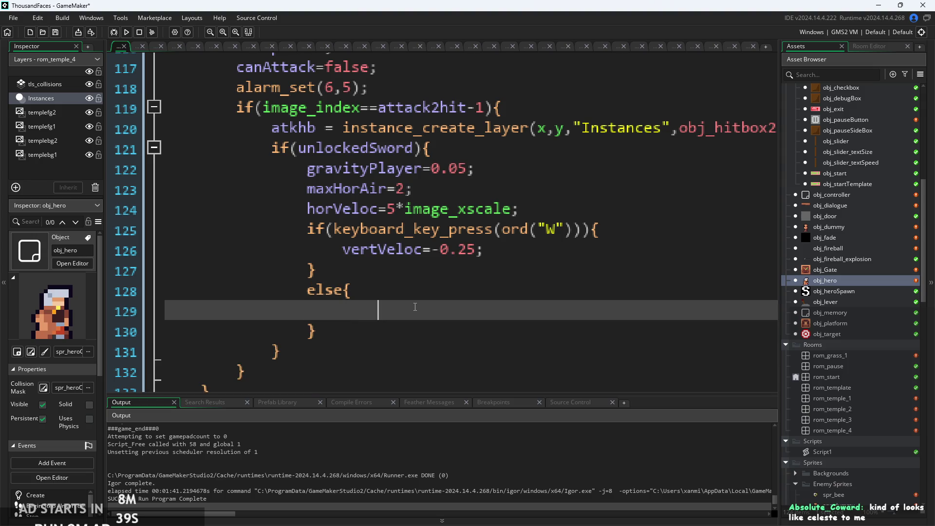
pyautogui.write('ver')
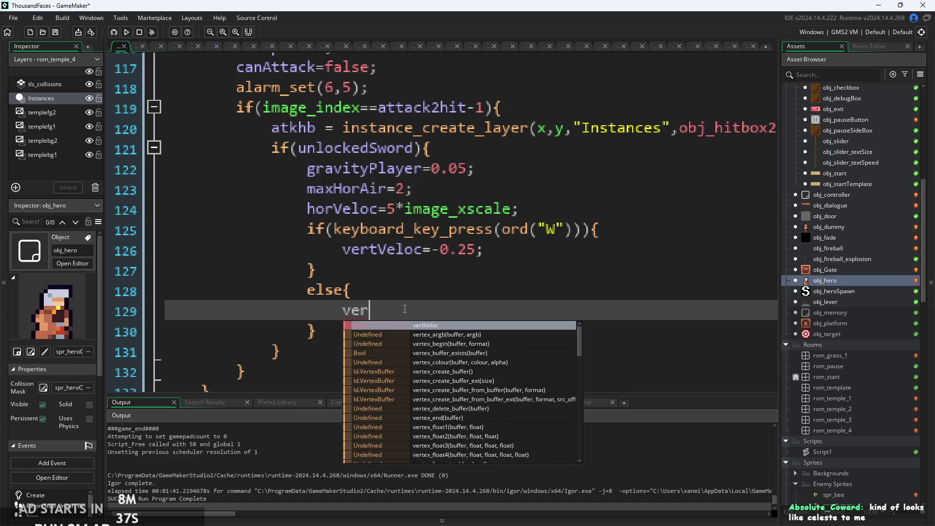
pyautogui.press('Return')
pyautogui.write('-')
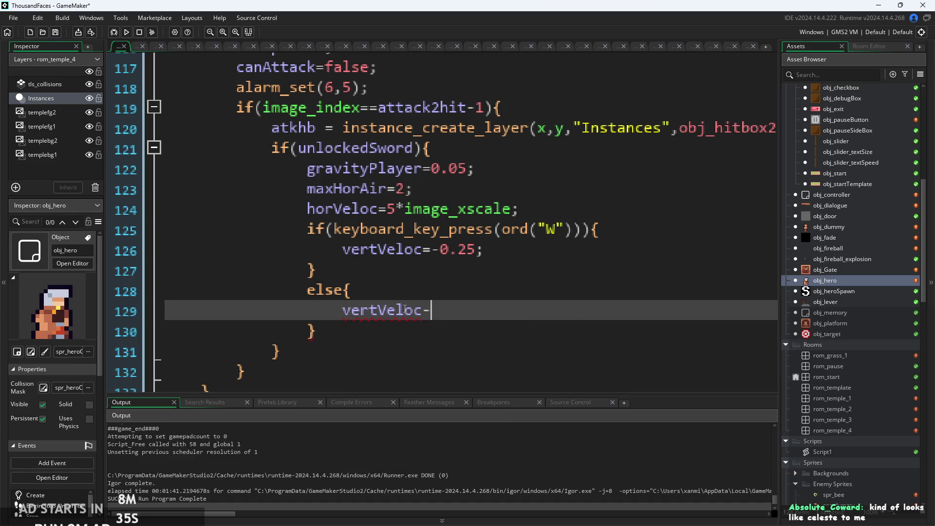
pyautogui.write('0.25;')
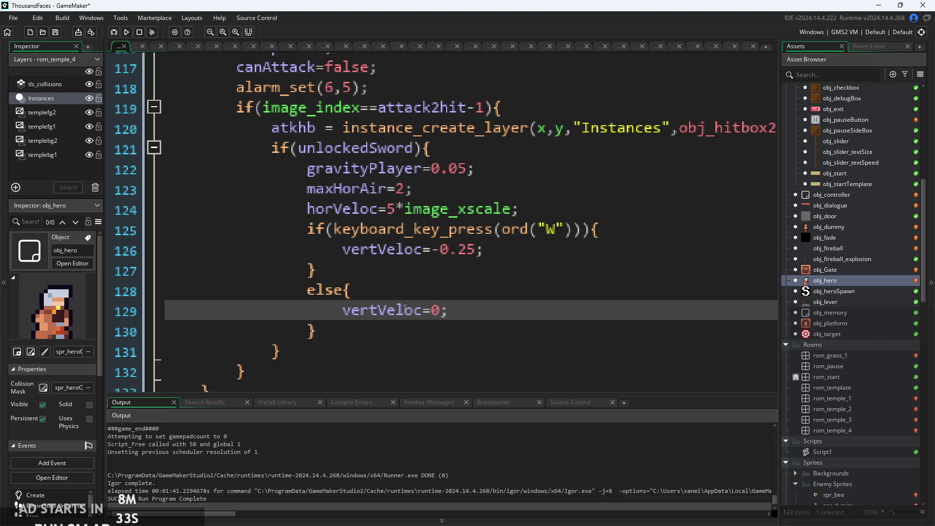
pyautogui.scroll(12, 406, 261)
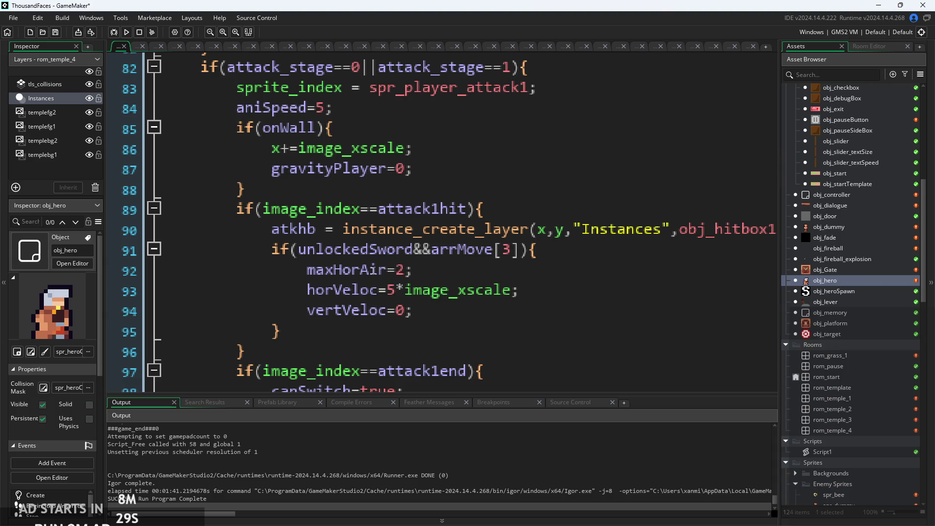
# Build and run, getting two compile errors at line 291, then inspect the else's closing brace.
pyautogui.scroll(-9, 418, 303)
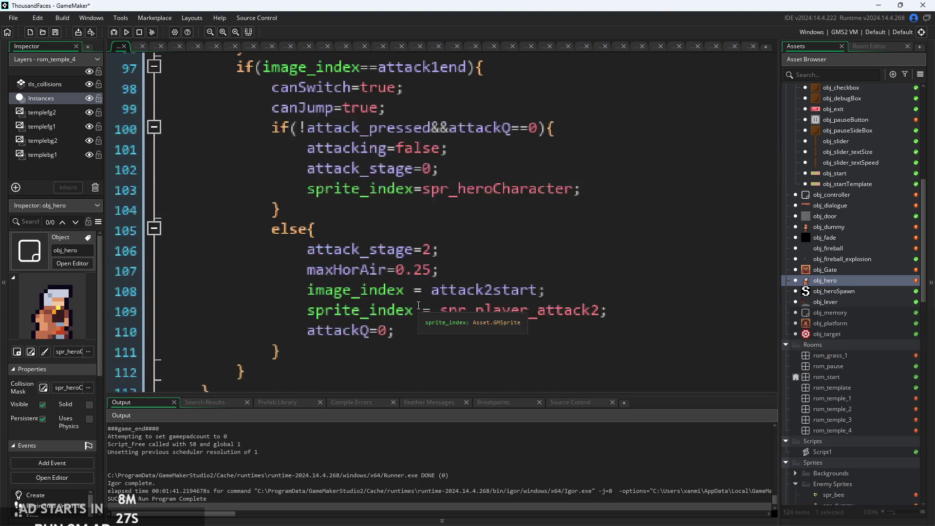
pyautogui.scroll(-4, 418, 303)
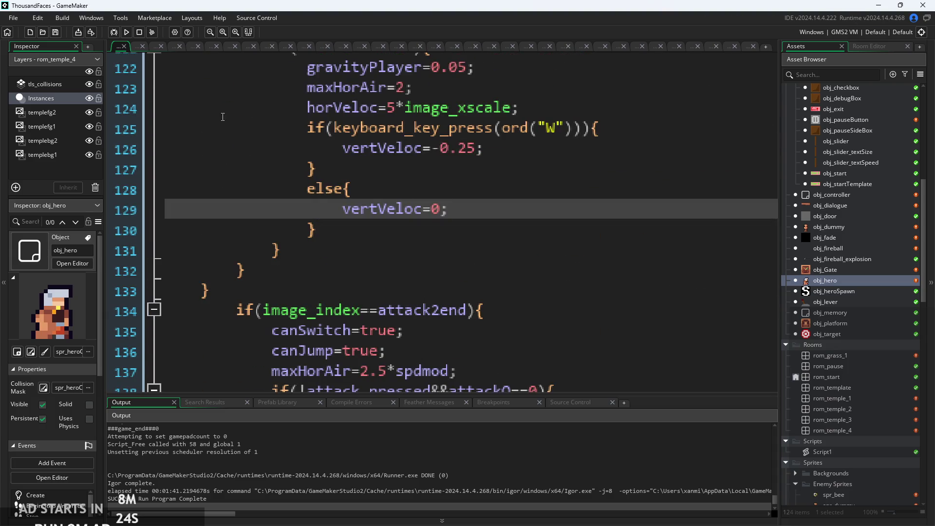
pyautogui.click(126, 33)
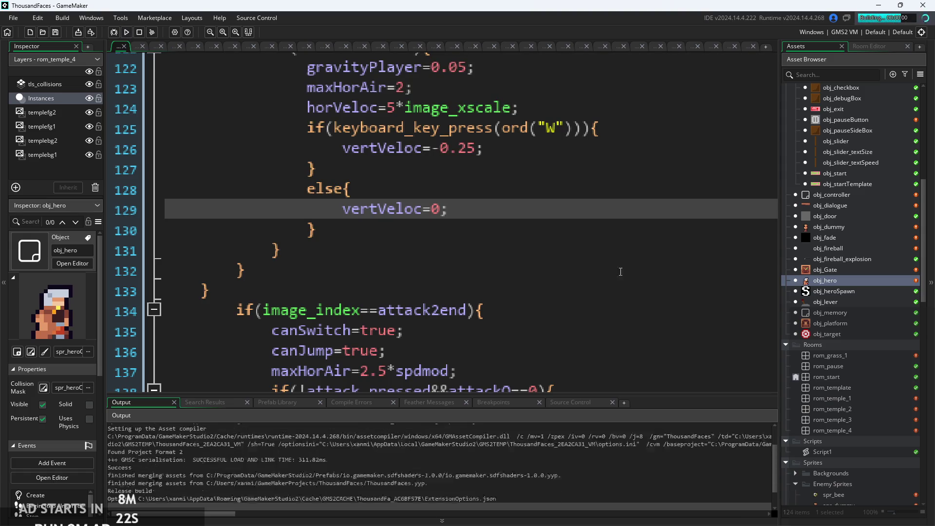
pyautogui.click(427, 225)
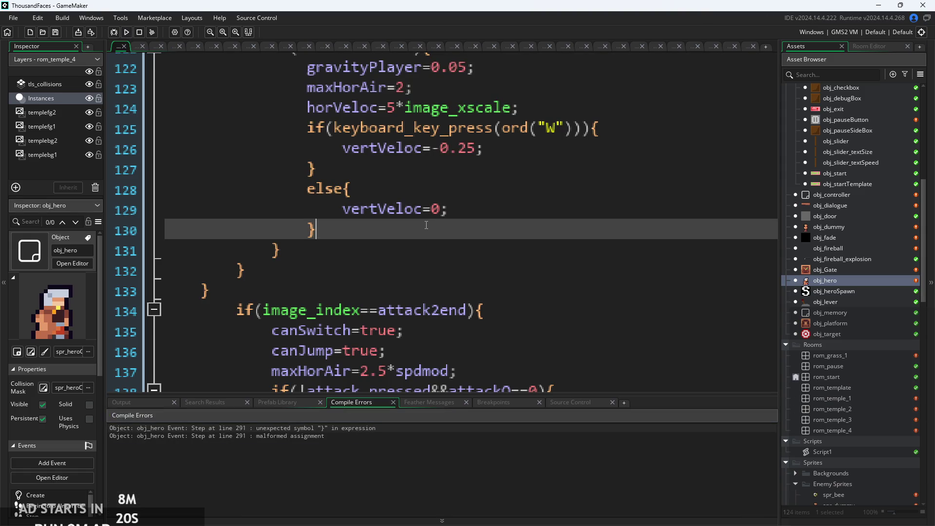
pyautogui.scroll(-3, 427, 225)
pyautogui.scroll(-2, 427, 224)
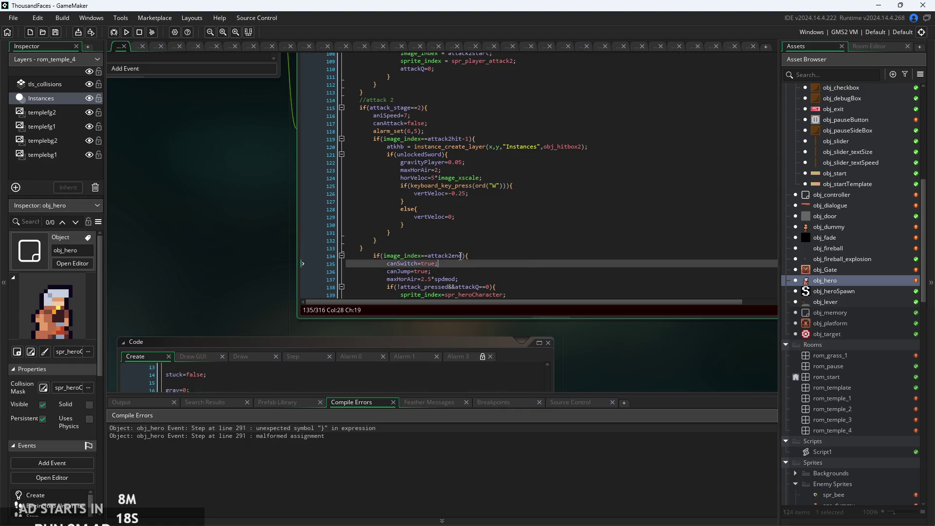
pyautogui.click(492, 186)
pyautogui.scroll(-6, 498, 252)
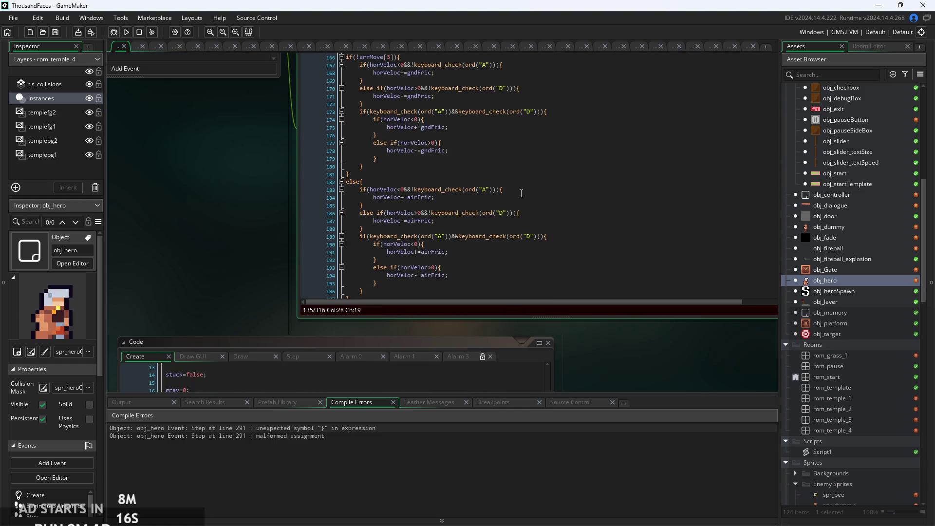
pyautogui.click(439, 191)
pyautogui.click(431, 183)
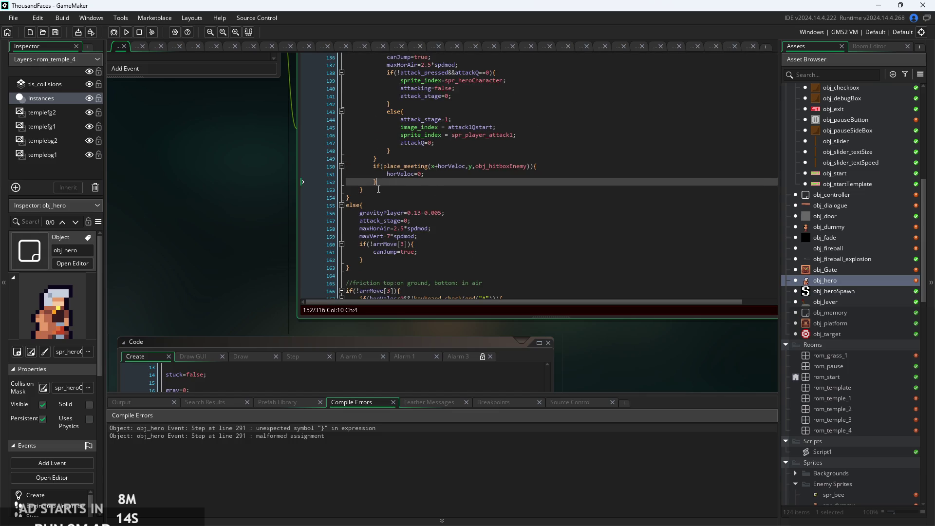
pyautogui.click(358, 187)
pyautogui.click(347, 197)
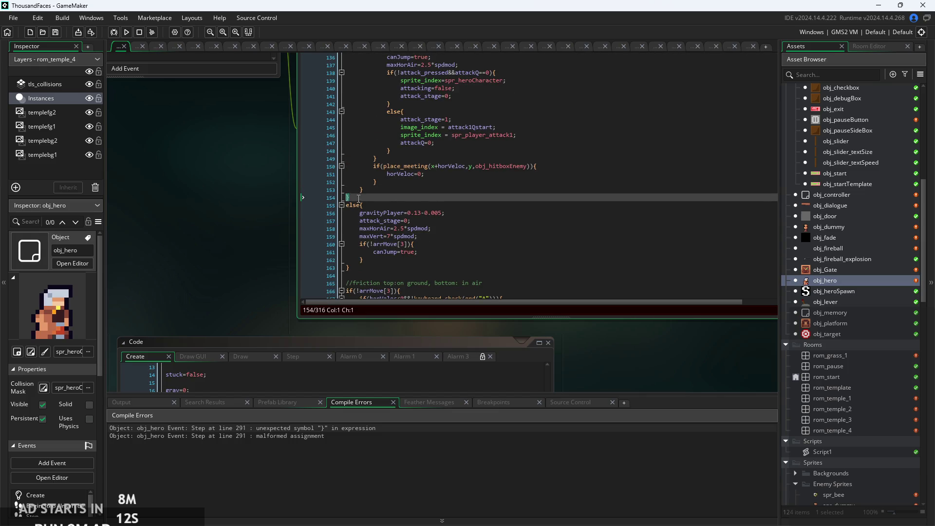
pyautogui.scroll(10, 395, 208)
pyautogui.scroll(5, 395, 208)
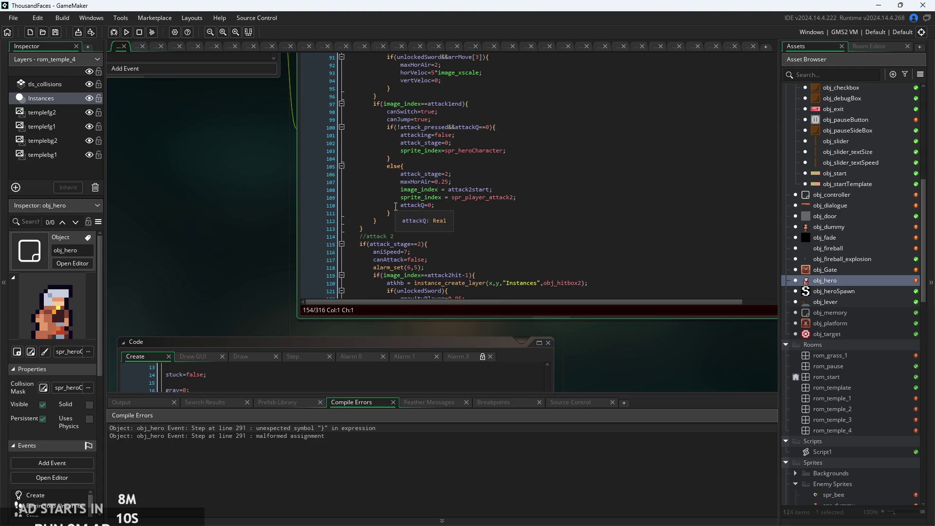
pyautogui.scroll(20, 395, 206)
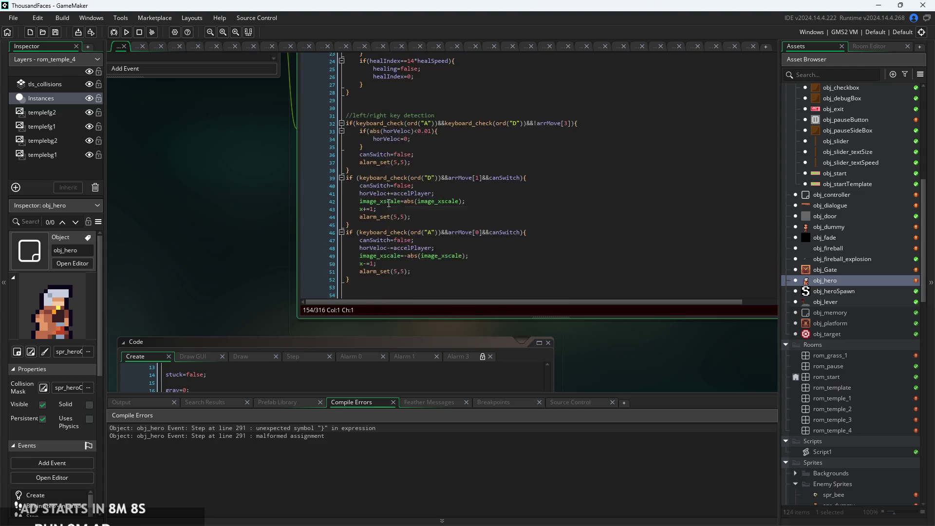
pyautogui.scroll(10, 389, 204)
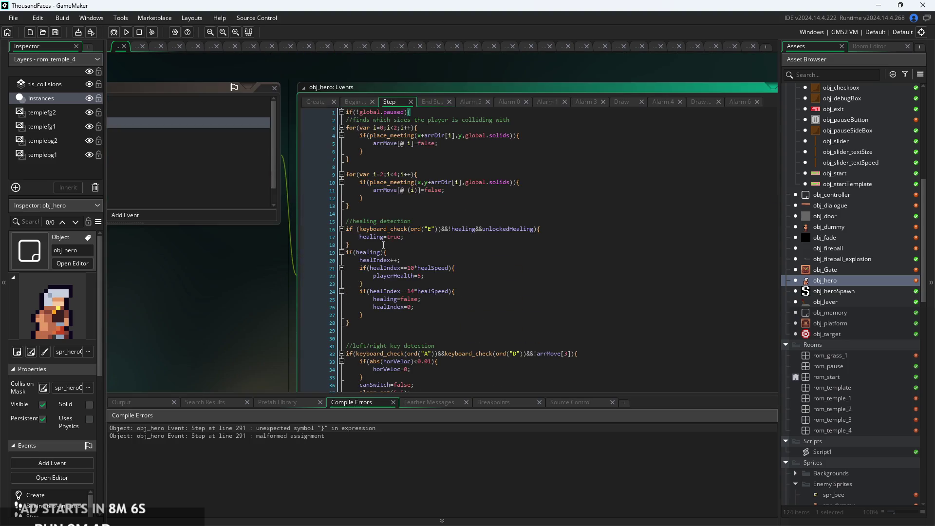
pyautogui.scroll(-20, 402, 231)
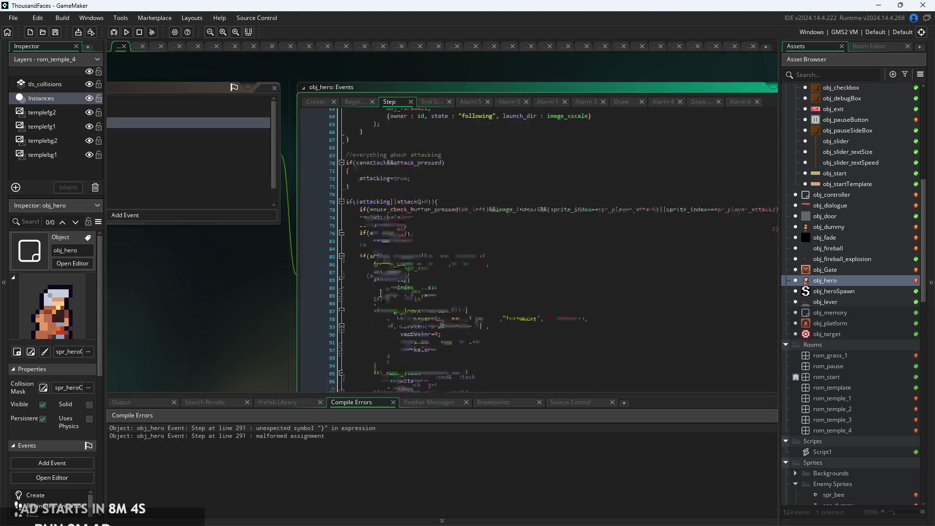
pyautogui.scroll(-18, 383, 289)
pyautogui.click(402, 253)
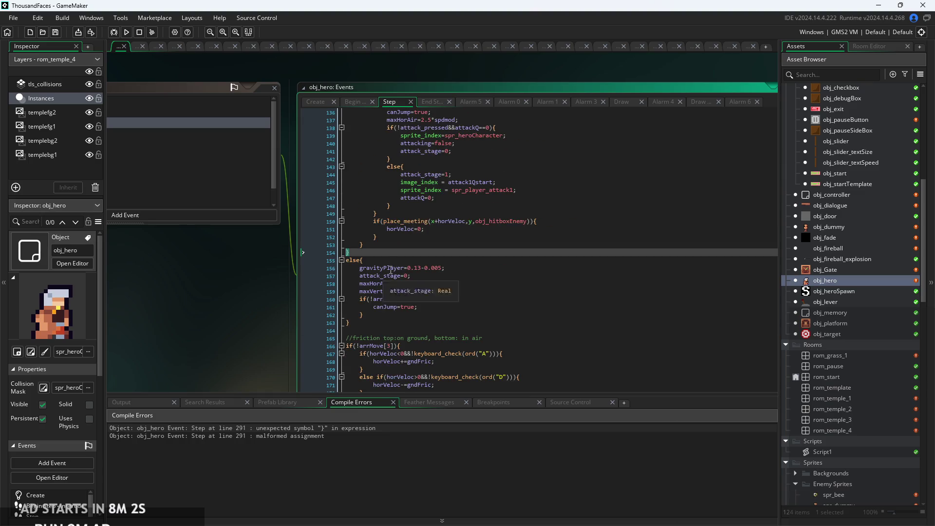
pyautogui.scroll(8, 395, 255)
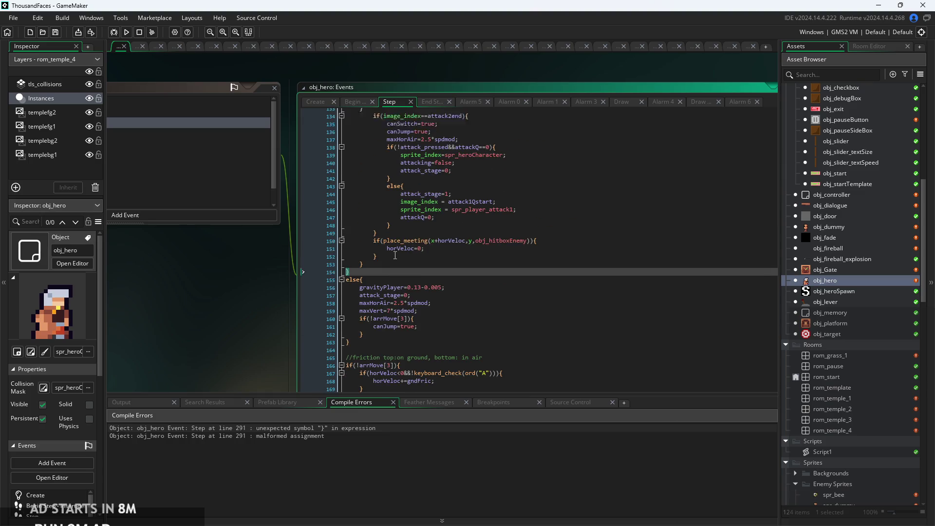
pyautogui.scroll(1, 395, 256)
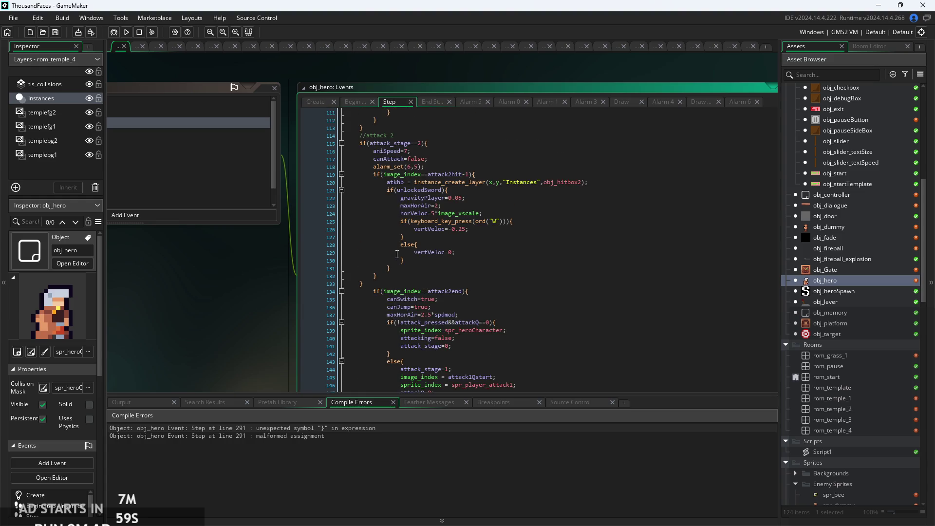
pyautogui.keyDown('ctrl'); pyautogui.scroll(2, 433, 143); pyautogui.keyUp('ctrl')
pyautogui.scroll(-3, 433, 143)
pyautogui.click(333, 229)
pyautogui.scroll(3, 364, 239)
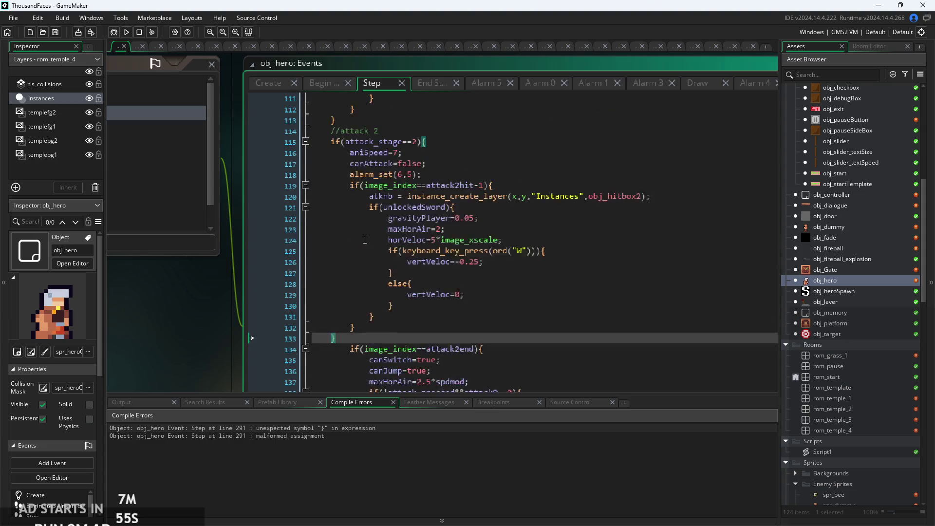
# Delete the extra closing brace on line 133 after attack 2's hit block.
pyautogui.scroll(-1, 365, 239)
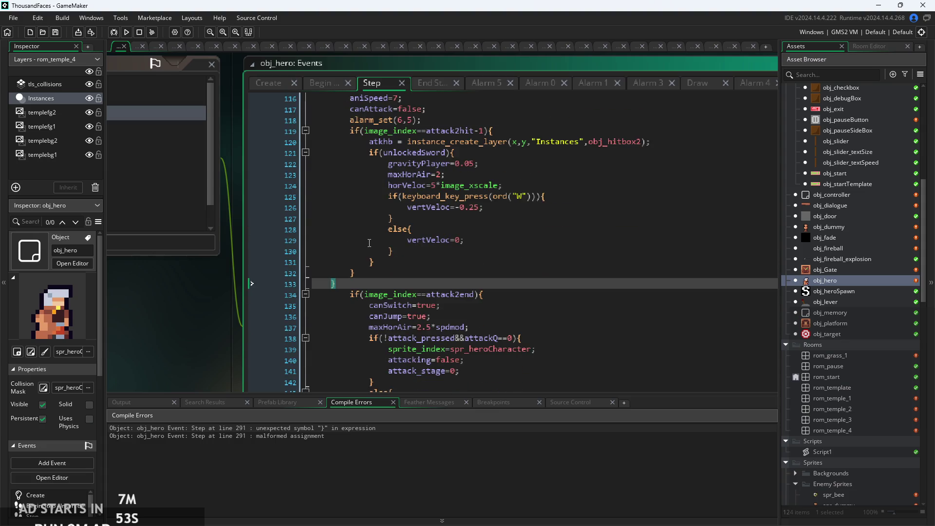
pyautogui.scroll(2, 369, 243)
pyautogui.scroll(-1, 370, 243)
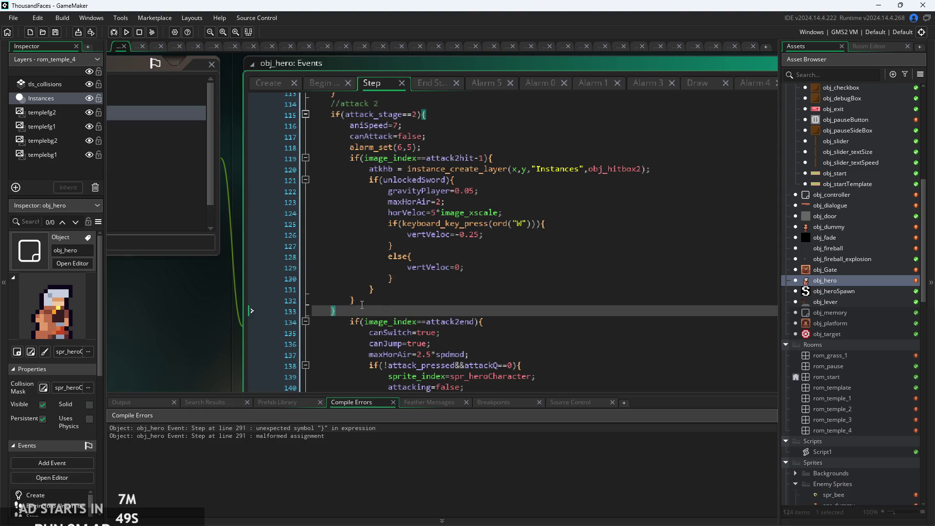
pyautogui.press('BackSpace')
pyautogui.press('BackSpace')
pyautogui.press('BackSpace')
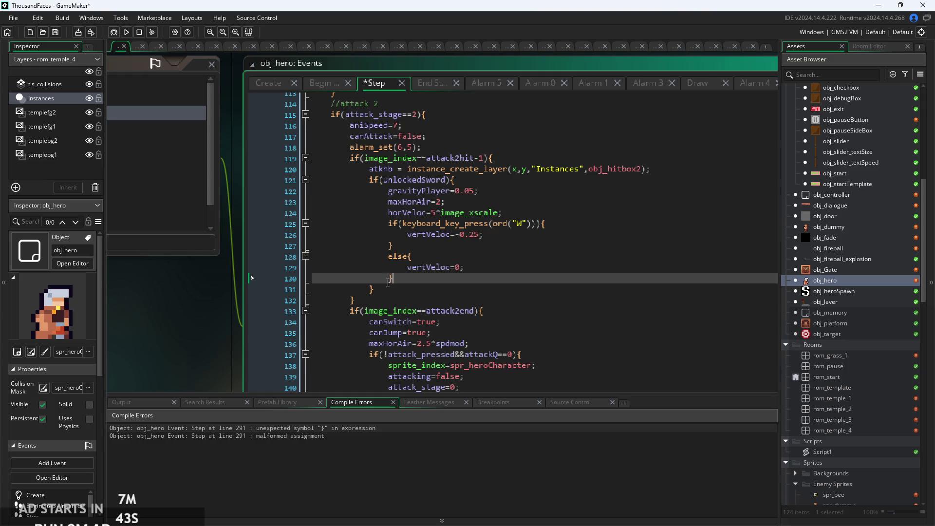
# Confirm the W-key, else and hit-block braces now match up.
pyautogui.click(390, 245)
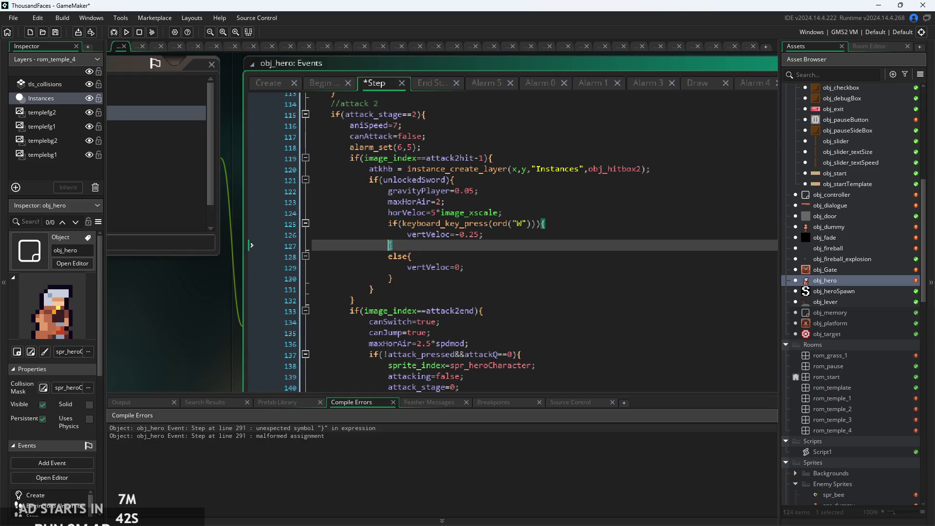
pyautogui.click(372, 289)
pyautogui.scroll(2, 414, 267)
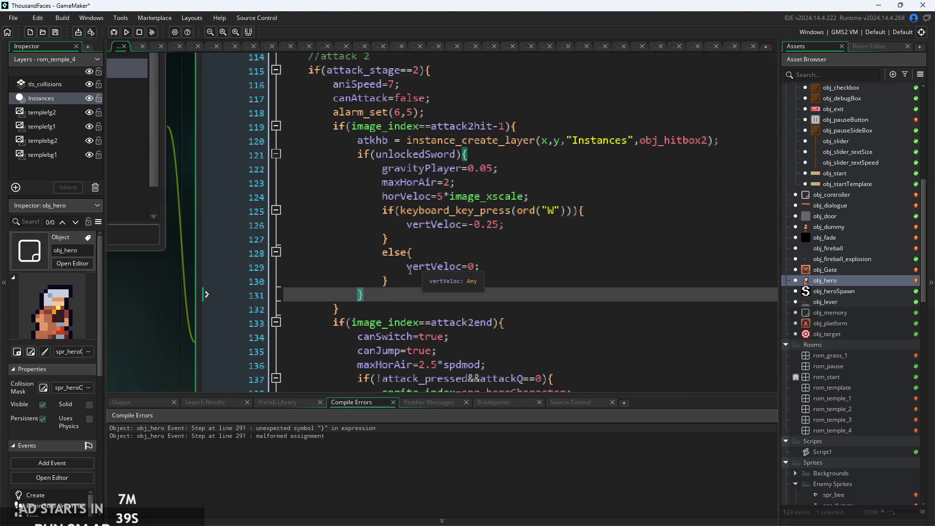
pyautogui.scroll(-1, 346, 277)
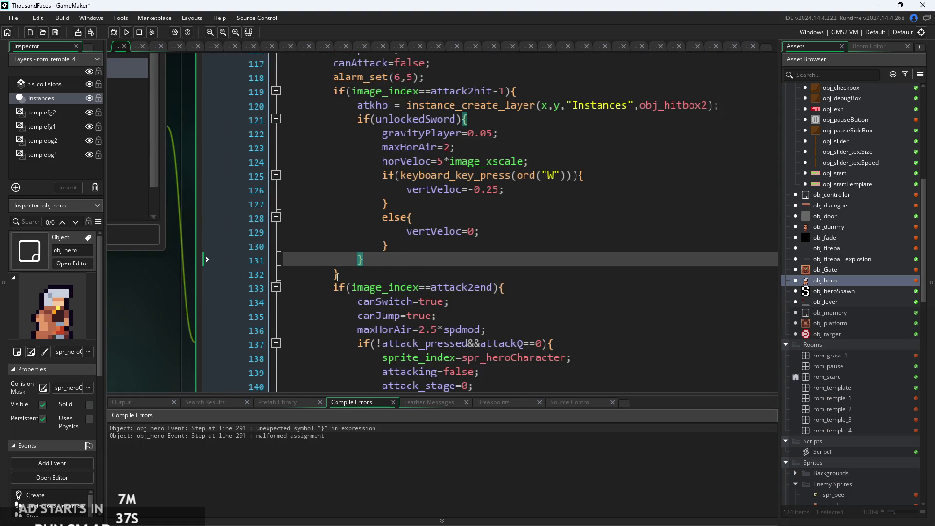
pyautogui.click(336, 274)
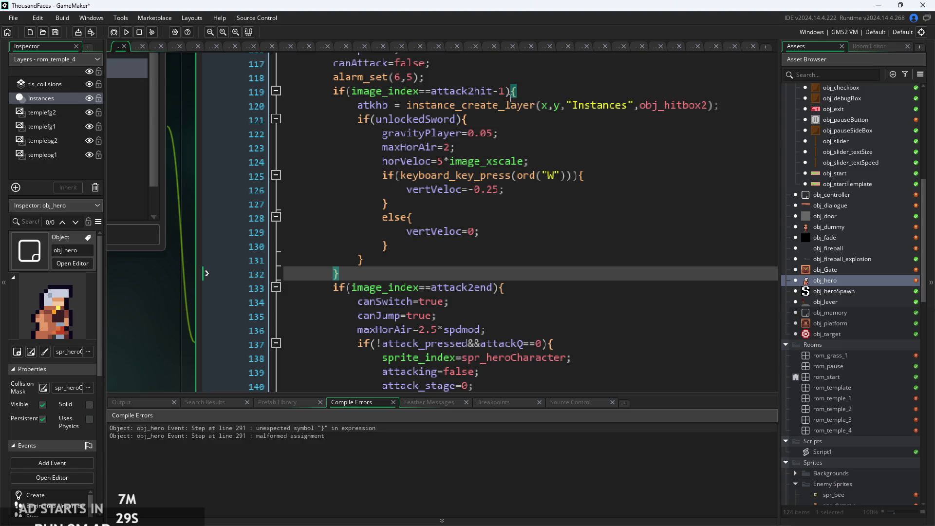
# Revert the else branch and closing-brace edits in attack 2's Step code.
pyautogui.click(482, 93)
pyautogui.click(509, 195)
pyautogui.click(516, 201)
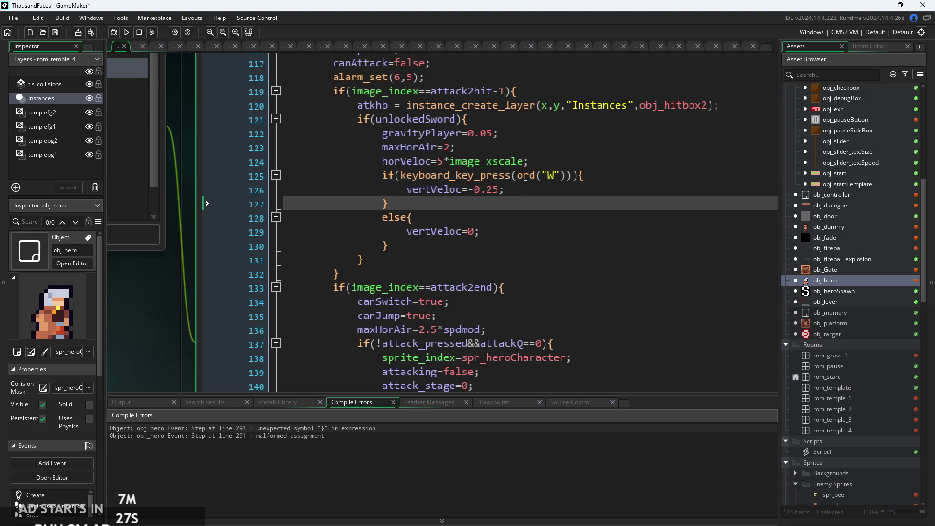
pyautogui.press('Down')
pyautogui.press('Down')
pyautogui.press('Down')
pyautogui.press('Return')
pyautogui.write('}')
pyautogui.press('Up')
pyautogui.press('Up')
pyautogui.press('Up')
pyautogui.press('End')
pyautogui.press('BackSpace')
pyautogui.press('BackSpace')
pyautogui.press('BackSpace')
pyautogui.press('BackSpace')
pyautogui.press('BackSpace')
pyautogui.press('BackSpace')
pyautogui.hotkey('shift', 'Down')
pyautogui.hotkey('shift', 'Down')
pyautogui.press('Delete')
pyautogui.press('BackSpace')
pyautogui.press('BackSpace')
pyautogui.press('BackSpace')
pyautogui.write('ks')
pyautogui.press('BackSpace')
pyautogui.press('BackSpace')
pyautogui.press('BackSpace')
pyautogui.scroll(-10, 518, 193)
pyautogui.write('}')
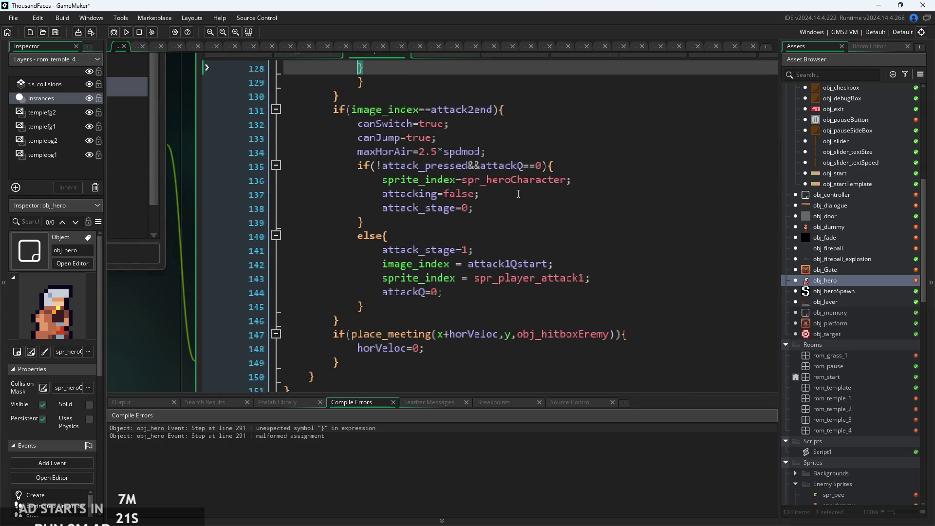
pyautogui.scroll(3, 518, 184)
# Revert the W-key boost value, its braces and the keyboard_check condition line.
pyautogui.press('Up')
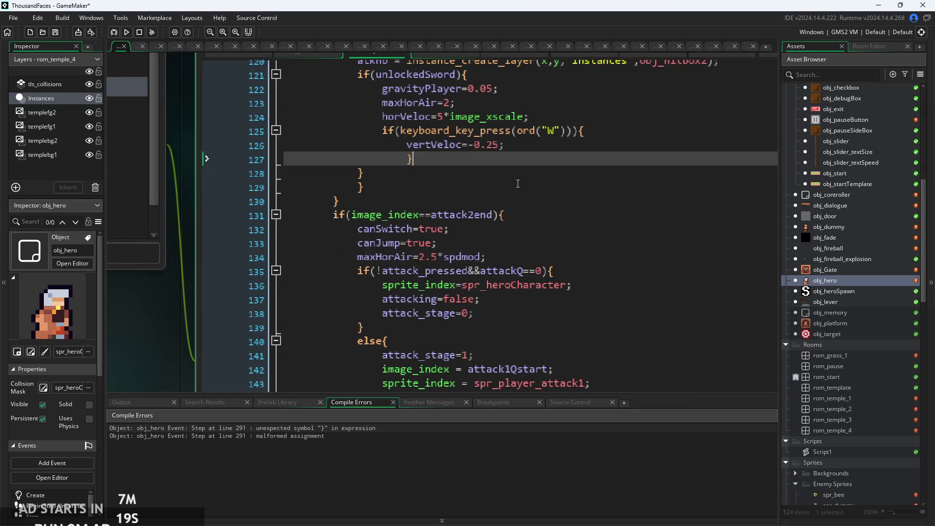
pyautogui.press('BackSpace')
pyautogui.press('Home')
pyautogui.press('Return')
pyautogui.press('Up')
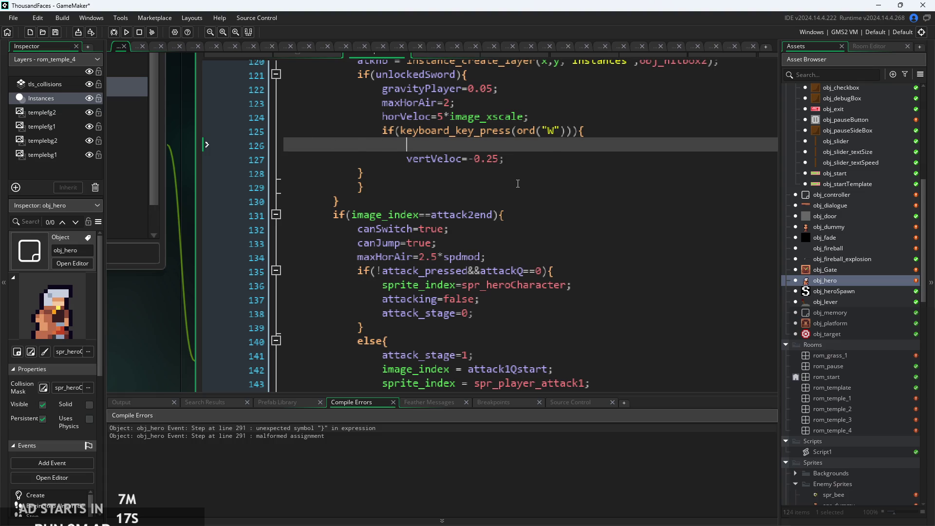
pyautogui.press('BackSpace')
pyautogui.press('BackSpace')
pyautogui.press('Return')
pyautogui.press('Delete')
pyautogui.press('Left')
pyautogui.press('BackSpace')
pyautogui.press('BackSpace')
pyautogui.press('BackSpace')
pyautogui.press('Up')
pyautogui.press('BackSpace')
pyautogui.press('BackSpace')
pyautogui.press('BackSpace')
pyautogui.press('Left')
pyautogui.press('BackSpace')
pyautogui.press('BackSpace')
pyautogui.press('BackSpace')
pyautogui.press('BackSpace')
pyautogui.press('BackSpace')
pyautogui.press('BackSpace')
pyautogui.hotkey('ctrl', 'z')
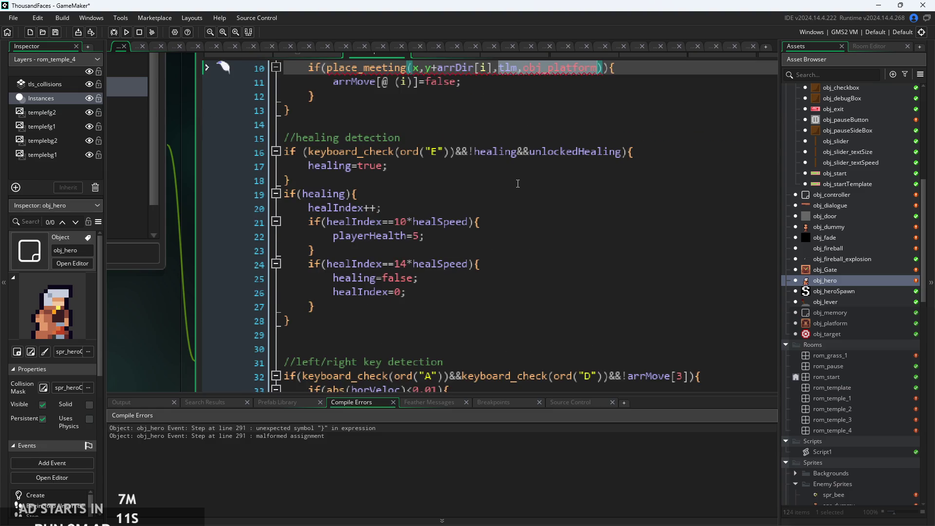
# Restore global.solids on line 10, then build and run the game.
pyautogui.scroll(3, 518, 184)
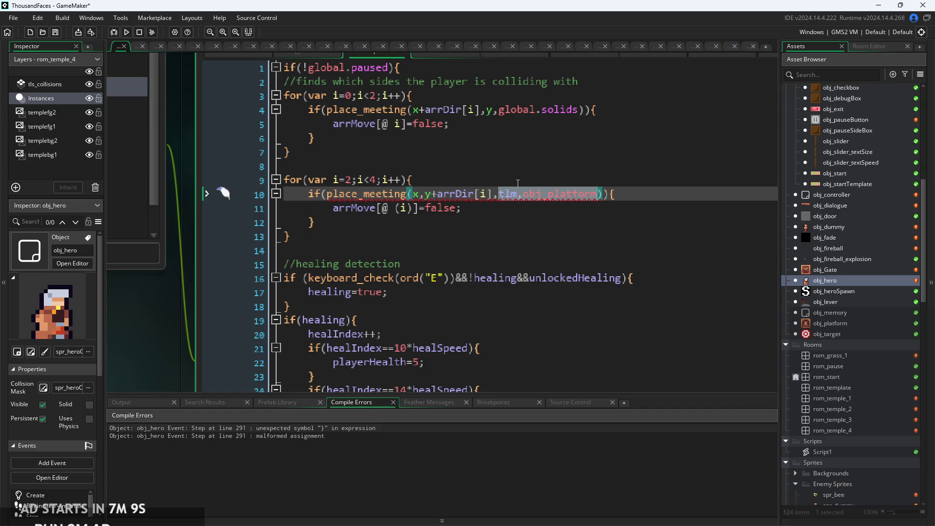
pyautogui.hotkey('ctrl', 'z')
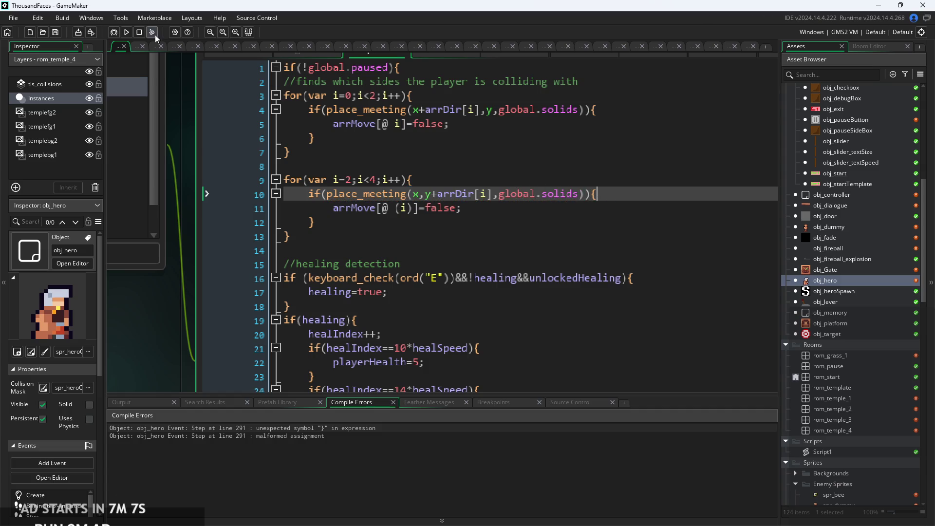
pyautogui.click(126, 32)
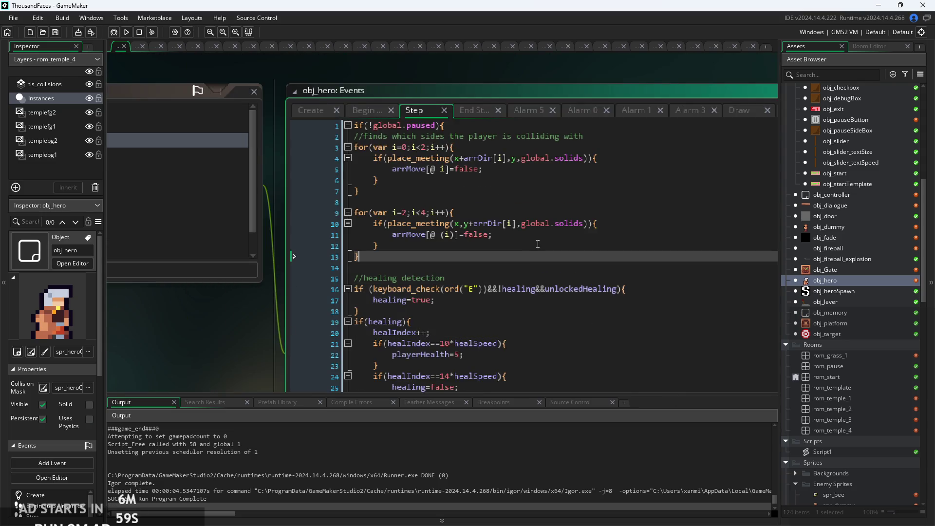
# Add a new line after horVeloc in attack 2's unlockedSword branch and begin typing 'if(key'.
pyautogui.scroll(-5, 540, 243)
pyautogui.scroll(-3, 540, 243)
pyautogui.click(464, 251)
pyautogui.scroll(-17, 463, 252)
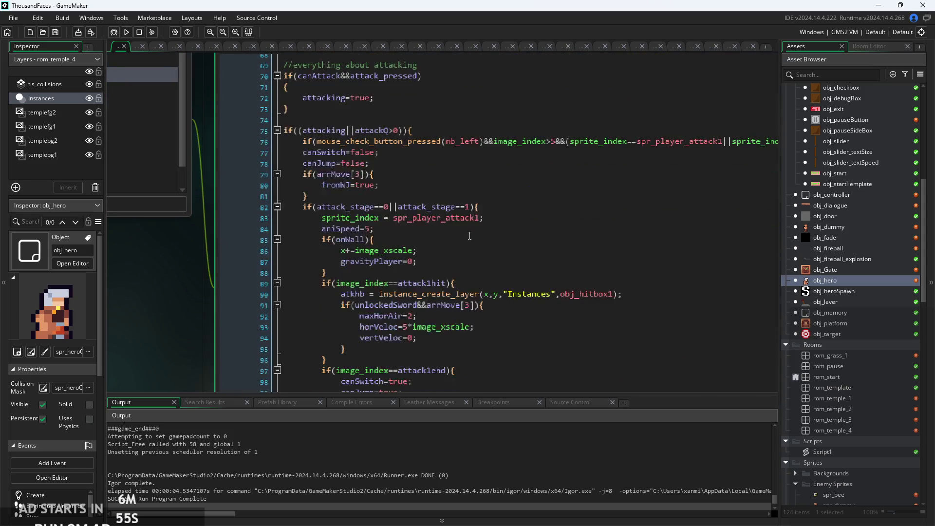
pyautogui.scroll(-9, 470, 235)
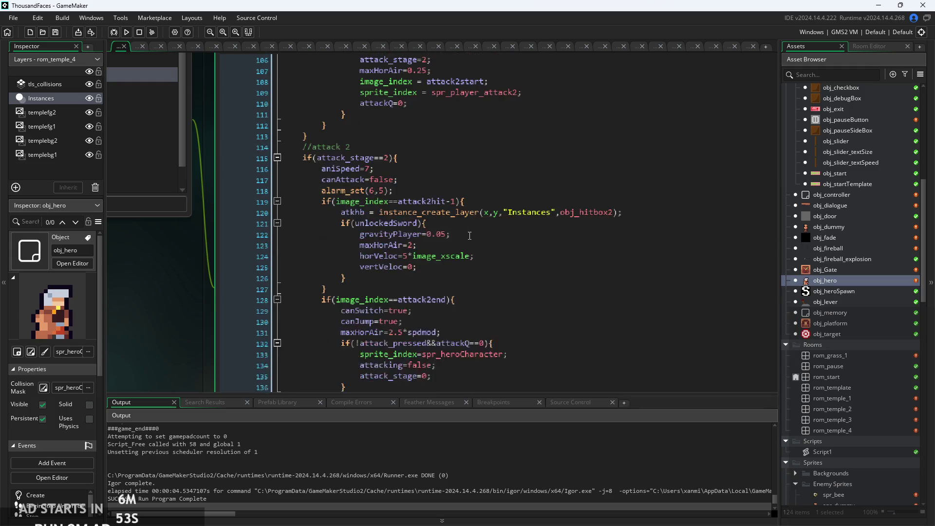
pyautogui.click(476, 265)
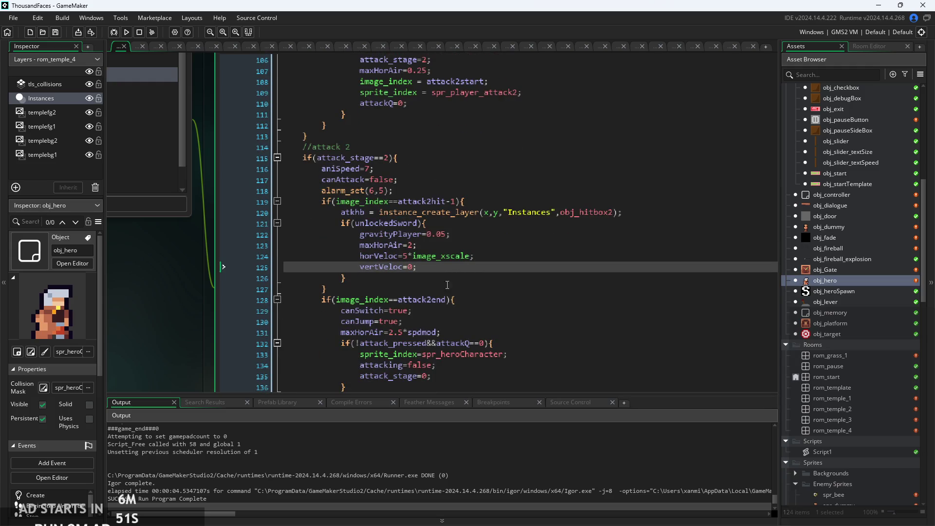
pyautogui.keyDown('ctrl'); pyautogui.scroll(5, 450, 284); pyautogui.keyUp('ctrl')
pyautogui.click(497, 242)
pyautogui.press('Return')
pyautogui.write('i')
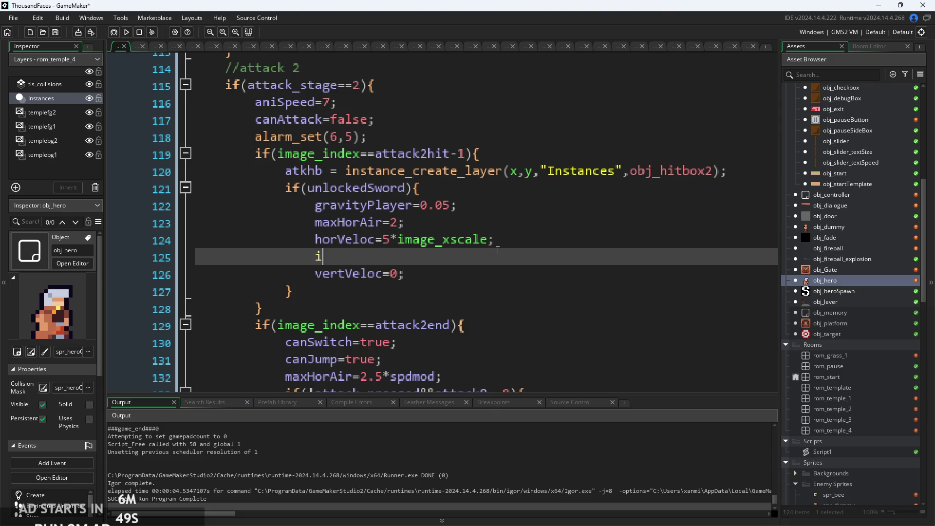
pyautogui.write('f(key')
# Complete the condition as if(keyboard_check(ord("W"))){.
pyautogui.press('Return')
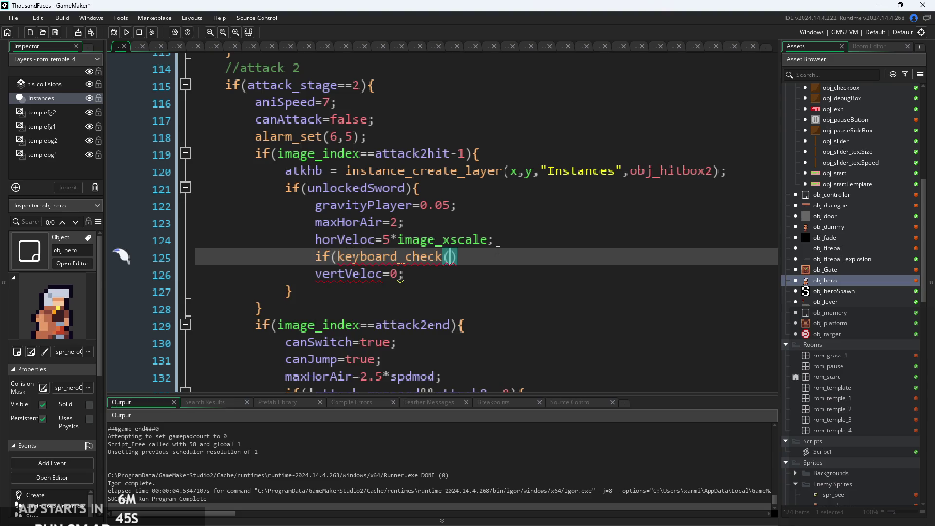
pyautogui.write('ord"w')
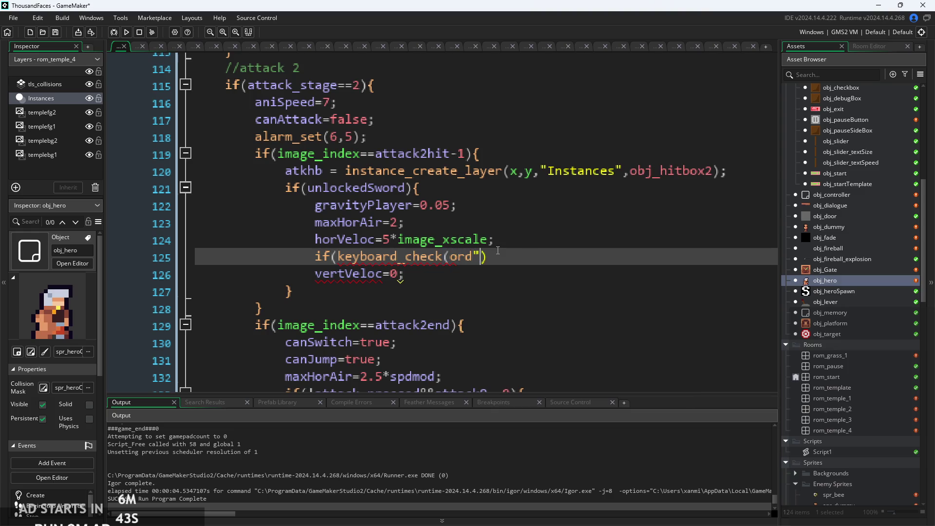
pyautogui.press('BackSpace')
pyautogui.press('BackSpace')
pyautogui.write('(W')
pyautogui.write('"')
pyautogui.press('BackSpace')
pyautogui.press('BackSpace')
pyautogui.write('"W")')
pyautogui.write(')){')
# Close the if block with a brace and indent the vertVeloc line inside it.
pyautogui.press('Down')
pyautogui.press('Return')
pyautogui.write('}')
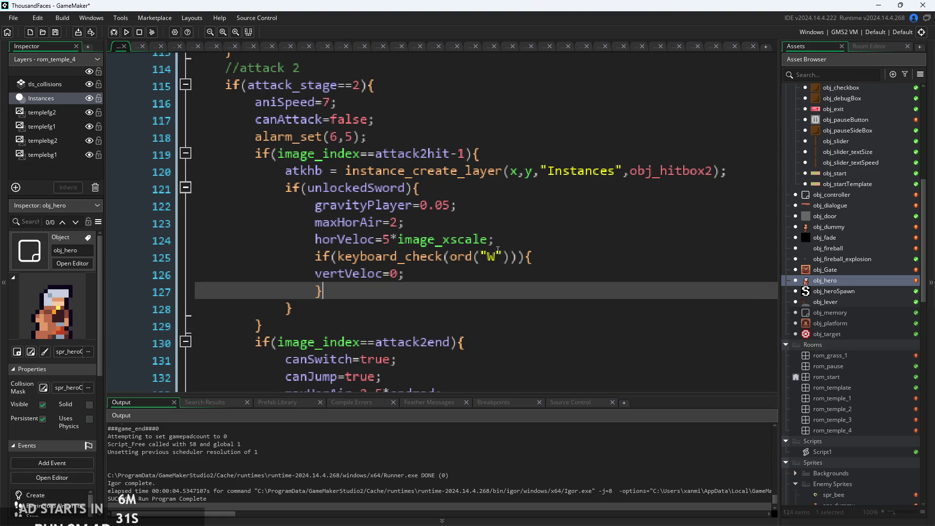
pyautogui.press('Up')
pyautogui.press('Home')
pyautogui.press('Tab')
pyautogui.press('End')
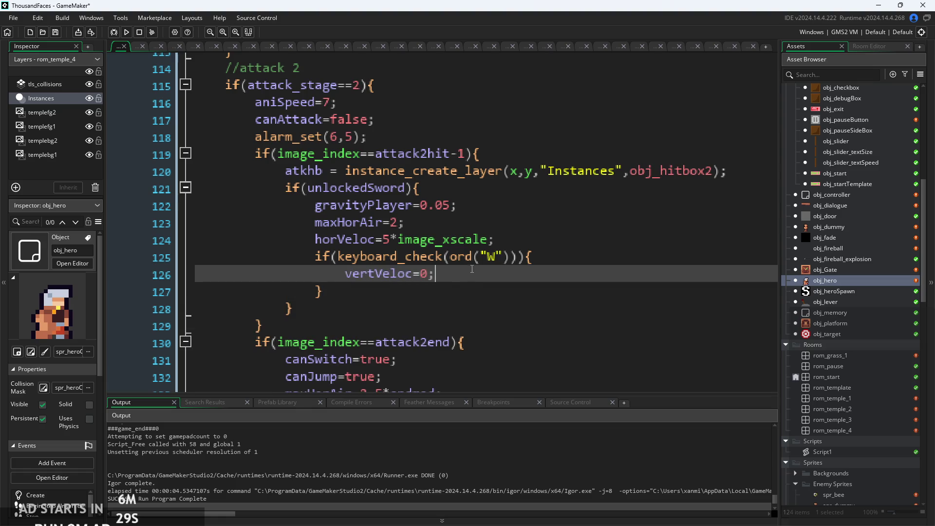
pyautogui.scroll(-1, 488, 272)
pyautogui.scroll(-1, 488, 271)
pyautogui.press('Down')
pyautogui.scroll(2, 468, 273)
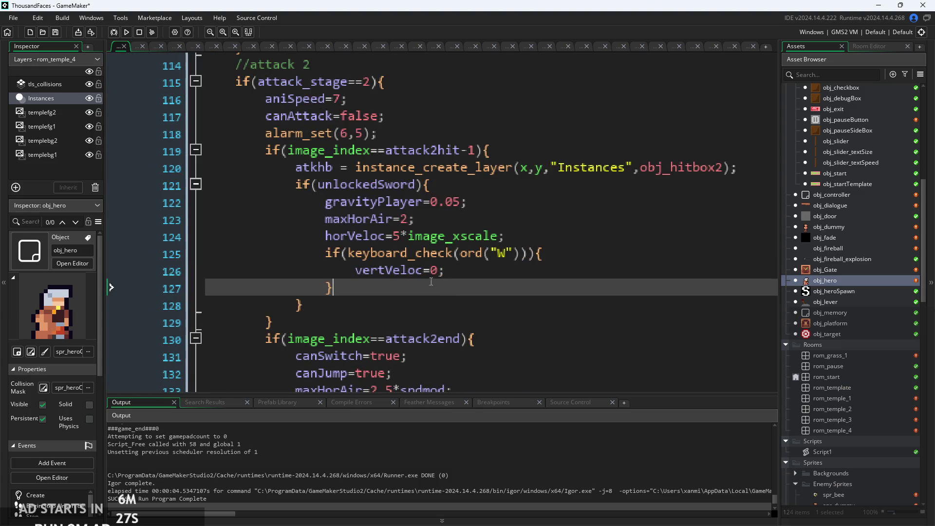
# Set the vertVeloc value inside the W-key block to -0.25.
pyautogui.click(438, 275)
pyautogui.write('25')
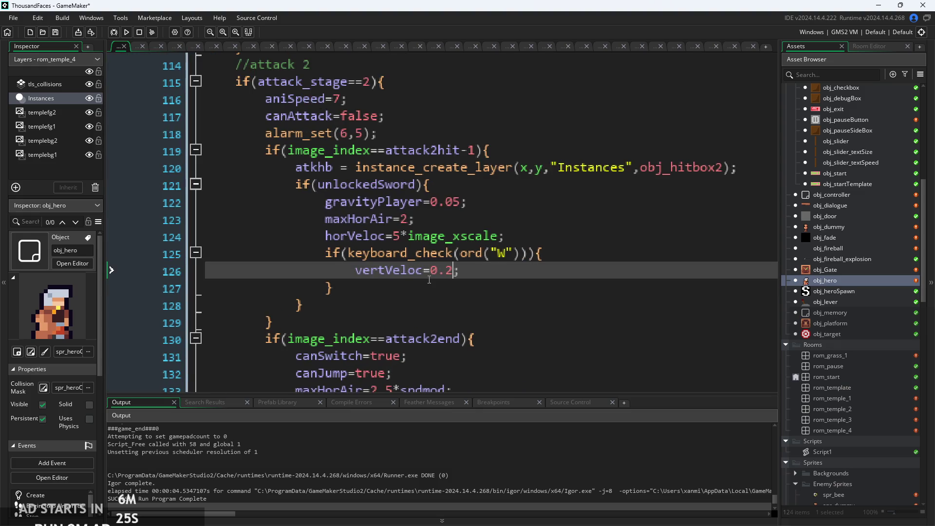
pyautogui.press('BackSpace')
pyautogui.press('BackSpace')
pyautogui.press('BackSpace')
pyautogui.write('-0.25')
# Add else{vertVeloc=0;} after the if block and run the game.
pyautogui.click(368, 288)
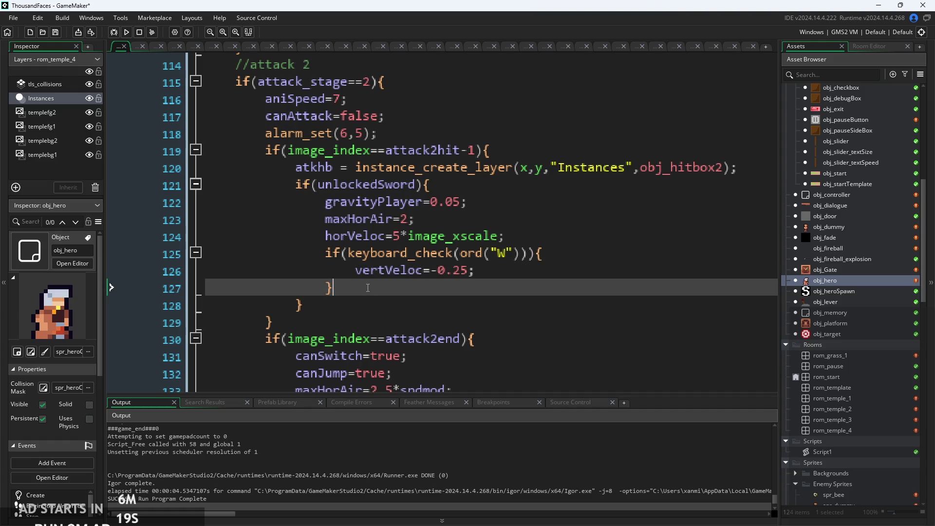
pyautogui.press('Return')
pyautogui.write('else{')
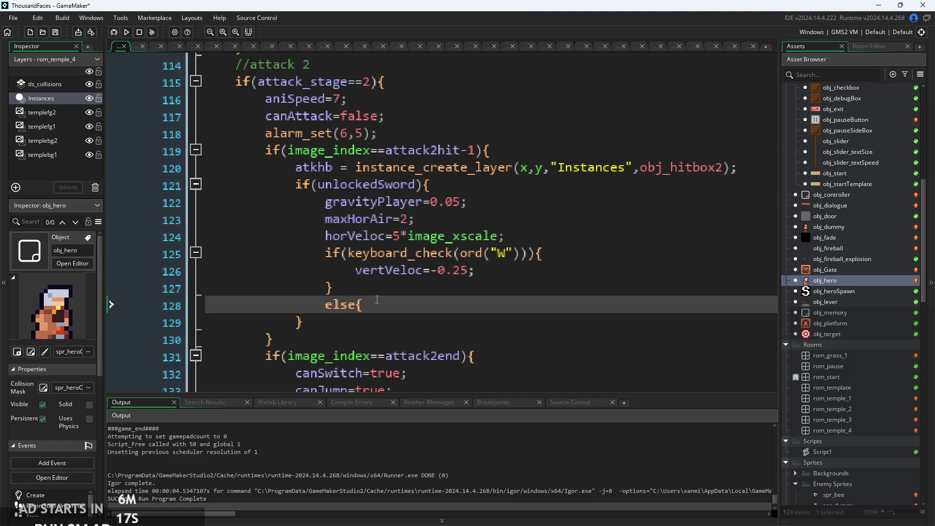
pyautogui.write('vertVeloc')
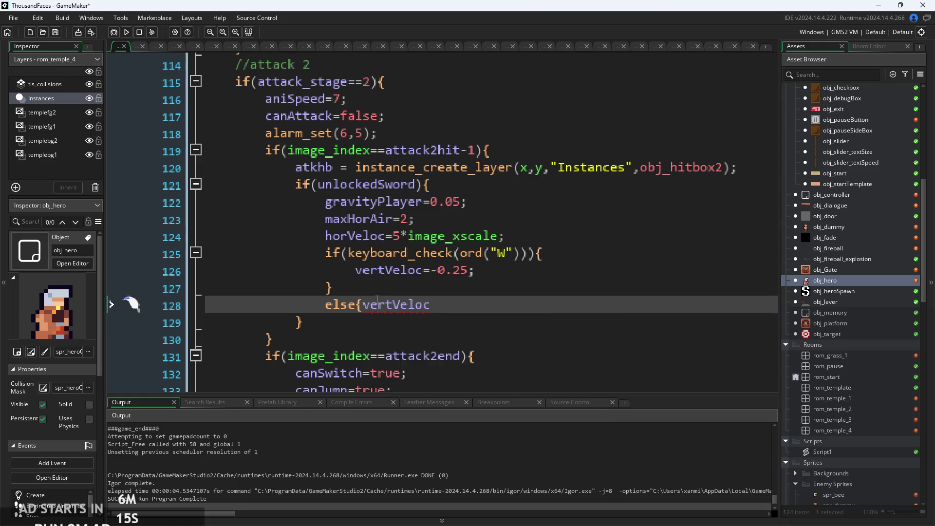
pyautogui.write('=0;}')
pyautogui.click(497, 292)
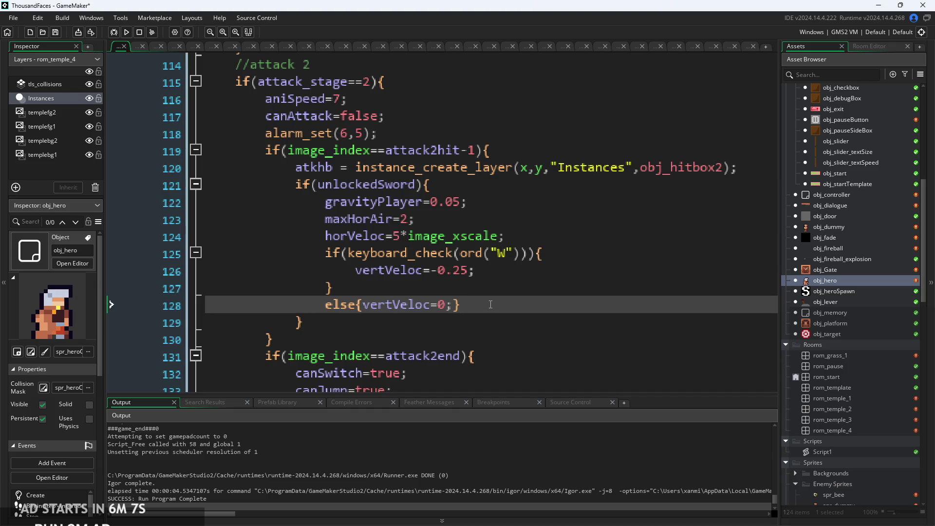
pyautogui.click(126, 32)
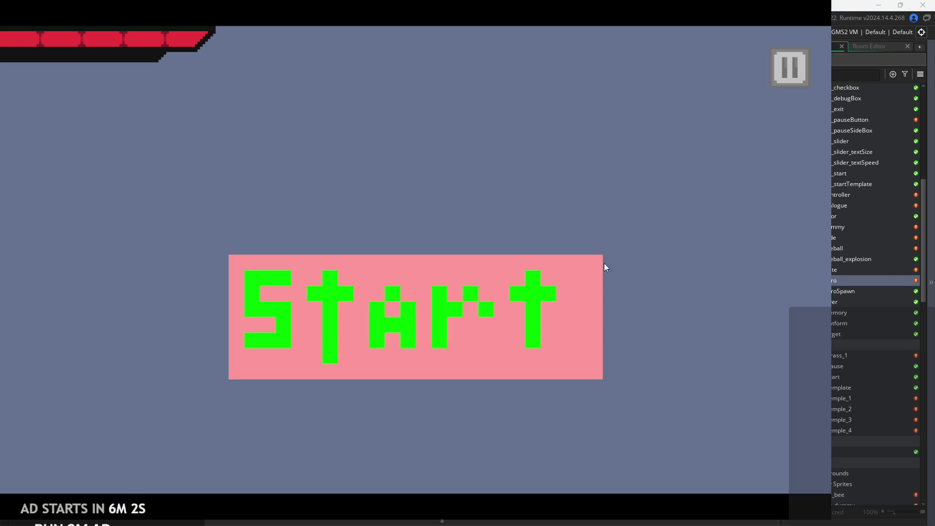
# Start the game and walk and jump the hero around the castle level.
pyautogui.click(521, 296)
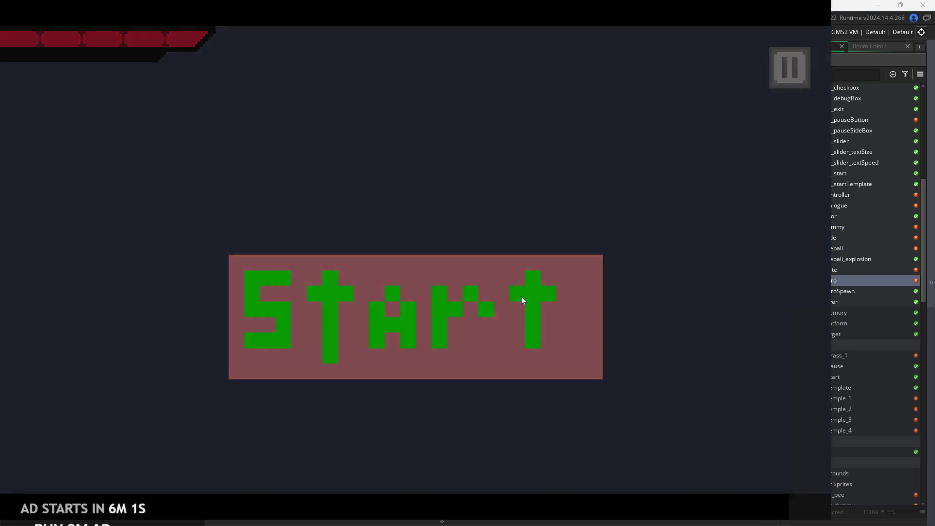
pyautogui.press('Right')
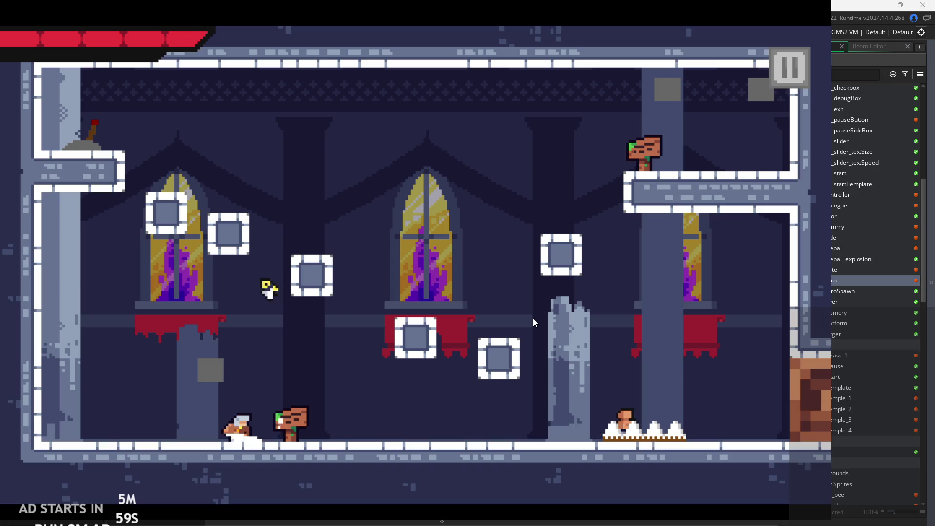
pyautogui.press('space')
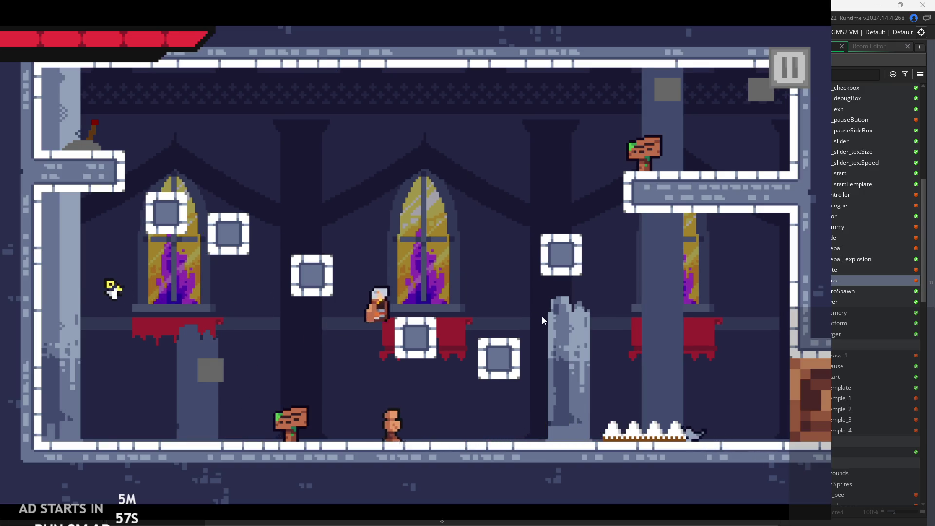
pyautogui.press('Right')
pyautogui.press('space')
pyautogui.press('Left')
pyautogui.press('Right')
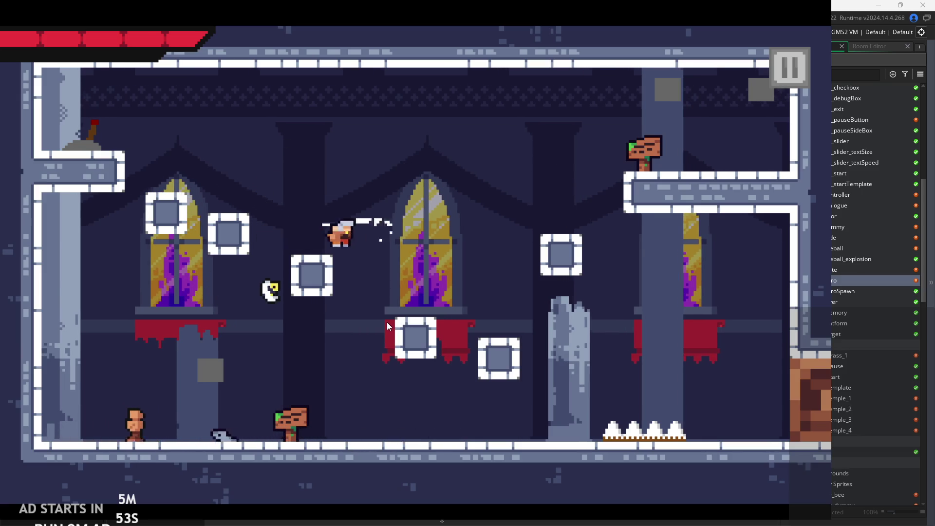
# Test dash and slash attacks with the x key in both directions, plus a z jump.
pyautogui.press('x')
pyautogui.press('Right')
pyautogui.press('x')
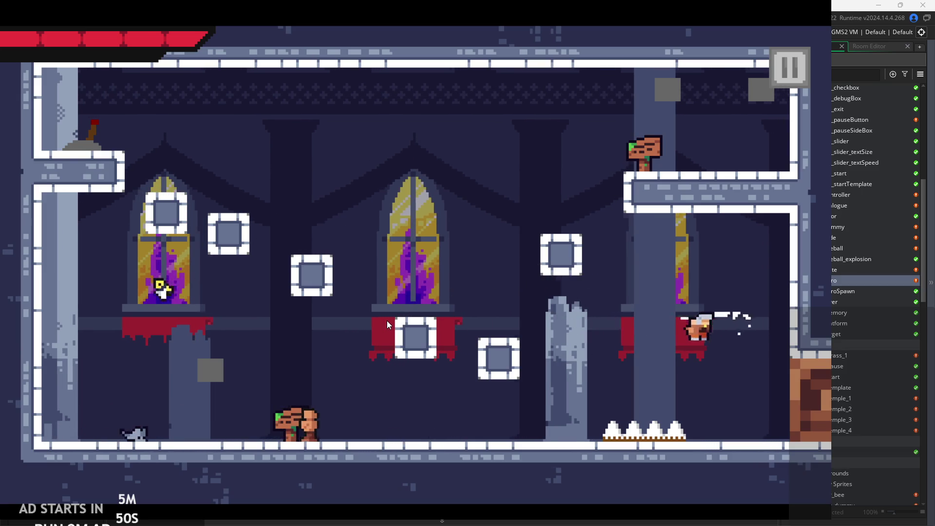
pyautogui.press('Left')
pyautogui.press('x')
pyautogui.press('Right')
pyautogui.press('x')
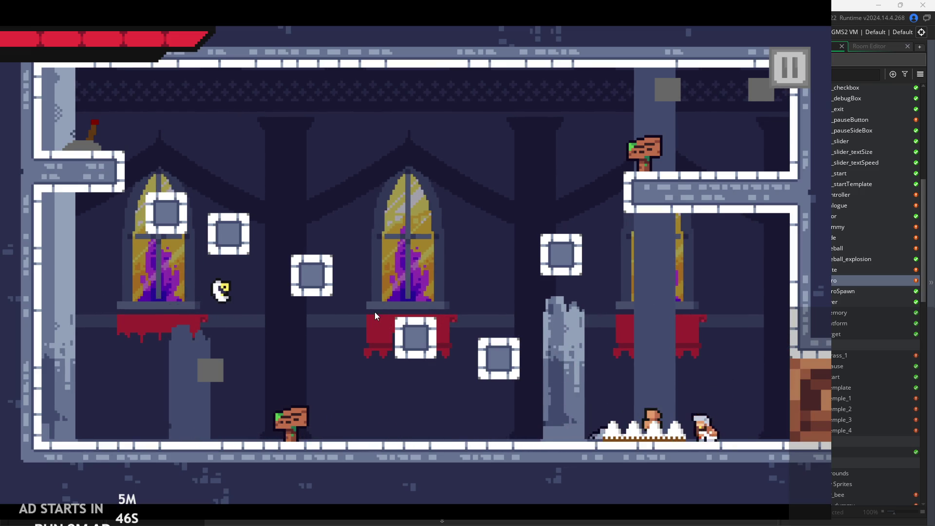
pyautogui.press('x')
pyautogui.press('z')
pyautogui.press('Left')
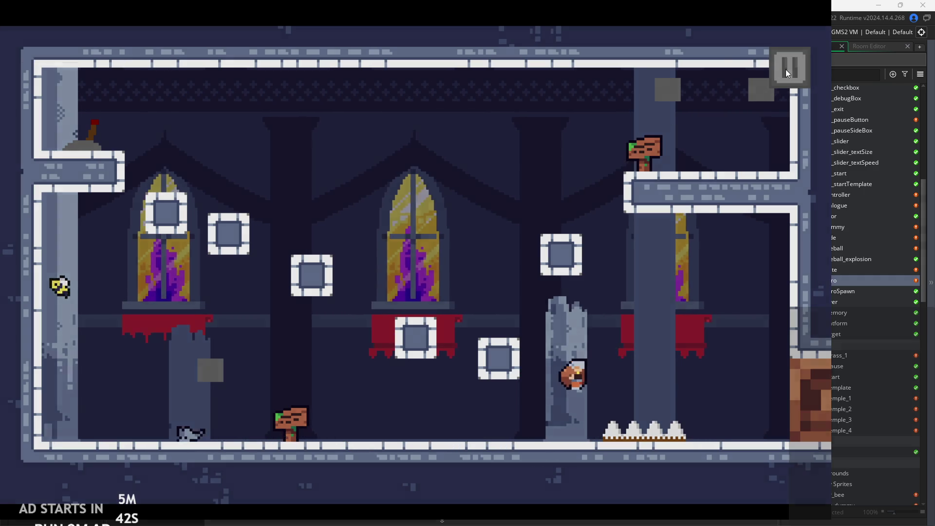
# Pause and exit the game, returning to attack 2's boost value line.
pyautogui.click(789, 68)
pyautogui.click(641, 431)
pyautogui.click(449, 272)
pyautogui.keyDown('ctrl'); pyautogui.scroll(1, 458, 265); pyautogui.keyUp('ctrl')
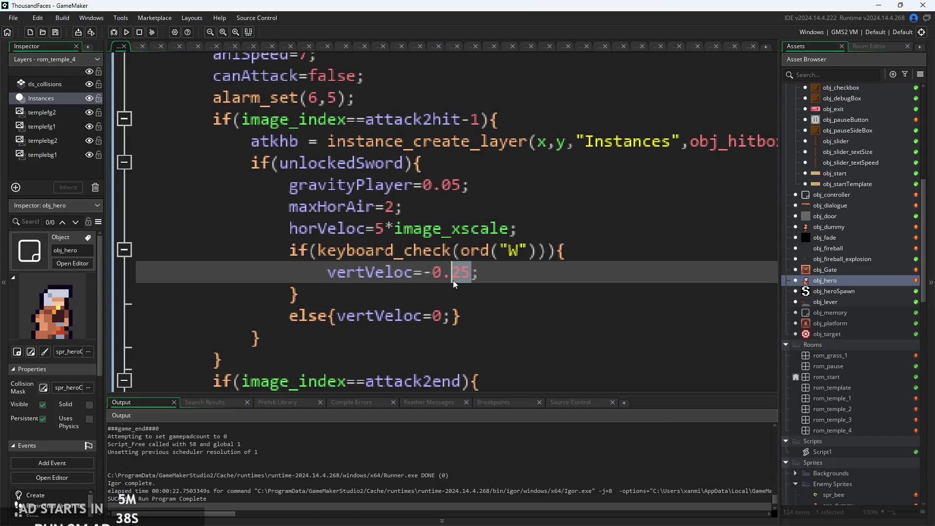
# Run the game with the -0.5 boost, start it, and walk and jump in the first room.
pyautogui.click(128, 33)
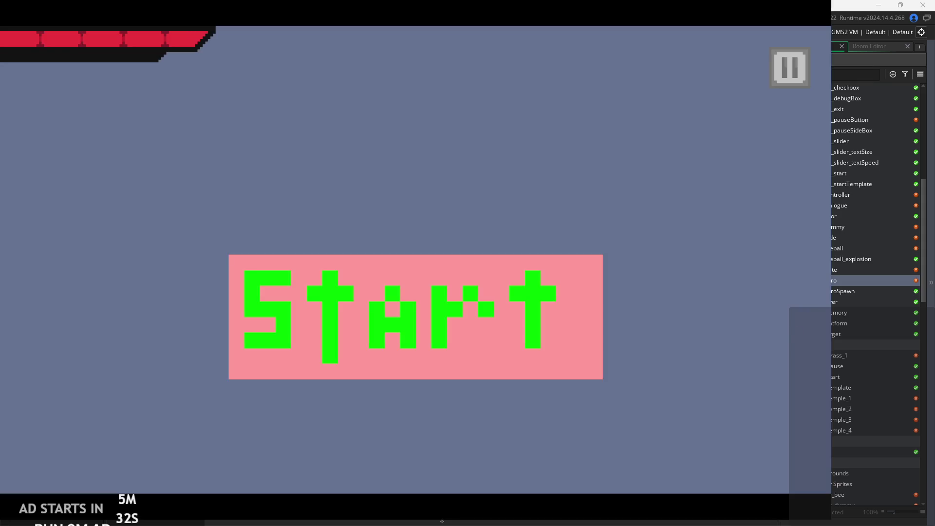
pyautogui.click(560, 351)
pyautogui.press('Right')
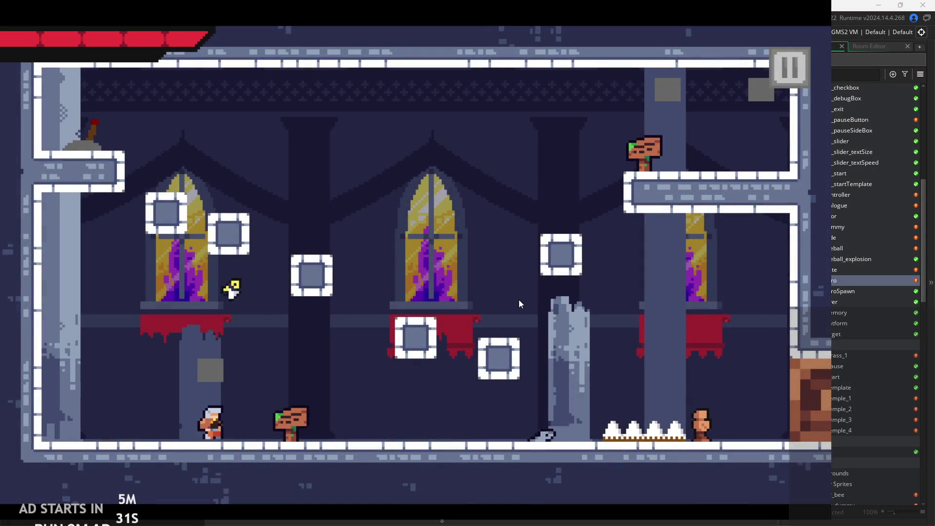
pyautogui.press('space')
pyautogui.press('Left')
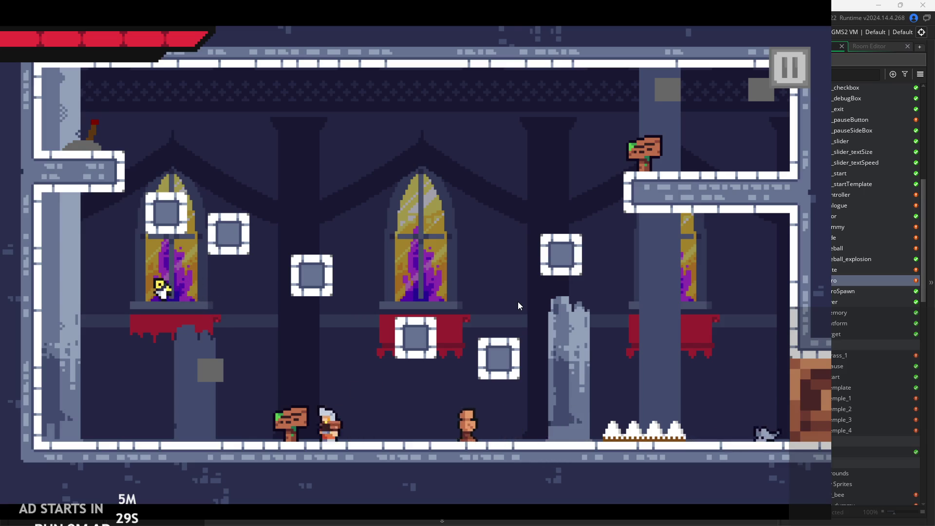
pyautogui.press('space')
# Run, dash and jump through the next castle temple room, then pause the game.
pyautogui.press('Right')
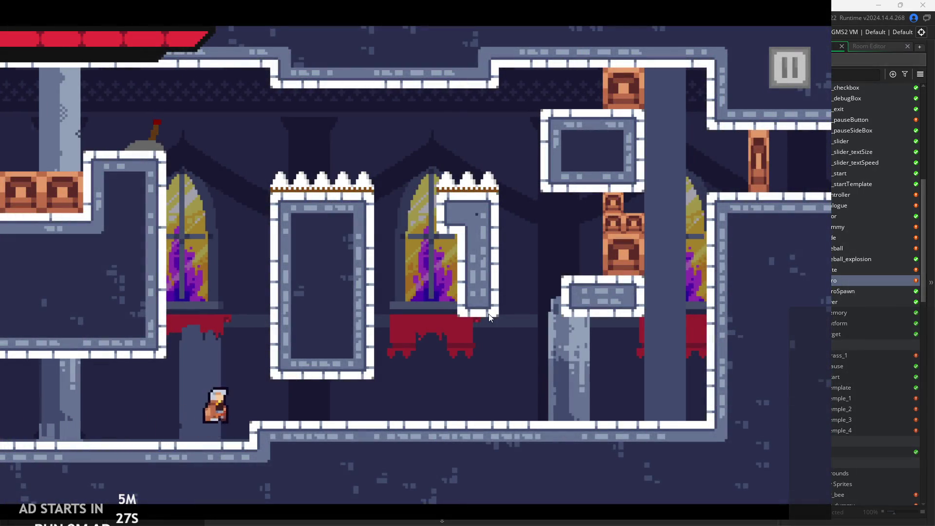
pyautogui.press('space')
pyautogui.press('Right')
pyautogui.press('Left')
pyautogui.press('space')
pyautogui.press('Right')
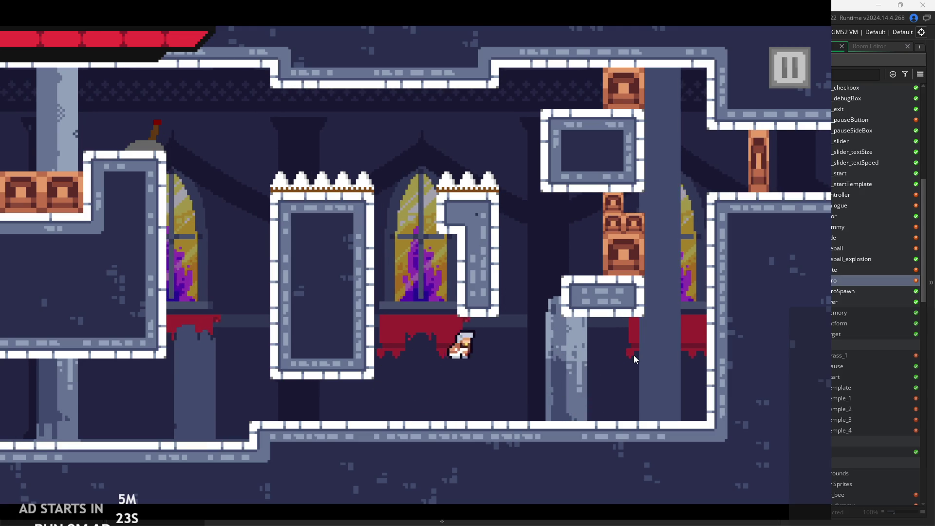
pyautogui.press('Left')
pyautogui.press('space')
pyautogui.press('Right')
pyautogui.press('space')
pyautogui.press('Left')
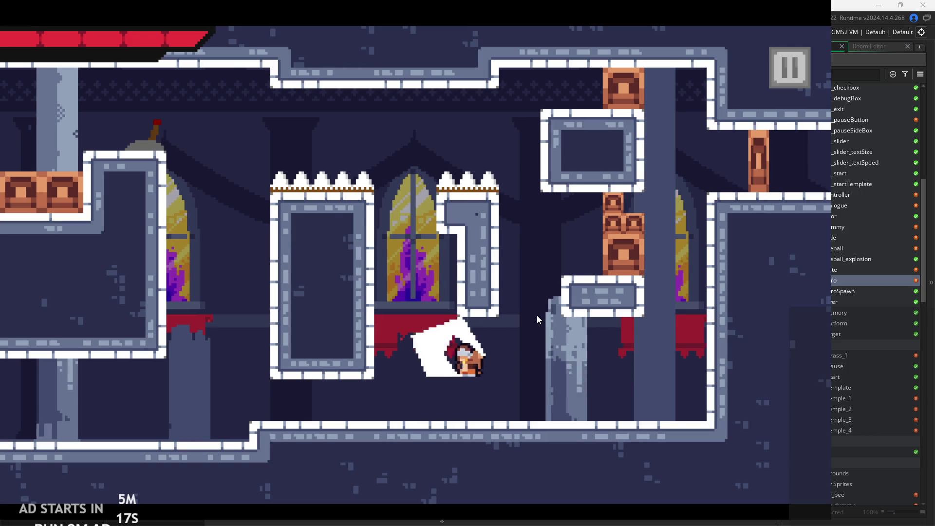
pyautogui.click(783, 84)
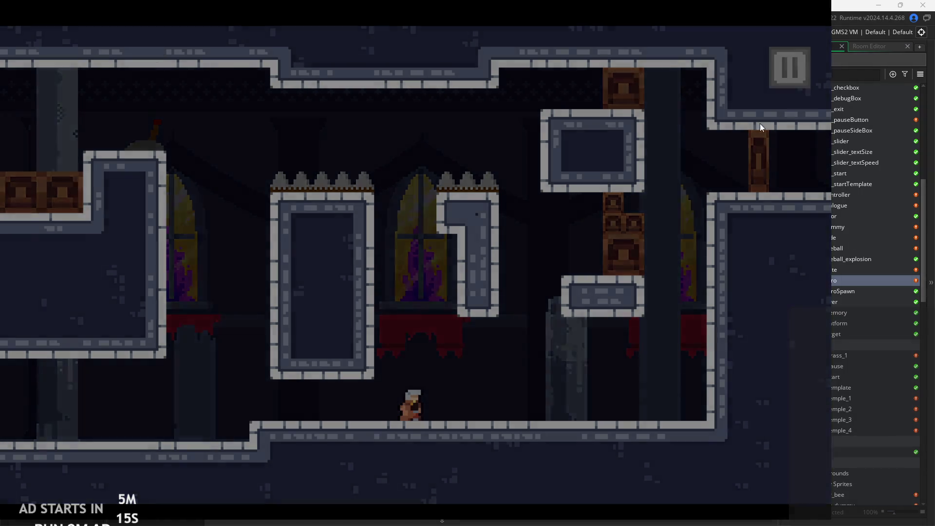
# Exit the game, change attack 2's W boost to vertVeloc=-1, save and run.
pyautogui.click(651, 440)
pyautogui.moveTo(460, 276); pyautogui.dragTo(431, 277)
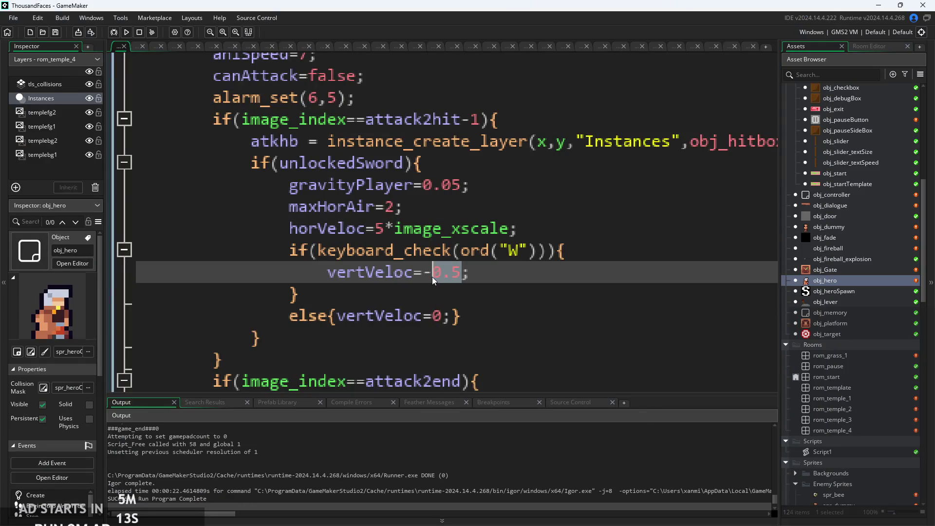
pyautogui.write('1')
pyautogui.hotkey('ctrl', 's')
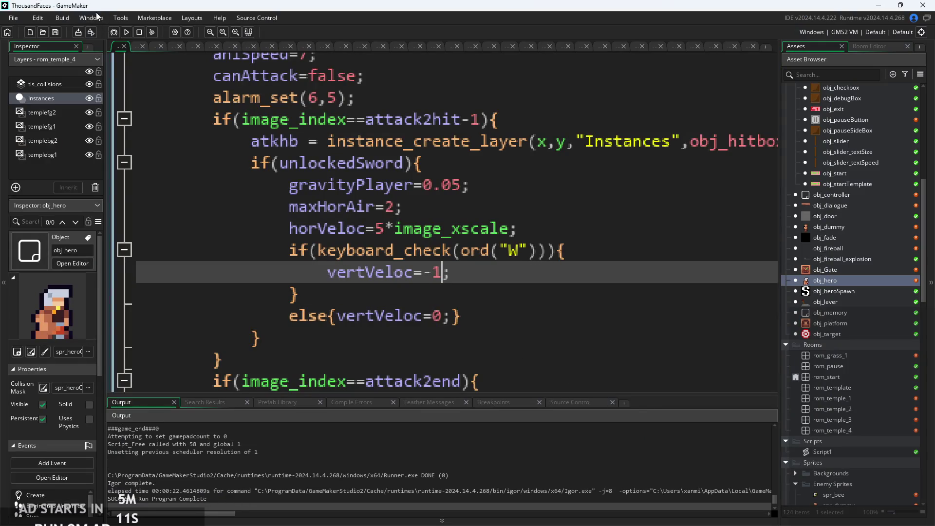
pyautogui.click(125, 33)
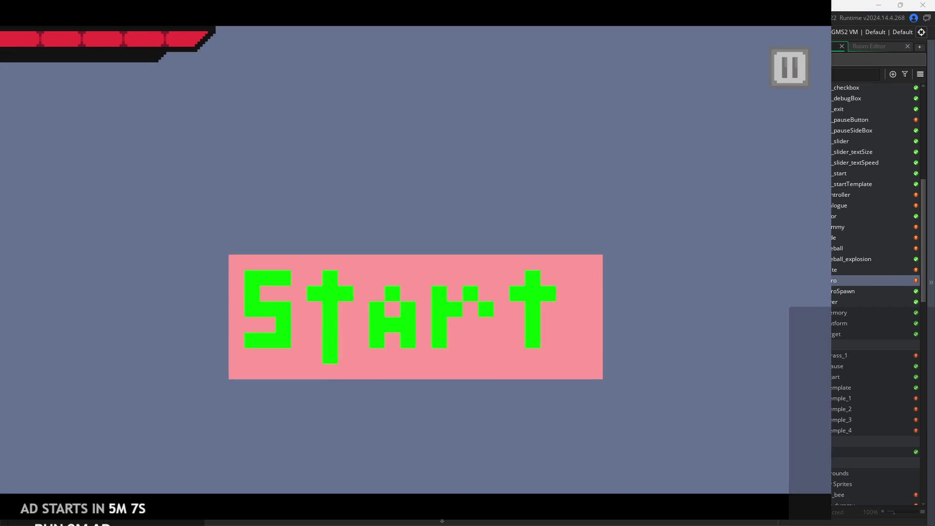
# Playtest jumps and attacks through the castle rooms, then quit with Escape.
pyautogui.click(506, 334)
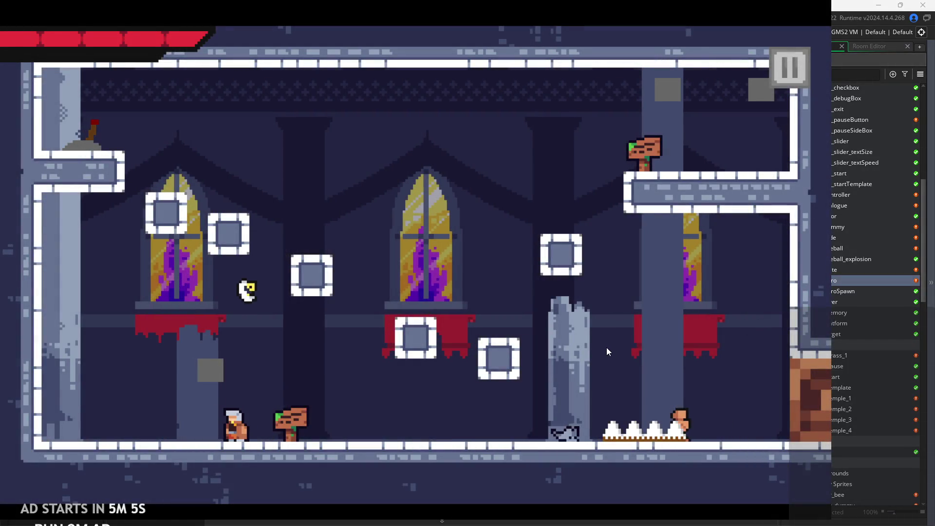
pyautogui.press('space')
pyautogui.press('Right')
pyautogui.press('space')
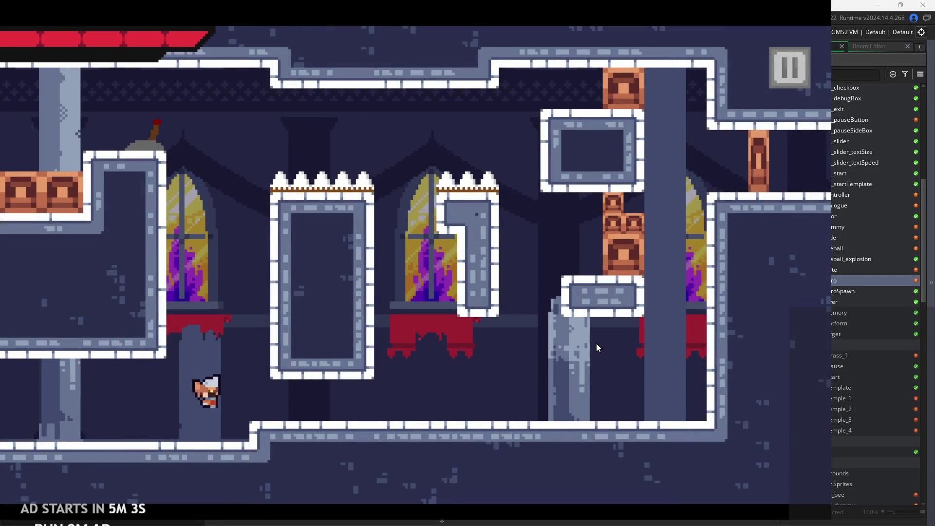
pyautogui.press('space')
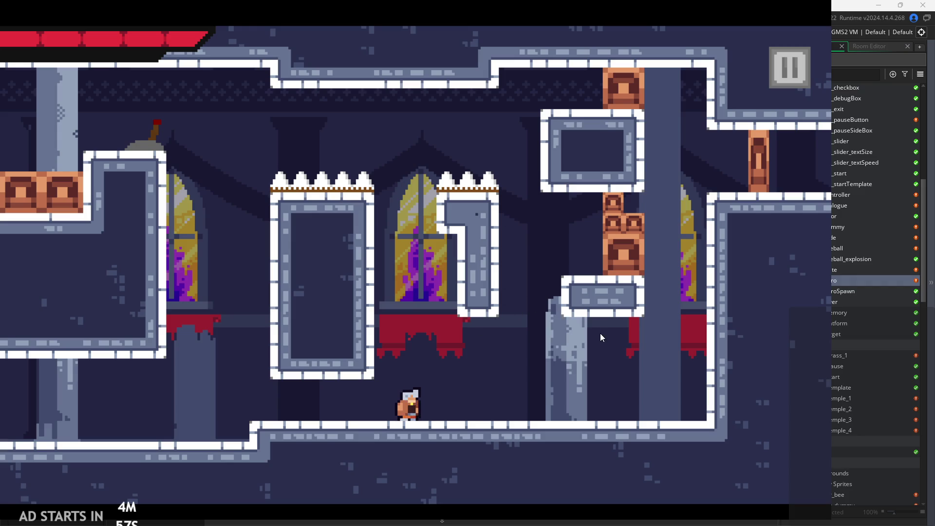
pyautogui.press('space')
pyautogui.press('Left')
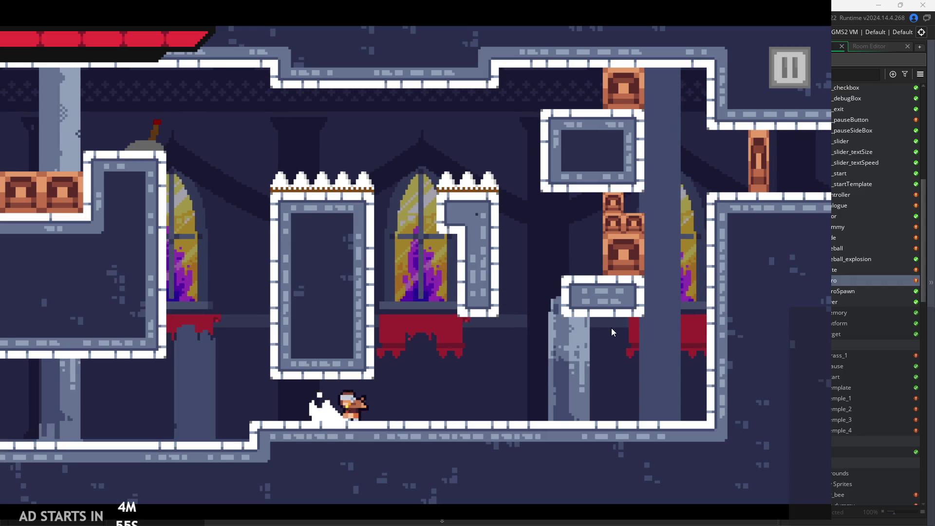
pyautogui.press('Right')
pyautogui.press('Right')
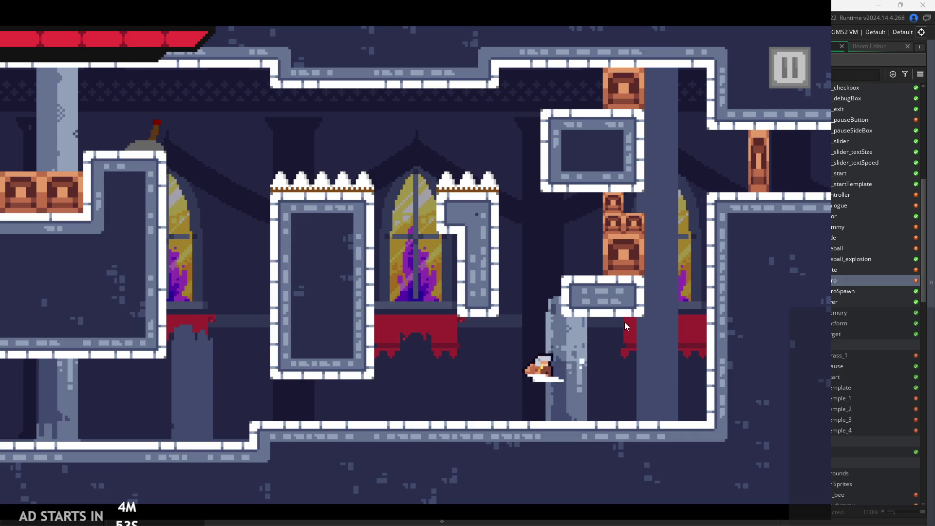
pyautogui.press('space')
pyautogui.press('Left')
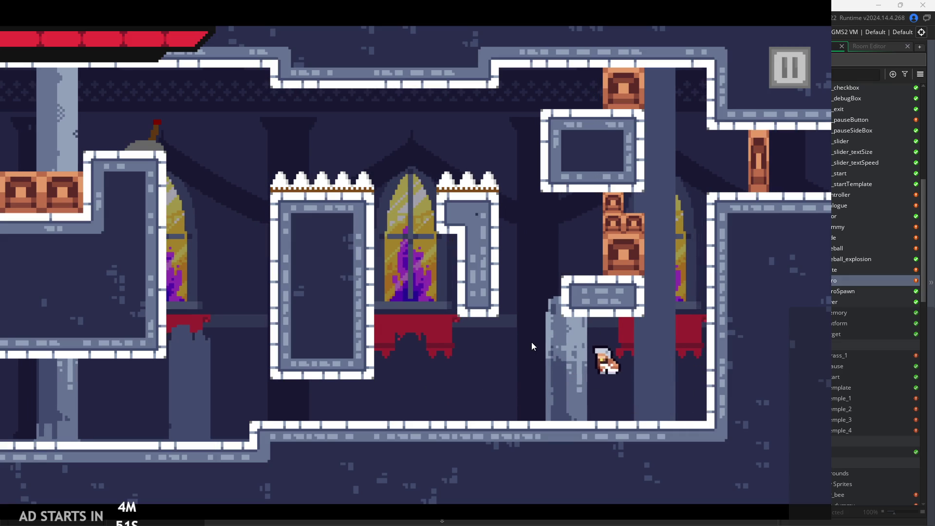
pyautogui.press('Right')
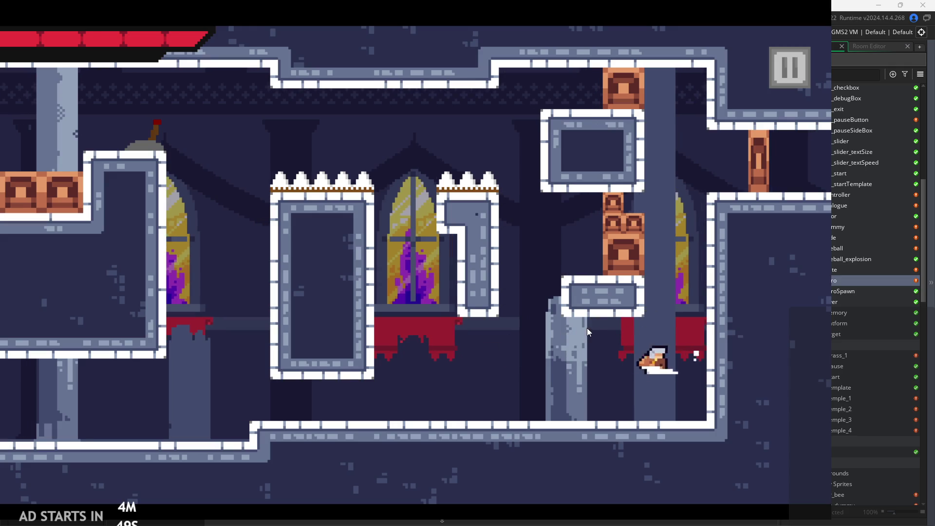
pyautogui.press('Escape')
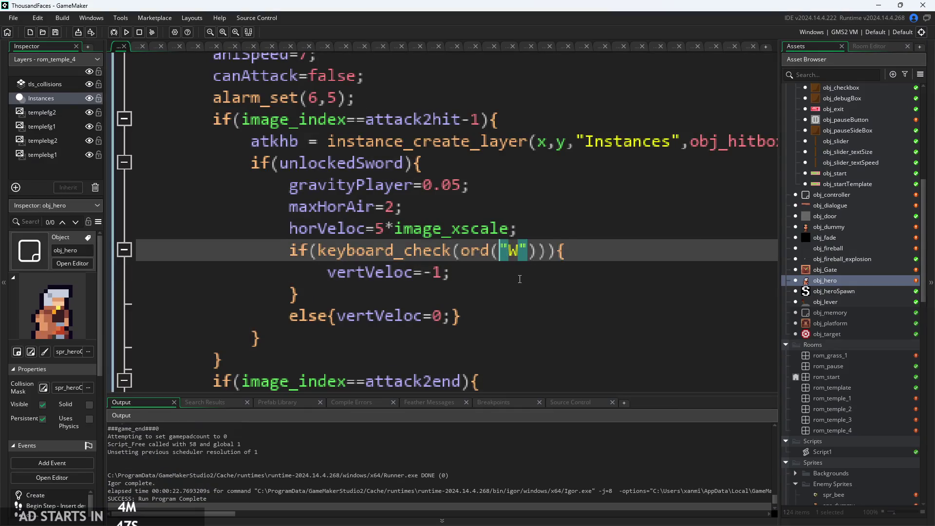
# Select attack 2's W-key if/else block (vertVeloc=-1, else vertVeloc=0).
pyautogui.scroll(-5, 512, 274)
pyautogui.click(432, 166)
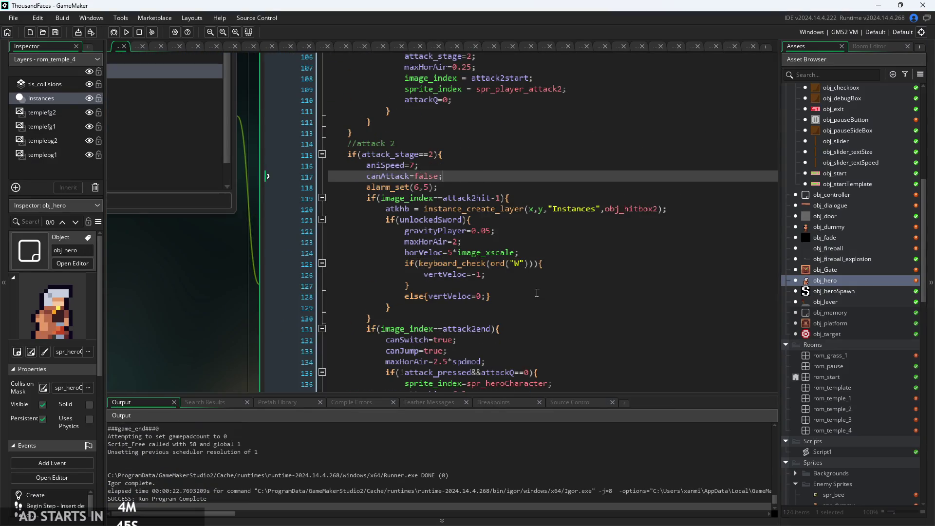
pyautogui.keyDown('ctrl'); pyautogui.scroll(5, 488, 276); pyautogui.keyUp('ctrl')
pyautogui.click(489, 276)
pyautogui.click(493, 314)
pyautogui.click(497, 289)
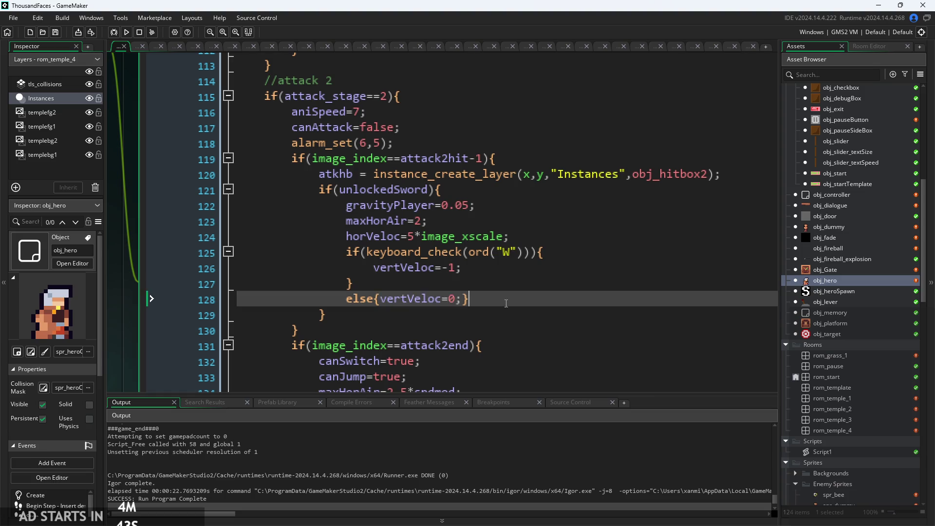
pyautogui.moveTo(475, 299); pyautogui.dragTo(368, 255)
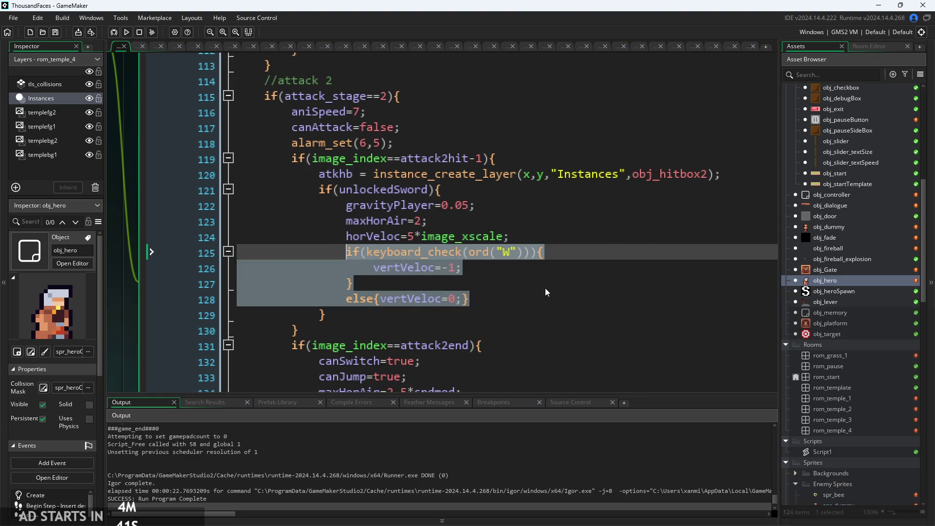
# Paste the W-key block over attack 1's vertVeloc=0; line, then run the game.
pyautogui.scroll(10, 542, 287)
pyautogui.scroll(1, 503, 247)
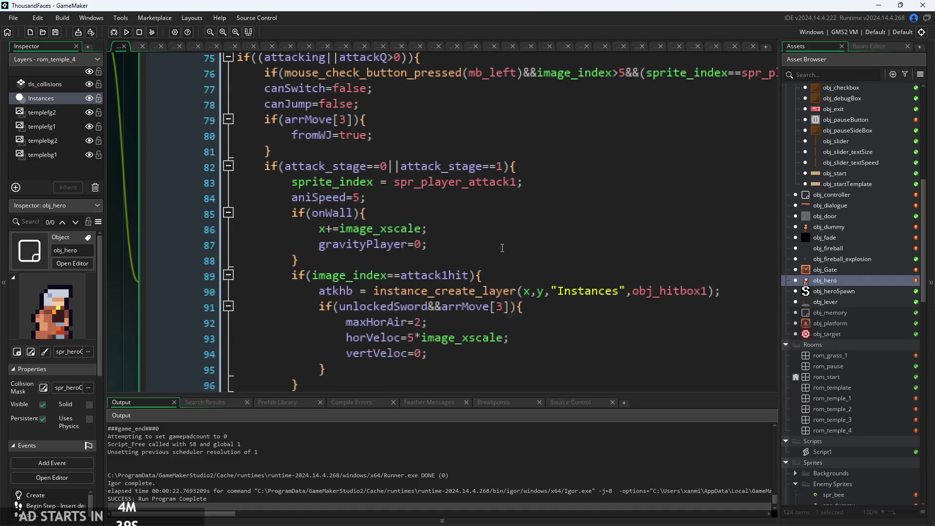
pyautogui.scroll(-1, 414, 234)
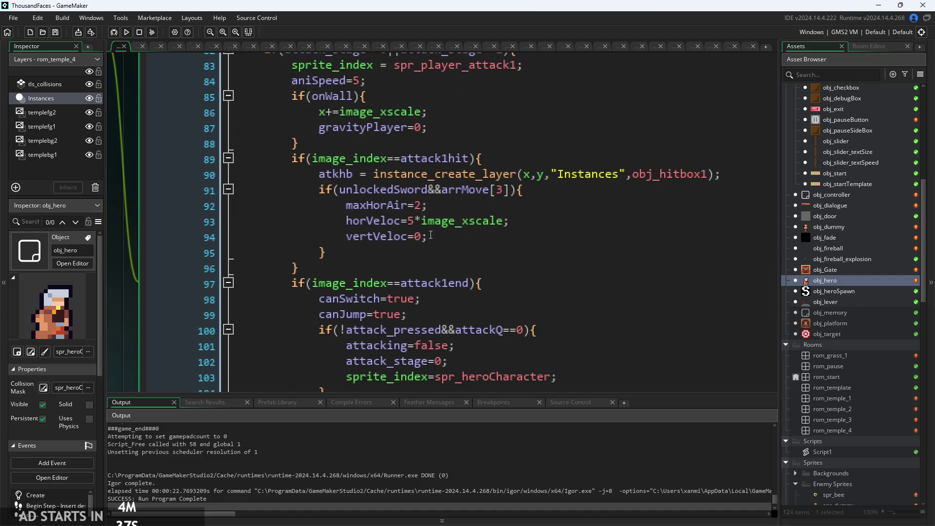
pyautogui.click(431, 238)
pyautogui.keyDown('ctrl'); pyautogui.scroll(1, 433, 239); pyautogui.keyUp('ctrl')
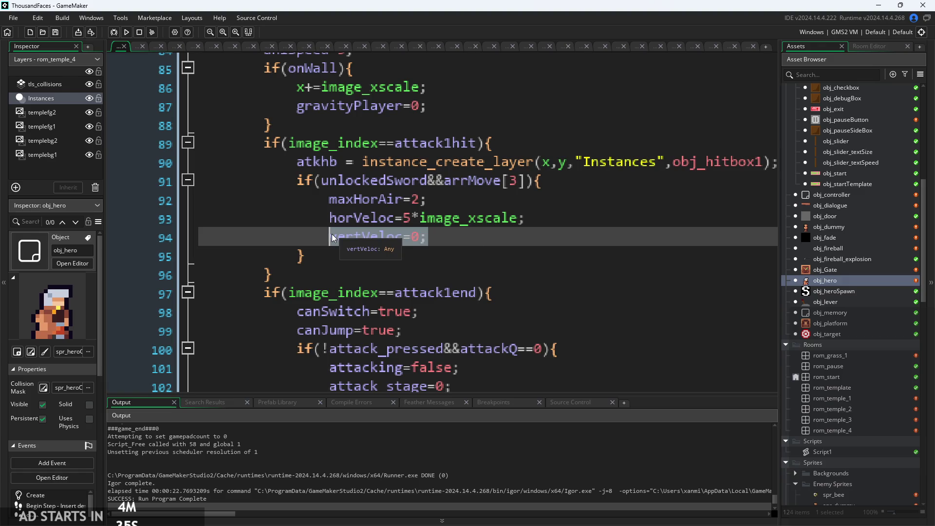
pyautogui.write('if(keyboard_check(ord("W"))){             vertVeloc=-1;         }         else{vertVeloc=0;}')
pyautogui.click(518, 251)
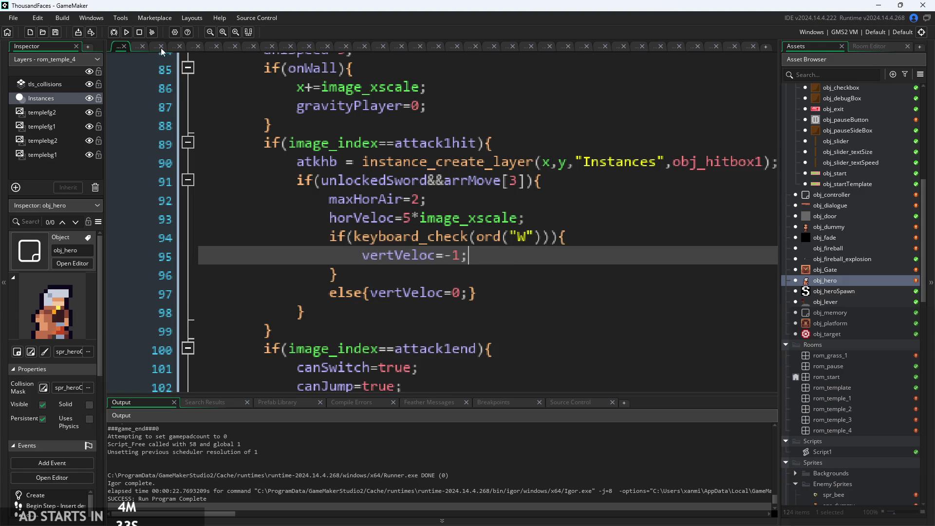
pyautogui.click(126, 34)
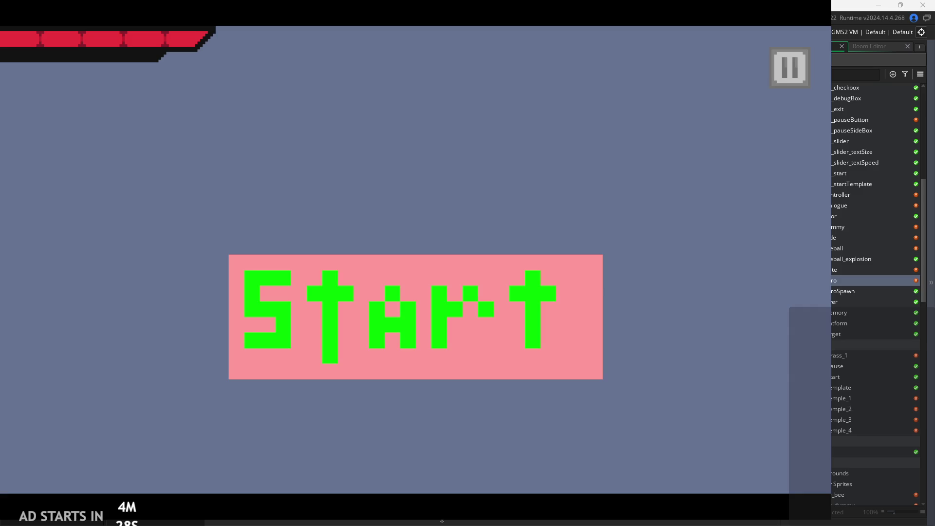
pyautogui.click(487, 323)
# Jump and attack upward around the castle pillars and blocks, then pause and exit the game.
pyautogui.press('Right')
pyautogui.press('Right')
pyautogui.press('space')
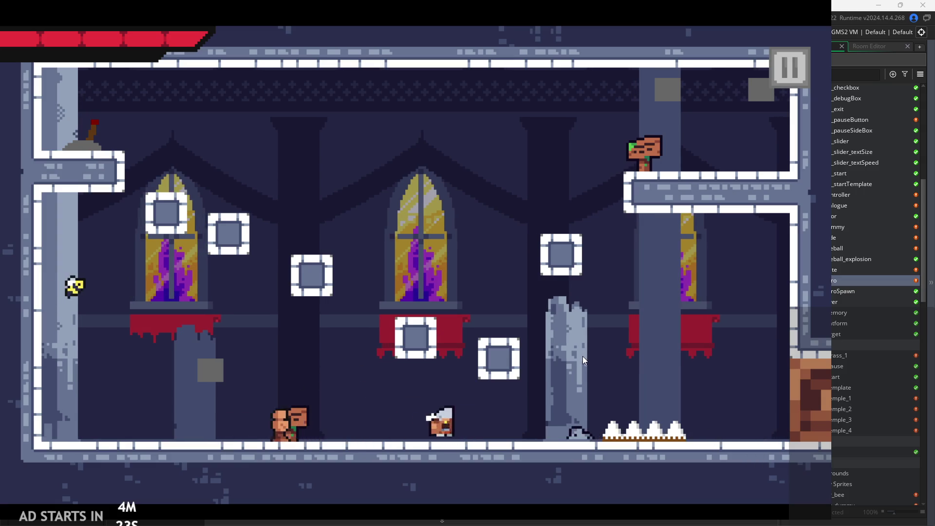
pyautogui.press('Right')
pyautogui.press('space')
pyautogui.press('Left')
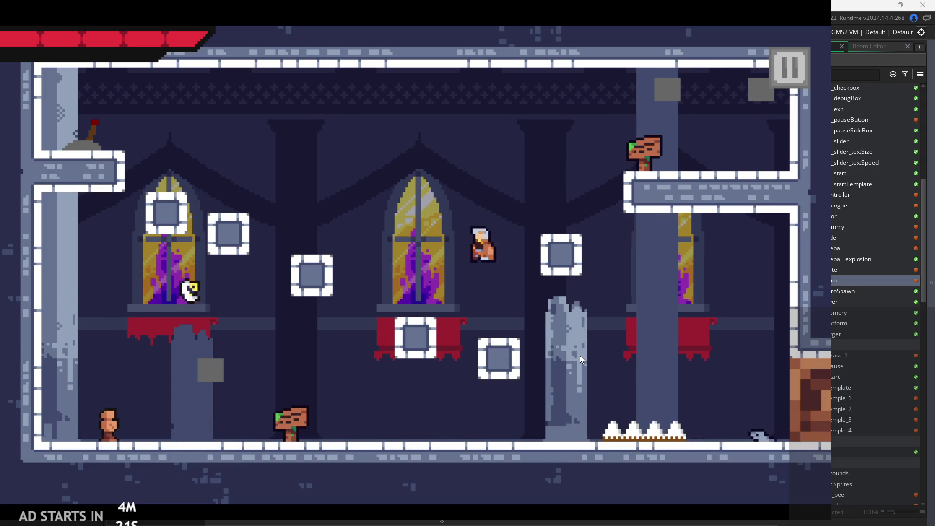
pyautogui.press('space')
pyautogui.press('Left')
pyautogui.press('Left')
pyautogui.press('Right')
pyautogui.press('space')
pyautogui.press('space')
pyautogui.press('Right')
pyautogui.press('space')
pyautogui.press('Left')
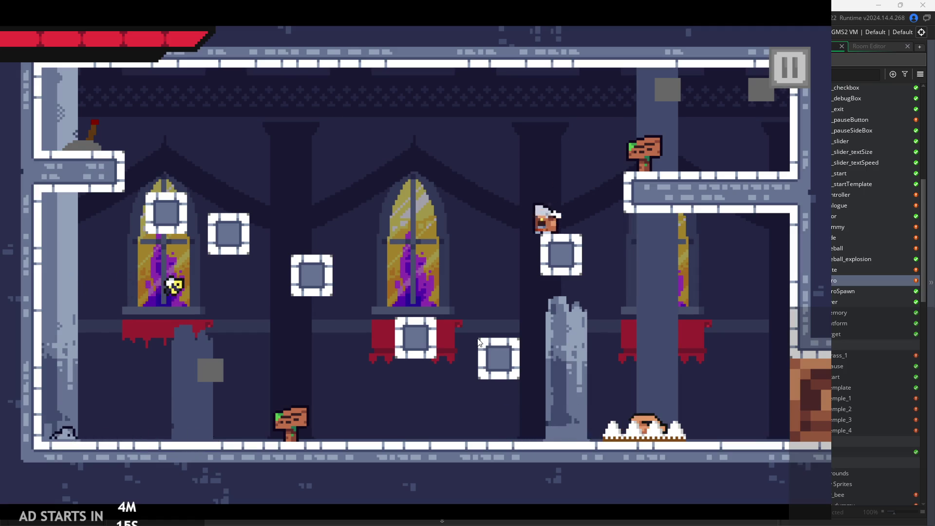
pyautogui.press('Left')
pyautogui.press('space')
pyautogui.press('Escape')
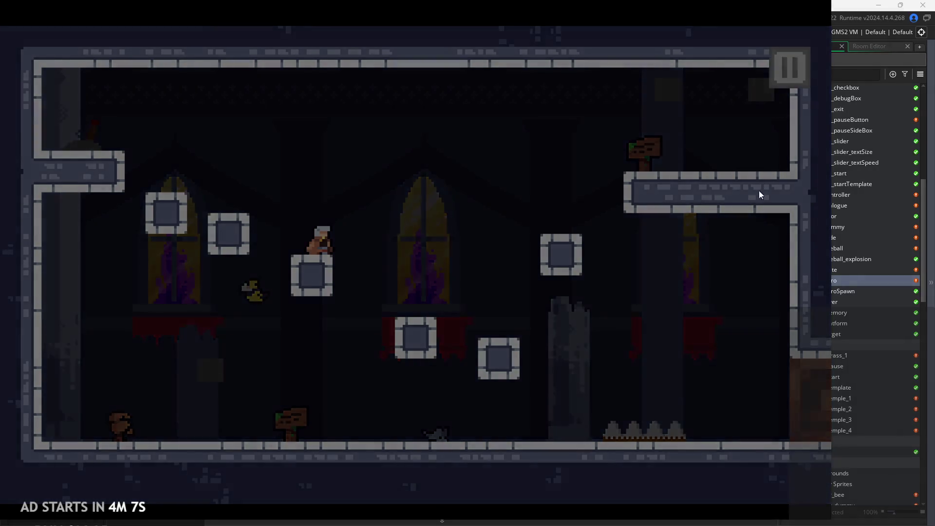
pyautogui.click(706, 433)
pyautogui.keyDown('ctrl'); pyautogui.scroll(-2, 507, 256); pyautogui.keyUp('ctrl')
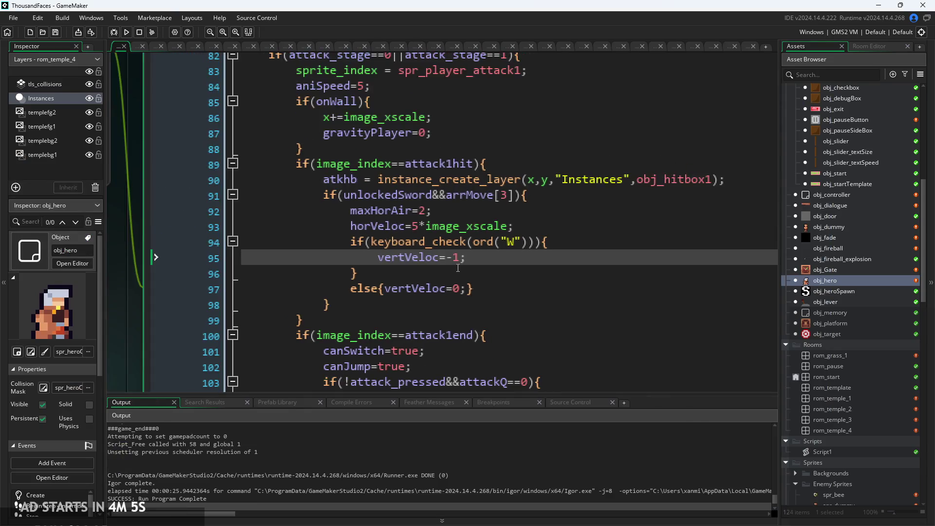
# Insert an empty line 97 after attack 1's closing brace, before else{vertVeloc=0;}.
pyautogui.click(489, 292)
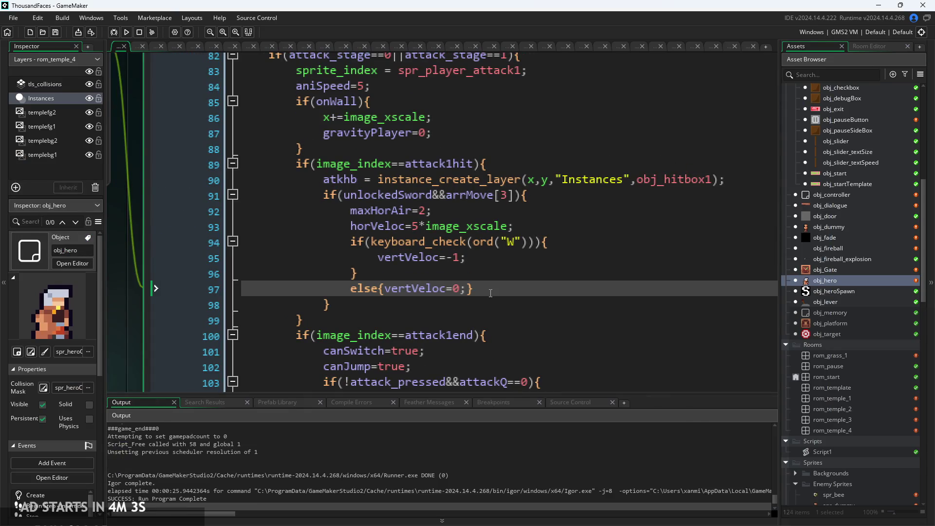
pyautogui.click(471, 276)
pyautogui.press('Return')
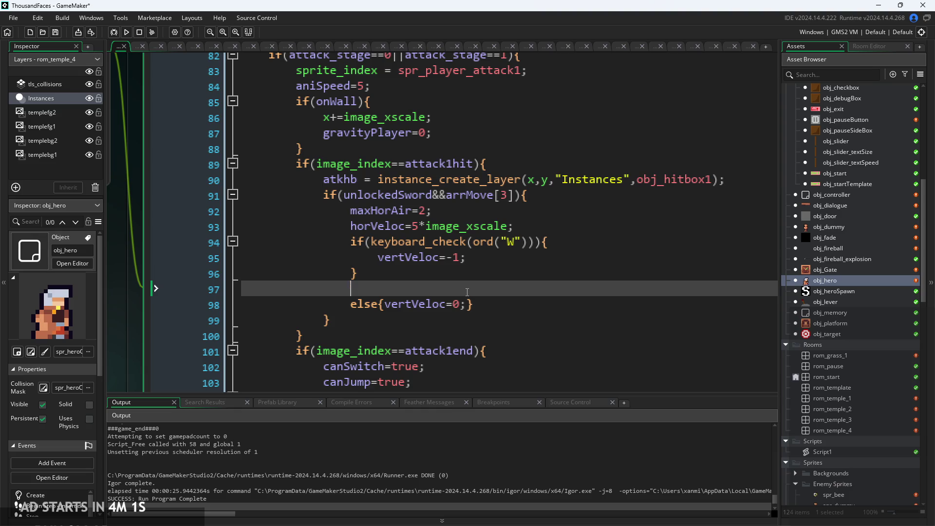
pyautogui.write('else{i')
pyautogui.press('BackSpace')
pyautogui.press('BackSpace')
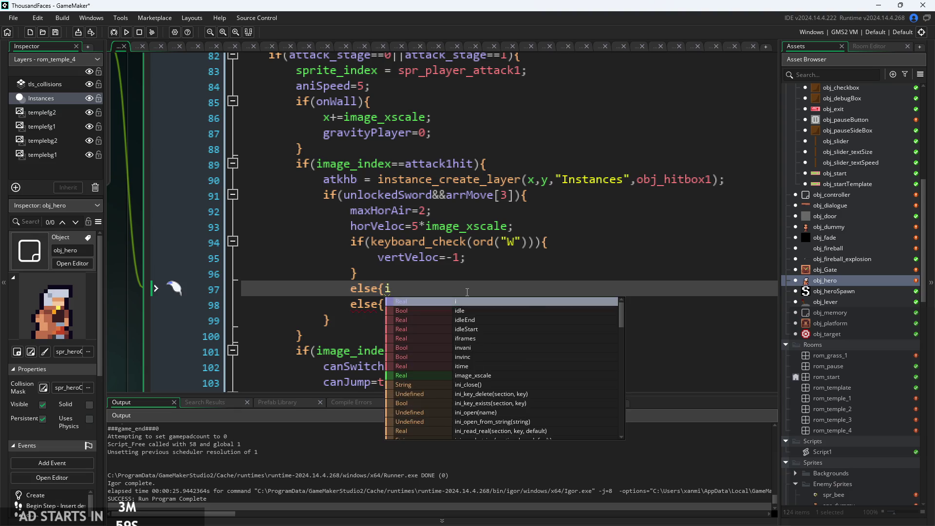
pyautogui.write('if')
pyautogui.press('BackSpace')
pyautogui.press('BackSpace')
pyautogui.press('BackSpace')
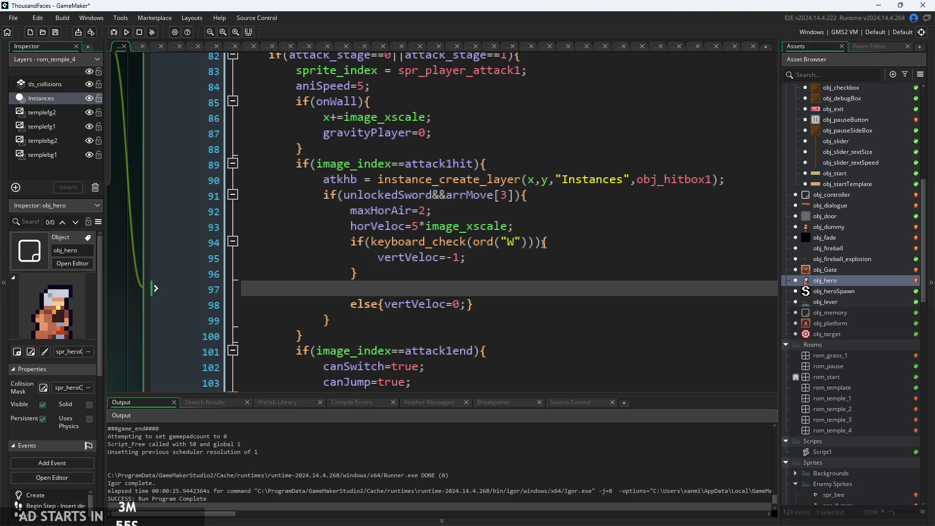
pyautogui.moveTo(544, 244); pyautogui.dragTo(389, 249)
pyautogui.click(393, 292)
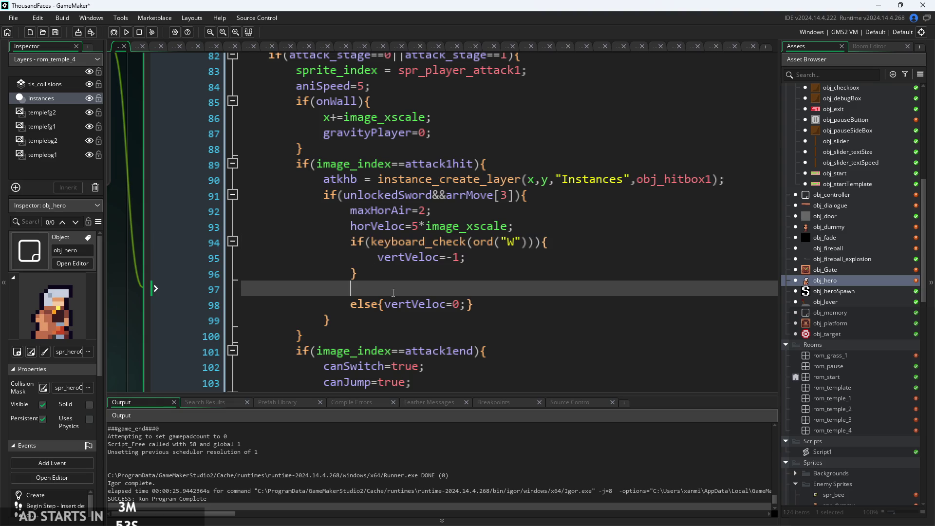
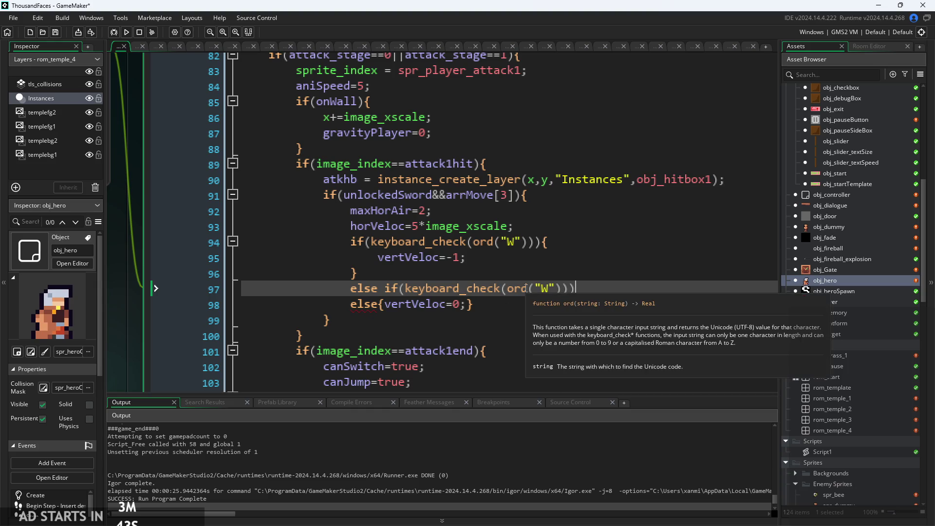
# Wrap the else-if on line 97 in braces with vertVeloc=1; inside, then start a test run.
pyautogui.write('{')
pyautogui.press('Return')
pyautogui.press('Return')
pyautogui.press('Up')
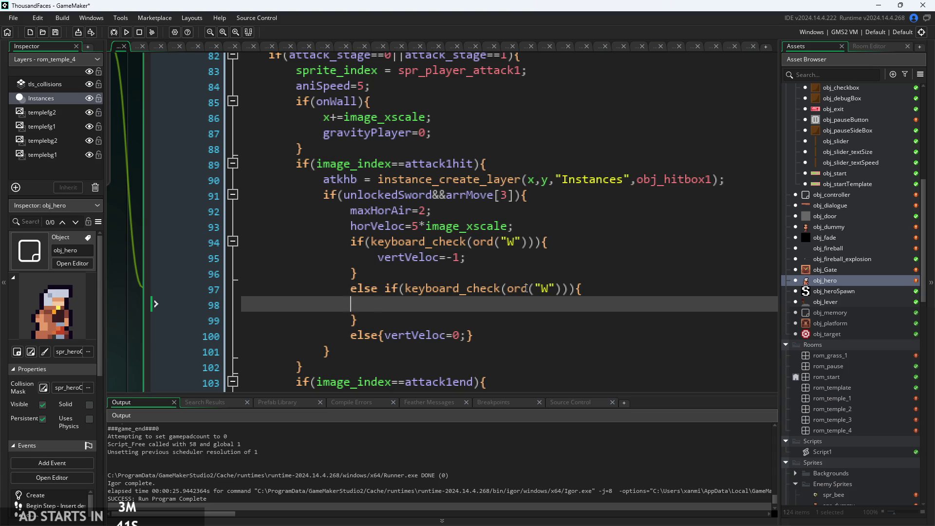
pyautogui.write('vert')
pyautogui.press('Return')
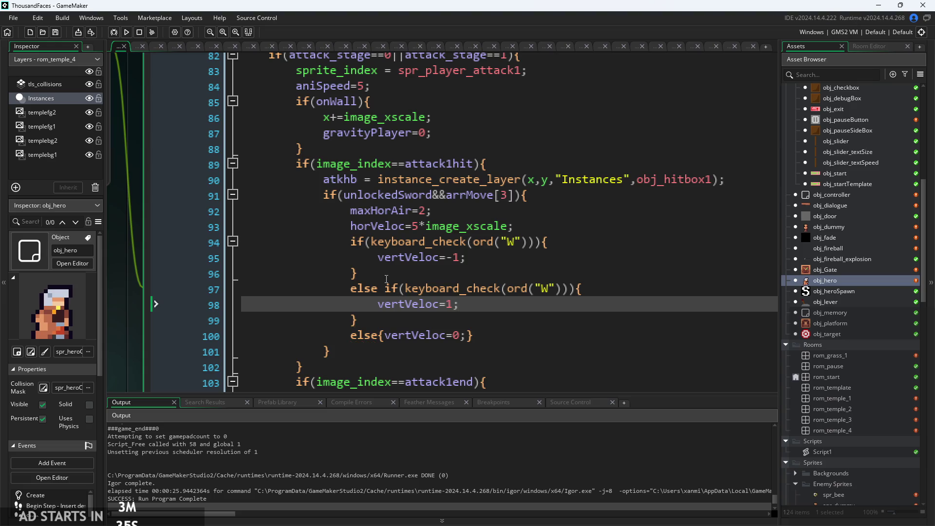
pyautogui.click(127, 33)
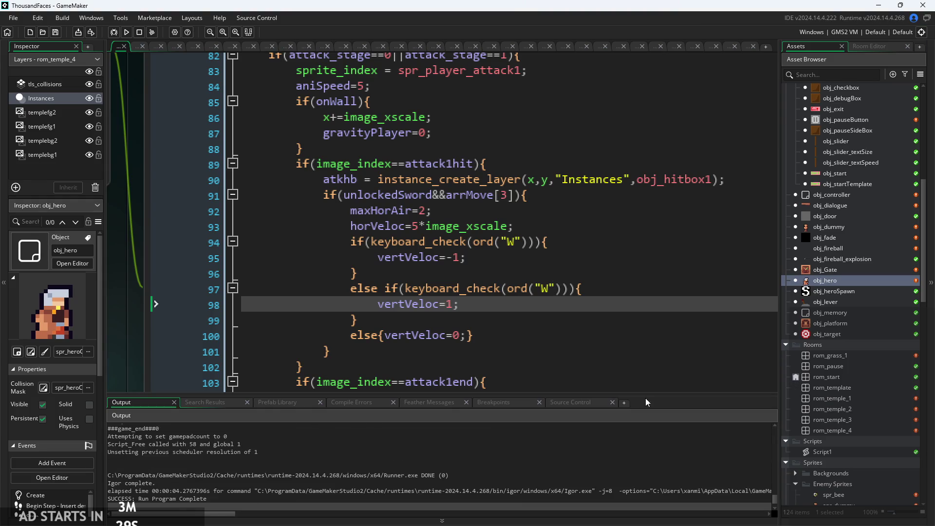
# Change the else-if key check from "W" to "S" and relaunch the game past its title screen.
pyautogui.click(547, 296)
pyautogui.write('S')
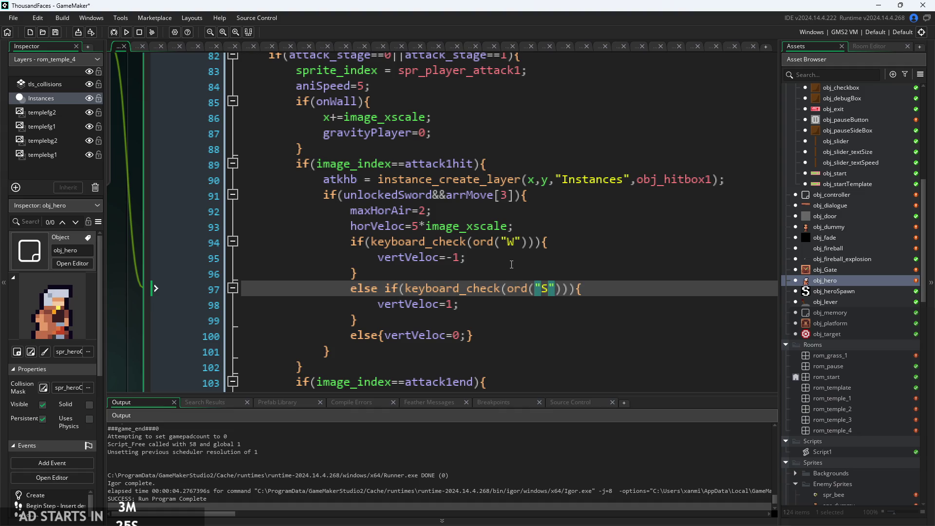
pyautogui.click(126, 32)
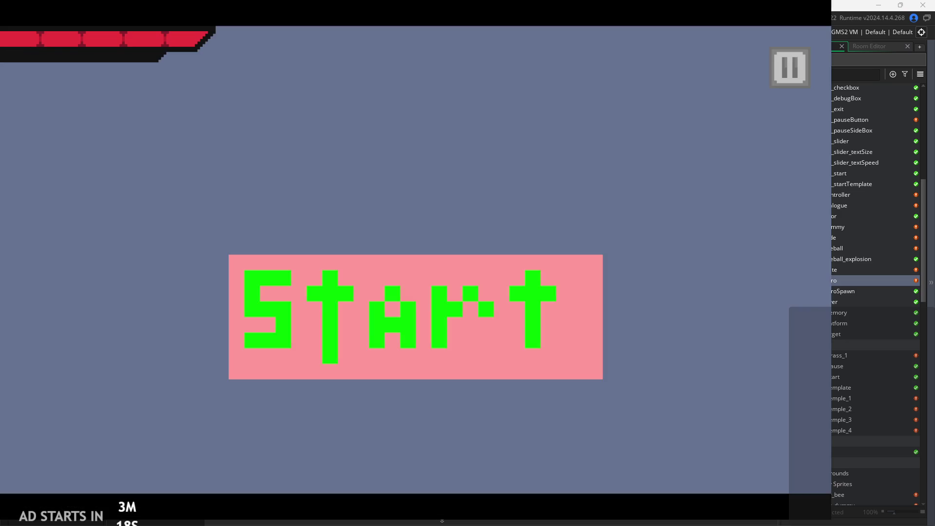
pyautogui.click(495, 299)
pyautogui.press('Right')
pyautogui.press('space')
pyautogui.press('Right')
pyautogui.press('space')
pyautogui.press('space')
pyautogui.press('Right')
pyautogui.press('Left')
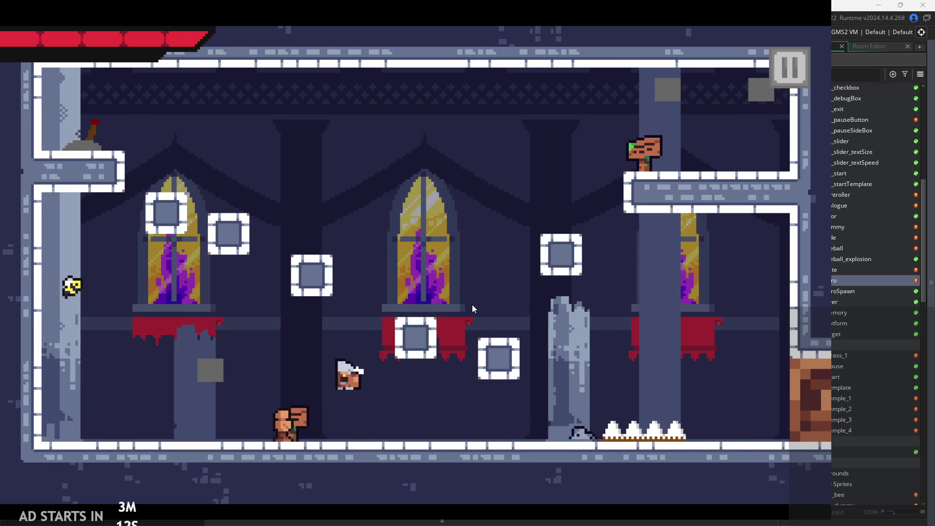
pyautogui.press('space')
pyautogui.press('Right')
pyautogui.press('Left')
pyautogui.press('space')
pyautogui.press('Right')
pyautogui.press('space')
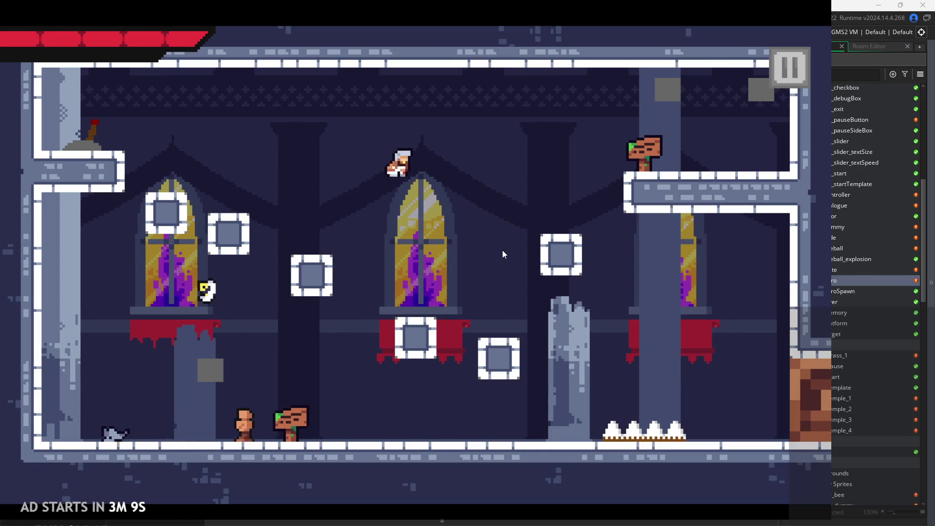
pyautogui.press('Left')
pyautogui.press('space')
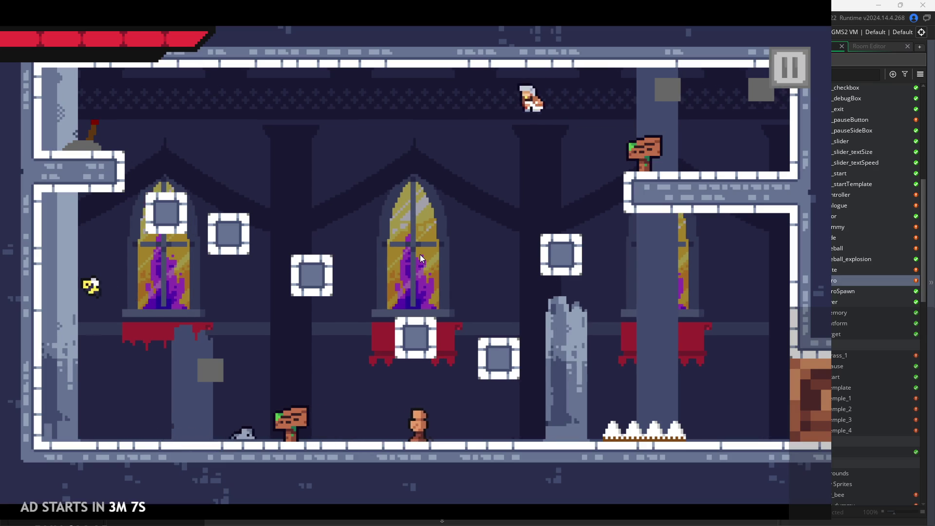
pyautogui.press('x')
pyautogui.press('space')
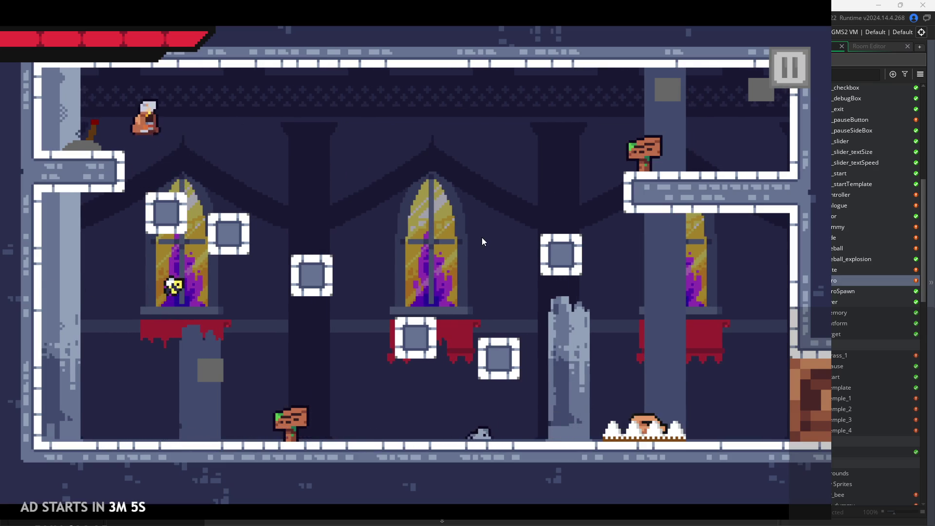
pyautogui.press('Right')
pyautogui.press('x')
pyautogui.press('Left')
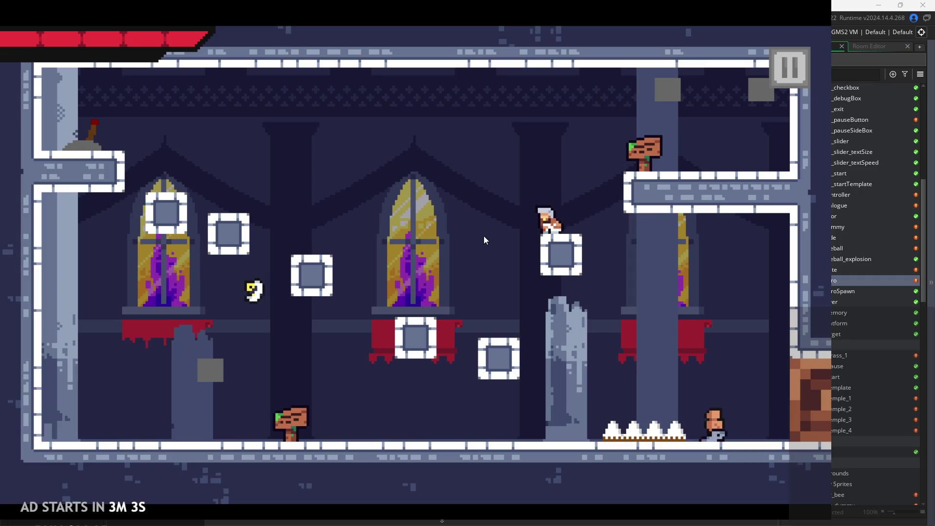
pyautogui.press('Left')
pyautogui.press('space')
pyautogui.press('Right')
pyautogui.press('x')
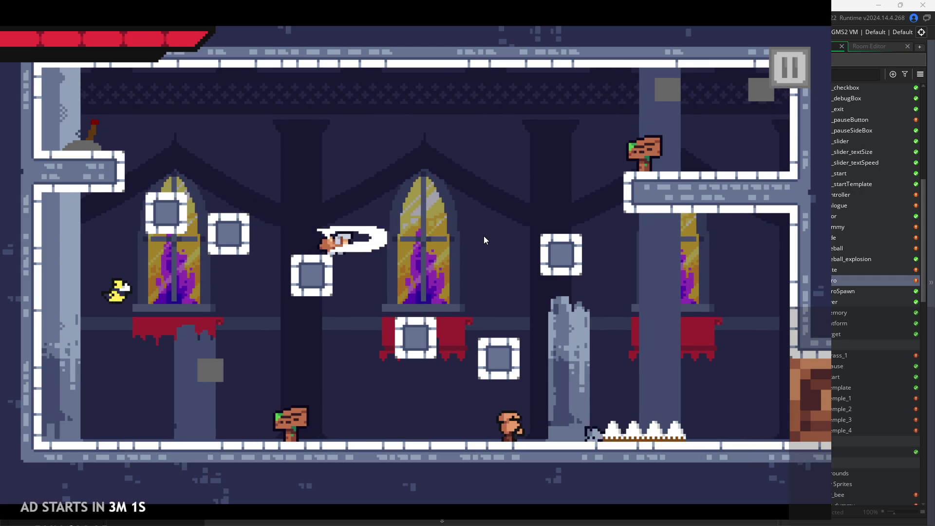
pyautogui.press('space')
pyautogui.press('Left')
pyautogui.press('Left')
pyautogui.press('Right')
pyautogui.press('space')
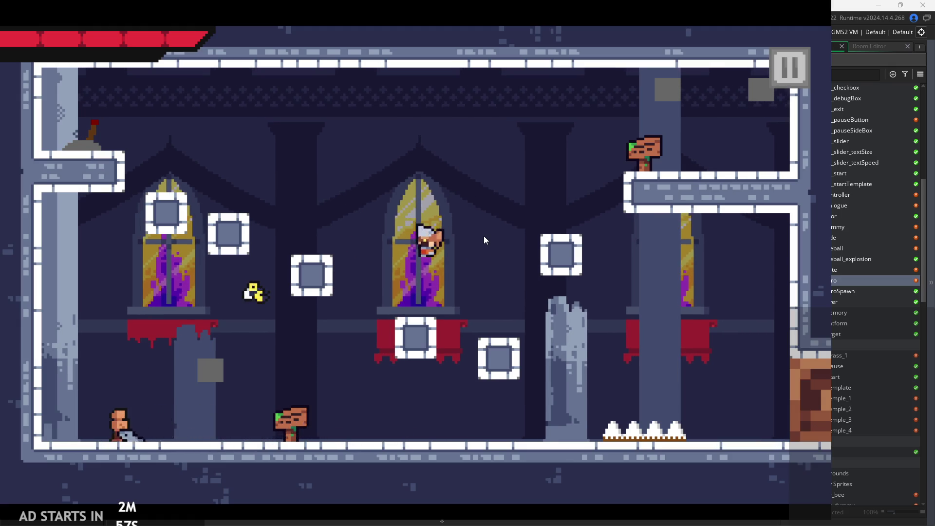
pyautogui.press('Right')
pyautogui.press('Left')
pyautogui.press('x')
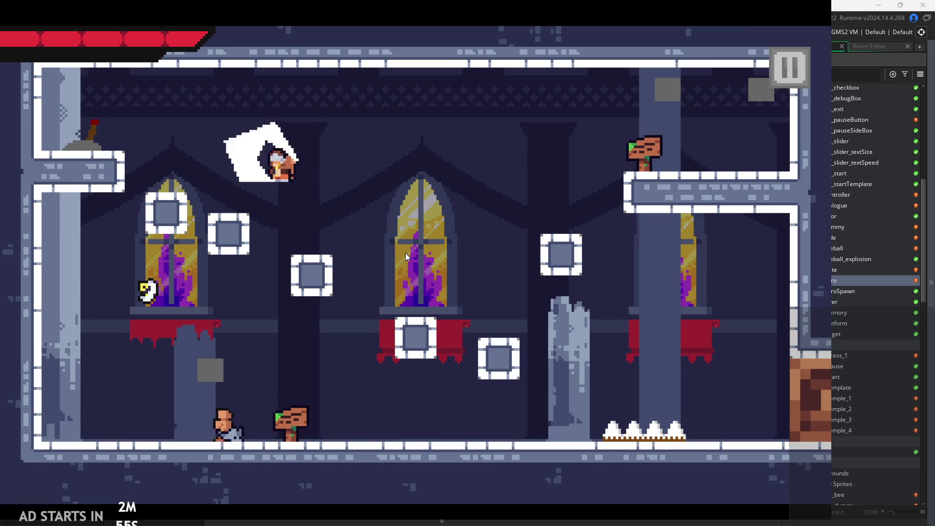
pyautogui.press('space')
pyautogui.press('Right')
pyautogui.press('x')
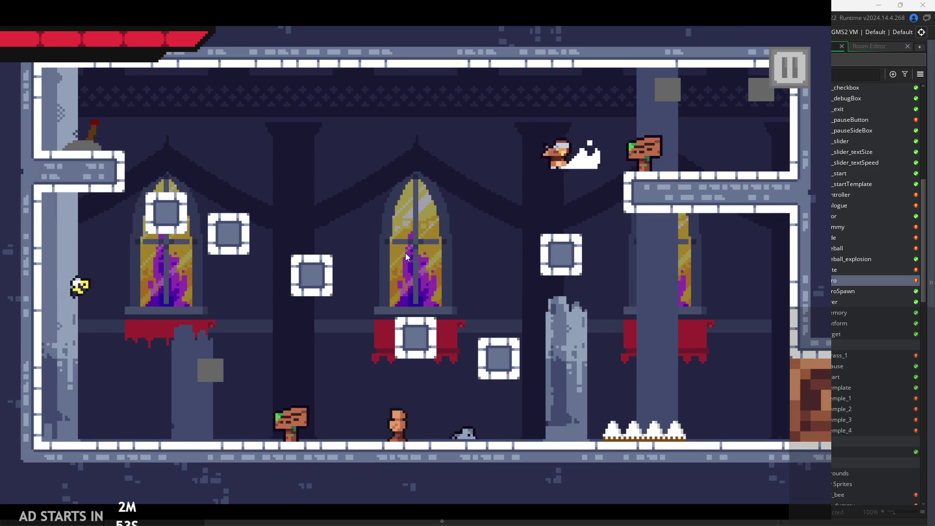
pyautogui.press('space')
pyautogui.press('Left')
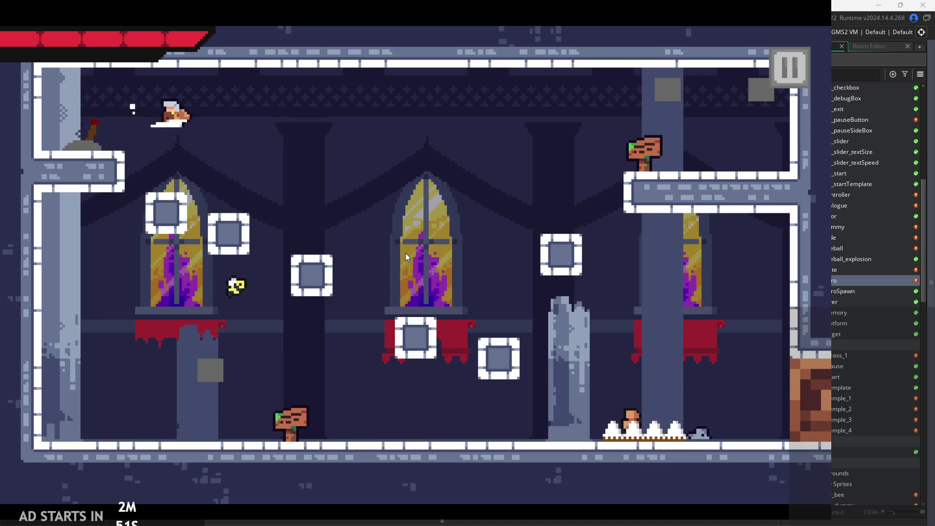
pyautogui.press('Right')
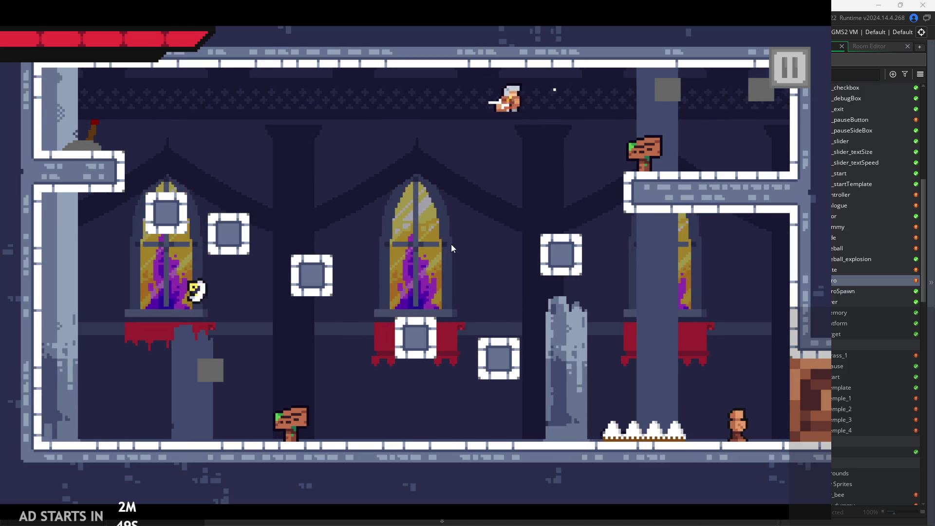
pyautogui.click(784, 68)
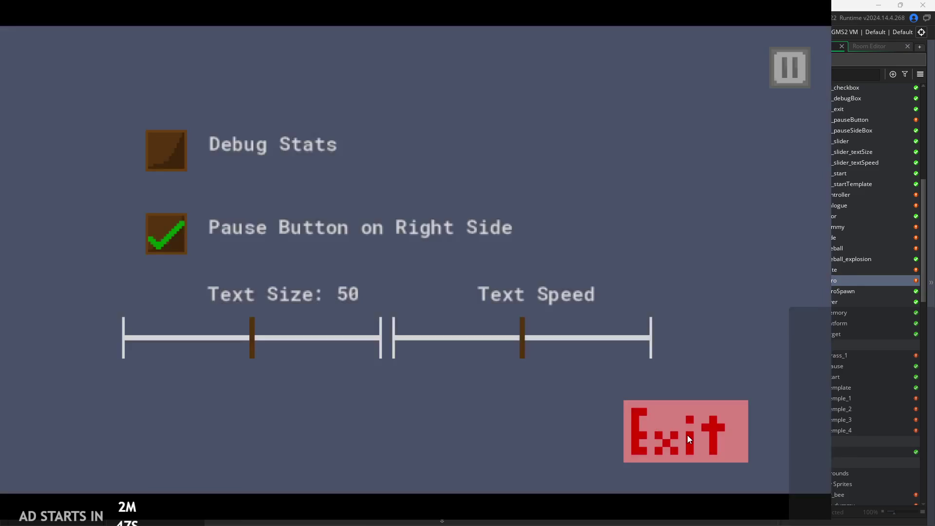
pyautogui.click(688, 435)
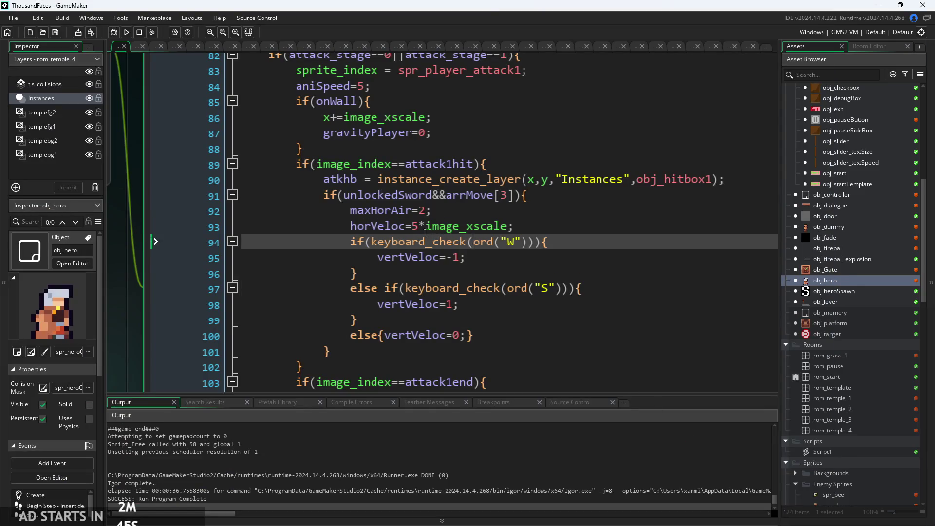
# Change the sword attack's horVeloc on line 93 from 5 to 4*image_xscale.
pyautogui.click(420, 228)
pyautogui.scroll(-2, 447, 240)
pyautogui.click(487, 261)
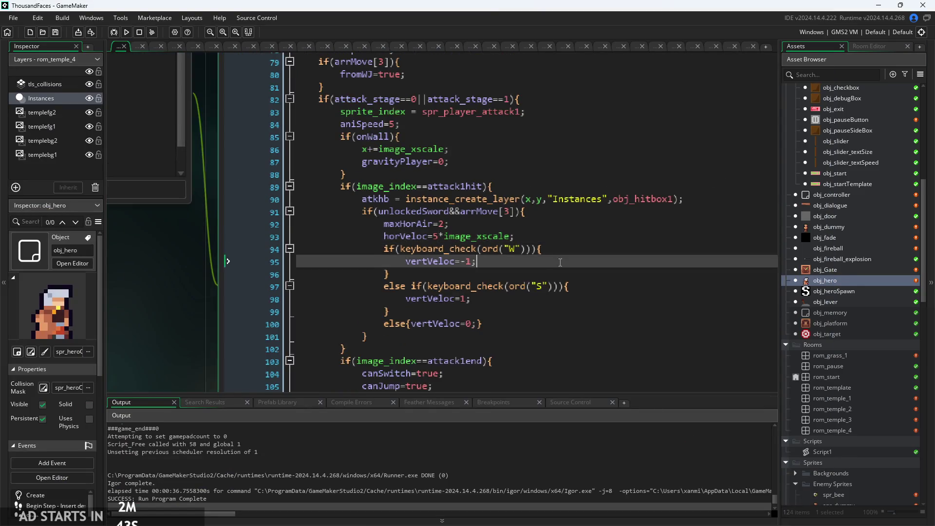
pyautogui.scroll(-1, 487, 261)
pyautogui.click(527, 287)
pyautogui.click(521, 308)
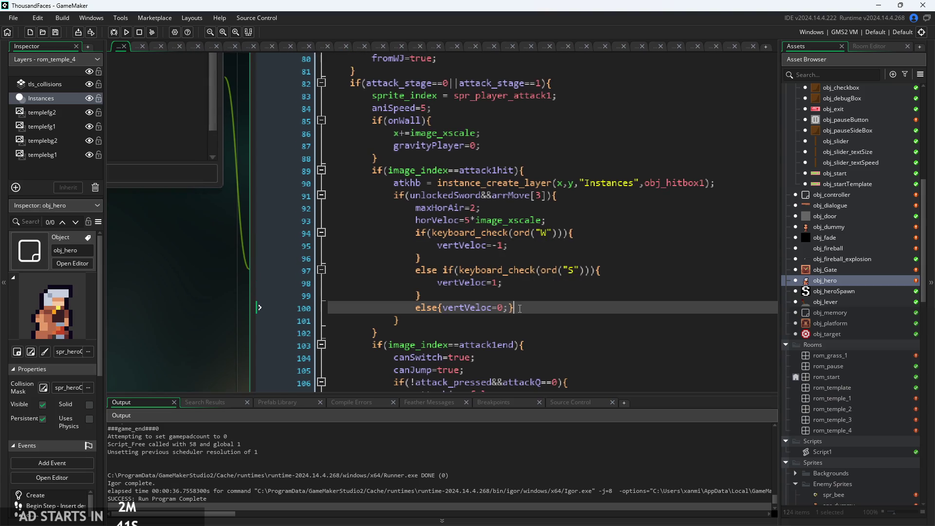
pyautogui.click(522, 296)
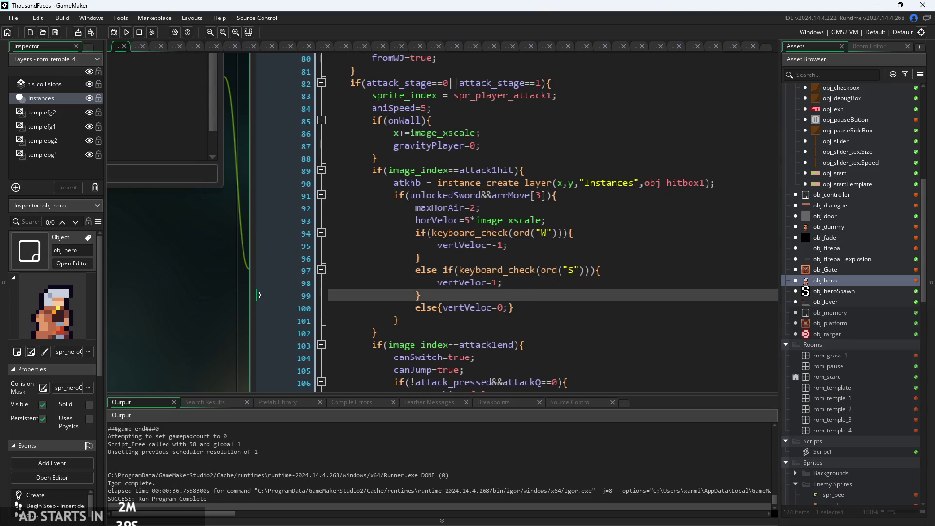
pyautogui.scroll(2, 464, 242)
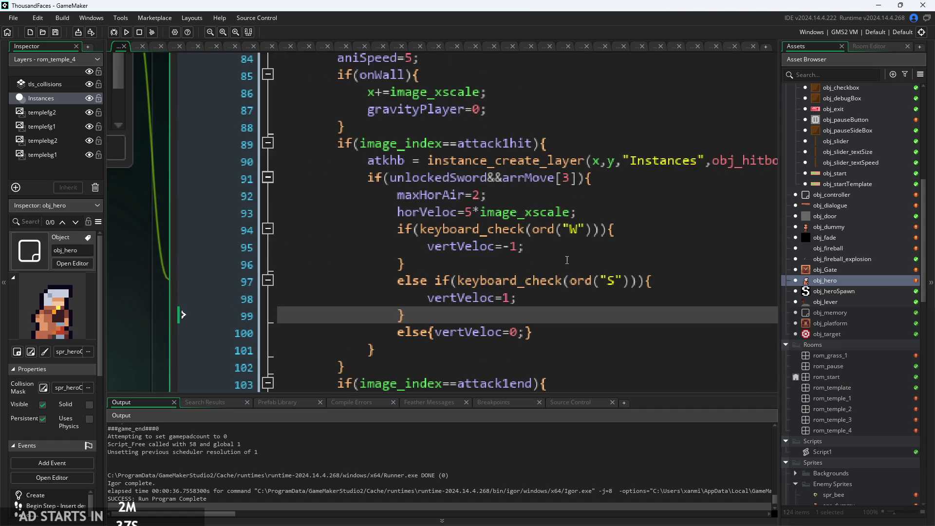
pyautogui.click(465, 212)
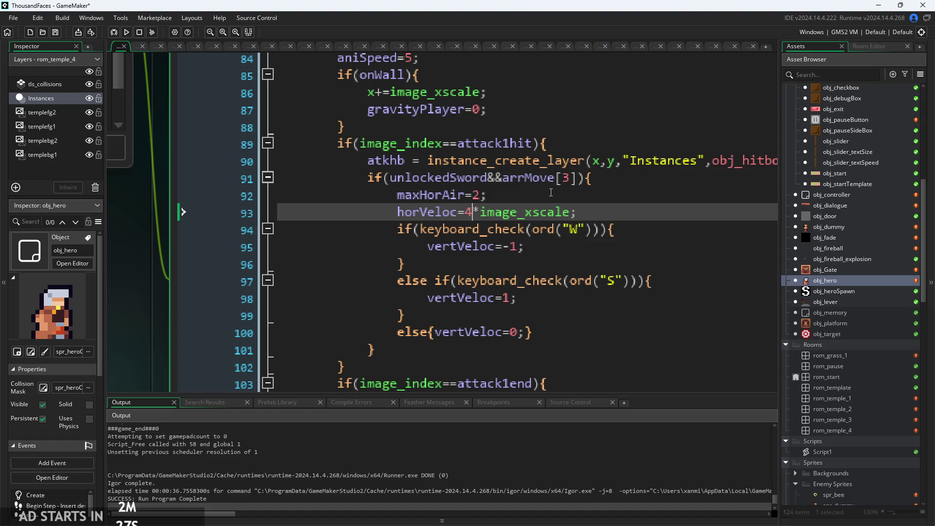
pyautogui.keyDown('ctrl'); pyautogui.scroll(-2, 504, 193); pyautogui.keyUp('ctrl')
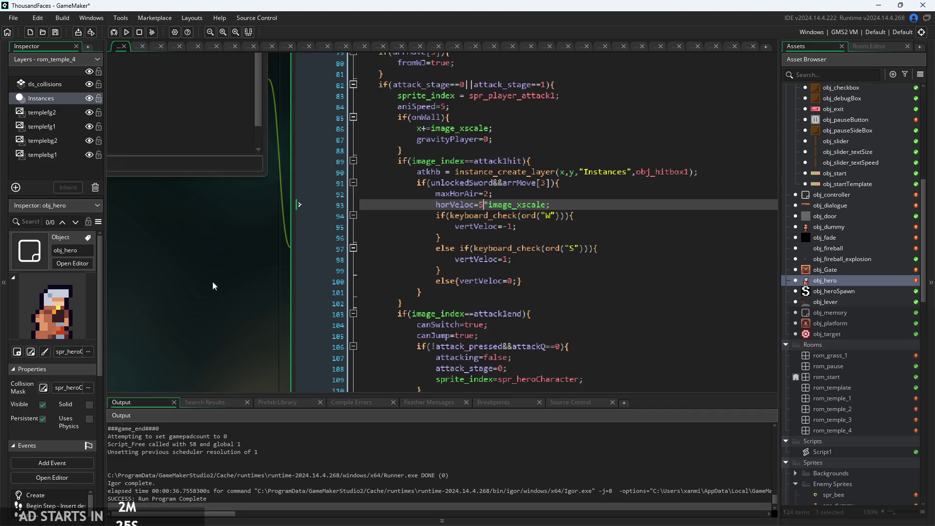
pyautogui.keyDown('ctrl'); pyautogui.scroll(-2, 213, 292); pyautogui.keyUp('ctrl')
# In the hero's Create event, insert a blank line after the attack2end frame value.
pyautogui.click(250, 151)
pyautogui.keyDown('ctrl'); pyautogui.scroll(3, 269, 202); pyautogui.keyUp('ctrl')
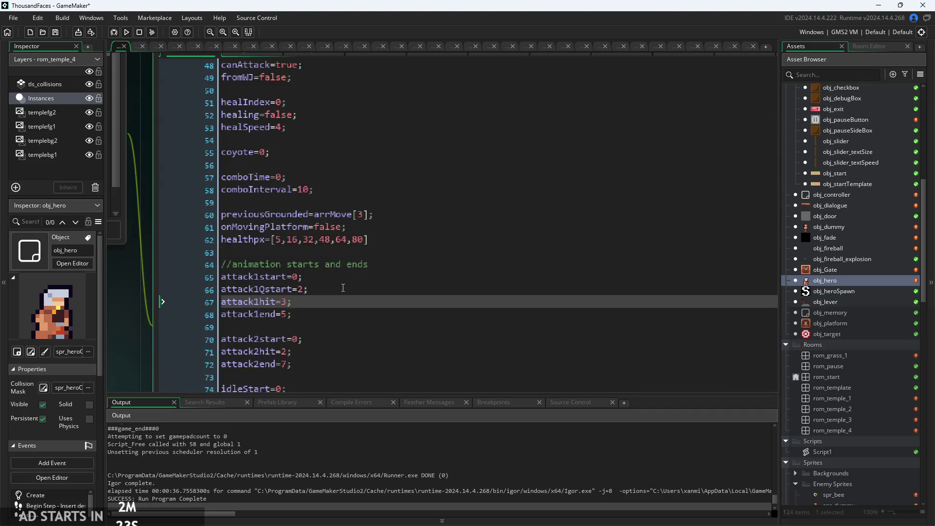
pyautogui.moveTo(364, 307); pyautogui.dragTo(511, 276)
pyautogui.scroll(-3, 468, 283)
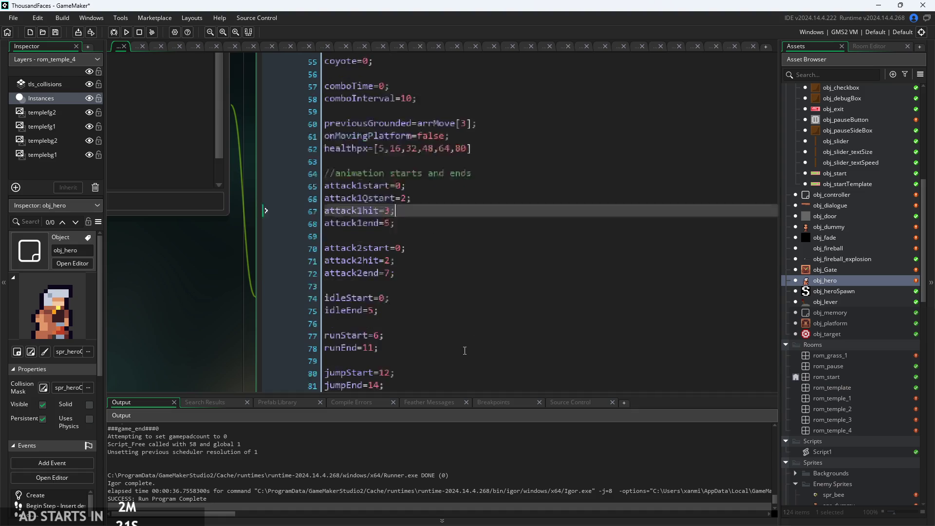
pyautogui.click(441, 255)
pyautogui.press('Return')
pyautogui.press('Return')
pyautogui.press('Up')
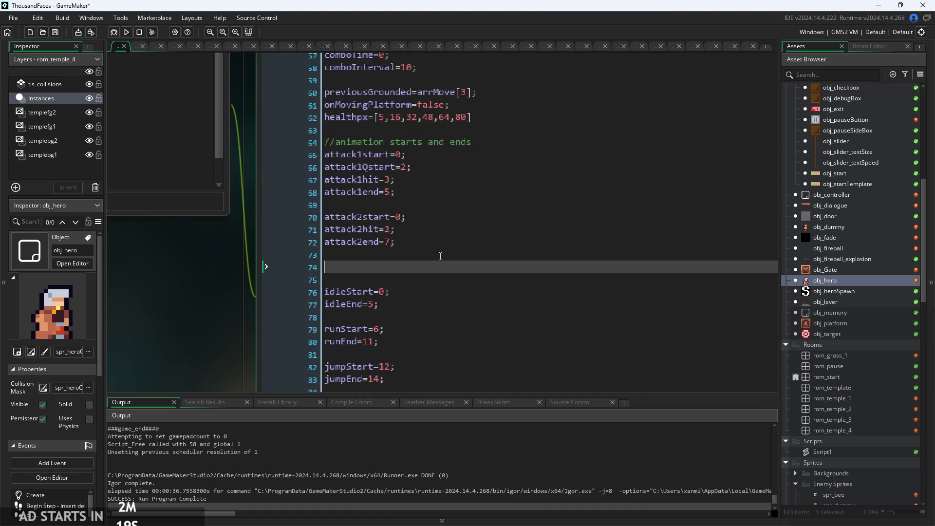
# Declare dashVeloc=5*spdmod; on line 74 of the Create event and restore the editor window.
pyautogui.write('dashVelo')
pyautogui.write('c=')
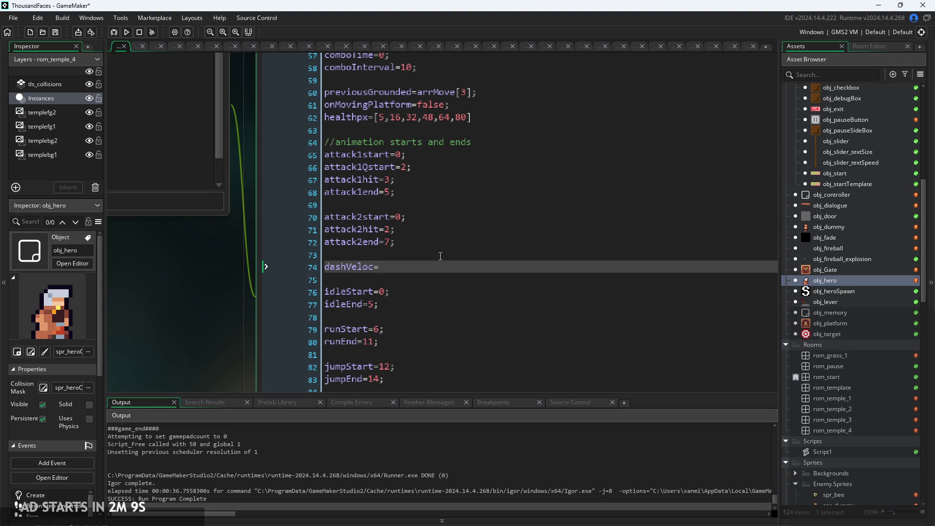
pyautogui.write('5*spdmod;')
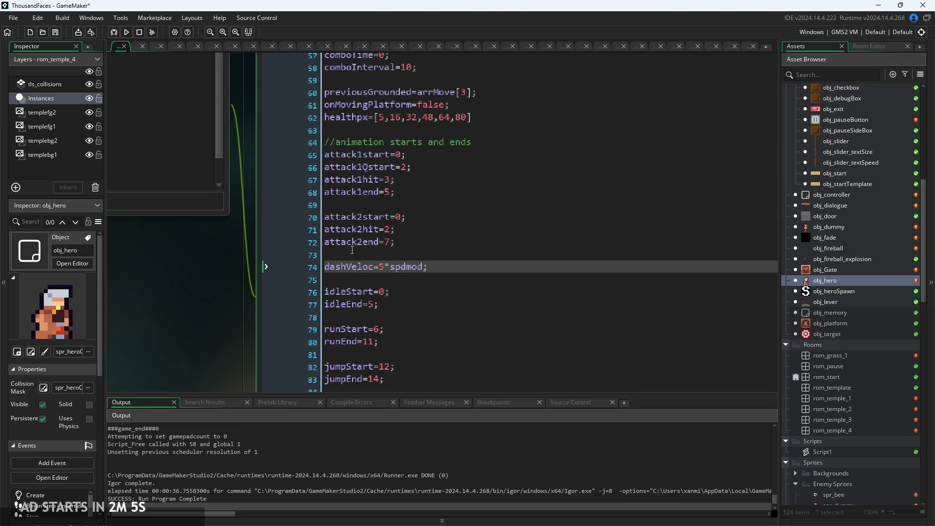
pyautogui.hotkey('shift', 'Escape')
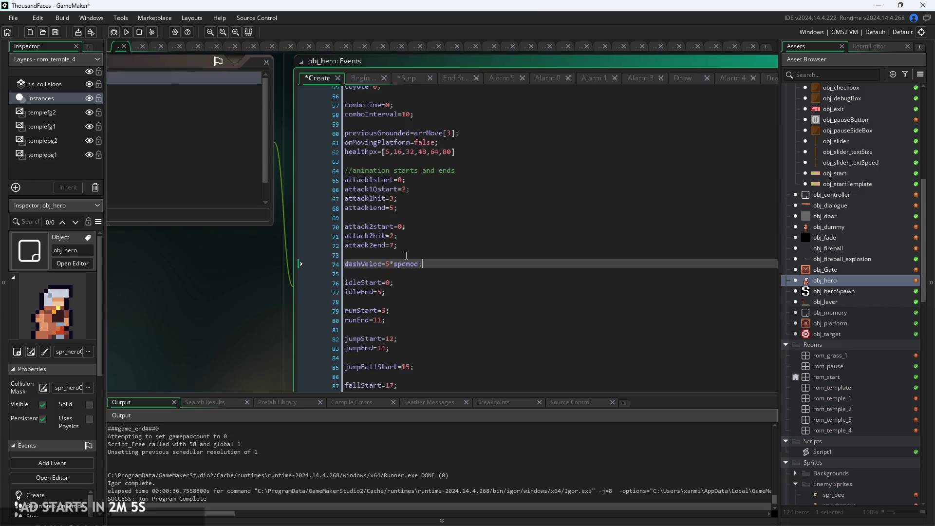
# Look through the hero's Begin Step code, then bring up its Step event code.
pyautogui.scroll(15, 376, 174)
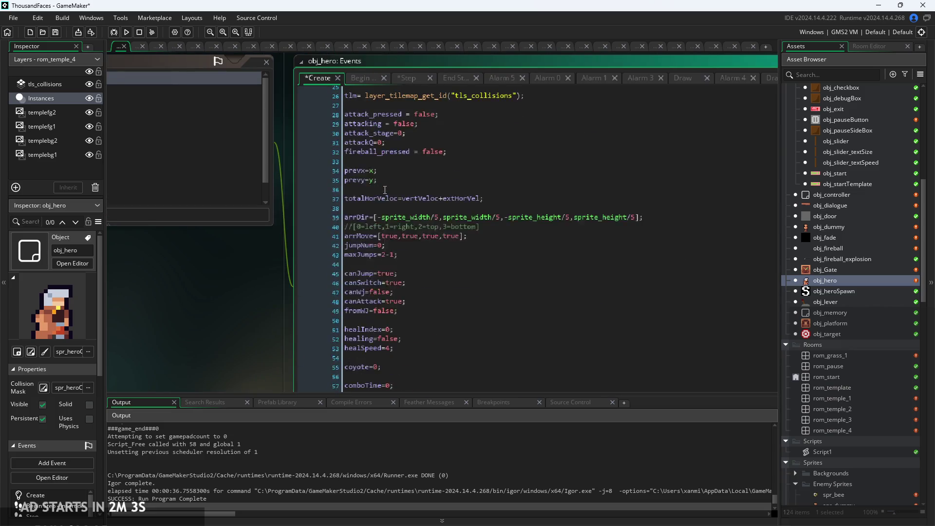
pyautogui.click(368, 79)
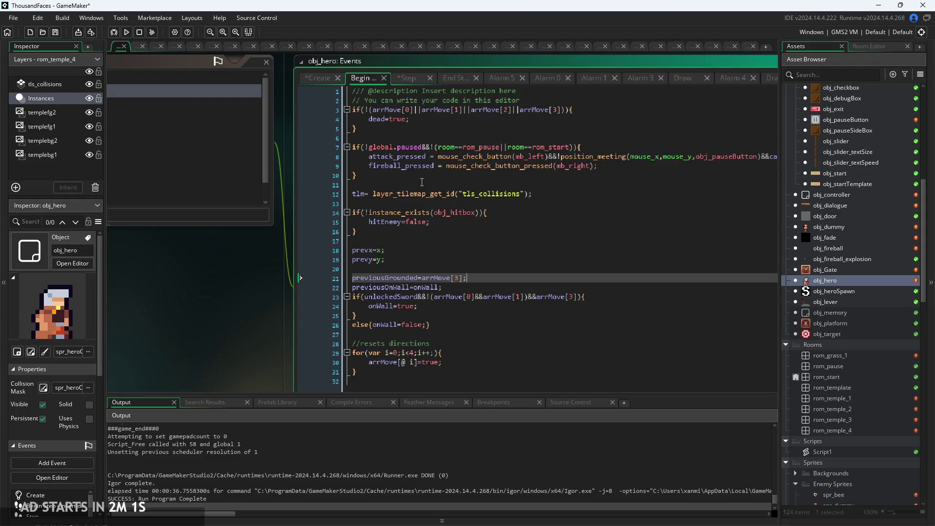
pyautogui.keyDown('ctrl'); pyautogui.scroll(-5, 429, 299); pyautogui.keyUp('ctrl')
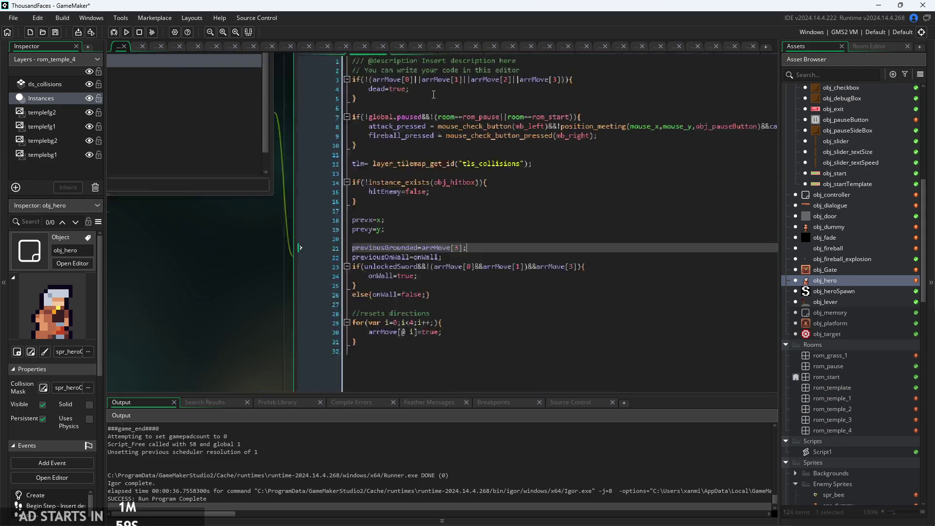
pyautogui.click(419, 64)
pyautogui.keyDown('ctrl'); pyautogui.scroll(6, 412, 188); pyautogui.keyUp('ctrl')
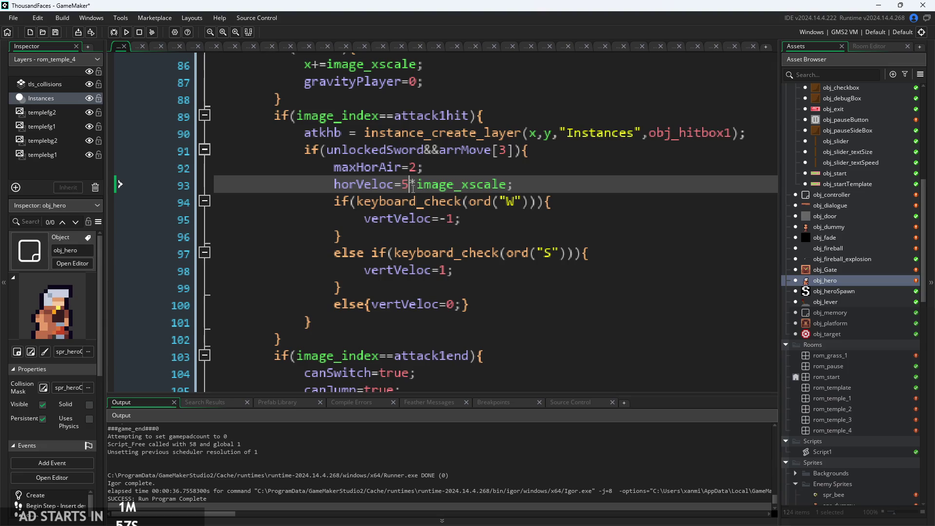
# Replace the fixed 5 in line 93's horVeloc with dashVeloc.
pyautogui.press('BackSpace')
pyautogui.write('da')
pyautogui.press('Return')
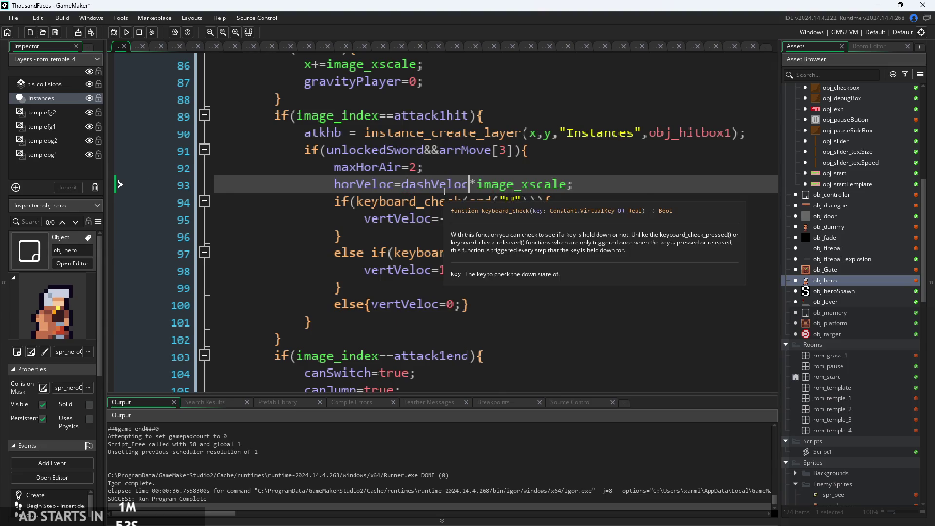
pyautogui.keyDown('ctrl'); pyautogui.scroll(-1, 445, 193); pyautogui.keyUp('ctrl')
pyautogui.scroll(3, 444, 192)
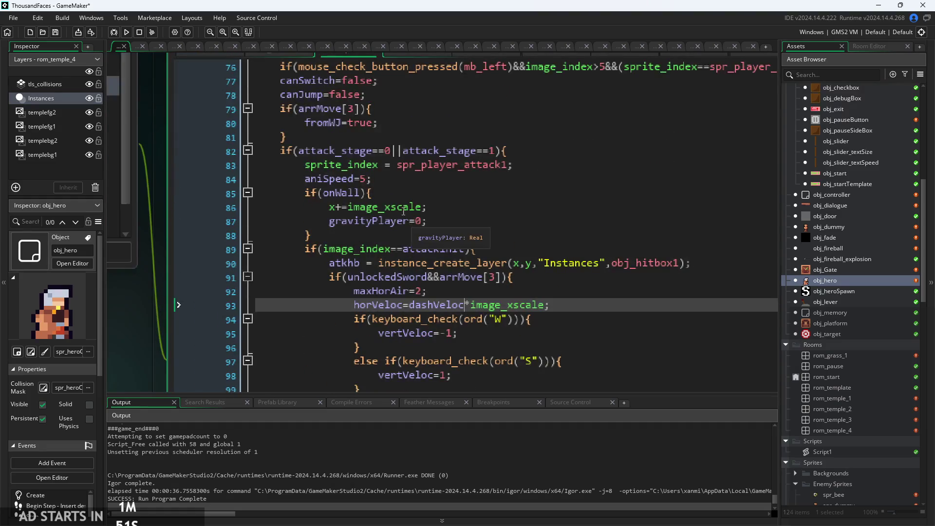
pyautogui.scroll(2, 404, 218)
pyautogui.scroll(-13, 407, 218)
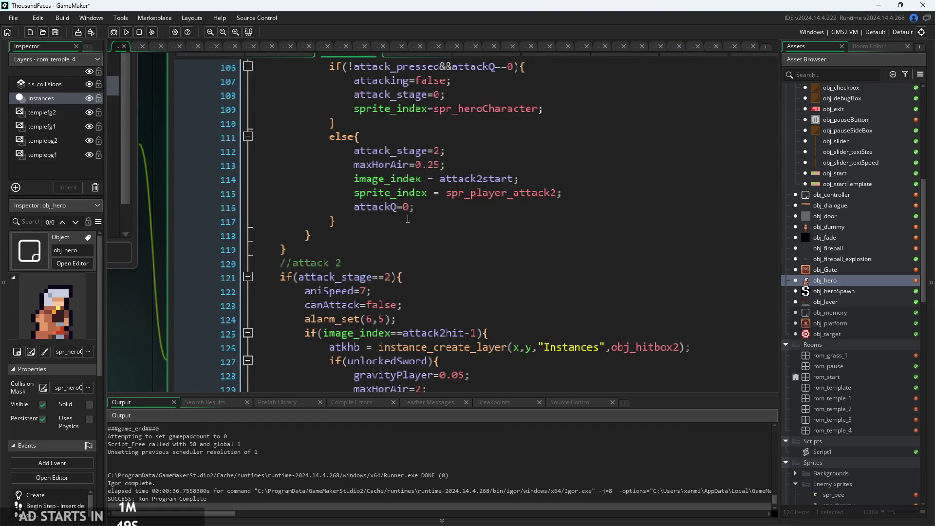
pyautogui.scroll(-3, 408, 218)
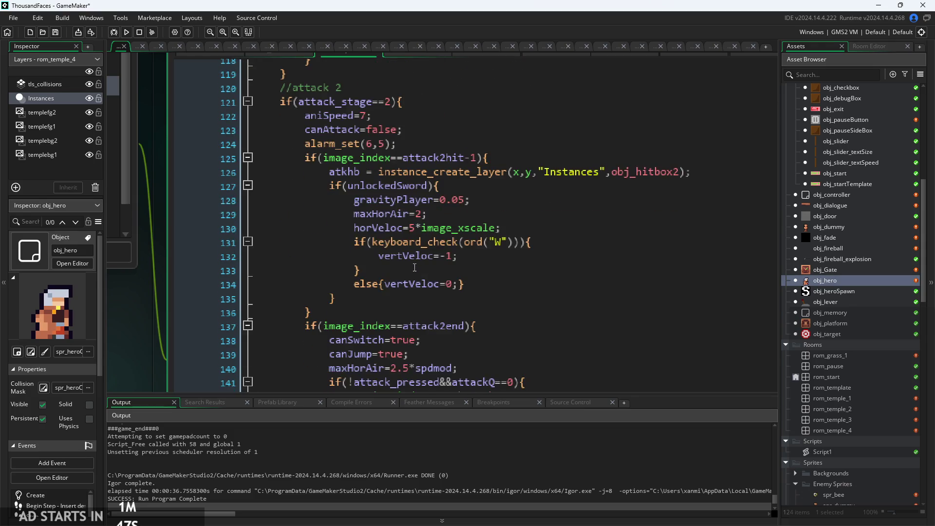
pyautogui.keyDown('ctrl'); pyautogui.scroll(2, 406, 234); pyautogui.keyUp('ctrl')
# Replace the 5 in line 130's horVeloc with dashVeloc and launch the game past its title screen.
pyautogui.doubleClick(409, 223)
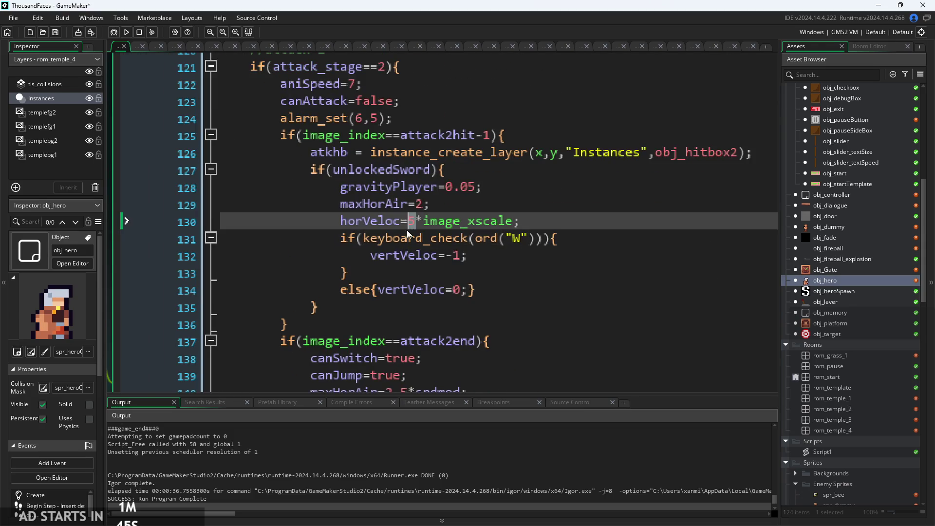
pyautogui.write('dashVeloc')
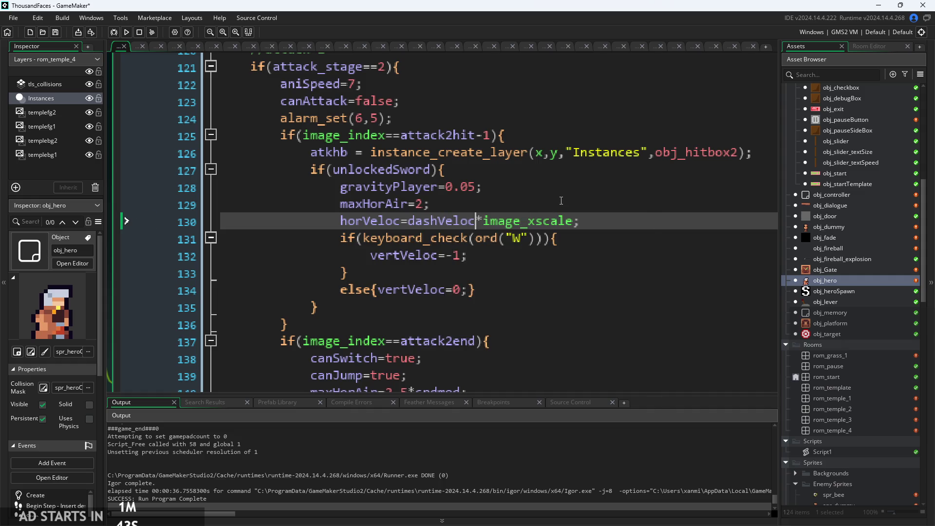
pyautogui.click(128, 33)
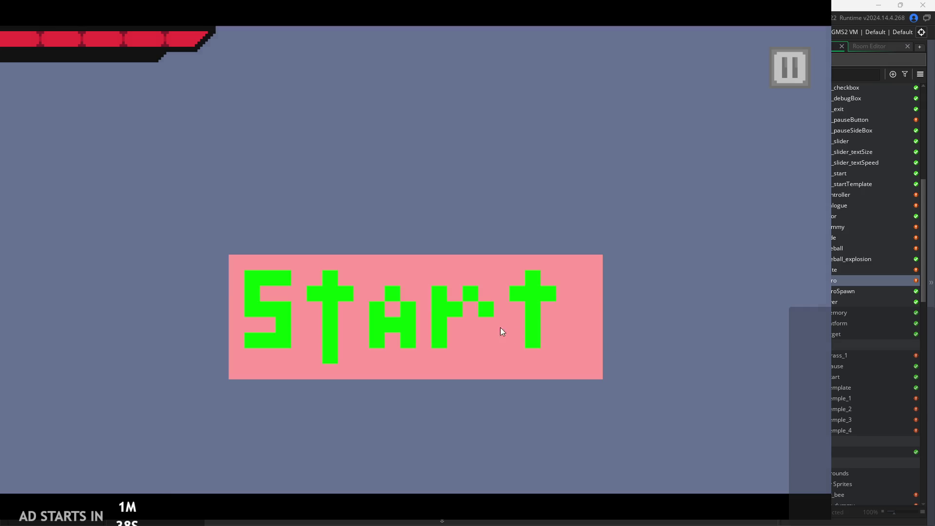
pyautogui.click(502, 332)
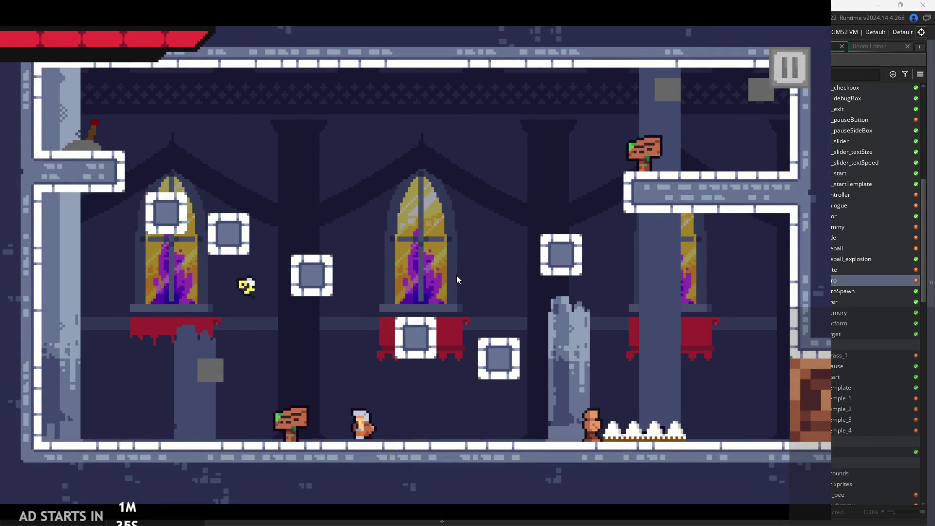
# Run, jump, dash and slash the hero around the castle room up to the upper ledge.
pyautogui.press('space')
pyautogui.press('Right')
pyautogui.press('Left')
pyautogui.press('space')
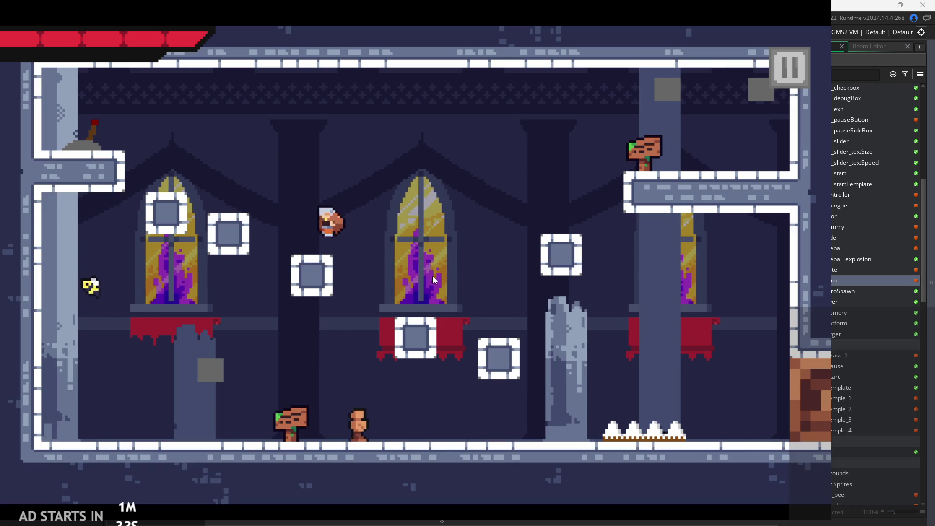
pyautogui.press('Right')
pyautogui.press('Left')
pyautogui.press('space')
pyautogui.press('space')
pyautogui.press('Right')
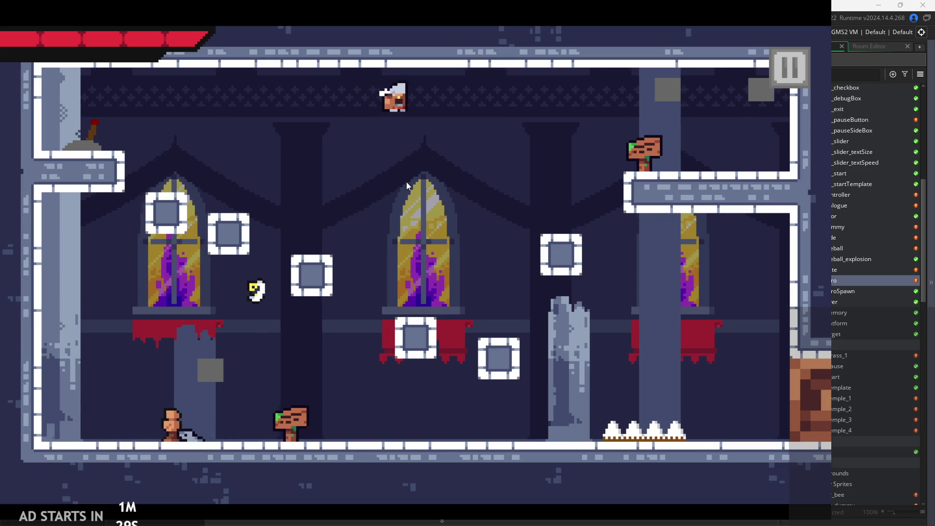
pyautogui.press('Left')
pyautogui.press('space')
pyautogui.press('Left')
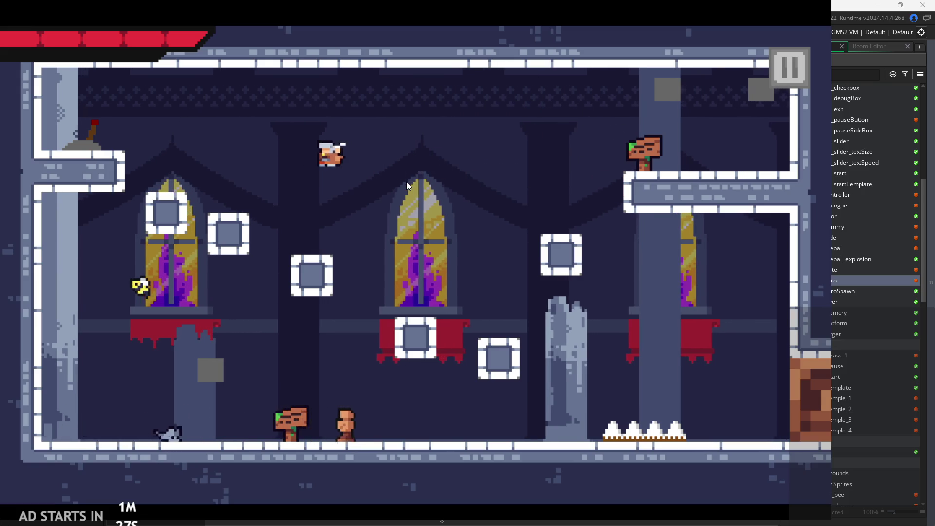
pyautogui.press('space')
pyautogui.press('Right')
pyautogui.press('space')
# Move into the test room and jump, slash and land across its numbered blocks.
pyautogui.press('Right')
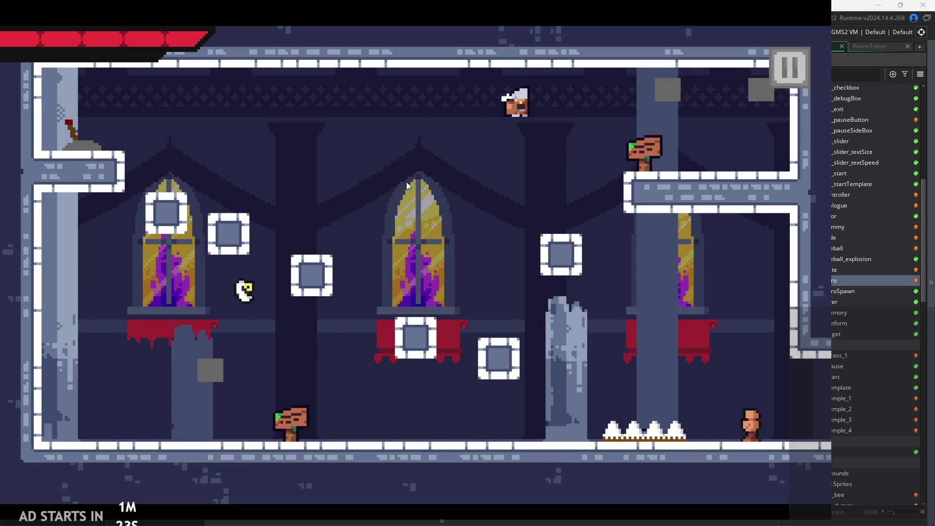
pyautogui.press('Right')
pyautogui.press('Up')
pyautogui.press('space')
pyautogui.press('Right')
pyautogui.press('Up')
pyautogui.press('space')
pyautogui.press('Left')
pyautogui.press('Right')
pyautogui.press('Left')
pyautogui.press('Up')
pyautogui.press('space')
pyautogui.press('Up')
pyautogui.press('Right')
pyautogui.press('Right')
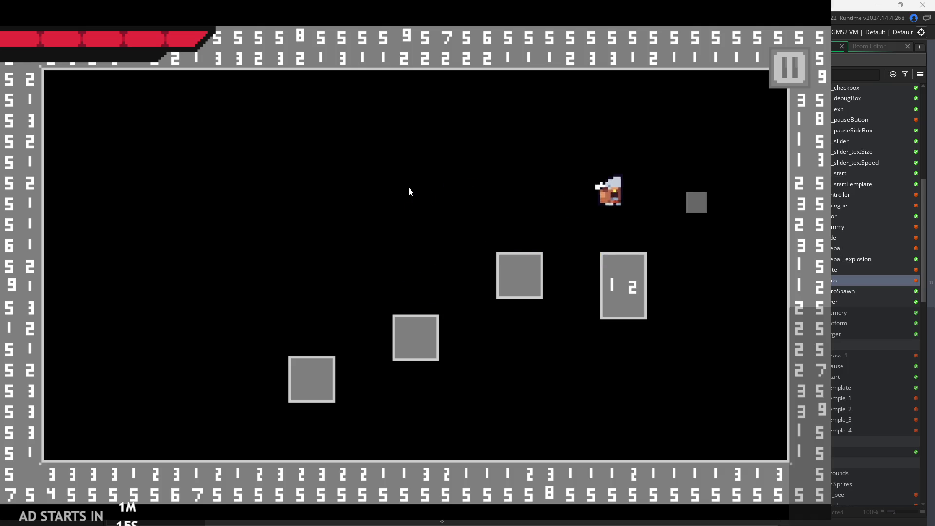
# Quit the game, set line 122's aniSpeed from 7 to 4, save, and test it.
pyautogui.click(779, 71)
pyautogui.click(682, 429)
pyautogui.click(485, 221)
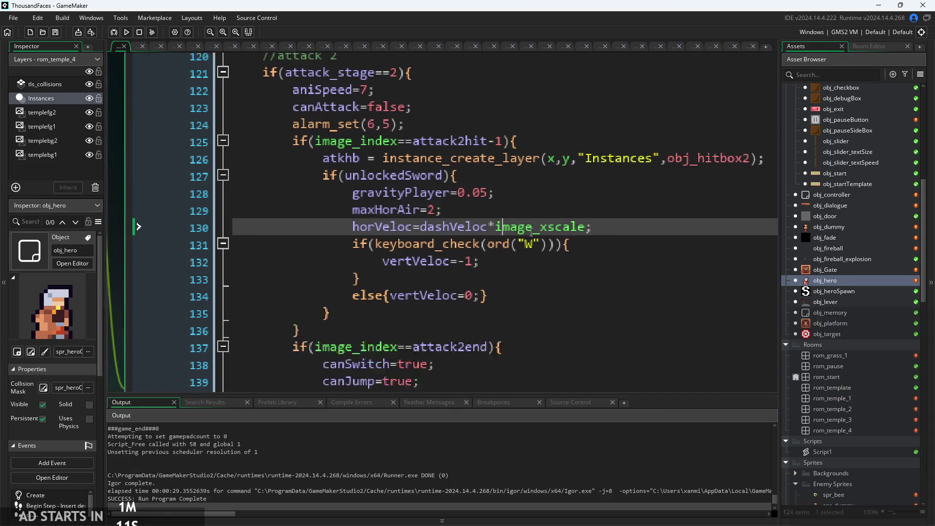
pyautogui.keyDown('ctrl'); pyautogui.scroll(-3, 428, 161); pyautogui.keyUp('ctrl')
pyautogui.click(429, 152)
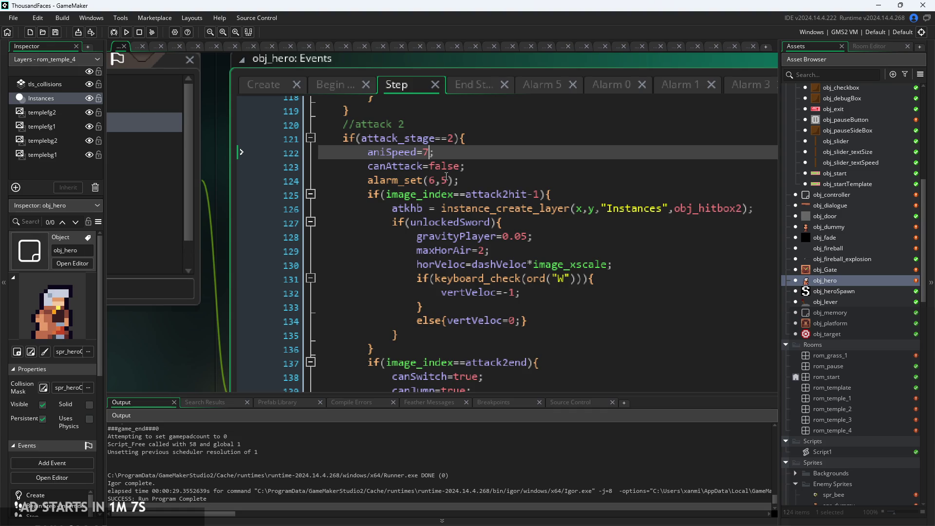
pyautogui.write('5')
pyautogui.keyDown('ctrl'); pyautogui.scroll(2, 468, 174); pyautogui.keyUp('ctrl')
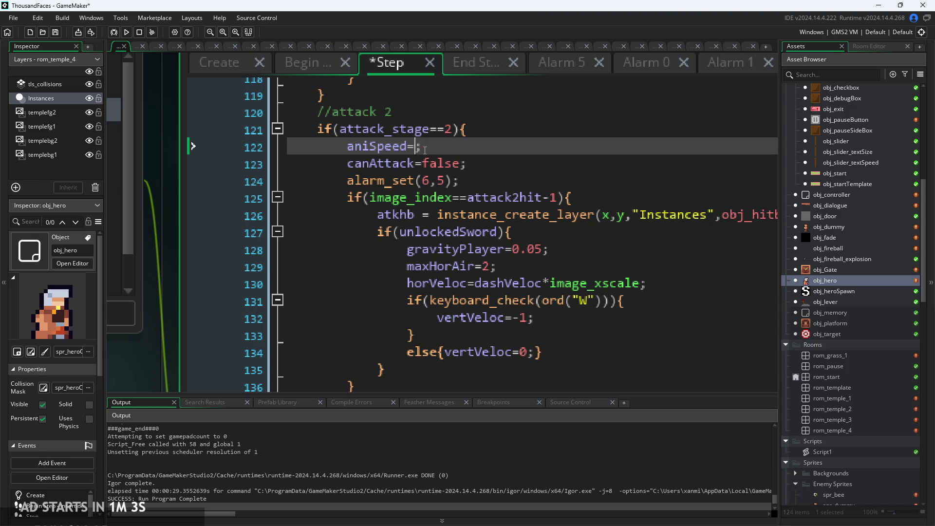
pyautogui.hotkey('ctrl', 's')
pyautogui.click(124, 35)
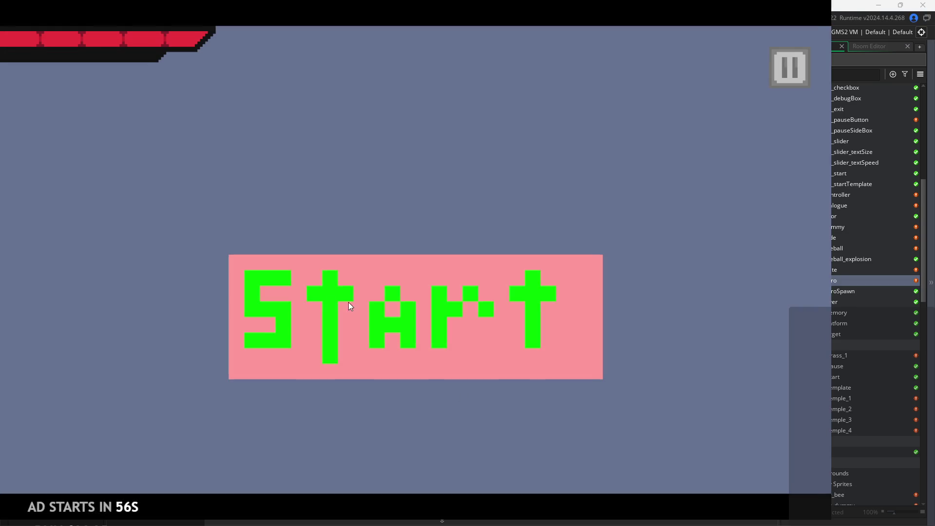
pyautogui.click(348, 305)
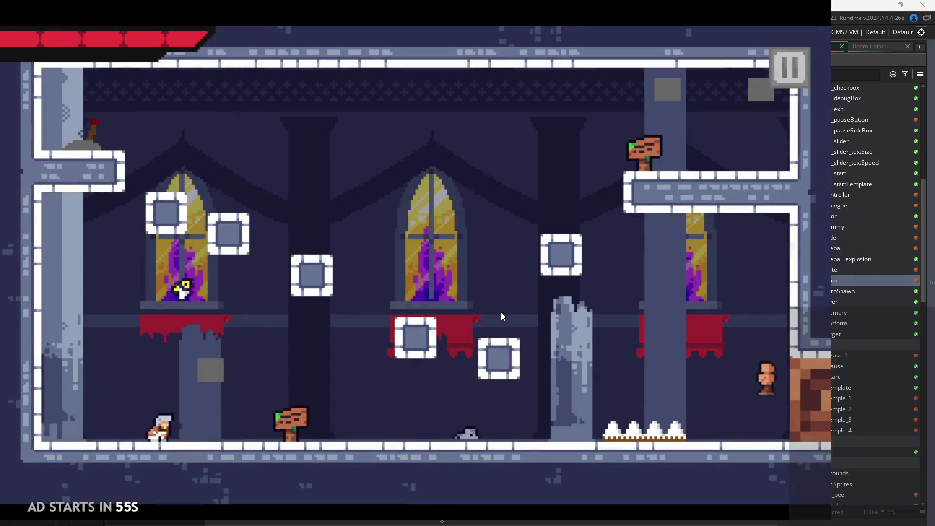
pyautogui.click(792, 66)
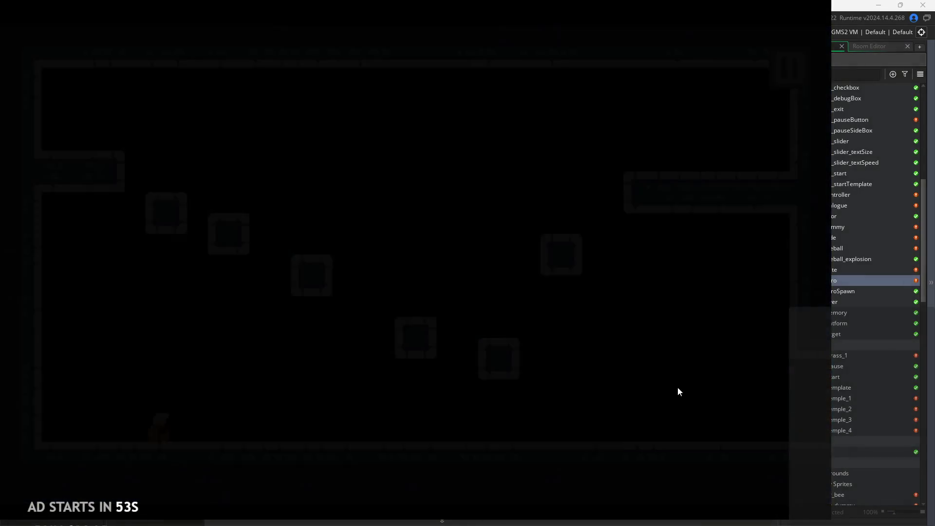
# Change the first attack's aniSpeed on line 84 from 5 to 3 and relaunch the game.
pyautogui.keyDown('ctrl'); pyautogui.scroll(-2, 408, 158); pyautogui.keyUp('ctrl')
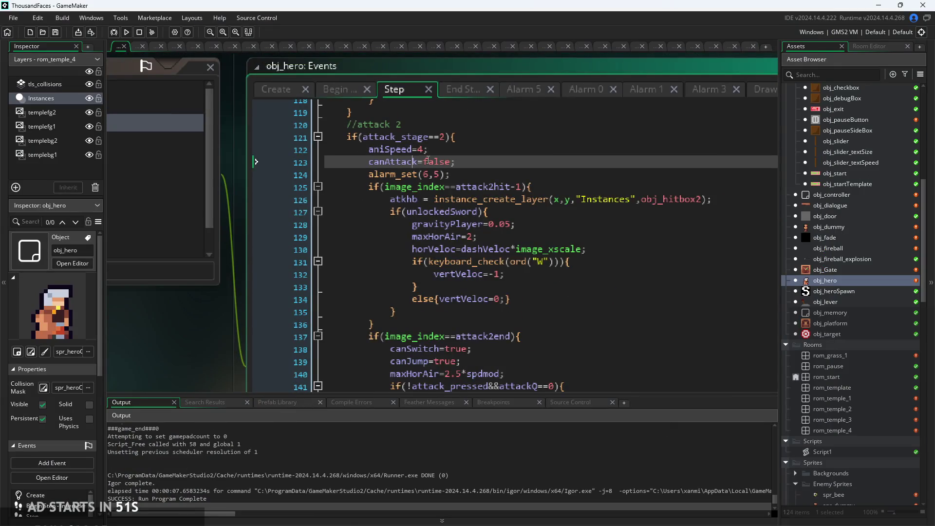
pyautogui.scroll(10, 427, 161)
pyautogui.keyDown('ctrl'); pyautogui.scroll(2, 431, 220); pyautogui.keyUp('ctrl')
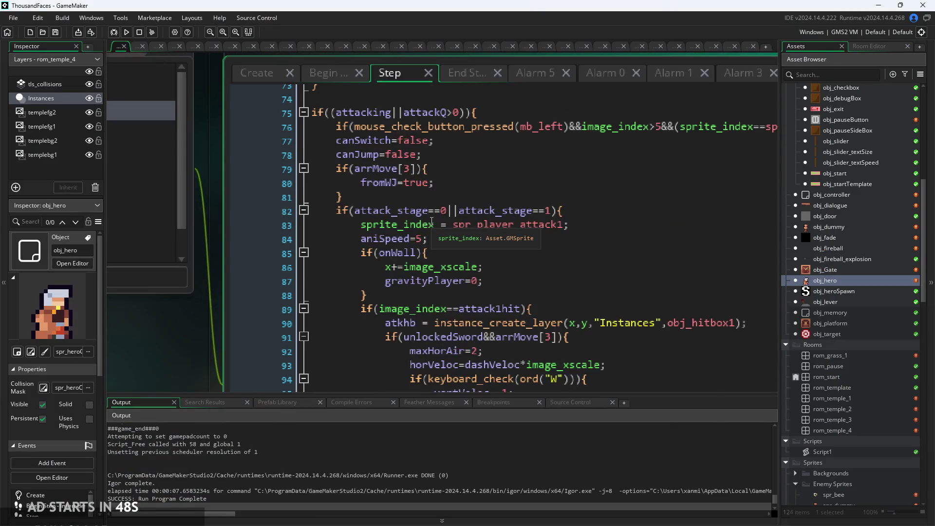
pyautogui.keyDown('ctrl'); pyautogui.scroll(2, 431, 221); pyautogui.keyUp('ctrl')
pyautogui.click(418, 245)
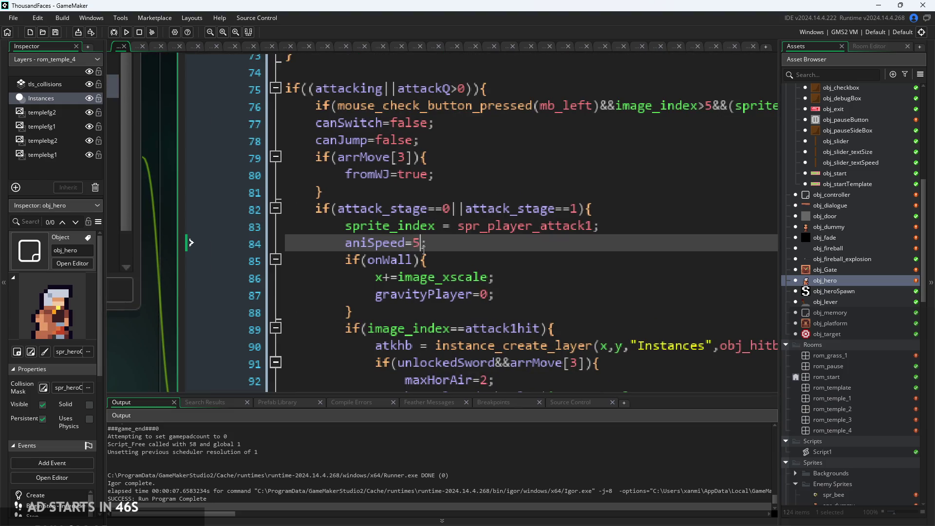
pyautogui.write('3')
pyautogui.click(128, 31)
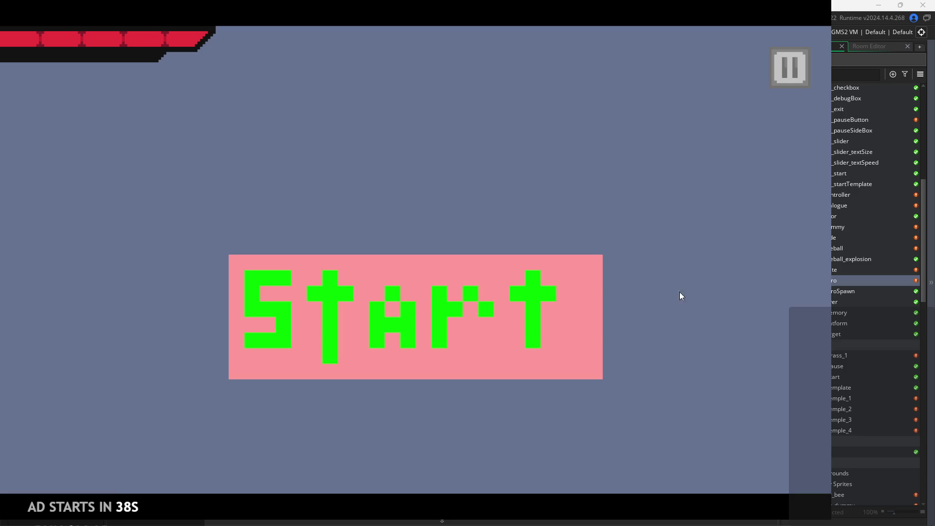
# Start the game and platform the hero over the pillars and sign ledge out of the first room.
pyautogui.click(436, 321)
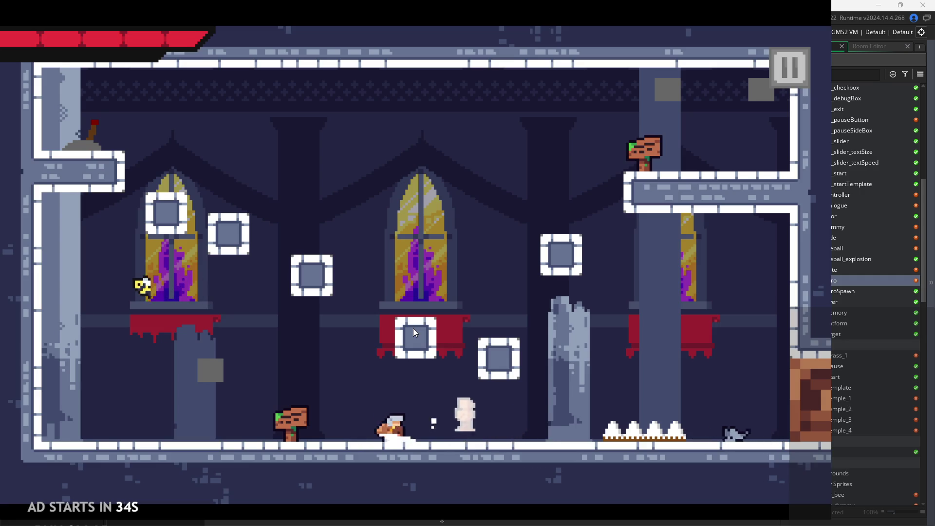
pyautogui.press('Right')
pyautogui.press('Left')
pyautogui.press('Right')
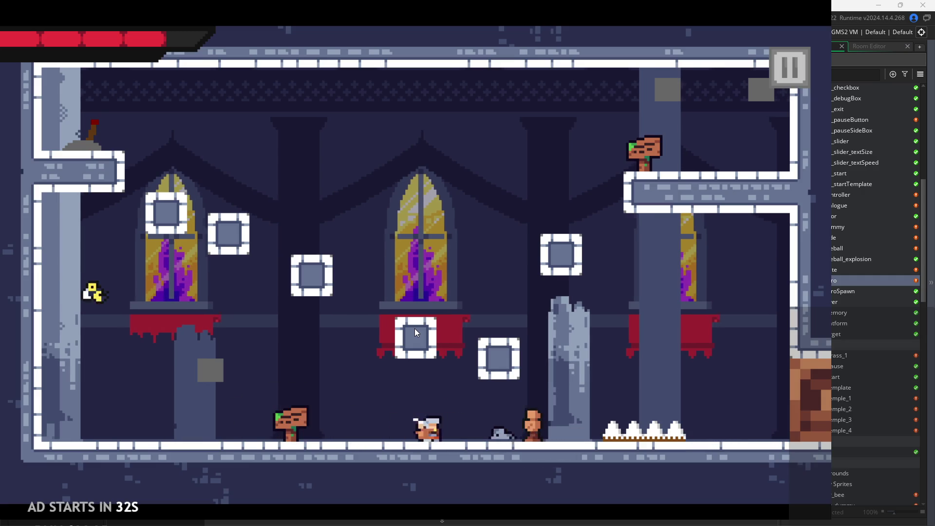
pyautogui.press('Right')
pyautogui.press('space')
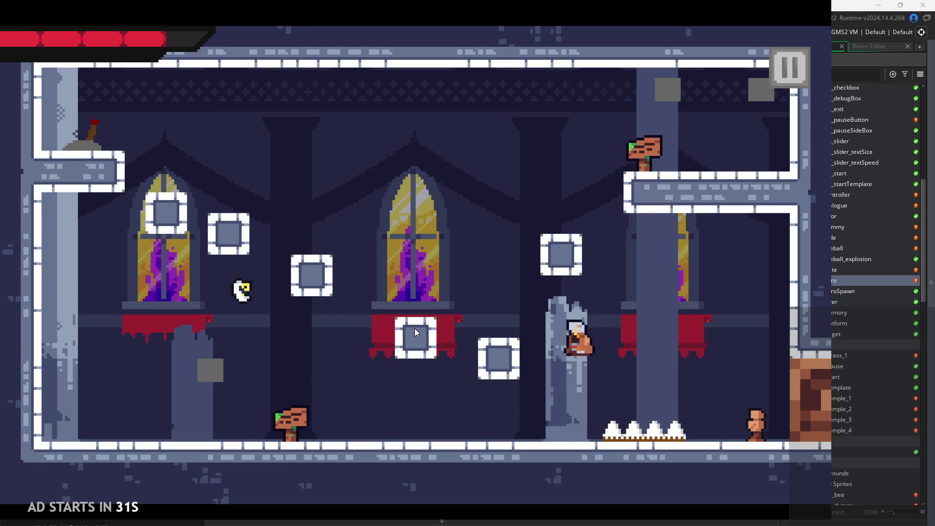
pyautogui.press('Left')
pyautogui.press('space')
pyautogui.press('Right')
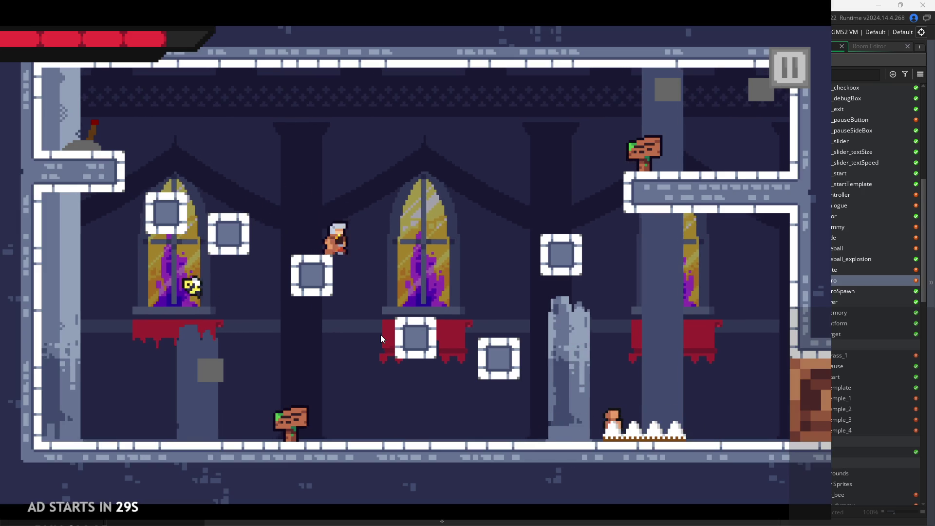
pyautogui.press('space')
pyautogui.press('Right')
pyautogui.press('space')
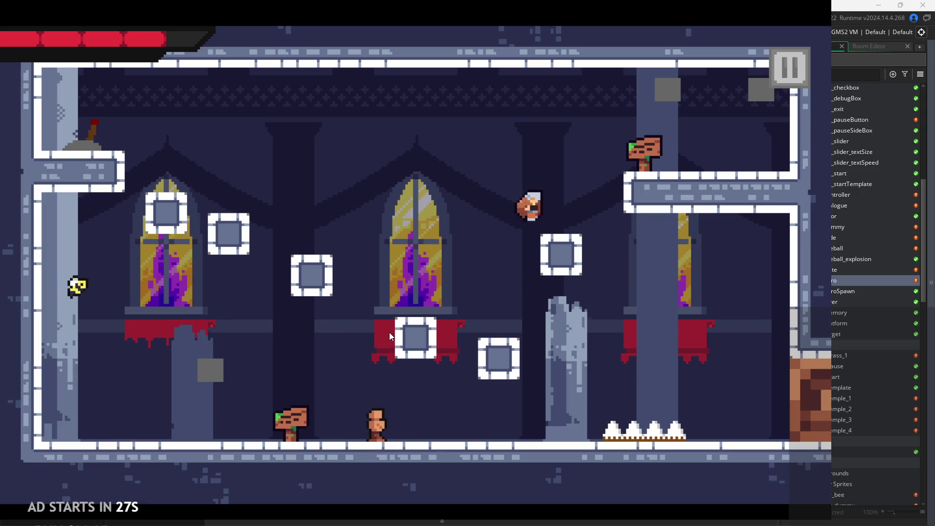
pyautogui.press('space')
pyautogui.press('Right')
pyautogui.press('Escape')
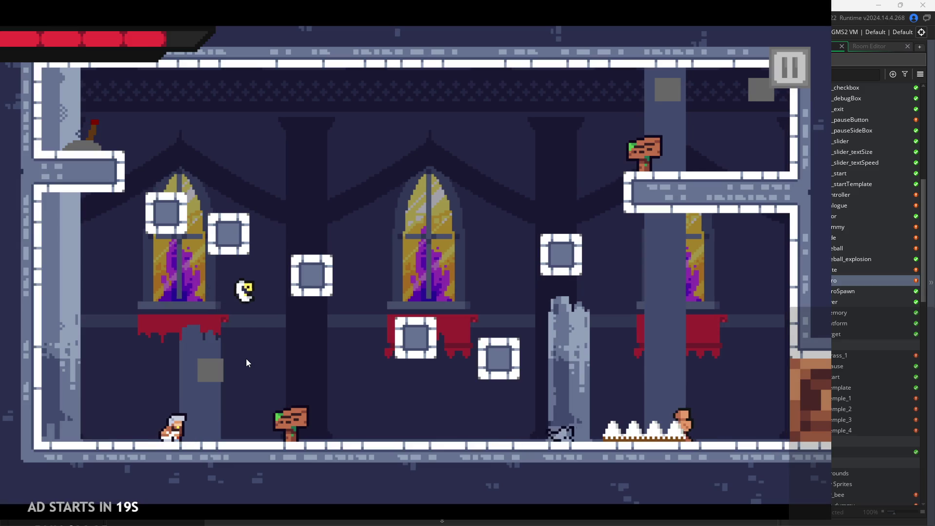
# Slash enemies while darting back and forth across the next room's floor.
pyautogui.click(280, 362)
pyautogui.press('d')
pyautogui.click(438, 347)
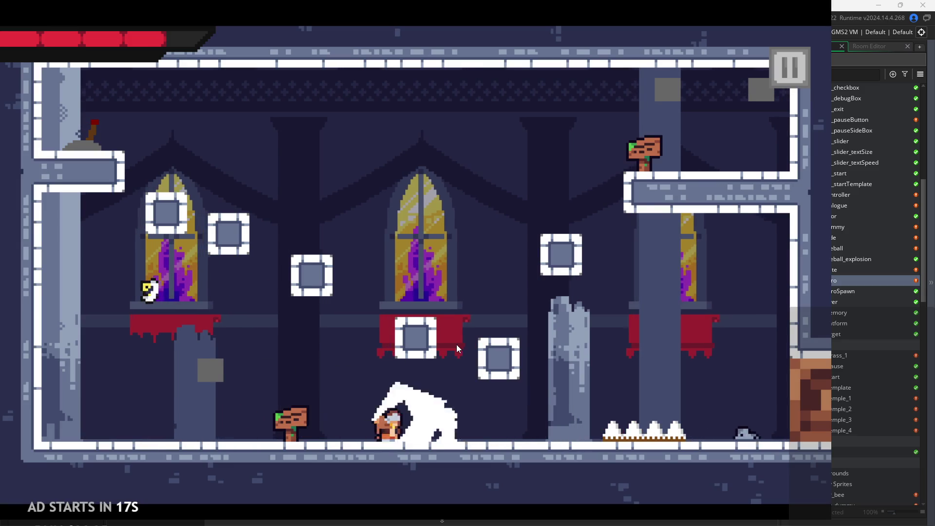
pyautogui.press('space')
pyautogui.press('a')
pyautogui.click(334, 336)
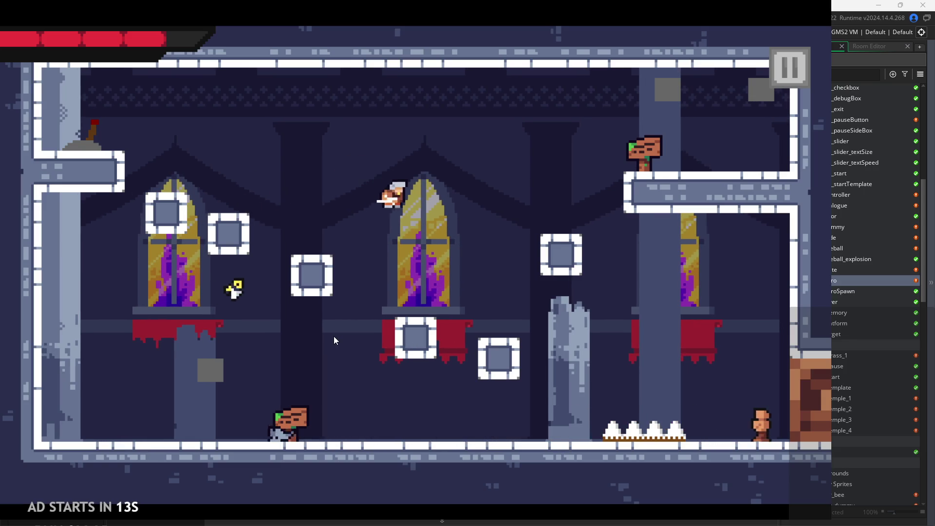
pyautogui.press('d')
pyautogui.press('a')
pyautogui.press('d')
pyautogui.click(334, 334)
pyautogui.press('d')
pyautogui.click(334, 335)
pyautogui.click(316, 340)
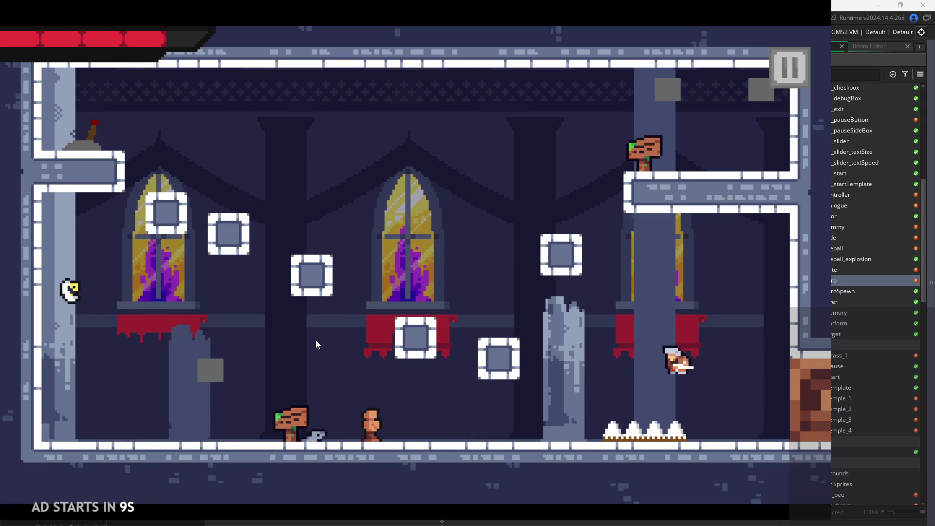
# Run left toward the signpost, slashing and killing the white enemy near the block.
pyautogui.press('a')
pyautogui.click(307, 341)
pyautogui.click(287, 346)
pyautogui.press('a')
pyautogui.click(186, 370)
pyautogui.press('a')
pyautogui.click(151, 386)
# Wall-jump off the left wall, slash the white enemy mid-air, and climb out to the next room.
pyautogui.press('space')
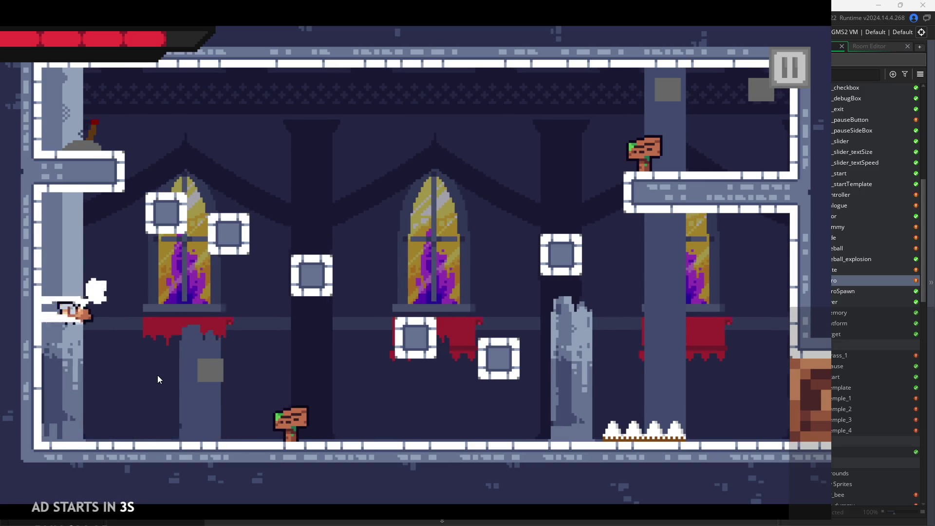
pyautogui.press('d')
pyautogui.press('a')
pyautogui.press('space')
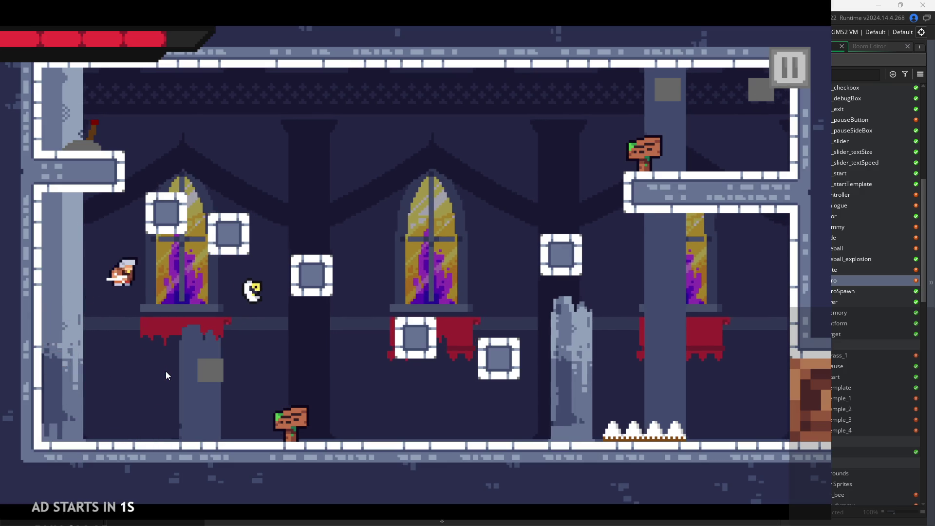
pyautogui.press('d')
pyautogui.click(292, 356)
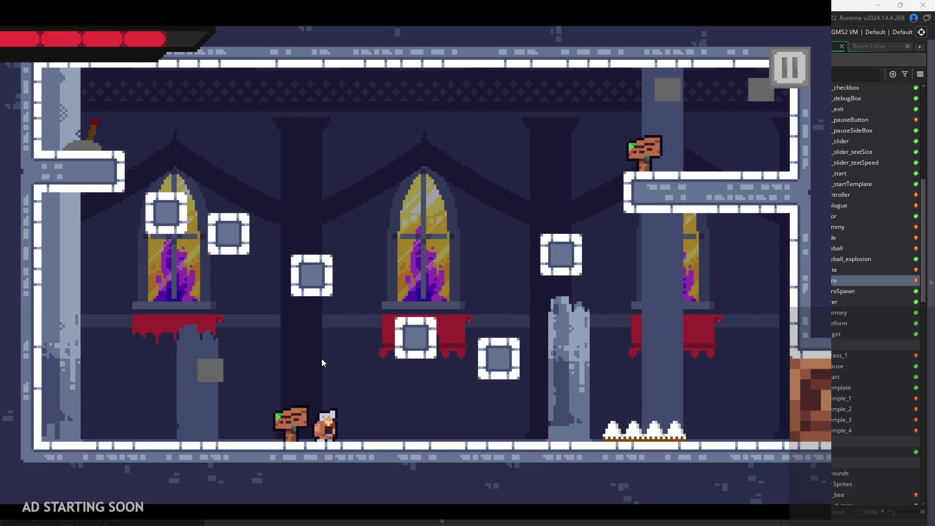
pyautogui.press('a')
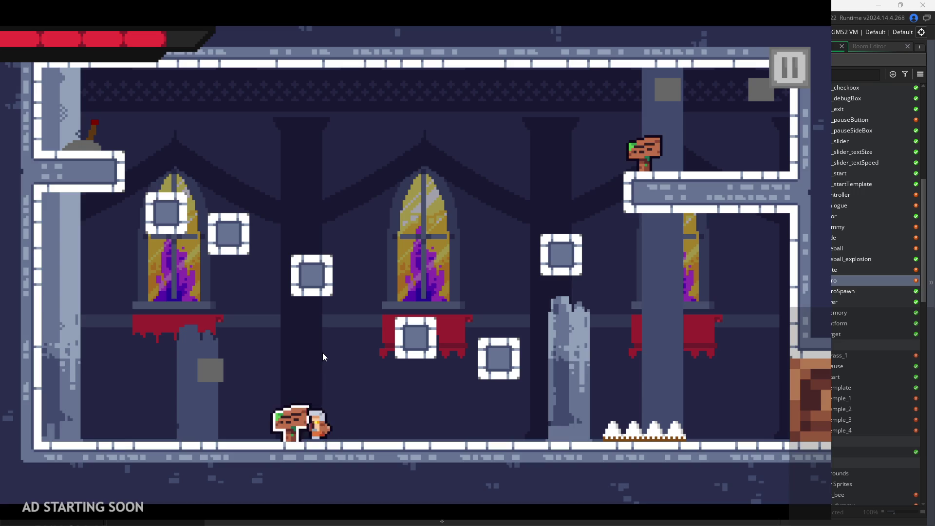
pyautogui.press('a')
pyautogui.press('d')
pyautogui.press('space')
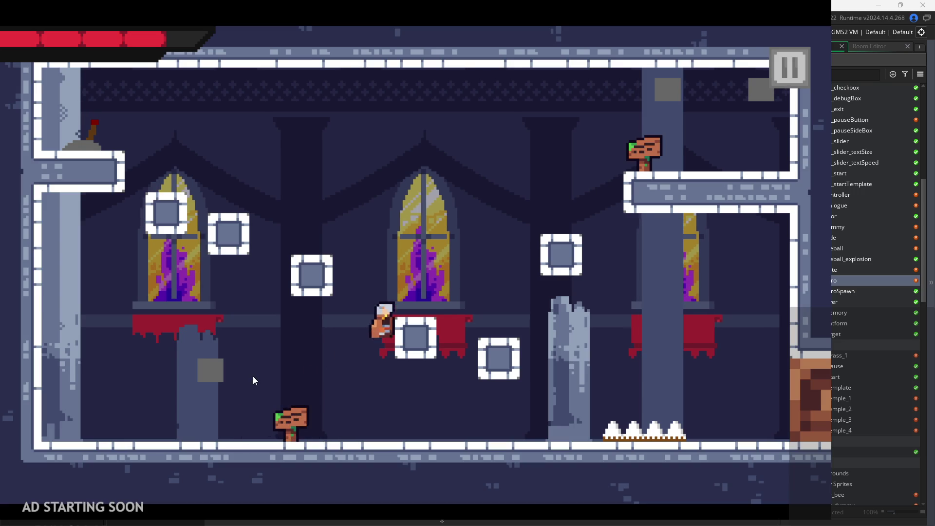
pyautogui.press('d')
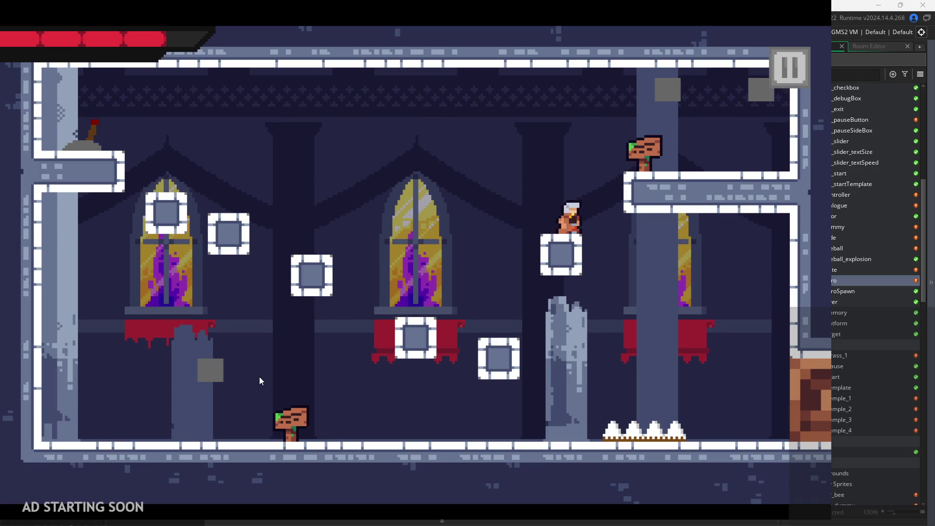
pyautogui.press('space')
pyautogui.press('d')
pyautogui.press('d')
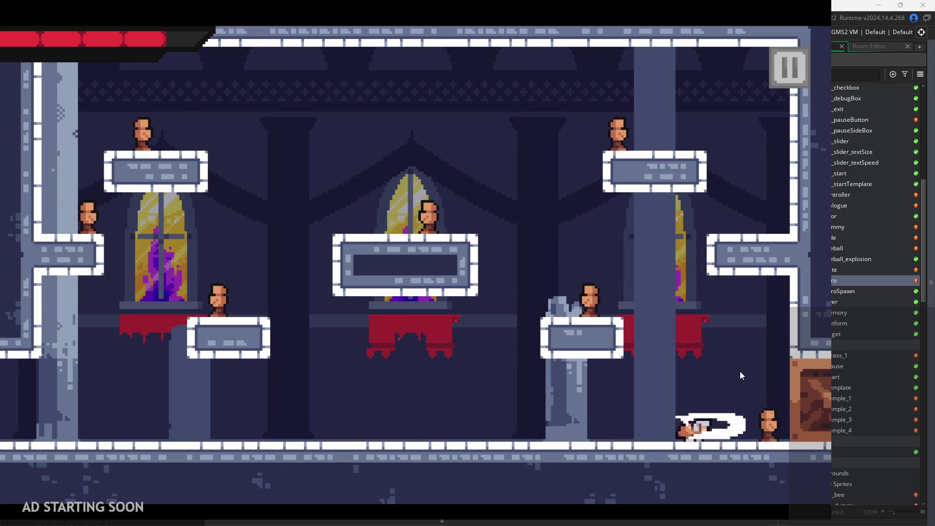
# In the following room, dodge the enemy across the floor and wall-jump up the right wall.
pyautogui.press('space')
pyautogui.press('a')
pyautogui.press('space')
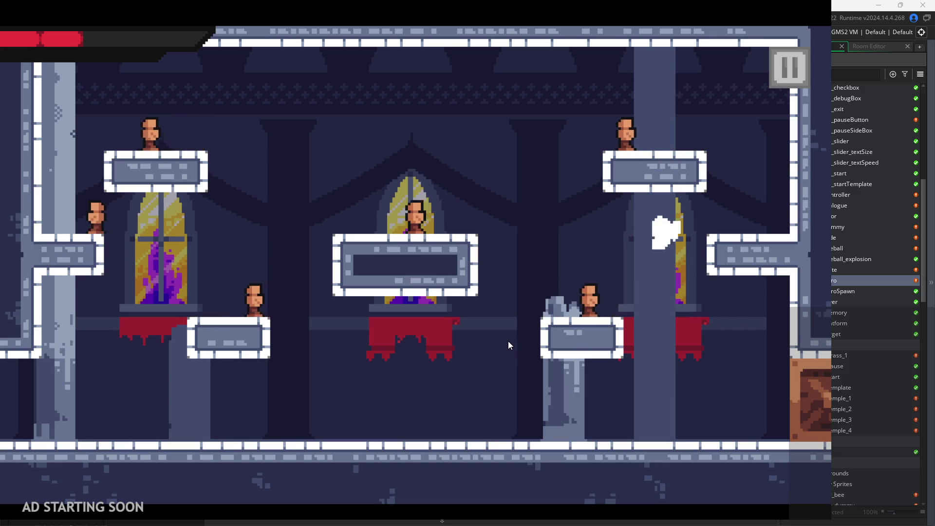
pyautogui.press('a')
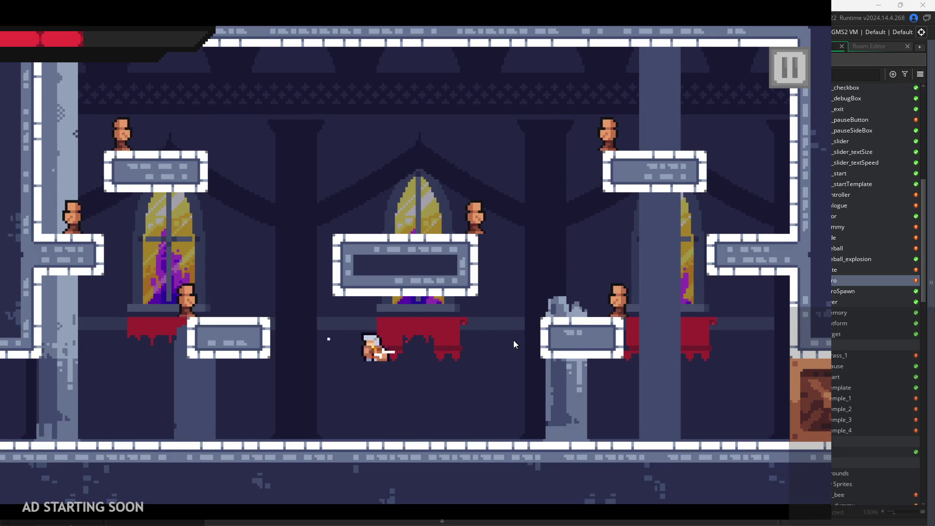
pyautogui.press('space')
pyautogui.press('d')
pyautogui.press('a')
pyautogui.press('d')
pyautogui.press('space')
pyautogui.press('space')
pyautogui.press('d')
pyautogui.press('space')
pyautogui.press('space')
pyautogui.press('a')
pyautogui.press('space')
pyautogui.press('d')
pyautogui.press('space')
pyautogui.press('space')
# Slash the enemy on the top-right platform and fight around the central platform.
pyautogui.press('a')
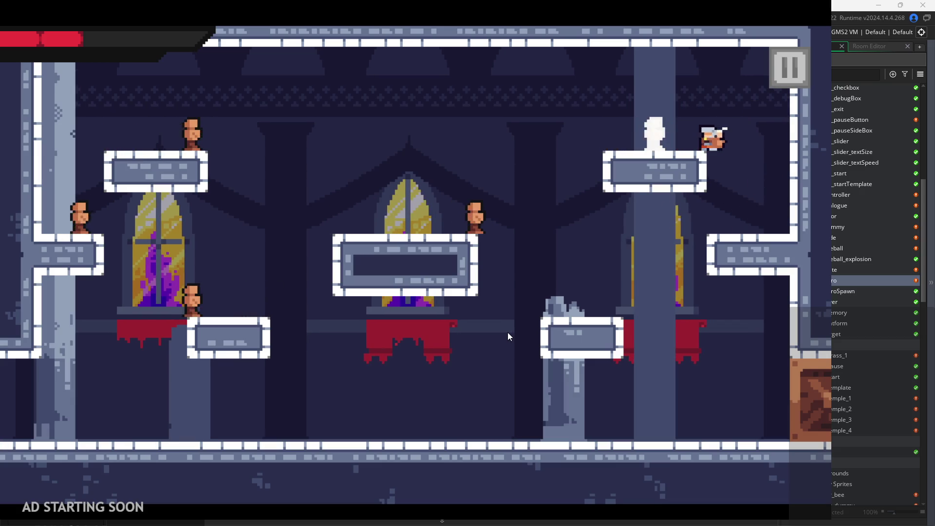
pyautogui.press('a')
pyautogui.press('space')
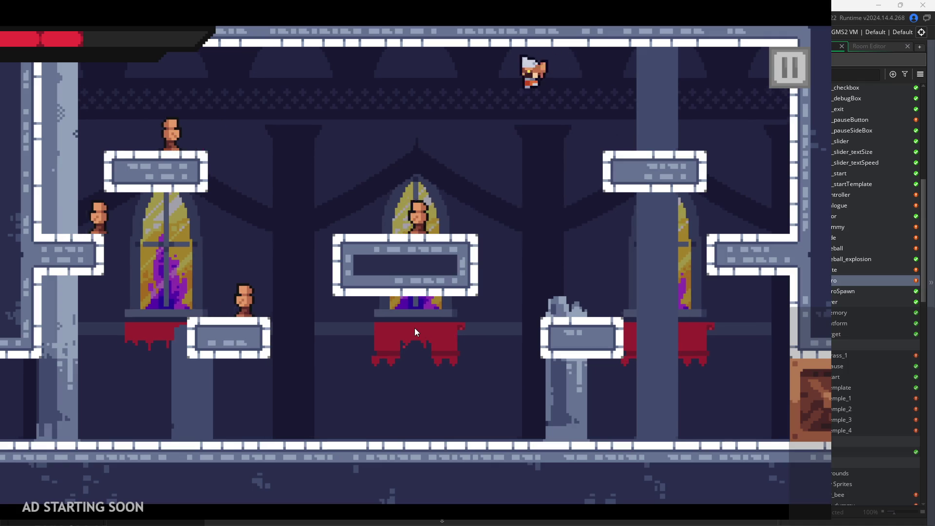
pyautogui.press('a')
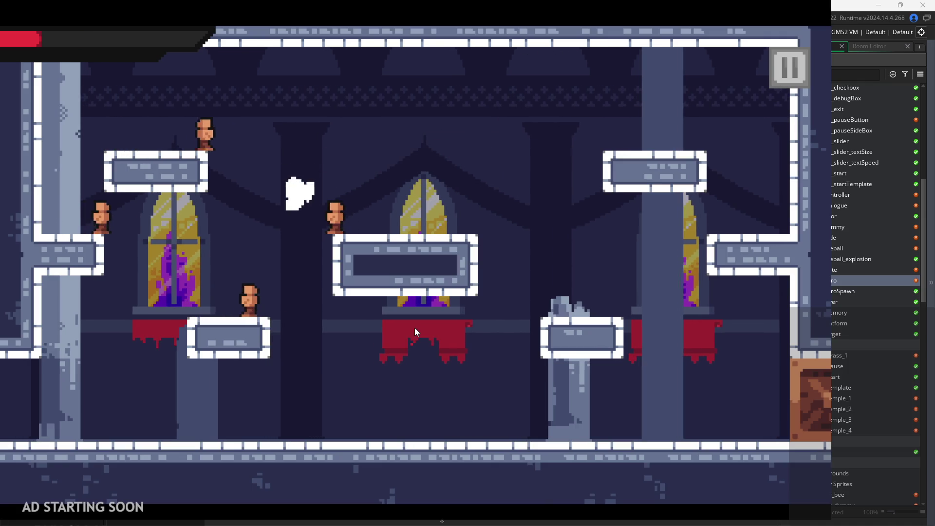
pyautogui.press('Right')
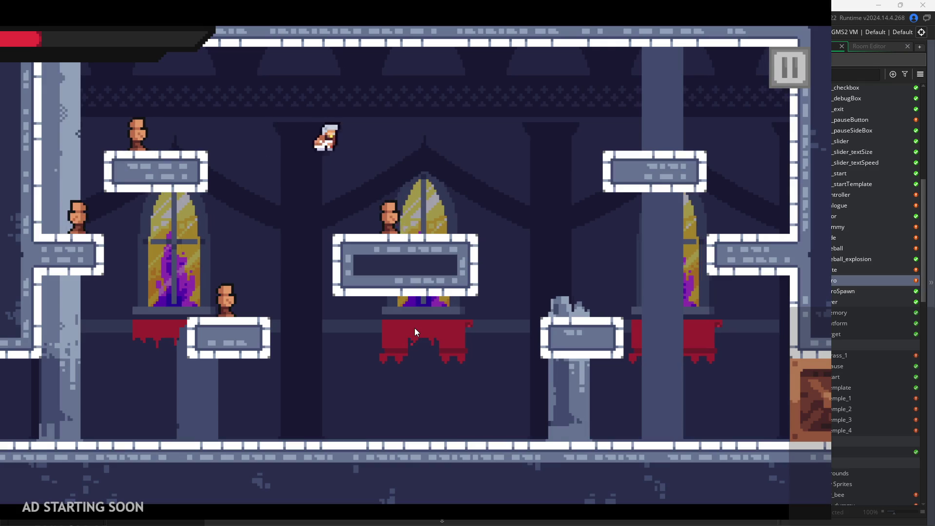
pyautogui.press('Up')
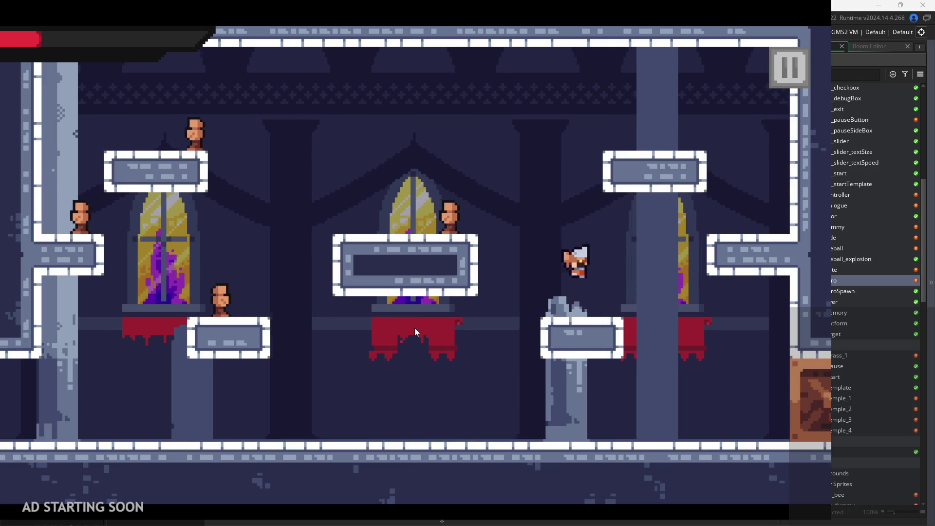
pyautogui.press('Left')
pyautogui.press('Left')
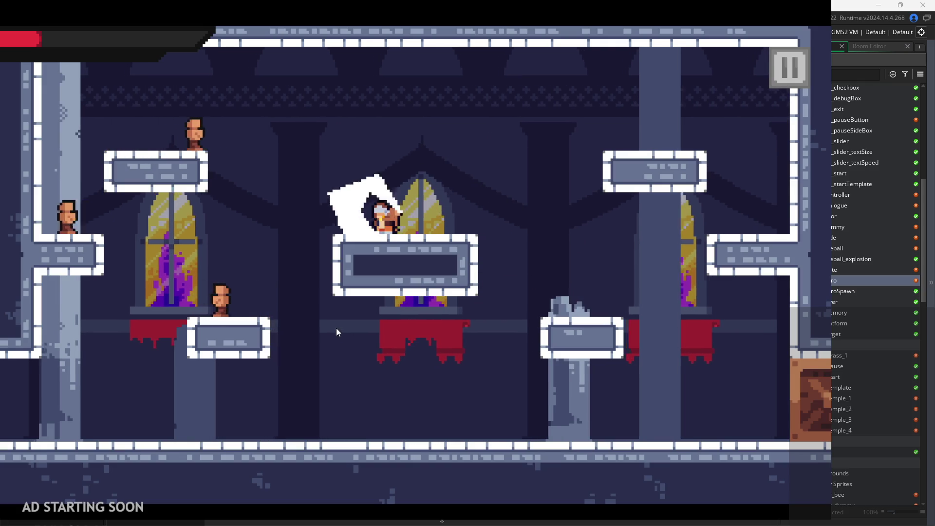
pyautogui.press('Up')
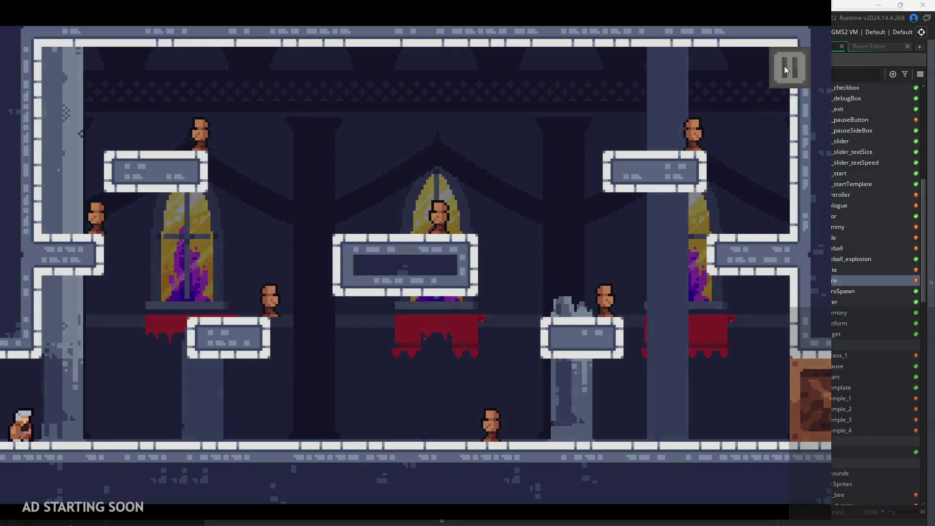
pyautogui.click(784, 66)
# Exit the game and change line 84 of the Step event to aniSpeed=atk1spd.
pyautogui.click(705, 455)
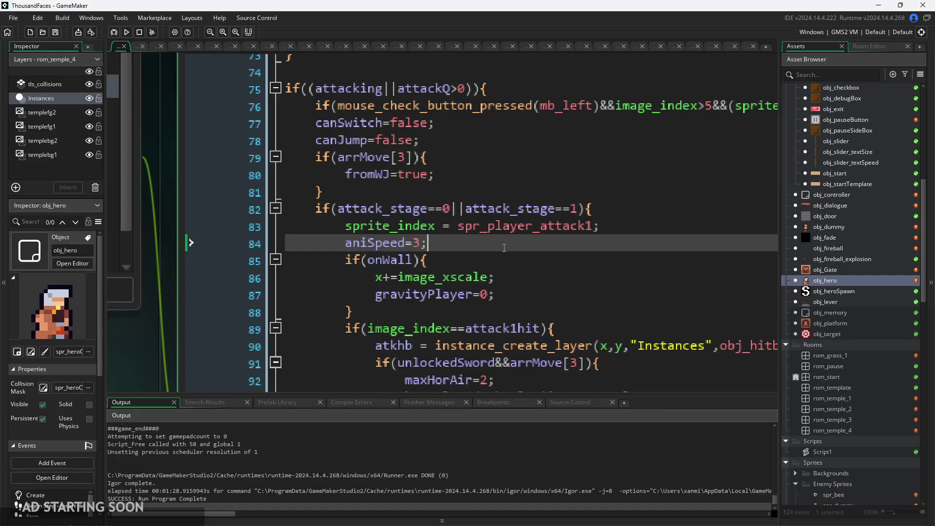
pyautogui.keyDown('ctrl'); pyautogui.scroll(-2, 453, 246); pyautogui.keyUp('ctrl')
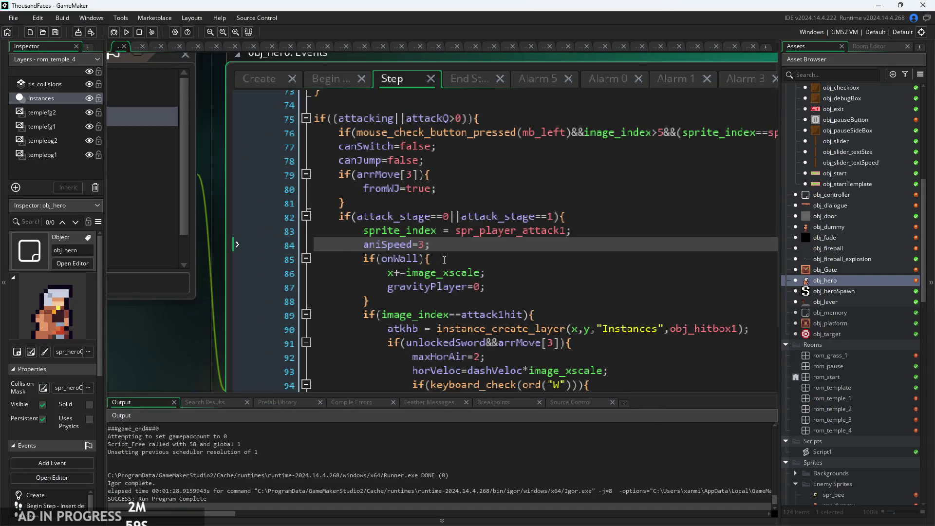
pyautogui.keyDown('ctrl'); pyautogui.scroll(-1, 445, 258); pyautogui.keyUp('ctrl')
pyautogui.keyDown('ctrl'); pyautogui.scroll(2, 509, 245); pyautogui.keyUp('ctrl')
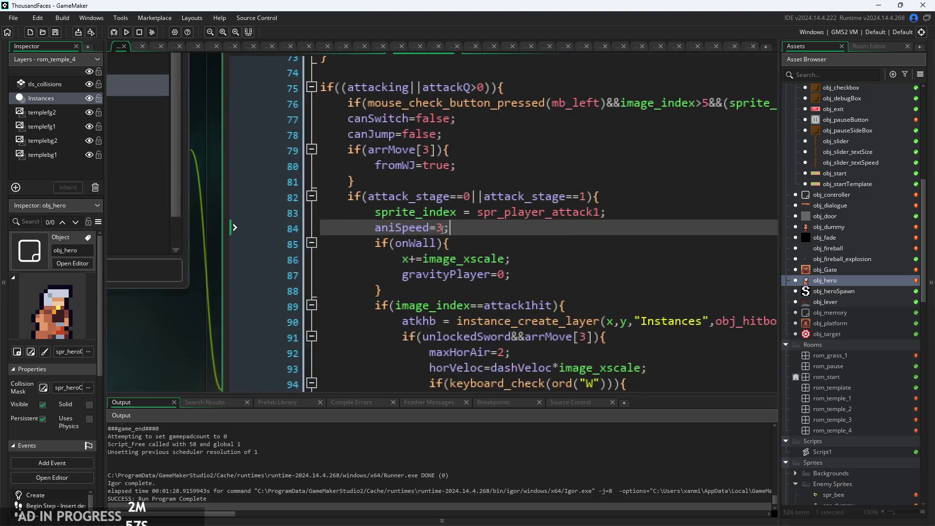
pyautogui.write('atk1spd')
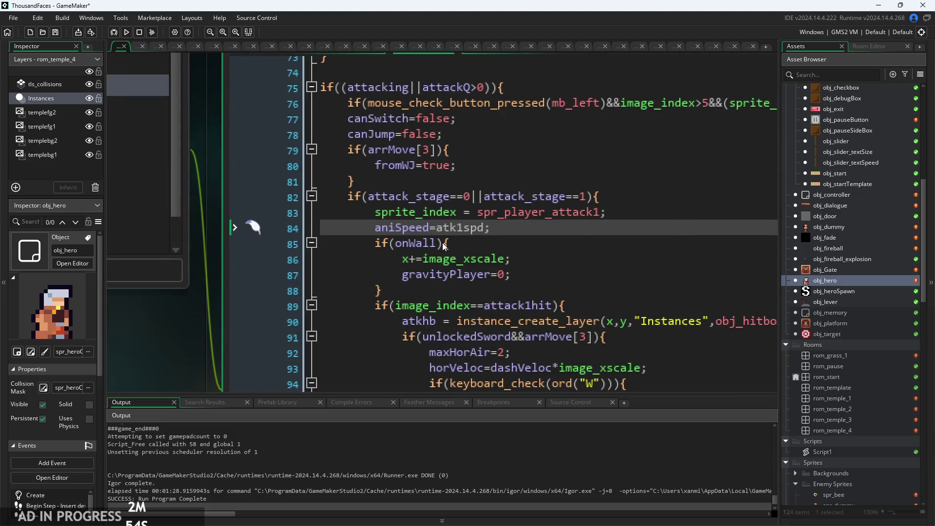
pyautogui.keyDown('ctrl'); pyautogui.scroll(-1, 393, 196); pyautogui.keyUp('ctrl')
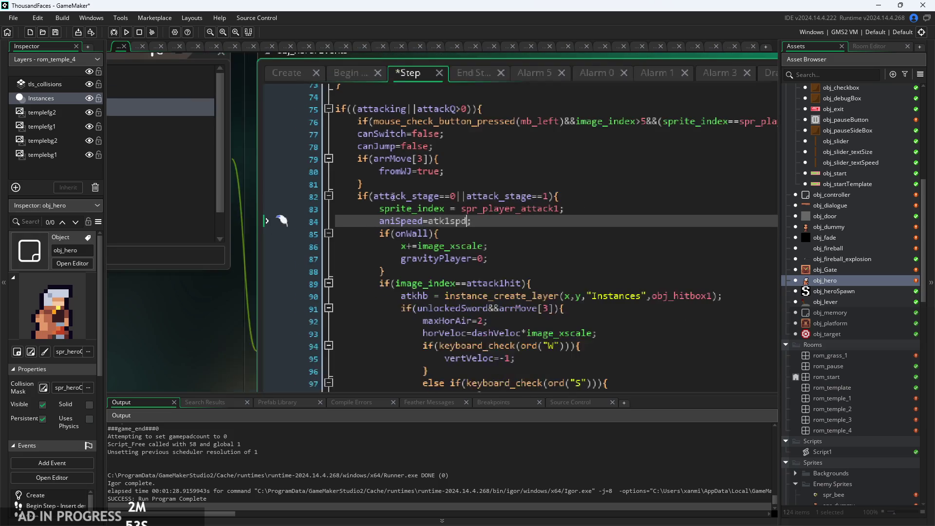
# In obj_hero's Create event, insert a blank line after the animation comment.
pyautogui.click(284, 78)
pyautogui.keyDown('ctrl'); pyautogui.scroll(1, 417, 279); pyautogui.keyUp('ctrl')
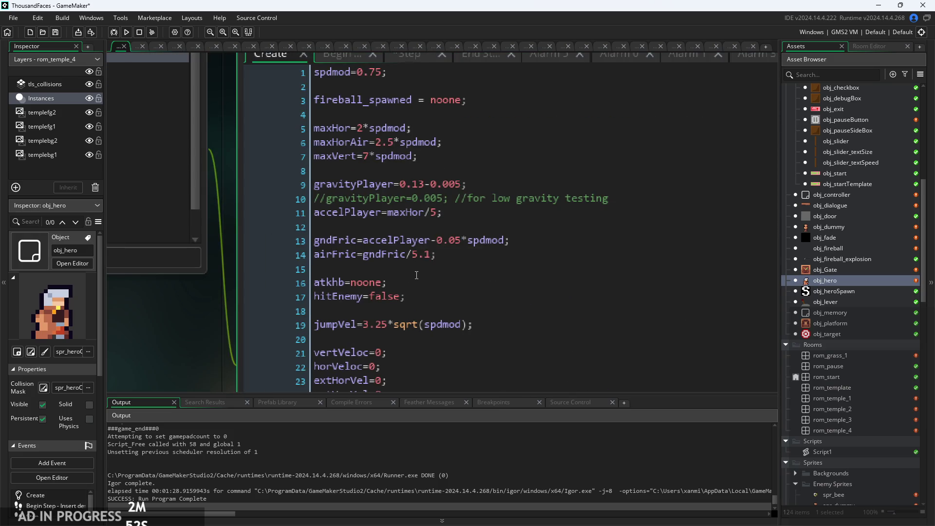
pyautogui.scroll(-6, 417, 276)
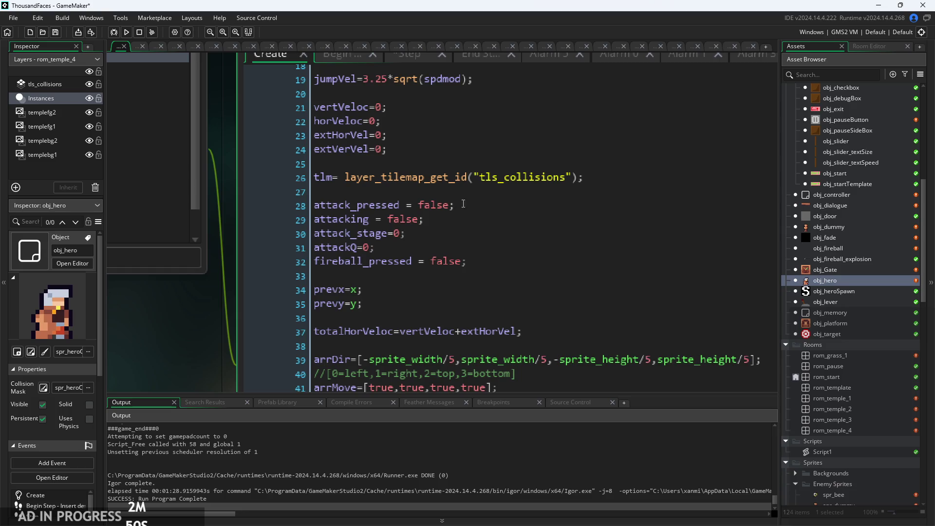
pyautogui.scroll(-3, 437, 237)
pyautogui.scroll(9, 404, 286)
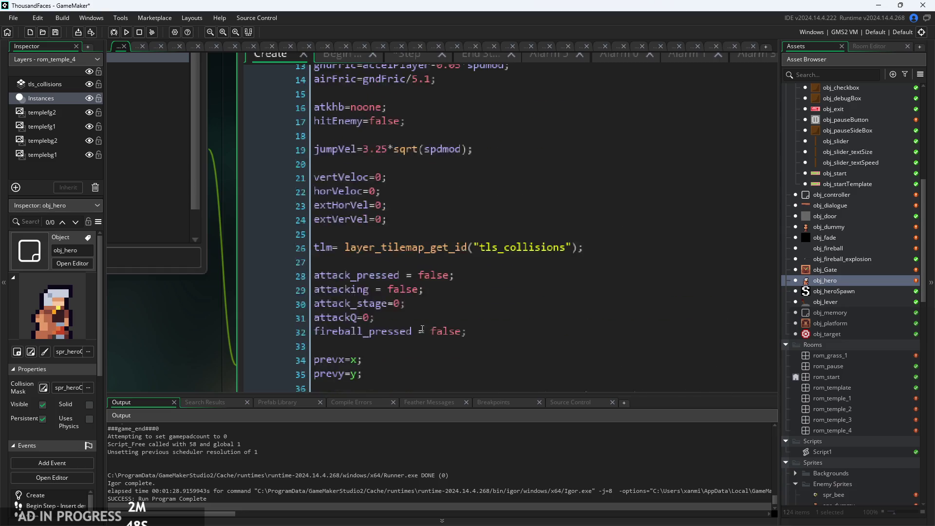
pyautogui.scroll(-20, 499, 223)
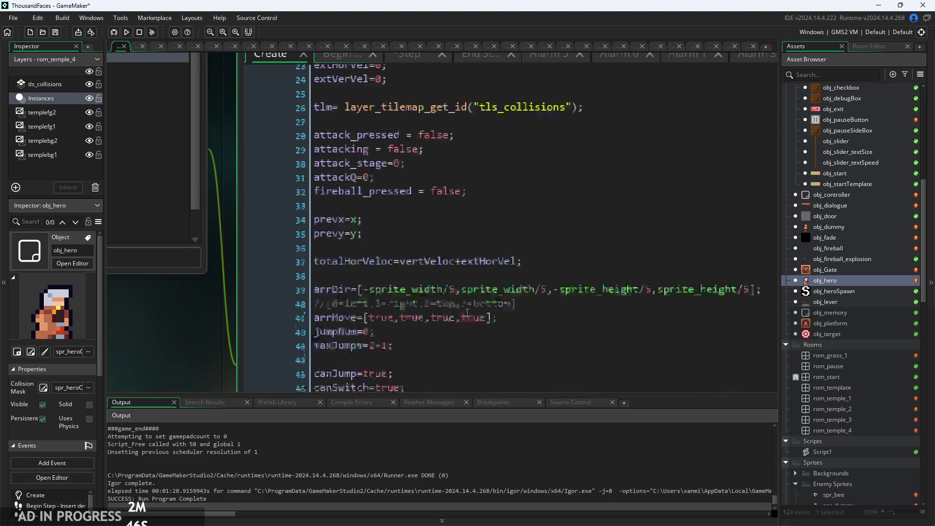
pyautogui.click(429, 275)
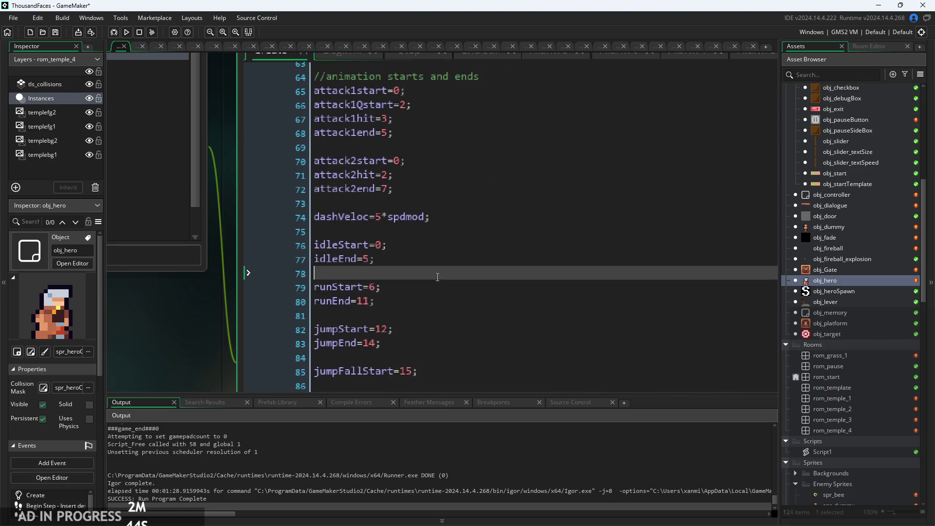
pyautogui.click(489, 122)
pyautogui.press('Return')
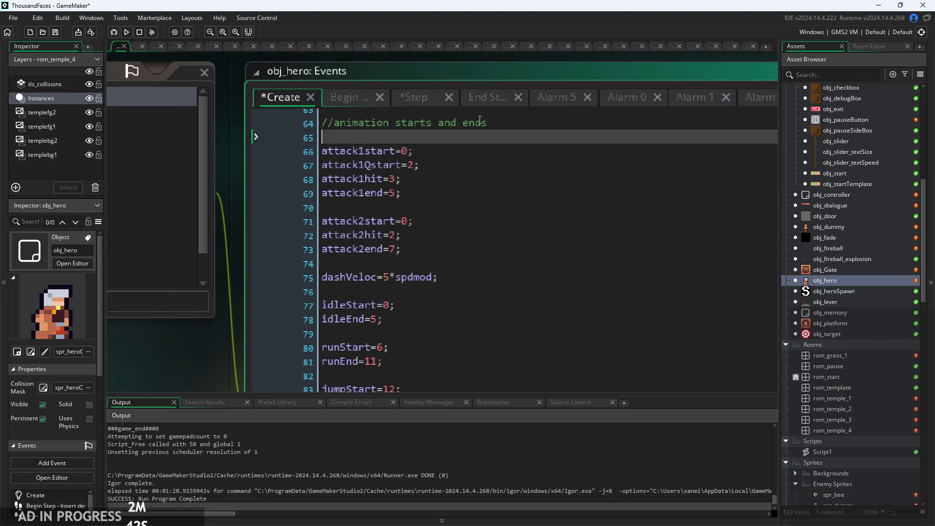
# Add atk1spd=5; below attack1end and atk2spd=7; below attack2end.
pyautogui.click(474, 192)
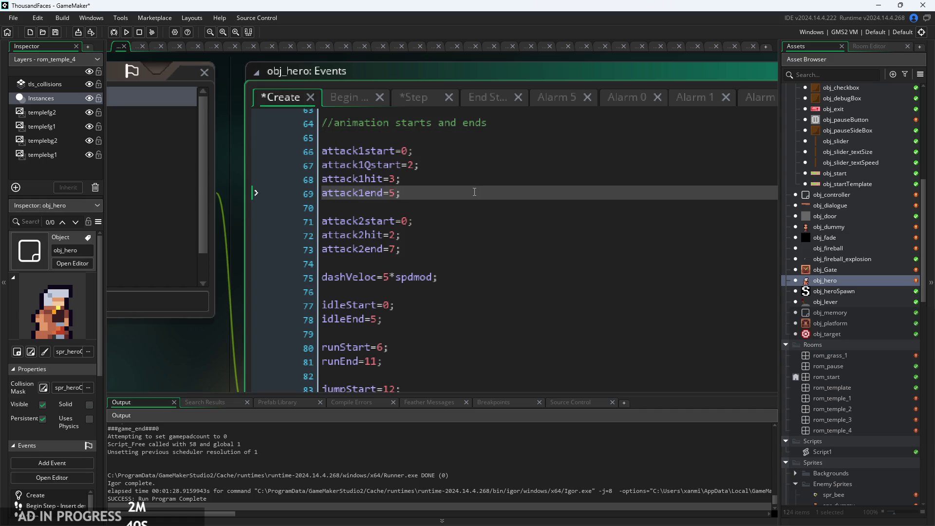
pyautogui.press('Return')
pyautogui.write('atk1spd=')
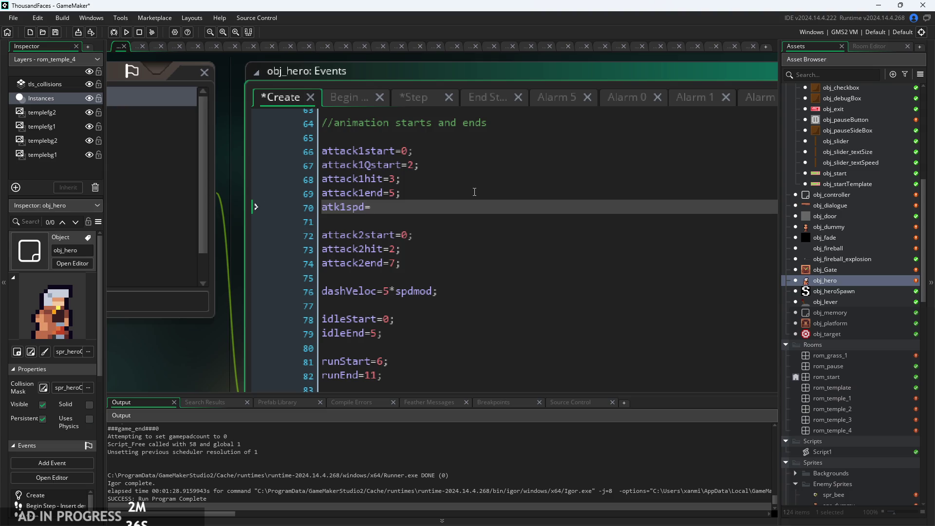
pyautogui.click(423, 264)
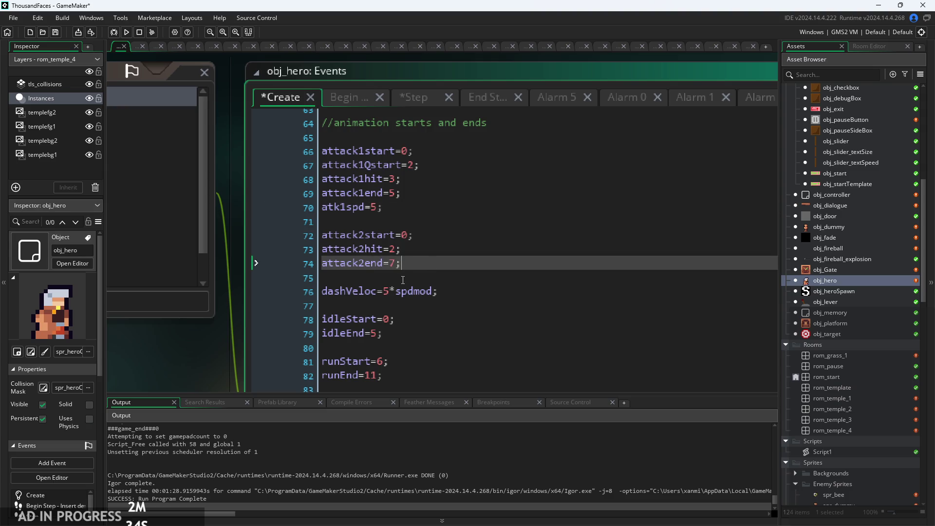
pyautogui.press('Return')
pyautogui.write('s')
pyautogui.press('BackSpace')
pyautogui.write('atk')
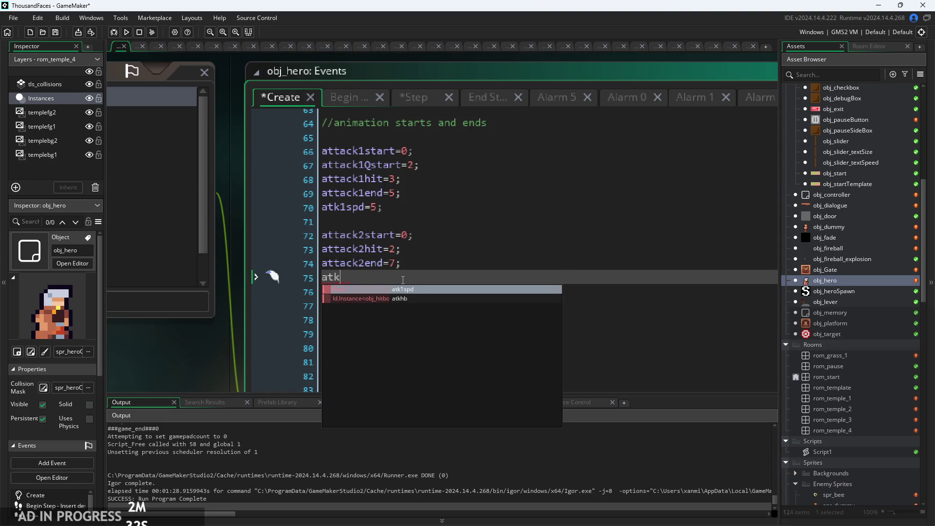
pyautogui.write('2spd=7;')
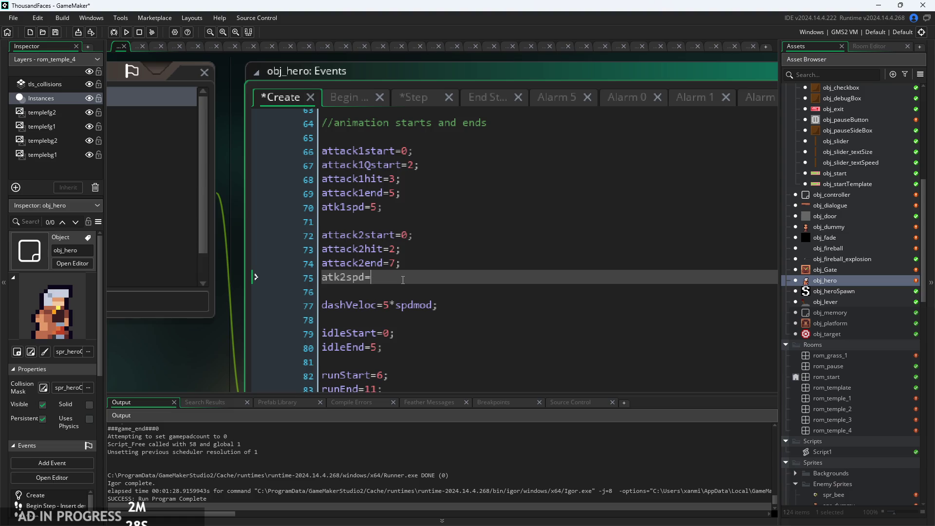
# Return to obj_hero's Step event code.
pyautogui.click(347, 104)
pyautogui.click(401, 103)
pyautogui.scroll(-14, 473, 267)
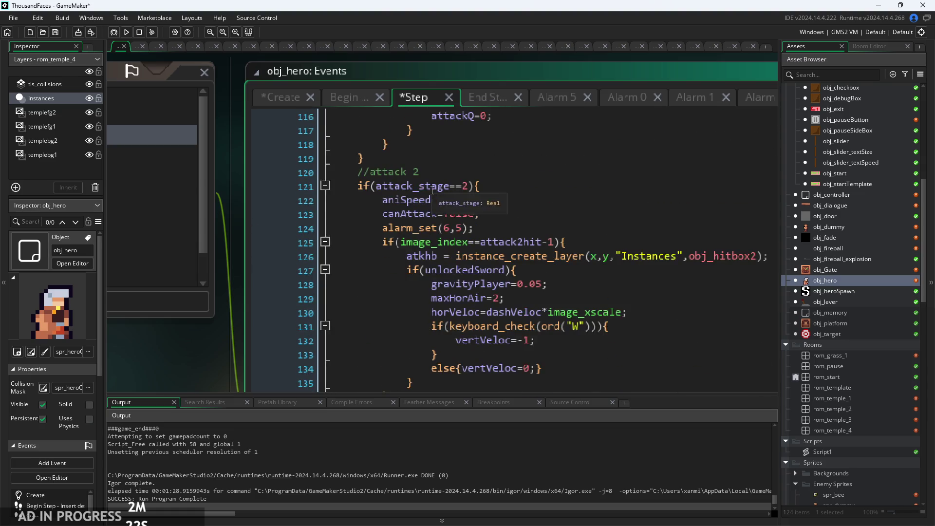
# Set the second attack's aniSpeed on line 122 to atk2spd.
pyautogui.scroll(1, 432, 192)
pyautogui.click(443, 199)
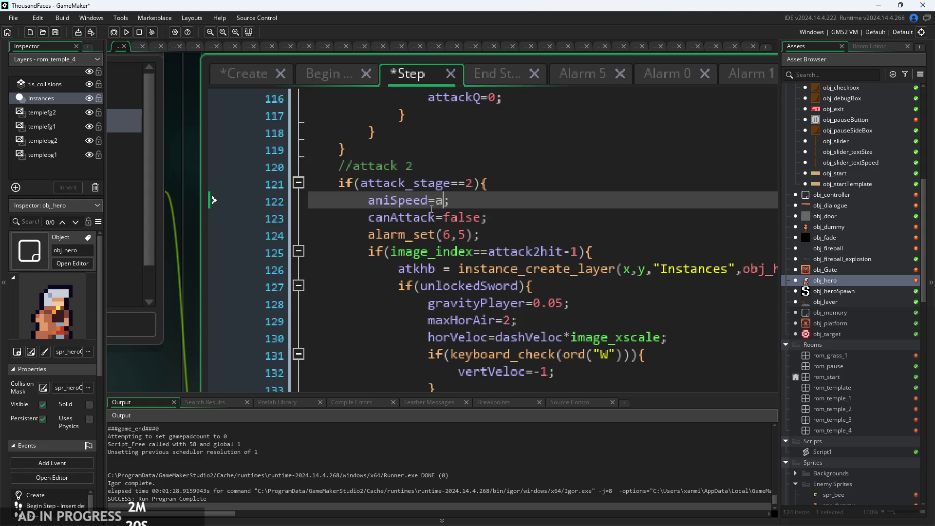
pyautogui.write('tk2spd')
# Change atk2spd to 7 in the Create event and build and run the game.
pyautogui.click(317, 73)
pyautogui.click(265, 78)
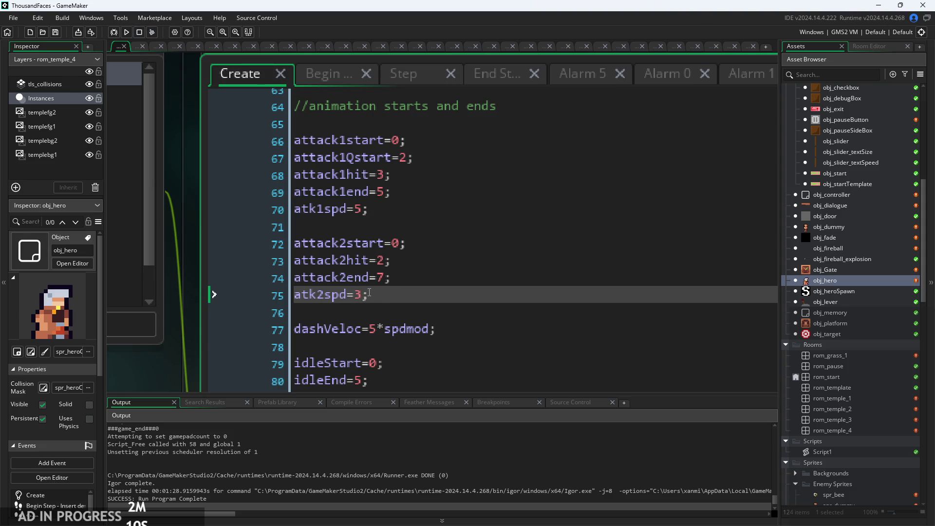
pyautogui.press('BackSpace')
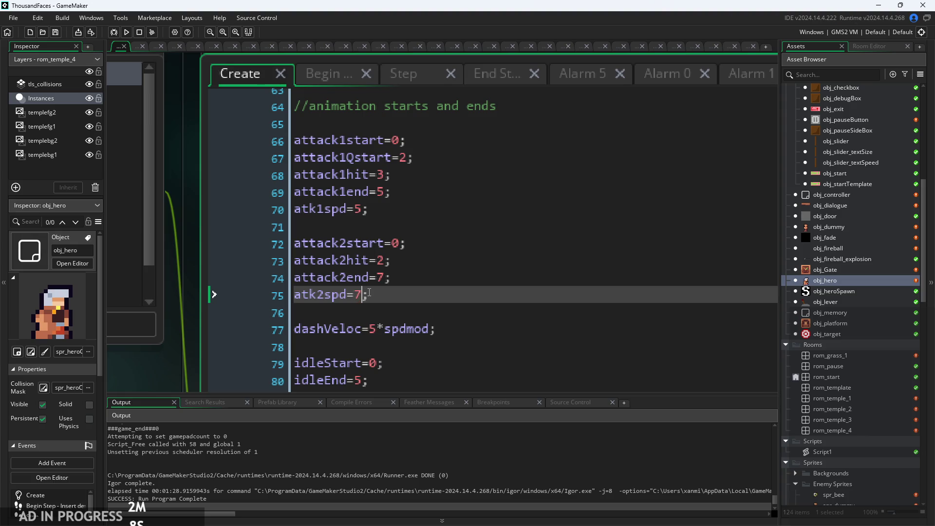
pyautogui.click(121, 34)
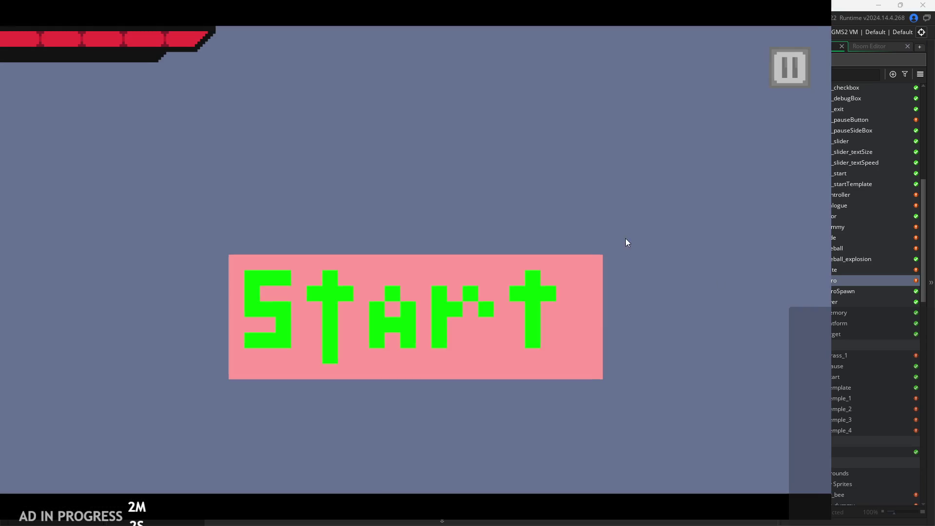
# Start the game and jump the hero past the pillar onto the block.
pyautogui.click(600, 311)
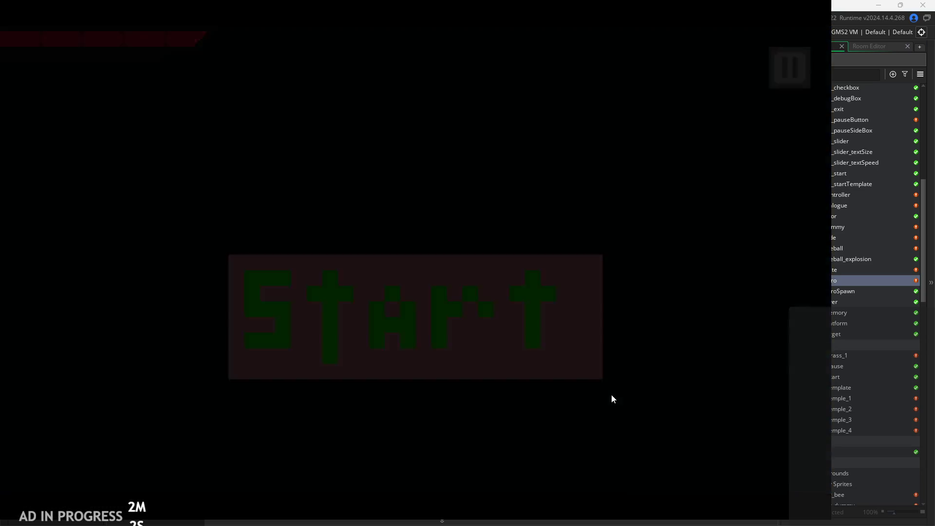
pyautogui.press('Right')
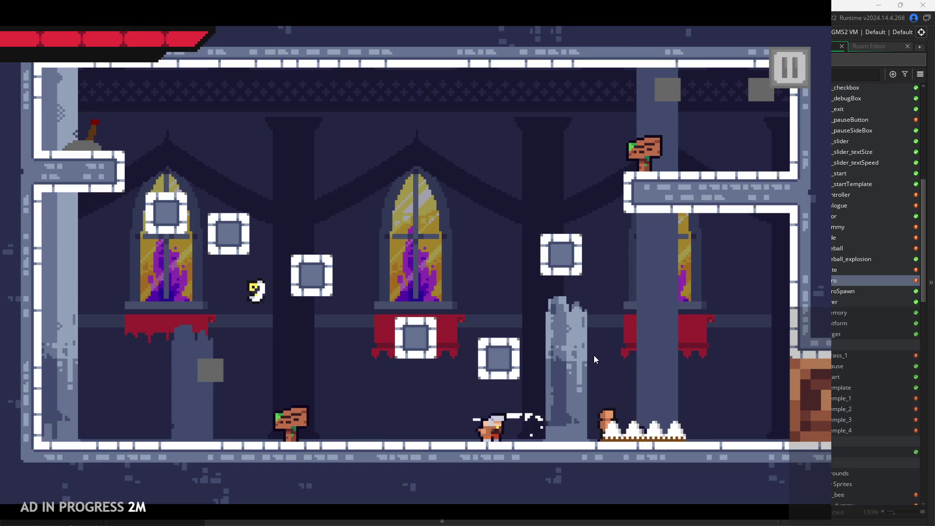
pyautogui.press('Right')
pyautogui.press('space')
pyautogui.press('space')
pyautogui.press('Left')
pyautogui.press('Right')
pyautogui.press('space')
pyautogui.press('Right')
pyautogui.press('space')
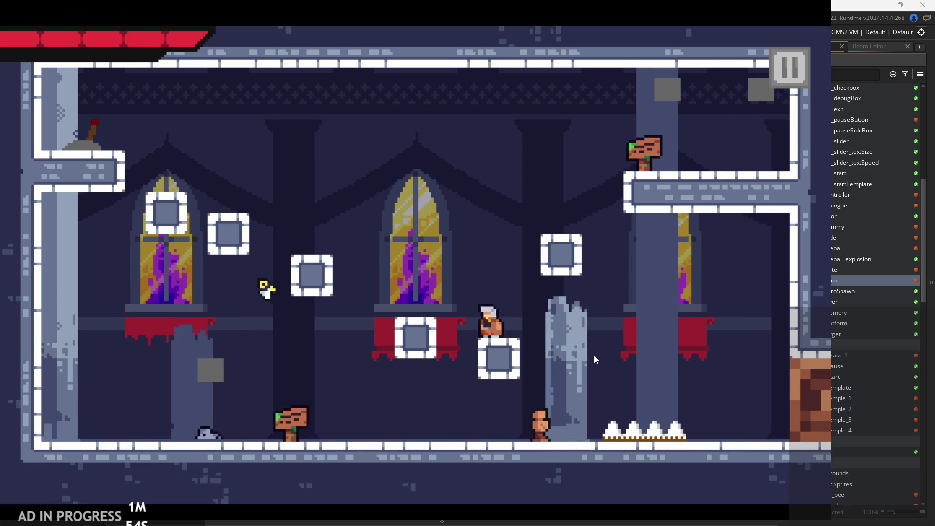
pyautogui.press('space')
# Swing attacks left and right across the castle room, then head into the next room.
pyautogui.press('Left')
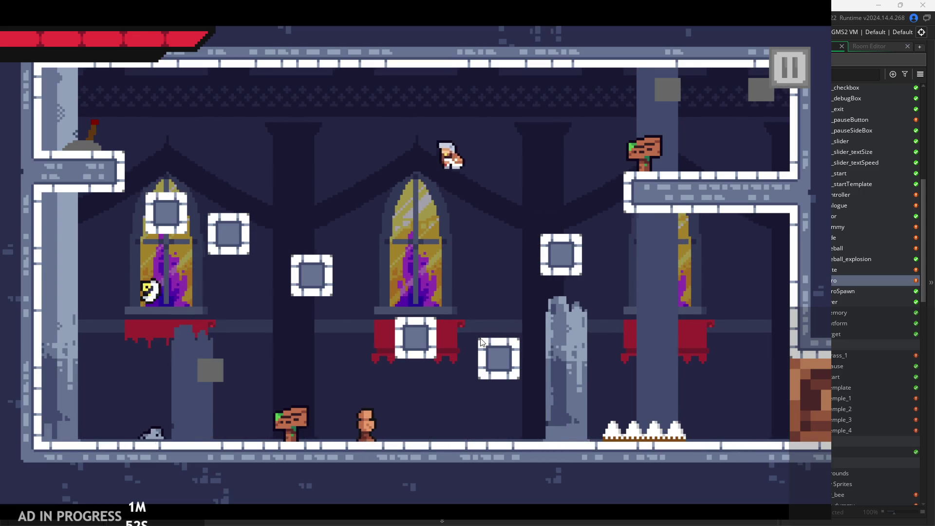
pyautogui.press('Right')
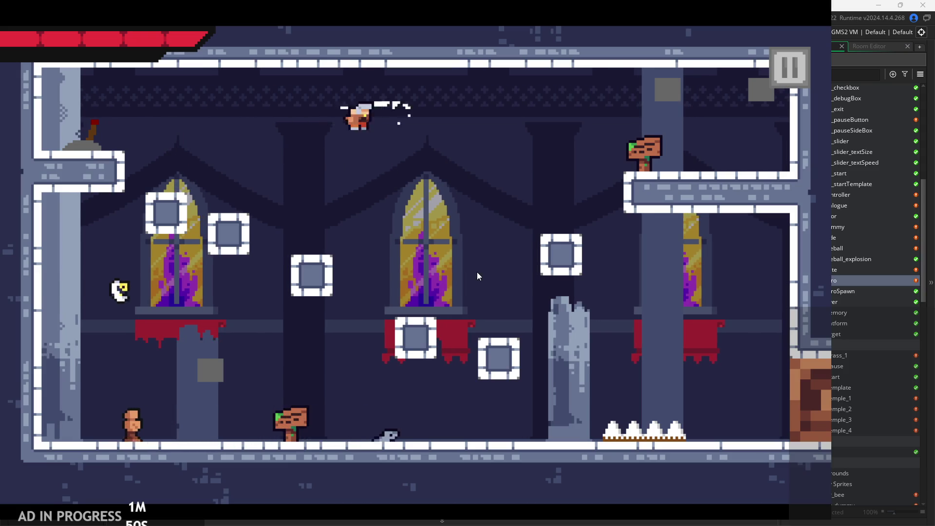
pyautogui.press('Left')
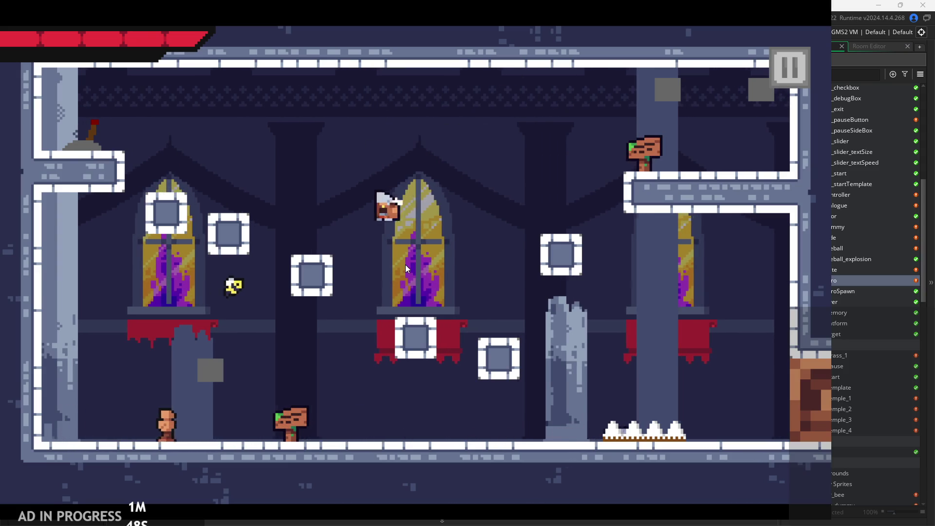
pyautogui.press('Right')
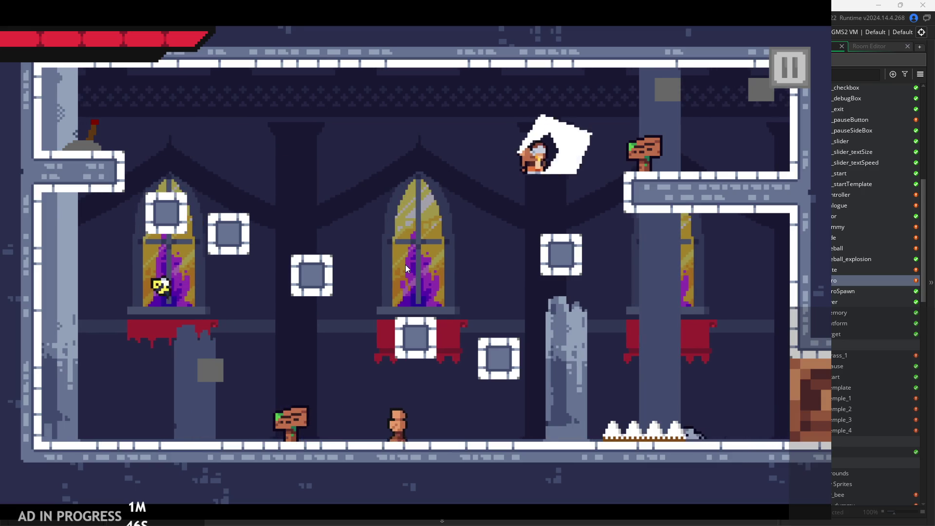
pyautogui.press('Left')
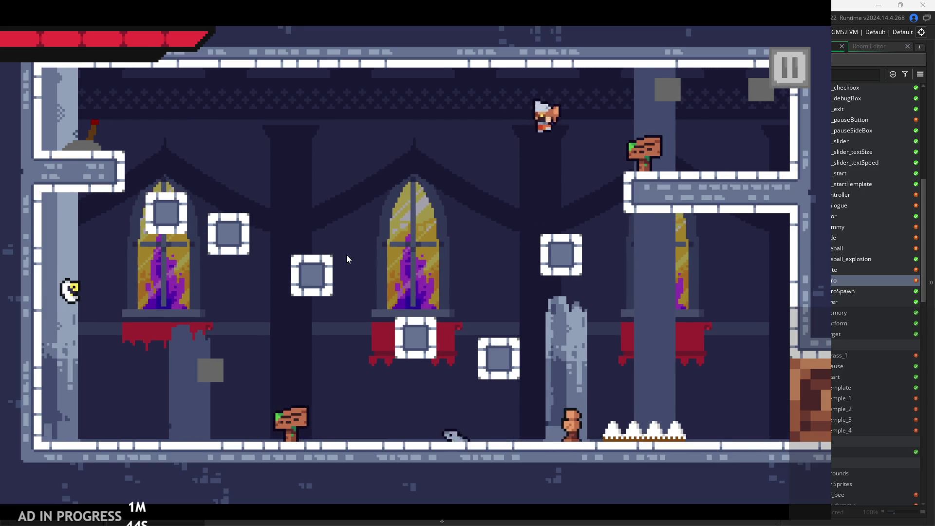
pyautogui.press('Left')
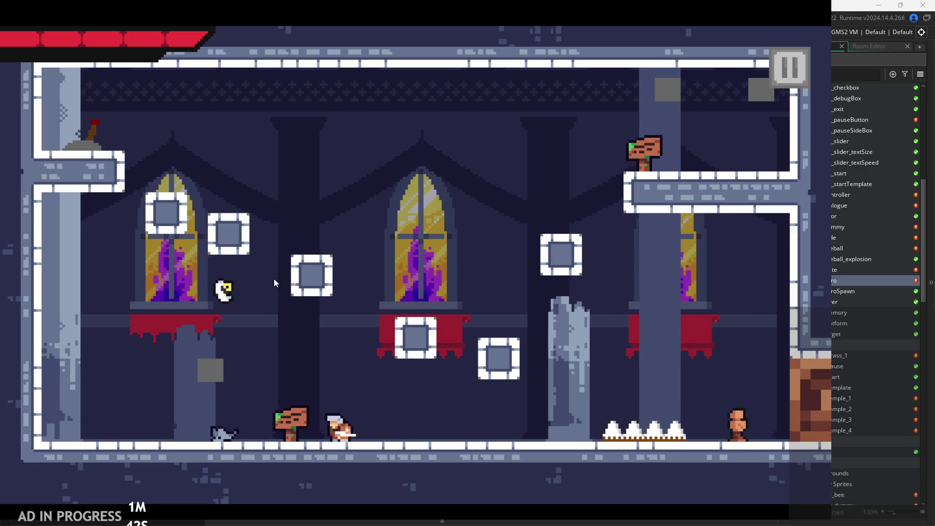
pyautogui.press('Right')
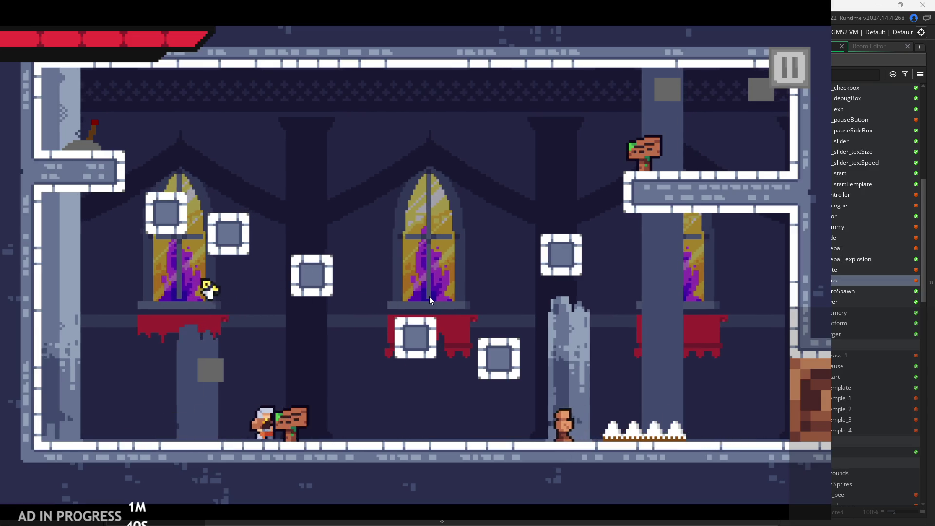
pyautogui.press('Left')
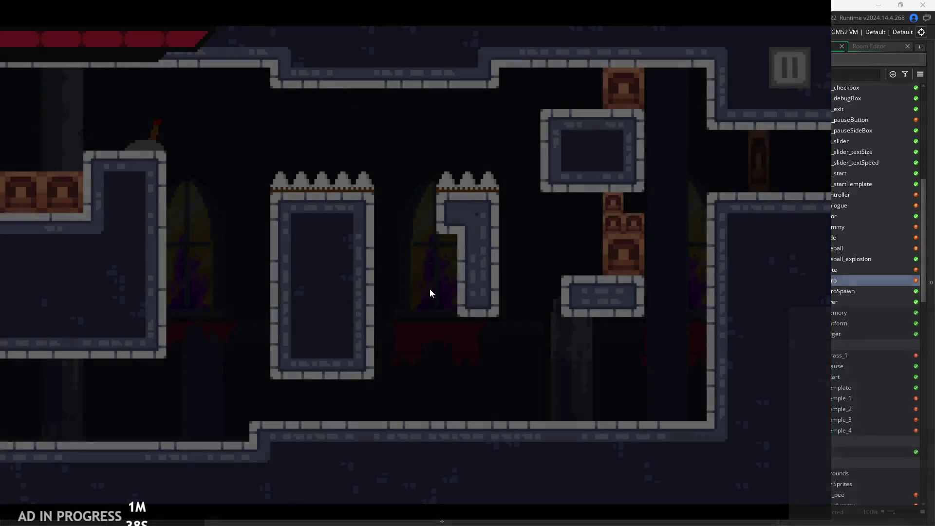
# Playtest the hero dashing, wall-climbing and slashing around the temple room, then exit right.
pyautogui.press('Right')
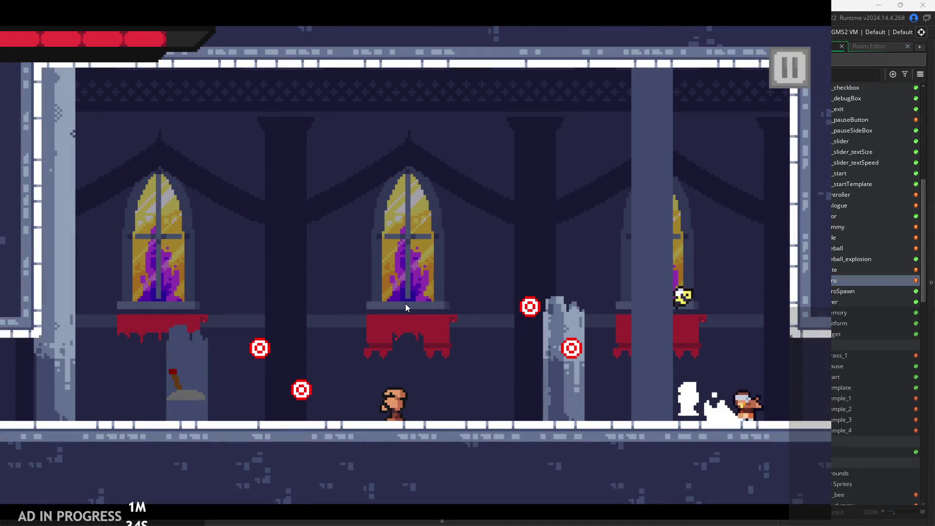
pyautogui.press('Left')
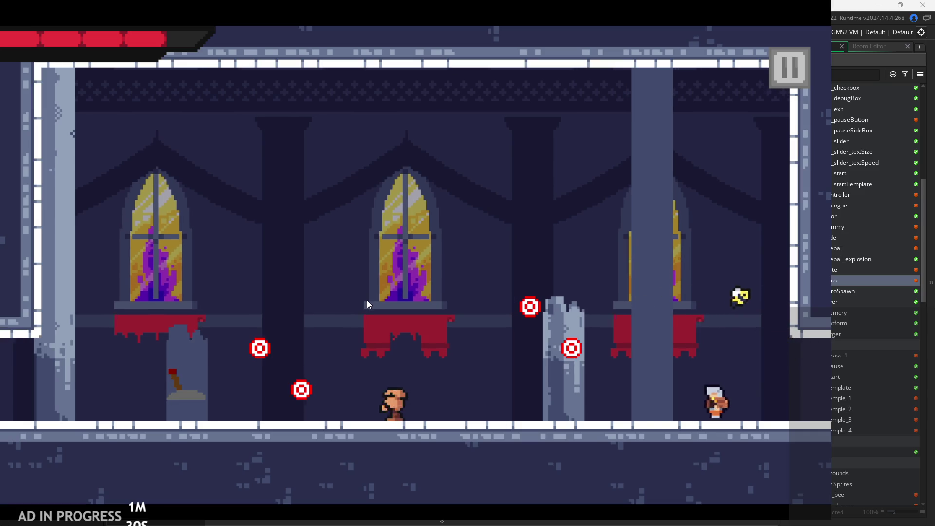
pyautogui.press('Left')
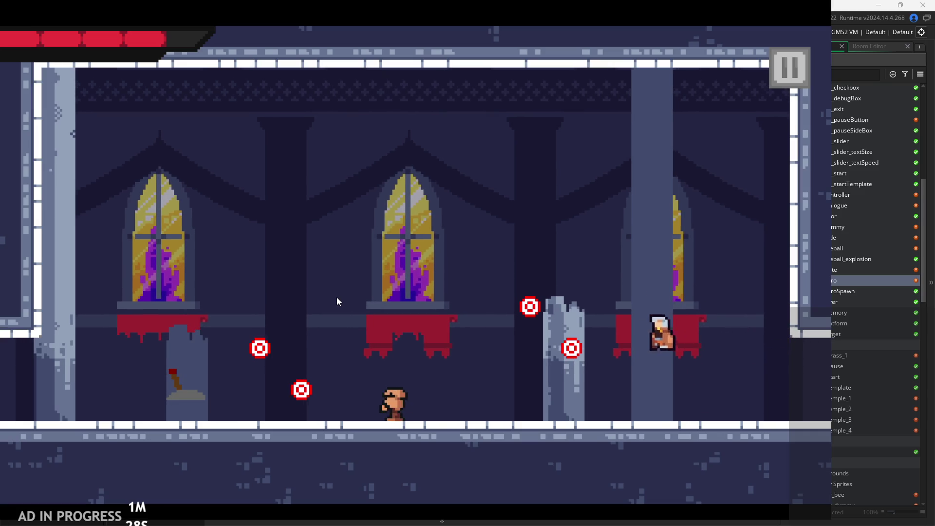
pyautogui.press('Left')
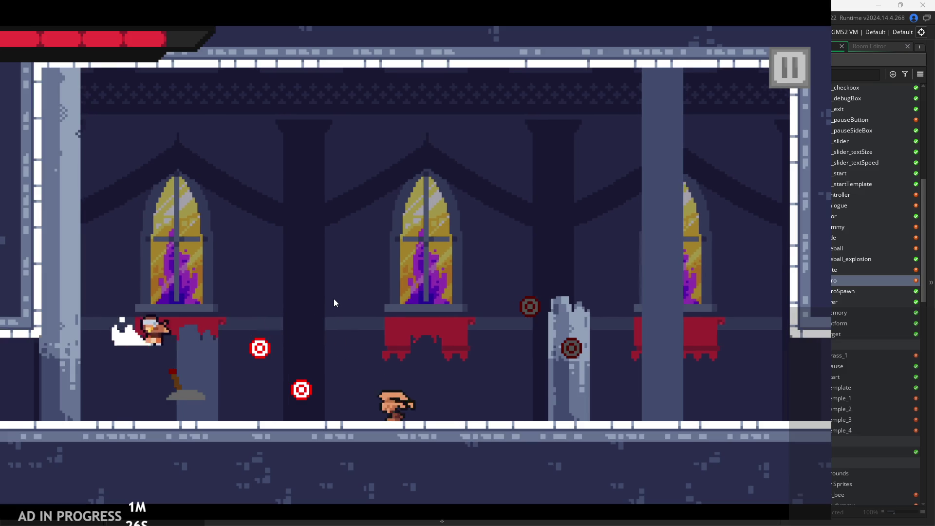
pyautogui.press('Right')
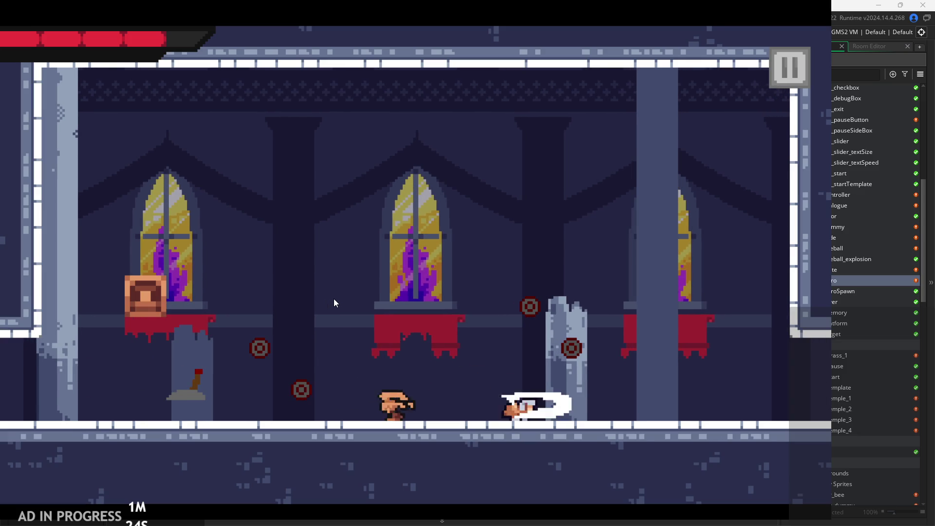
pyautogui.press('Left')
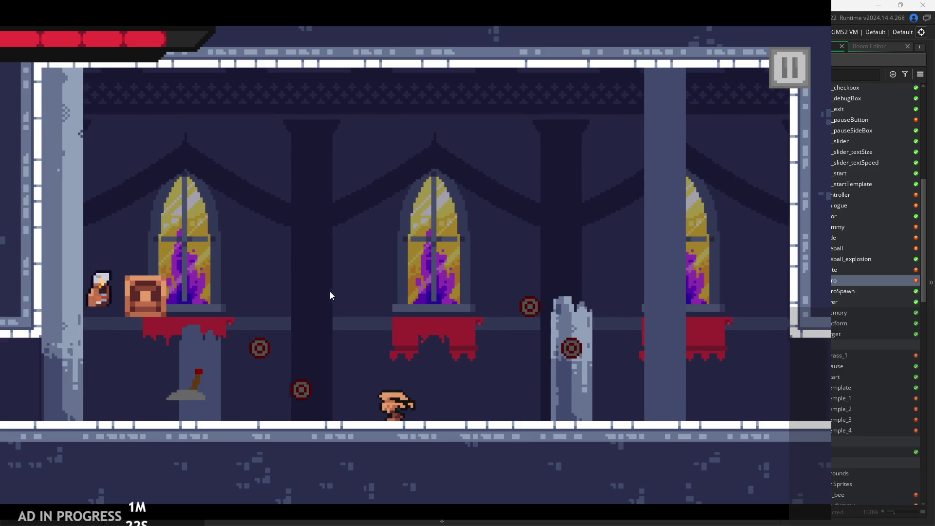
pyautogui.press('Right')
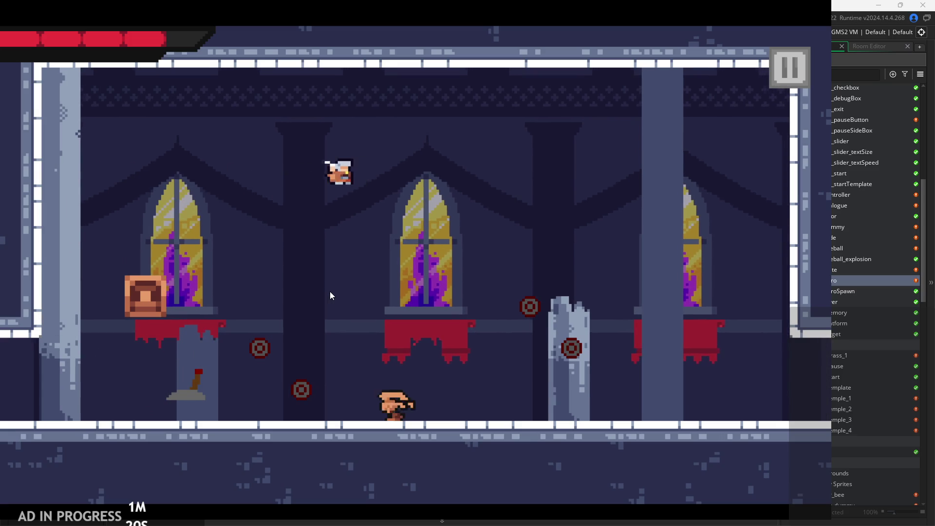
pyautogui.press('Right')
pyautogui.press('Left')
pyautogui.press('Left')
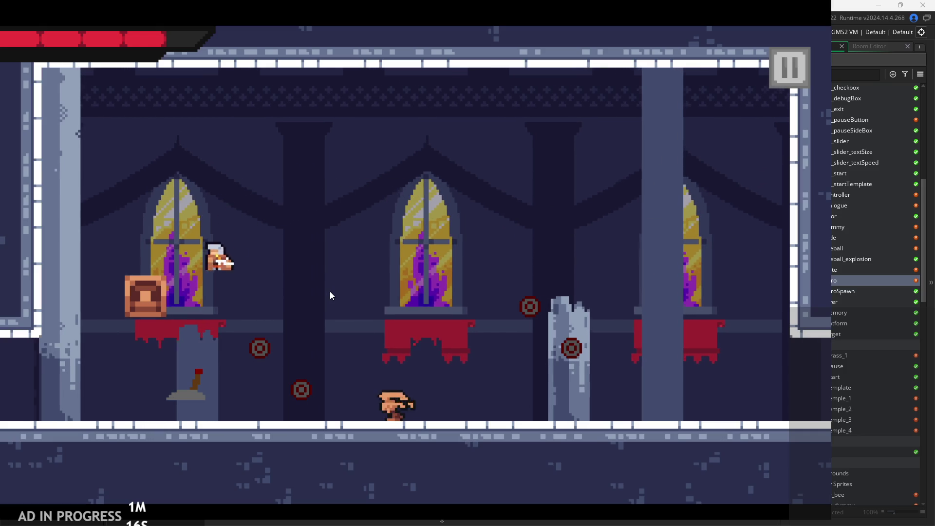
pyautogui.press('Left')
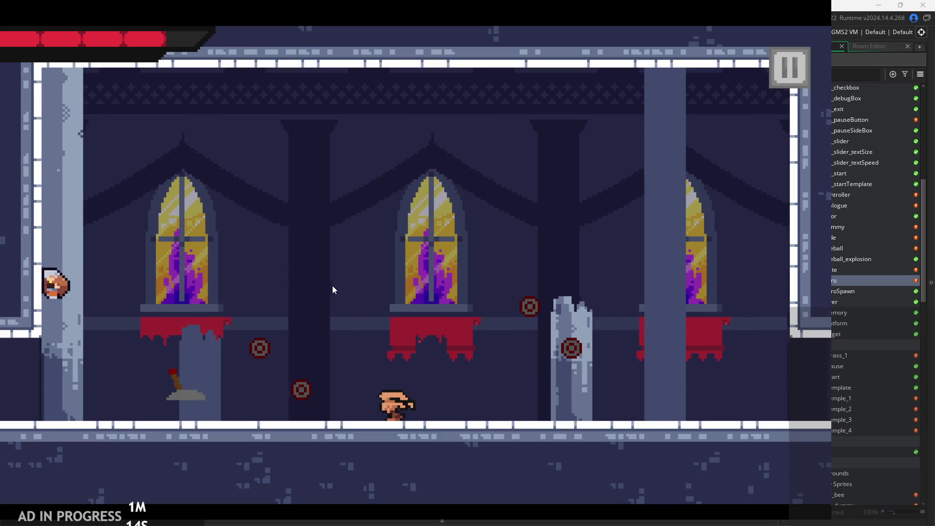
pyautogui.press('Right')
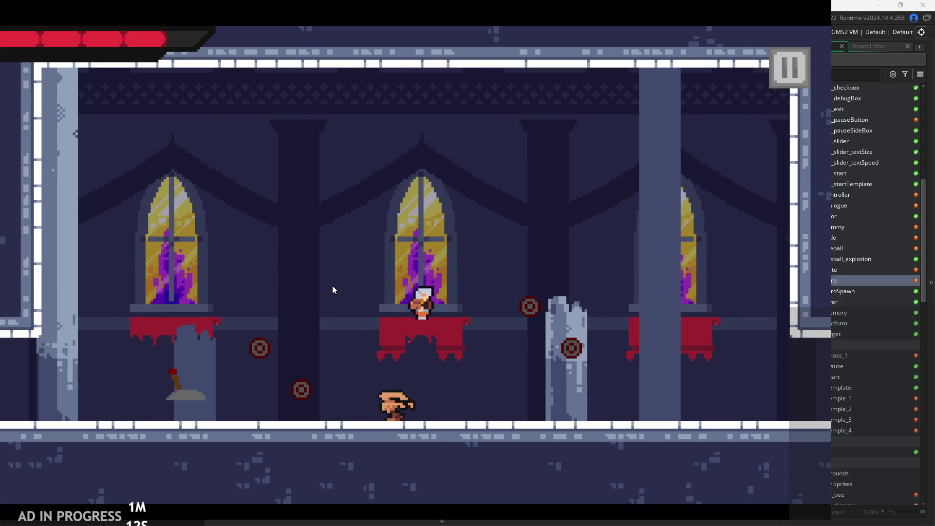
pyautogui.press('Right')
pyautogui.press('Left')
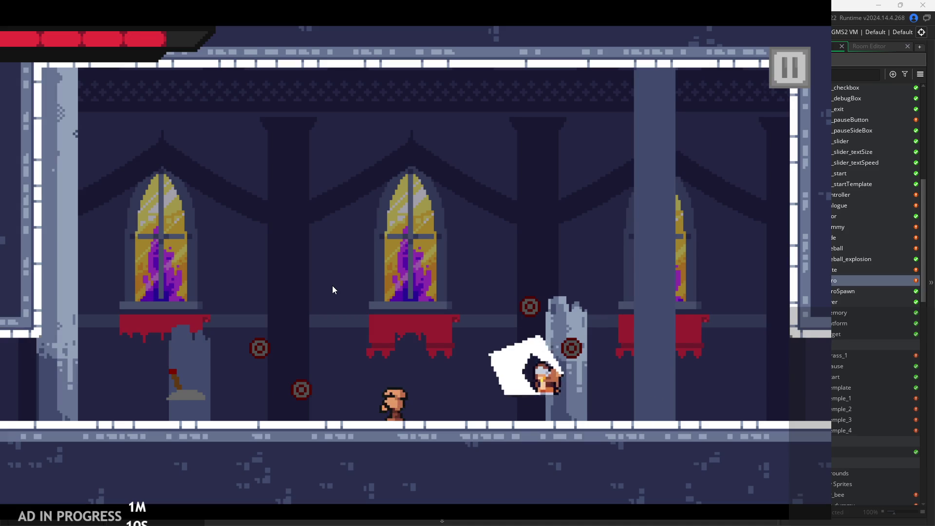
pyautogui.press('Left')
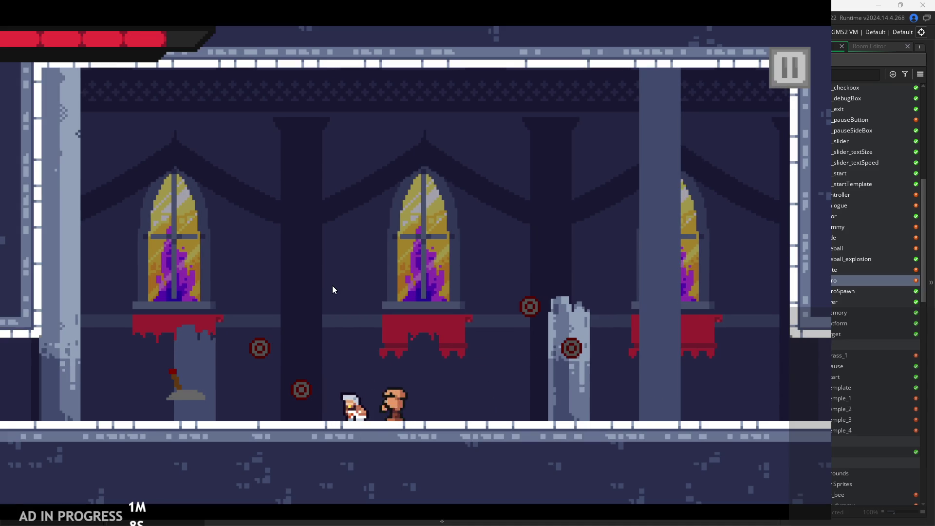
pyautogui.press('Right')
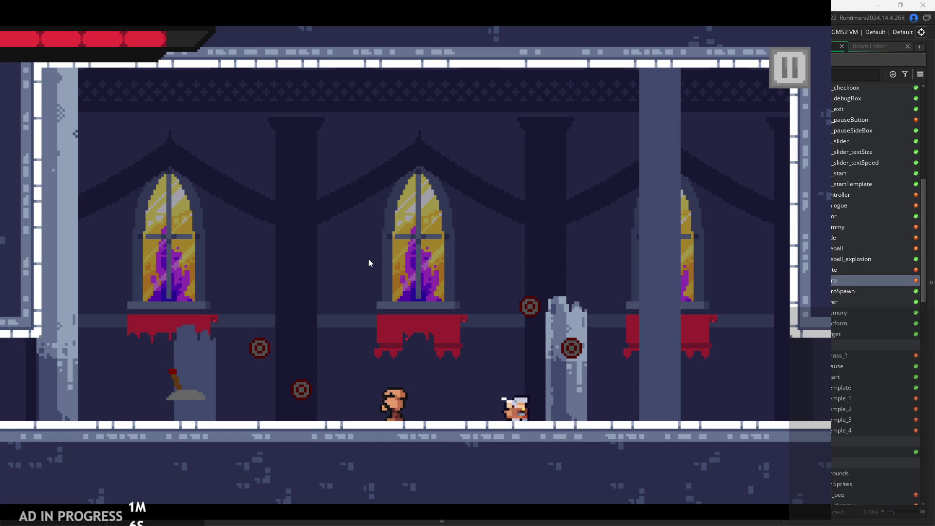
pyautogui.press('Right')
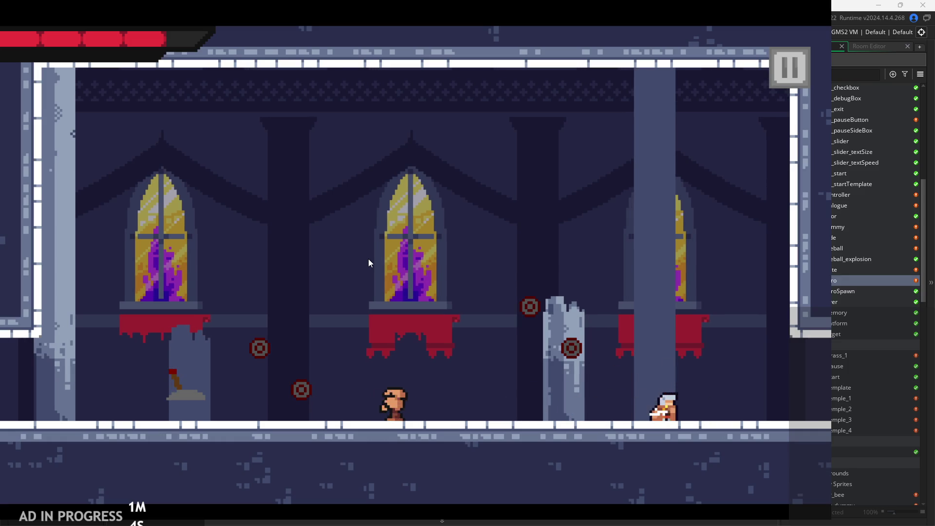
pyautogui.press('Right')
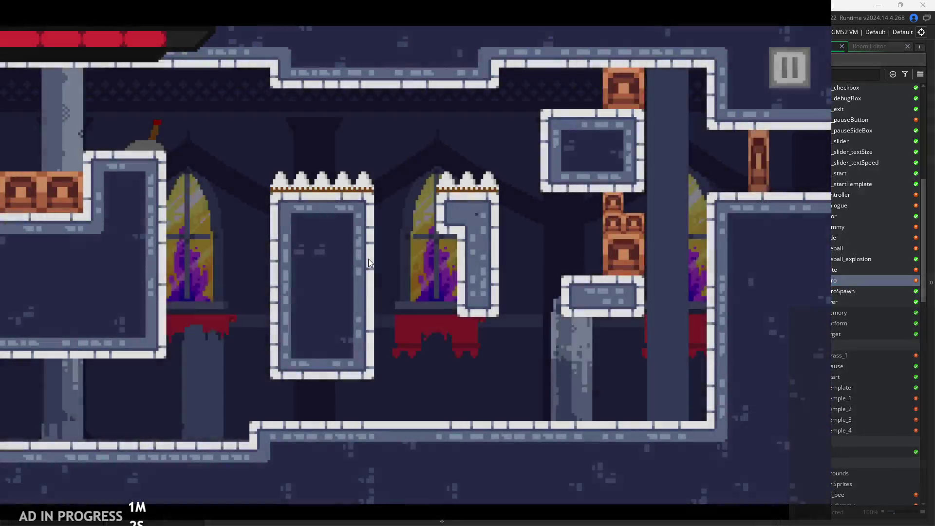
# Run, jump and slash at targets in the next room, then pause and exit the game.
pyautogui.press('Left')
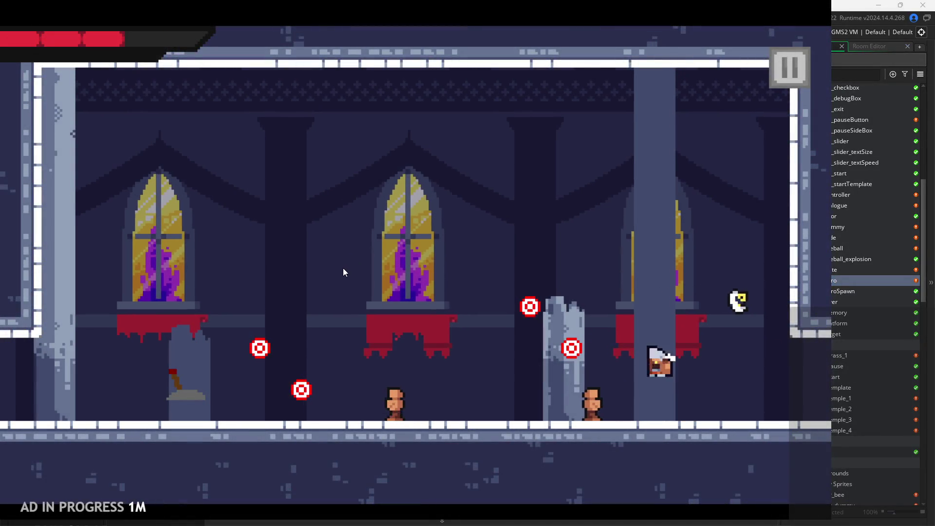
pyautogui.press('Right')
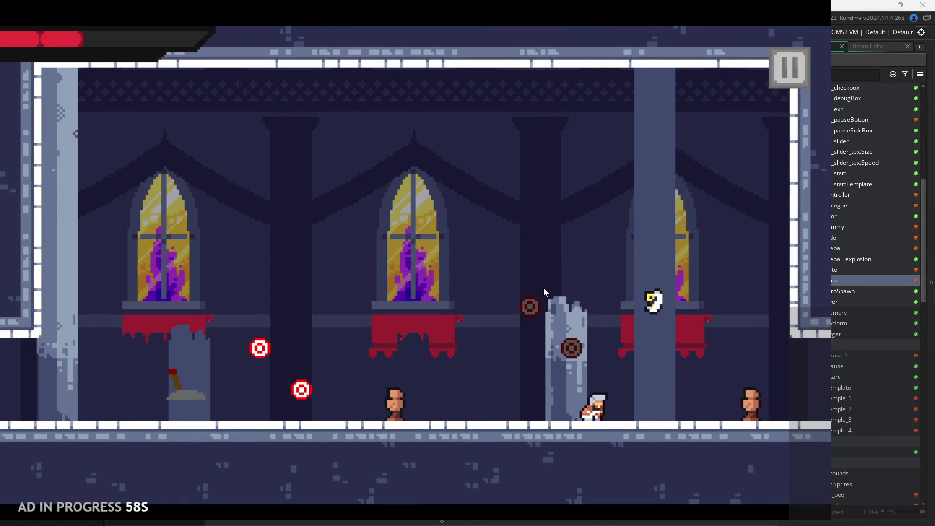
pyautogui.press('Left')
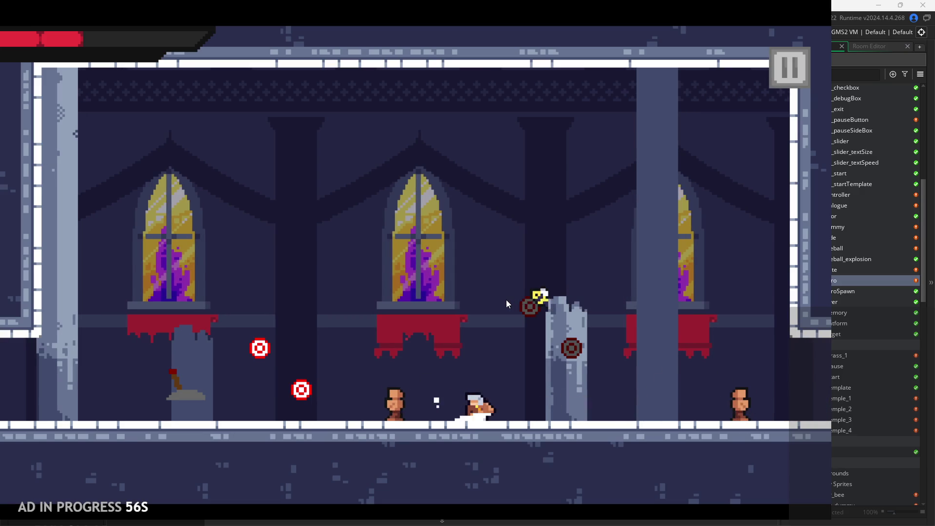
pyautogui.press('Right')
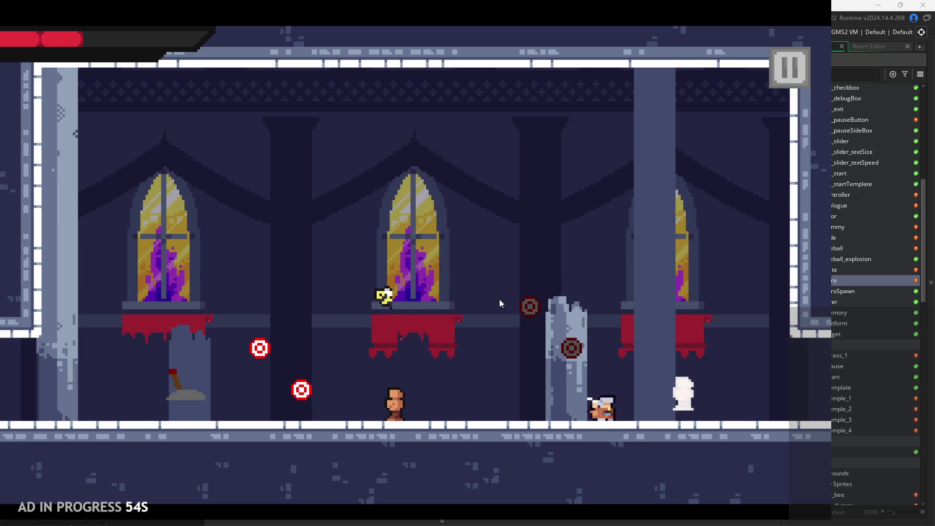
pyautogui.press('Left')
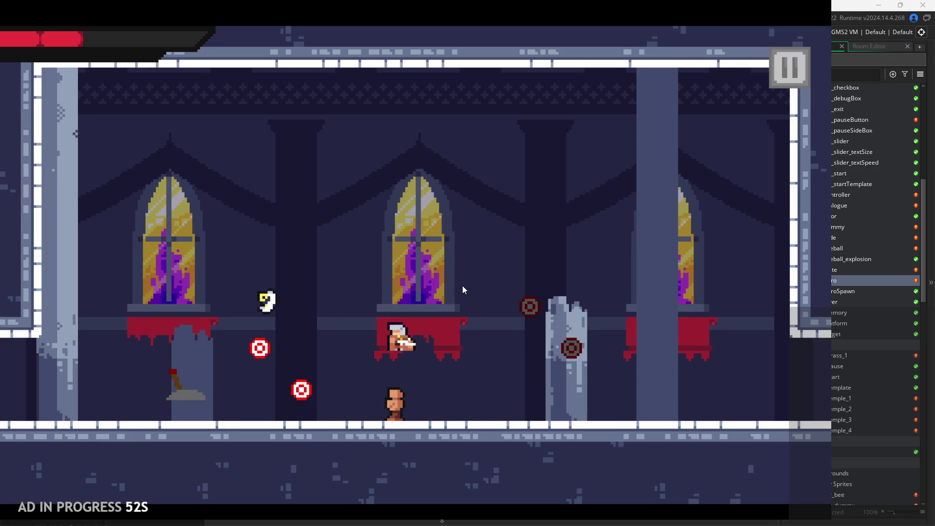
pyautogui.press('Left')
pyautogui.press('Right')
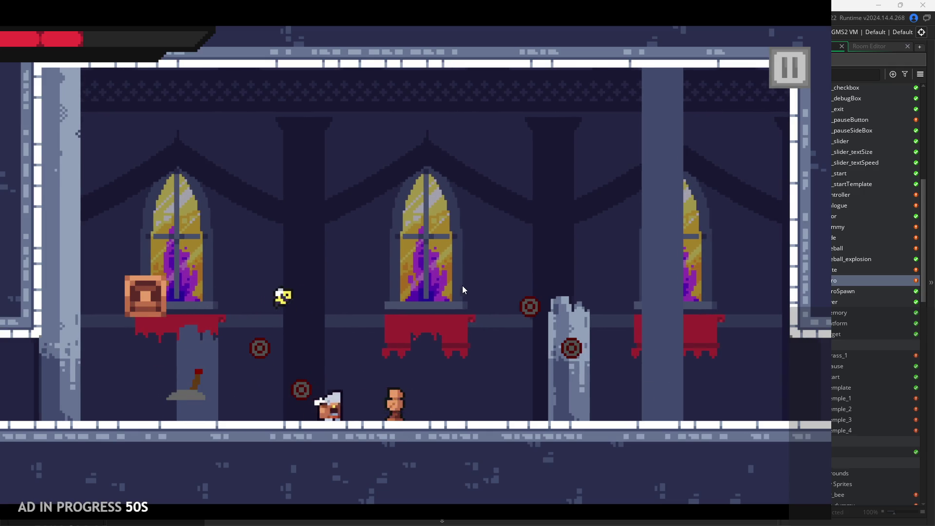
pyautogui.press('Right')
pyautogui.press('Left')
pyautogui.press('Right')
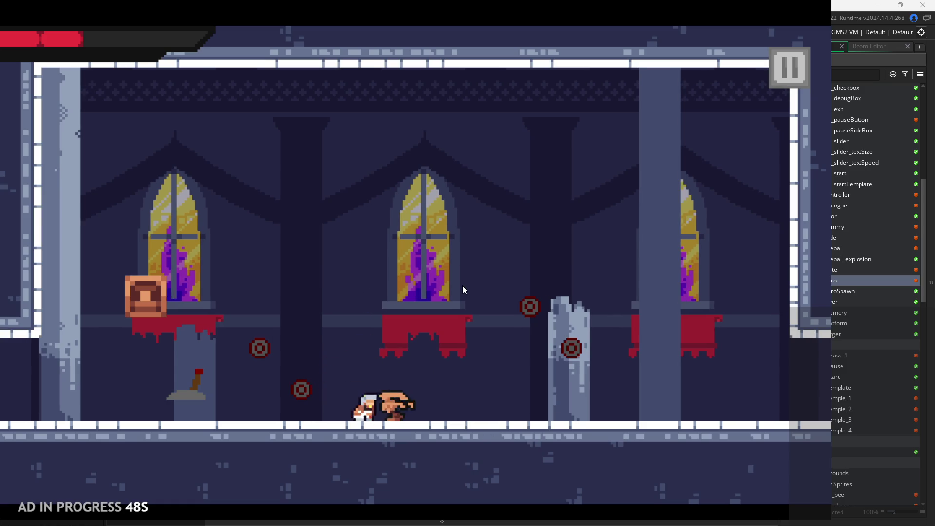
pyautogui.press('Right')
pyautogui.press('Left')
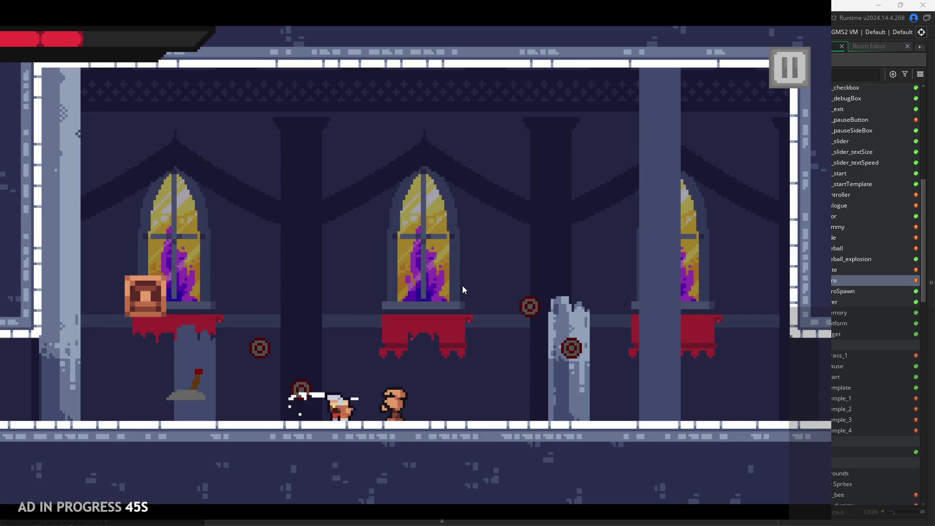
pyautogui.press('Right')
pyautogui.press('space')
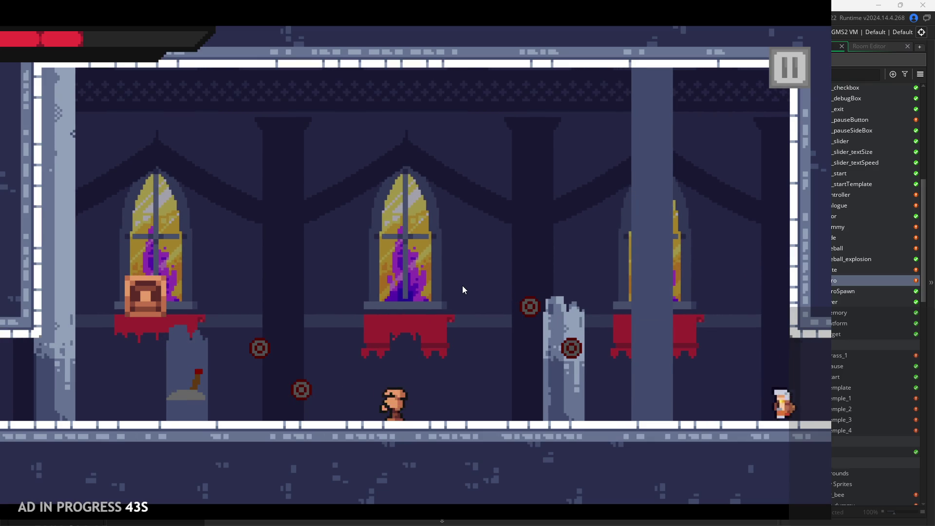
pyautogui.press('Left')
pyautogui.press('space')
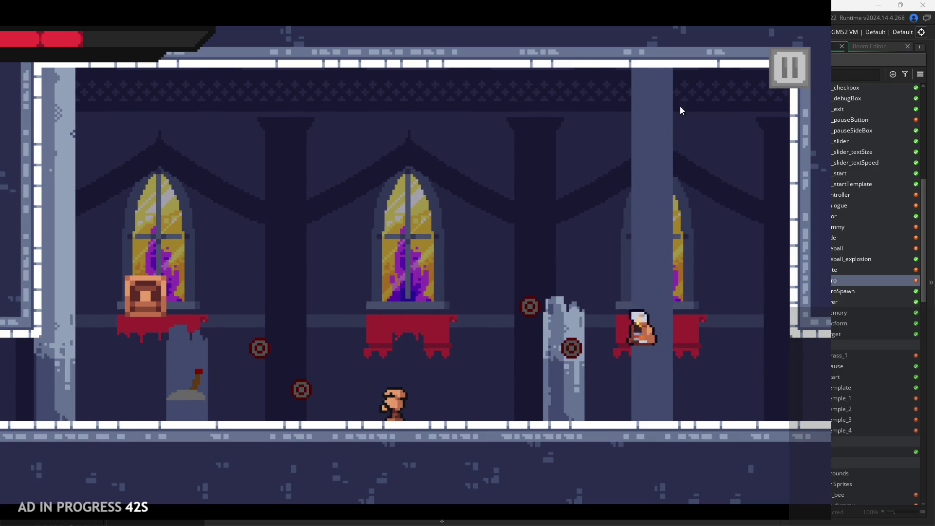
pyautogui.click(789, 70)
pyautogui.click(706, 431)
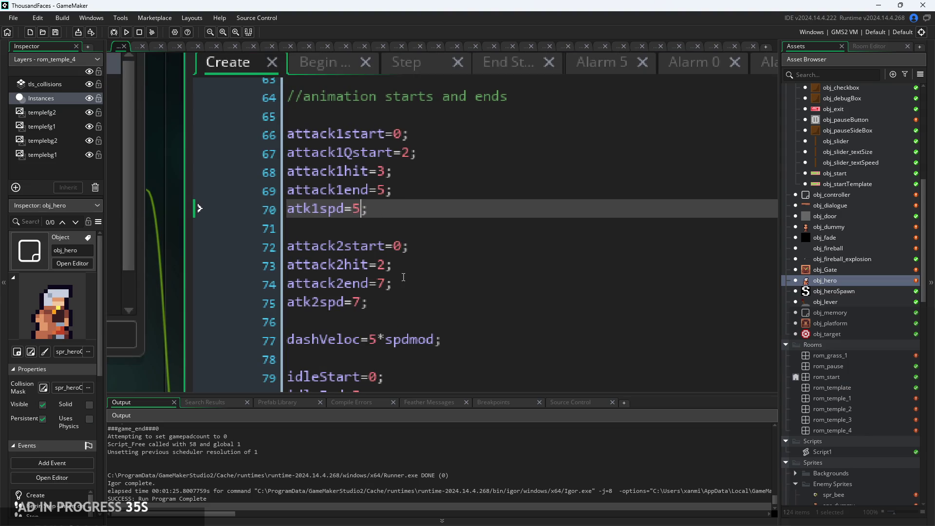
# Append *spdmod to the 5 in atk1spd on line 70 and save.
pyautogui.moveTo(377, 340); pyautogui.dragTo(394, 340)
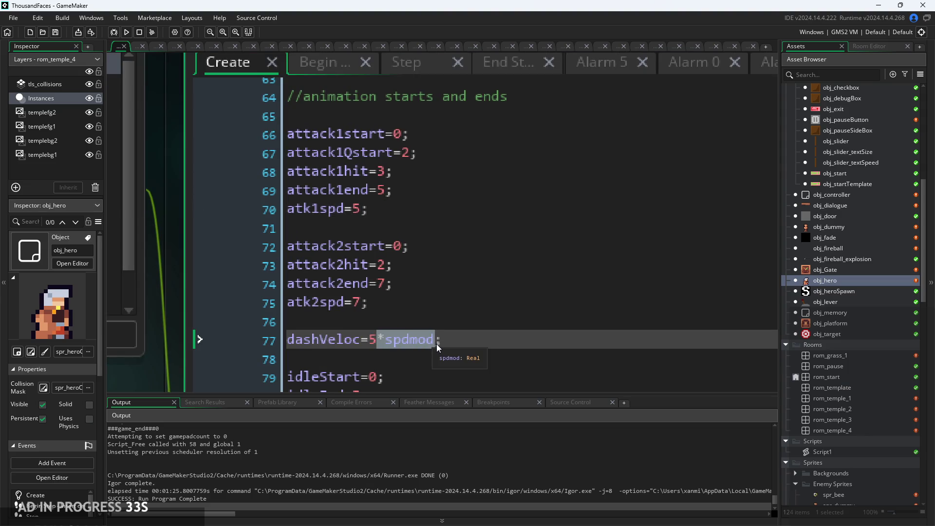
pyautogui.click(361, 303)
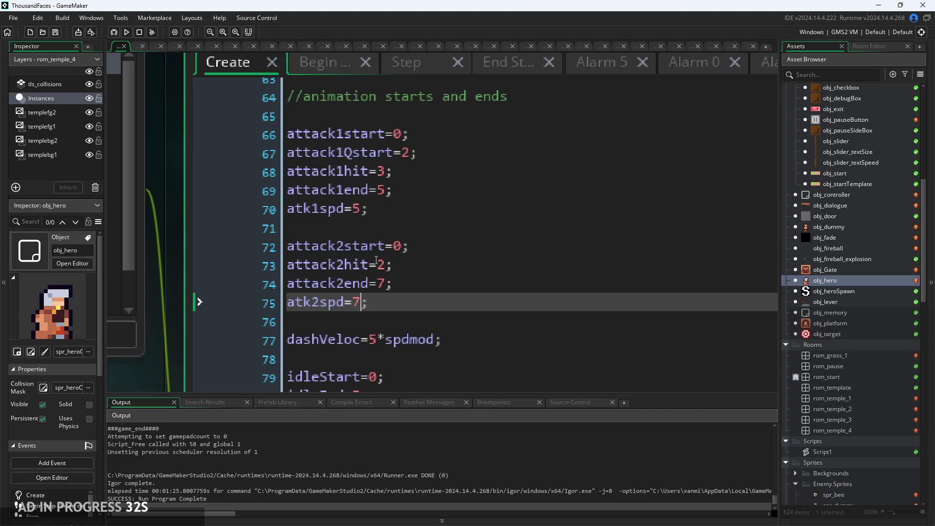
pyautogui.click(366, 210)
pyautogui.write('*spdmod')
pyautogui.click(444, 219)
pyautogui.hotkey('ctrl', 's')
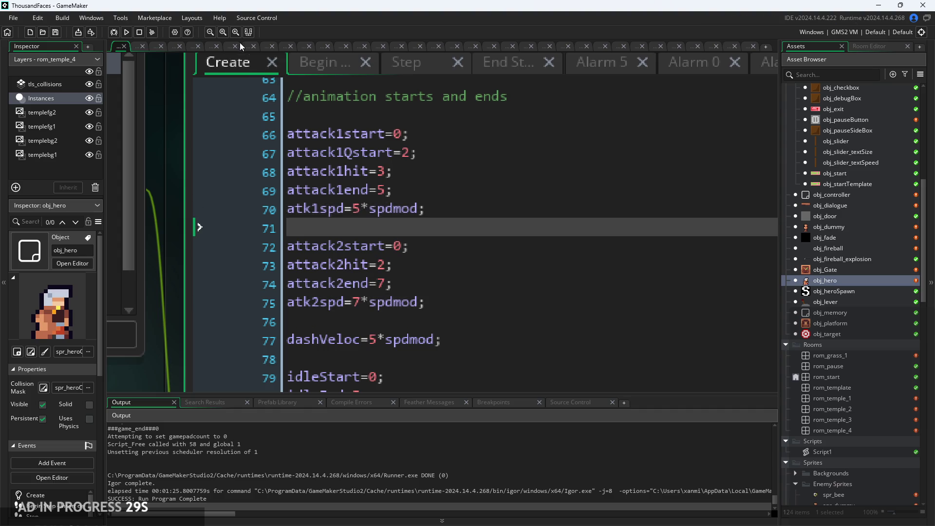
# Test-run the game from its title screen, then pause and exit back to the code.
pyautogui.click(127, 32)
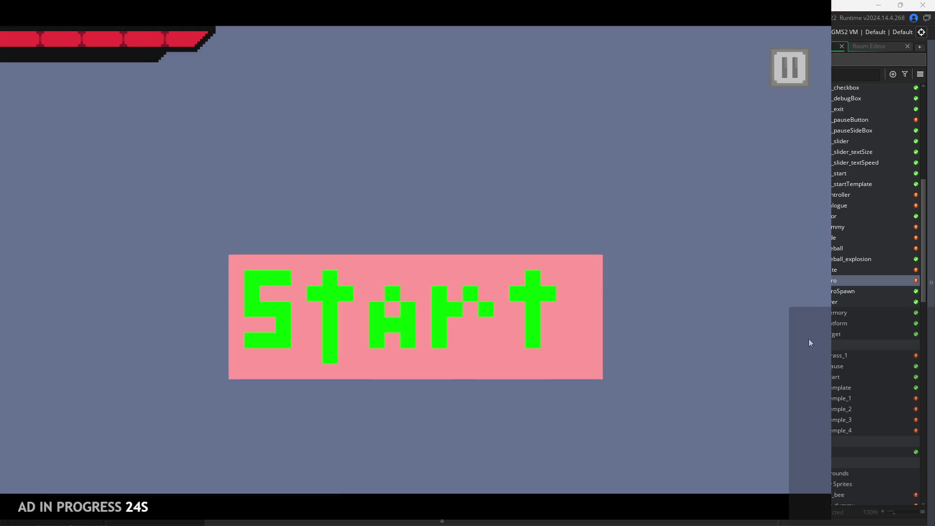
pyautogui.click(513, 300)
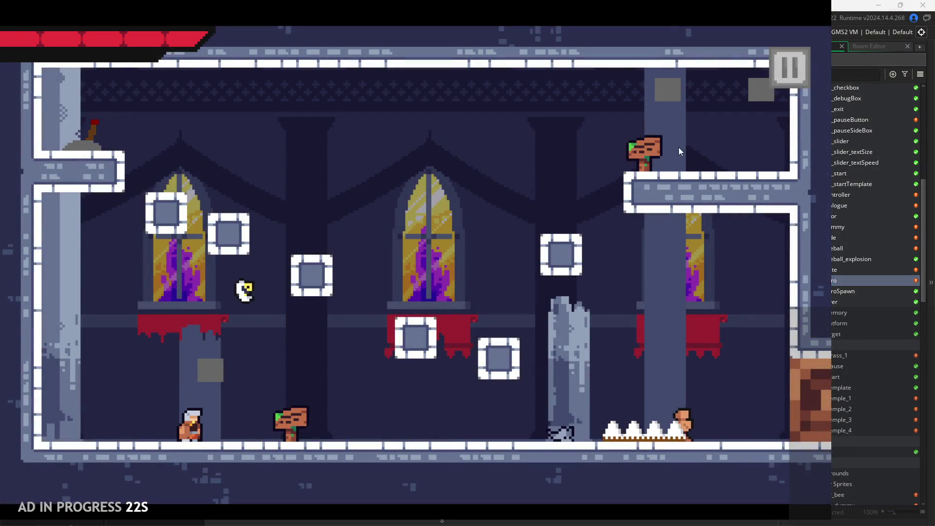
pyautogui.click(789, 68)
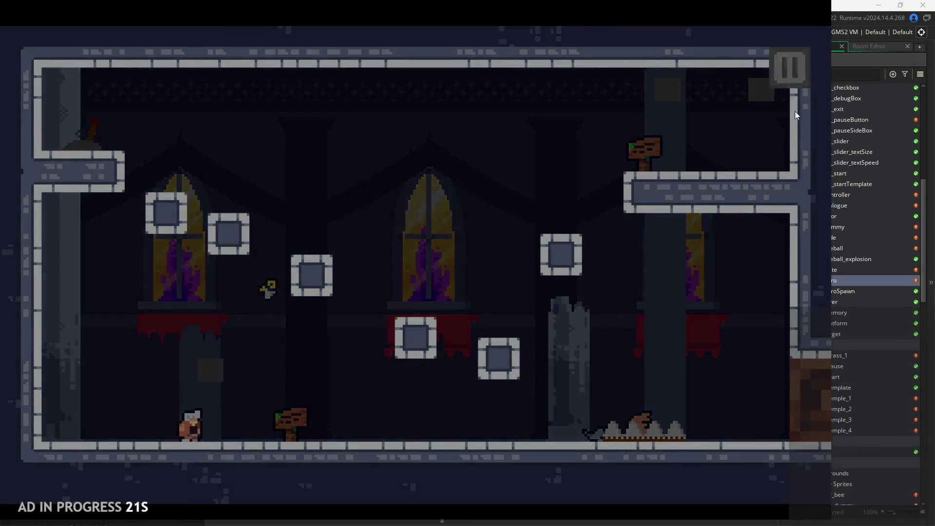
pyautogui.click(745, 453)
# Make lines 70 and 75 read 5/spdmod and 7/spdmod, then save and relaunch.
pyautogui.click(371, 209)
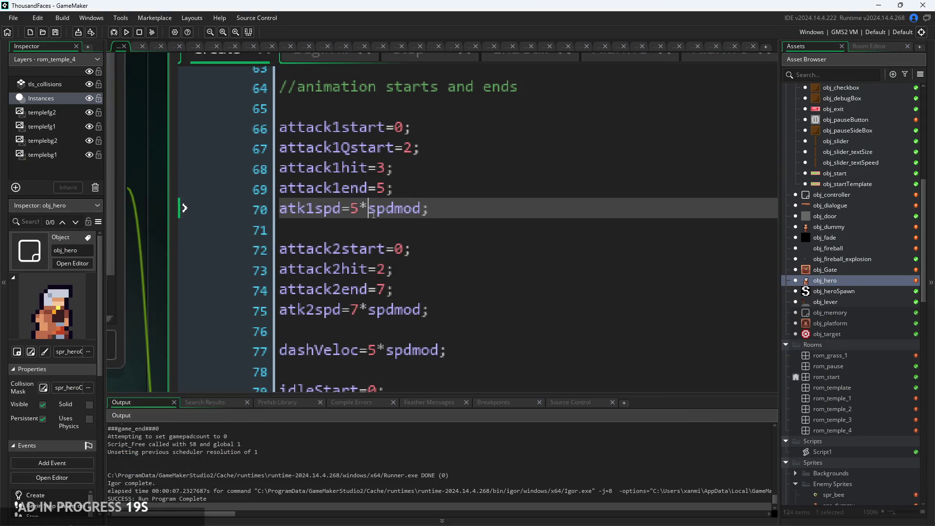
pyautogui.click(364, 312)
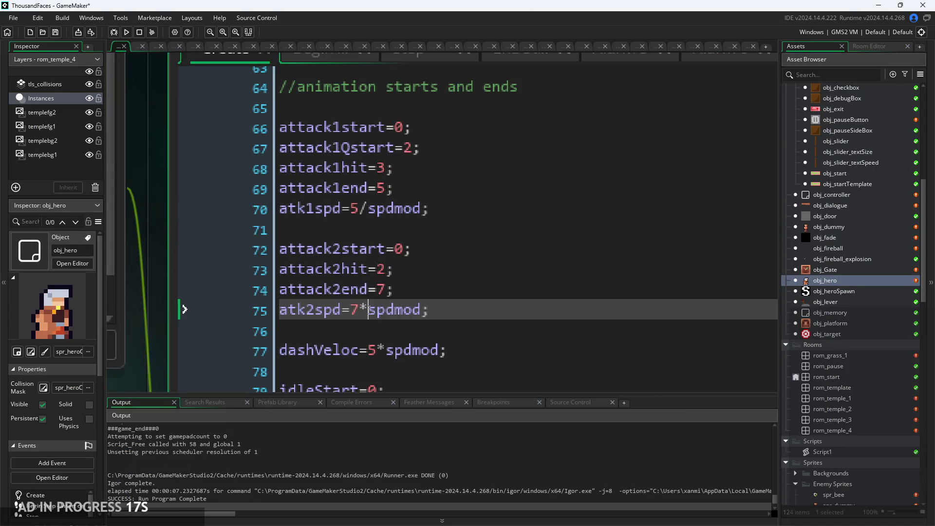
pyautogui.click(368, 210)
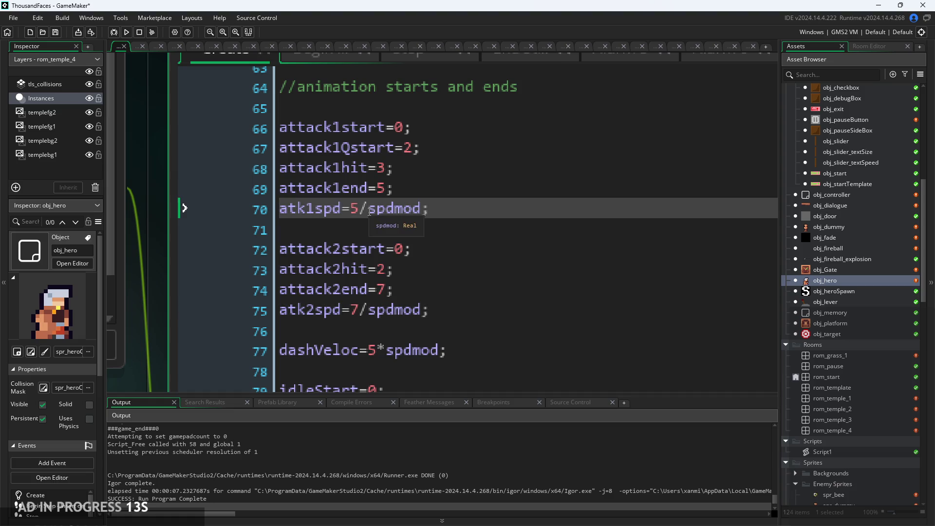
pyautogui.click(126, 32)
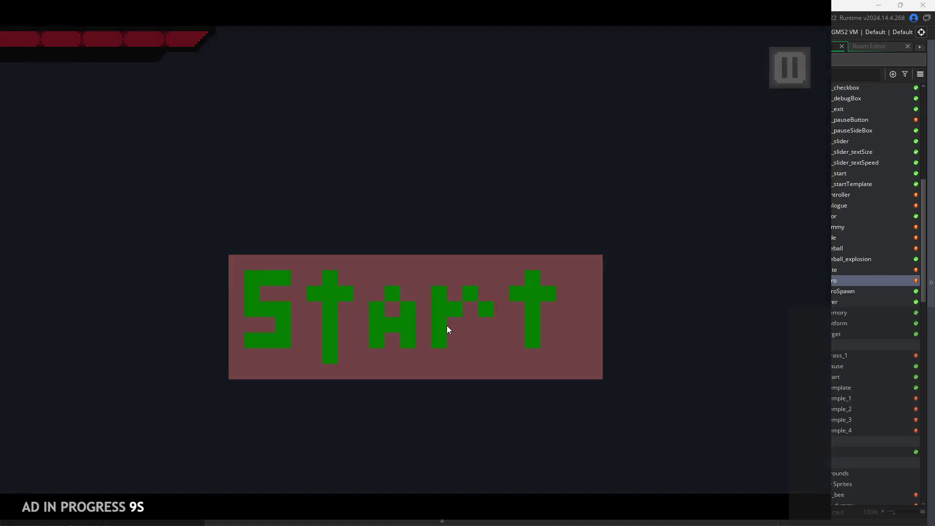
pyautogui.click(448, 329)
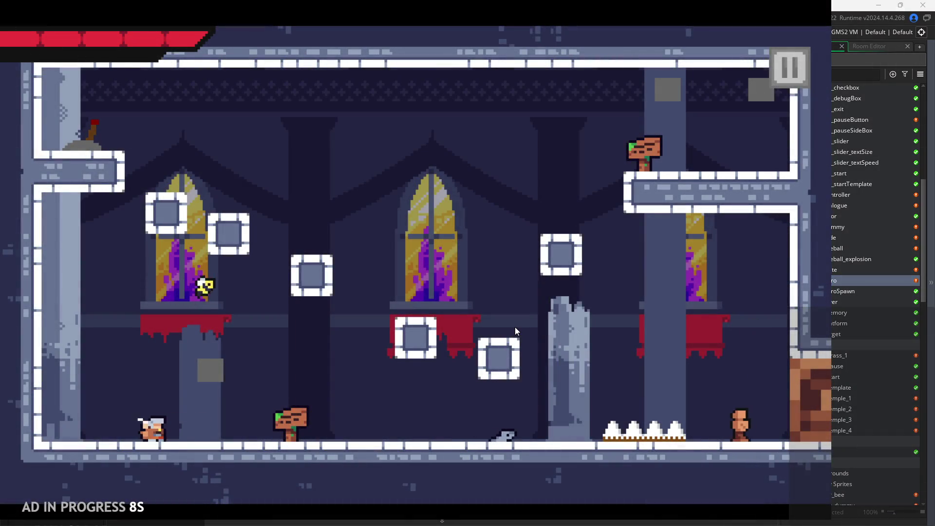
# Playtest running, jumping and x-key slashes across the floor with the divided attack speeds.
pyautogui.press('Right')
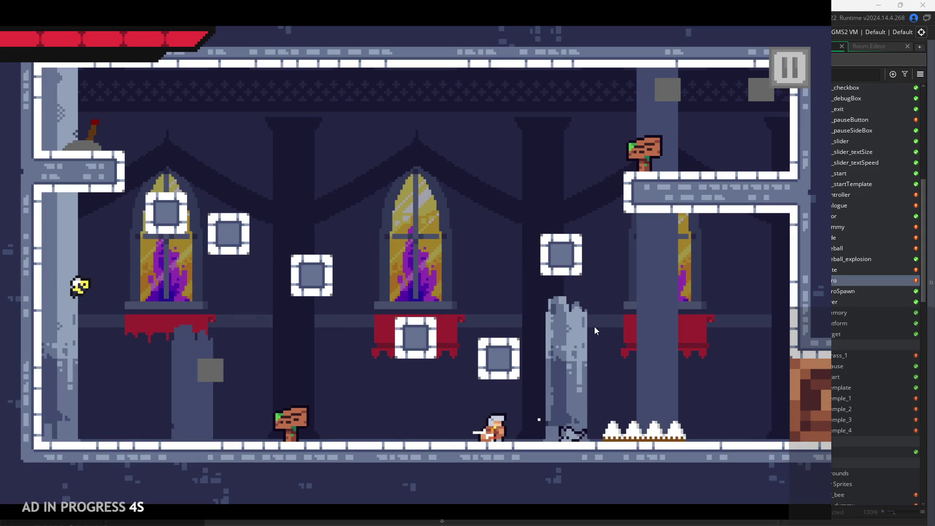
pyautogui.press('Left')
pyautogui.press('Right')
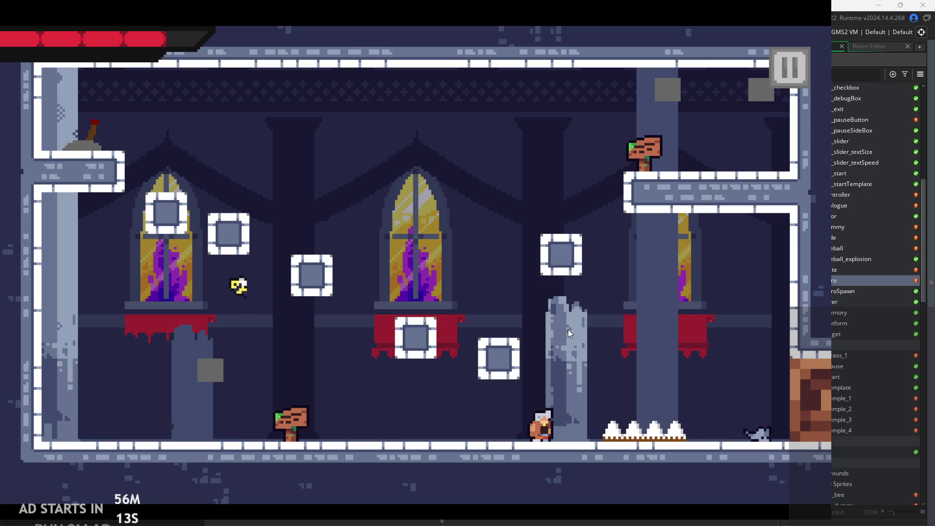
pyautogui.press('space')
pyautogui.press('Left')
pyautogui.press('Left')
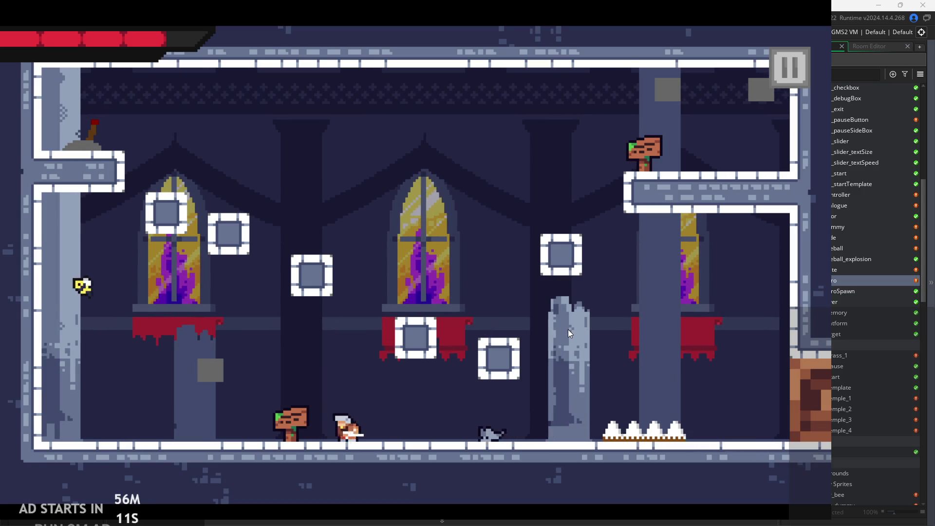
pyautogui.press('x')
pyautogui.press('Right')
pyautogui.press('x')
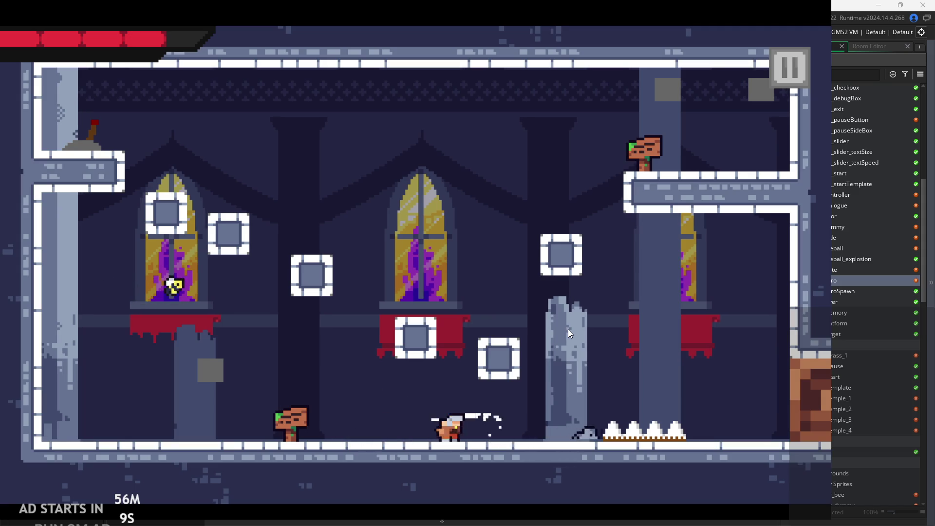
pyautogui.press('space')
pyautogui.press('Left')
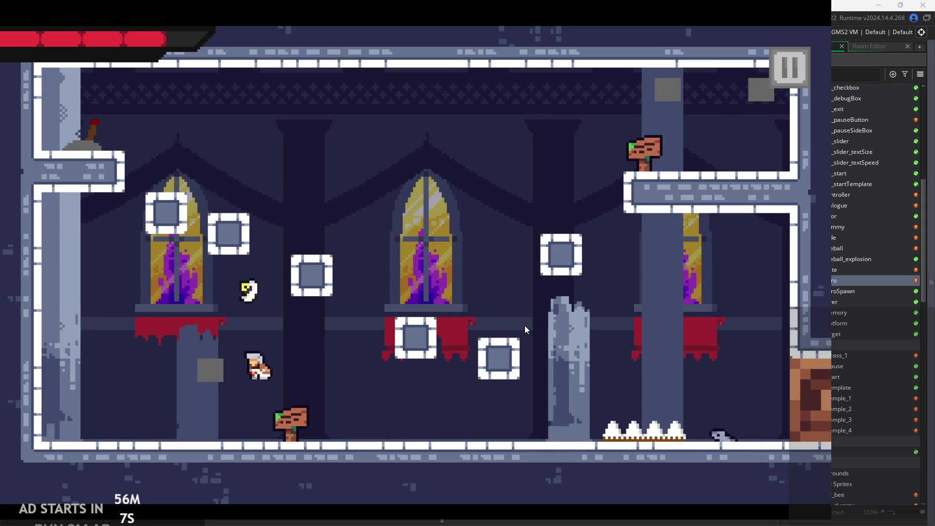
pyautogui.press('x')
pyautogui.press('Right')
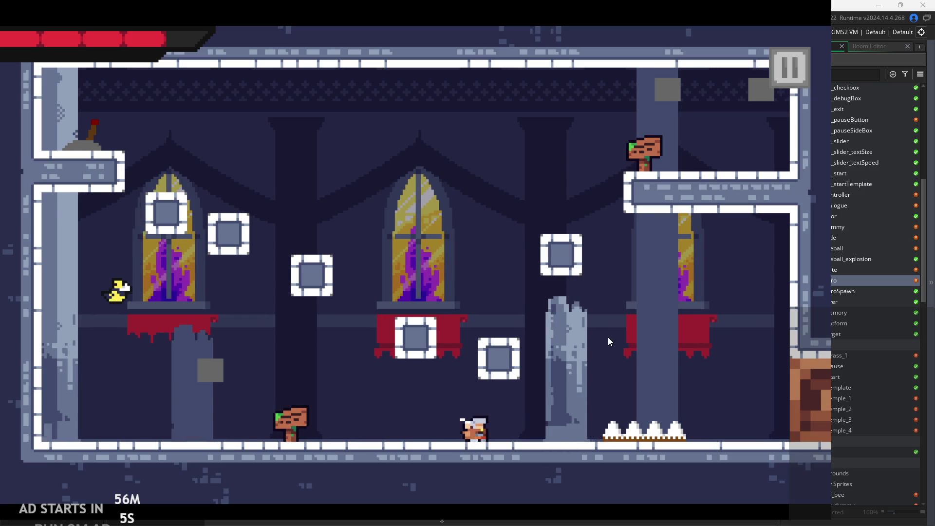
pyautogui.press('Left')
pyautogui.press('space')
# Jump near the left wall, climb the upper-right platform, slash enemies, then pause and exit.
pyautogui.press('Left')
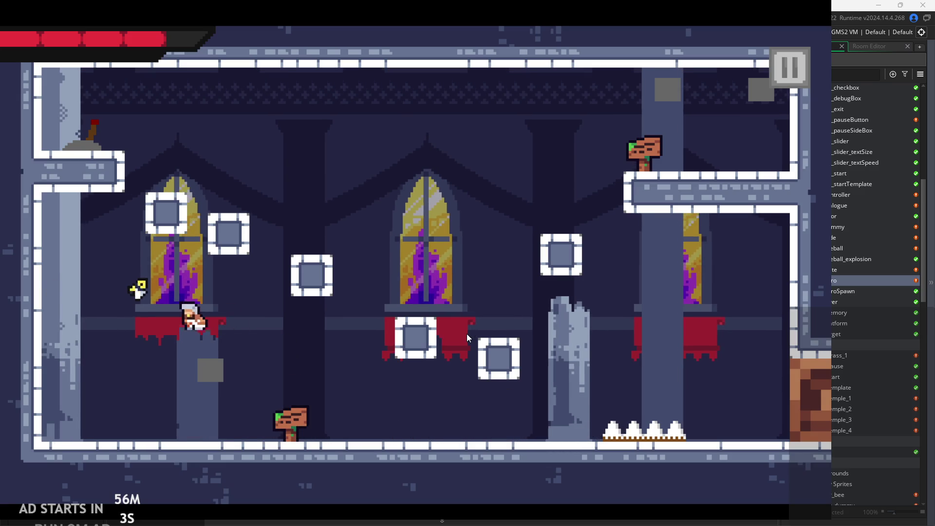
pyautogui.press('space')
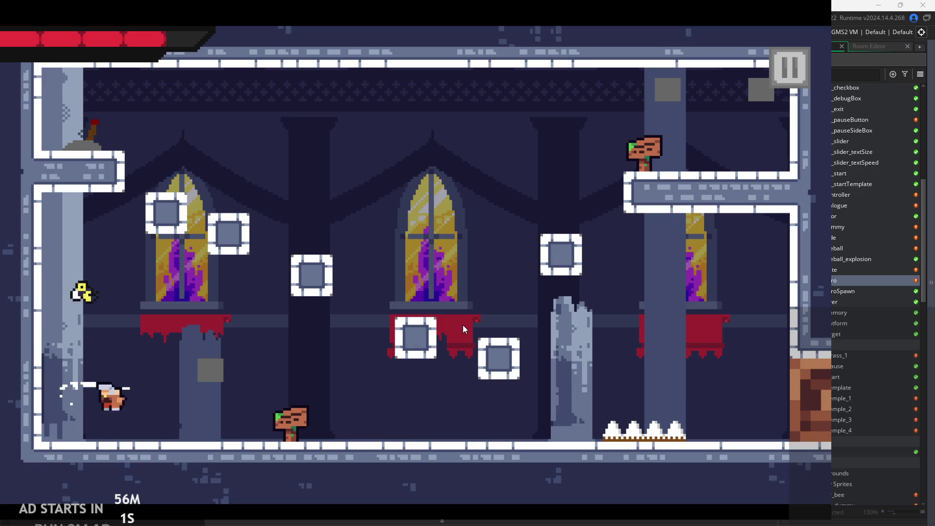
pyautogui.press('space')
pyautogui.press('space')
pyautogui.press('Right')
pyautogui.press('space')
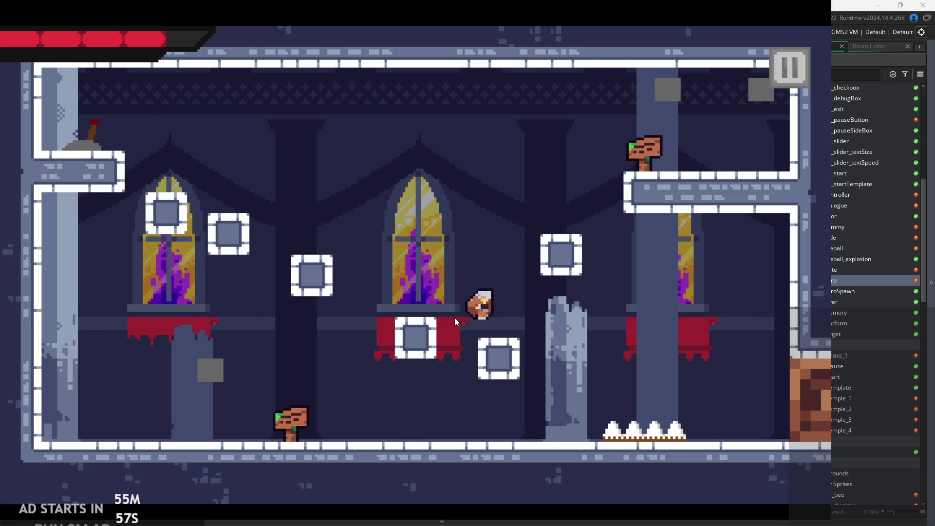
pyautogui.press('Right')
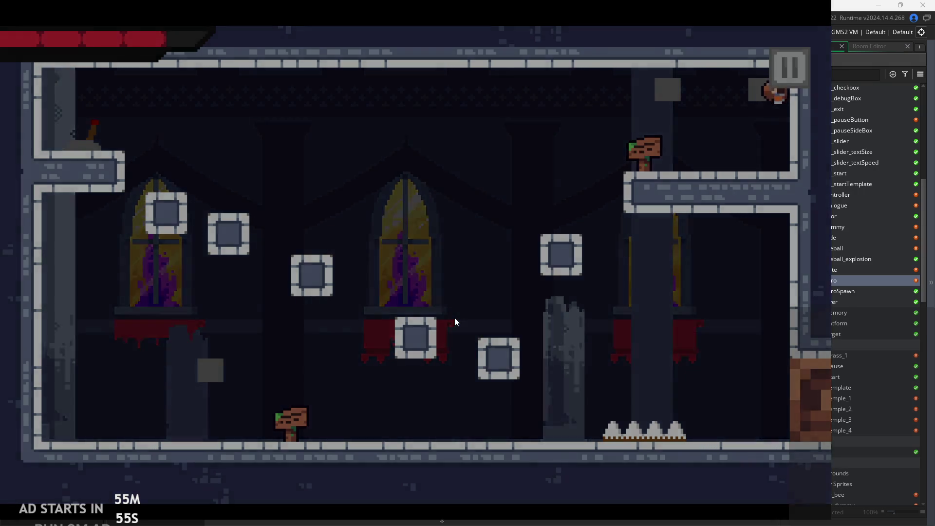
pyautogui.press('Right')
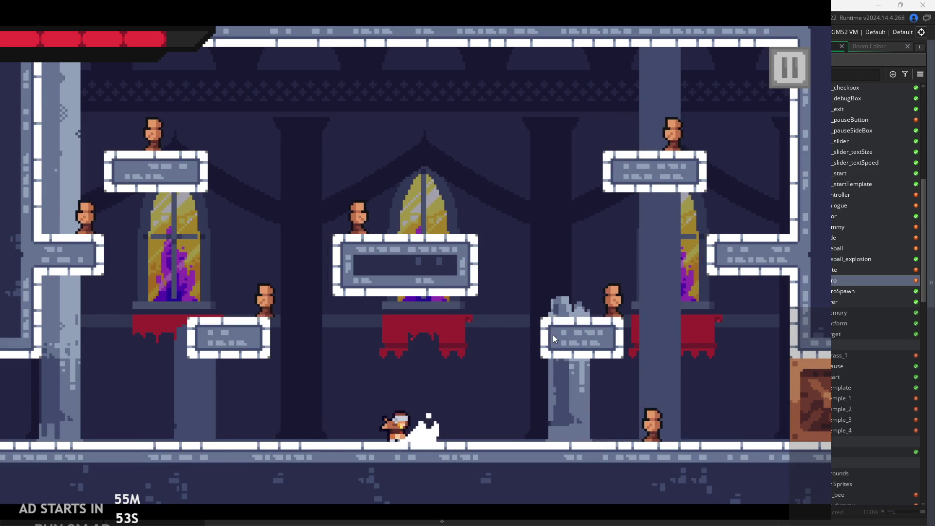
pyautogui.press('x')
pyautogui.press('x')
pyautogui.press('x')
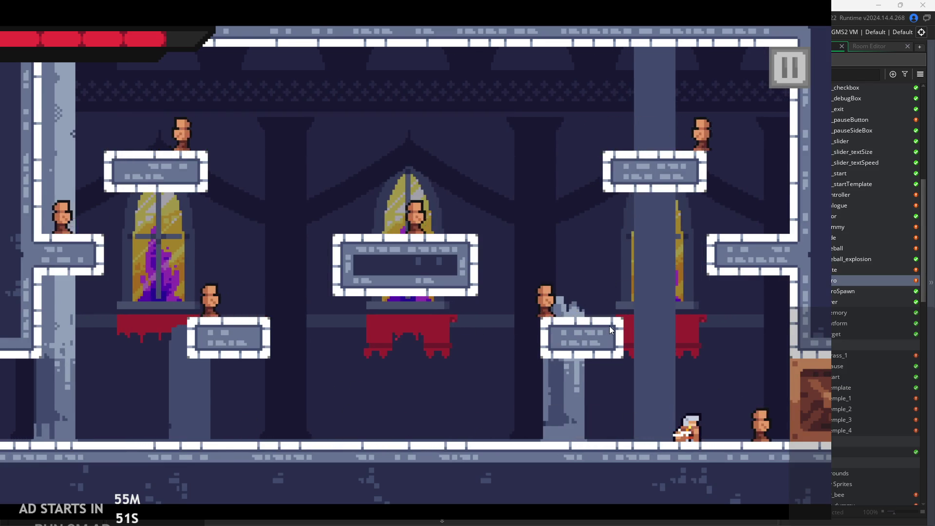
pyautogui.press('Left')
pyautogui.press('Left')
pyautogui.press('space')
pyautogui.press('space')
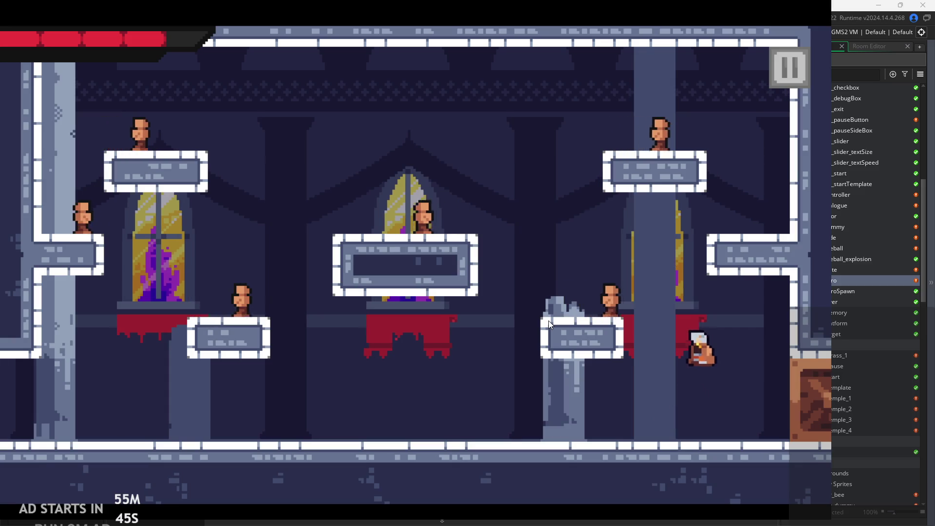
pyautogui.press('x')
pyautogui.press('space')
pyautogui.press('Right')
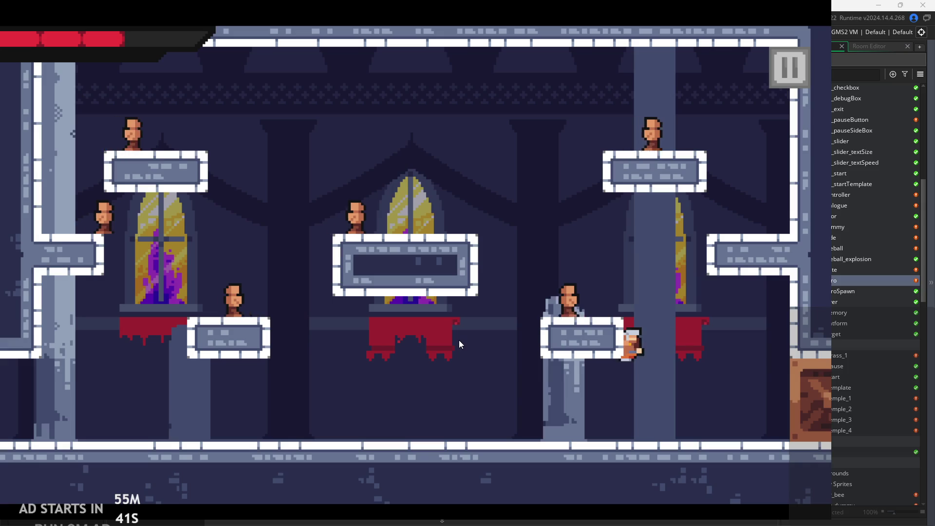
pyautogui.click(779, 68)
pyautogui.click(732, 413)
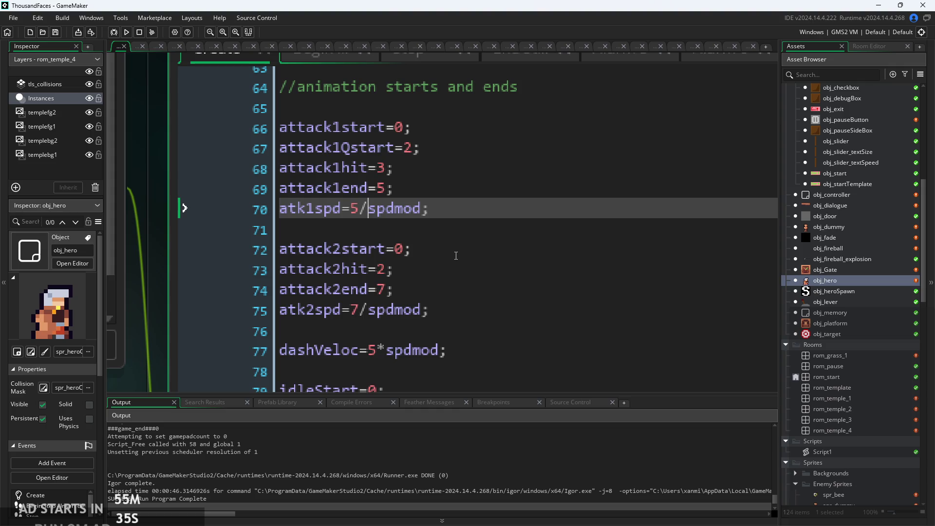
# Change both attack speed lines to divide by sqrt(spdmod) and launch the game with F5.
pyautogui.write('sqrt(s')
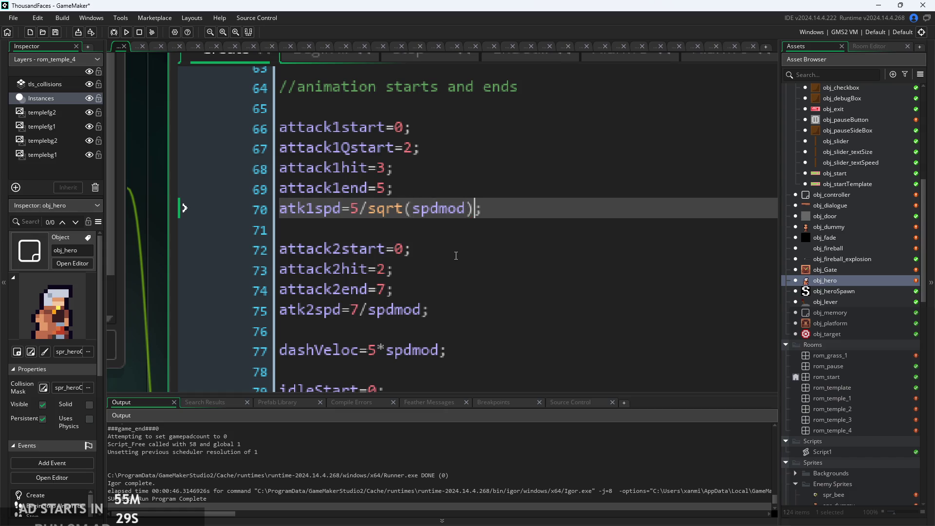
pyautogui.moveTo(478, 209); pyautogui.dragTo(368, 210)
pyautogui.hotkey('ctrl', 'c')
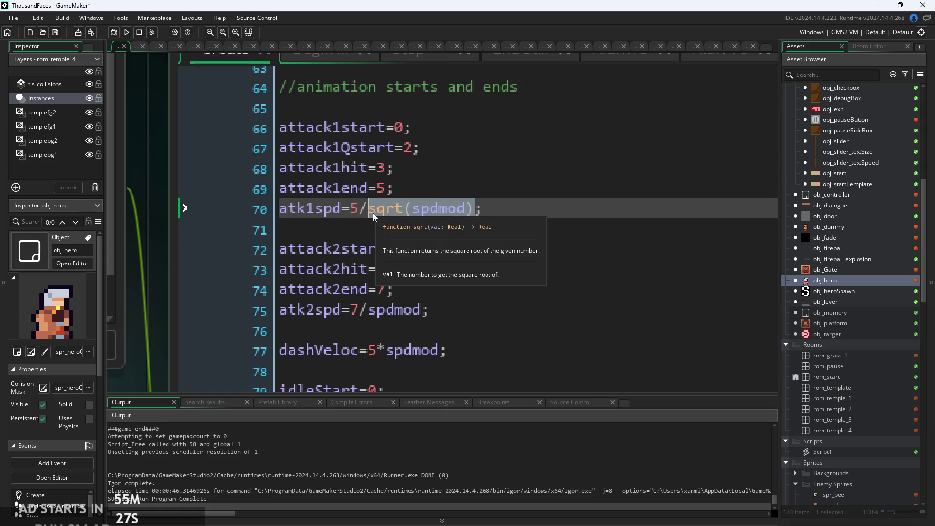
pyautogui.click(368, 310)
pyautogui.moveTo(367, 309); pyautogui.dragTo(422, 311)
pyautogui.hotkey('ctrl', 'v')
pyautogui.press('F5')
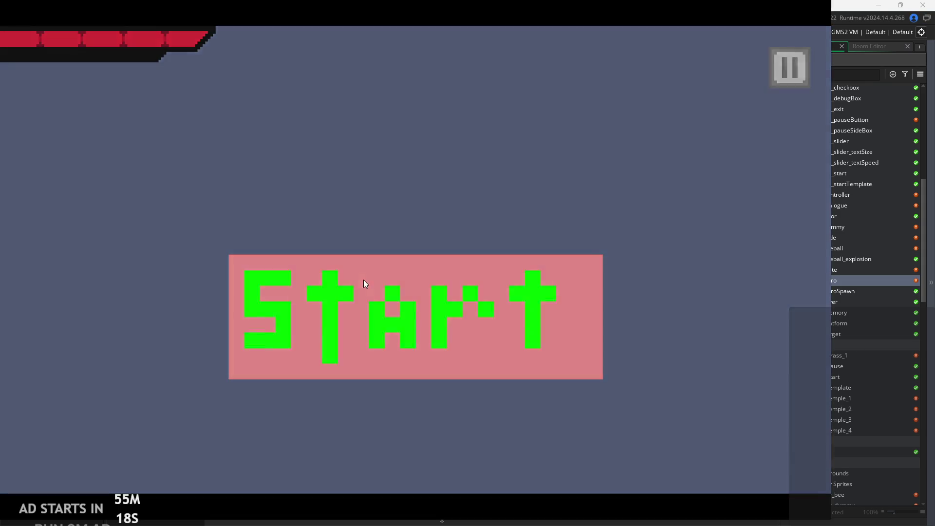
# Start a new game, then walk, dash and jump the hero right into the next room.
pyautogui.click(363, 280)
pyautogui.press('Right')
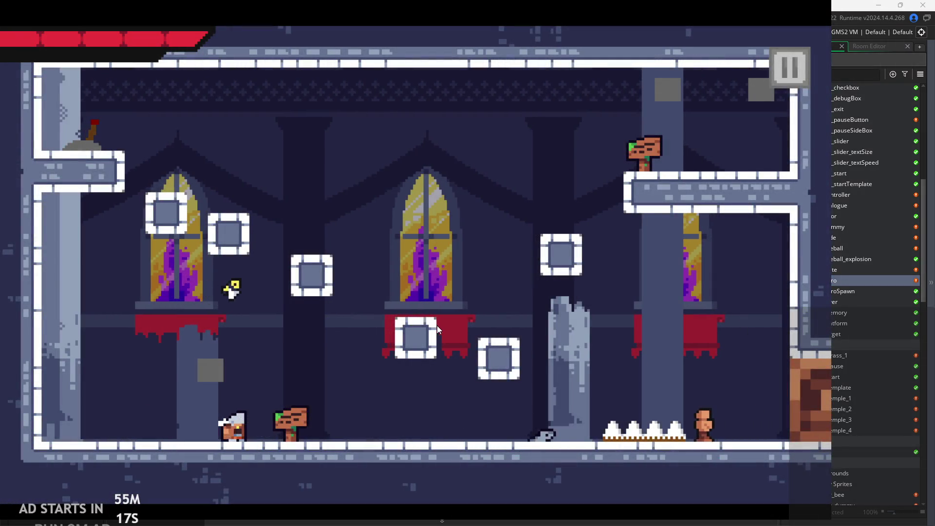
pyautogui.press('x')
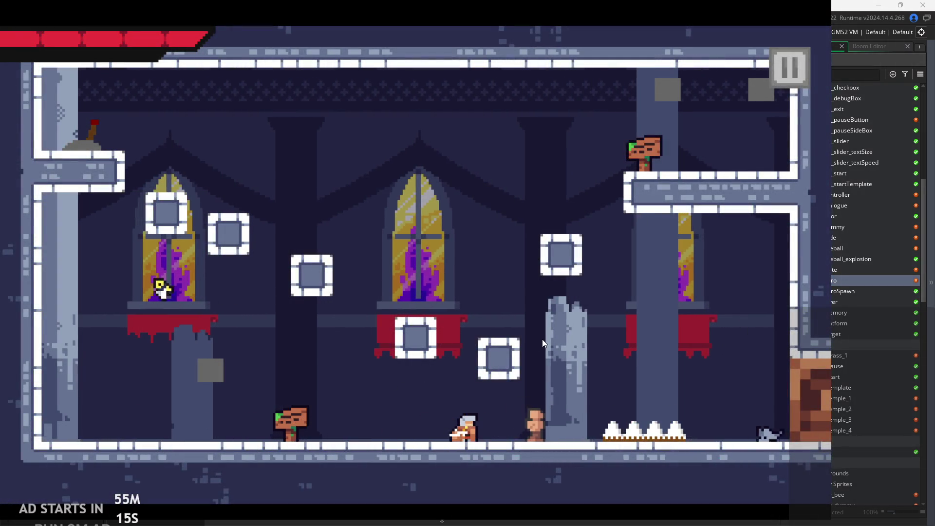
pyautogui.press('z')
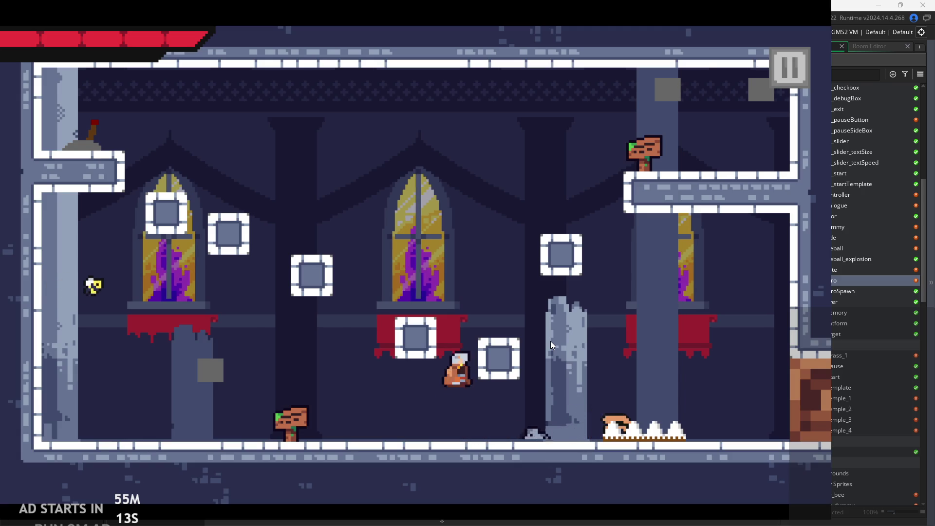
pyautogui.press('Right')
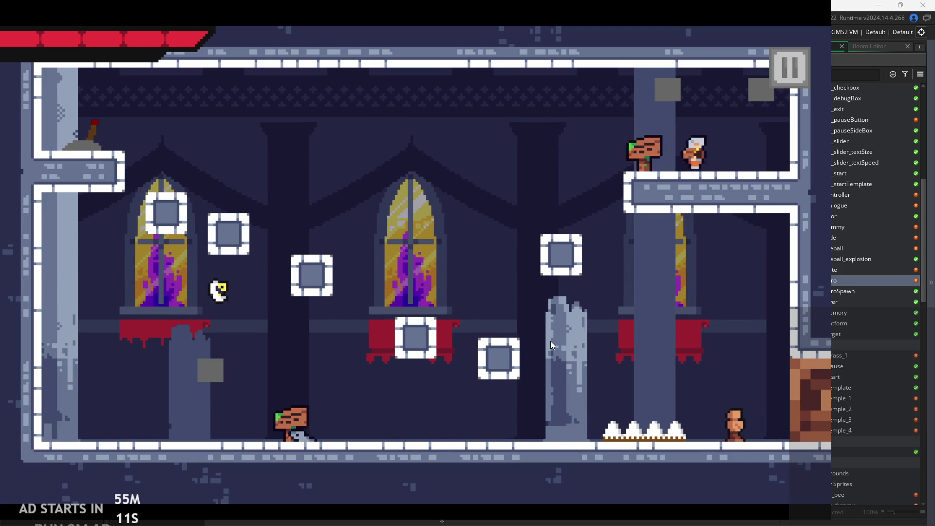
# Run, jump and dash the hero back and forth across the room.
pyautogui.press('Right')
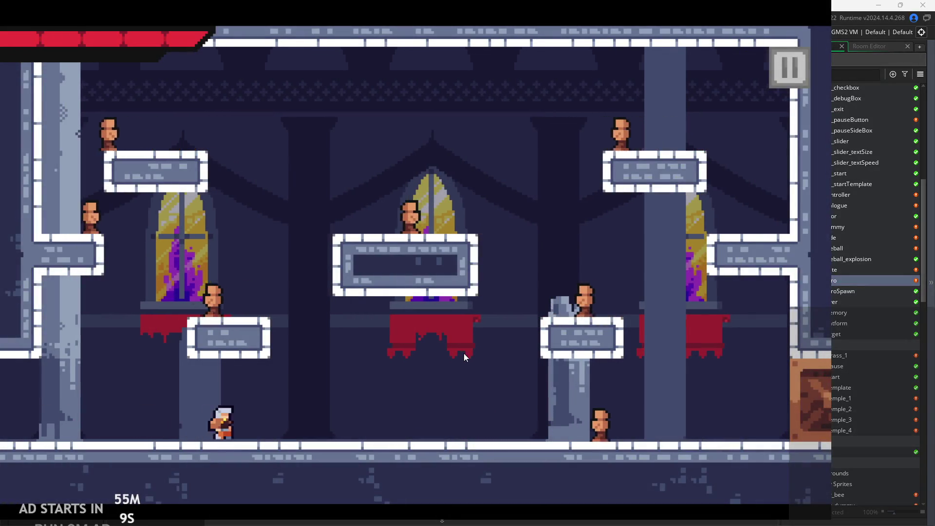
pyautogui.press('z')
pyautogui.press('x')
pyautogui.press('Left')
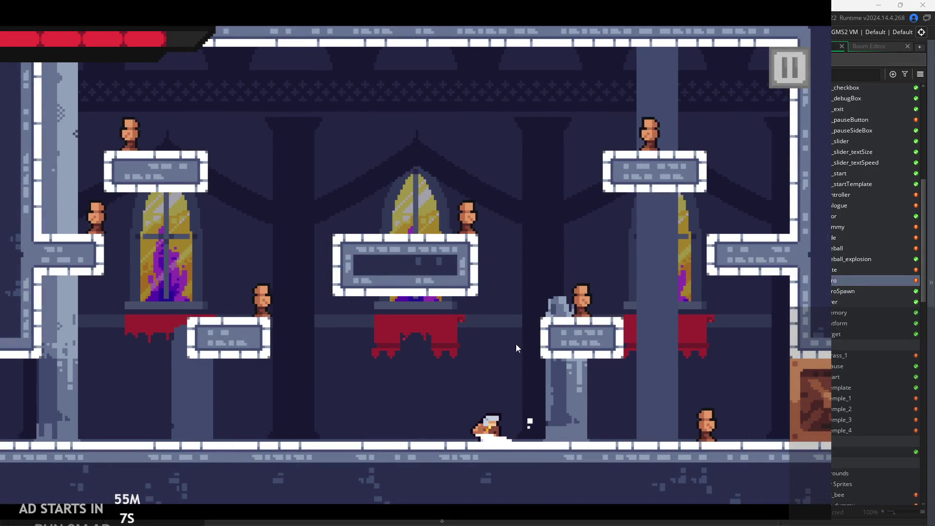
pyautogui.press('Right')
pyautogui.press('x')
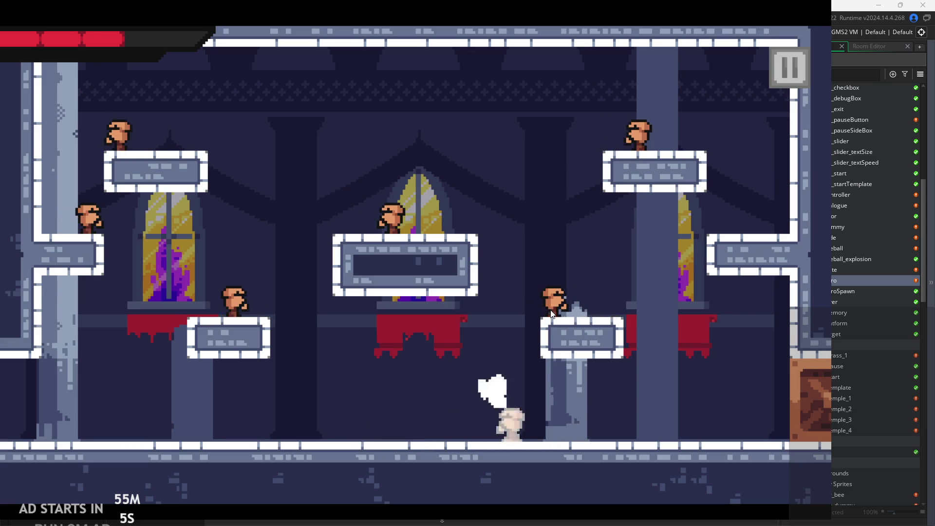
pyautogui.press('Left')
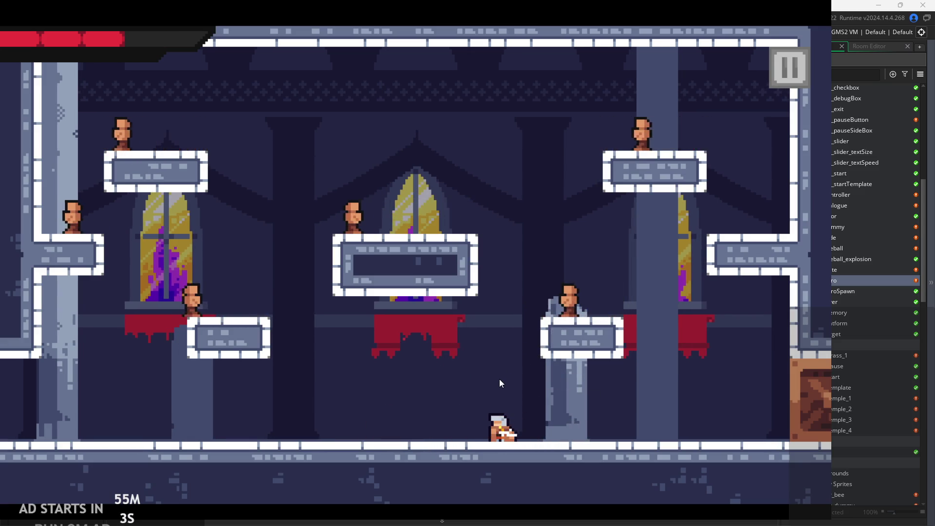
pyautogui.press('z')
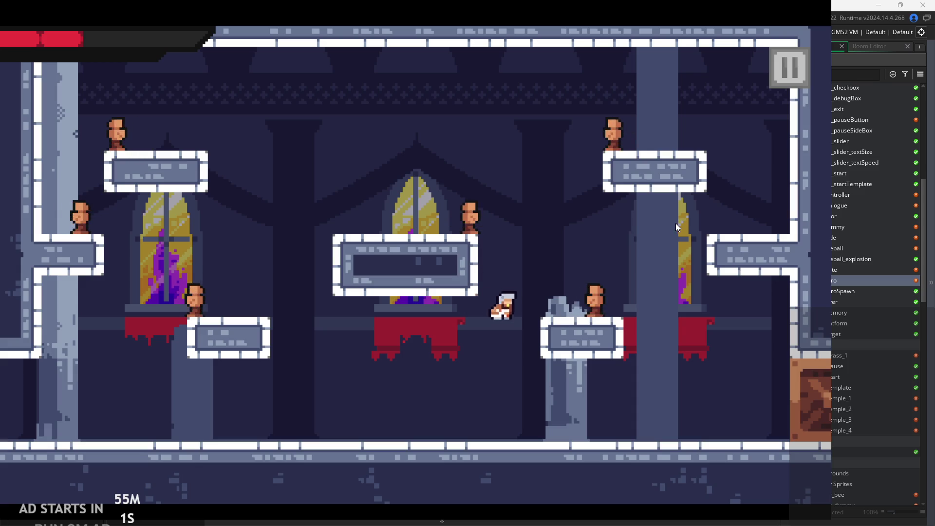
pyautogui.press('Left')
pyautogui.press('x')
# Jump onto the right and middle platforms with midair dashes, then pause the game.
pyautogui.press('Right')
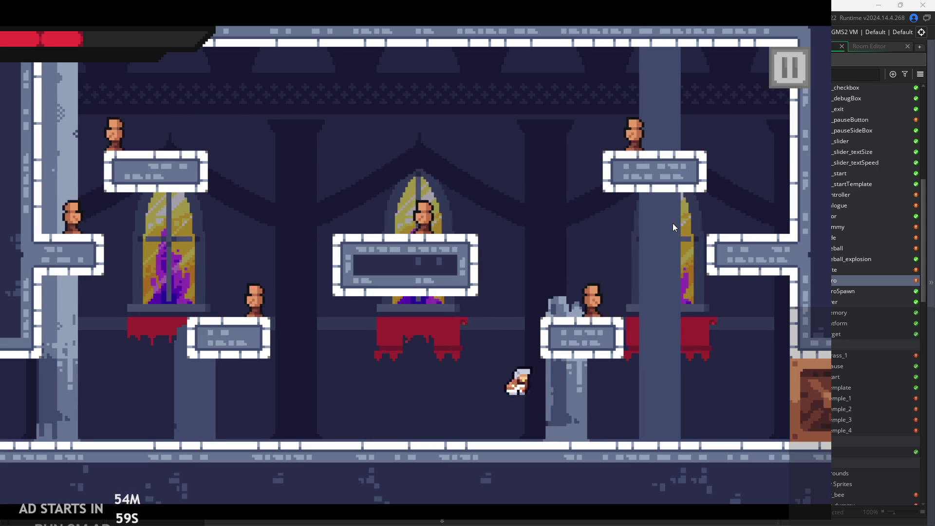
pyautogui.press('z')
pyautogui.press('x')
pyautogui.press('Right')
pyautogui.press('z')
pyautogui.press('Left')
pyautogui.press('x')
pyautogui.press('z')
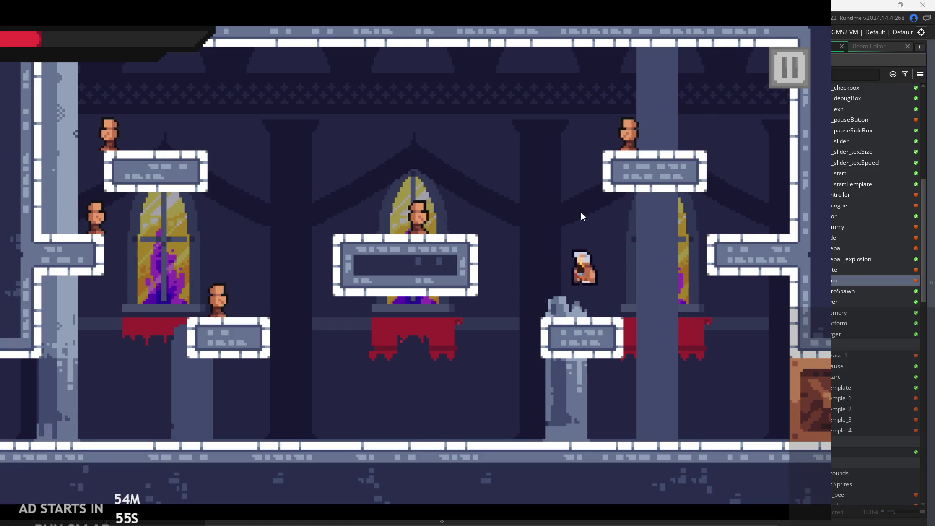
pyautogui.press('Left')
pyautogui.press('x')
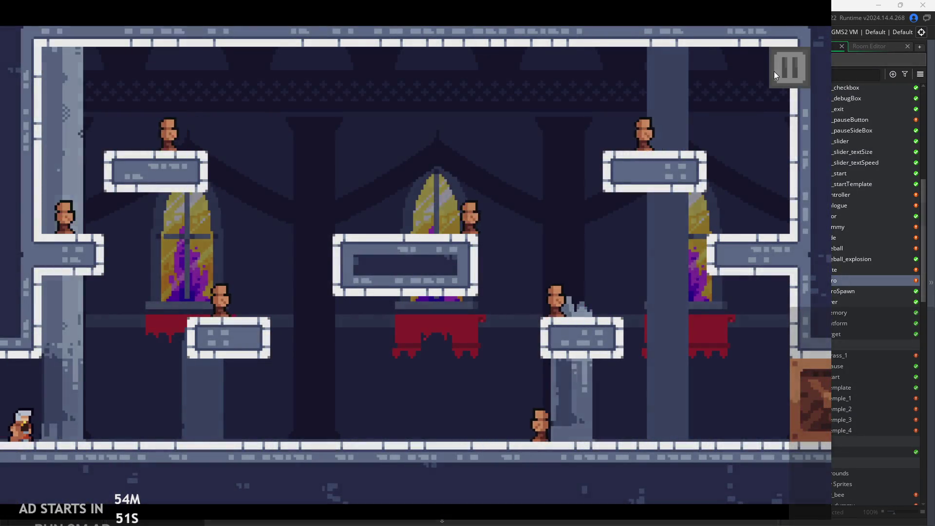
pyautogui.click(776, 70)
# Close the game and open obj_enemyParent's Step event code.
pyautogui.click(680, 453)
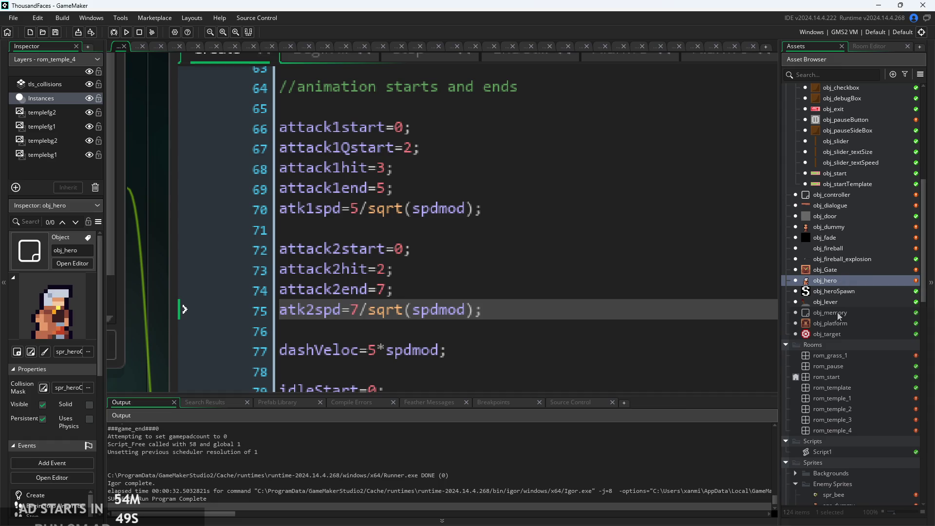
pyautogui.scroll(2, 838, 314)
pyautogui.click(838, 265)
pyautogui.scroll(10, 840, 254)
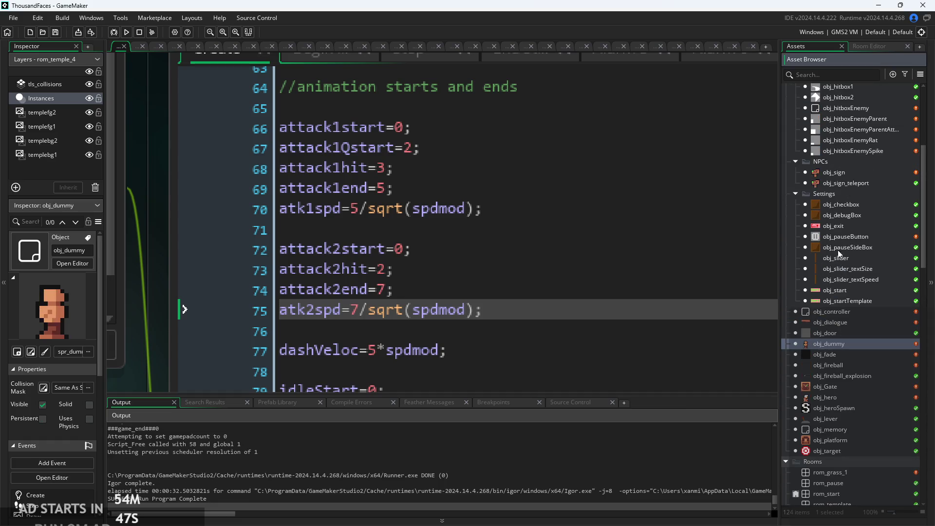
pyautogui.doubleClick(838, 181)
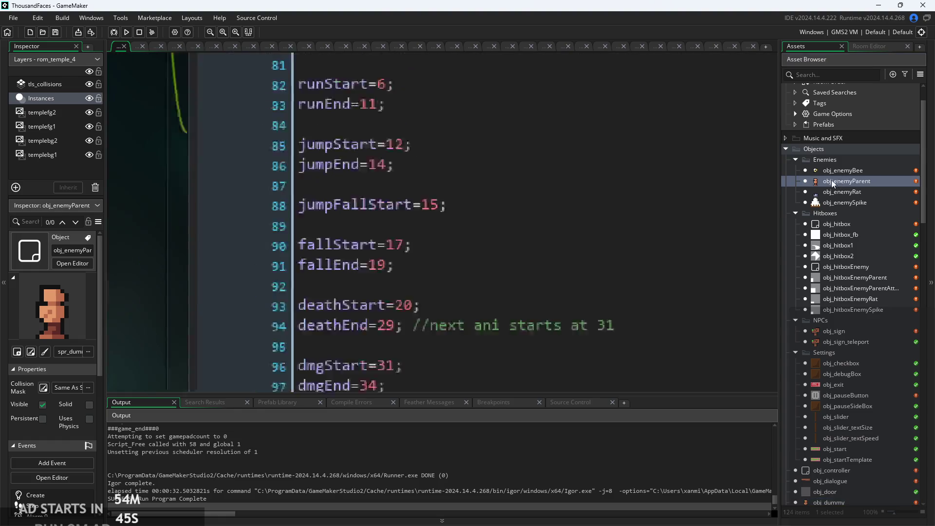
pyautogui.scroll(2, 403, 303)
pyautogui.click(394, 117)
pyautogui.scroll(1, 434, 200)
pyautogui.click(432, 85)
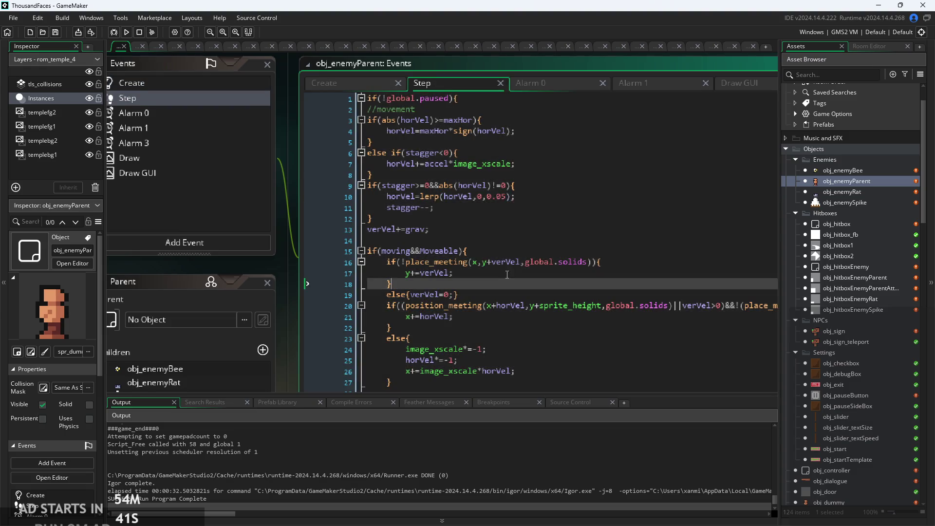
# Select and delete the lerp call from the stagger line on line 10.
pyautogui.click(469, 233)
pyautogui.scroll(-3, 469, 234)
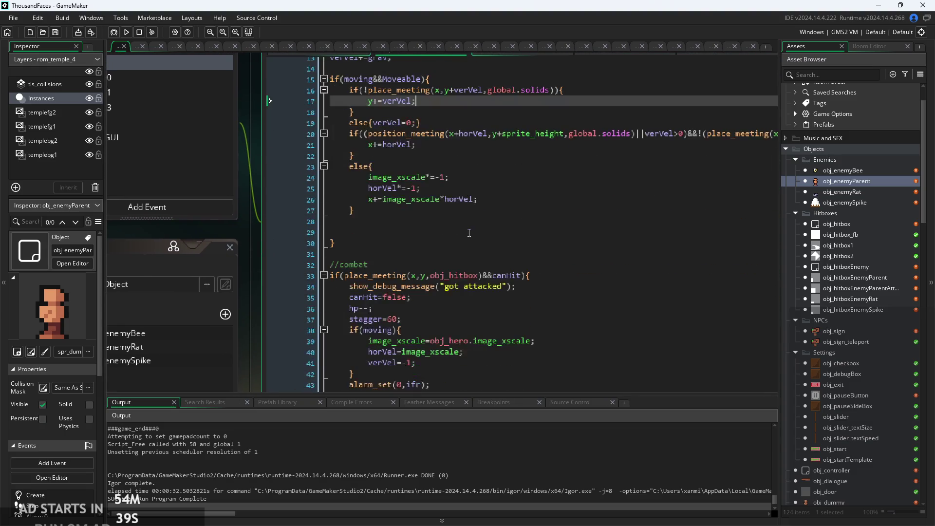
pyautogui.scroll(3, 462, 216)
pyautogui.click(417, 178)
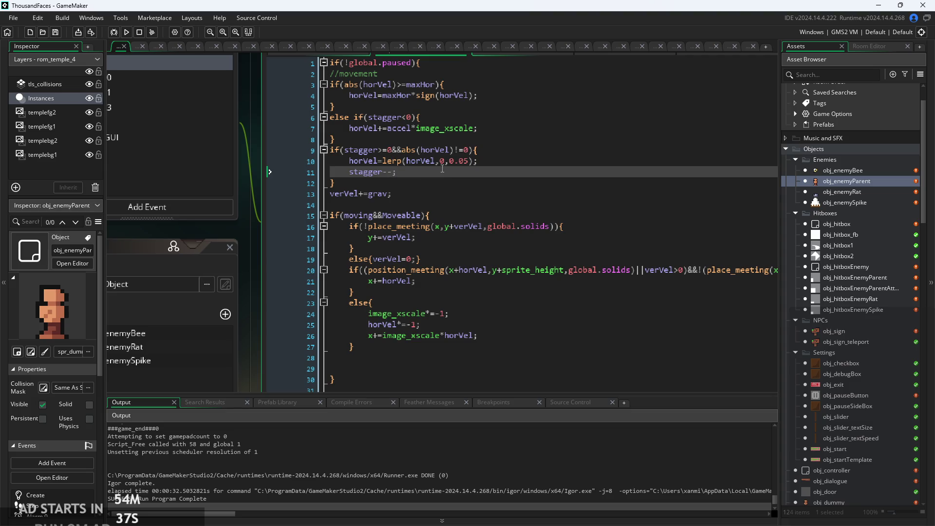
pyautogui.scroll(3, 466, 162)
pyautogui.click(472, 161)
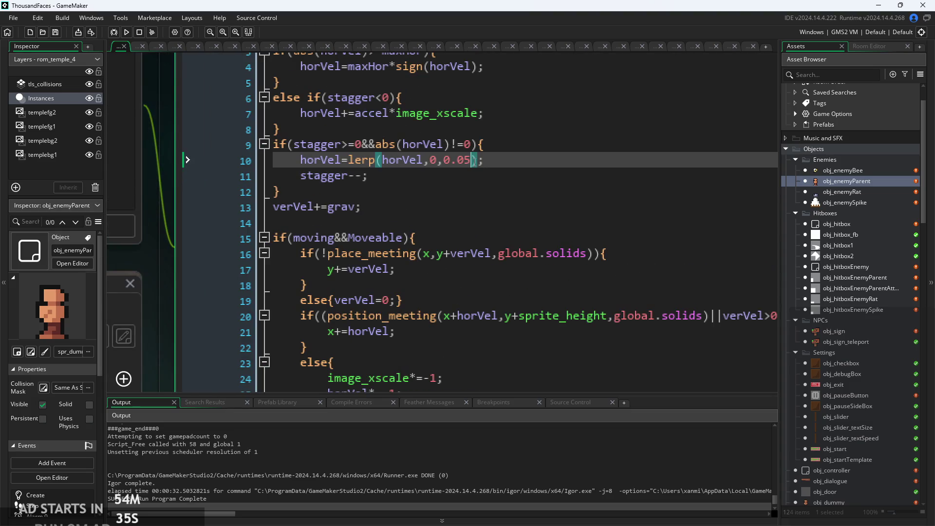
pyautogui.click(391, 189)
pyautogui.scroll(2, 341, 200)
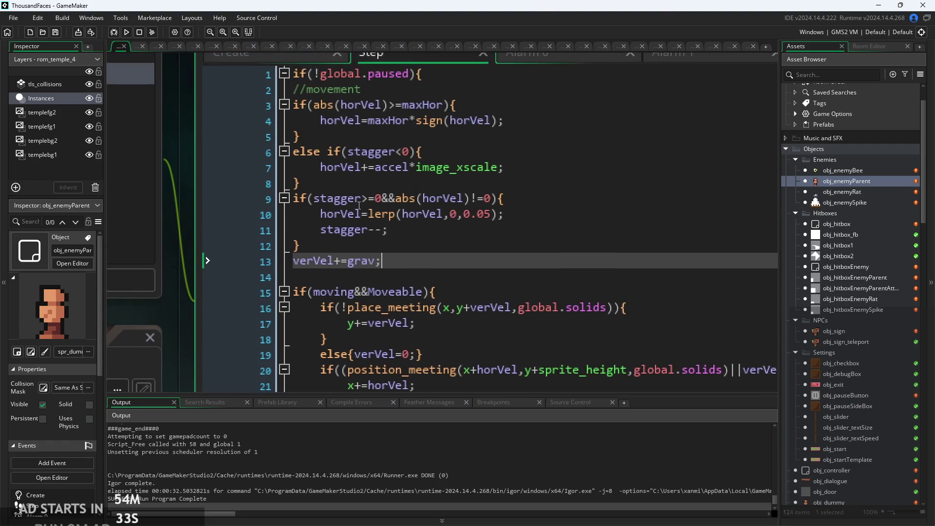
pyautogui.tripleClick(292, 214)
pyautogui.moveTo(561, 218); pyautogui.dragTo(399, 227)
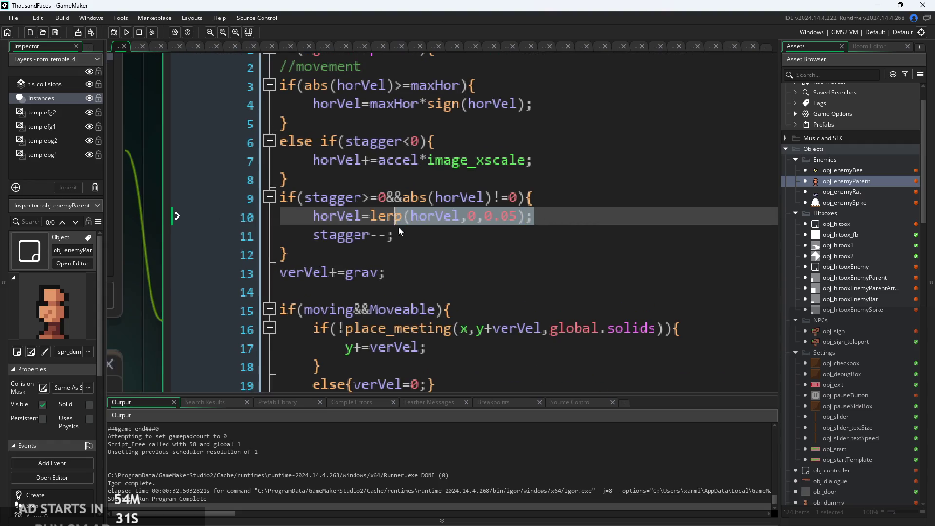
pyautogui.moveTo(370, 224)
pyautogui.press('BackSpace')
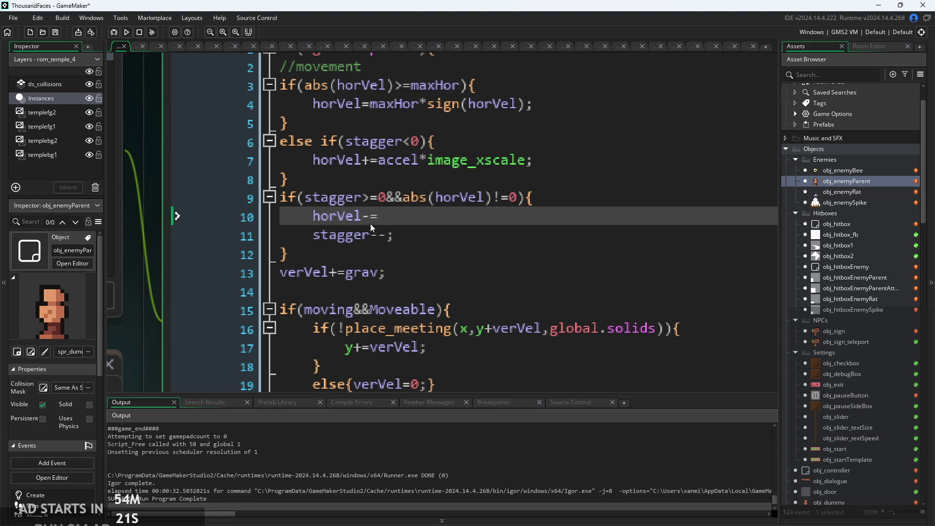
# Enter accel*image_xscale so the line reads horVel-=accel*image_xscale*0.5, save, and run.
pyautogui.write('ac')
pyautogui.press('Return')
pyautogui.write('*ima')
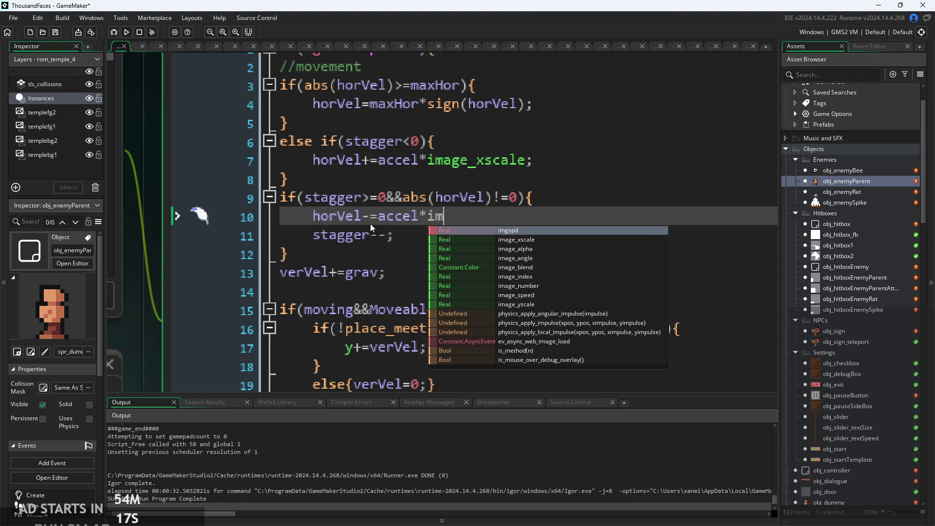
pyautogui.press('Return')
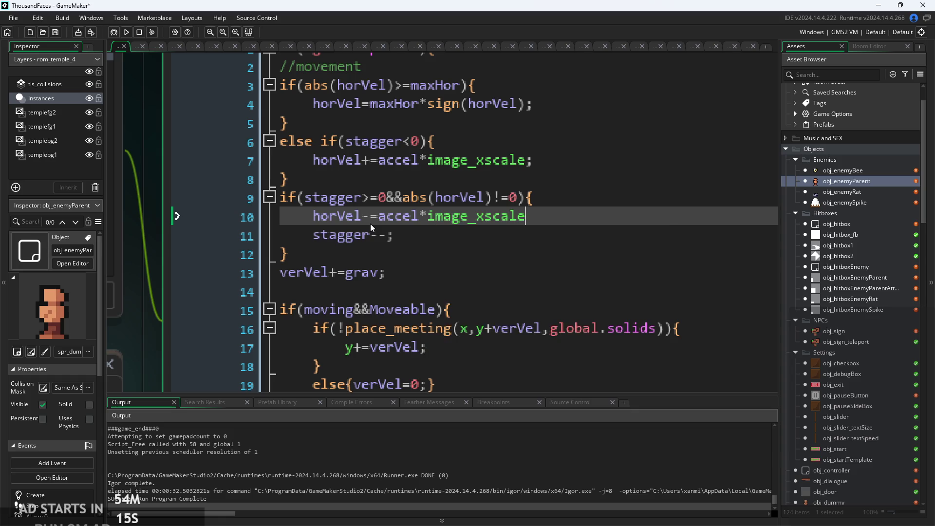
pyautogui.write('*0.5;')
pyautogui.hotkey('ctrl', 's')
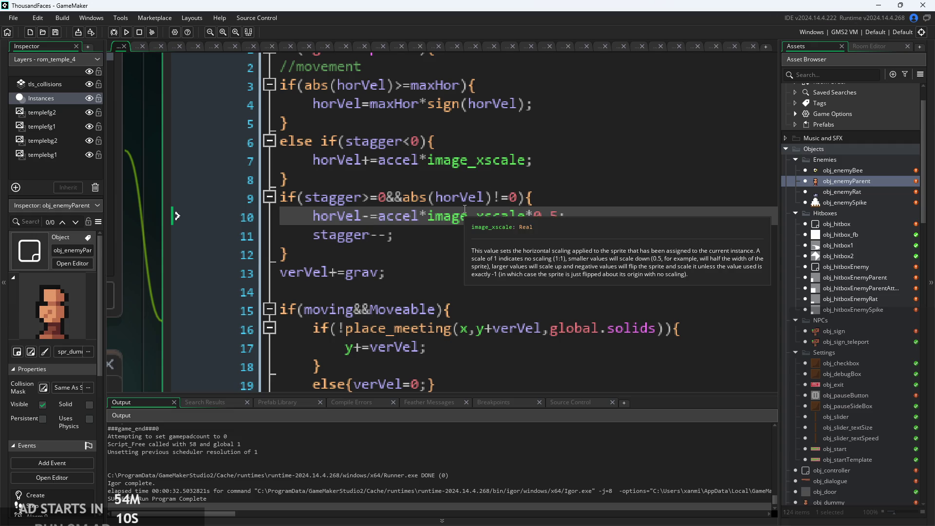
pyautogui.click(125, 36)
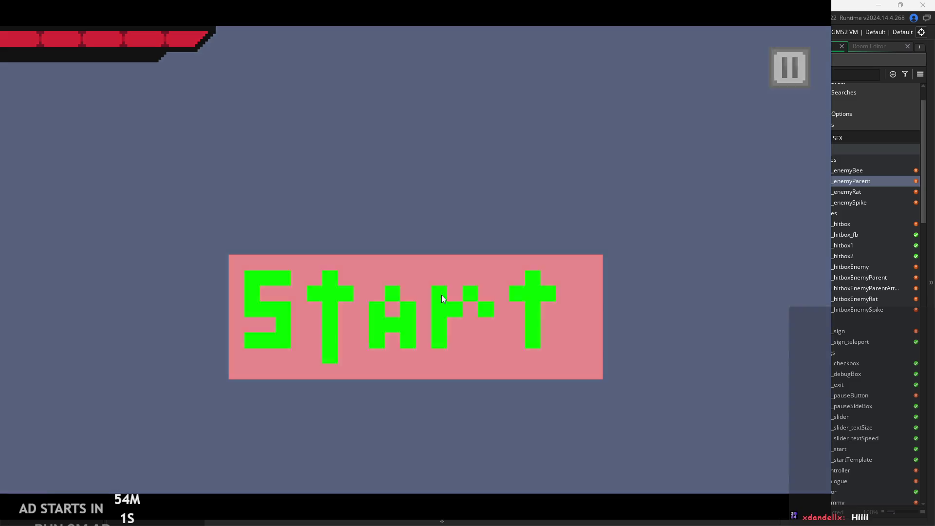
# Start a new game, run right and slash at the enemies twice, then pause and close it.
pyautogui.click(440, 295)
pyautogui.press('Right')
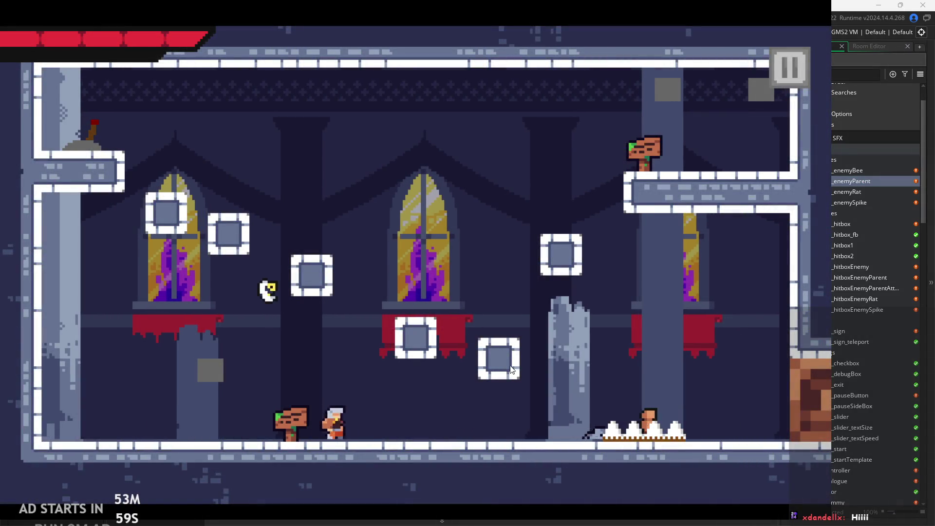
pyautogui.press('x')
pyautogui.press('x')
pyautogui.press('x')
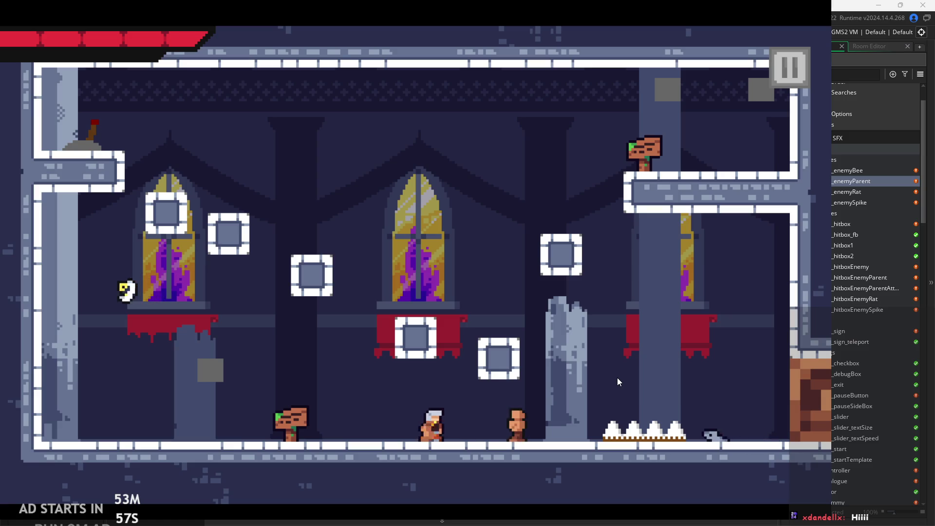
pyautogui.press('x')
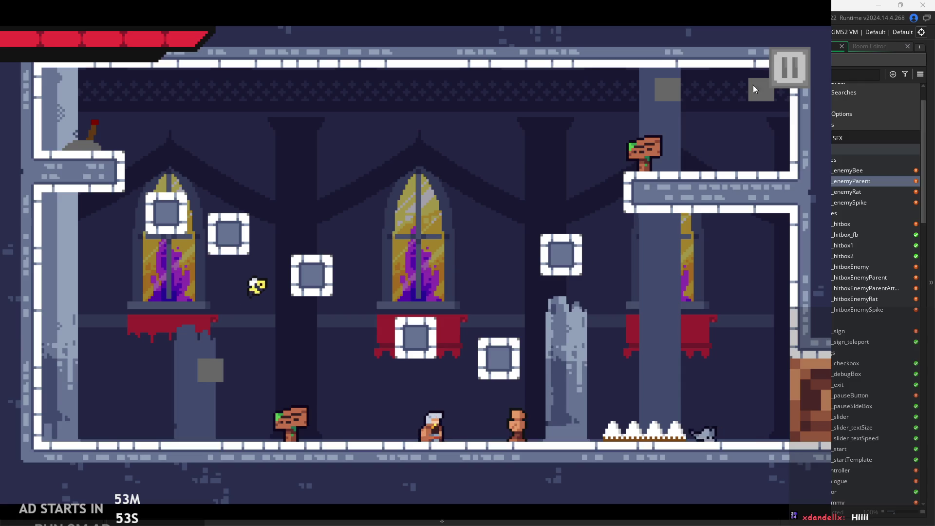
pyautogui.click(788, 68)
pyautogui.click(651, 410)
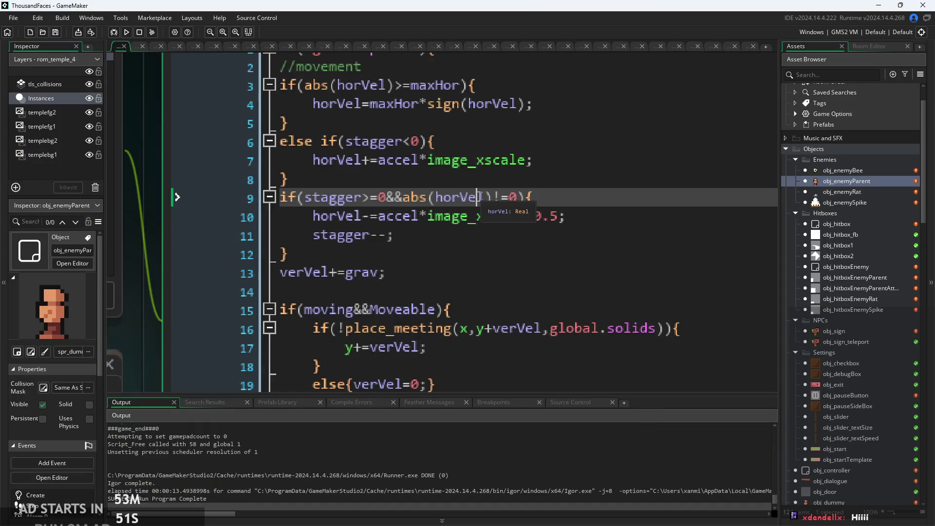
pyautogui.scroll(-1, 497, 207)
pyautogui.scroll(-1, 498, 207)
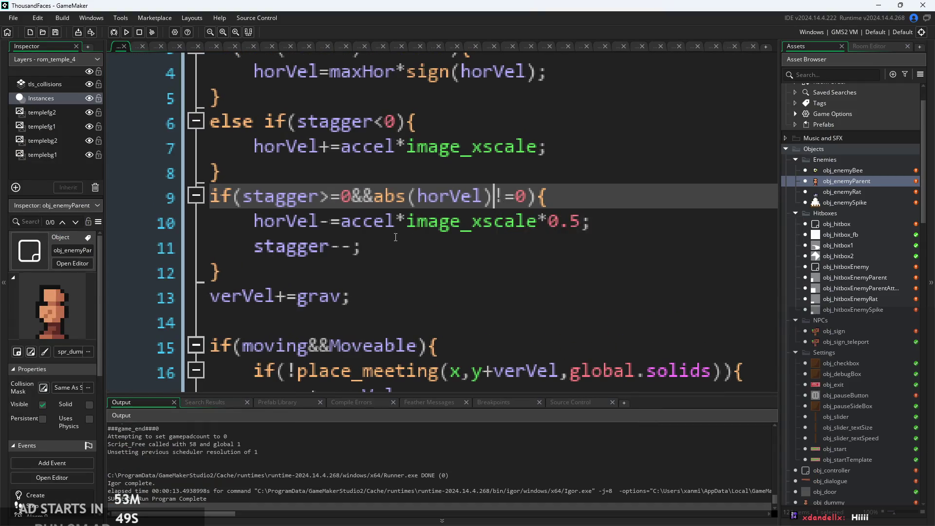
pyautogui.click(407, 222)
pyautogui.click(365, 247)
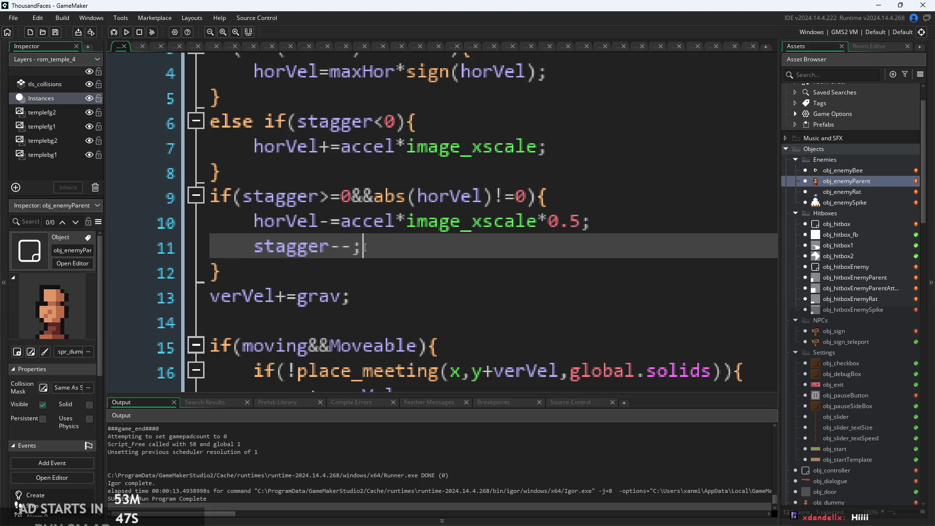
pyautogui.keyDown('ctrl'); pyautogui.scroll(-1, 365, 247); pyautogui.keyUp('ctrl')
pyautogui.click(349, 209)
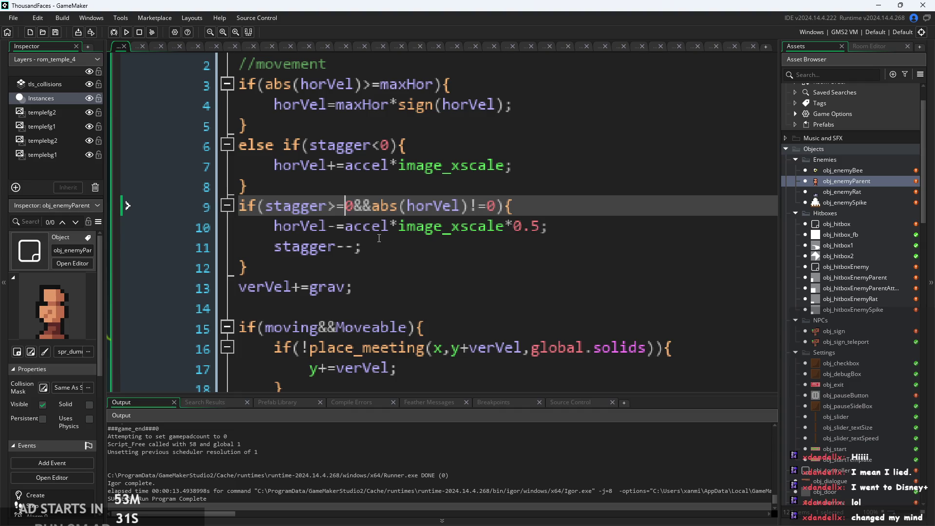
pyautogui.click(410, 245)
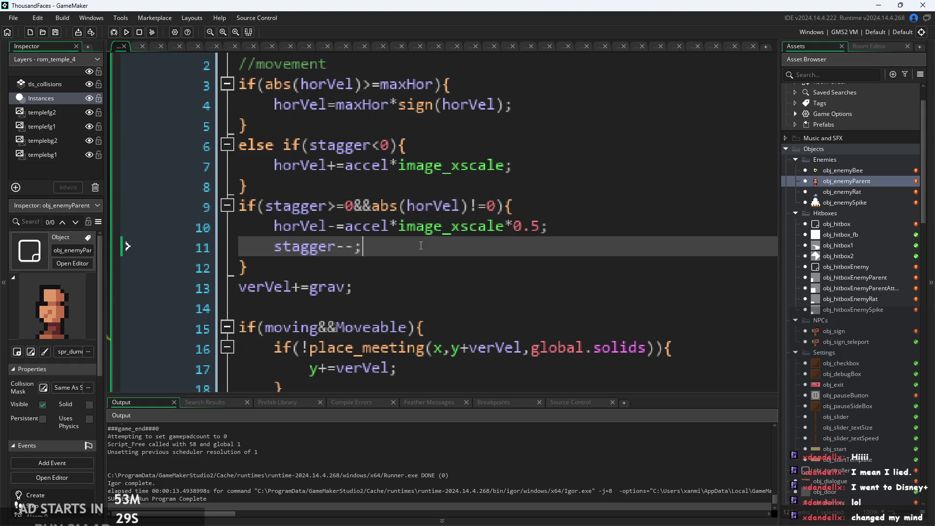
pyautogui.keyDown('ctrl'); pyautogui.scroll(1, 418, 250); pyautogui.keyUp('ctrl')
pyautogui.click(581, 229)
pyautogui.click(580, 216)
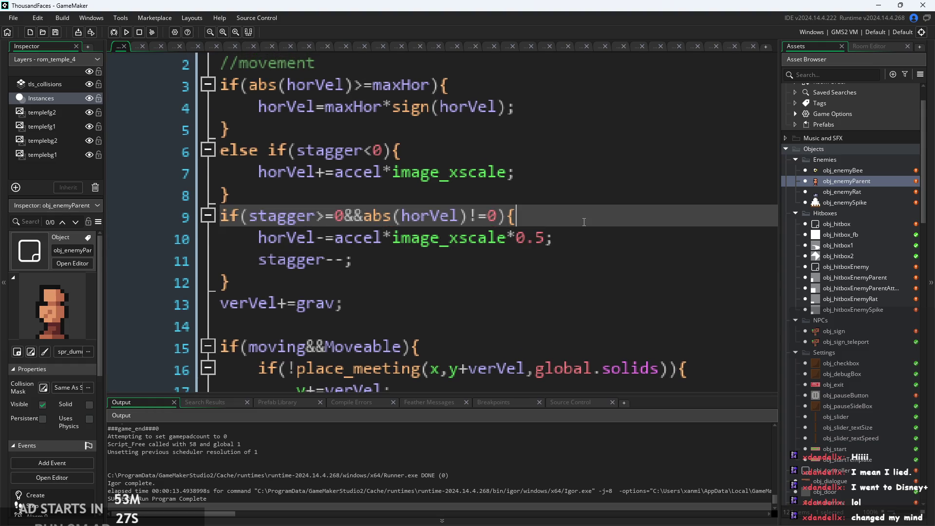
pyautogui.keyDown('ctrl'); pyautogui.scroll(-1, 560, 219); pyautogui.keyUp('ctrl')
pyautogui.click(554, 258)
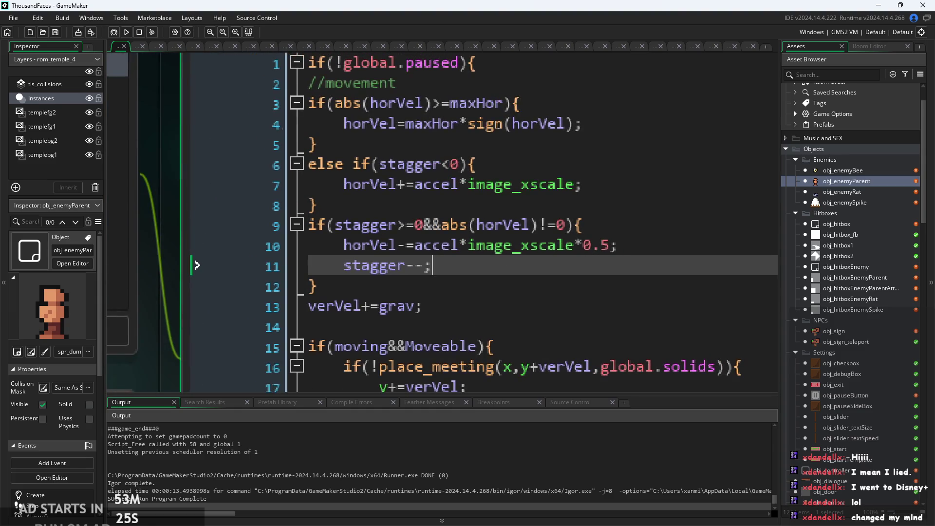
pyautogui.click(469, 138)
pyautogui.click(464, 247)
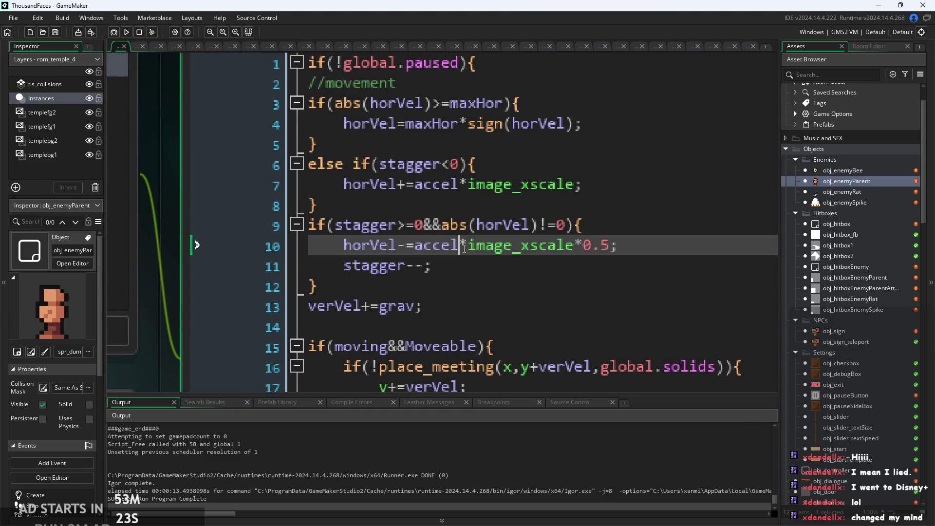
pyautogui.moveTo(624, 238); pyautogui.dragTo(349, 257)
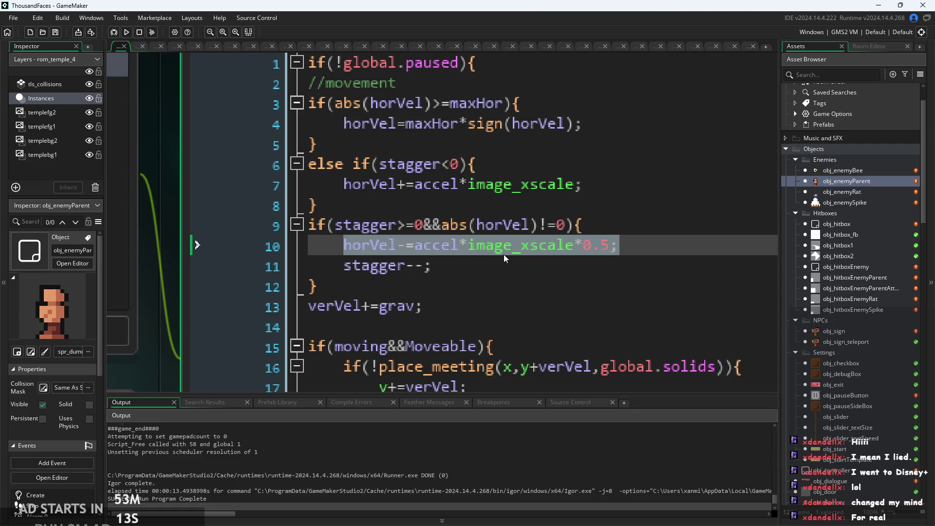
pyautogui.click(507, 307)
pyautogui.scroll(-2, 507, 307)
pyautogui.click(622, 280)
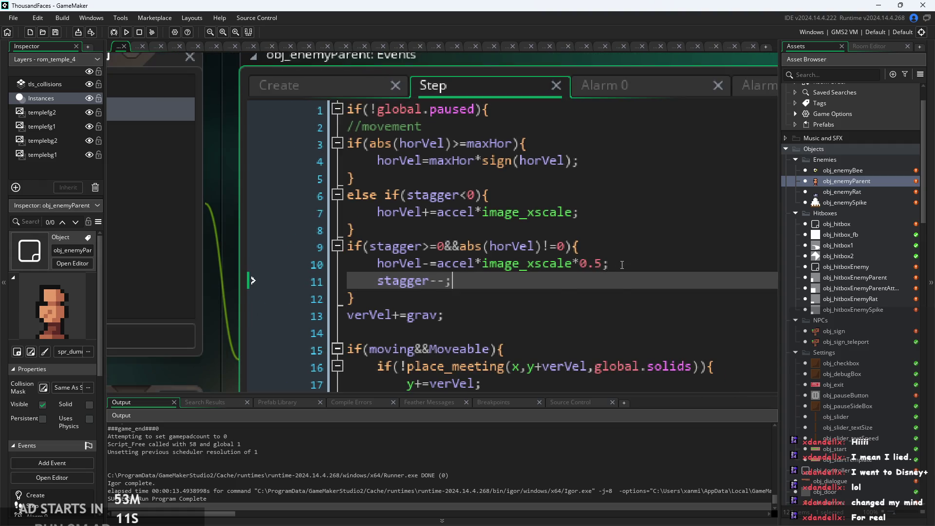
pyautogui.moveTo(622, 264); pyautogui.dragTo(385, 266)
pyautogui.click(440, 287)
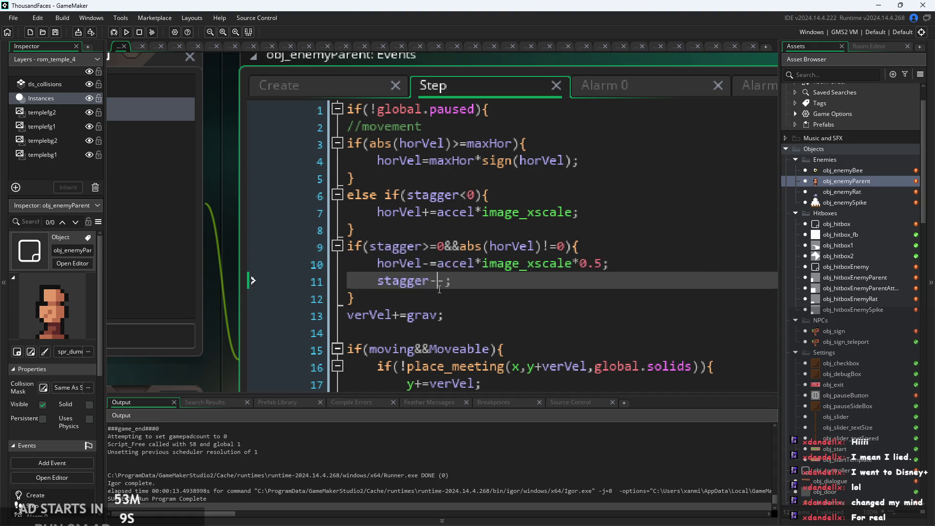
# Delete the horVel deceleration line and remove &&abs(horVel)!=0 from the stagger condition.
pyautogui.click(465, 294)
pyautogui.moveTo(613, 265); pyautogui.dragTo(246, 262)
pyautogui.press('BackSpace')
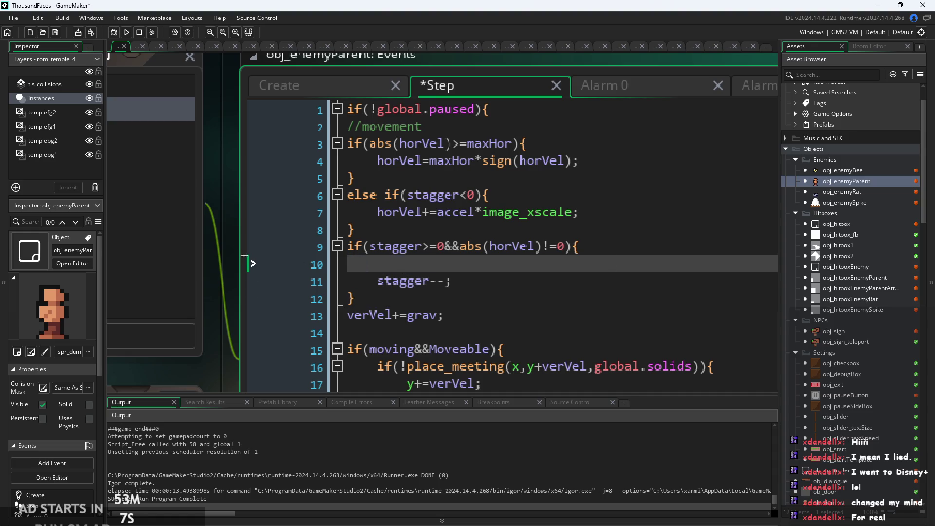
pyautogui.press('BackSpace')
pyautogui.moveTo(444, 248); pyautogui.dragTo(565, 249)
pyautogui.press('BackSpace')
# Insert a blank line after the stagger block's closing brace.
pyautogui.press('Down')
pyautogui.press('Down')
pyautogui.press('Up')
pyautogui.press('Up')
pyautogui.press('Down')
pyautogui.press('Down')
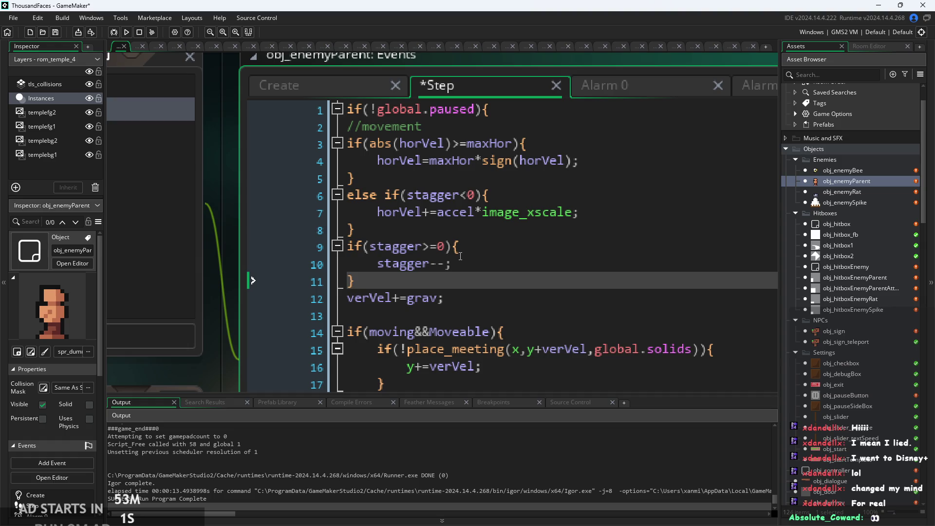
pyautogui.scroll(-3, 460, 256)
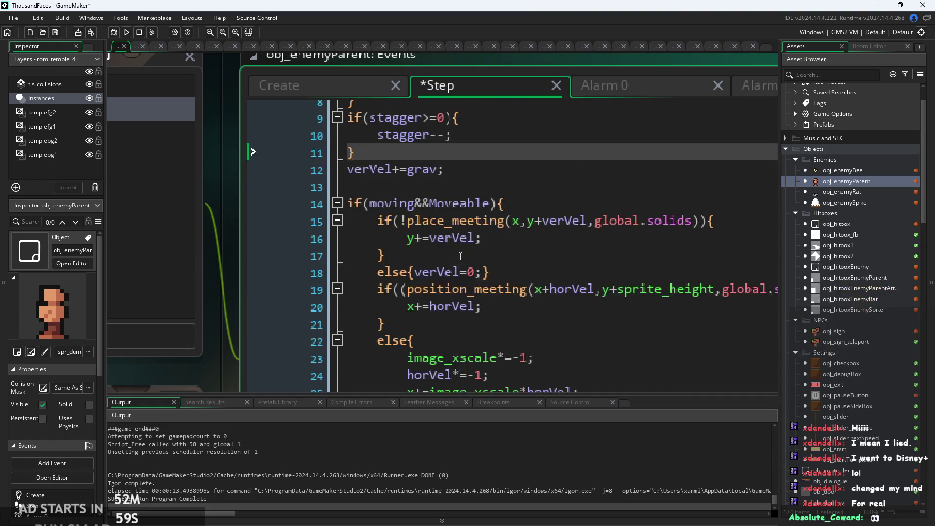
pyautogui.scroll(2, 460, 257)
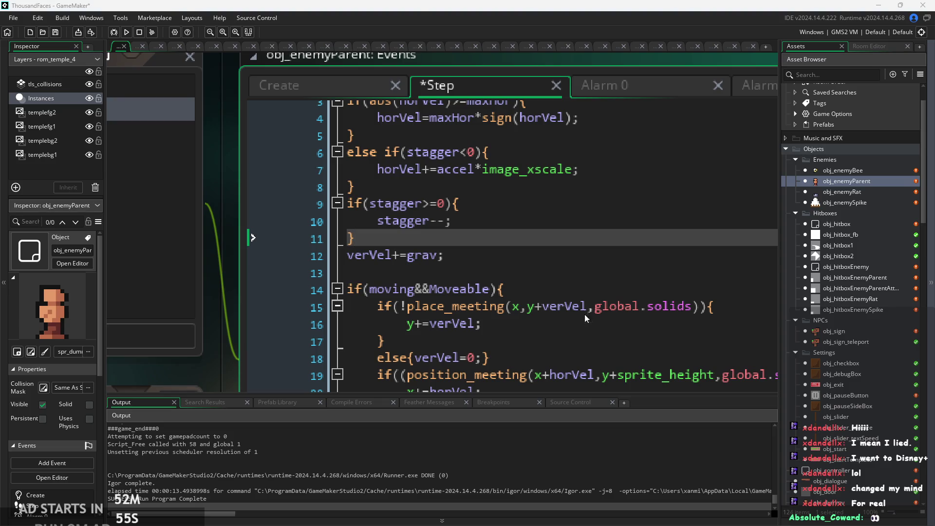
pyautogui.click(441, 255)
pyautogui.scroll(2, 442, 249)
pyautogui.click(442, 241)
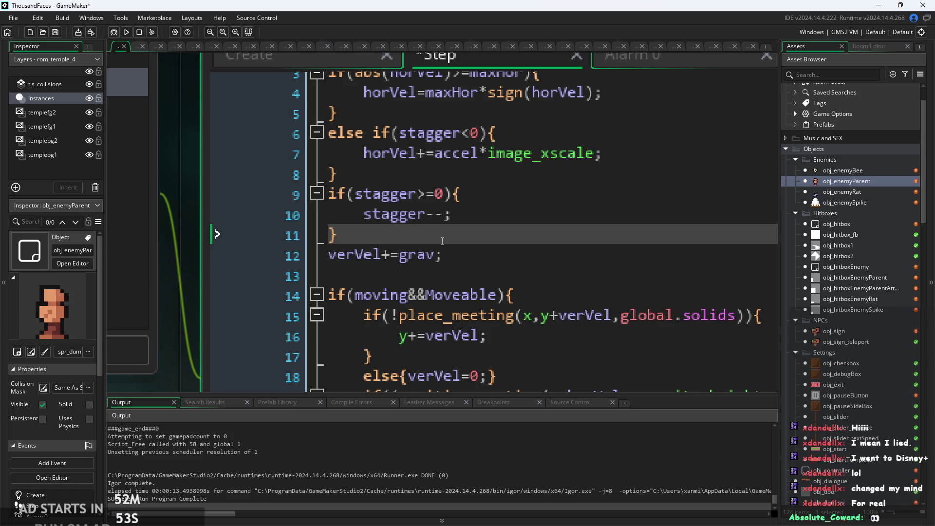
pyautogui.press('Return')
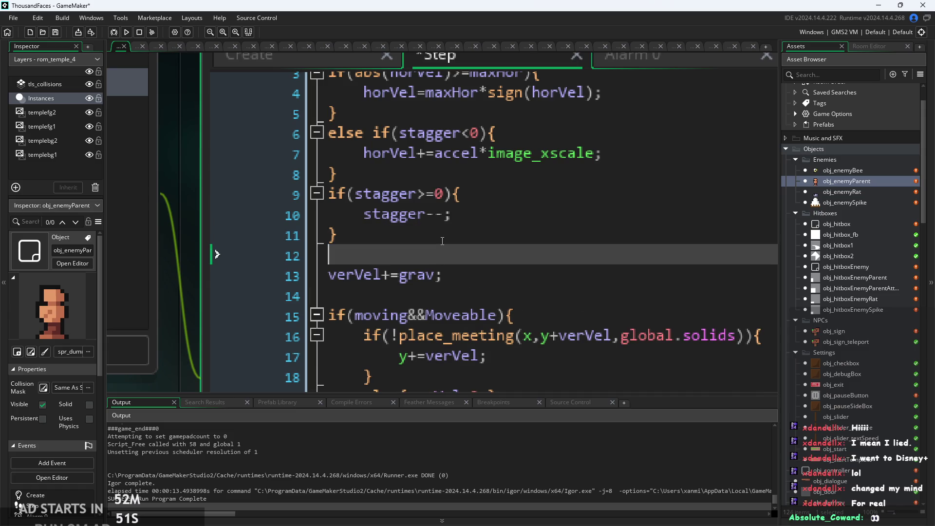
# Check the new blank line against the gravity line and save the Step event.
pyautogui.click(455, 275)
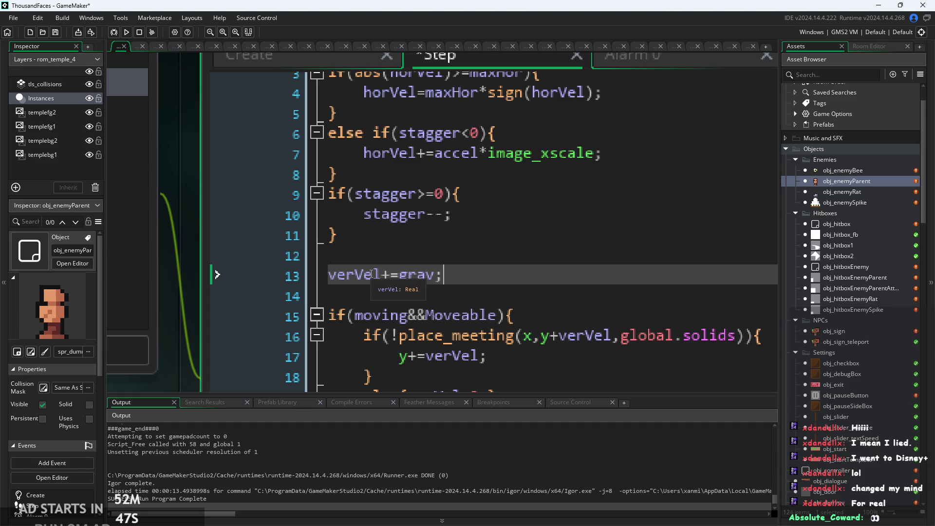
pyautogui.click(375, 254)
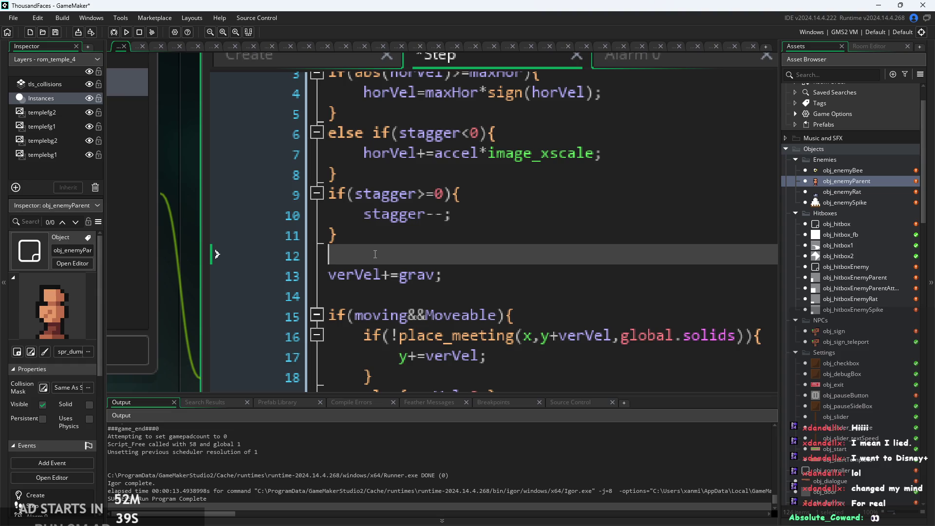
pyautogui.press('Down')
pyautogui.press('Up')
pyautogui.scroll(-1, 457, 253)
pyautogui.hotkey('ctrl', 's')
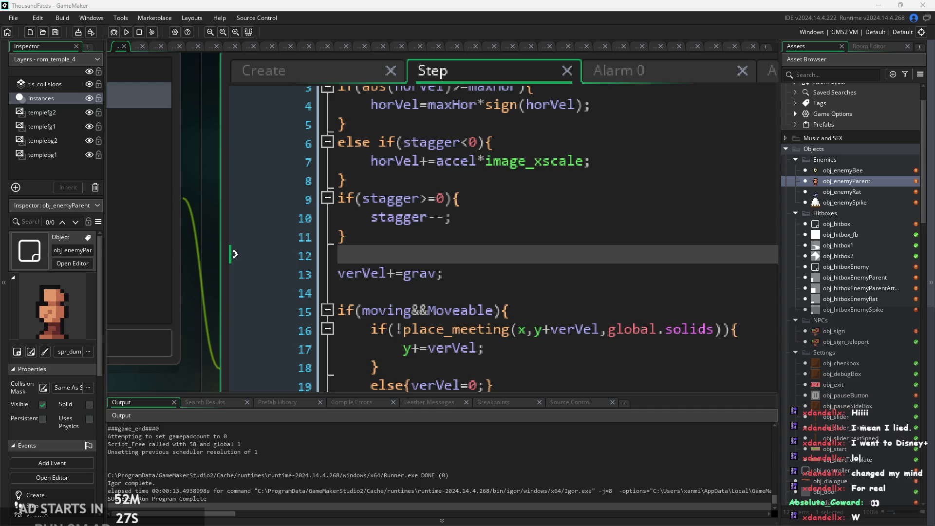
# Review the stagger block from the else if(stagger<0) line through stagger-- to its brace.
pyautogui.click(451, 219)
pyautogui.scroll(-1, 440, 223)
pyautogui.click(441, 195)
pyautogui.scroll(1, 441, 198)
pyautogui.click(441, 199)
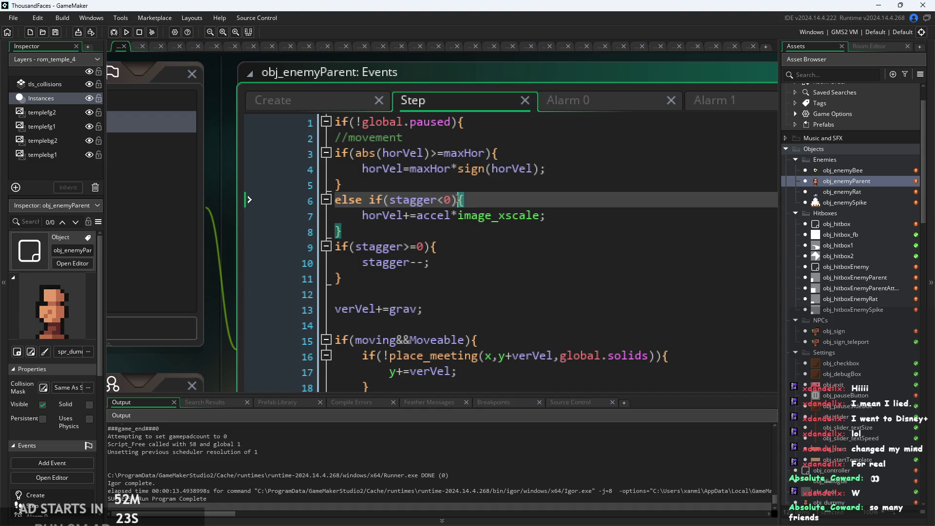
pyautogui.click(575, 232)
pyautogui.click(588, 249)
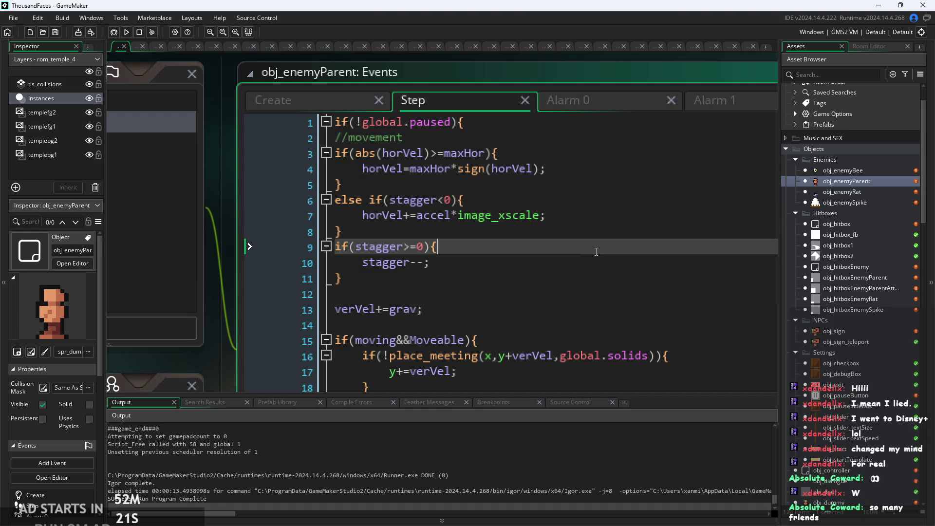
pyautogui.click(602, 260)
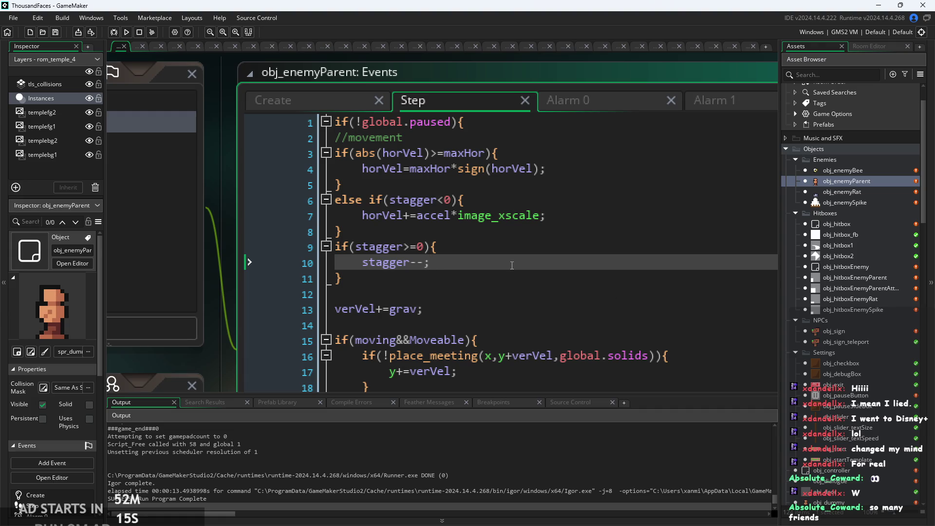
pyautogui.scroll(-1, 492, 255)
pyautogui.click(417, 235)
pyautogui.scroll(1, 418, 239)
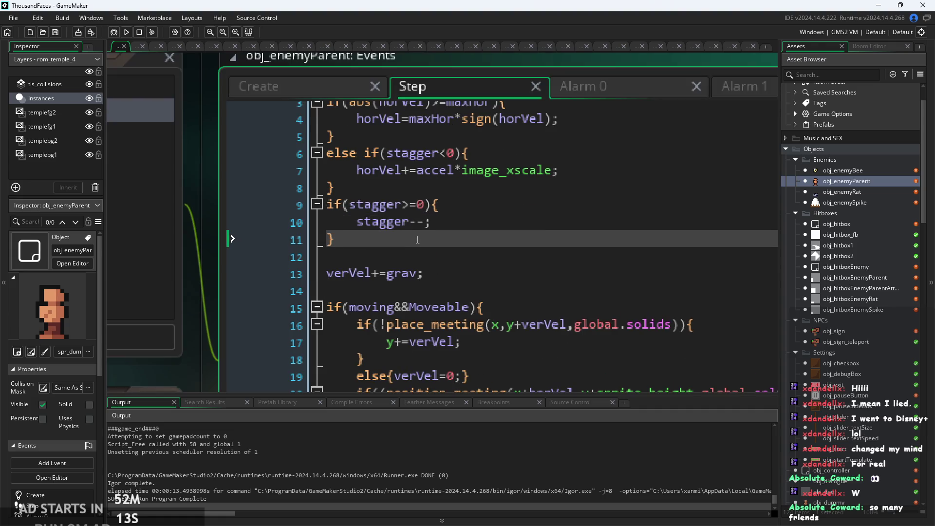
pyautogui.scroll(1, 418, 239)
# Review the code from blank line 12 through the gravity line to the Moveable check.
pyautogui.click(408, 253)
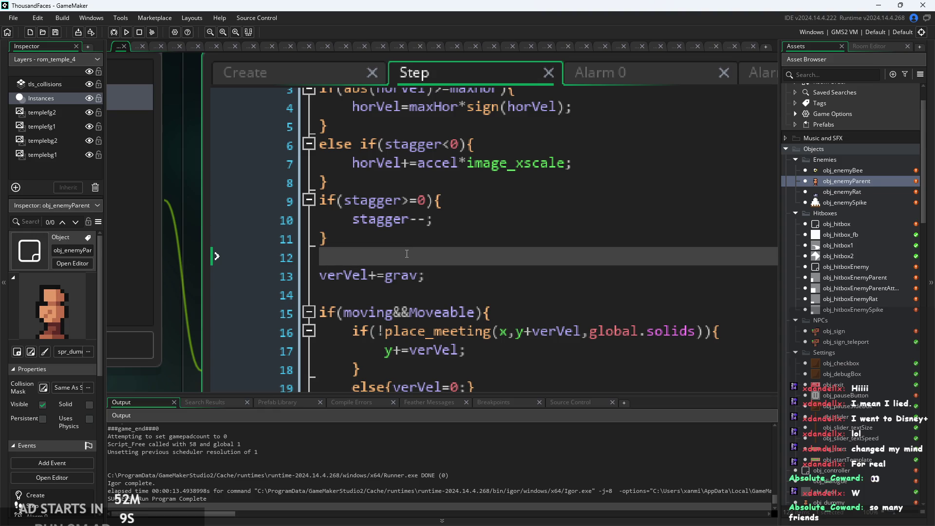
pyautogui.scroll(-1, 407, 253)
pyautogui.click(402, 238)
pyautogui.scroll(1, 402, 239)
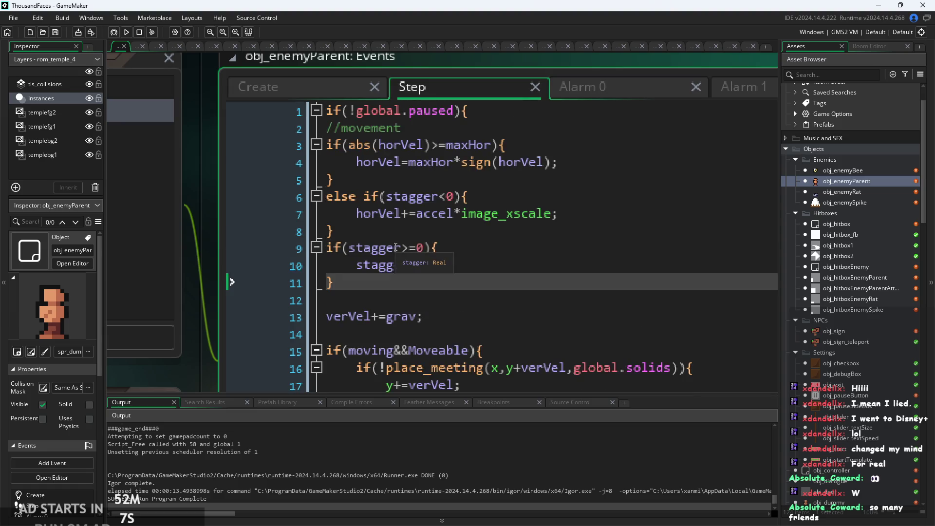
pyautogui.scroll(1, 397, 288)
pyautogui.scroll(-1, 397, 288)
pyautogui.click(480, 204)
pyautogui.click(474, 218)
pyautogui.click(470, 237)
pyautogui.scroll(-2, 470, 236)
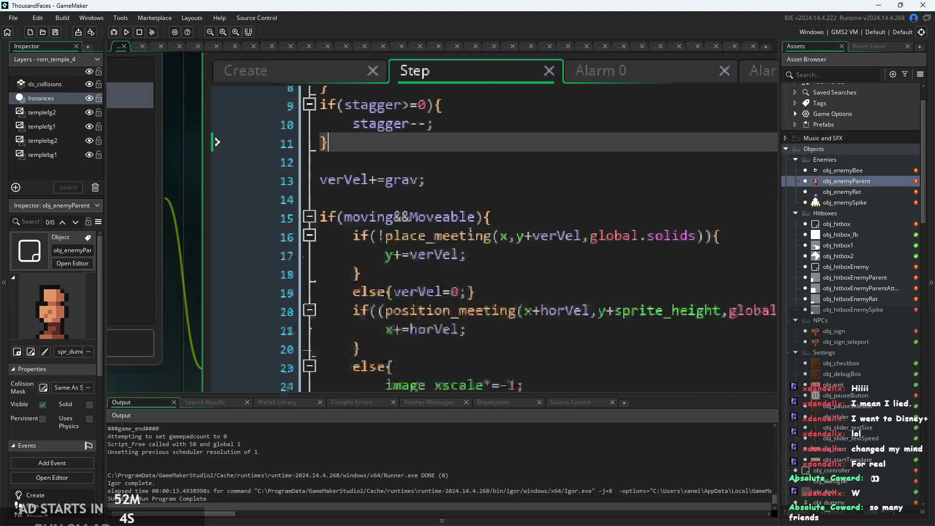
pyautogui.click(463, 187)
pyautogui.click(466, 200)
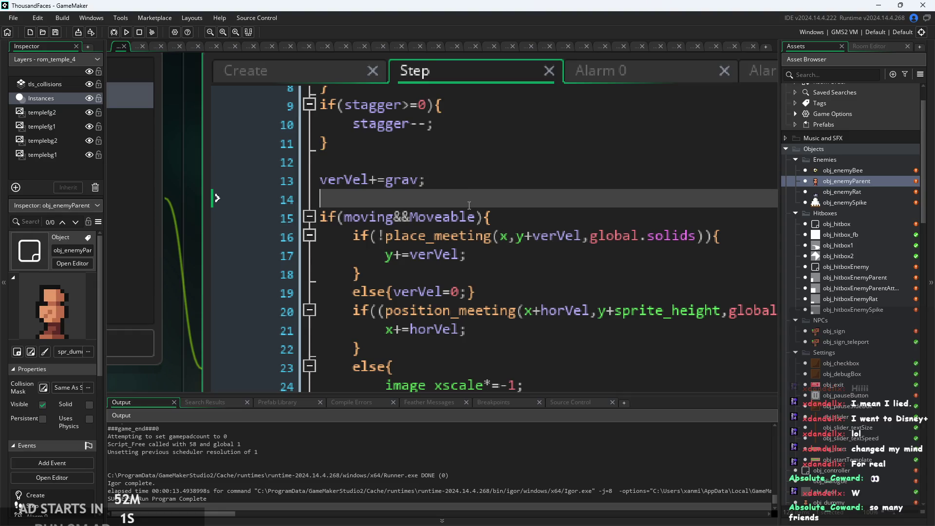
pyautogui.click(447, 214)
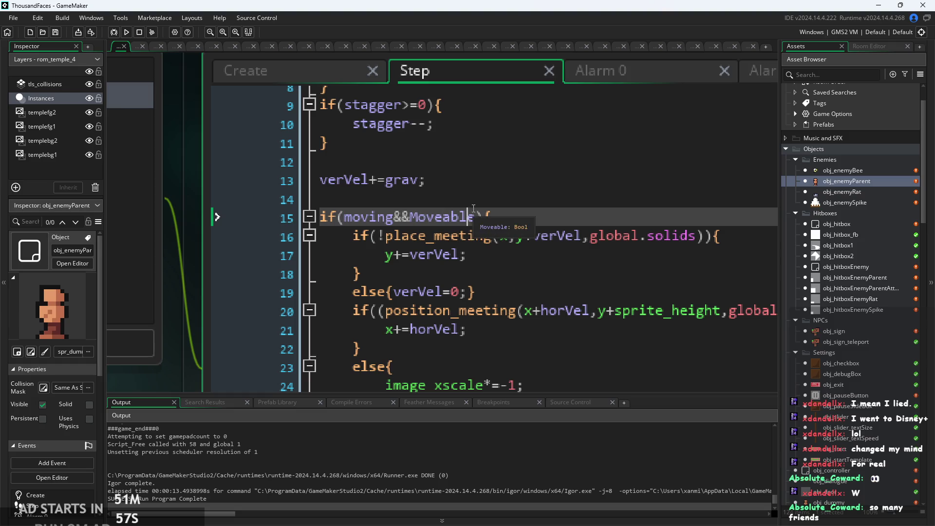
# Delete the blank line before the verVel+=grav; gravity line.
pyautogui.scroll(2, 448, 255)
pyautogui.click(441, 272)
pyautogui.keyDown('ctrl'); pyautogui.scroll(-4, 429, 254); pyautogui.keyUp('ctrl')
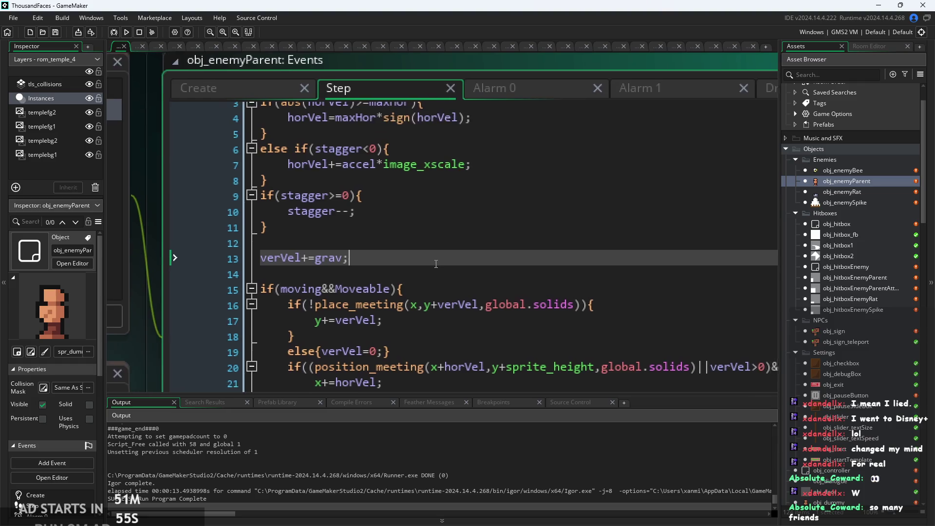
pyautogui.click(386, 315)
pyautogui.press('Down')
pyautogui.press('Down')
pyautogui.click(383, 282)
pyautogui.keyDown('ctrl'); pyautogui.scroll(1, 335, 215); pyautogui.keyUp('ctrl')
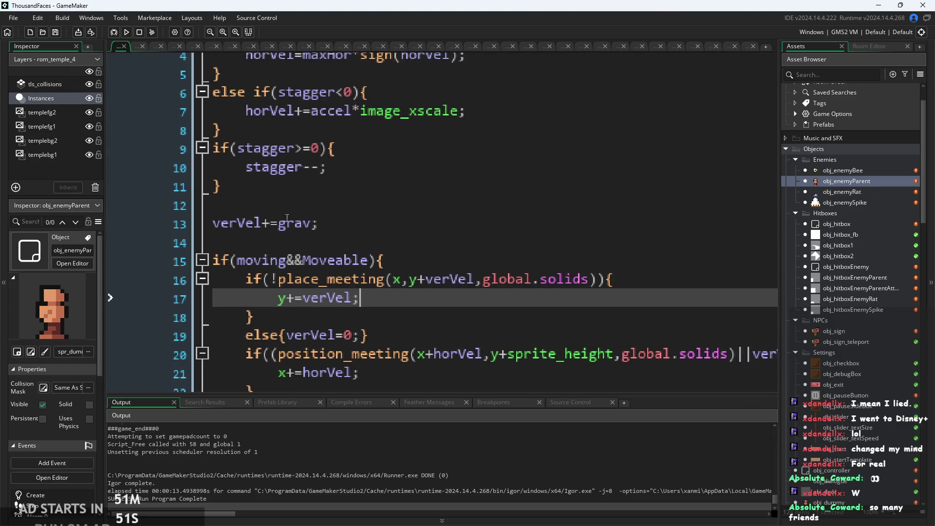
pyautogui.click(331, 207)
pyautogui.write('=')
pyautogui.press('BackSpace')
pyautogui.press('BackSpace')
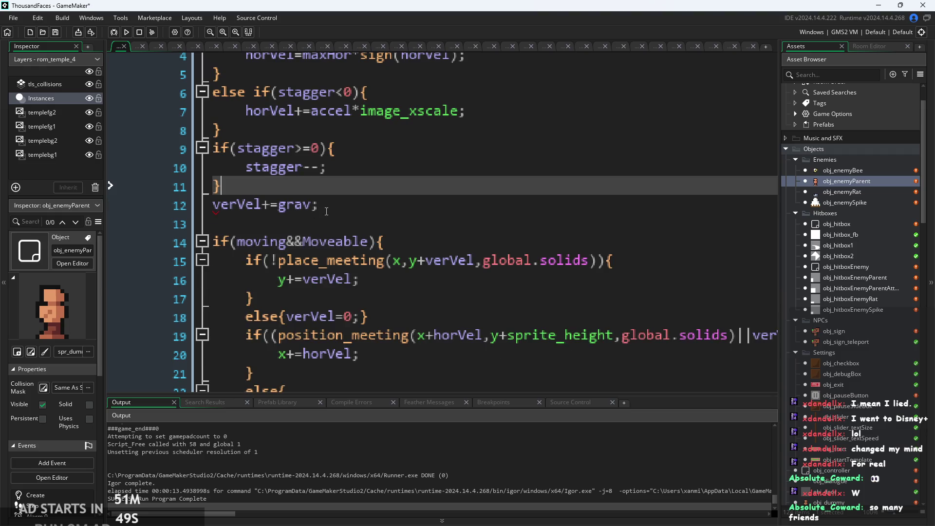
# Review the else block code on lines 22 to 26.
pyautogui.scroll(-2, 341, 205)
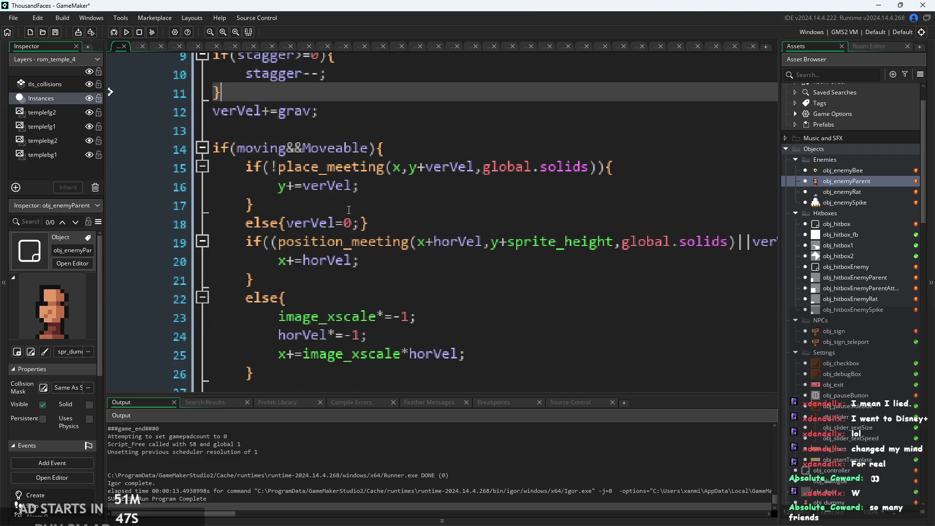
pyautogui.click(433, 335)
pyautogui.click(438, 300)
pyautogui.click(447, 334)
pyautogui.press('Up')
pyautogui.press('Up')
pyautogui.press('Down')
pyautogui.press('Down')
pyautogui.press('Up')
pyautogui.press('Up')
pyautogui.click(465, 327)
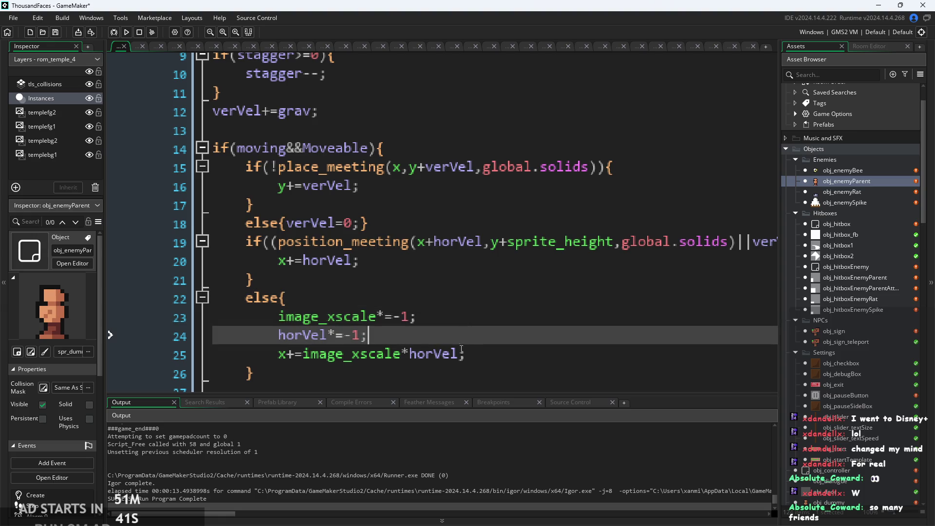
pyautogui.click(467, 355)
pyautogui.press('Down')
pyautogui.click(495, 335)
pyautogui.click(495, 317)
pyautogui.click(494, 298)
# Select the whole verVel+=grav; line, then view the Create event code.
pyautogui.scroll(2, 502, 302)
pyautogui.click(502, 302)
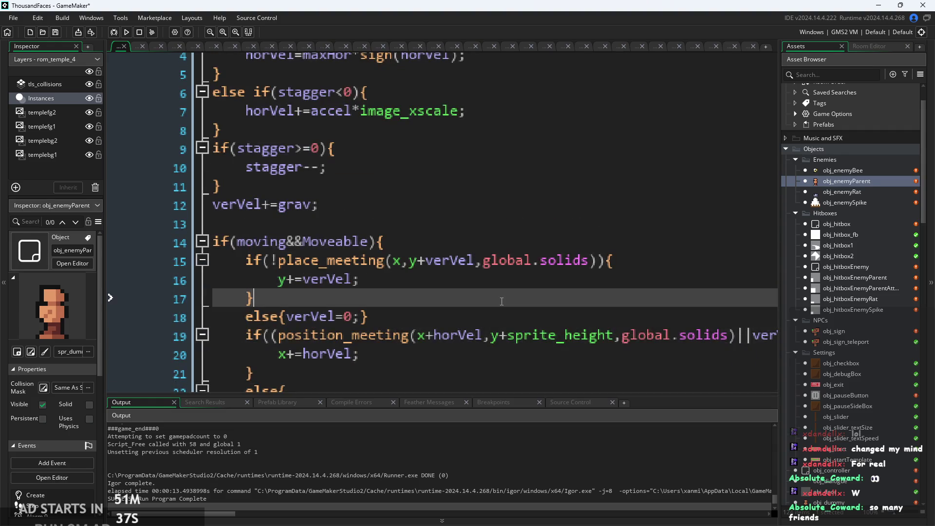
pyautogui.scroll(1, 497, 293)
pyautogui.click(477, 325)
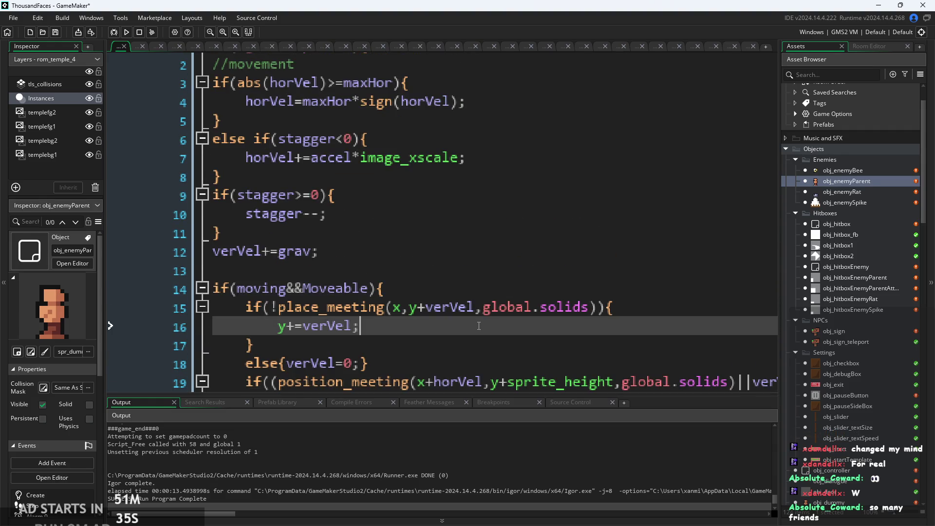
pyautogui.click(477, 271)
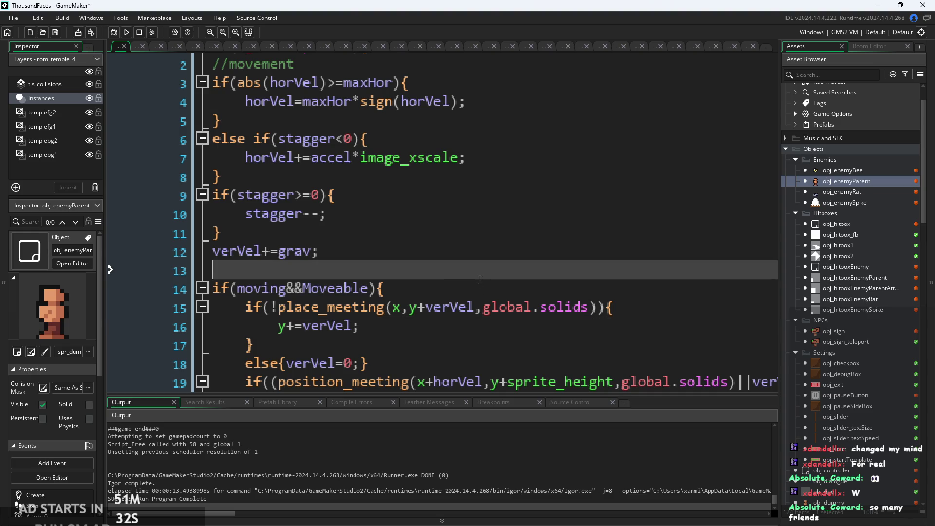
pyautogui.click(453, 252)
pyautogui.click(429, 234)
pyautogui.click(357, 184)
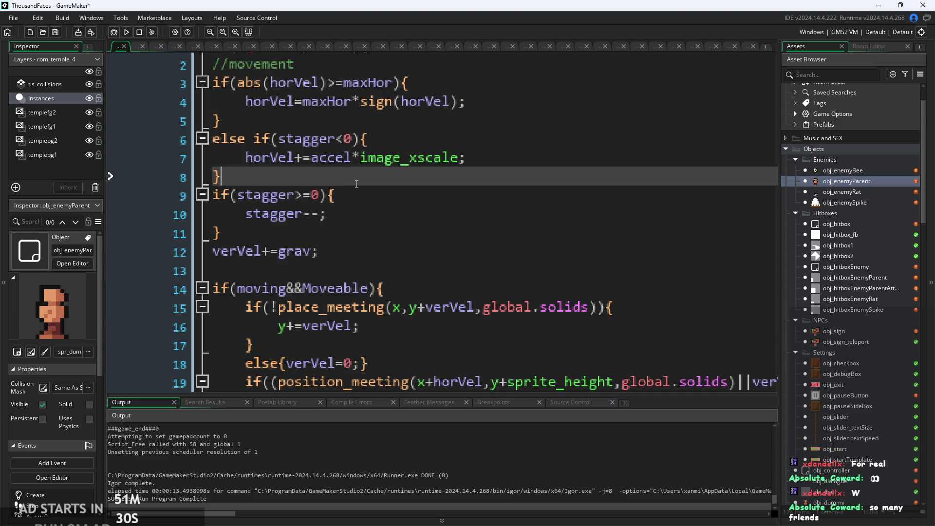
pyautogui.tripleClick(353, 247)
pyautogui.scroll(-3, 353, 247)
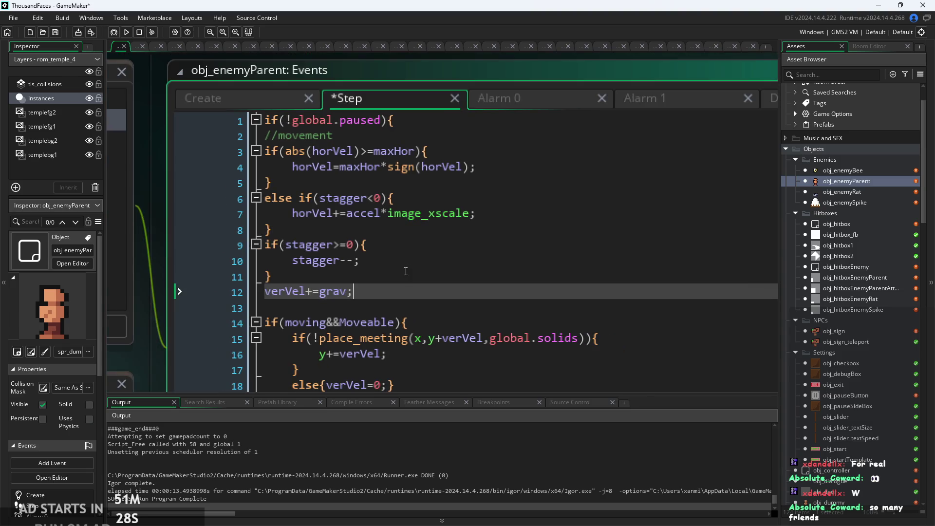
pyautogui.click(239, 103)
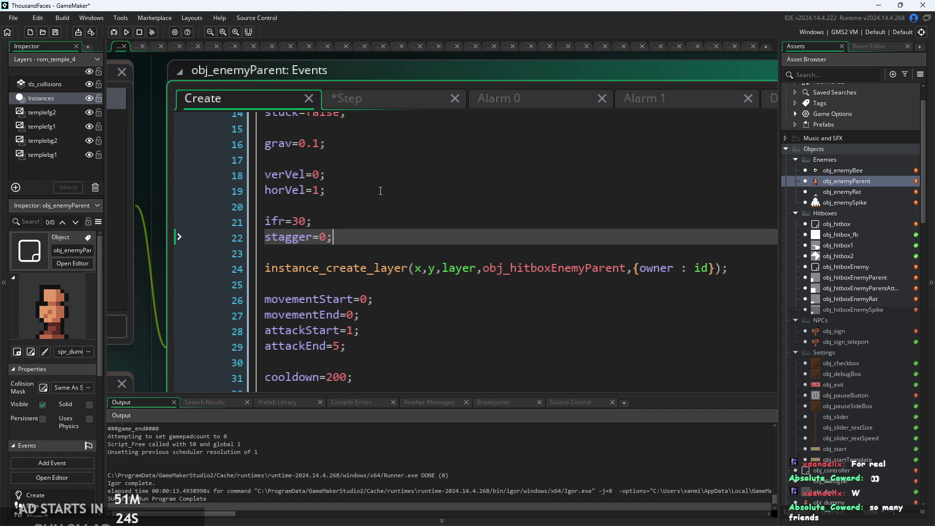
pyautogui.scroll(2, 379, 188)
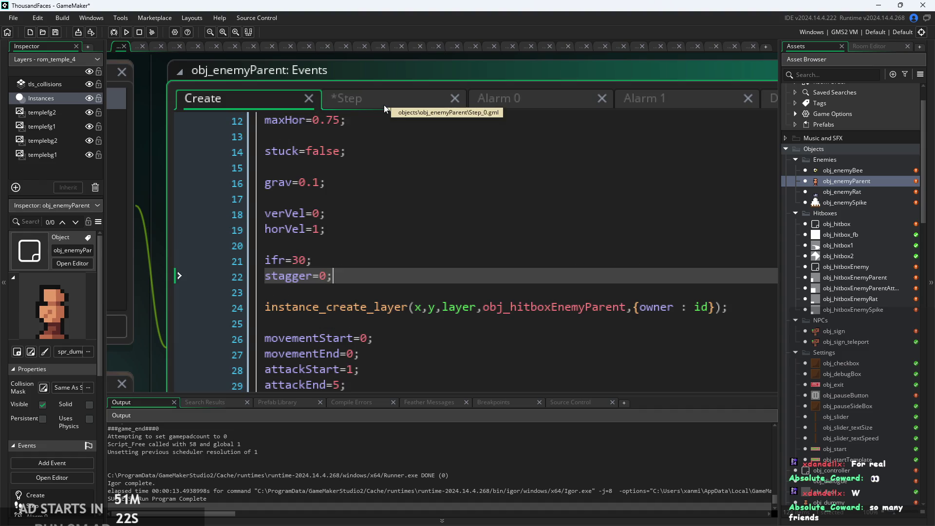
pyautogui.click(385, 104)
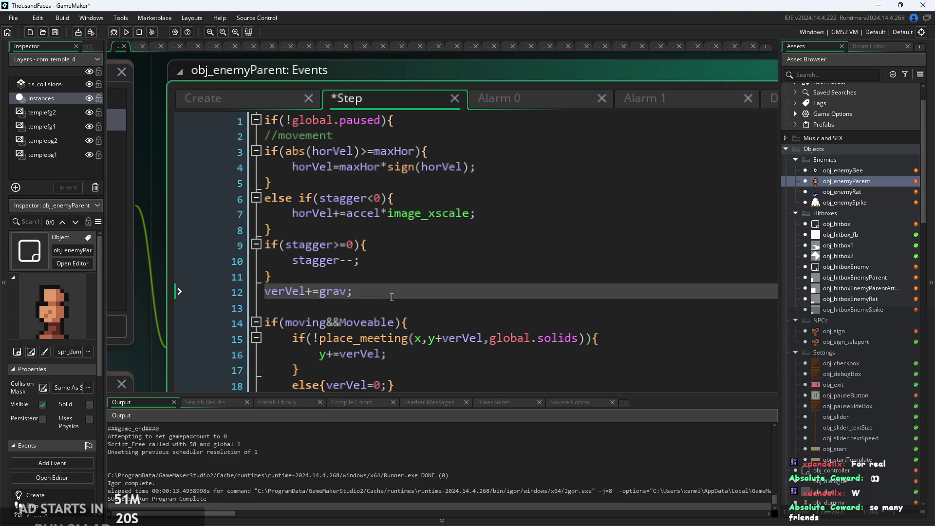
pyautogui.press('Return')
pyautogui.write('if(')
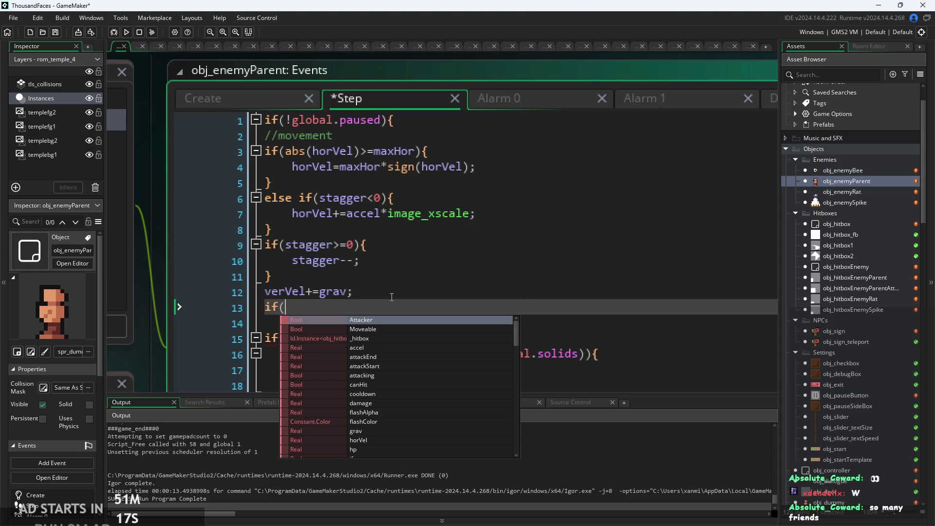
pyautogui.write('place')
pyautogui.press('Down')
pyautogui.press('Down')
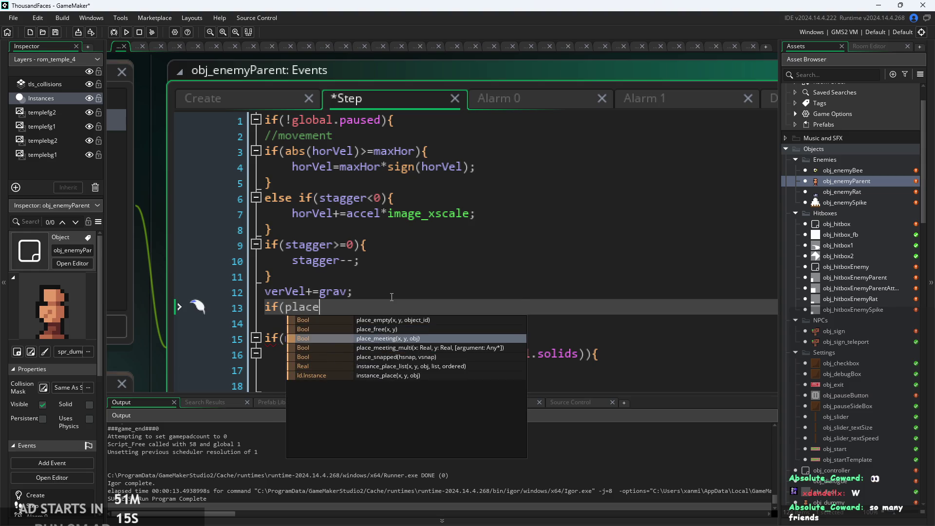
pyautogui.press('Return')
pyautogui.write('x,y')
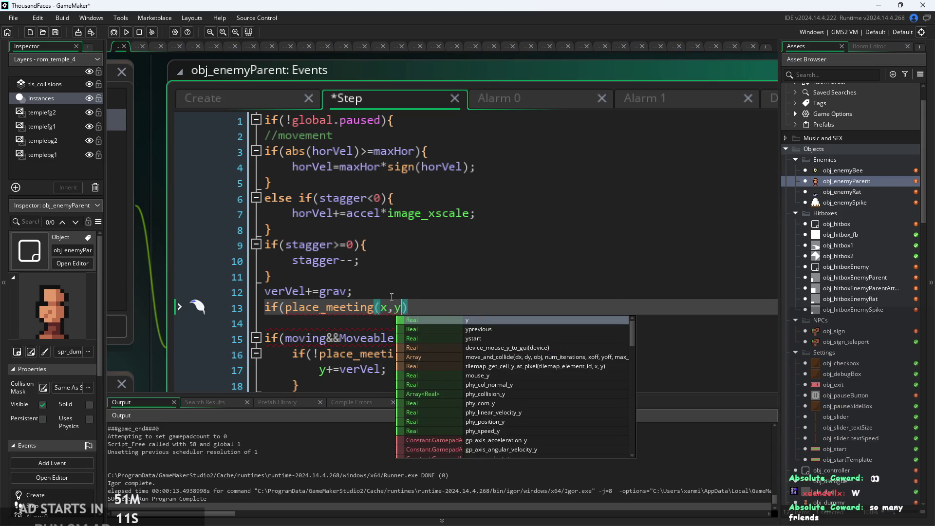
pyautogui.write('+')
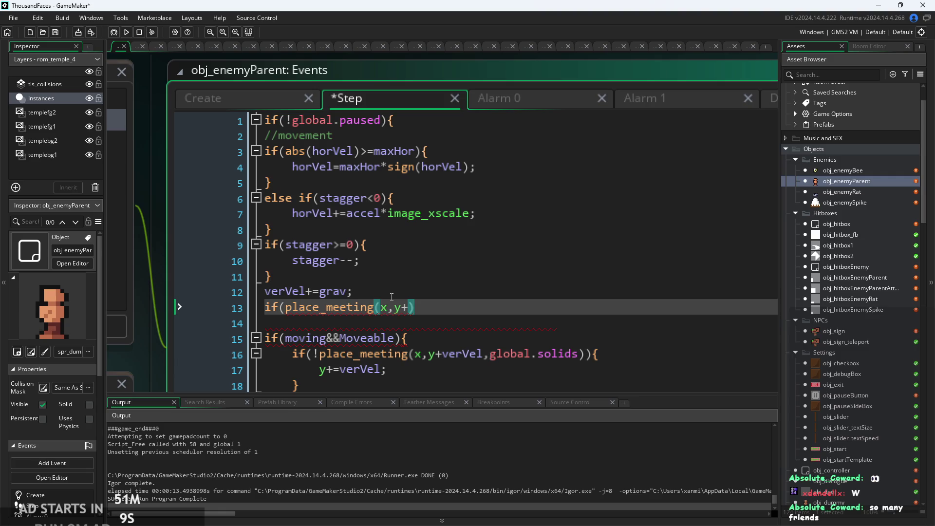
pyautogui.write('verVel')
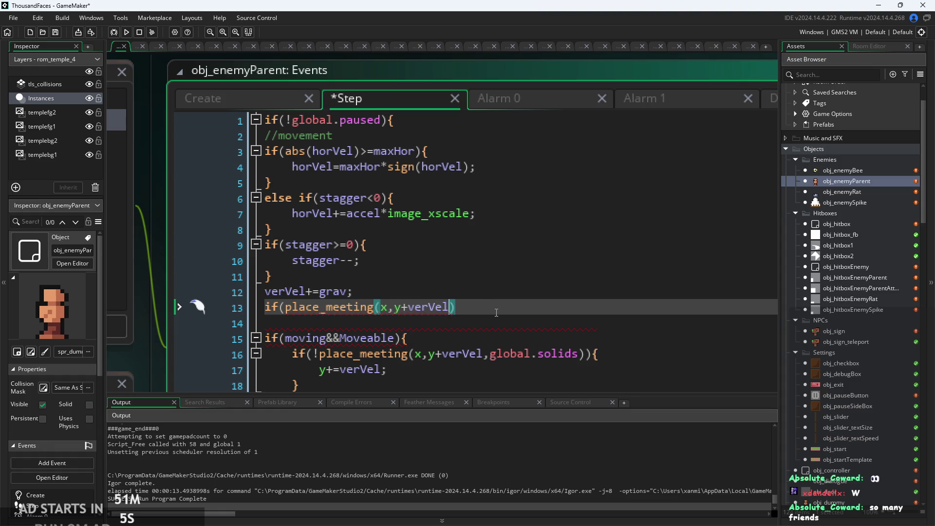
pyautogui.hotkey('shift', 'Home')
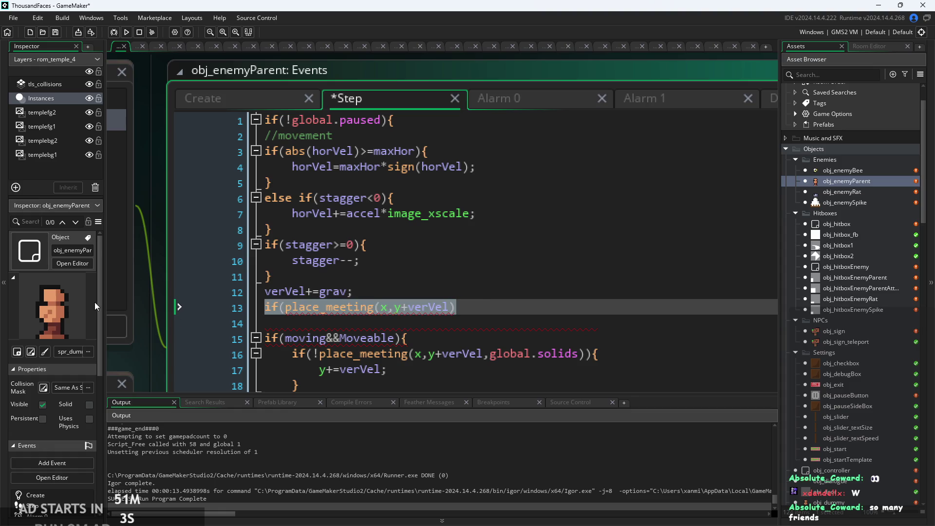
pyautogui.press('BackSpace')
pyautogui.press('BackSpace')
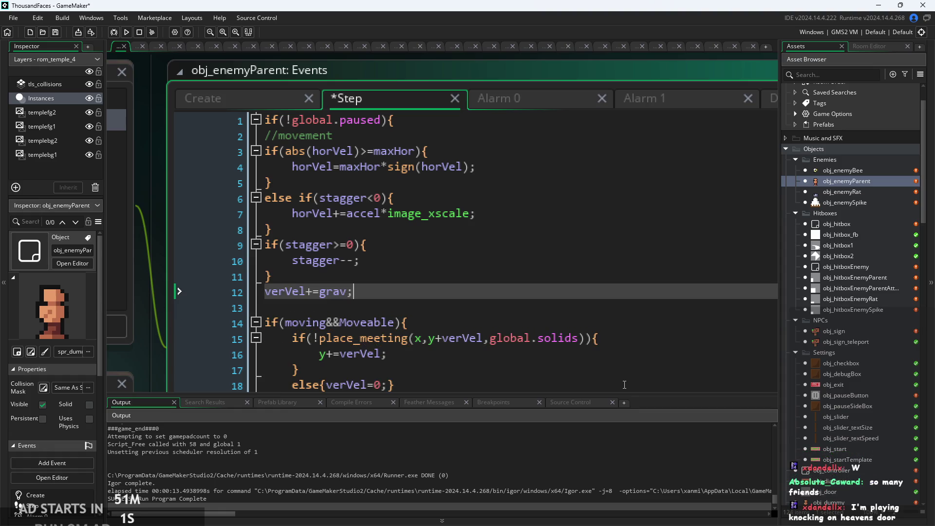
pyautogui.click(625, 385)
pyautogui.press('Up')
pyautogui.press('Up')
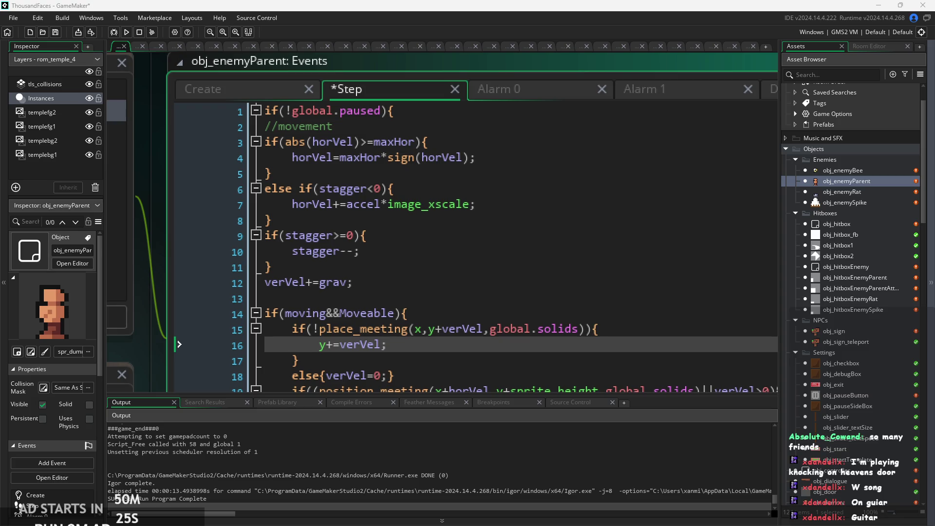
pyautogui.click(439, 341)
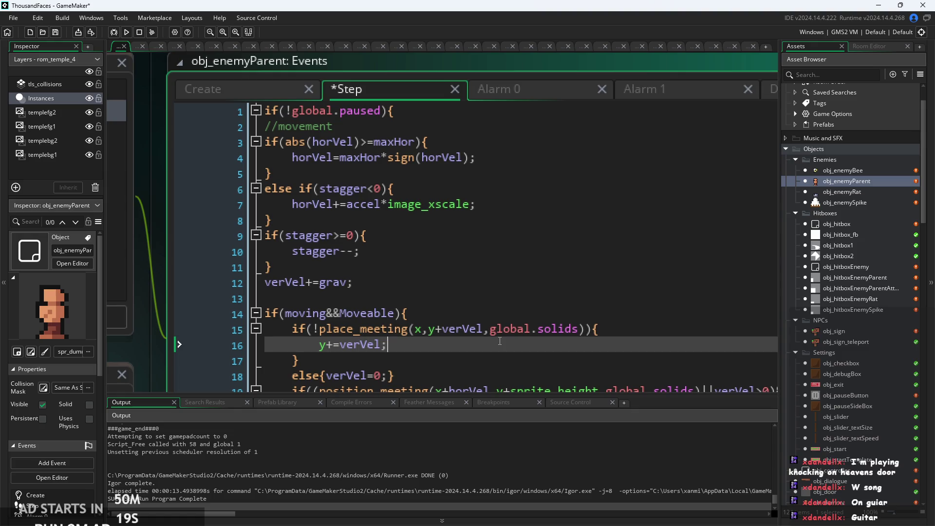
pyautogui.press('Down')
pyautogui.press('Down')
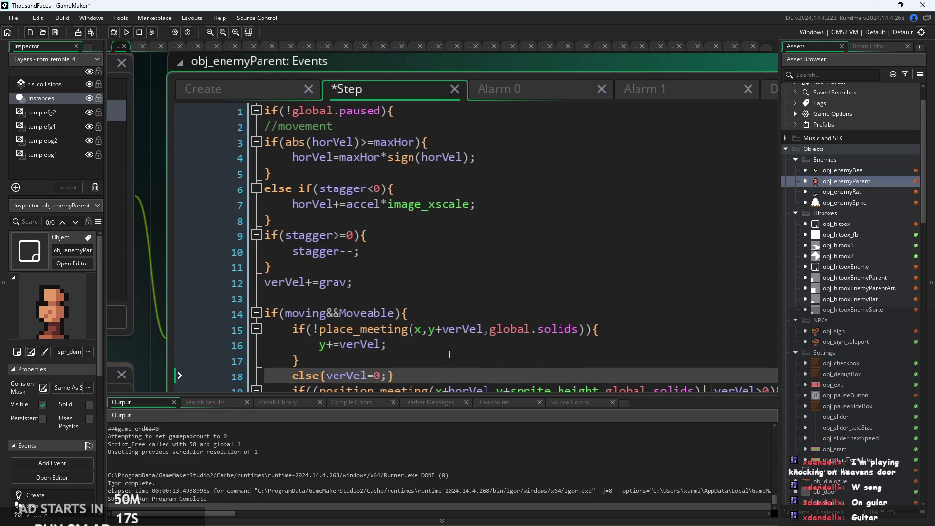
pyautogui.press('Up')
pyautogui.press('Up')
pyautogui.scroll(1, 449, 347)
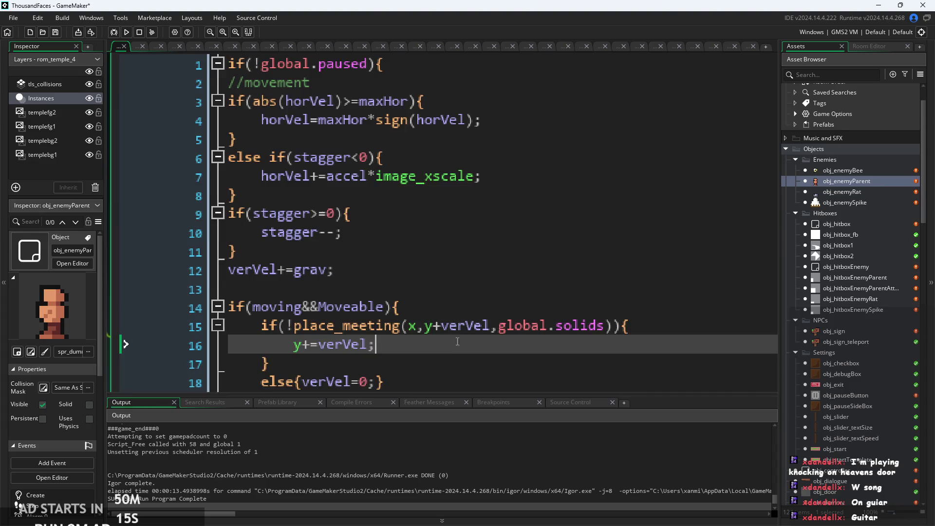
pyautogui.scroll(1, 513, 301)
pyautogui.scroll(-1, 513, 301)
pyautogui.scroll(-1, 513, 301)
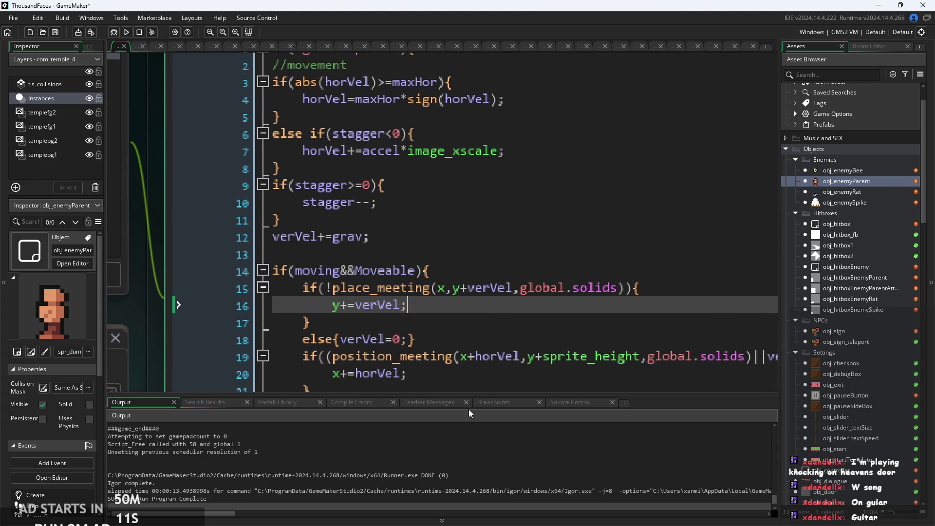
pyautogui.scroll(-1, 447, 307)
pyautogui.scroll(-1, 447, 307)
pyautogui.press('Up')
pyautogui.press('Up')
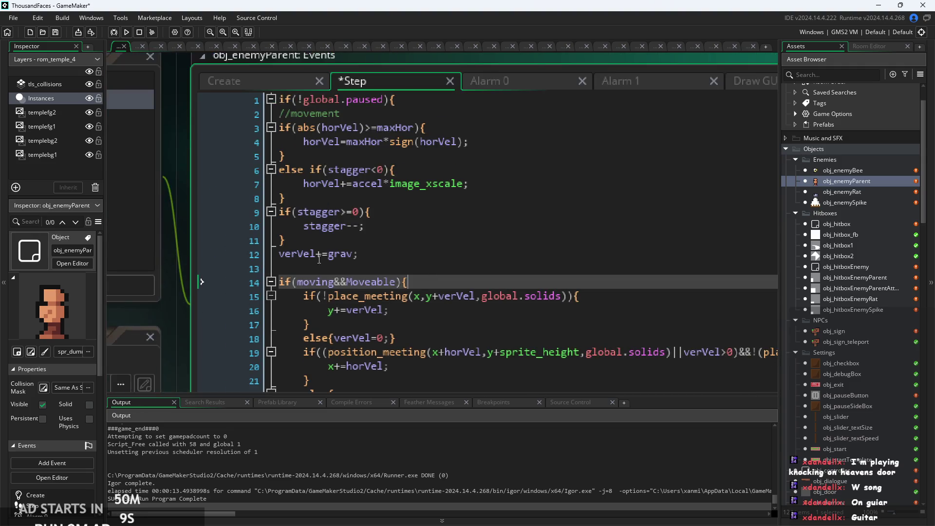
pyautogui.scroll(1, 505, 336)
pyautogui.press('Up')
pyautogui.press('Up')
pyautogui.press('Up')
pyautogui.scroll(-1, 505, 336)
pyautogui.scroll(-1, 505, 336)
pyautogui.scroll(-1, 550, 87)
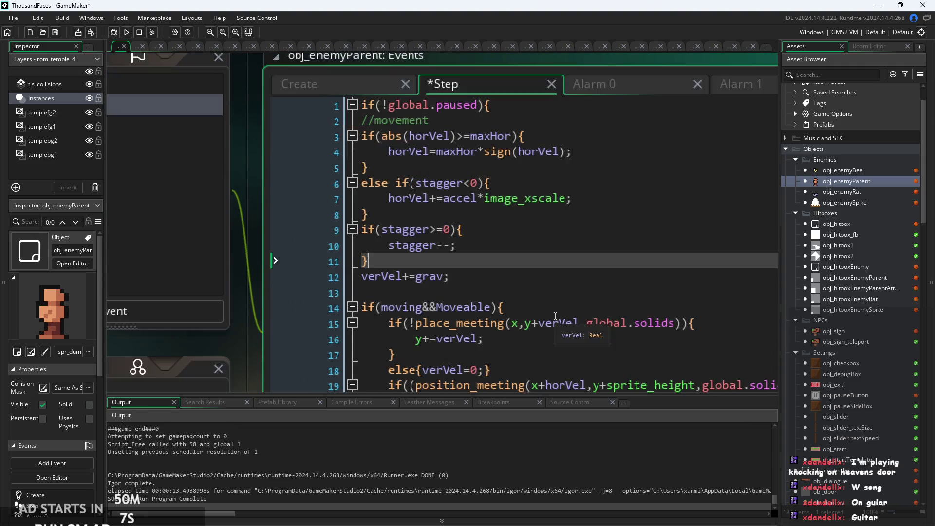
pyautogui.click(523, 288)
pyautogui.scroll(-3, 535, 302)
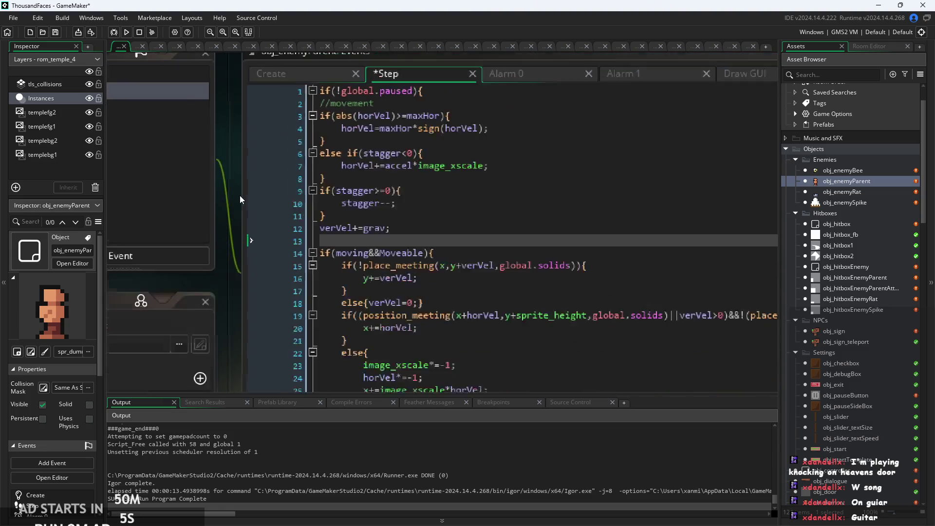
pyautogui.click(402, 220)
pyautogui.press('Down')
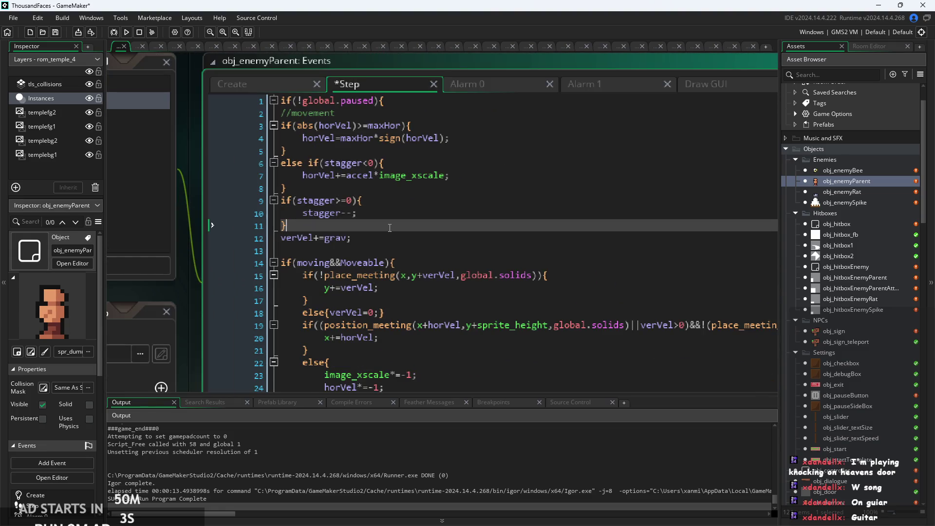
pyautogui.scroll(2, 392, 247)
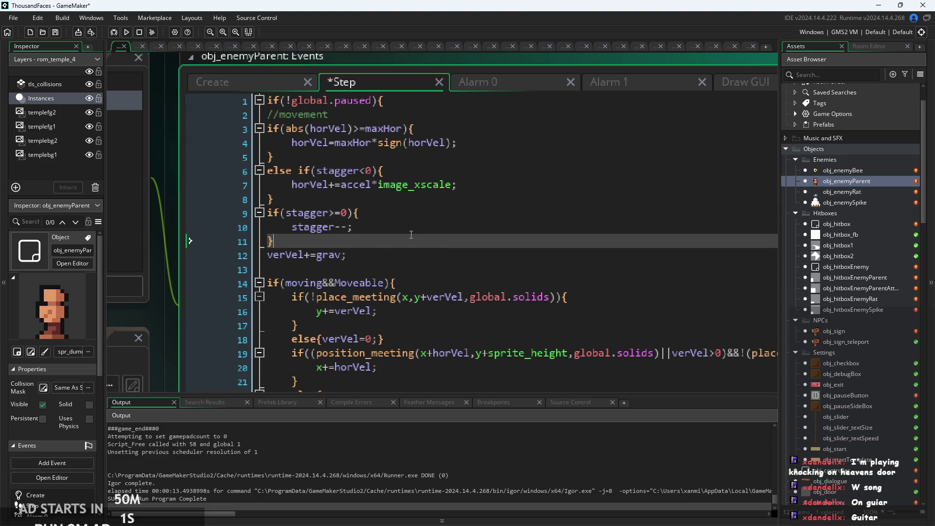
pyautogui.press('Up')
pyautogui.press('Up')
pyautogui.press('Down')
pyautogui.press('Down')
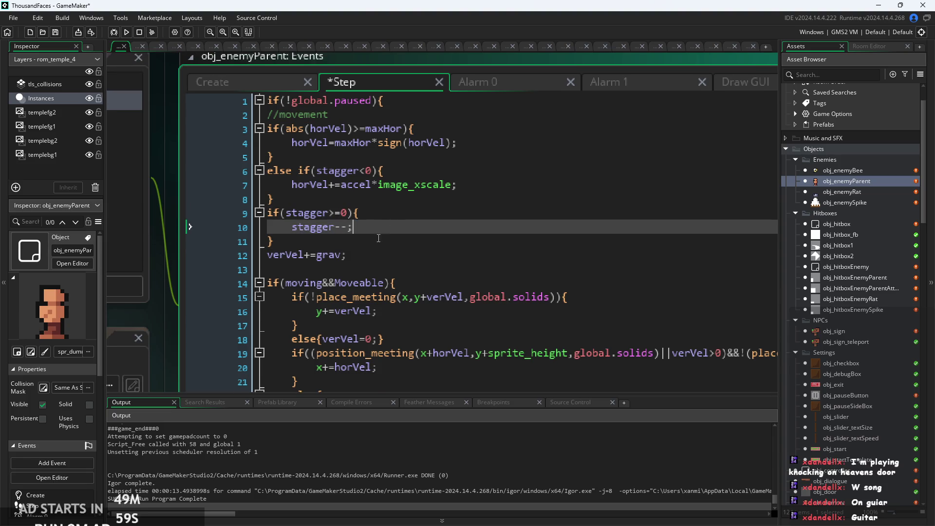
pyautogui.press('Up')
pyautogui.press('Down')
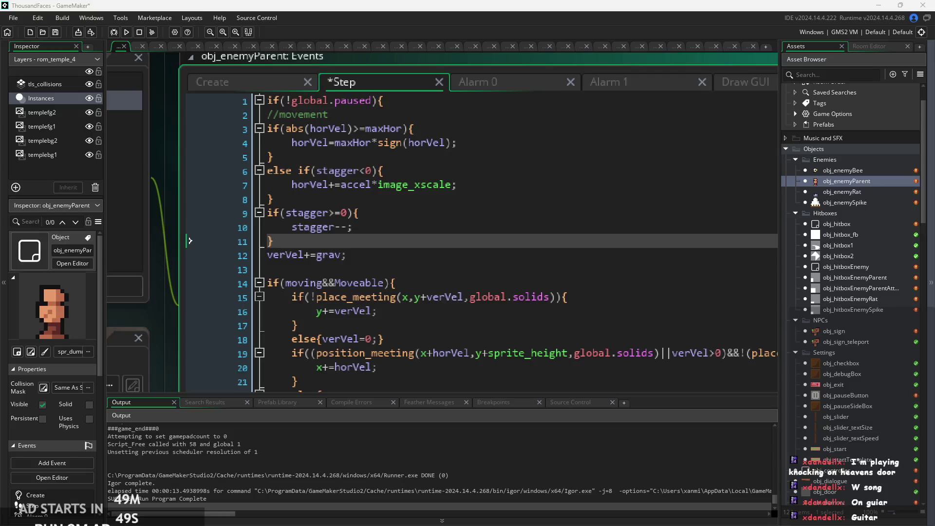
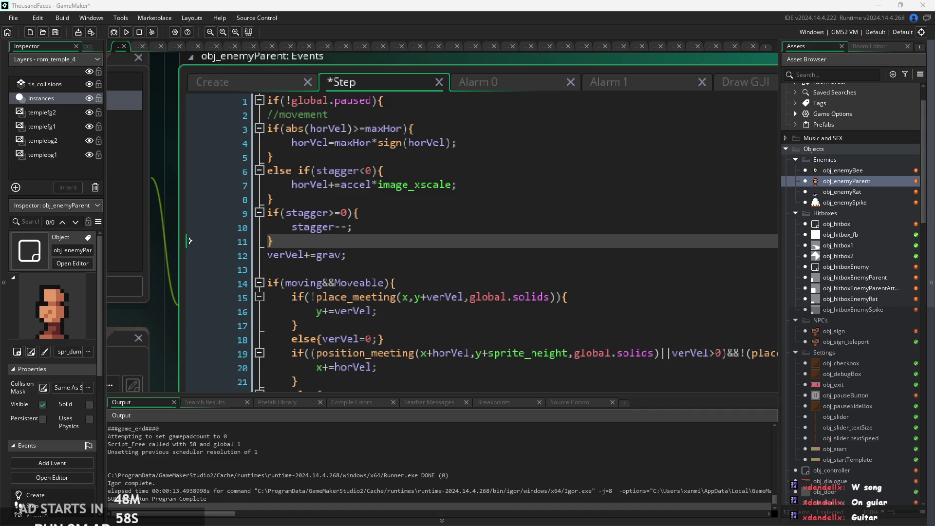
# Save obj_enemyParent's Step event code with Ctrl+S and run the game.
pyautogui.scroll(-2, 440, 250)
pyautogui.hotkey('ctrl', 's')
pyautogui.scroll(2, 304, 257)
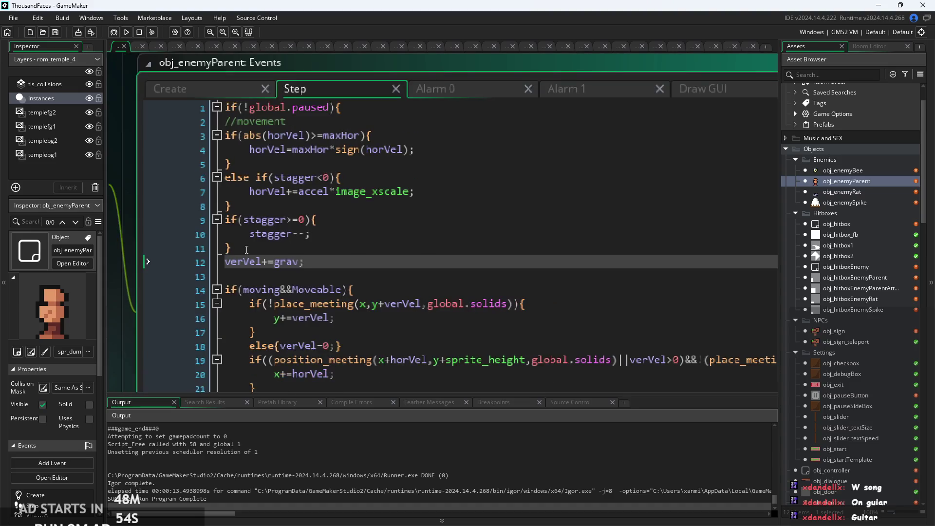
pyautogui.click(127, 33)
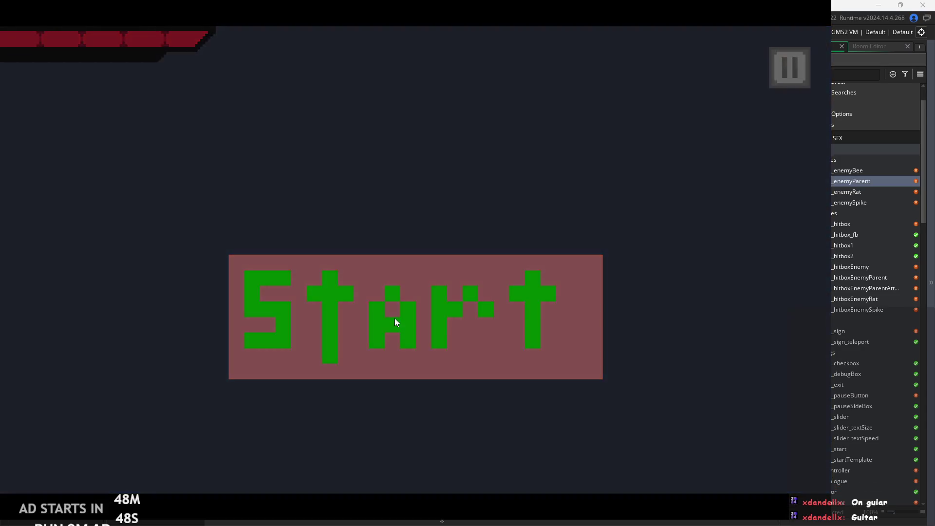
# Start the game and move the knight right and left attacking, then jump toward the right platform.
pyautogui.click(395, 320)
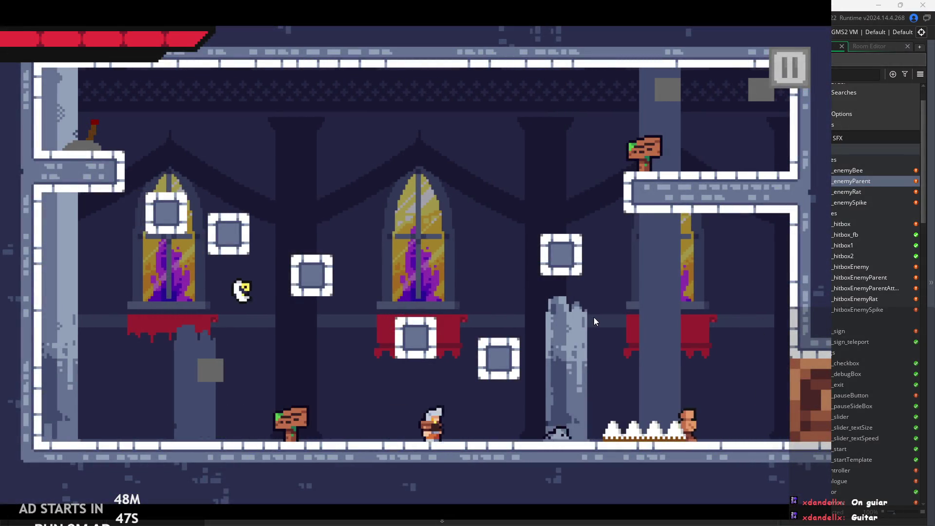
pyautogui.press('Right')
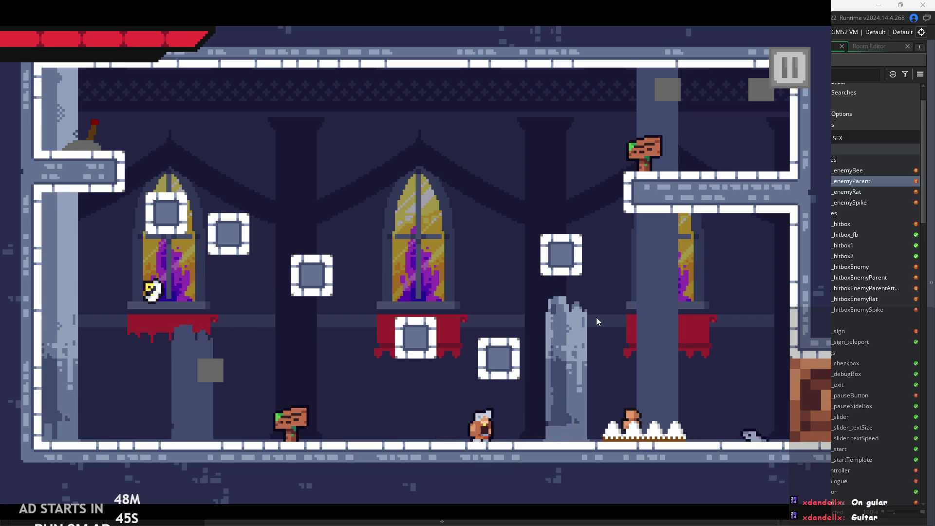
pyautogui.press('Right')
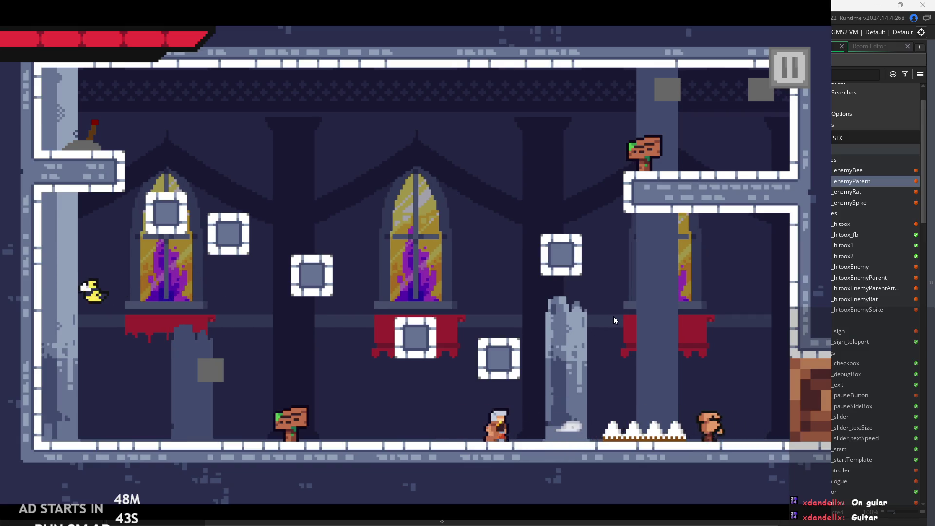
pyautogui.press('Left')
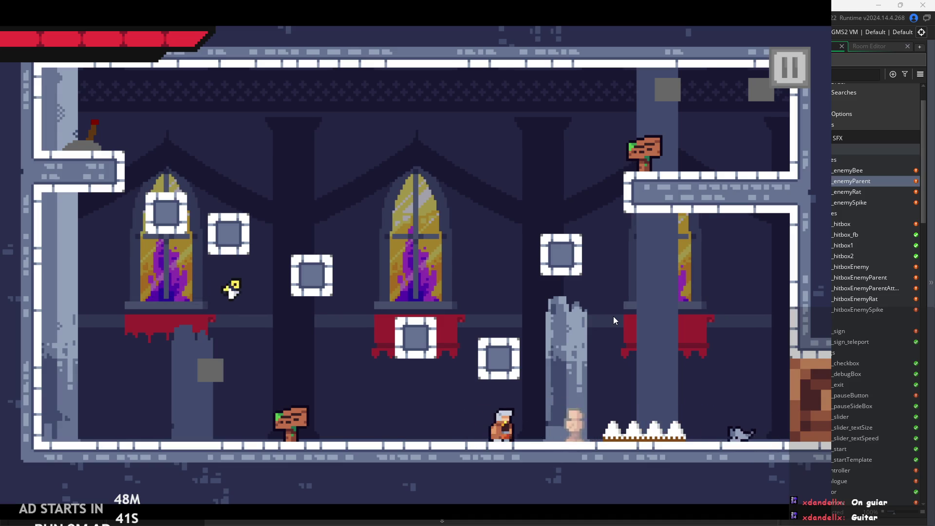
pyautogui.press('space')
pyautogui.press('Right')
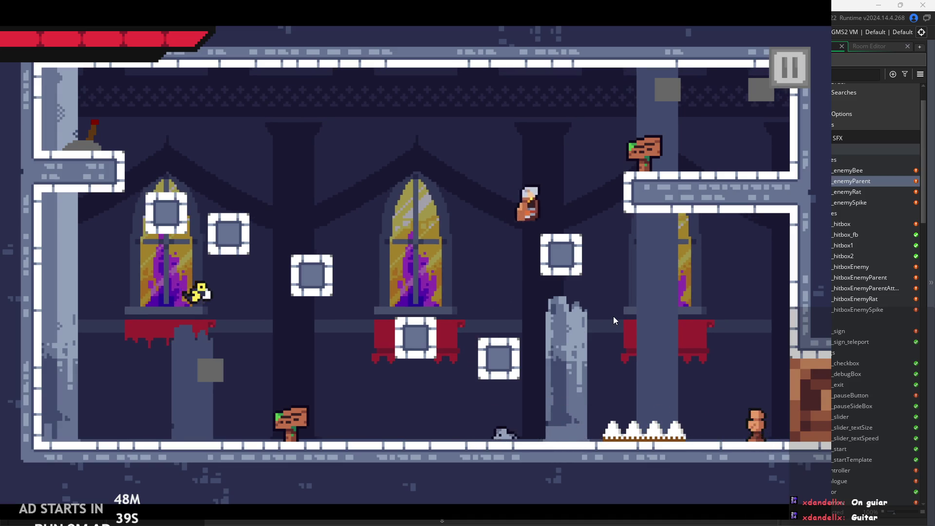
# Run along the upper platform into the next room, swing at enemies, then pause the game.
pyautogui.press('Right')
pyautogui.press('space')
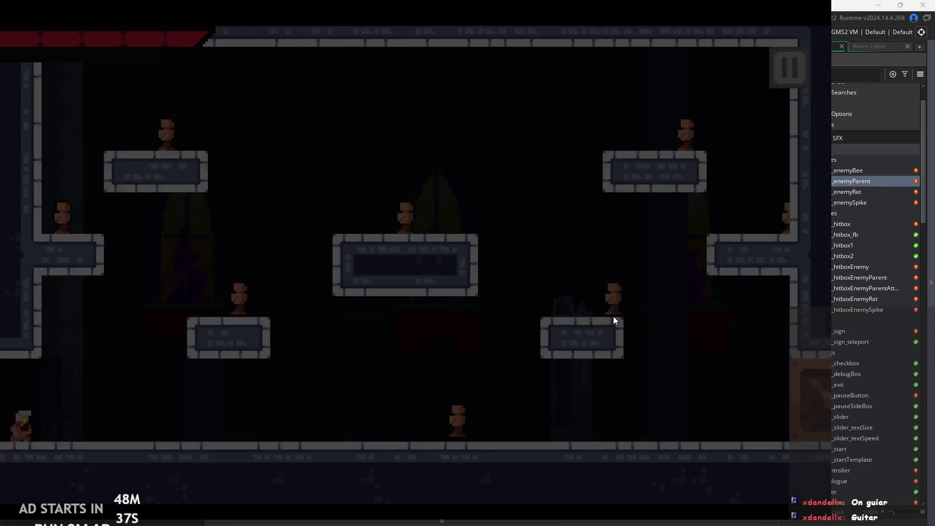
pyautogui.press('Right')
pyautogui.press('space')
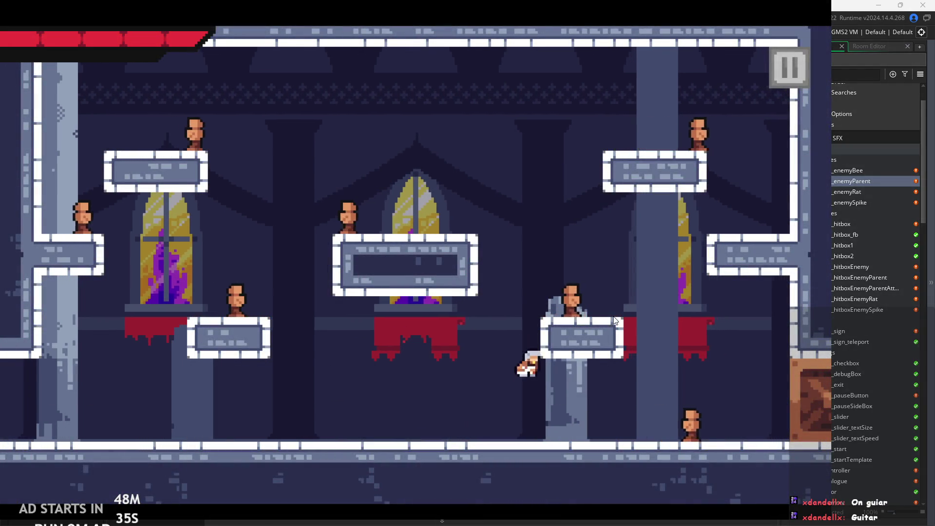
pyautogui.press('Right')
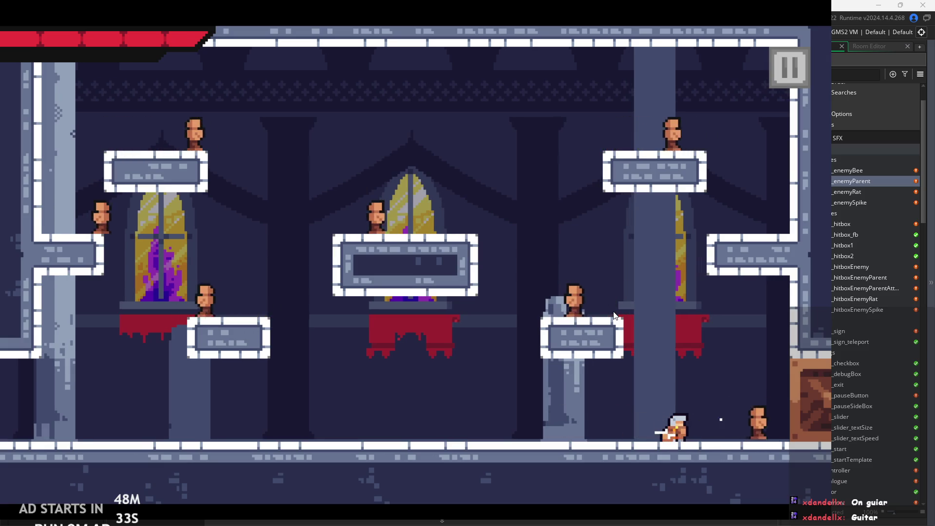
pyautogui.press('Left')
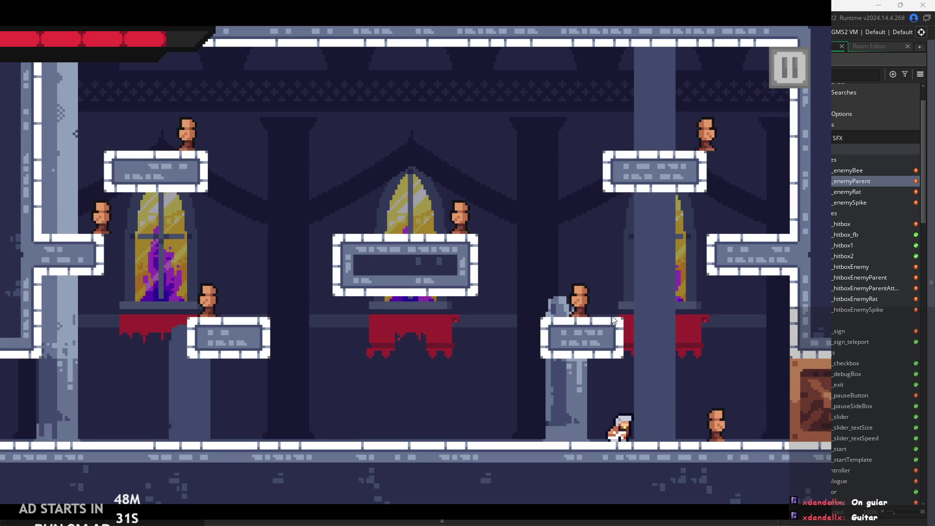
pyautogui.click(791, 67)
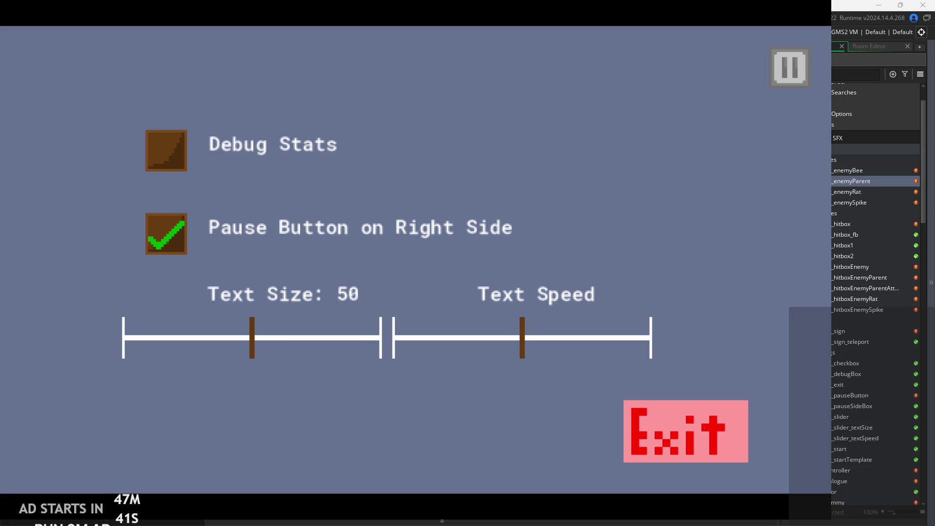
# Resume play, dashing the knight left and right and jumping around the room floor.
pyautogui.click(775, 73)
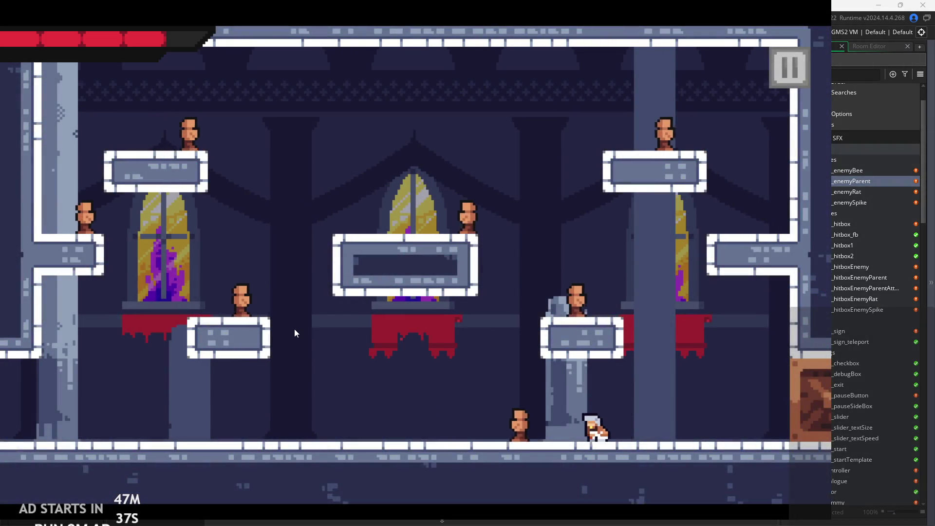
pyautogui.press('Left')
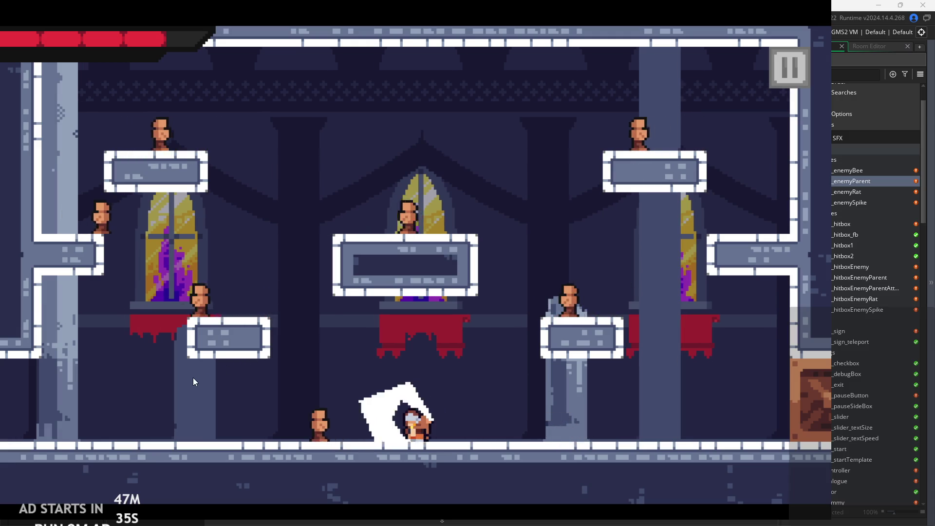
pyautogui.press('Left')
pyautogui.press('Right')
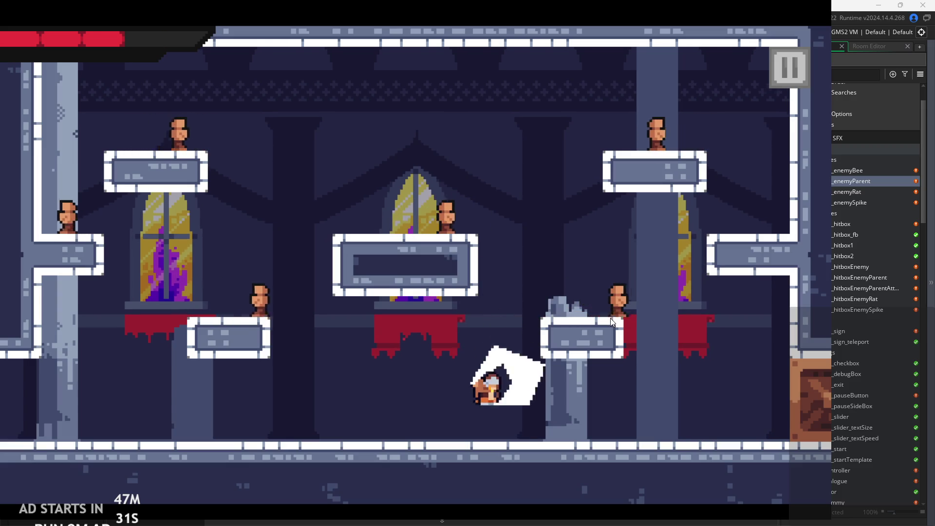
pyautogui.press('Right')
pyautogui.press('space')
pyautogui.press('Left')
pyautogui.press('Right')
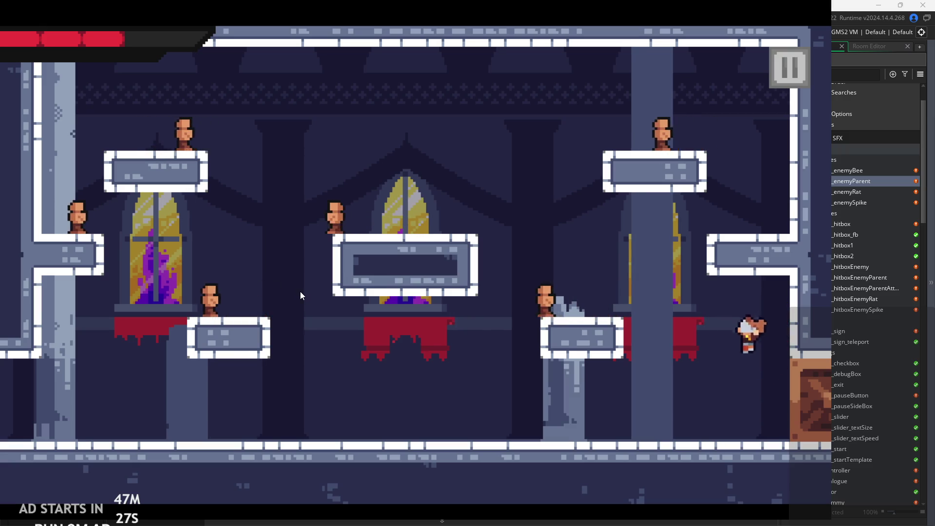
pyautogui.press('Left')
pyautogui.press('space')
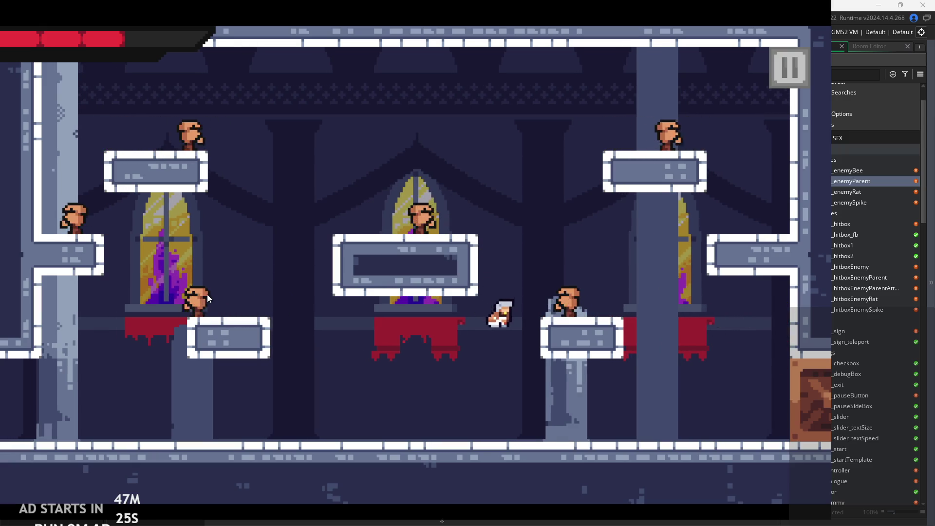
pyautogui.press('Right')
pyautogui.press('Left')
# Jump near the wall and leap across the room, slashing mid-air at the enemies.
pyautogui.press('Right')
pyautogui.press('space')
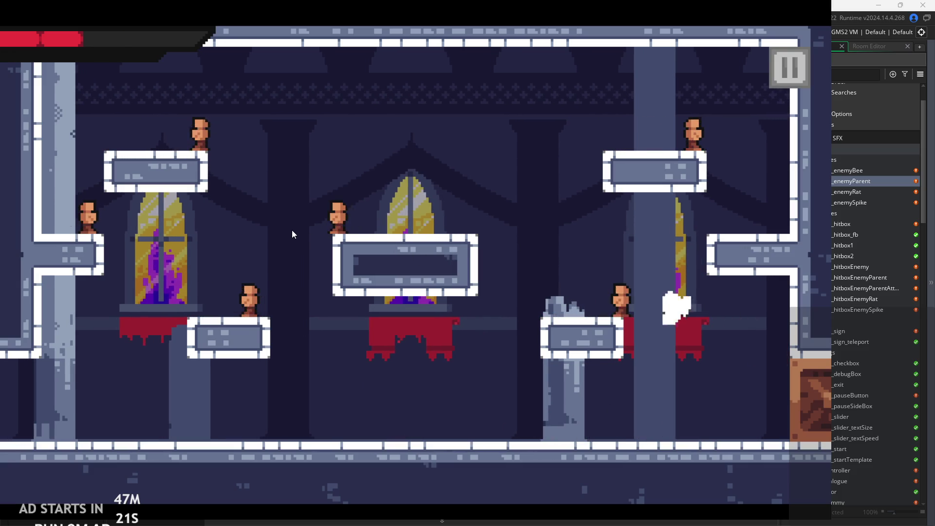
pyautogui.press('Left')
pyautogui.press('space')
pyautogui.press('Right')
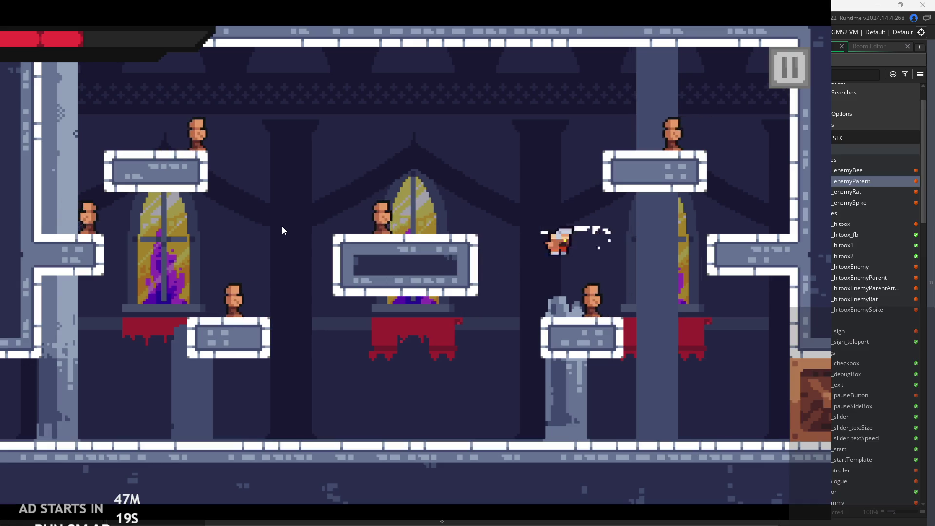
pyautogui.press('Left')
pyautogui.press('Right')
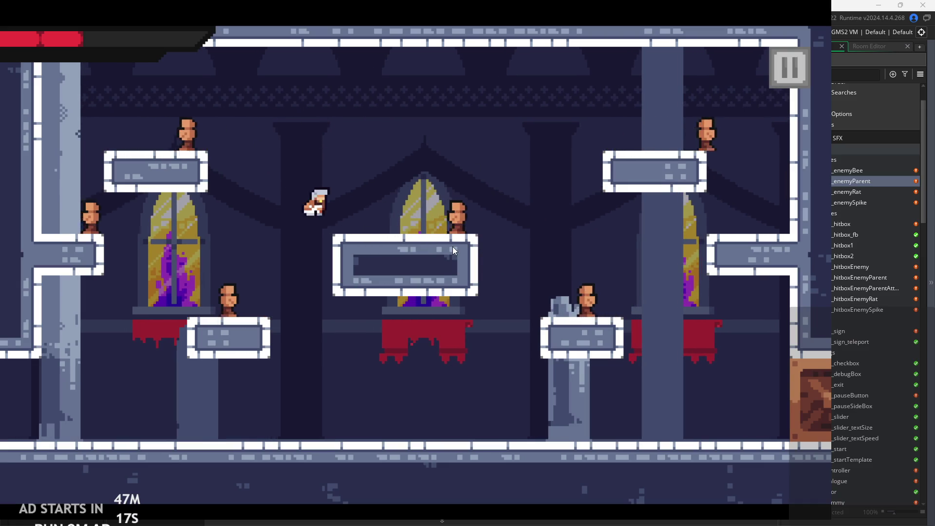
pyautogui.press('Right')
pyautogui.press('space')
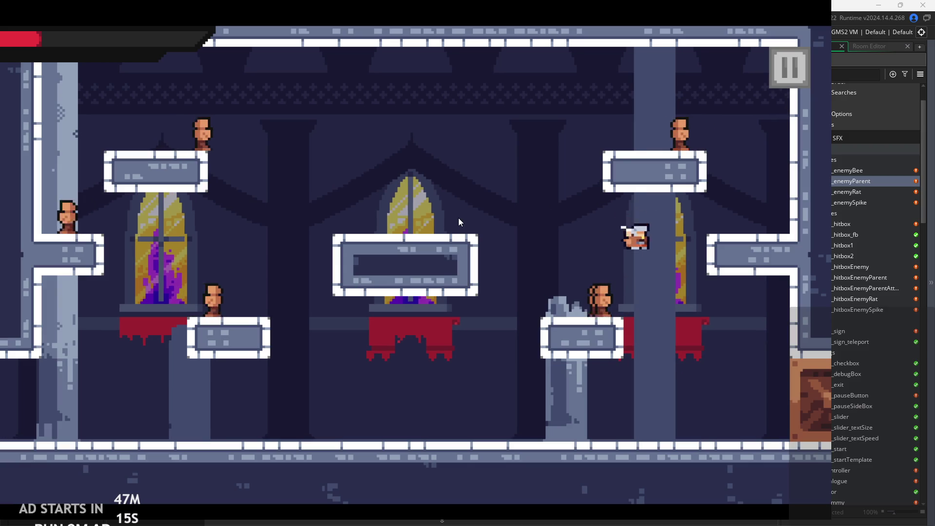
pyautogui.press('Right')
pyautogui.press('space')
pyautogui.press('Left')
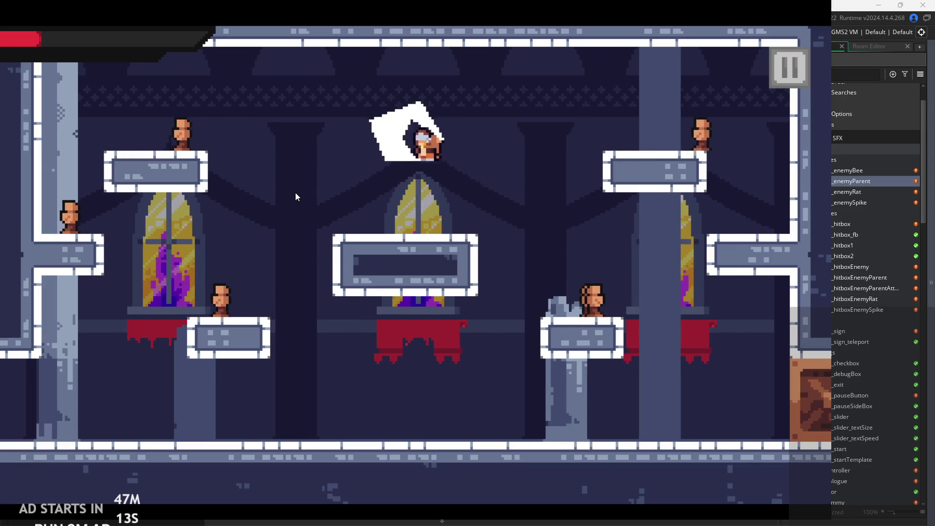
pyautogui.press('space')
pyautogui.press('Right')
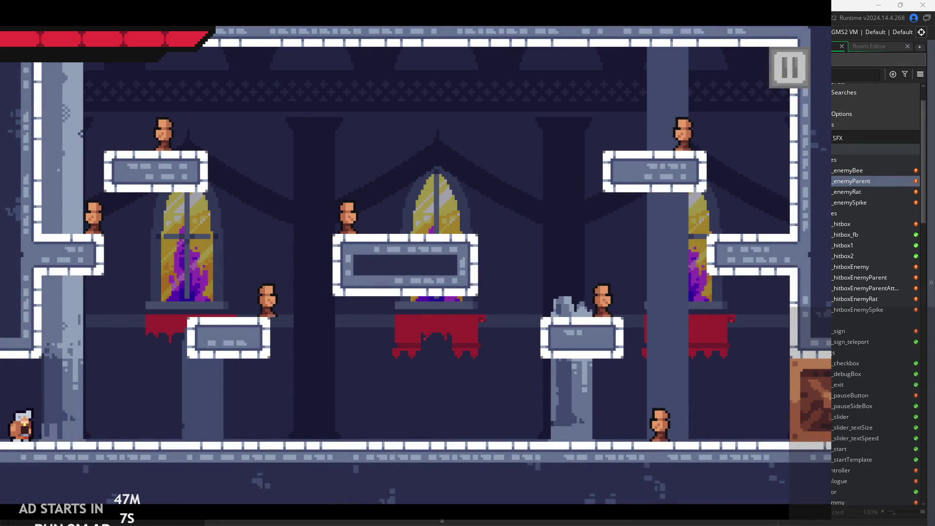
# Dash right along the floor attacking, hop onto the ledge and back down, then pause.
pyautogui.press('Right')
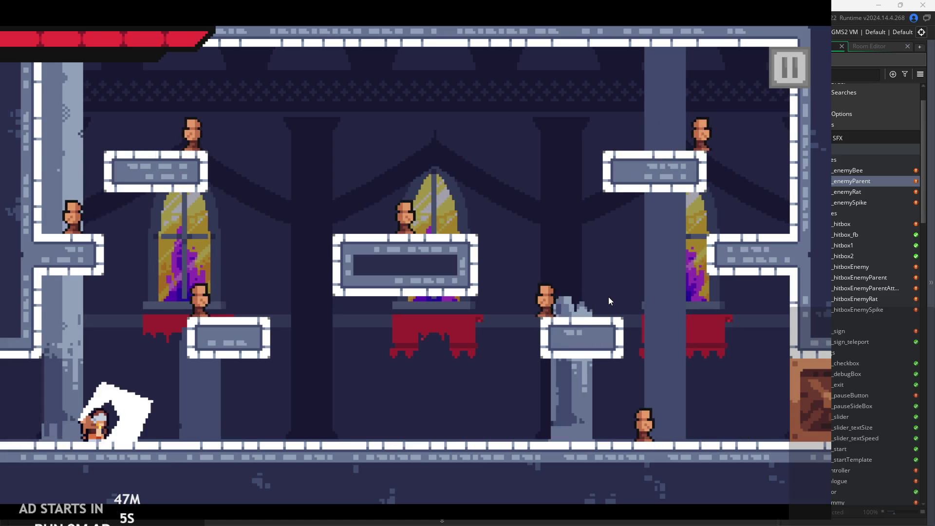
pyautogui.press('Right')
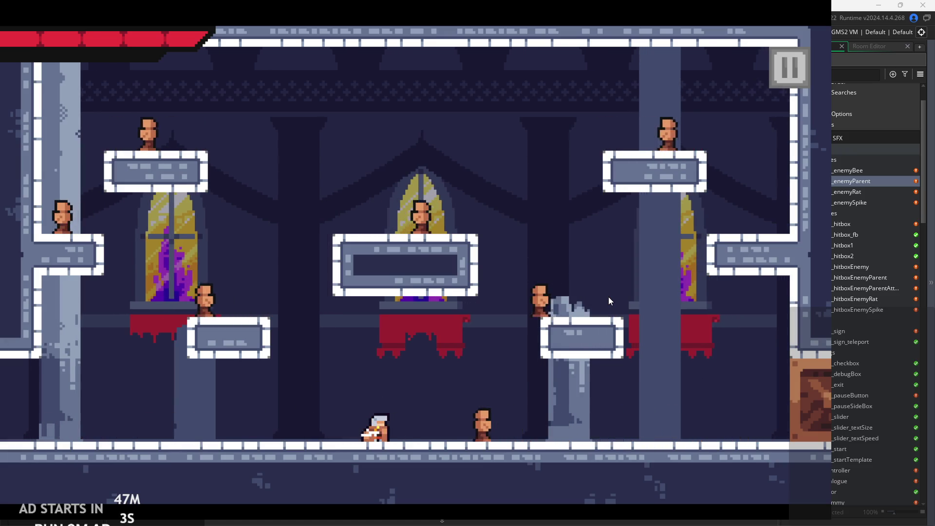
pyautogui.press('space')
pyautogui.press('Right')
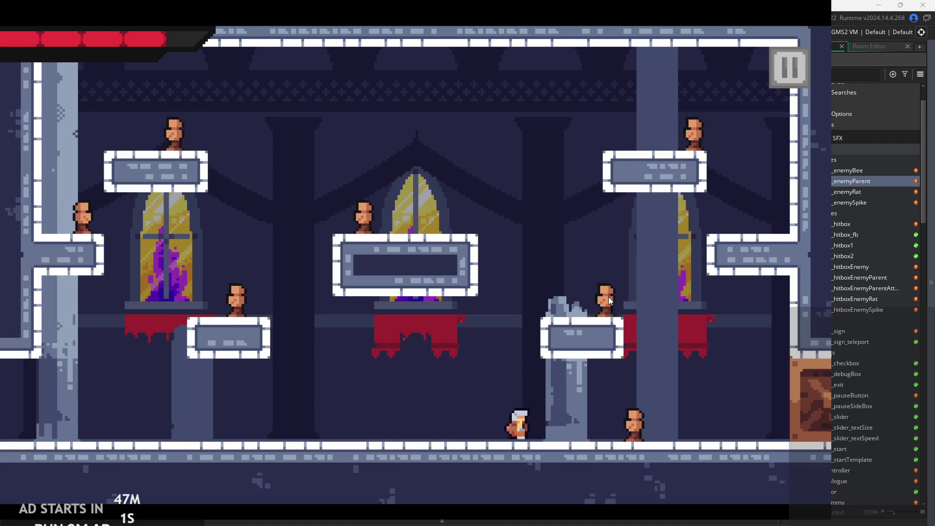
pyautogui.press('space')
pyautogui.press('Left')
pyautogui.press('Right')
pyautogui.click(785, 60)
# Exit the game and open obj_hero's Step event code.
pyautogui.click(702, 408)
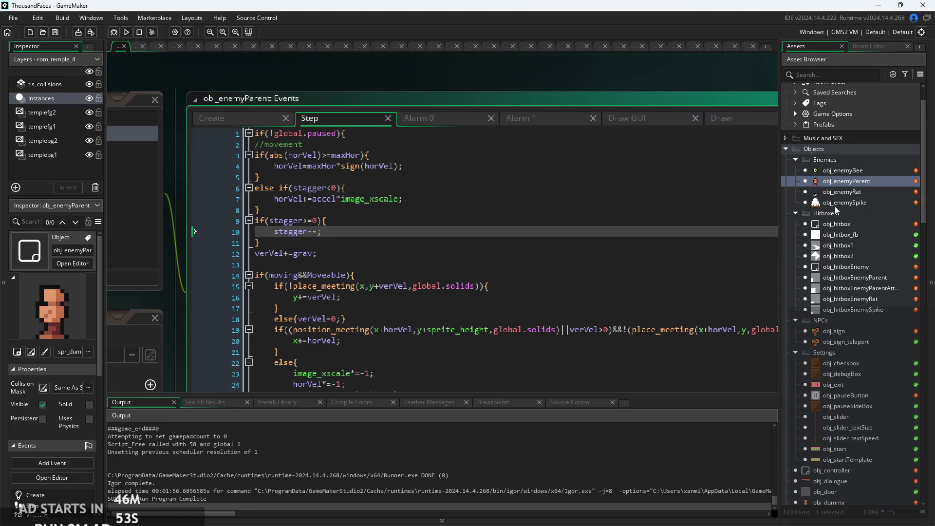
pyautogui.scroll(-2, 831, 482)
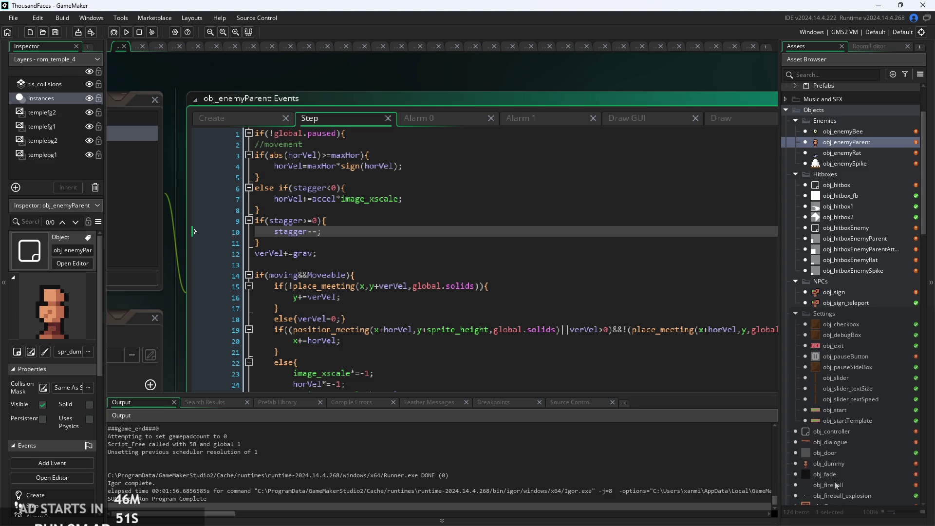
pyautogui.scroll(-2, 832, 479)
pyautogui.doubleClick(834, 456)
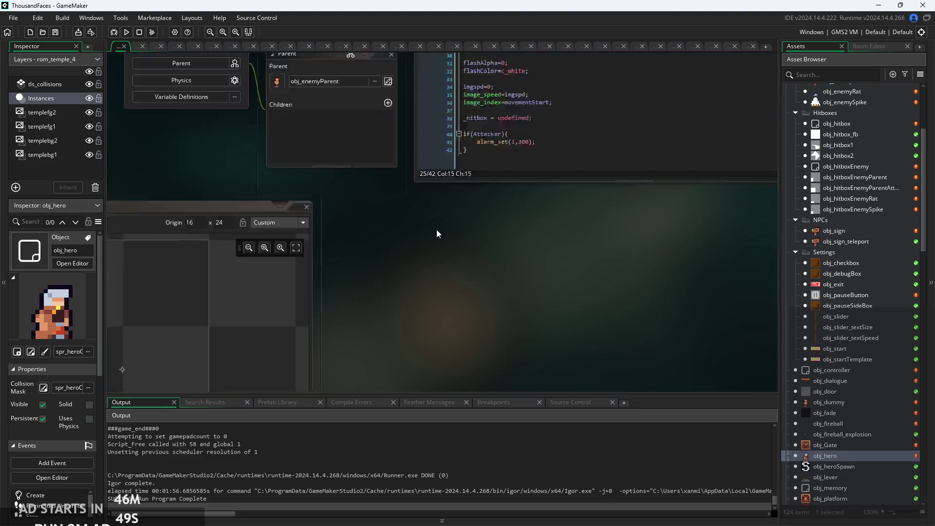
pyautogui.click(481, 74)
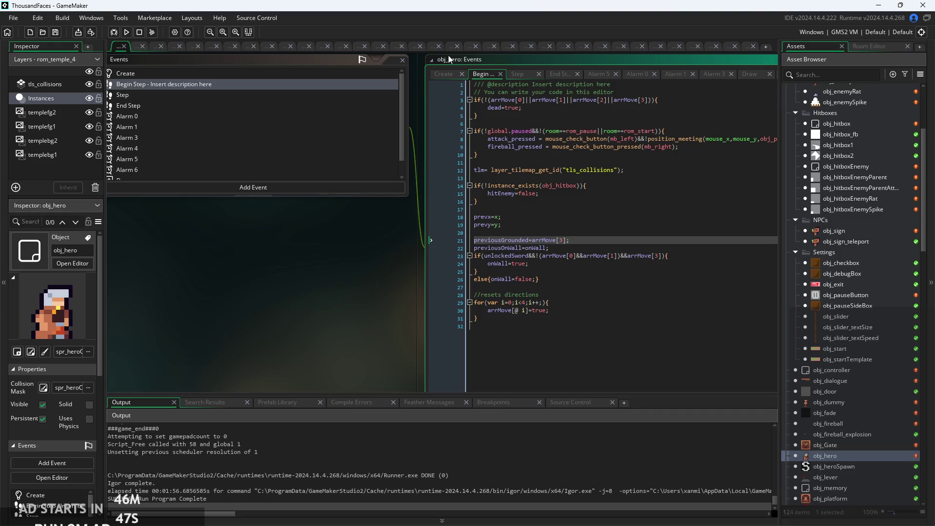
pyautogui.click(454, 72)
pyautogui.scroll(2, 554, 168)
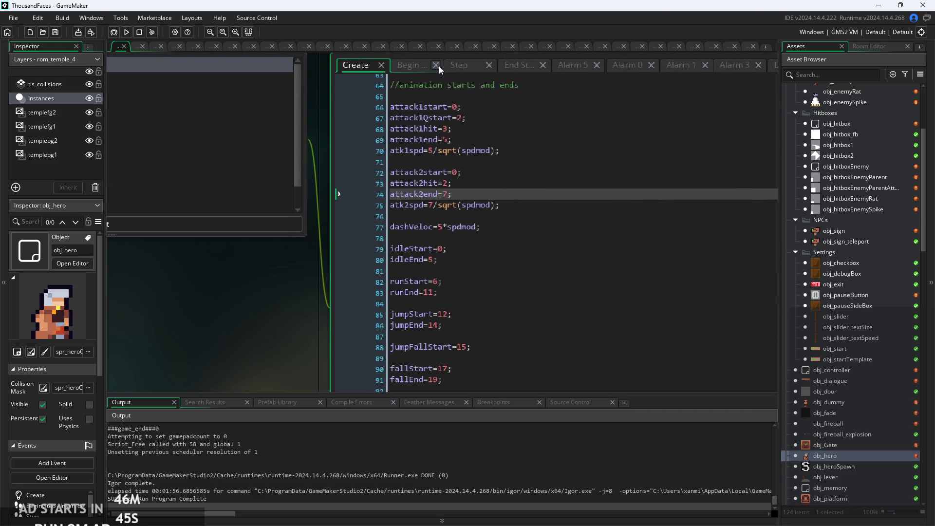
pyautogui.click(439, 66)
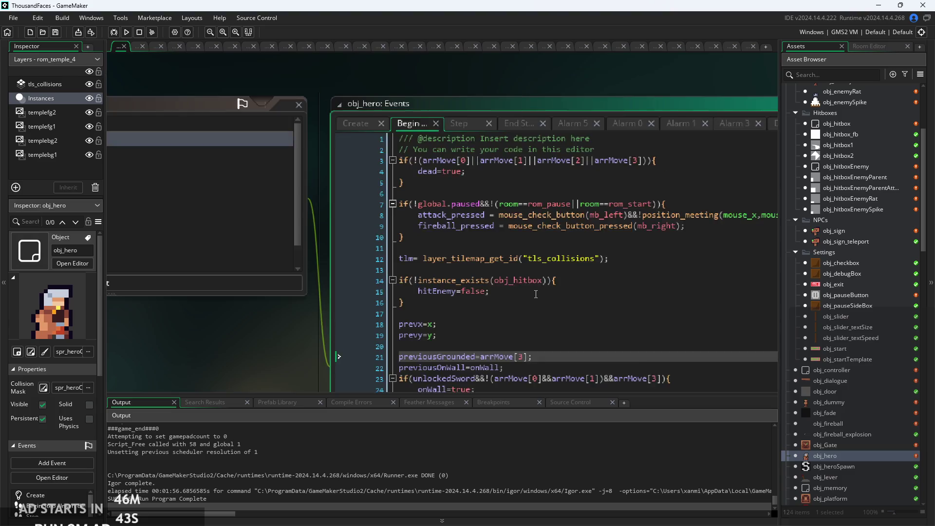
pyautogui.click(472, 69)
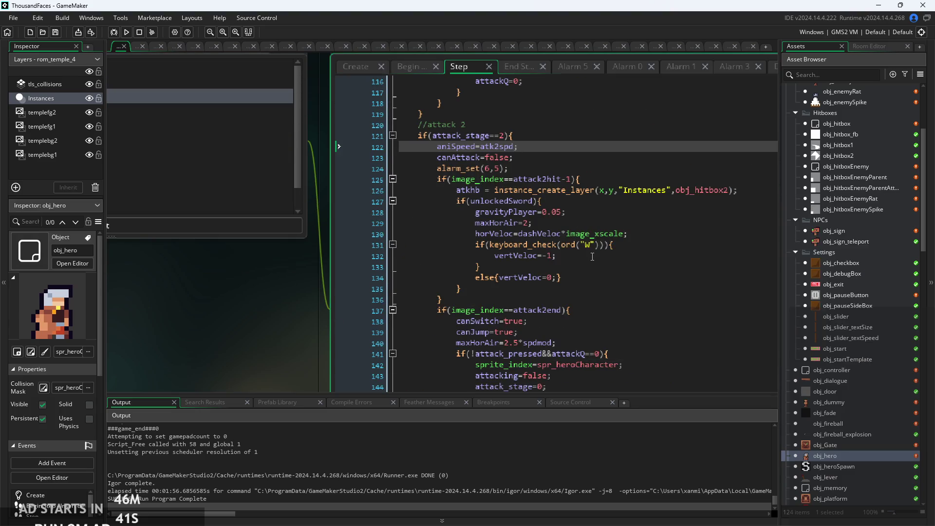
# In attack 2, comment out the W key vertical-direction lines and add vertVeloc=0 below the dash velocity.
pyautogui.click(592, 256)
pyautogui.keyDown('ctrl'); pyautogui.scroll(3, 592, 256); pyautogui.keyUp('ctrl')
pyautogui.moveTo(480, 291)
pyautogui.mouseDown()
pyautogui.moveTo(353, 278)
pyautogui.moveTo(351, 251)
pyautogui.mouseUp()
pyautogui.hotkey('ctrl', 'k')
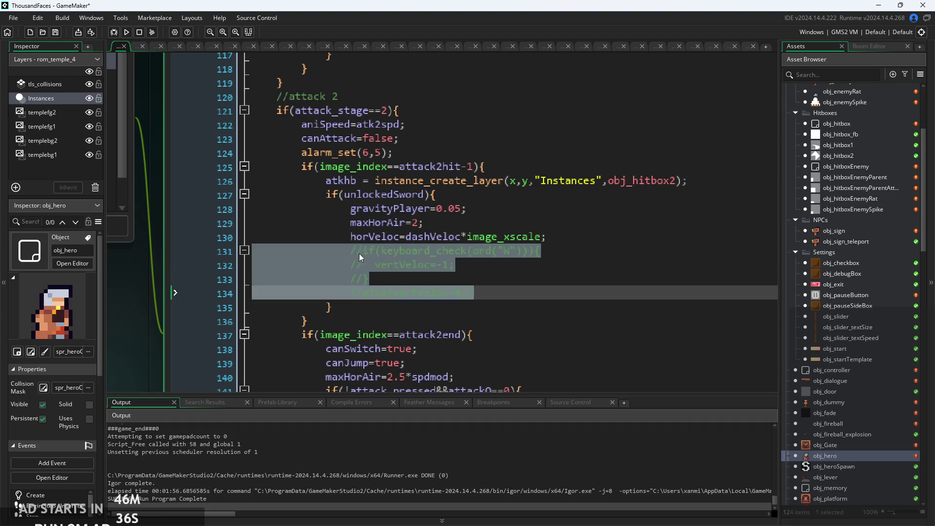
pyautogui.click(579, 238)
pyautogui.press('Return')
pyautogui.write('vertVeloc-')
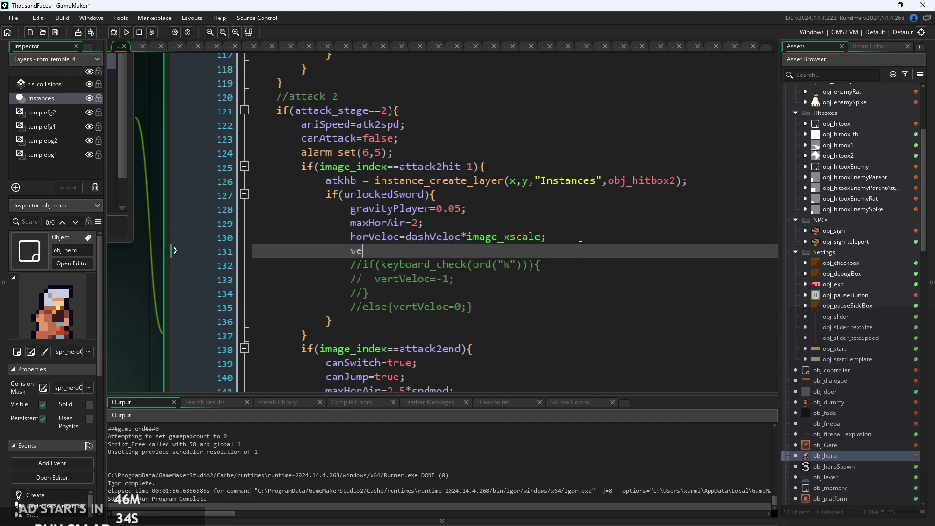
pyautogui.press('BackSpace')
pyautogui.write('=0;')
pyautogui.moveTo(369, 252); pyautogui.dragTo(353, 252)
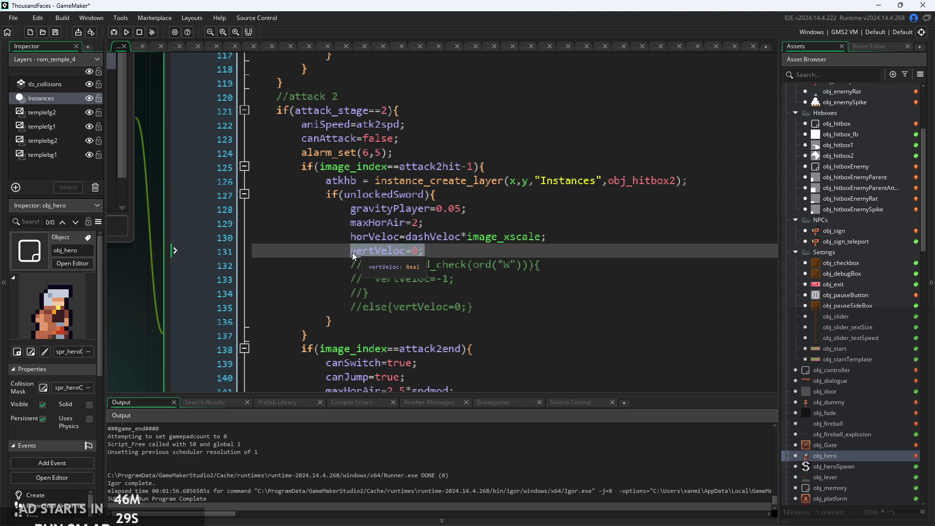
pyautogui.press('Escape')
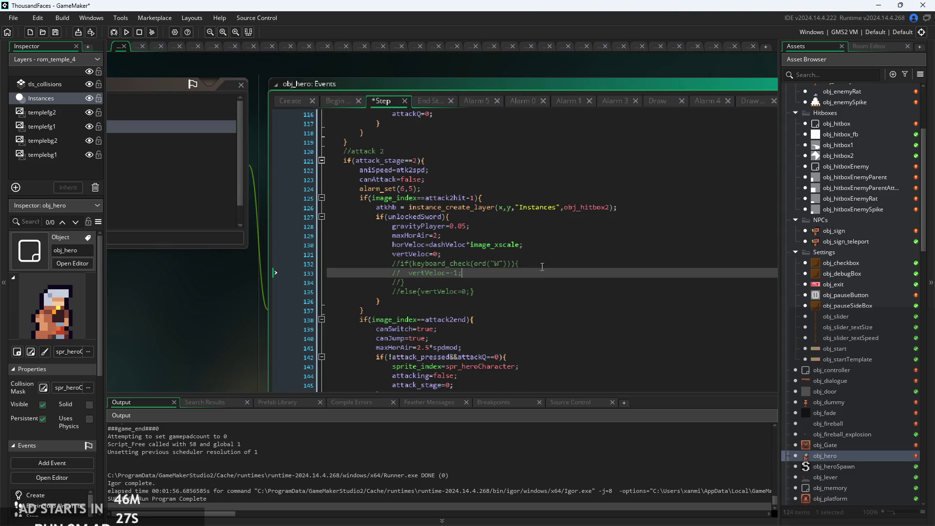
# In attack 1, comment out the W/S checks, add vertVeloc=0; after the dash velocity, and rerun.
pyautogui.scroll(5, 509, 306)
pyautogui.hotkey('shift', 'space')
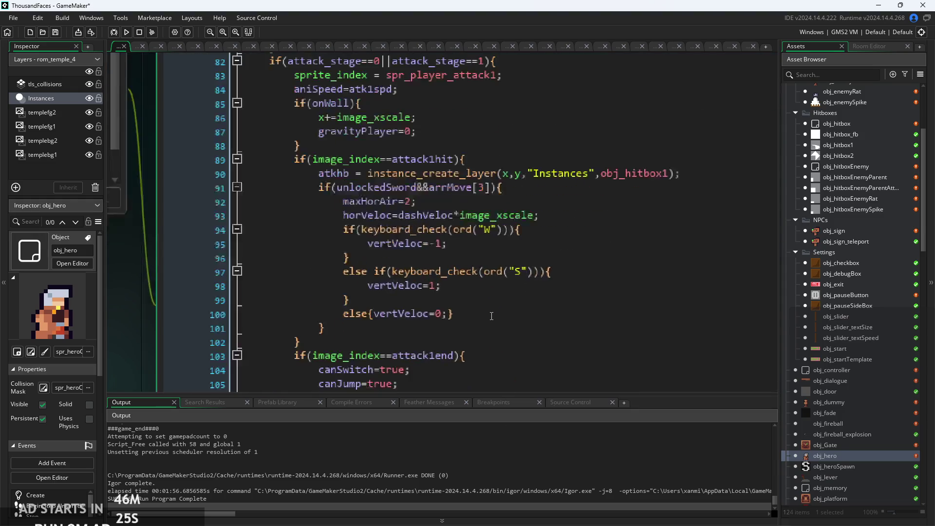
pyautogui.moveTo(455, 314)
pyautogui.mouseDown()
pyautogui.moveTo(429, 312)
pyautogui.moveTo(348, 230)
pyautogui.mouseUp()
pyautogui.hotkey('ctrl', 'k')
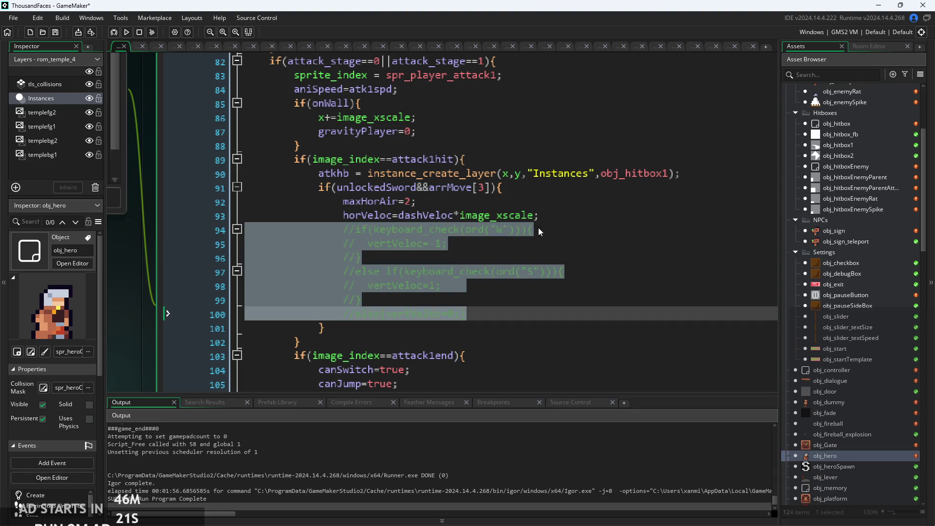
pyautogui.click(554, 217)
pyautogui.press('Return')
pyautogui.write('vertVeloc=0;')
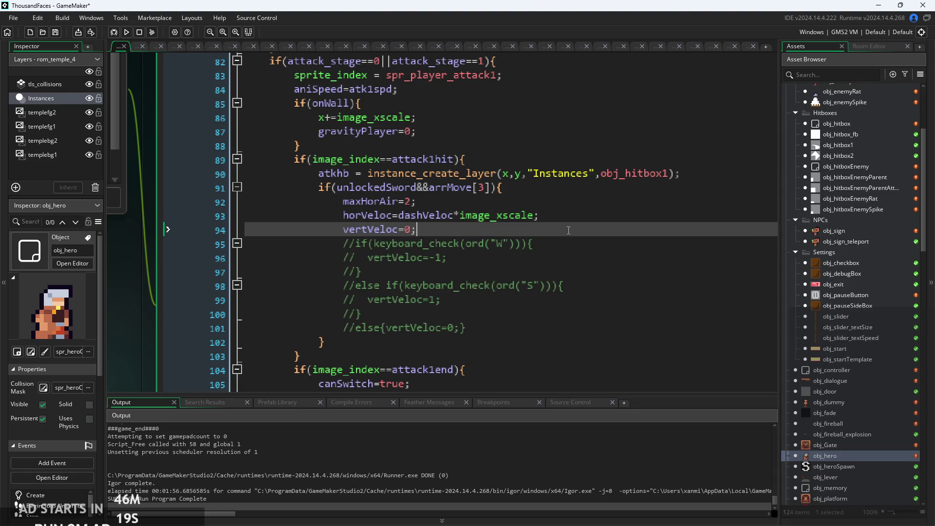
pyautogui.click(126, 32)
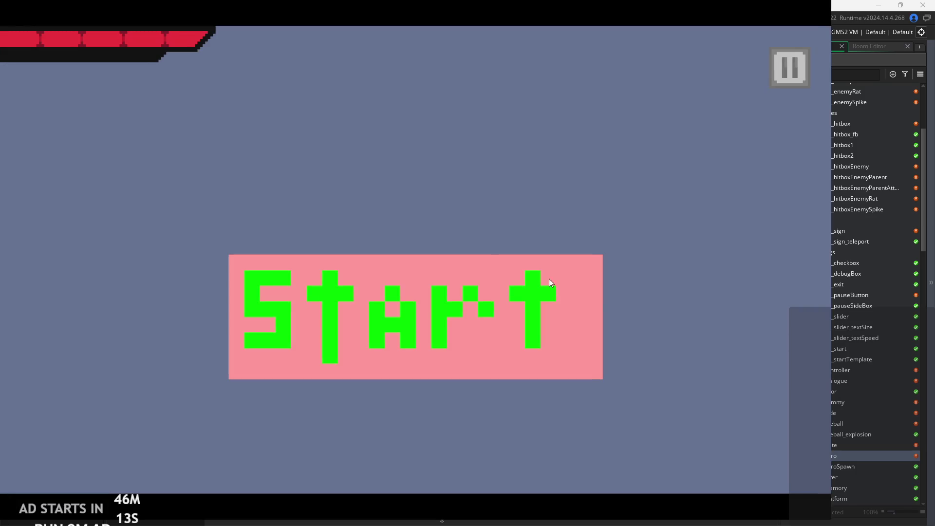
# Start the game and test dashing and slashing with x left and right, then climb to the top-right.
pyautogui.click(550, 282)
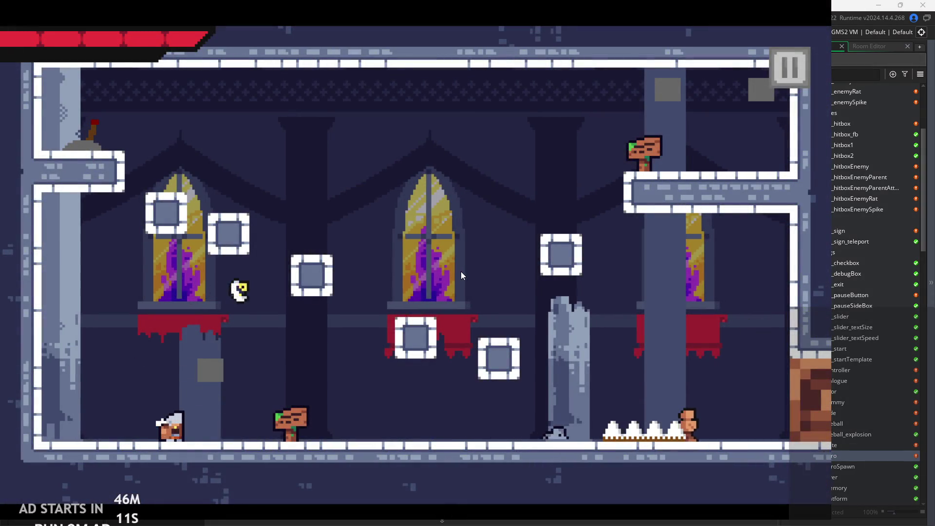
pyautogui.press('Right')
pyautogui.press('Right')
pyautogui.press('x')
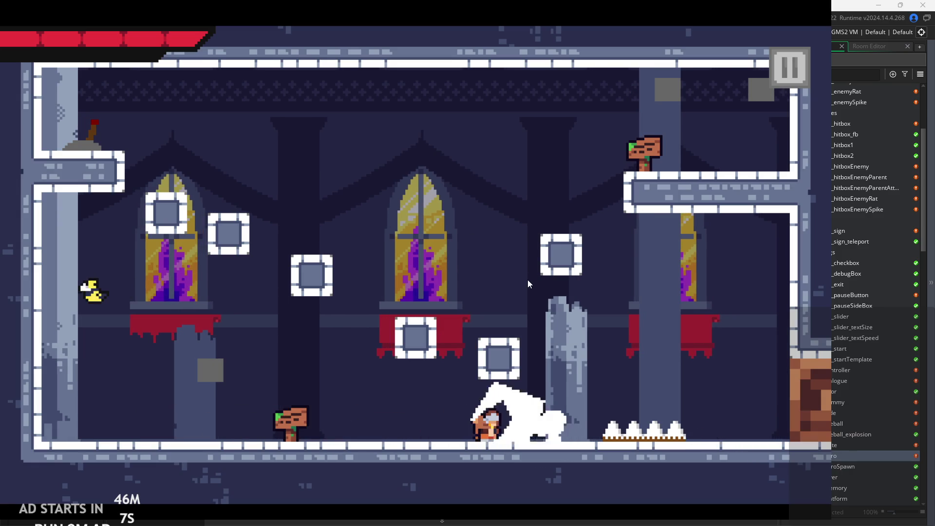
pyautogui.press('Right')
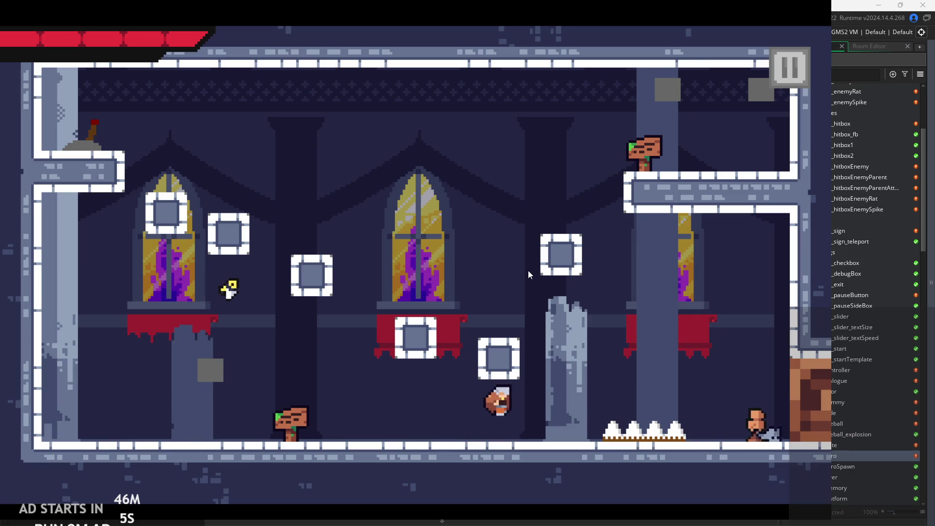
pyautogui.press('Left')
pyautogui.press('x')
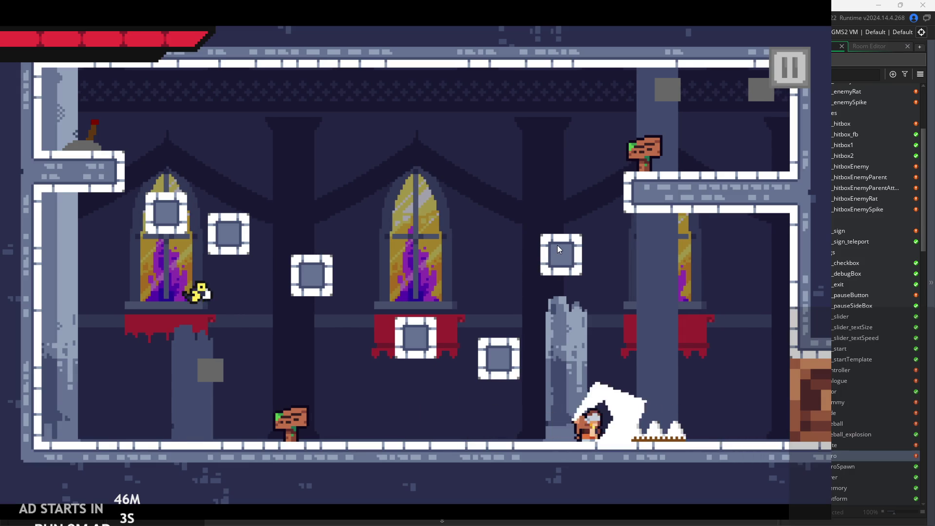
pyautogui.press('Left')
pyautogui.press('space')
pyautogui.press('Right')
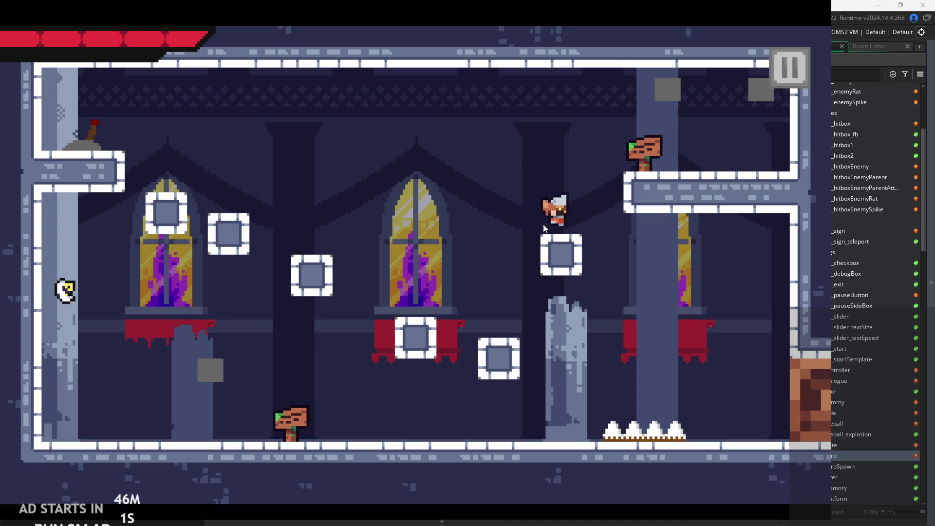
pyautogui.press('Right')
pyautogui.press('space')
# Run into the next room, jump and fight the enemies, then quit via the pause menu.
pyautogui.press('Right')
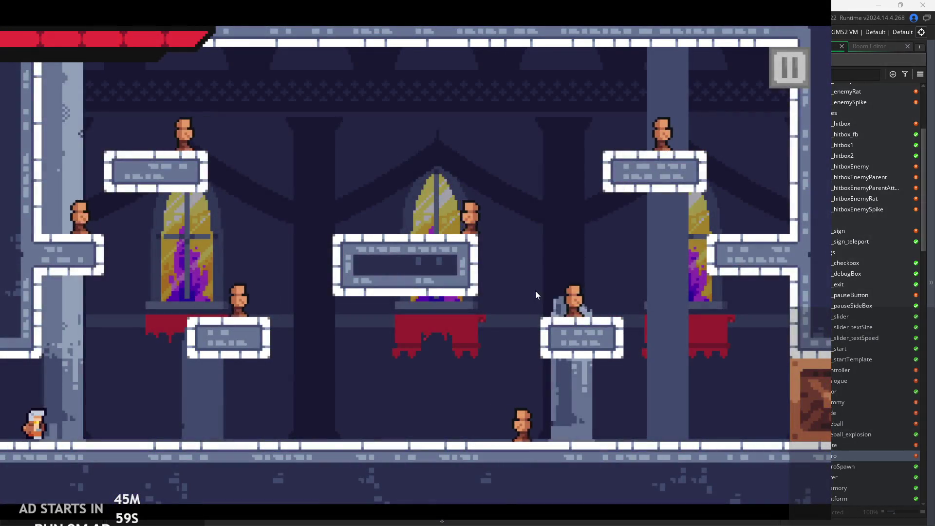
pyautogui.press('Right')
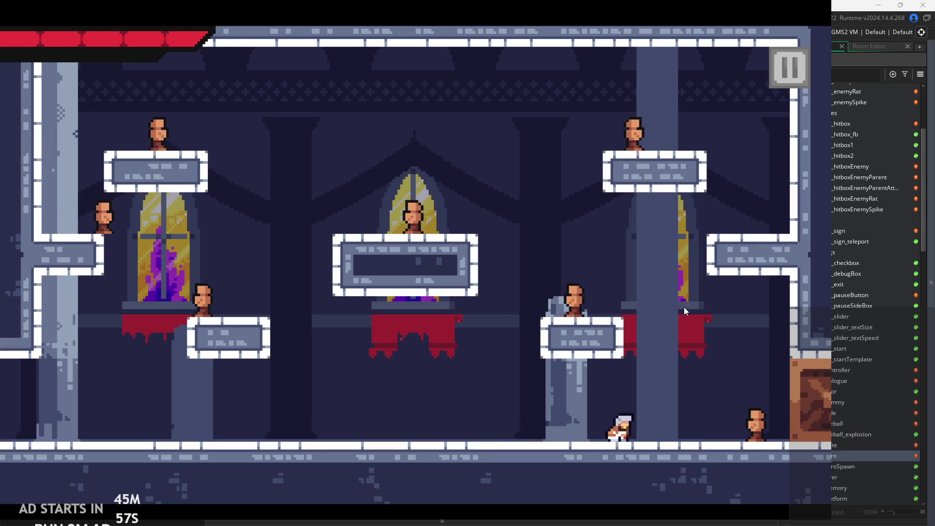
pyautogui.press('Right')
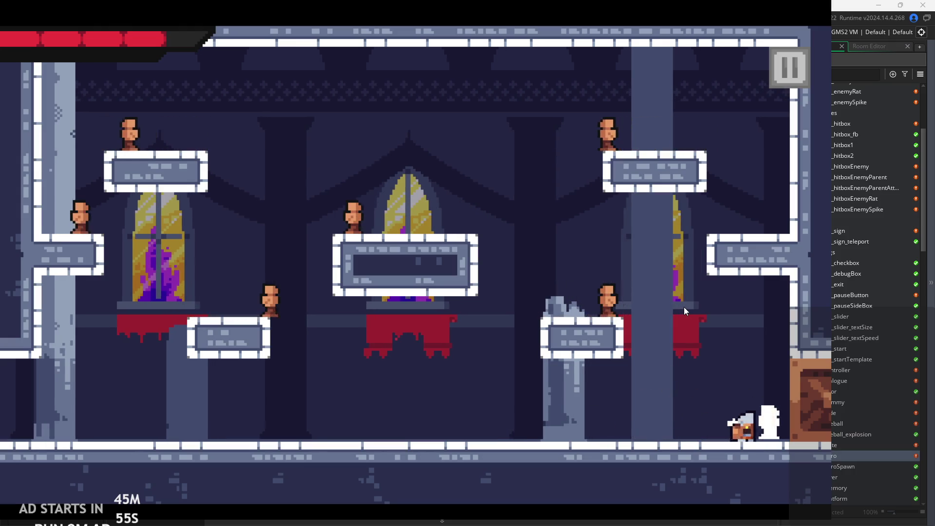
pyautogui.press('space')
pyautogui.press('Left')
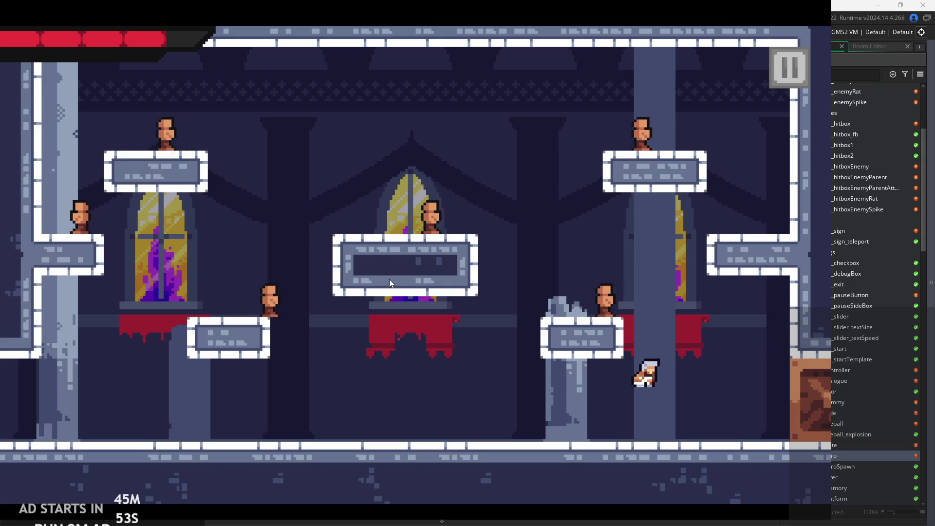
pyautogui.press('Left')
pyautogui.press('space')
pyautogui.press('Left')
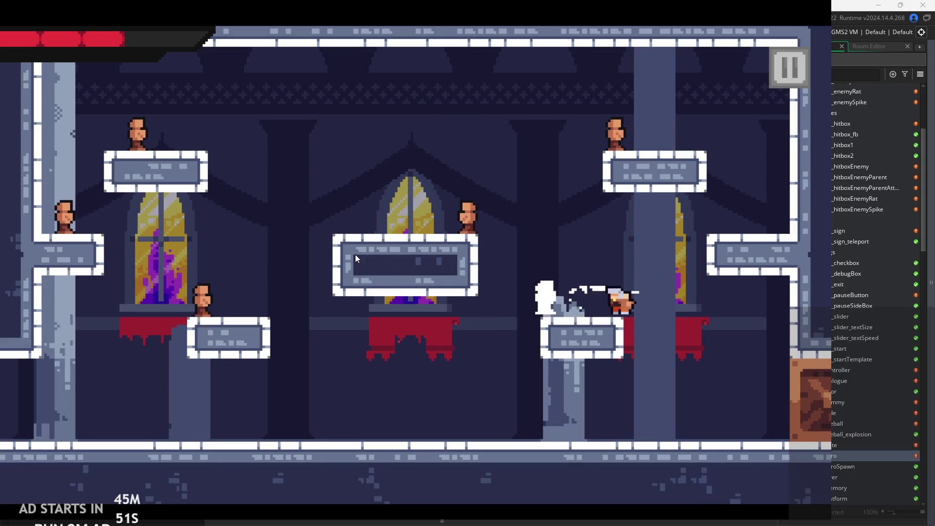
pyautogui.press('space')
pyautogui.press('Right')
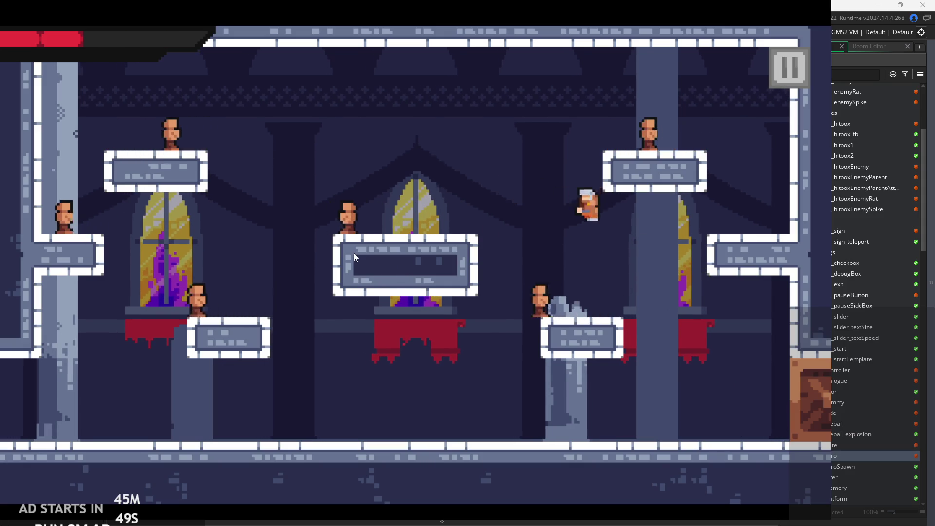
pyautogui.press('Left')
pyautogui.press('space')
pyautogui.press('Left')
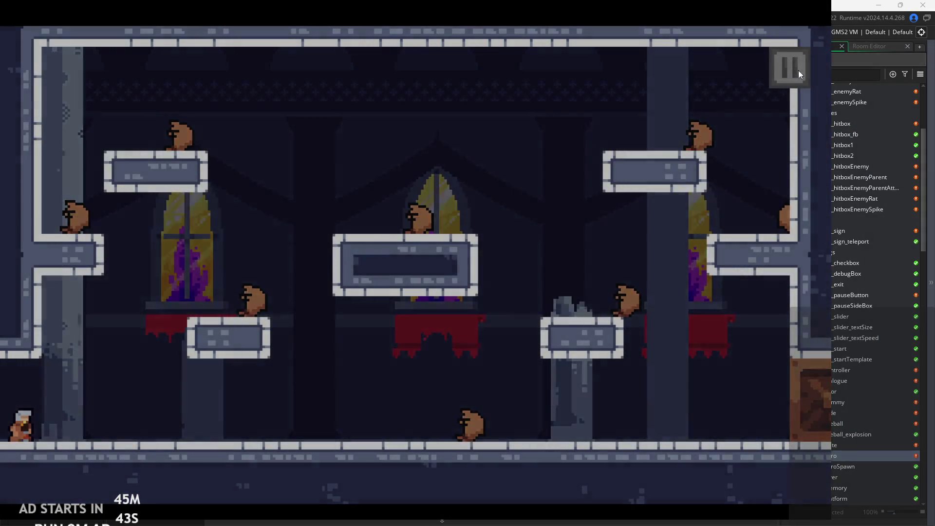
pyautogui.click(792, 67)
pyautogui.click(715, 454)
# Change obj_hero's Create-event dashVeloc from 5*spdmod to 4.5*spdmod, then relaunch and start the game.
pyautogui.click(321, 200)
pyautogui.scroll(-5, 322, 198)
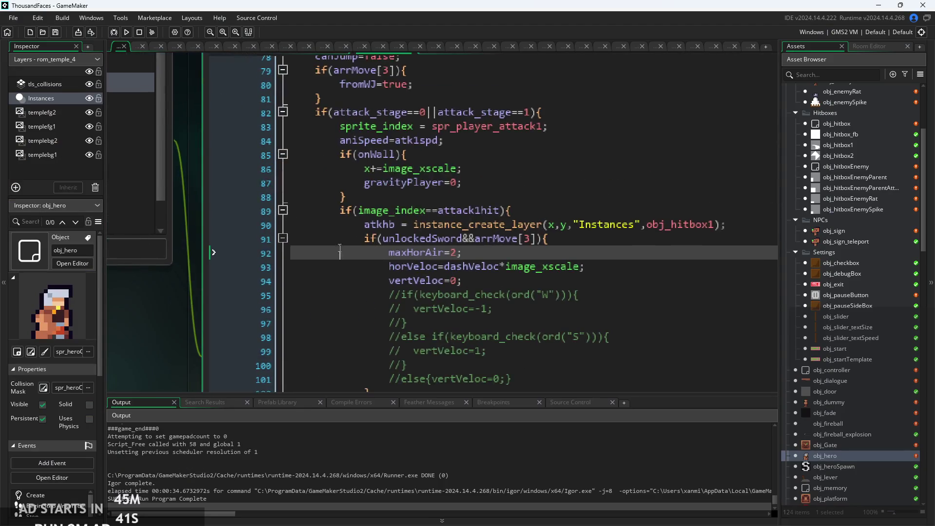
pyautogui.click(271, 133)
pyautogui.scroll(5, 292, 147)
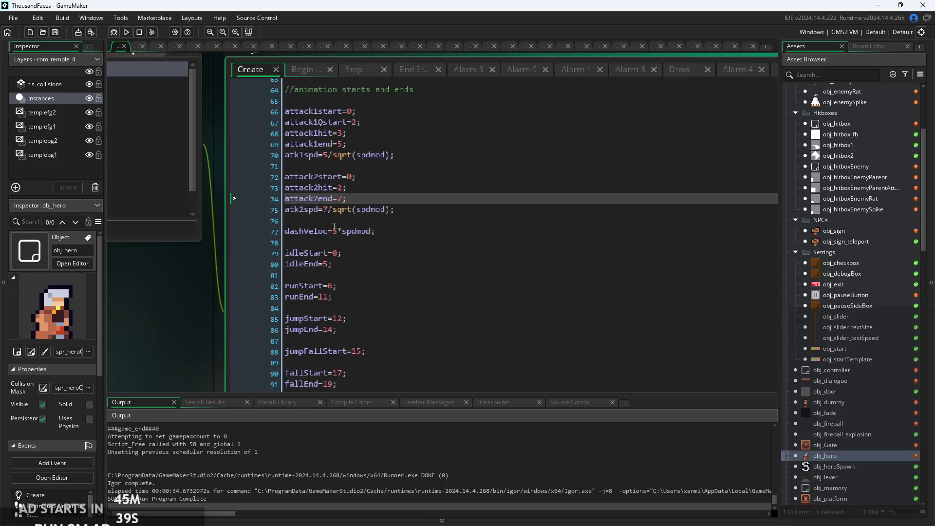
pyautogui.click(339, 231)
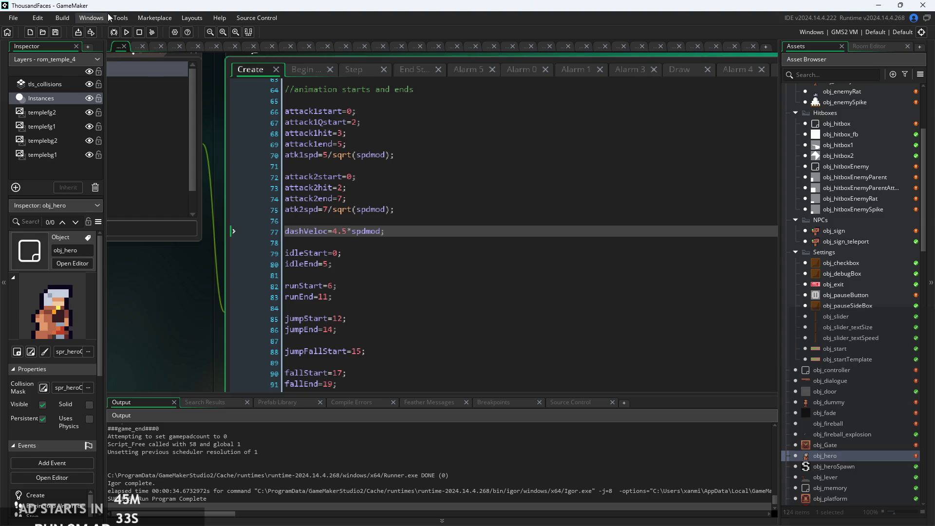
pyautogui.click(127, 33)
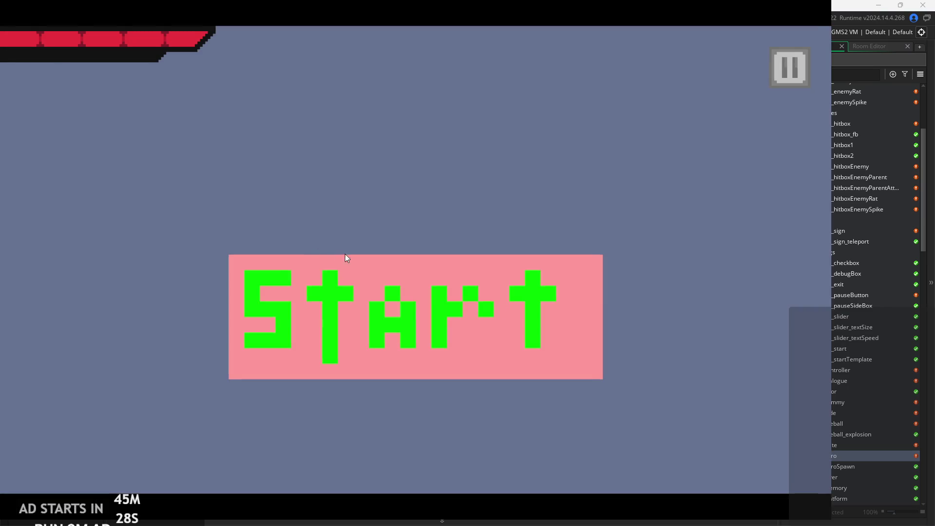
pyautogui.click(341, 257)
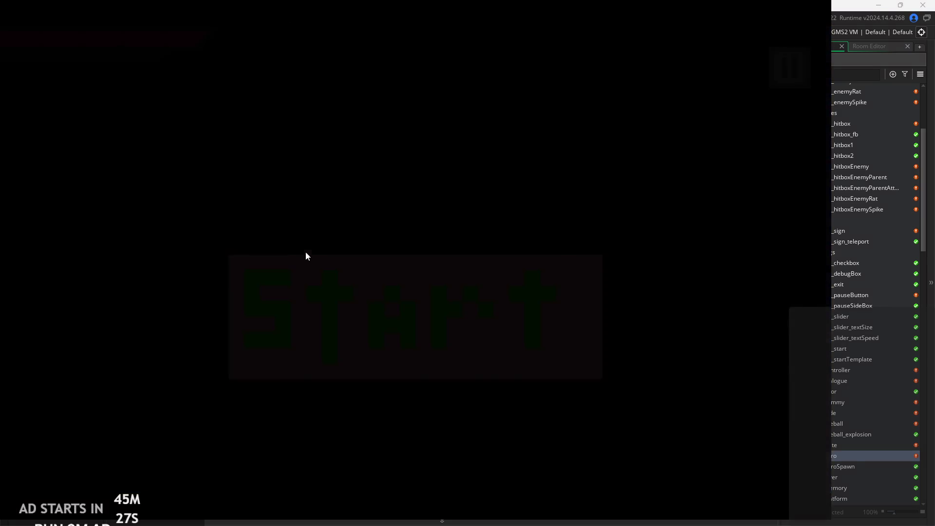
# Climb the hero onto the red-draped ledge and up to the top-right platform.
pyautogui.press('Right')
pyautogui.press('space')
pyautogui.press('Right')
pyautogui.press('space')
pyautogui.press('Right')
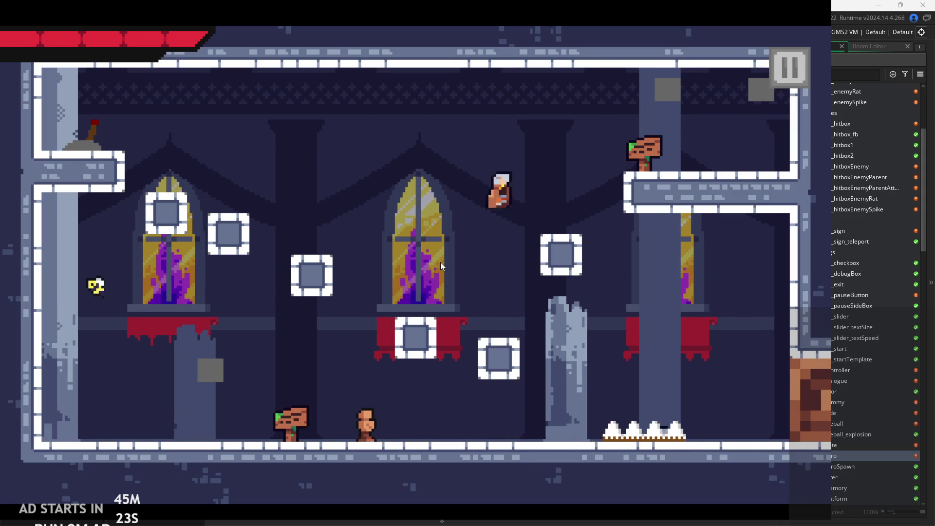
pyautogui.press('space')
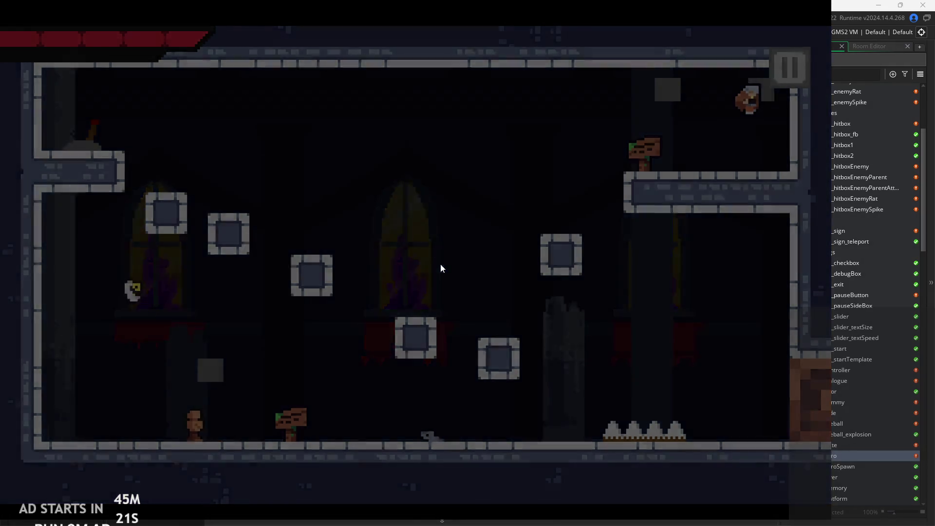
# Run along the floor and fight the nearby enemy with slashes and dash attacks.
pyautogui.press('Right')
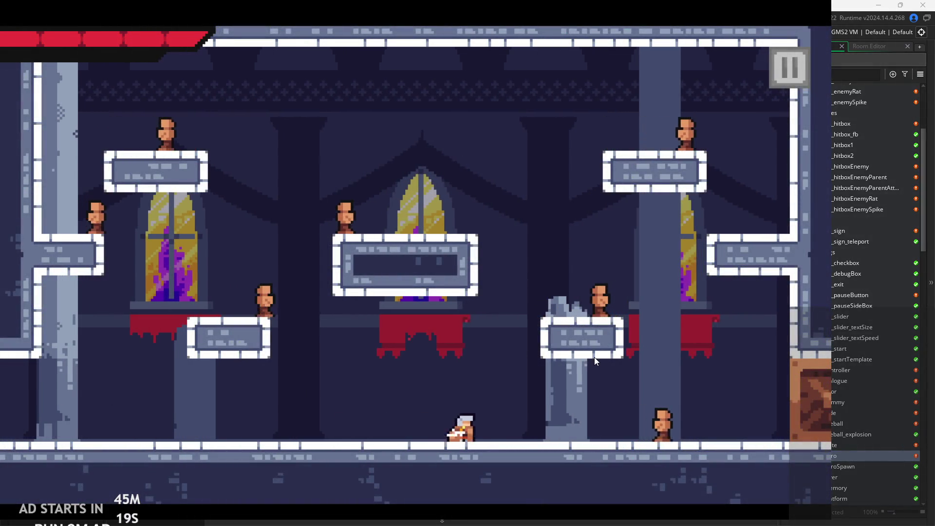
pyautogui.press('x')
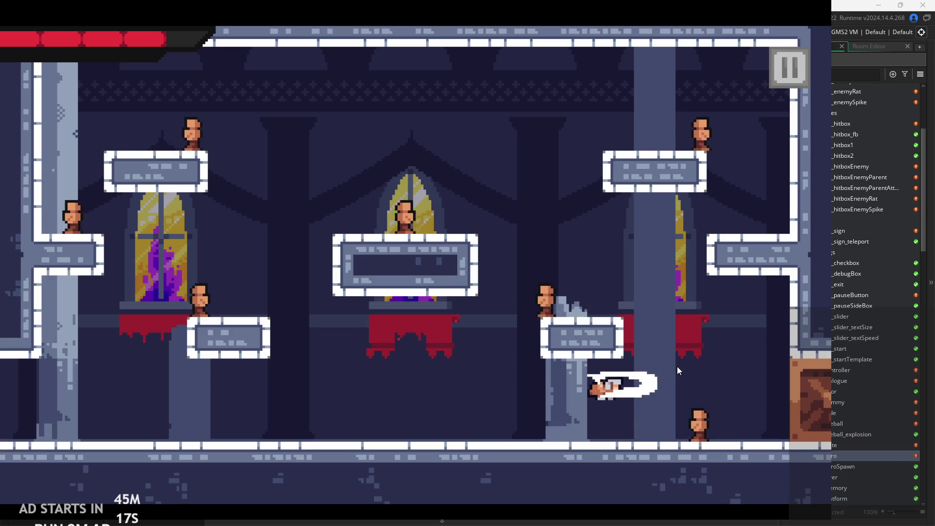
pyautogui.press('Left')
pyautogui.press('Right')
pyautogui.press('x')
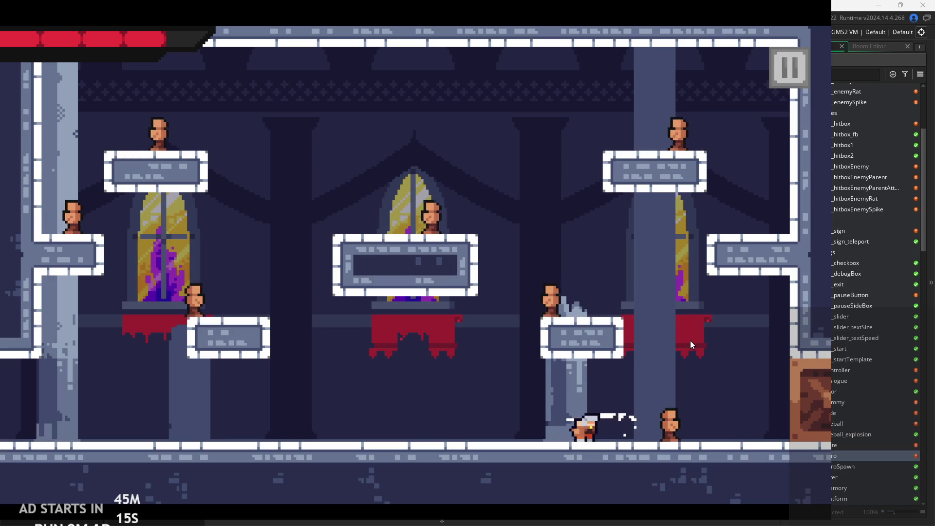
pyautogui.press('Right')
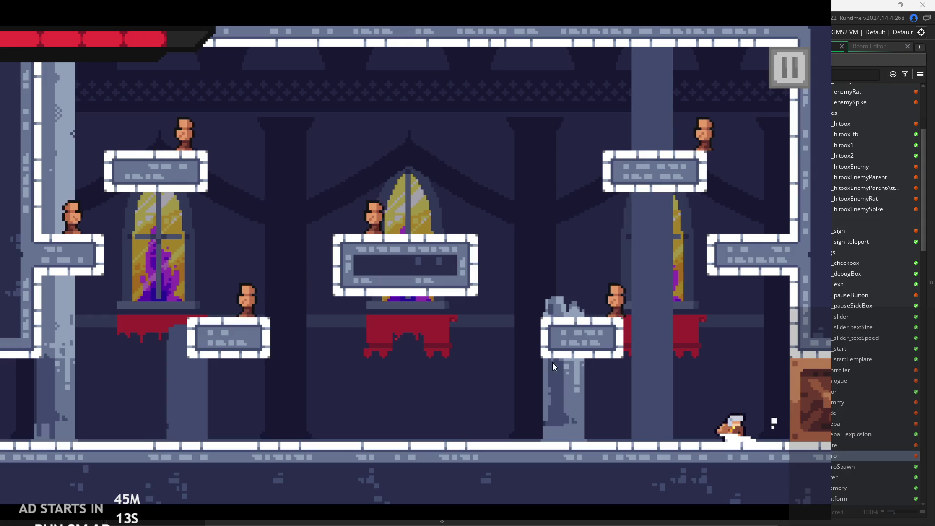
pyautogui.press('Left')
pyautogui.press('x')
pyautogui.press('x')
pyautogui.press('Right')
# Jump right slashing in mid-air, then land on the floor by the right wall.
pyautogui.press('space')
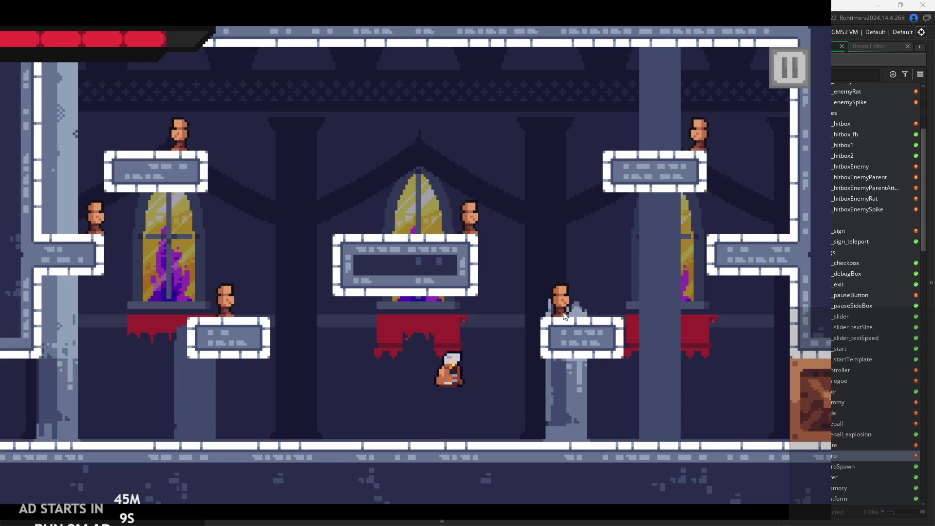
pyautogui.press('Right')
pyautogui.press('Left')
pyautogui.press('Right')
pyautogui.press('x')
pyautogui.press('space')
pyautogui.press('x')
pyautogui.press('Right')
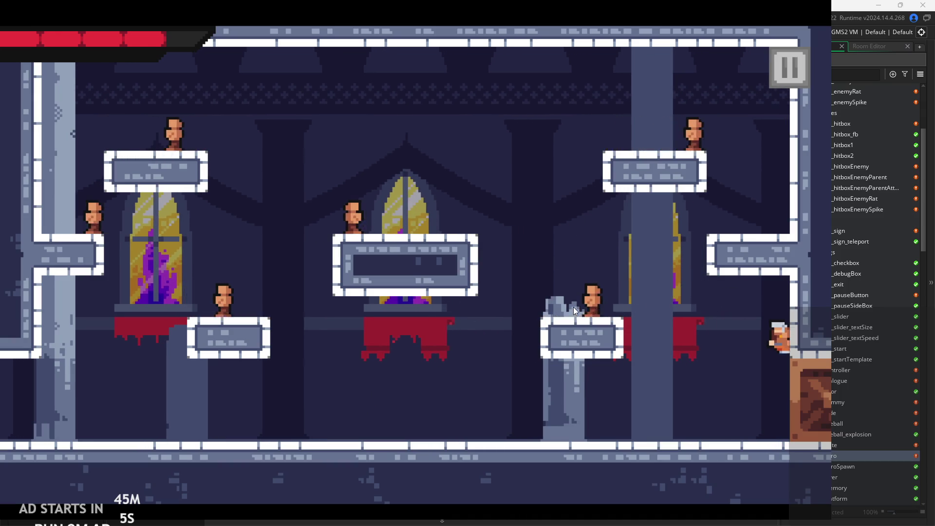
pyautogui.press('space')
pyautogui.press('Left')
pyautogui.press('Right')
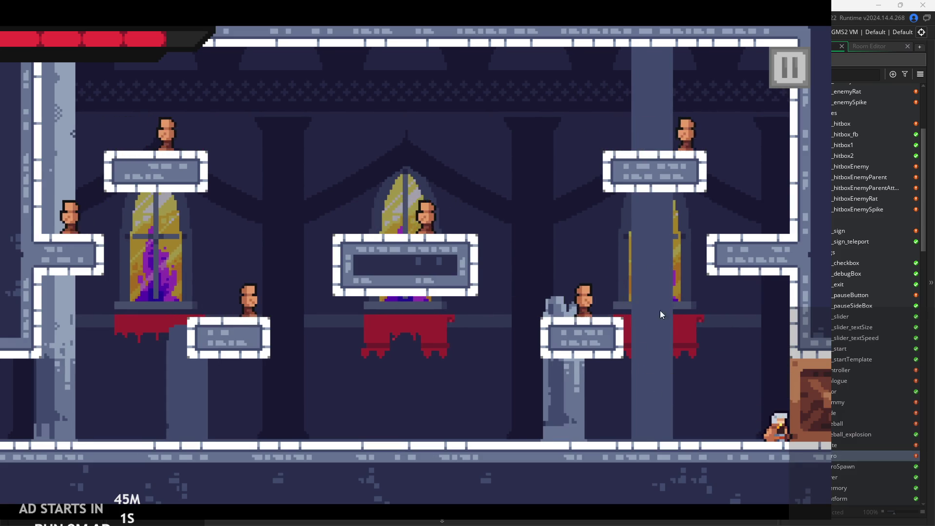
# Jump and slash toward the enemies, then jump right off the platform.
pyautogui.press('space')
pyautogui.press('Left')
pyautogui.press('x')
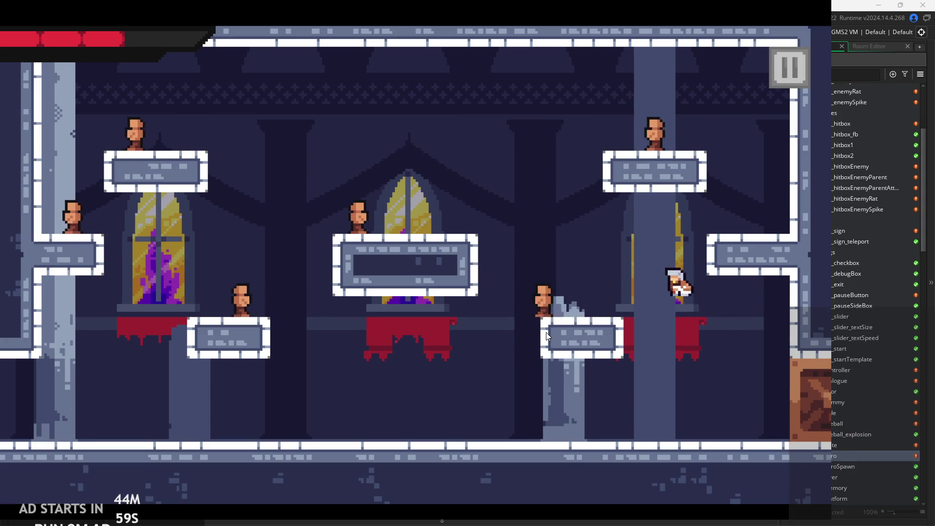
pyautogui.press('Left')
pyautogui.press('Right')
pyautogui.press('space')
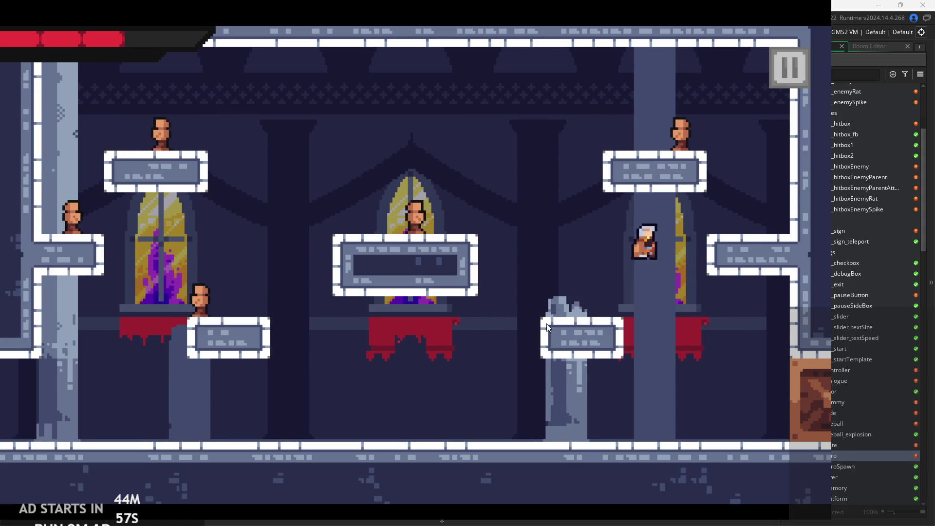
# Jump left with a mid-air slash onto the lower-left window ledge, then dash off it slashing.
pyautogui.press('Left')
pyautogui.press('space')
pyautogui.press('x')
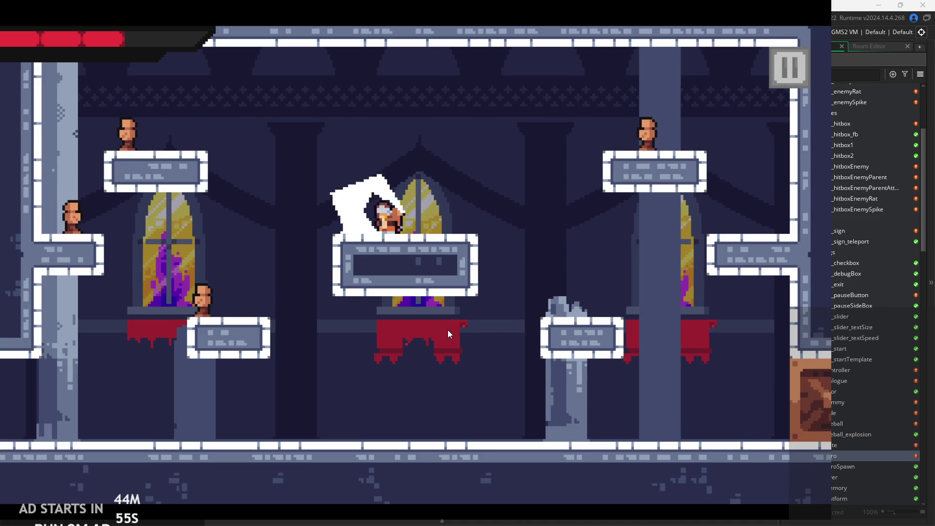
pyautogui.press('Left')
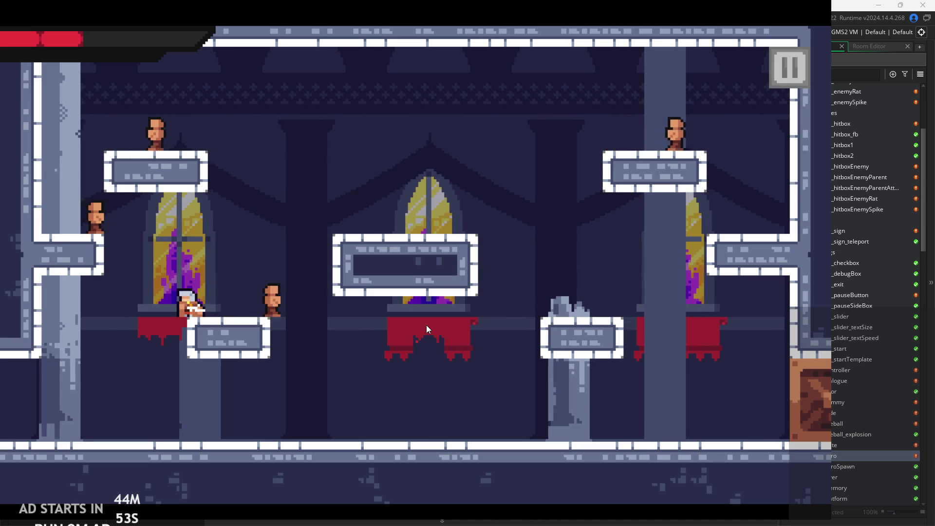
pyautogui.press('Left')
pyautogui.press('Right')
pyautogui.press('x')
# Run right and jump up beside the right pillar, dashing up and to the right.
pyautogui.press('Right')
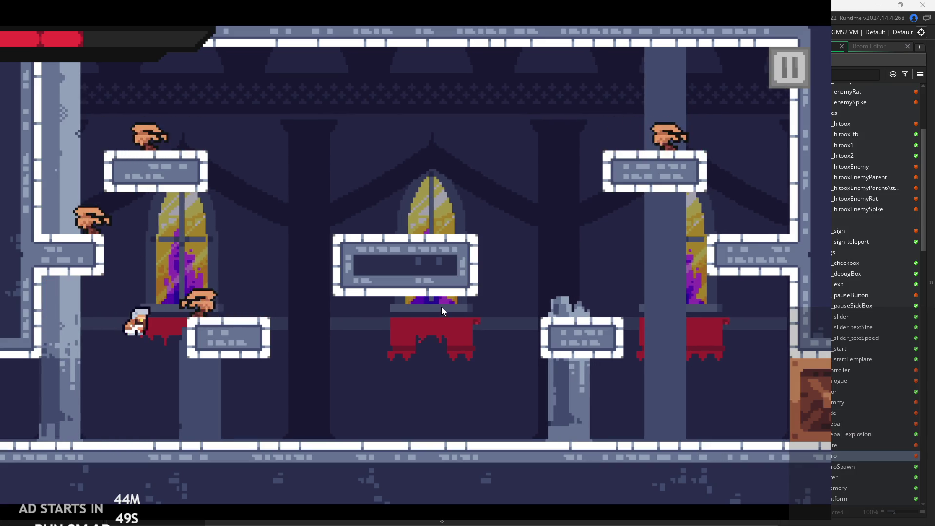
pyautogui.press('Right')
pyautogui.press('space')
pyautogui.press('Left')
pyautogui.press('Right')
pyautogui.press('Right')
pyautogui.press('space')
pyautogui.press('Left')
pyautogui.press('Right')
pyautogui.press('Left')
pyautogui.press('space')
pyautogui.press('Right')
pyautogui.press('Right')
# Jump left across the room to the central platform and upper left, then close the game.
pyautogui.press('space')
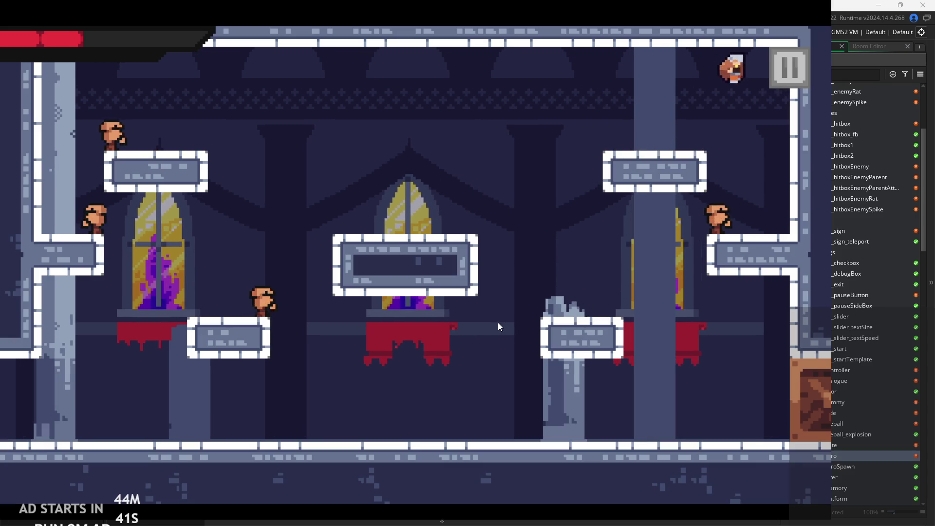
pyautogui.press('space')
pyautogui.press('Left')
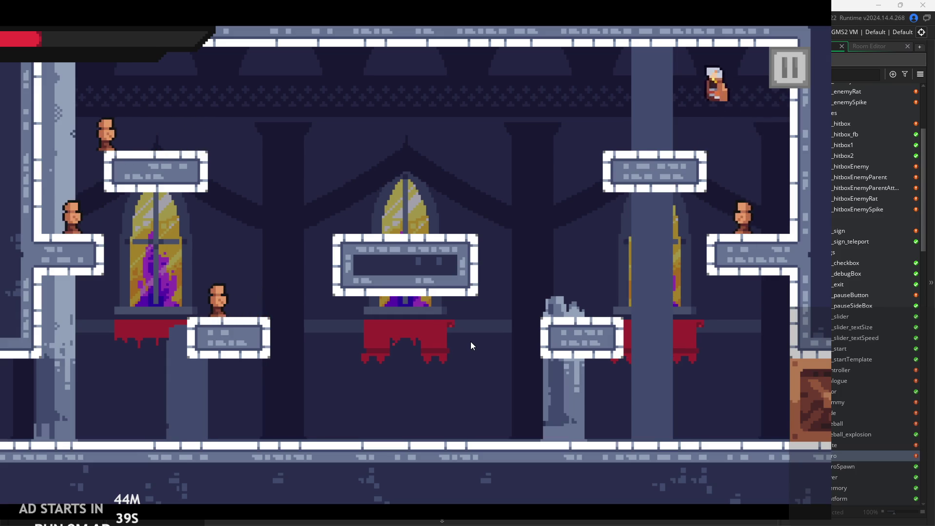
pyautogui.press('Left')
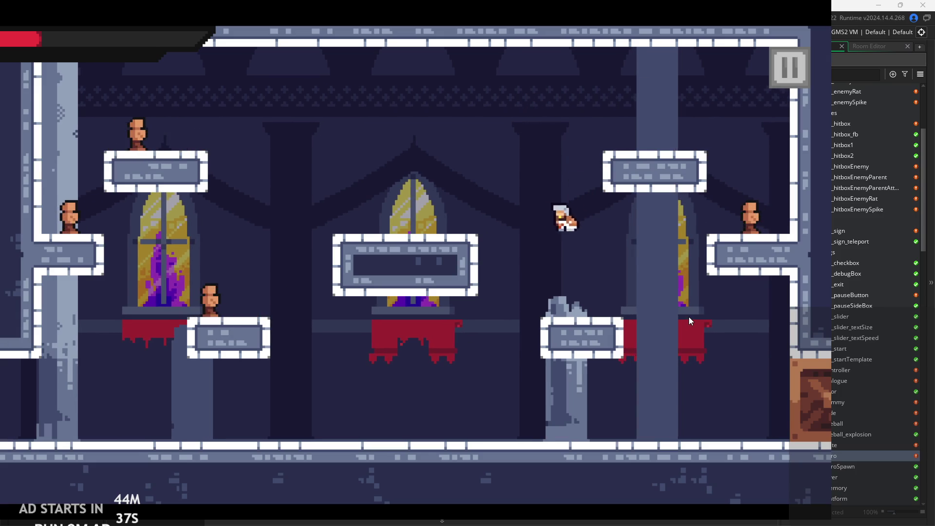
pyautogui.press('space')
pyautogui.press('Left')
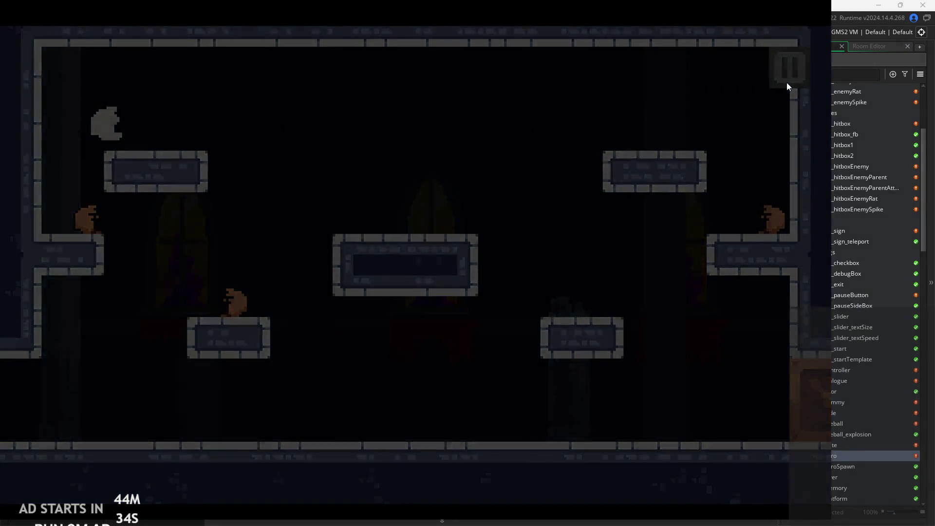
pyautogui.click(797, 74)
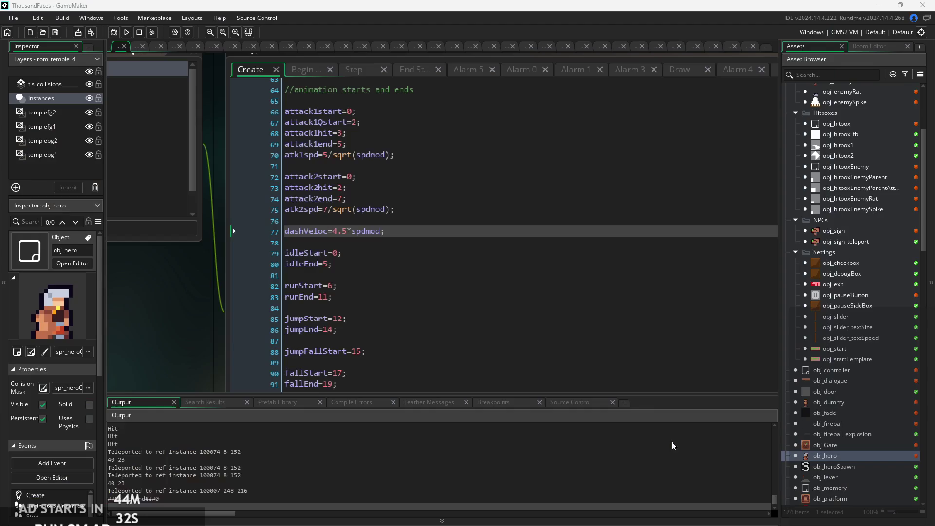
# Bring up obj_hero's Step event code and review the attack1hit check and sword dash code.
pyautogui.click(427, 213)
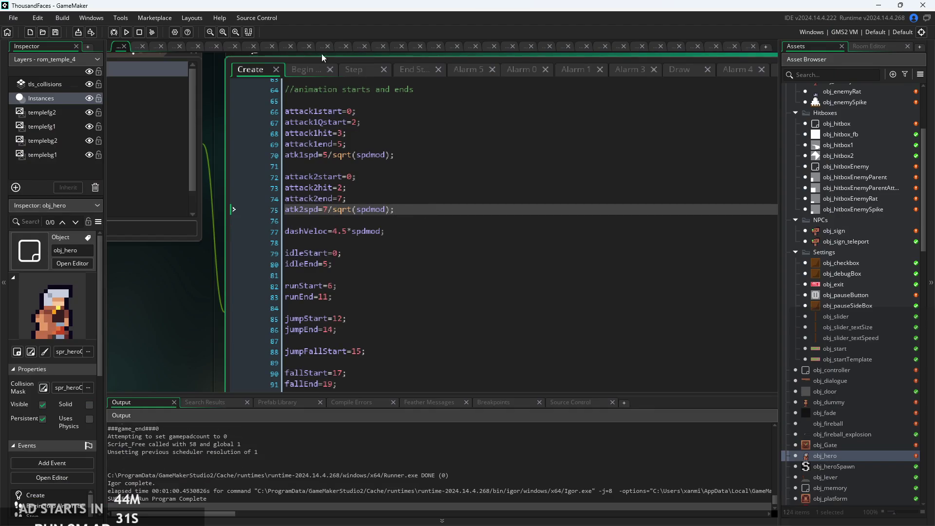
pyautogui.click(324, 68)
pyautogui.click(354, 70)
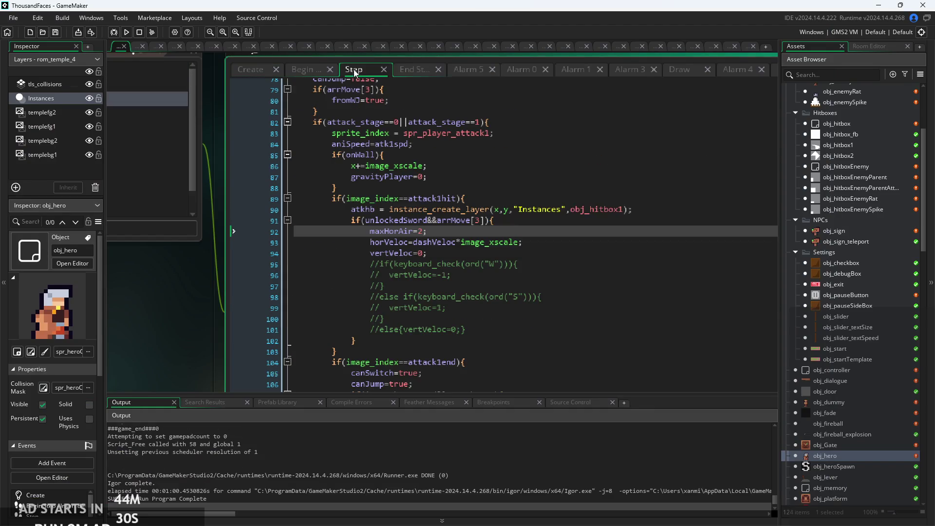
pyautogui.click(468, 197)
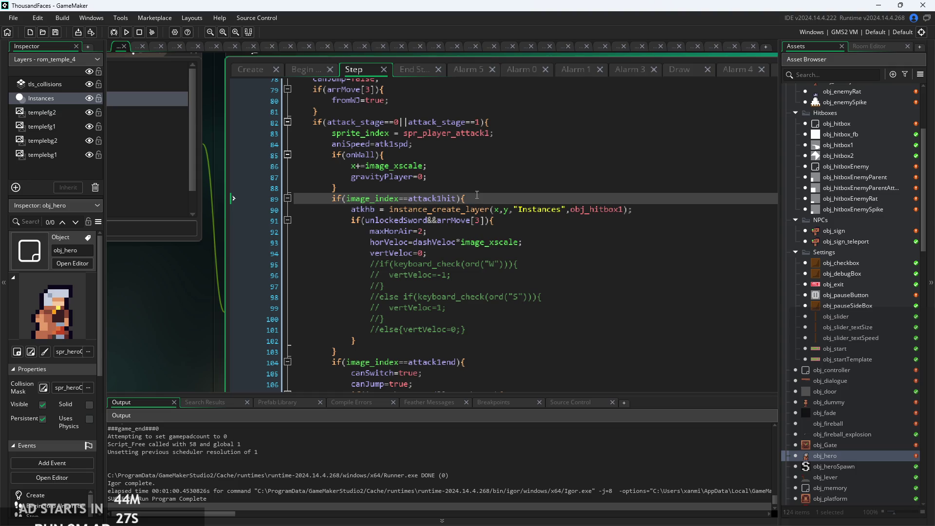
pyautogui.click(451, 242)
pyautogui.keyDown('ctrl'); pyautogui.scroll(3, 451, 228); pyautogui.keyUp('ctrl')
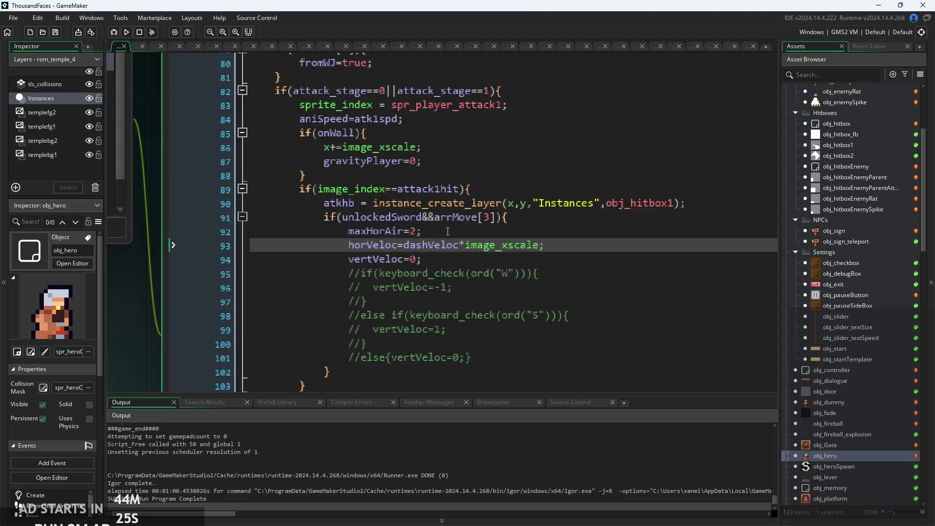
pyautogui.click(451, 228)
pyautogui.scroll(-5, 491, 187)
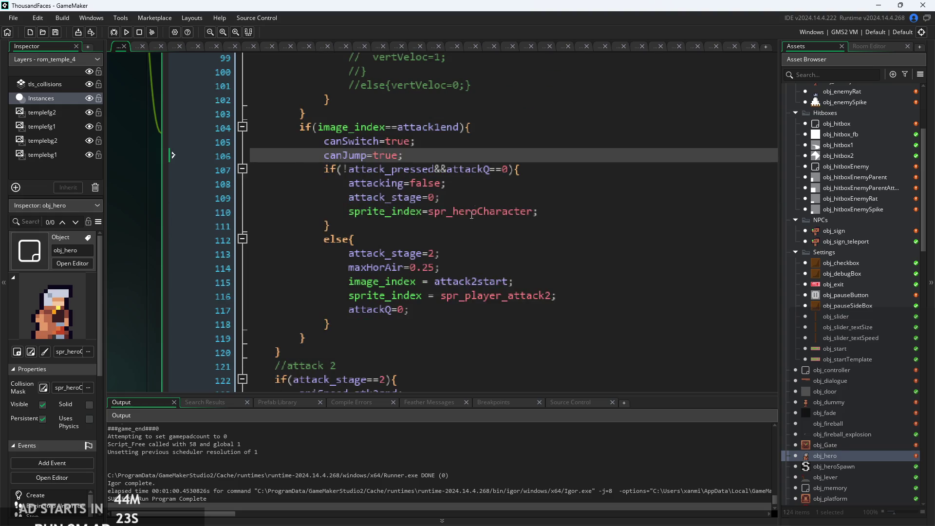
# Review the end of the attack 1 block and the attack 2 code.
pyautogui.click(476, 179)
pyautogui.scroll(2, 477, 179)
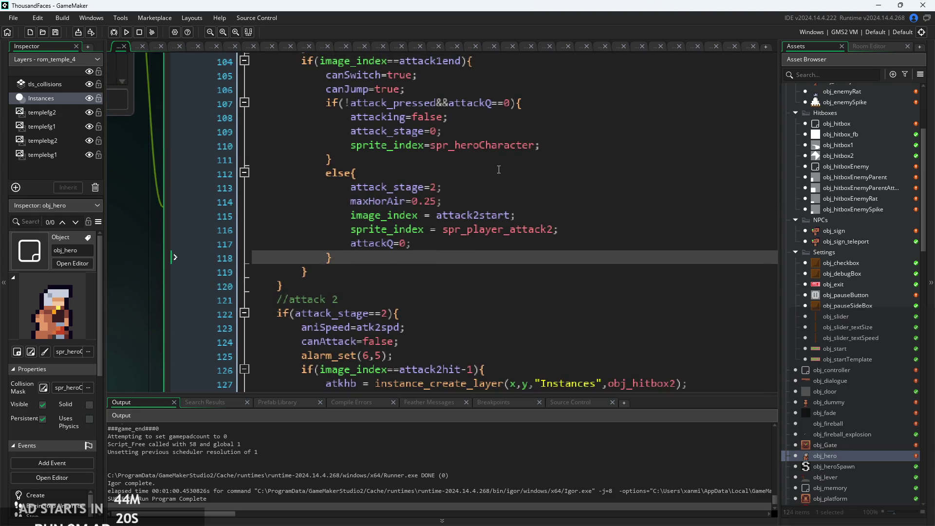
pyautogui.click(462, 172)
pyautogui.keyDown('ctrl'); pyautogui.scroll(-2, 462, 101); pyautogui.keyUp('ctrl')
pyautogui.click(462, 101)
pyautogui.scroll(-2, 491, 289)
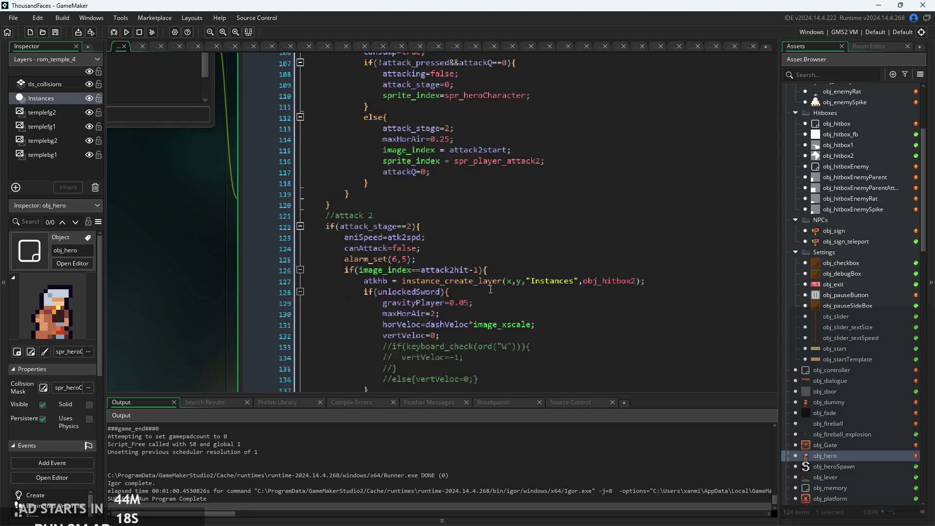
pyautogui.click(488, 262)
pyautogui.scroll(-7, 513, 234)
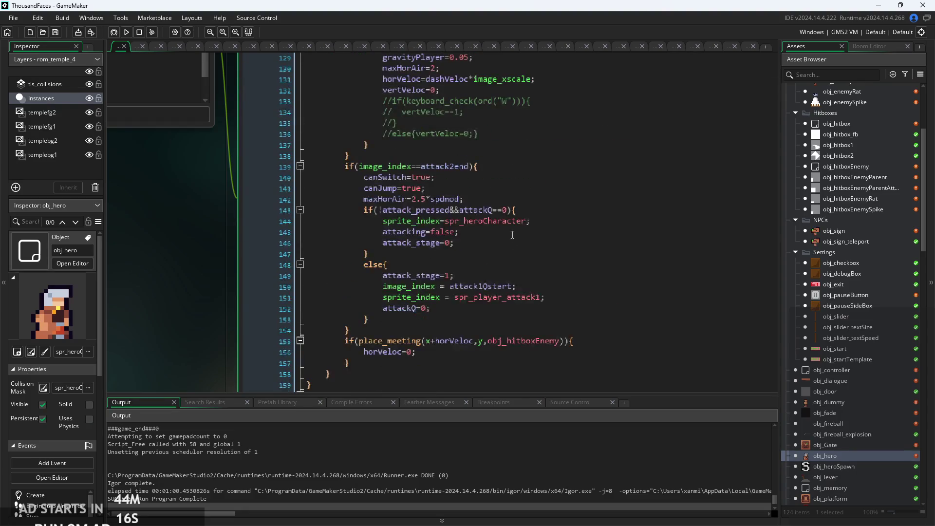
pyautogui.scroll(-4, 507, 274)
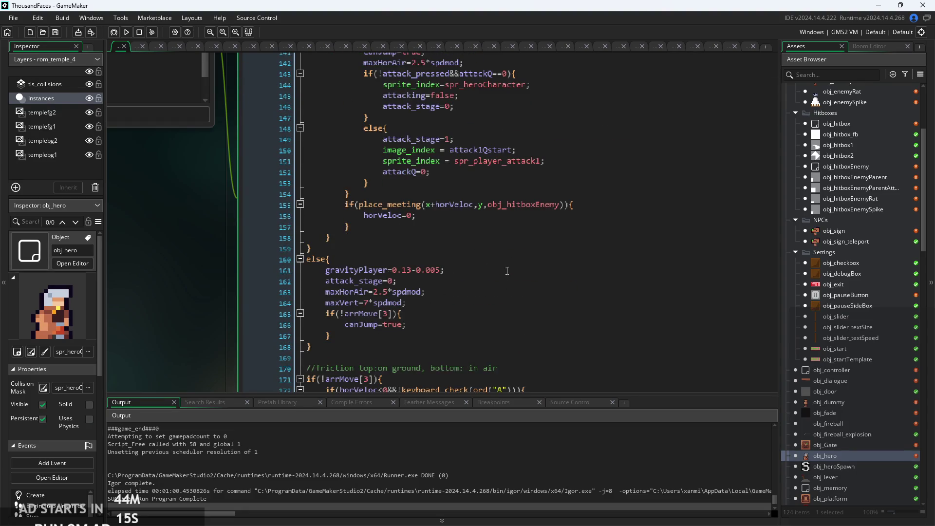
# Change line 155 to place_meeting(x+1.15*horVeloc,y,obj_hitboxEnemy) and relaunch the game from its title screen.
pyautogui.click(489, 219)
pyautogui.keyDown('ctrl'); pyautogui.scroll(3, 439, 222); pyautogui.keyUp('ctrl')
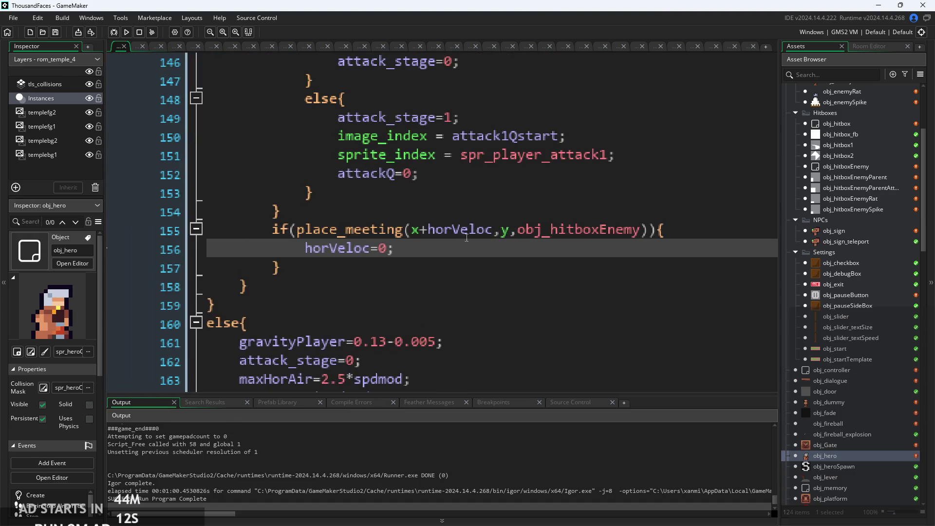
pyautogui.click(501, 230)
pyautogui.write('1.15*')
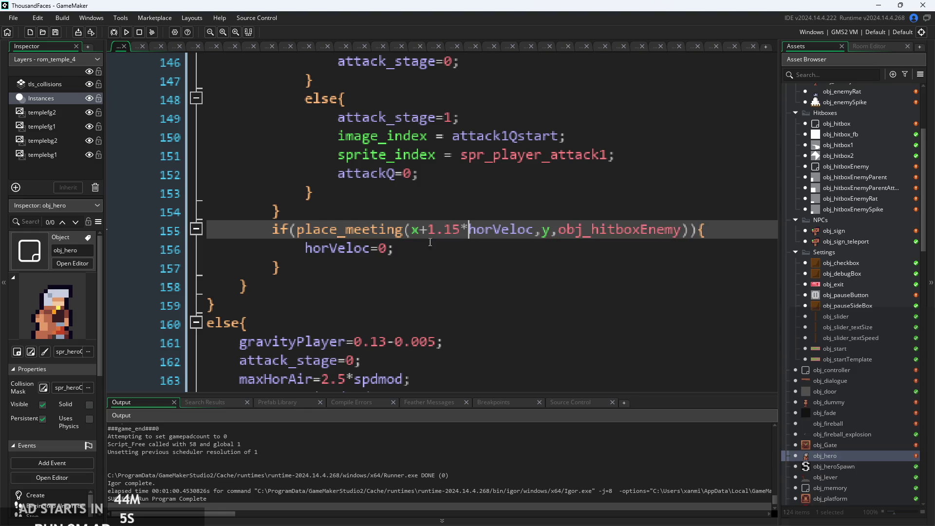
pyautogui.click(126, 33)
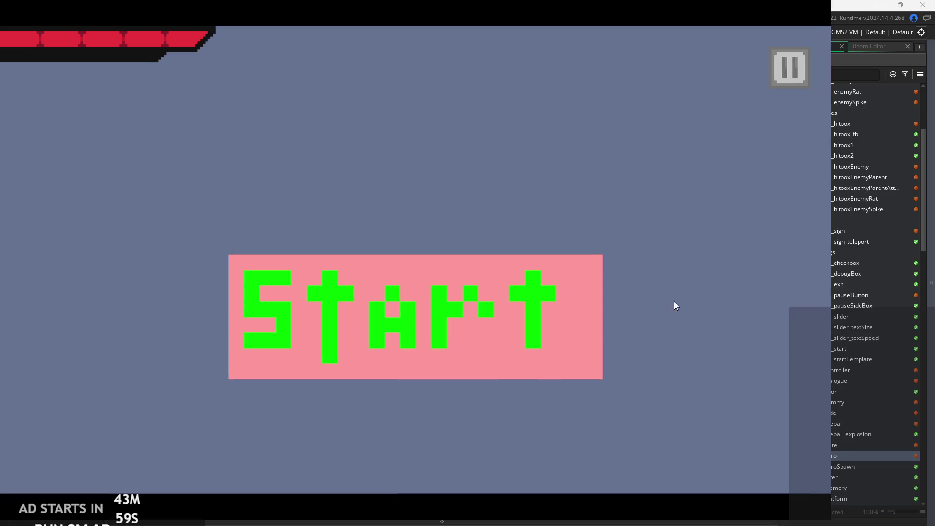
pyautogui.click(507, 284)
# Walk the hero left and right, swinging slashes to test the new hitbox.
pyautogui.press('Left')
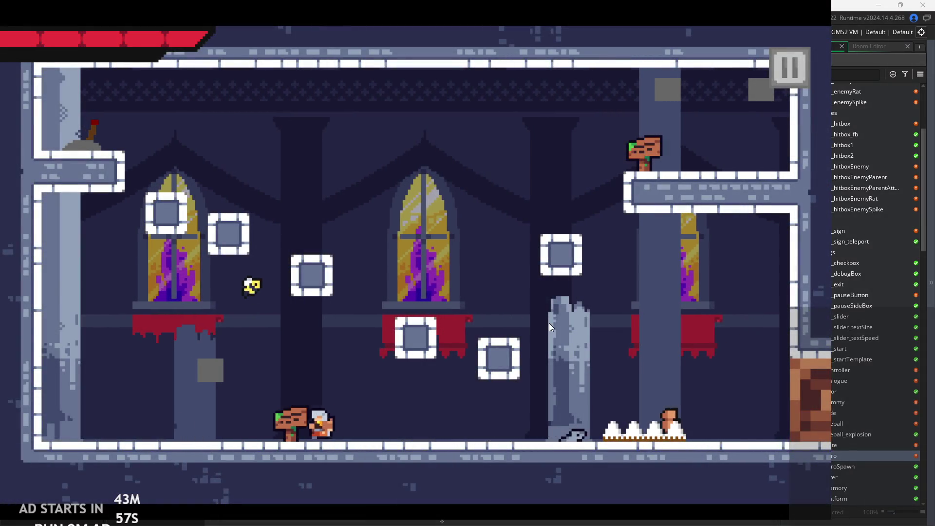
pyautogui.press('Right')
pyautogui.press('x')
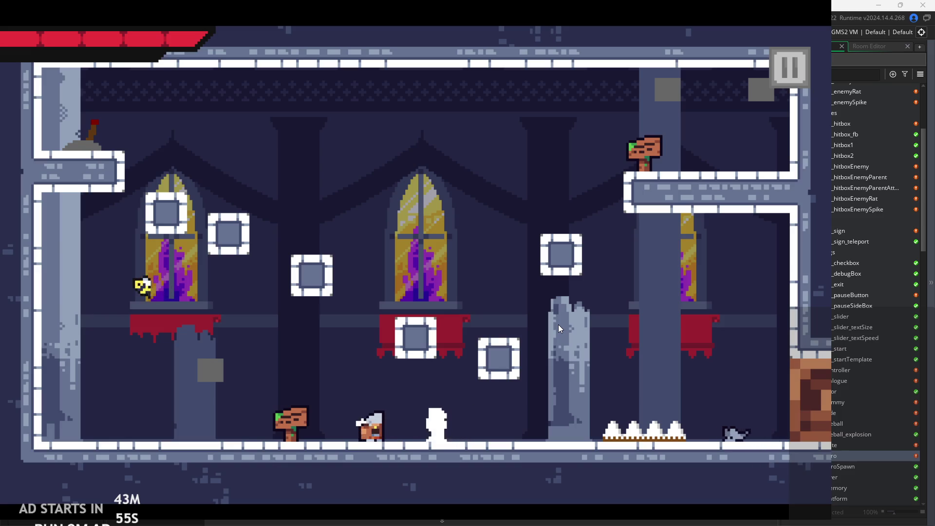
pyautogui.press('Right')
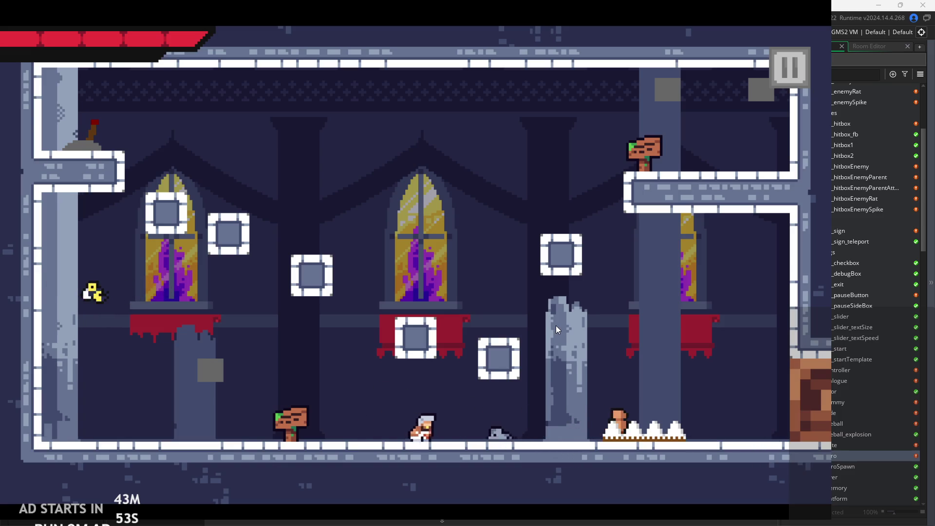
pyautogui.press('x')
pyautogui.press('Right')
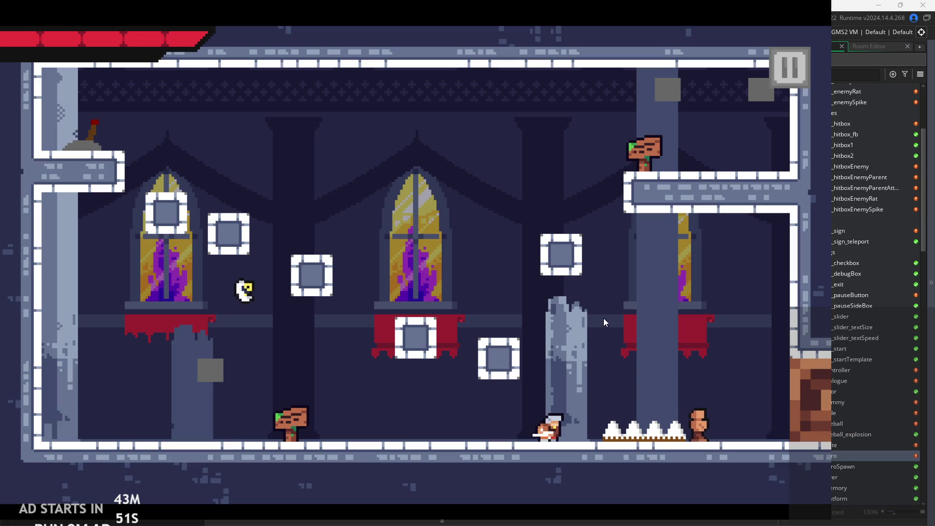
pyautogui.press('x')
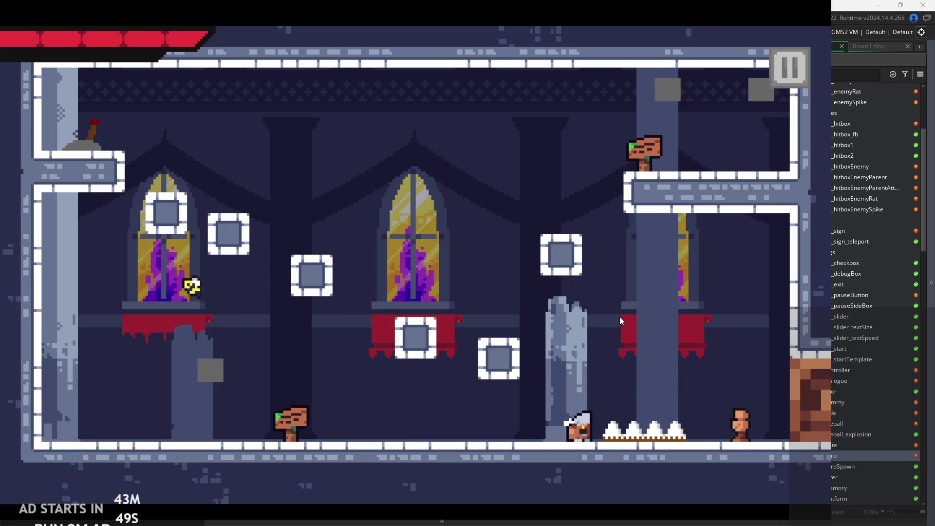
# Jump onto the floating block, jump up from it, then run right along the floor.
pyautogui.press('Left')
pyautogui.press('space')
pyautogui.press('space')
pyautogui.press('Right')
pyautogui.press('Left')
pyautogui.press('space')
pyautogui.press('Left')
pyautogui.press('space')
pyautogui.press('Right')
pyautogui.press('space')
pyautogui.press('Right')
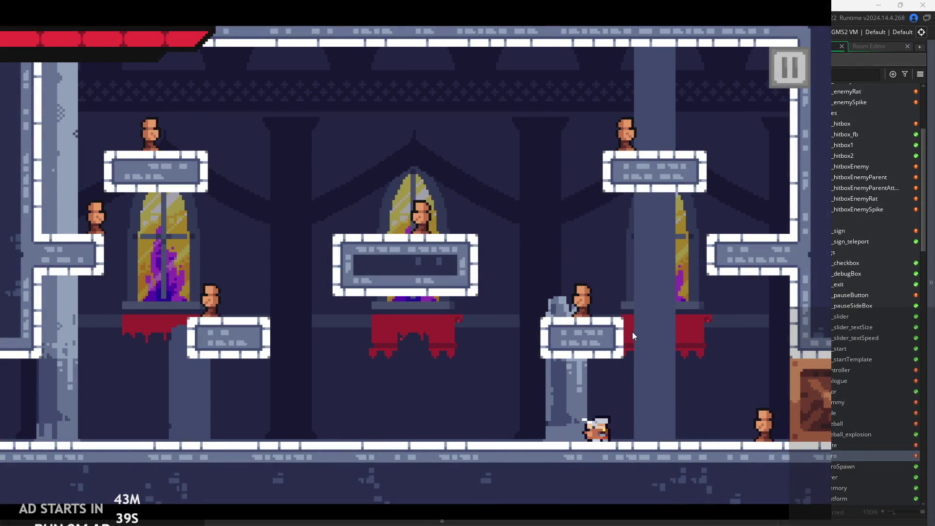
# Jump toward the enemies on the right, slash, and dash left, striking back after taking a hit.
pyautogui.press('Right')
pyautogui.press('space')
pyautogui.press('Right')
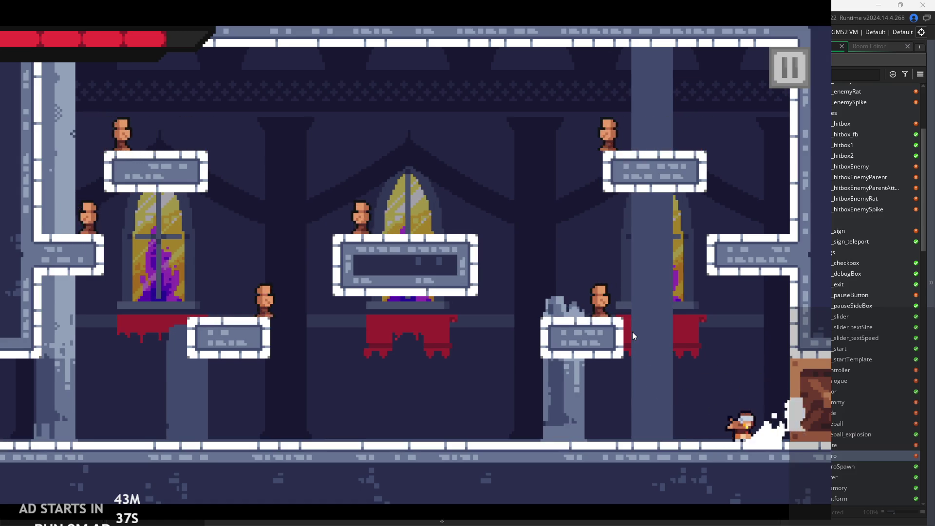
pyautogui.press('space')
pyautogui.press('Left')
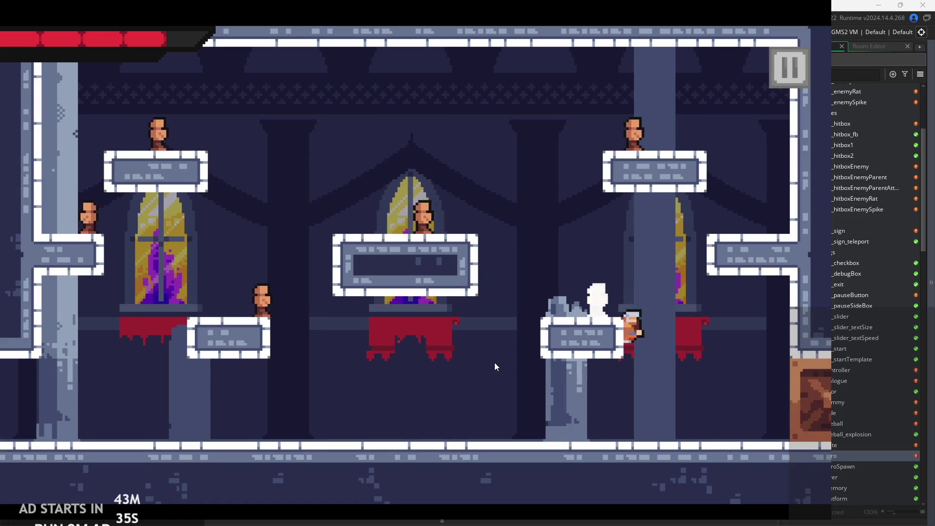
pyautogui.press('Right')
pyautogui.press('space')
pyautogui.press('Left')
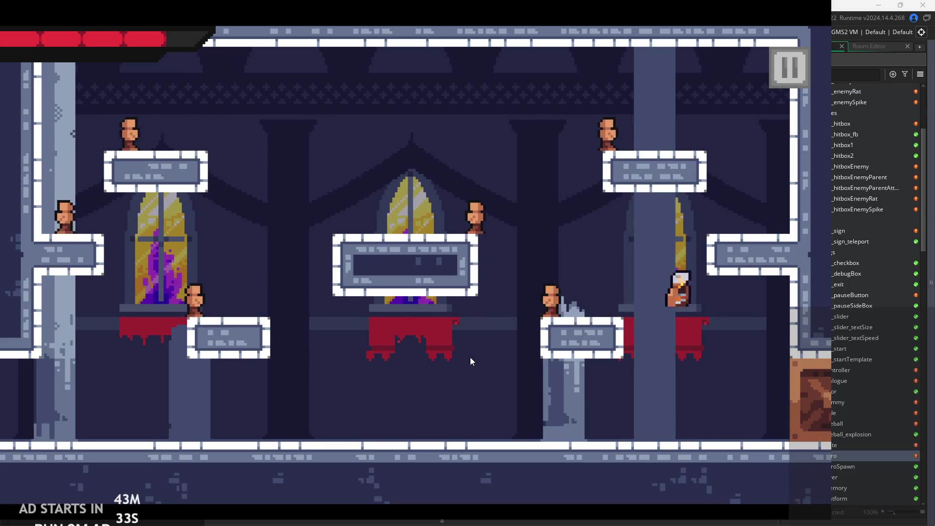
pyautogui.press('space')
pyautogui.press('Left')
pyautogui.press('space')
pyautogui.press('Left')
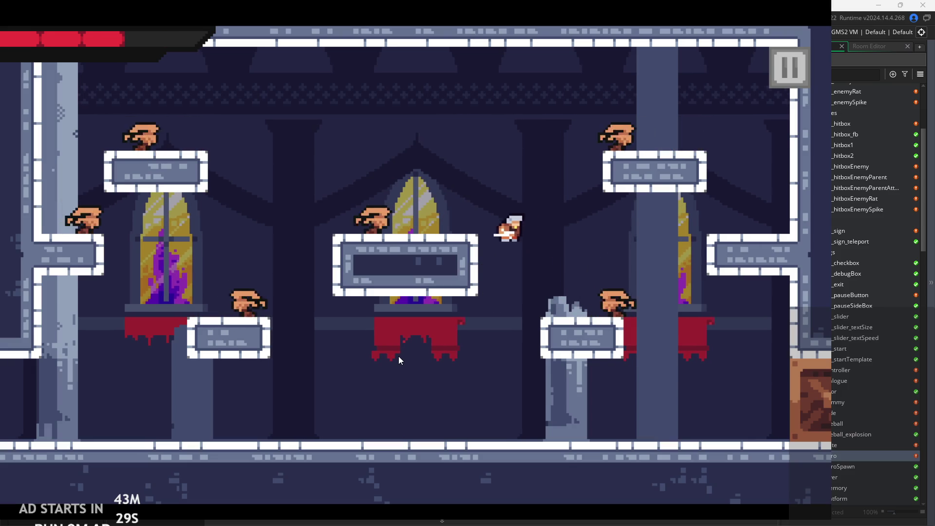
# Run right to the wall, slash the enemy there, then jump from the pillar platform left across the room.
pyautogui.press('Right')
pyautogui.press('space')
pyautogui.press('Right')
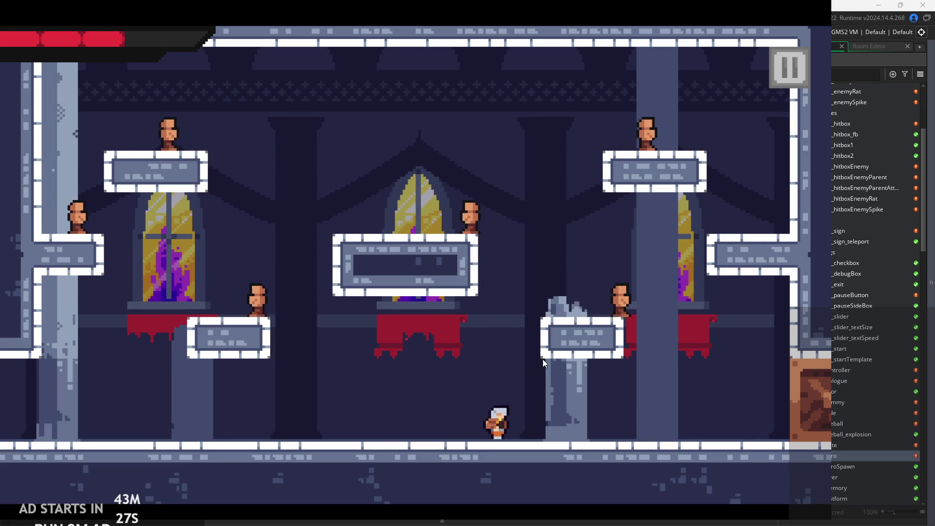
pyautogui.press('space')
pyautogui.press('Left')
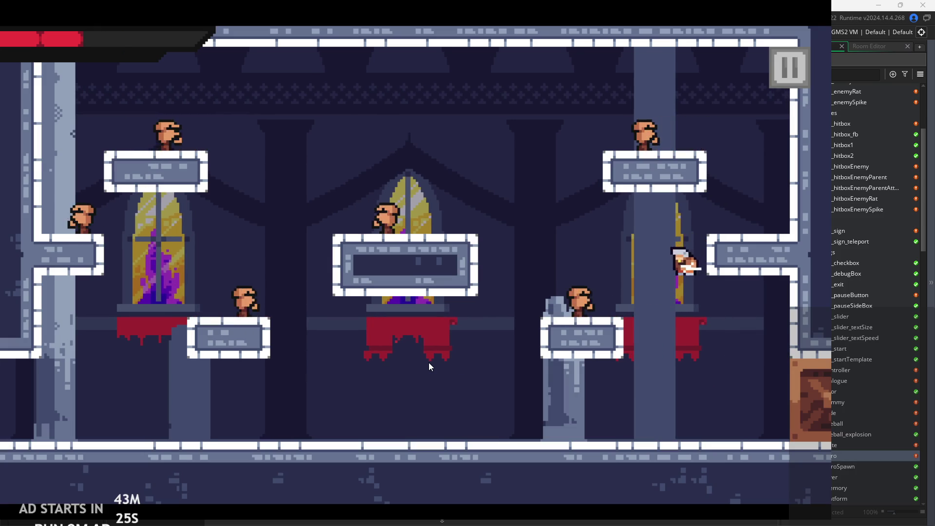
pyautogui.press('Left')
pyautogui.press('Right')
pyautogui.press('Right')
pyautogui.press('space')
pyautogui.press('Left')
pyautogui.press('Left')
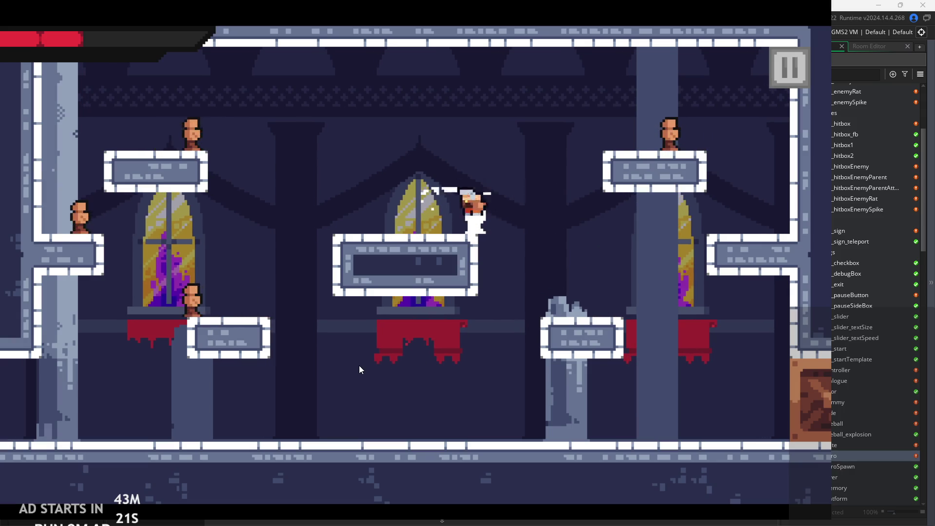
pyautogui.press('space')
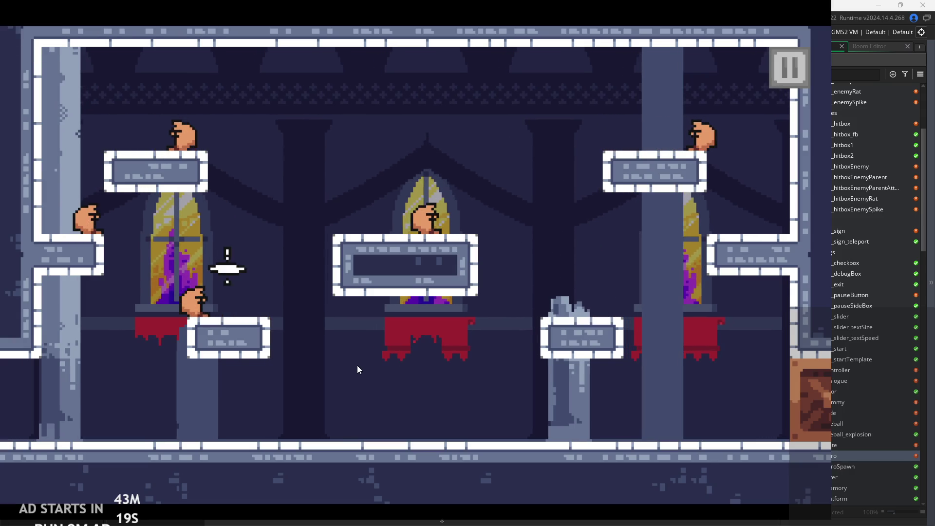
# After respawning, dash right along the floor attacking, then jump and dash back left.
pyautogui.press('Right')
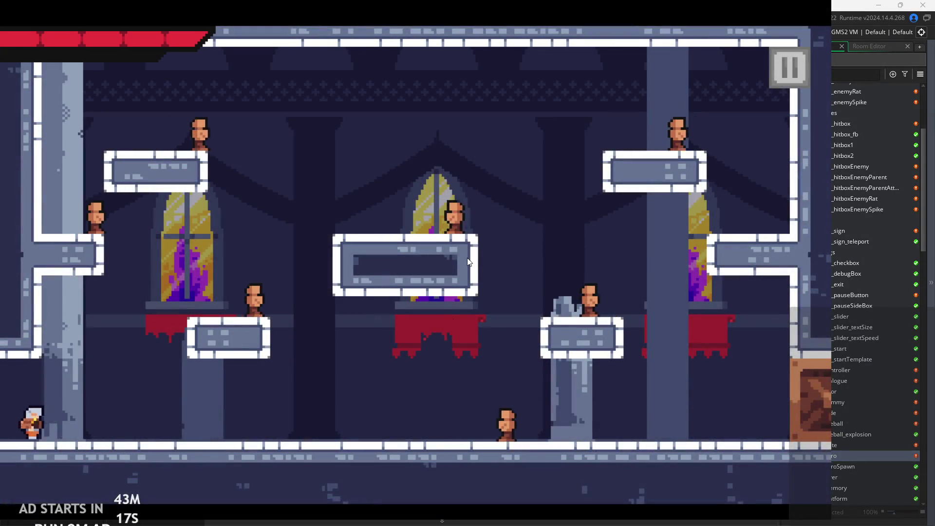
pyautogui.press('space')
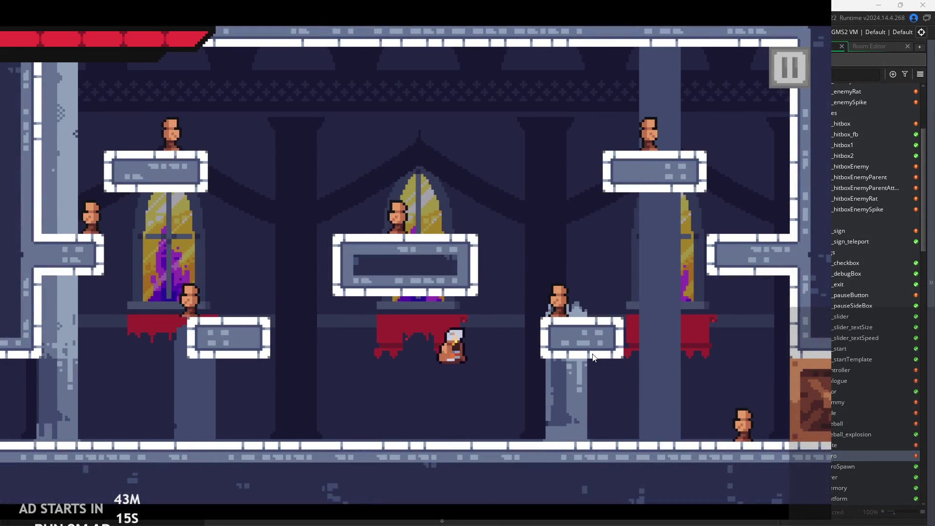
pyautogui.press('Left')
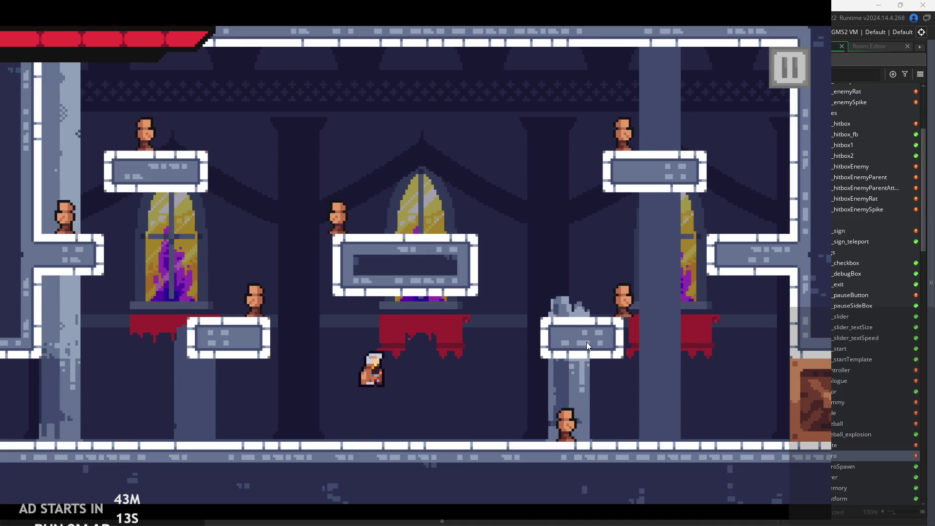
pyautogui.press('Right')
pyautogui.press('Right')
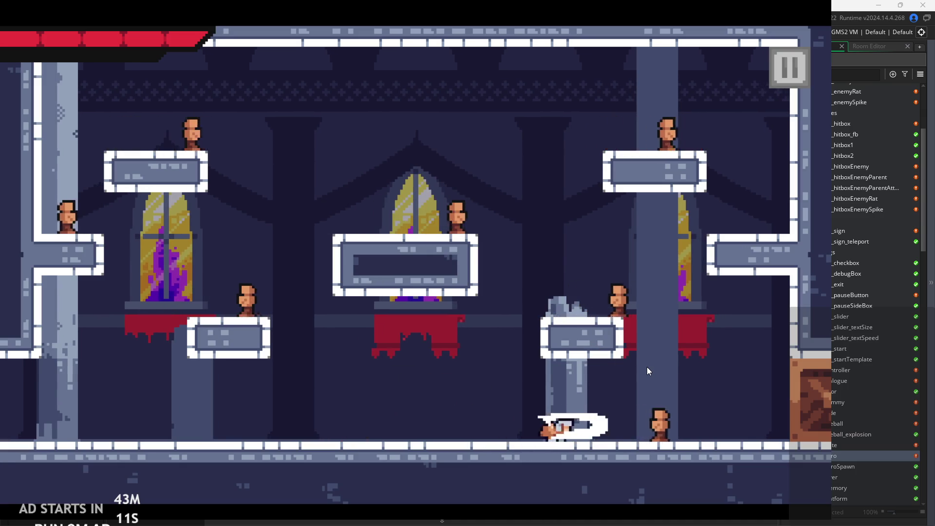
pyautogui.press('Right')
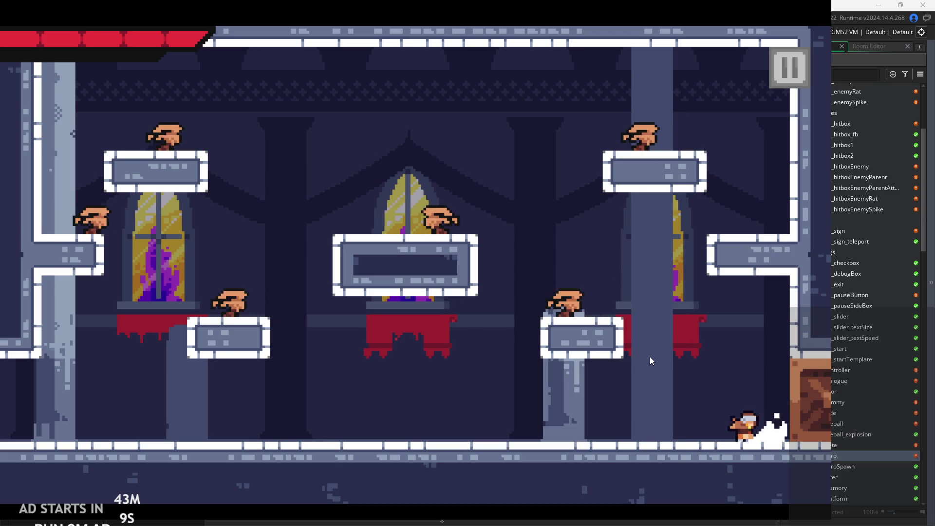
pyautogui.press('space')
pyautogui.press('Left')
pyautogui.press('Left')
pyautogui.press('space')
pyautogui.press('Left')
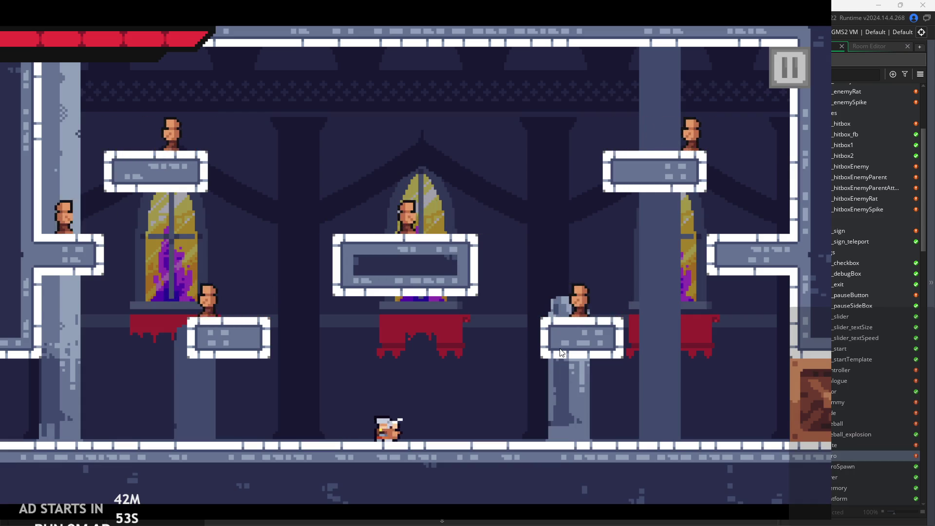
# Run, jump off the right wall and slash-dash at enemies along the floor.
pyautogui.press('Left')
pyautogui.press('space')
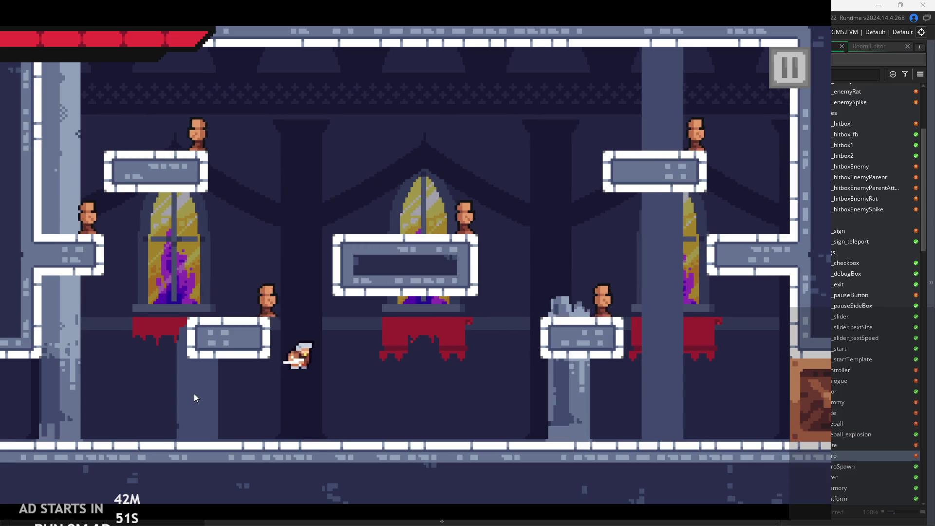
pyautogui.press('Right')
pyautogui.press('space')
pyautogui.press('Left')
pyautogui.press('space')
pyautogui.press('Right')
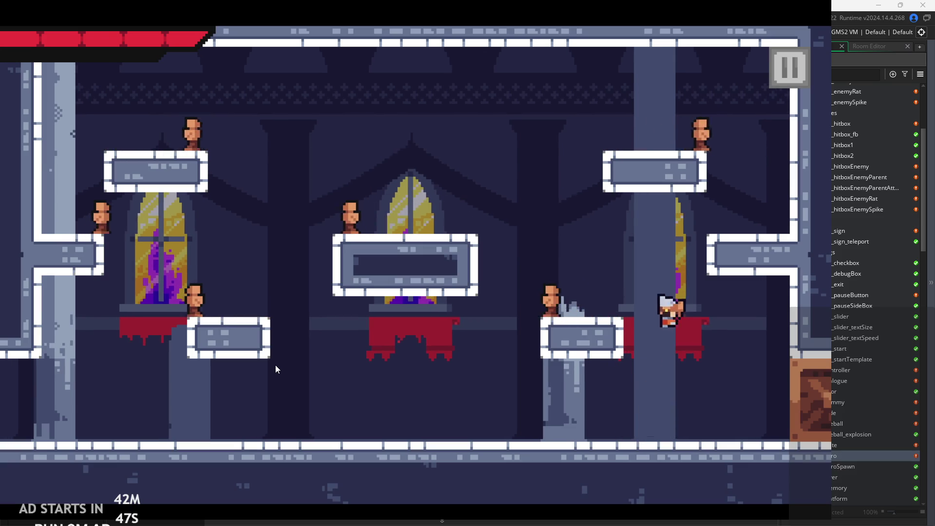
pyautogui.press('Left')
pyautogui.press('space')
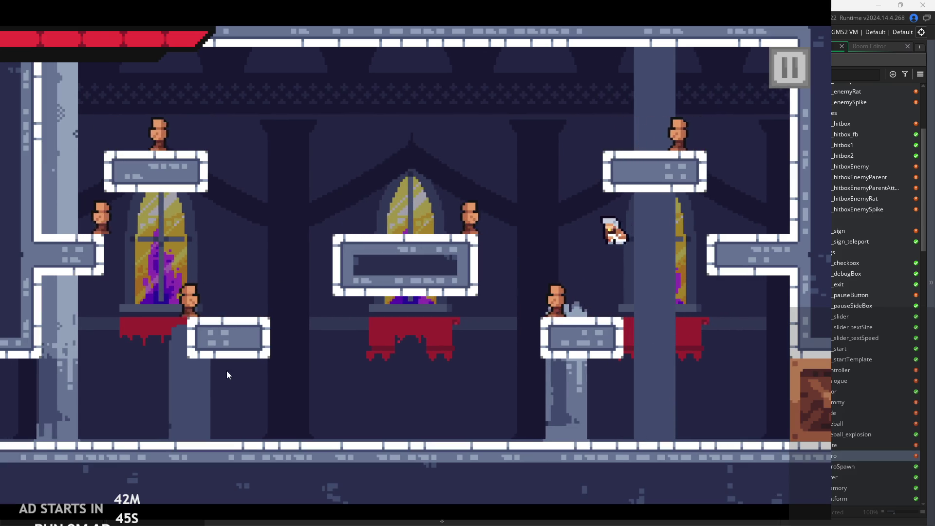
pyautogui.press('Left')
pyautogui.press('x')
pyautogui.press('Right')
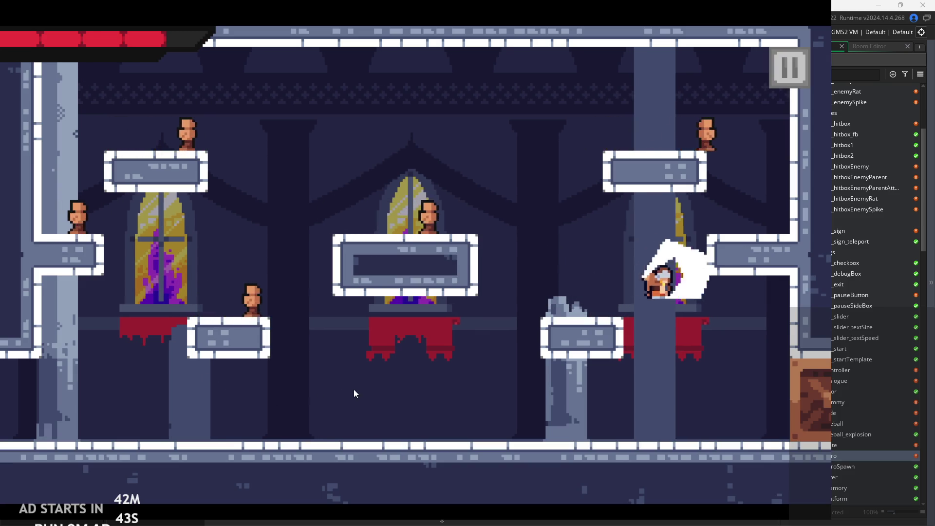
pyautogui.press('space')
pyautogui.press('Right')
pyautogui.press('space')
# Jump between the centre platform and right ledge, then leap toward the top-left wall.
pyautogui.press('Left')
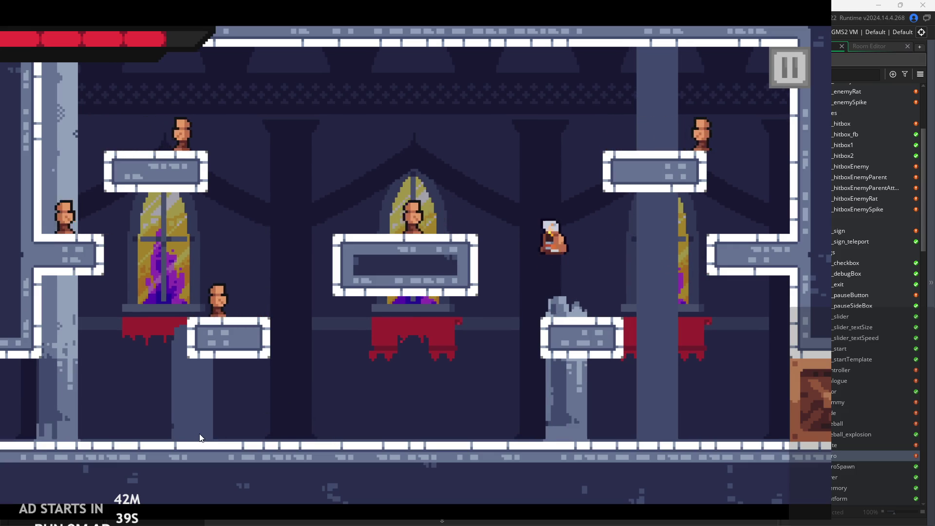
pyautogui.press('Right')
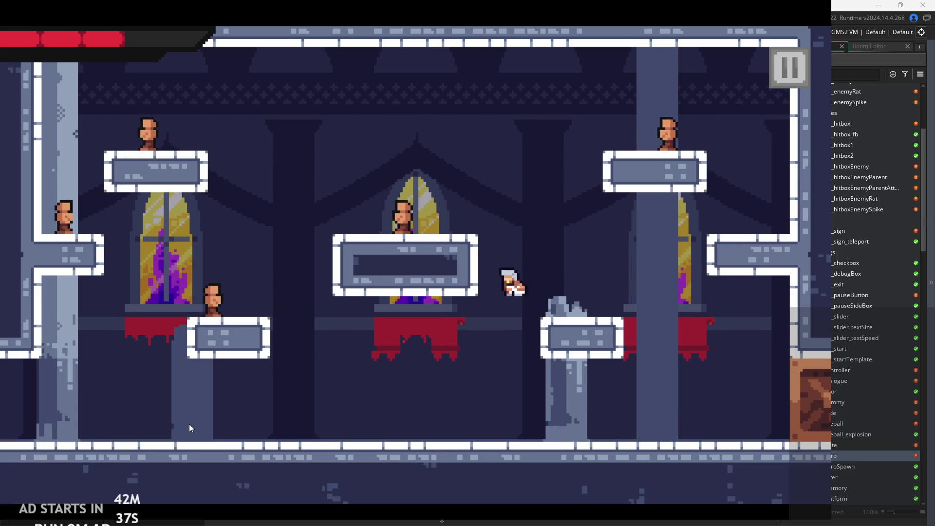
pyautogui.press('space')
pyautogui.press('Left')
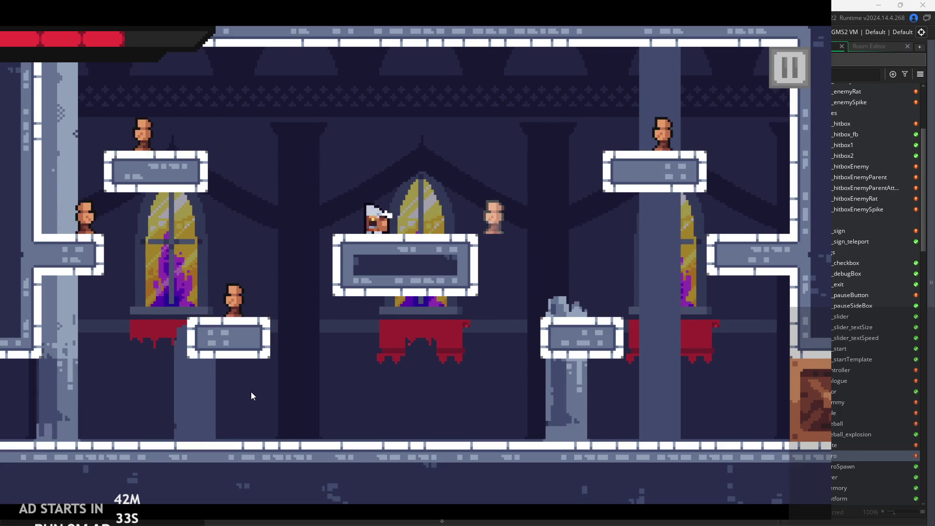
pyautogui.press('Right')
pyautogui.press('space')
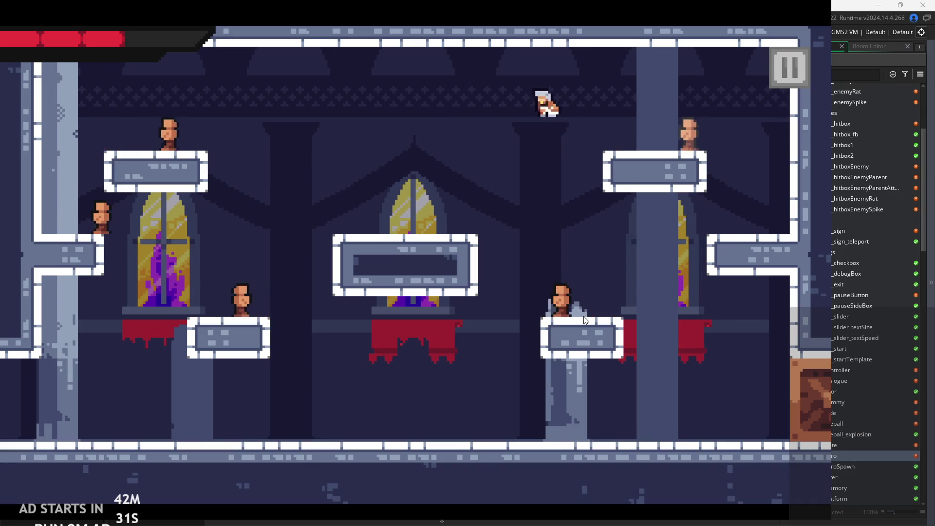
pyautogui.press('Left')
pyautogui.press('space')
pyautogui.press('Right')
pyautogui.press('Right')
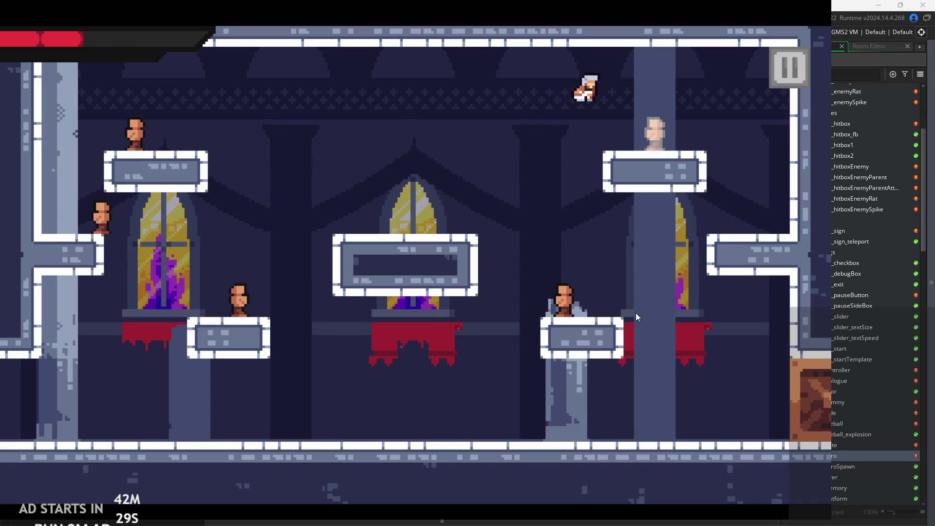
pyautogui.press('space')
pyautogui.press('Left')
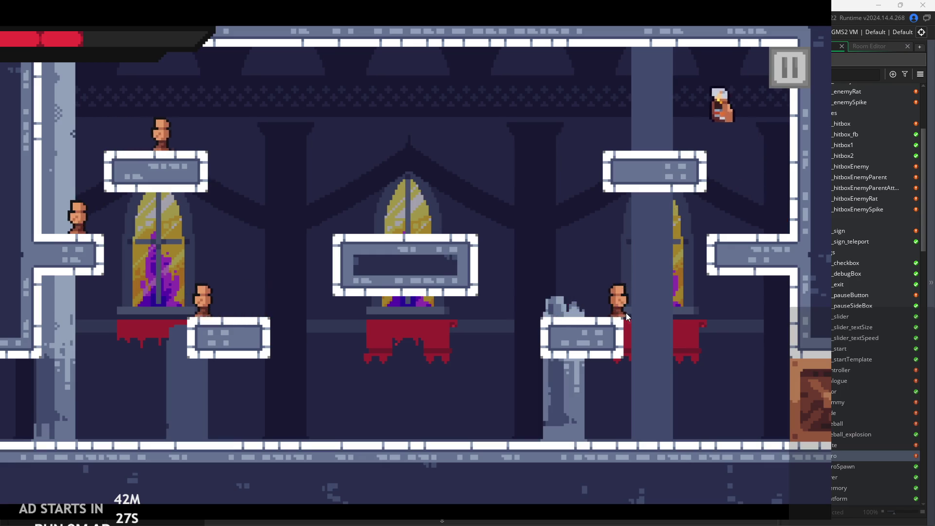
pyautogui.press('Left')
pyautogui.press('space')
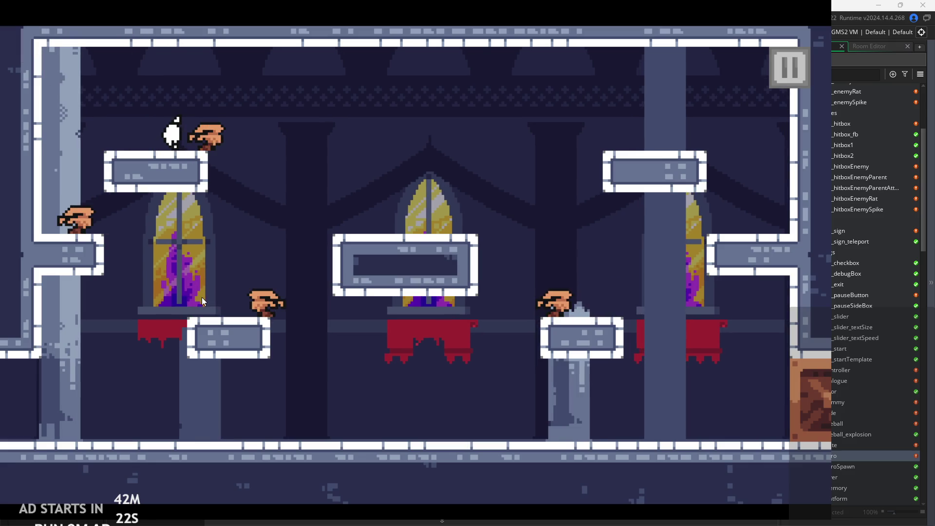
# After the room restarts, wall-jump and slash near the right wall, then pause the game.
pyautogui.press('Right')
pyautogui.press('Right')
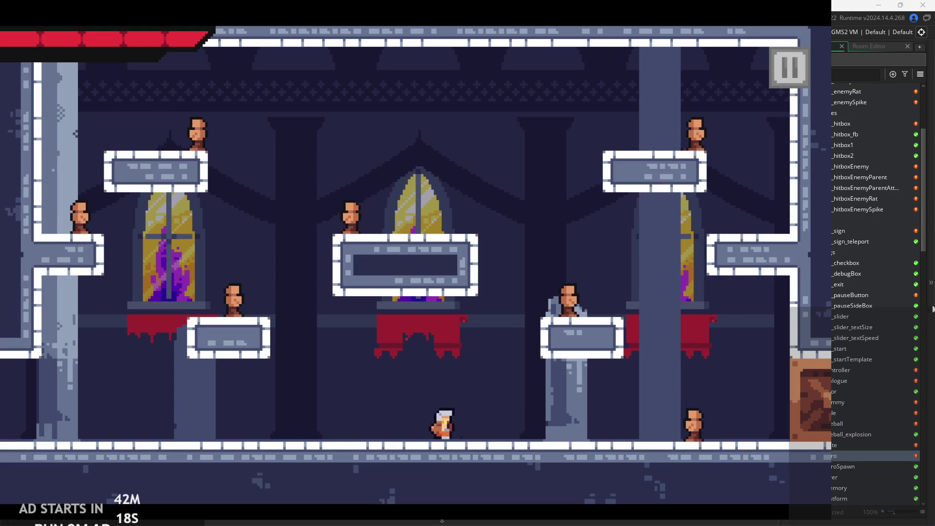
pyautogui.press('Right')
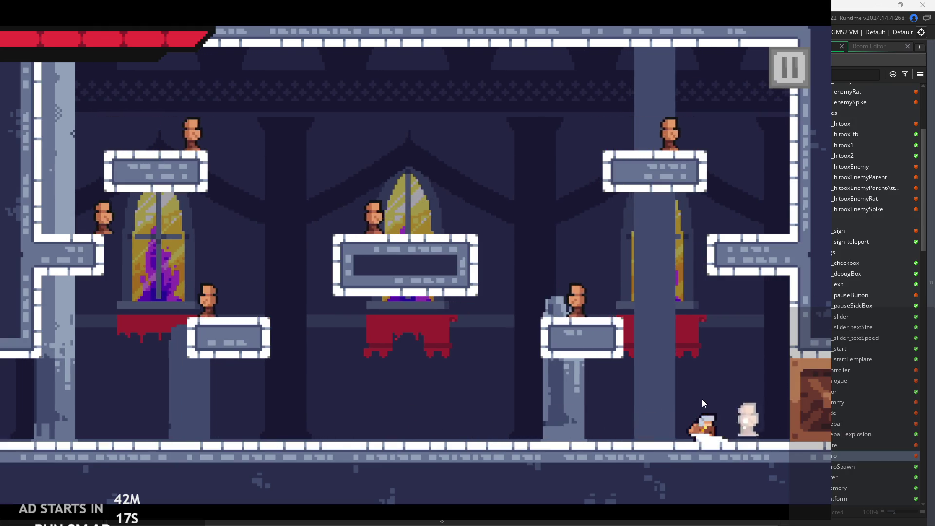
pyautogui.press('Up')
pyautogui.press('Left')
pyautogui.press('Right')
pyautogui.press('Left')
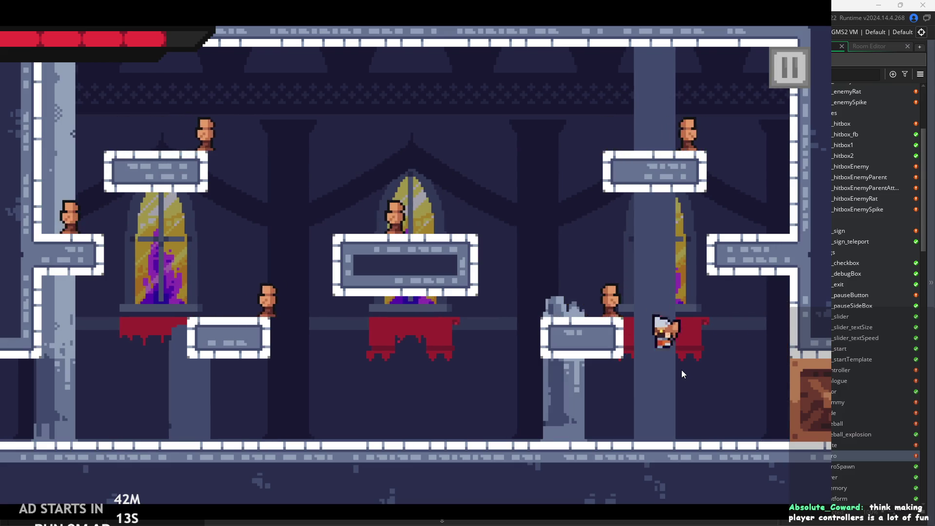
pyautogui.press('Right')
pyautogui.press('Up')
pyautogui.press('Up')
pyautogui.press('Left')
pyautogui.press('Up')
pyautogui.press('x')
pyautogui.press('Left')
pyautogui.press('Right')
pyautogui.press('Left')
pyautogui.press('Up')
pyautogui.press('Left')
pyautogui.press('Right')
pyautogui.press('x')
pyautogui.press('Left')
pyautogui.press('Right')
pyautogui.press('Up')
pyautogui.press('Left')
pyautogui.press('x')
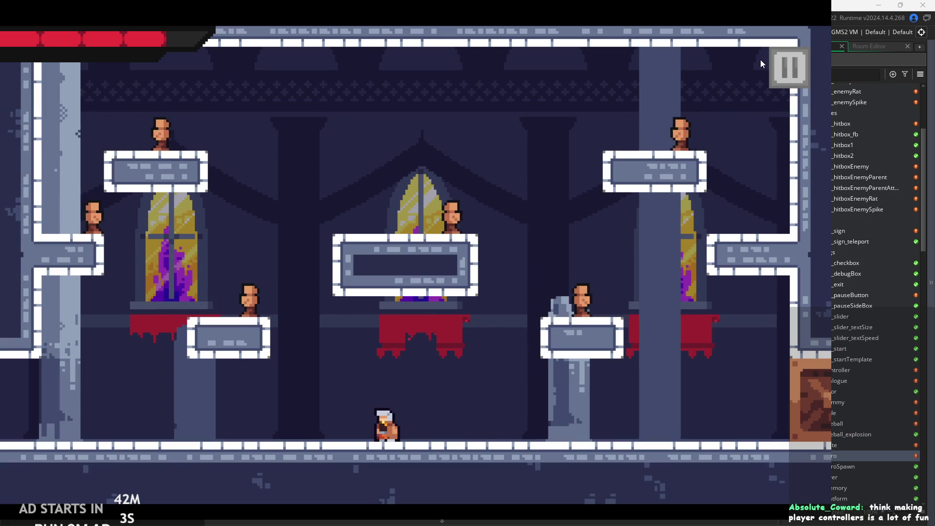
pyautogui.click(781, 68)
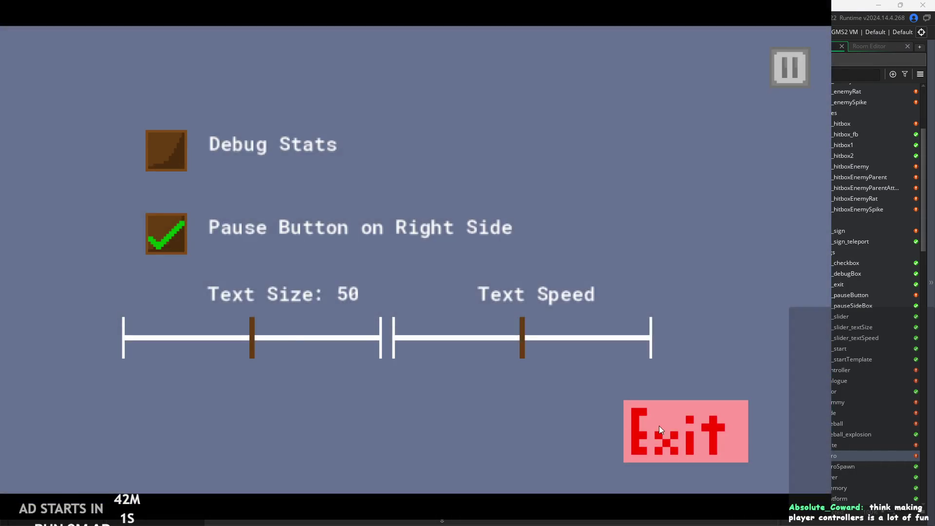
# End the playtest and return to the Step code around lines 154–156.
pyautogui.click(659, 428)
pyautogui.click(430, 250)
pyautogui.keyDown('ctrl'); pyautogui.scroll(-3, 430, 250); pyautogui.keyUp('ctrl')
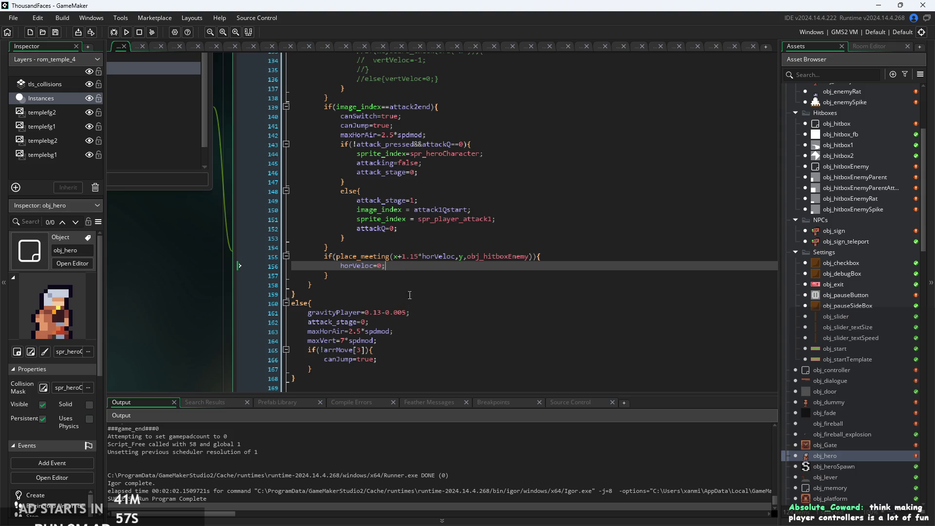
pyautogui.scroll(-2, 410, 295)
pyautogui.scroll(1, 405, 278)
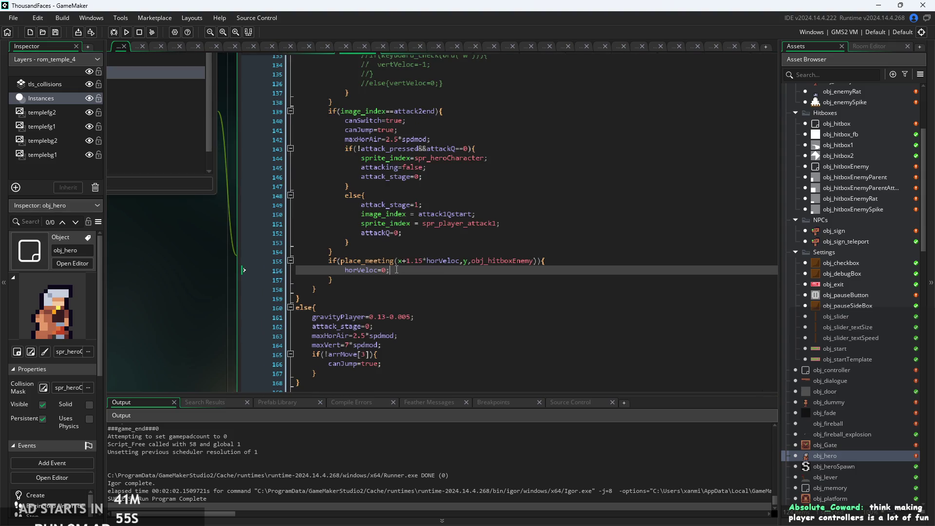
pyautogui.press('Up')
pyautogui.press('Up')
pyautogui.press('Down')
pyautogui.press('Down')
pyautogui.scroll(1, 417, 269)
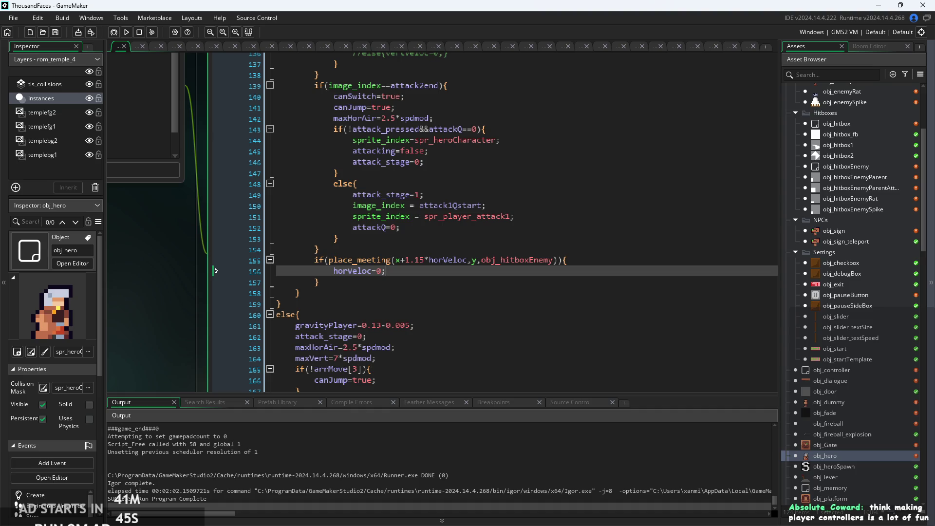
# Review the place_meeting hitbox check on Step lines 155–165, then show the Create event.
pyautogui.click(536, 293)
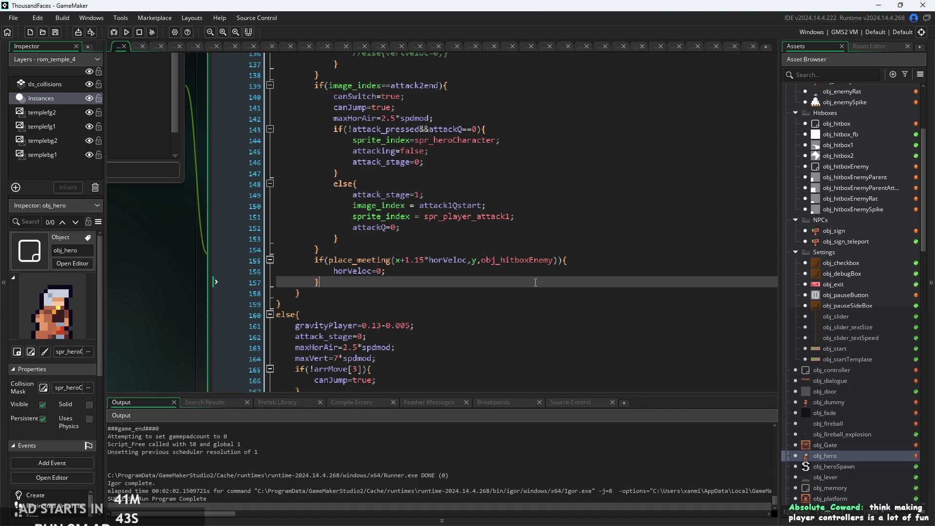
pyautogui.scroll(2, 536, 297)
pyautogui.scroll(-1, 522, 288)
pyautogui.keyDown('ctrl'); pyautogui.scroll(-1, 504, 271); pyautogui.keyUp('ctrl')
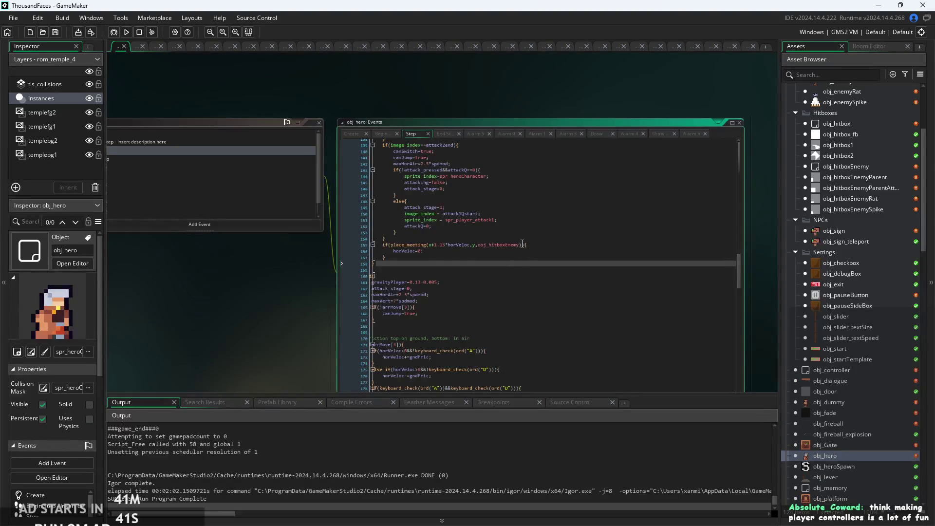
pyautogui.scroll(2, 523, 243)
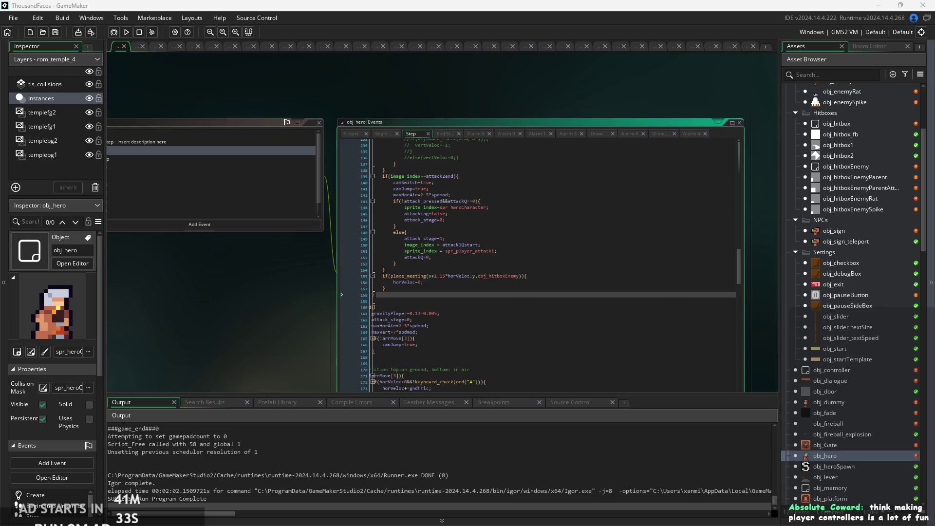
pyautogui.click(618, 339)
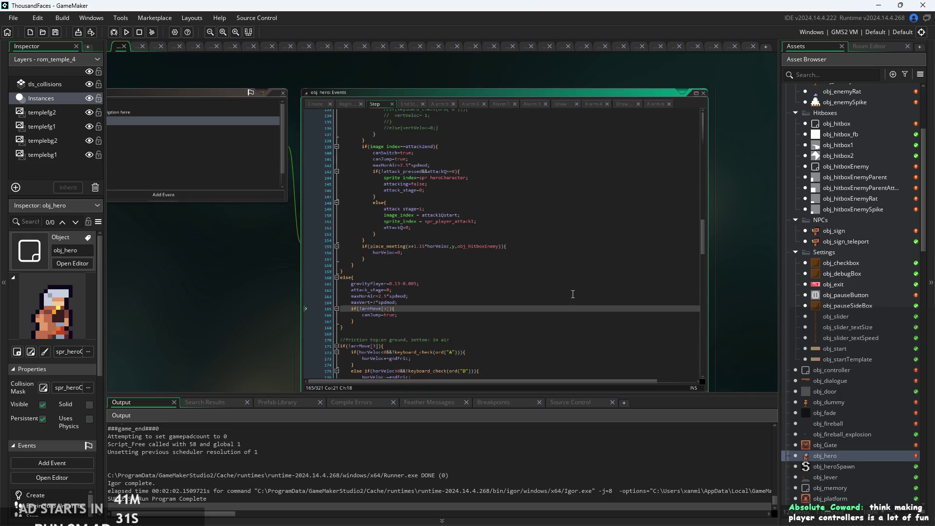
pyautogui.click(450, 262)
pyautogui.scroll(4, 254, 294)
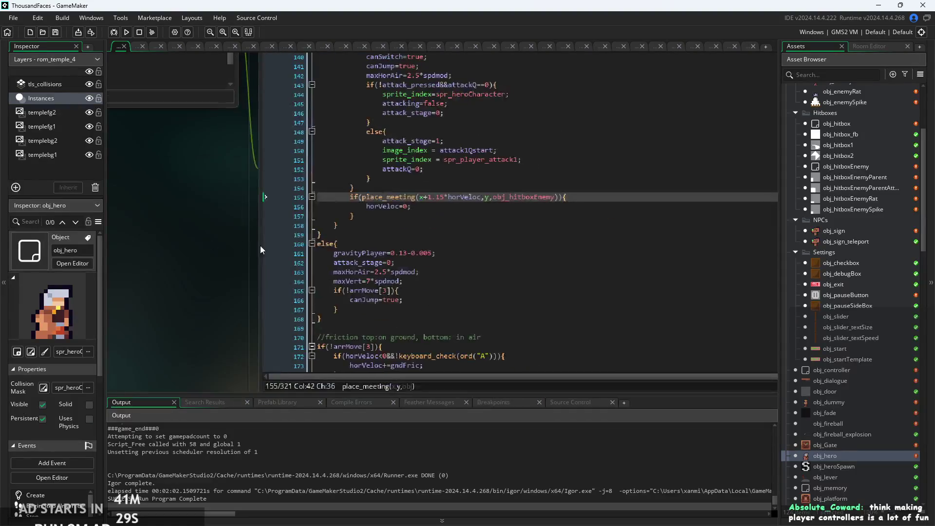
pyautogui.scroll(-2, 208, 251)
pyautogui.click(345, 216)
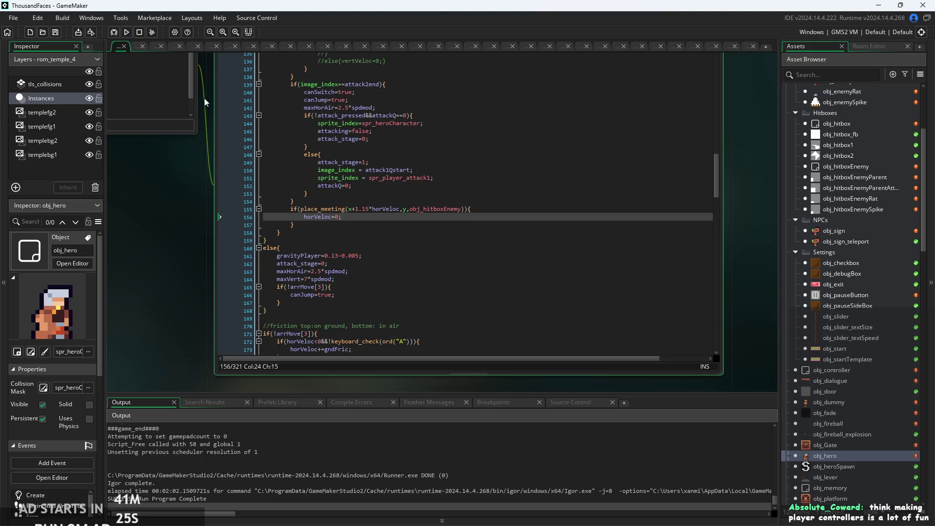
pyautogui.scroll(-3, 215, 355)
pyautogui.click(274, 171)
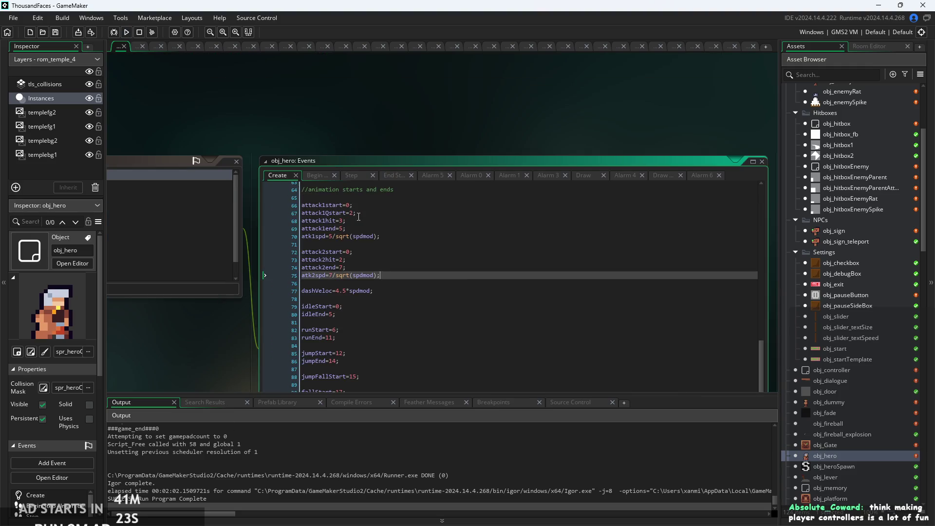
# Inspect spdmod=0.75 at the top of obj_hero's Create code, then build and run the game.
pyautogui.scroll(3, 358, 217)
pyautogui.scroll(4, 407, 299)
pyautogui.scroll(15, 406, 299)
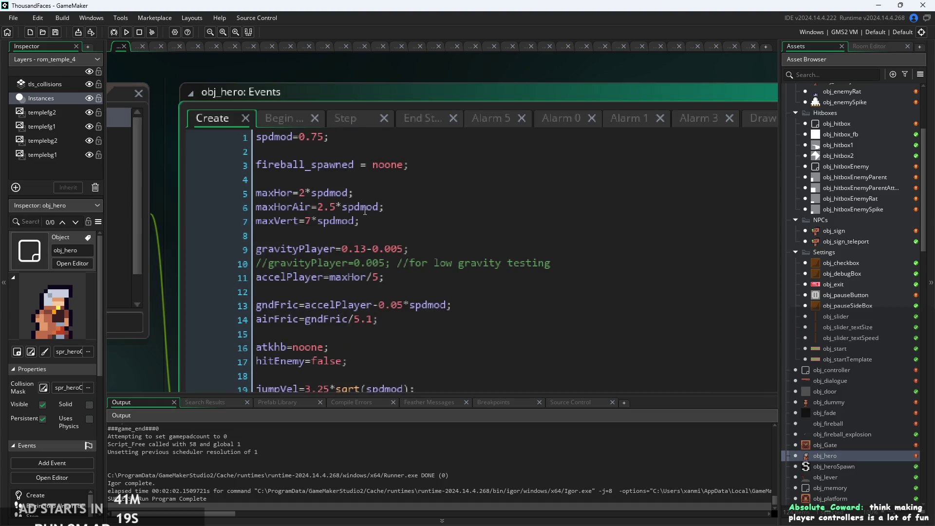
pyautogui.click(321, 137)
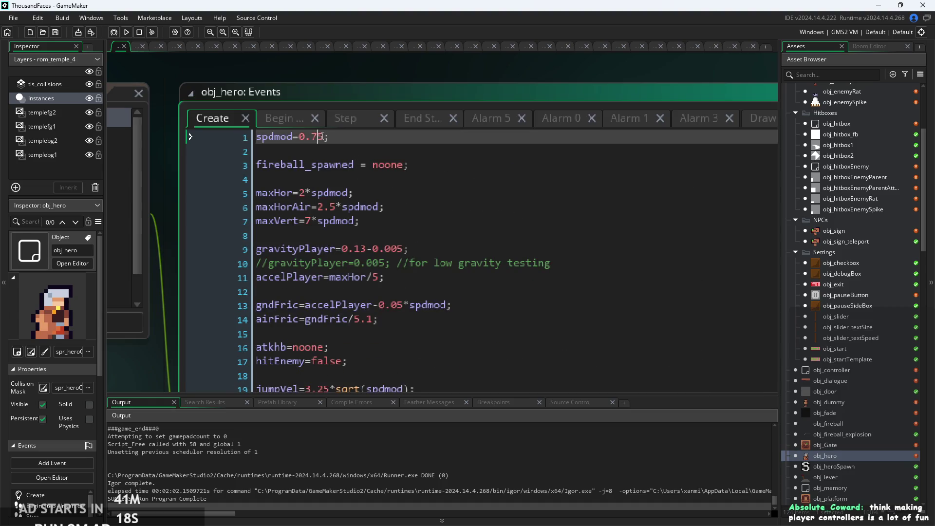
pyautogui.doubleClick(320, 138)
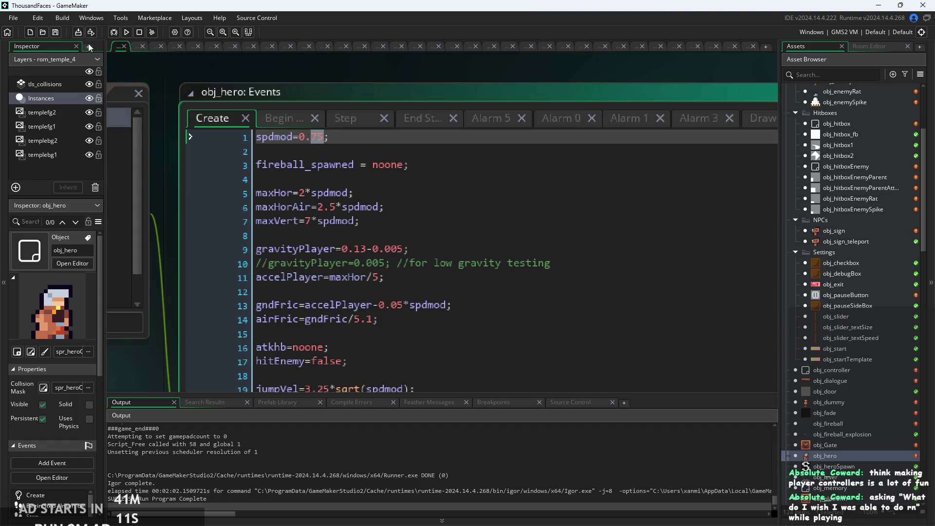
pyautogui.click(126, 32)
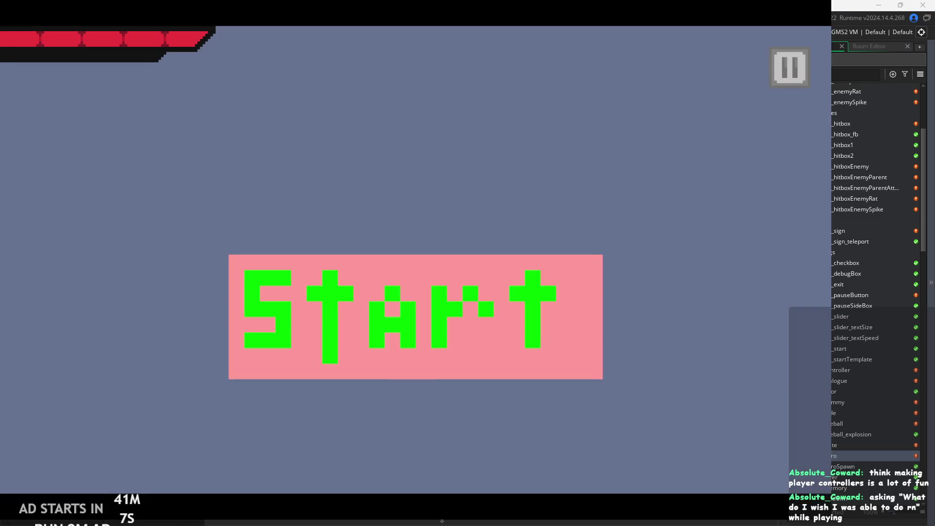
# Start the game and fight through the temple room, defeating the brown enemy.
pyautogui.click(589, 357)
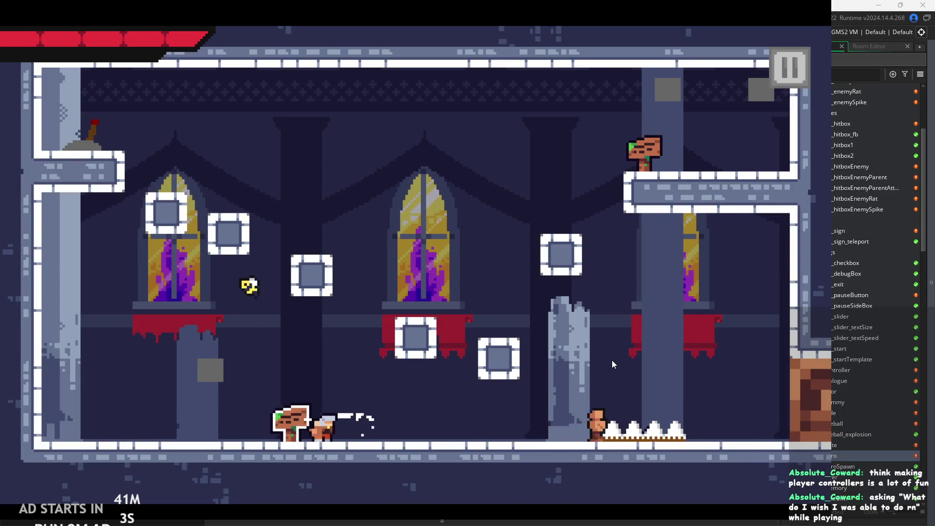
pyautogui.press('Right')
pyautogui.press('space')
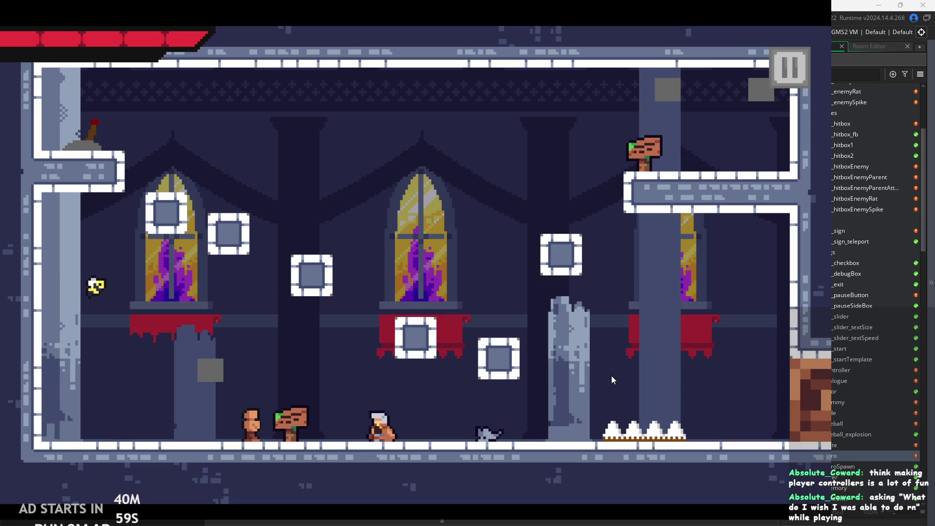
pyautogui.press('Left')
pyautogui.press('space')
pyautogui.press('Right')
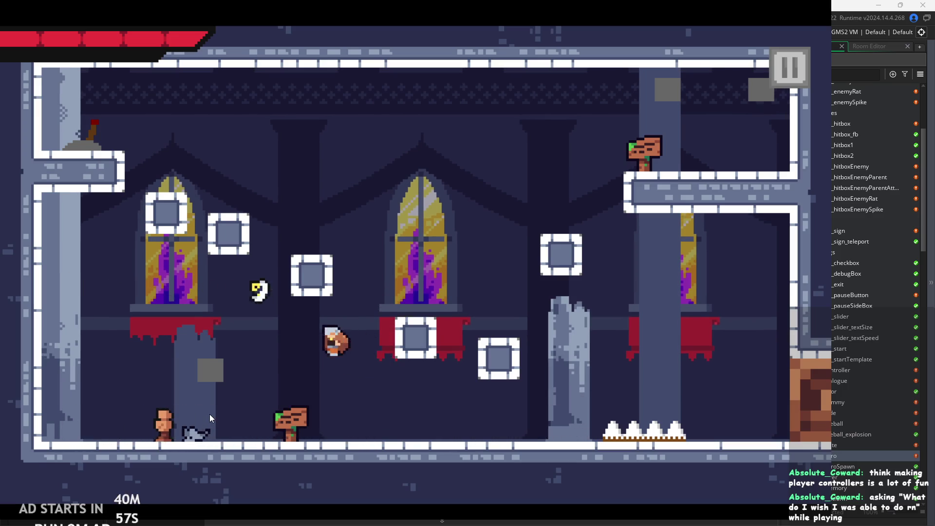
pyautogui.press('Left')
pyautogui.press('x')
pyautogui.press('Right')
pyautogui.press('Left')
pyautogui.press('Right')
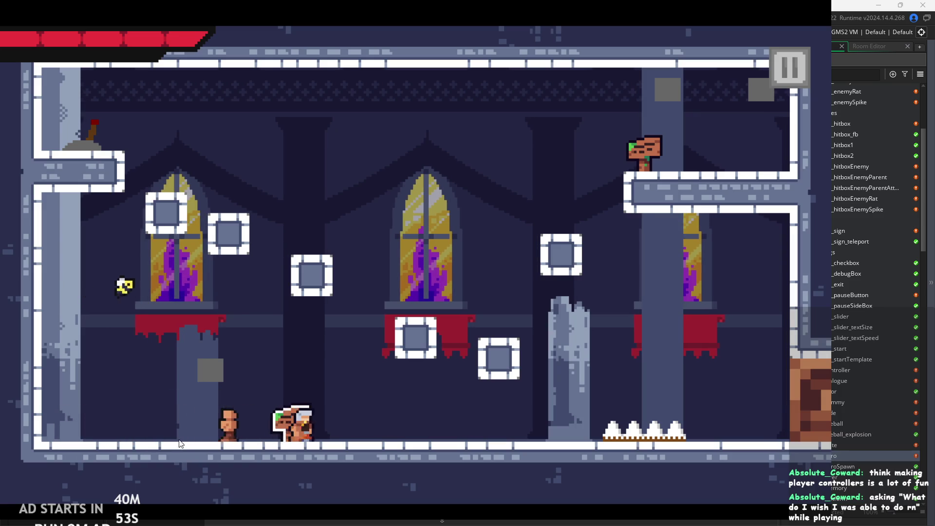
pyautogui.press('Left')
pyautogui.press('x')
# Jump onto the block and upper-right ledge, then walk into the next enemy room.
pyautogui.press('Right')
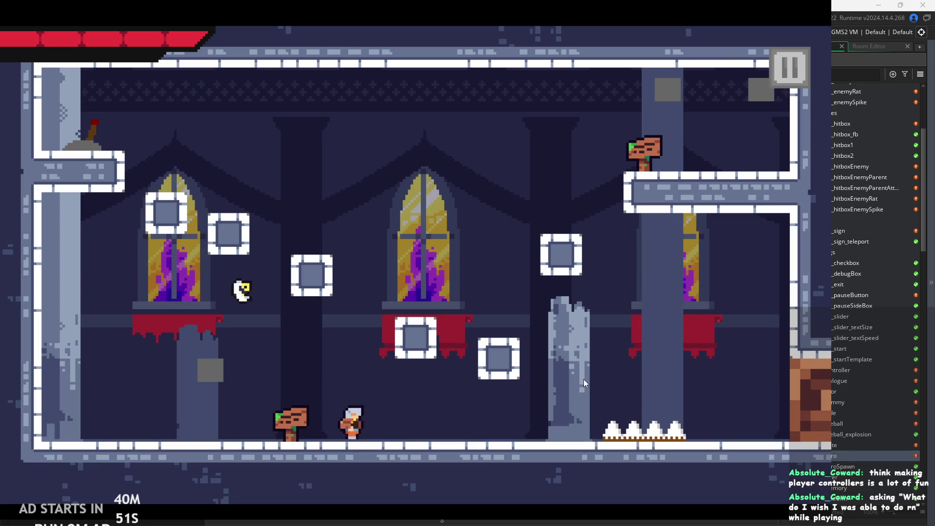
pyautogui.press('z')
pyautogui.press('Left')
pyautogui.press('z')
pyautogui.press('Right')
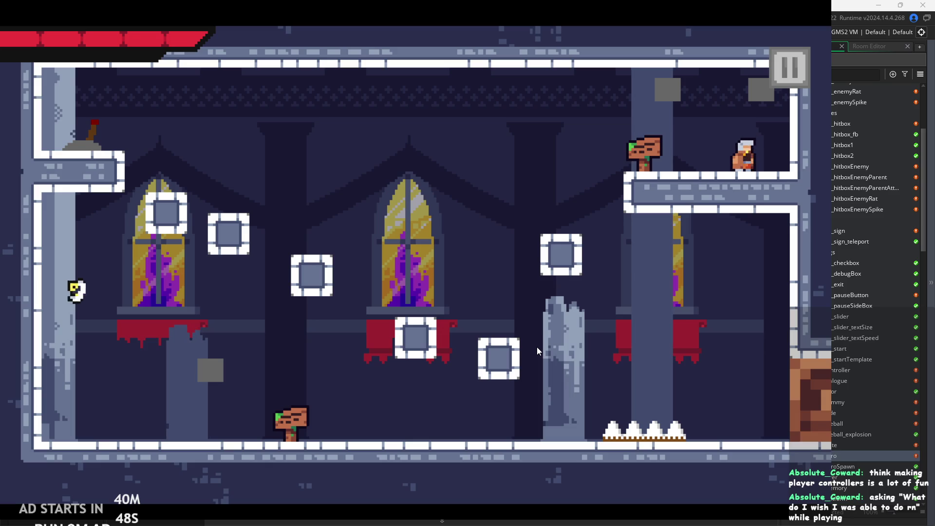
pyautogui.press('Right')
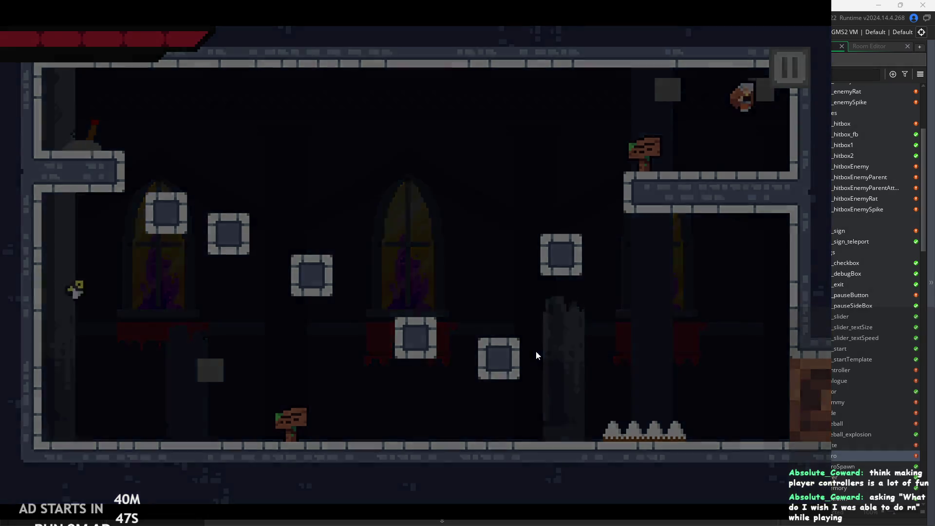
pyautogui.press('Right')
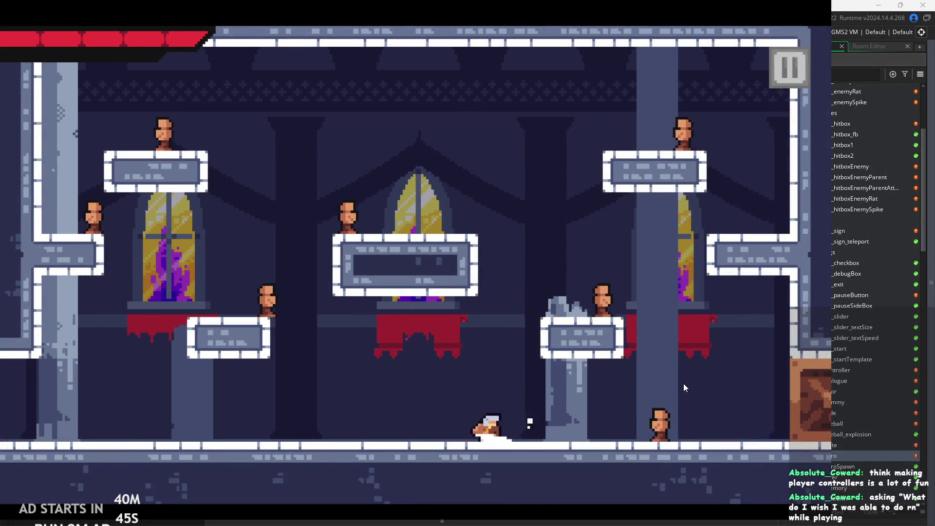
# Run and leap around the enemy room, wall-jumping off the right wall toward the top.
pyautogui.press('z')
pyautogui.press('Left')
pyautogui.press('Left')
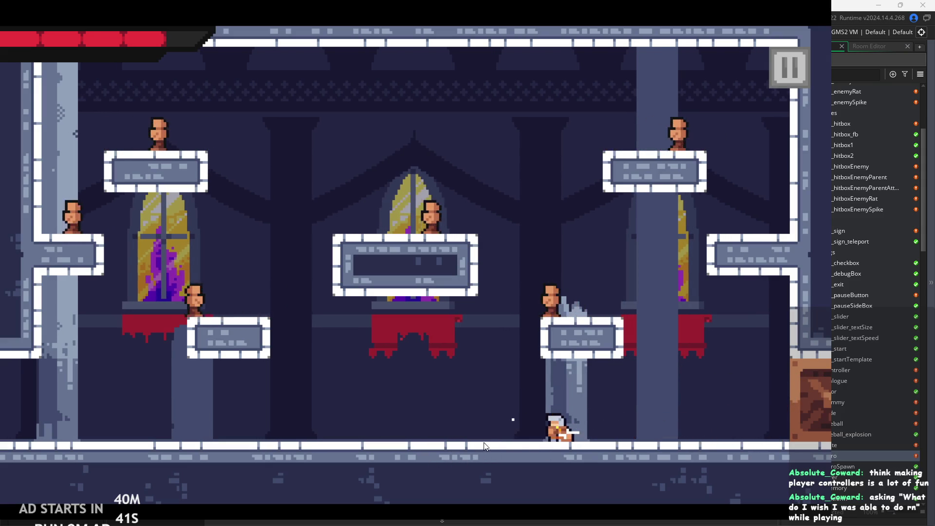
pyautogui.press('Right')
pyautogui.press('z')
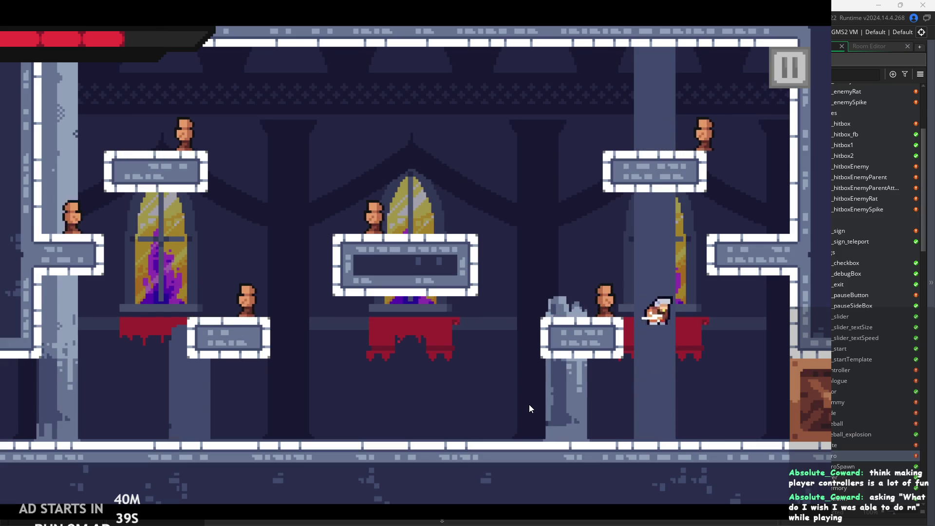
pyautogui.press('Left')
pyautogui.press('Right')
pyautogui.press('Left')
pyautogui.press('Right')
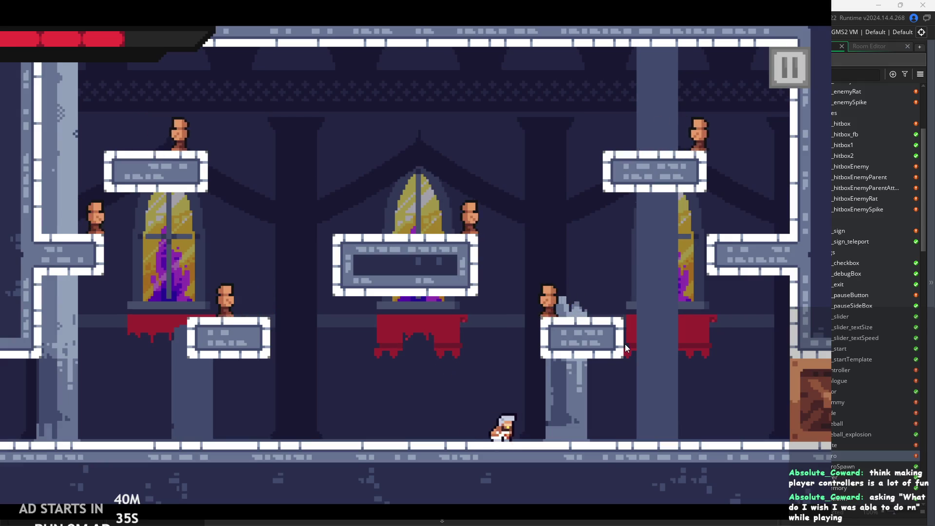
pyautogui.press('z')
pyautogui.press('Left')
pyautogui.press('Right')
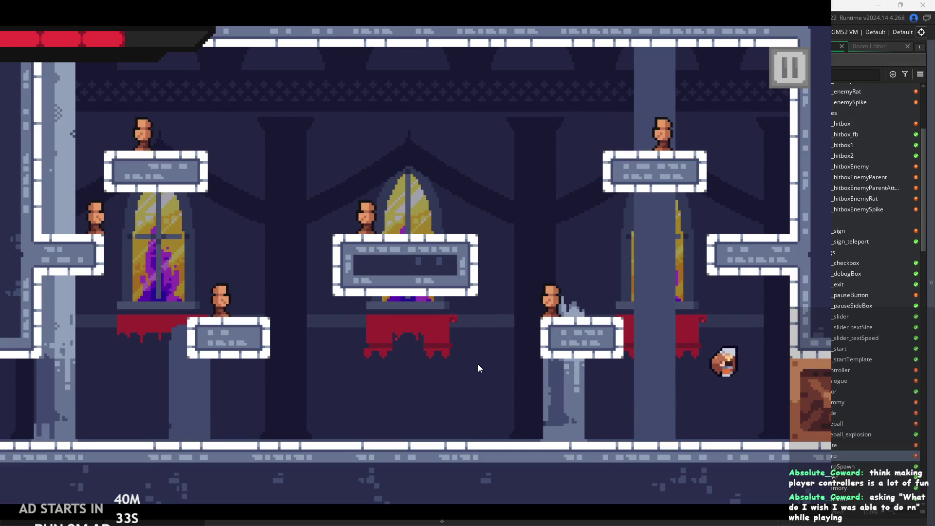
pyautogui.press('Left')
pyautogui.press('Right')
pyautogui.press('Left')
pyautogui.press('Right')
pyautogui.press('Left')
pyautogui.press('z')
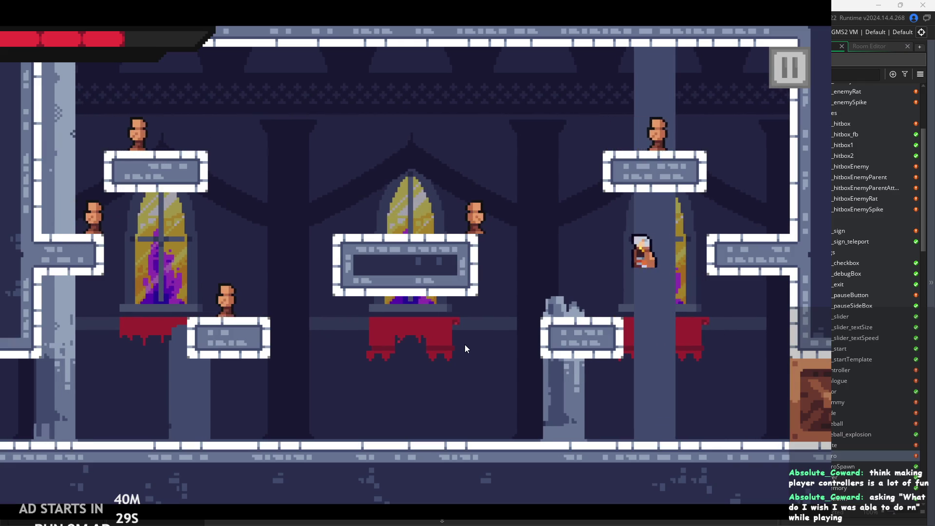
pyautogui.press('Right')
pyautogui.press('Right')
pyautogui.press('z')
pyautogui.press('Left')
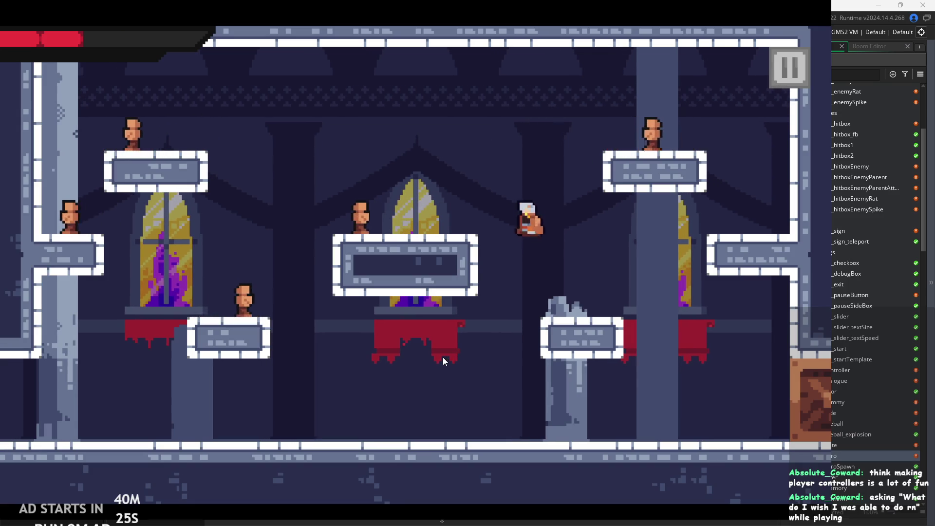
# Slash enemies on the central and upper-right platforms until the hero loses all health.
pyautogui.press('Right')
pyautogui.press('Right')
pyautogui.press('z')
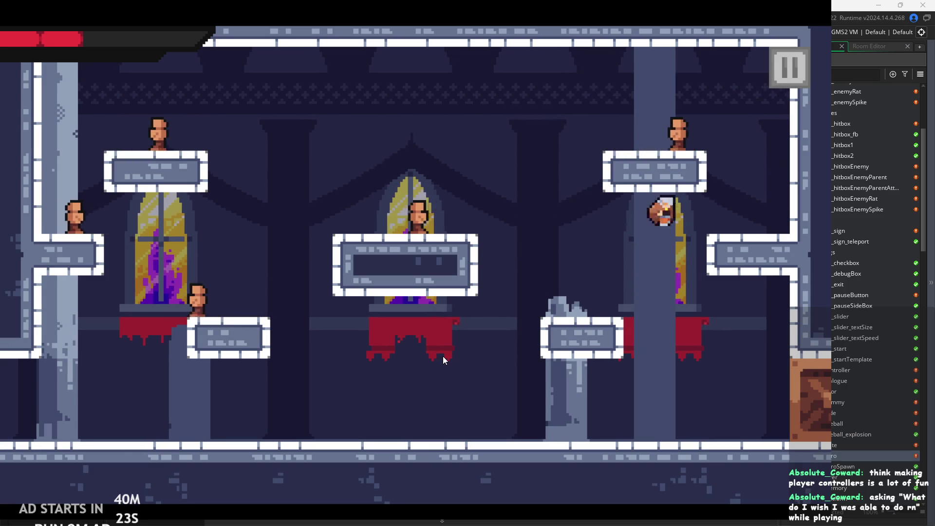
pyautogui.press('Left')
pyautogui.press('Left')
pyautogui.press('x')
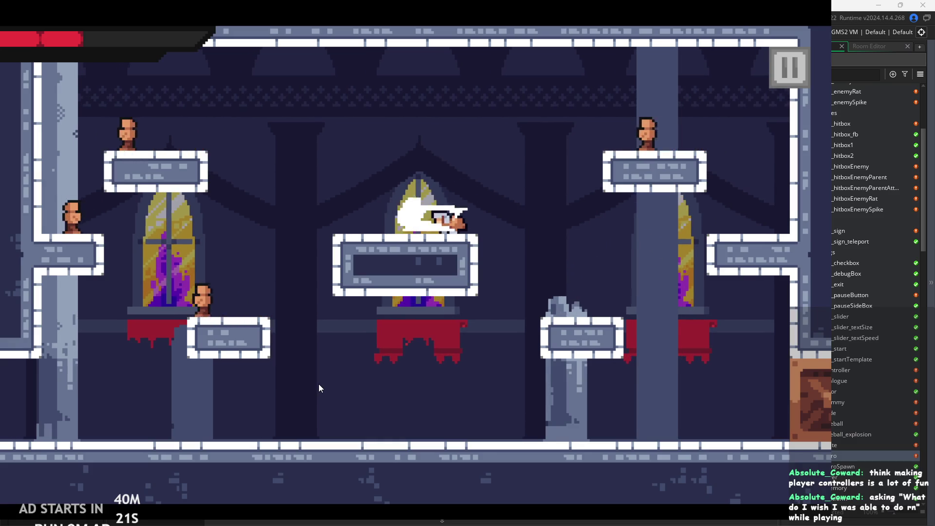
pyautogui.press('z')
pyautogui.press('x')
pyautogui.press('Right')
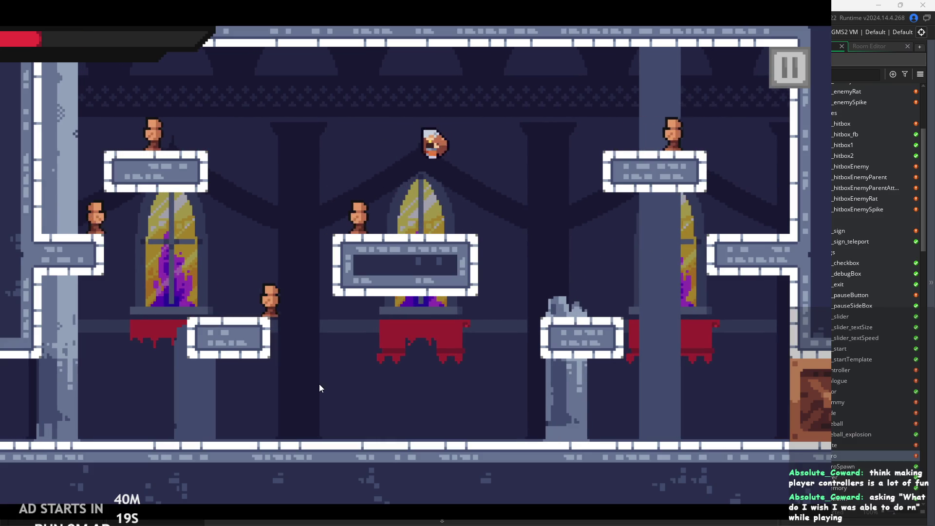
pyautogui.press('Left')
pyautogui.press('x')
pyautogui.press('z')
pyautogui.press('Right')
pyautogui.press('Left')
pyautogui.press('x')
pyautogui.press('z')
pyautogui.press('Right')
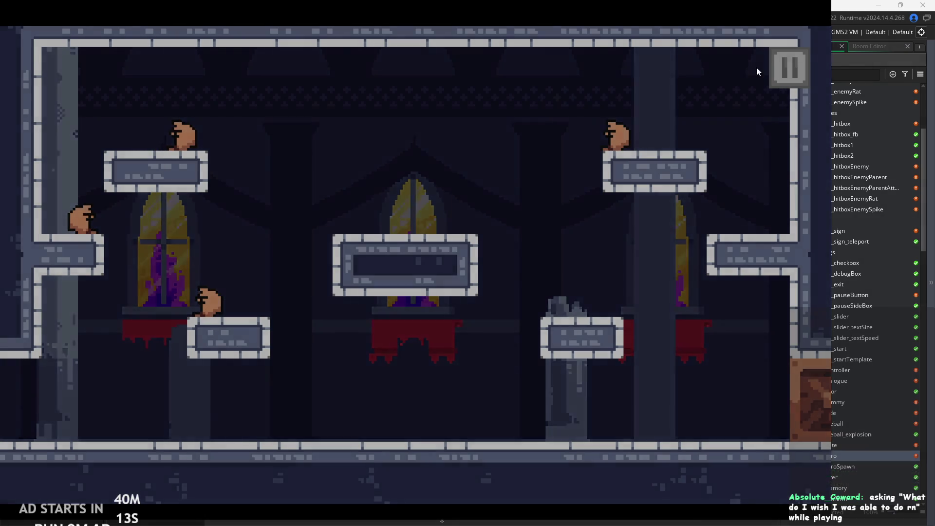
# Move the respawned hero onto the right platform, then quit the game back to the Create code.
pyautogui.press('Right')
pyautogui.press('Right')
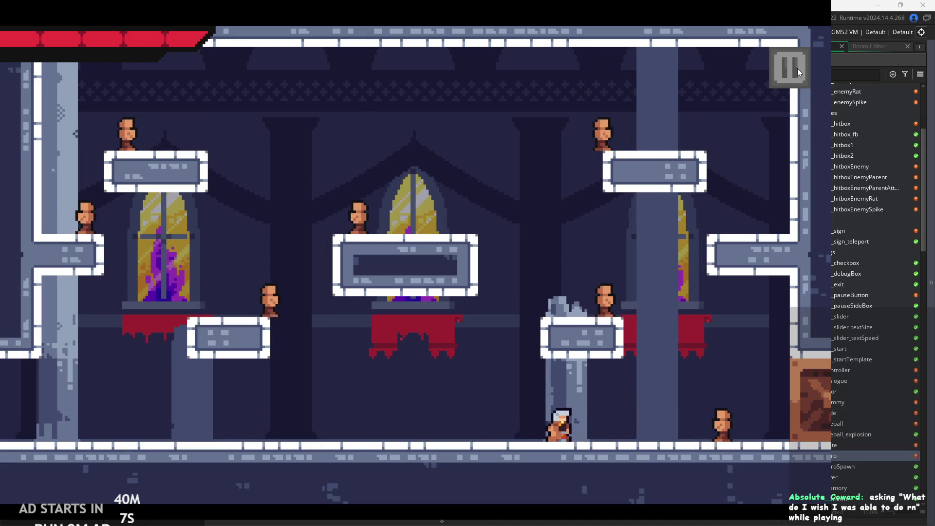
pyautogui.press('Right')
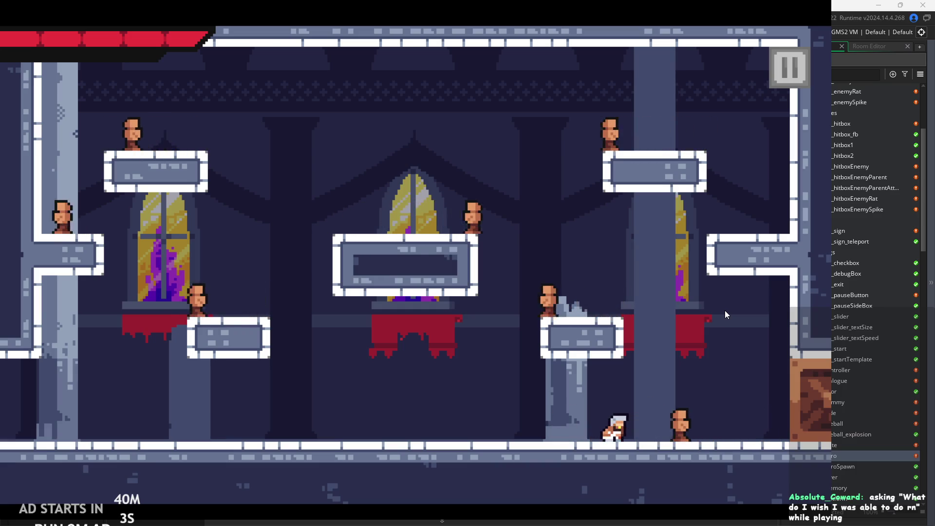
pyautogui.press('Right')
pyautogui.press('space')
pyautogui.press('Right')
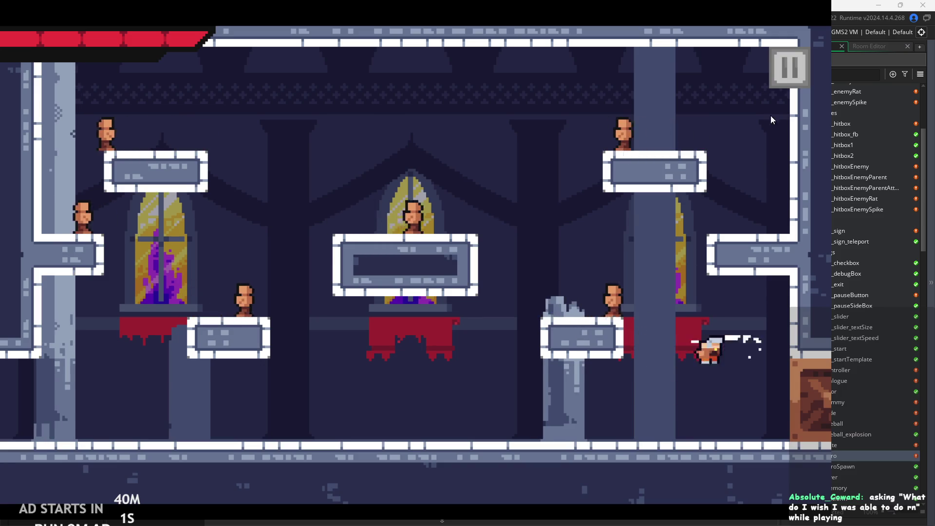
pyautogui.press('Escape')
pyautogui.click(334, 138)
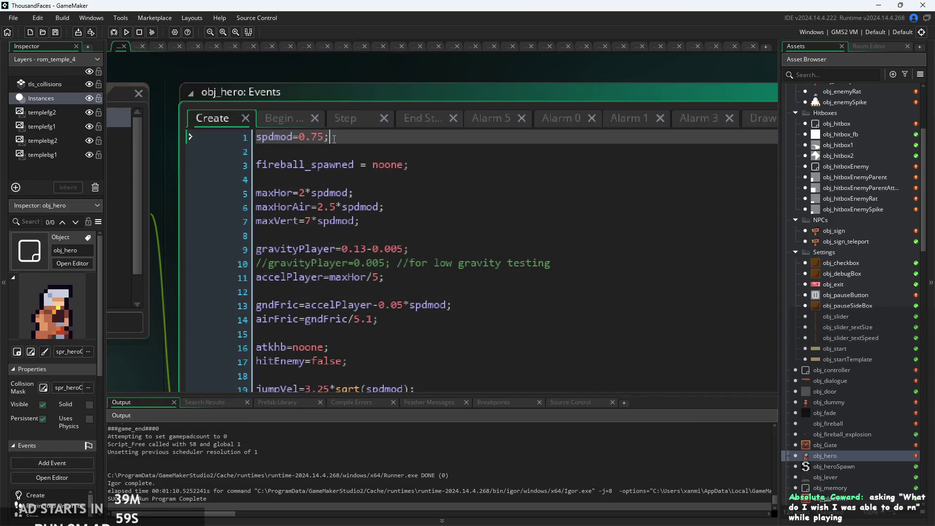
# Change maxHor=0.75 to 0.6 in obj_enemyParent's Create code and launch a test run.
pyautogui.doubleClick(840, 404)
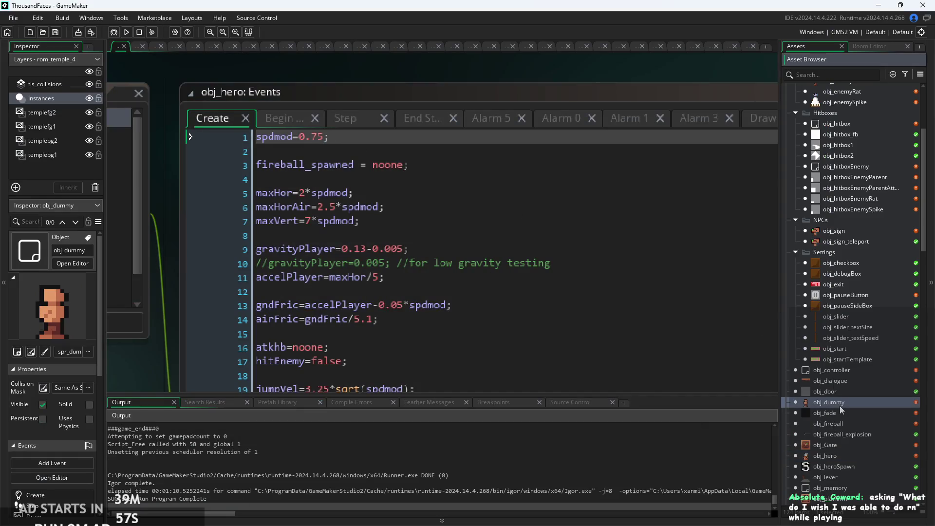
pyautogui.doubleClick(837, 199)
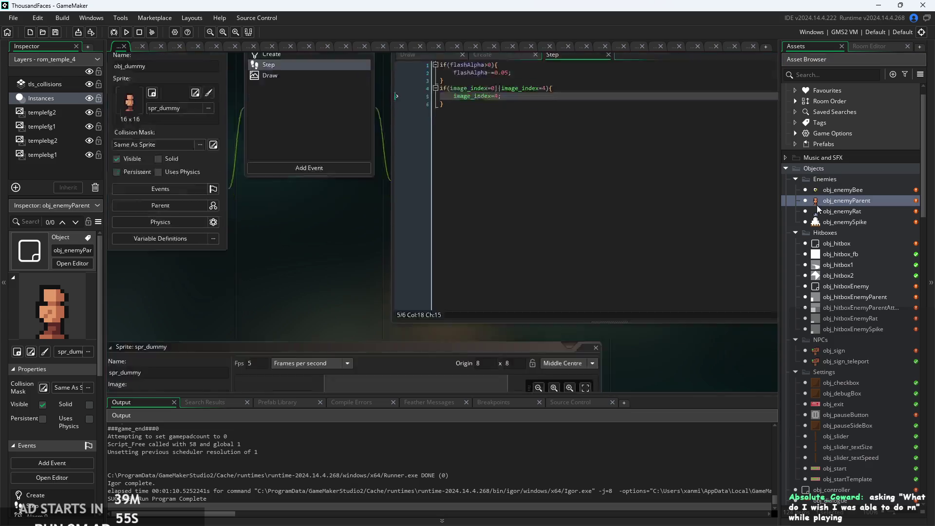
pyautogui.click(446, 92)
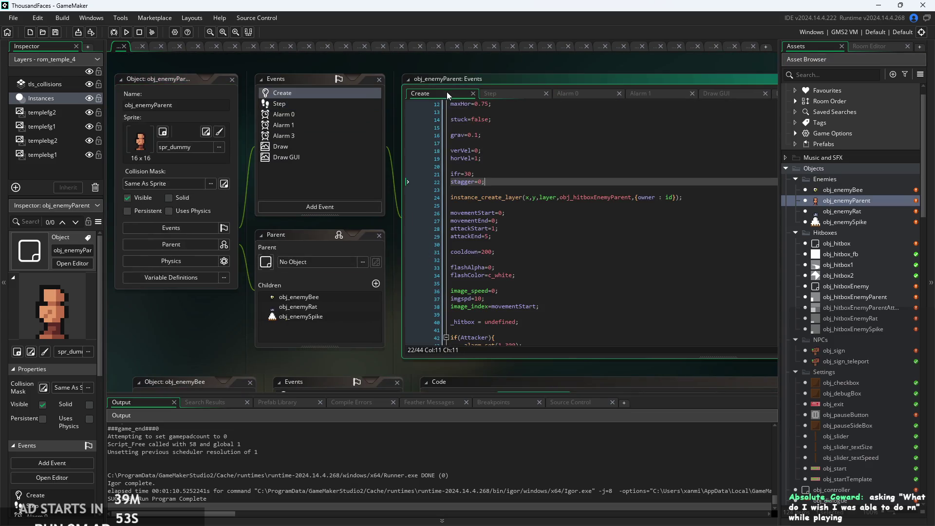
pyautogui.scroll(2, 446, 91)
pyautogui.doubleClick(481, 146)
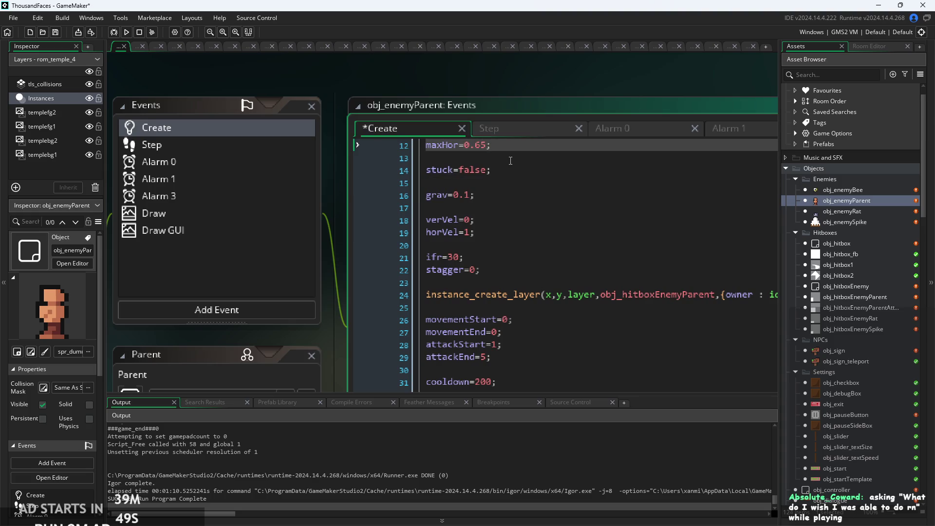
pyautogui.click(126, 32)
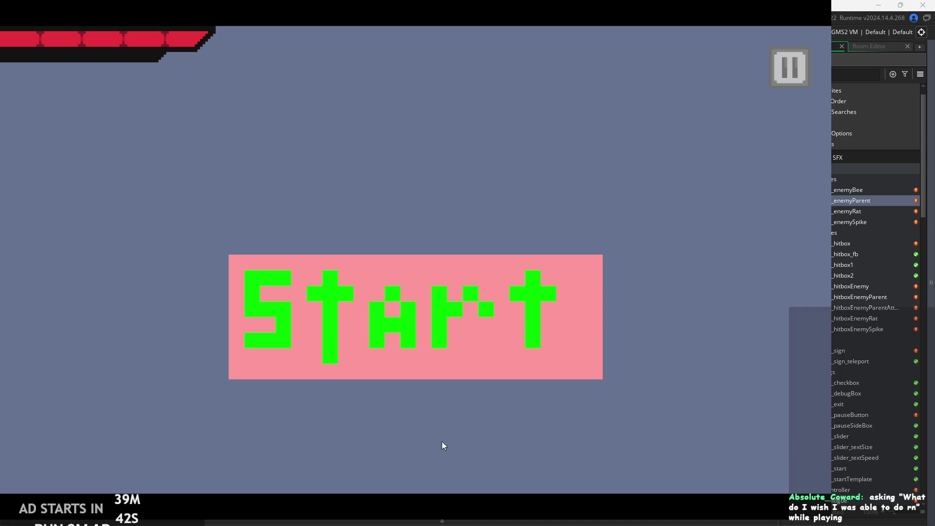
# Start the game, then run, slash and jump through the first room to its top-right exit.
pyautogui.click(489, 307)
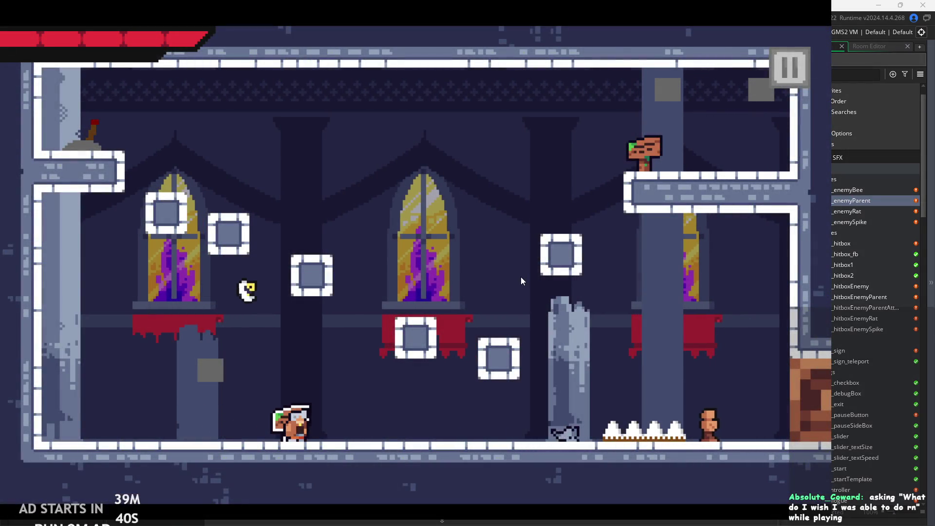
pyautogui.press('Right')
pyautogui.press('x')
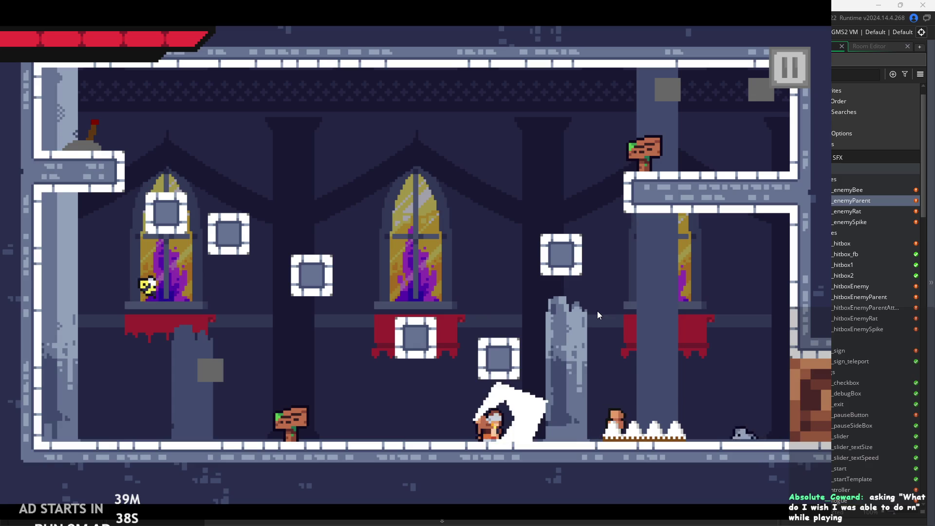
pyautogui.press('z')
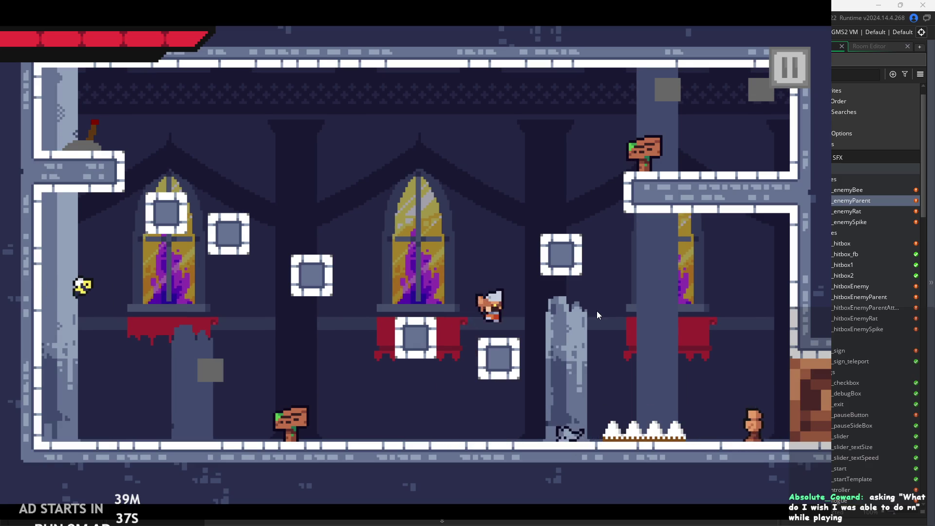
pyautogui.press('Right')
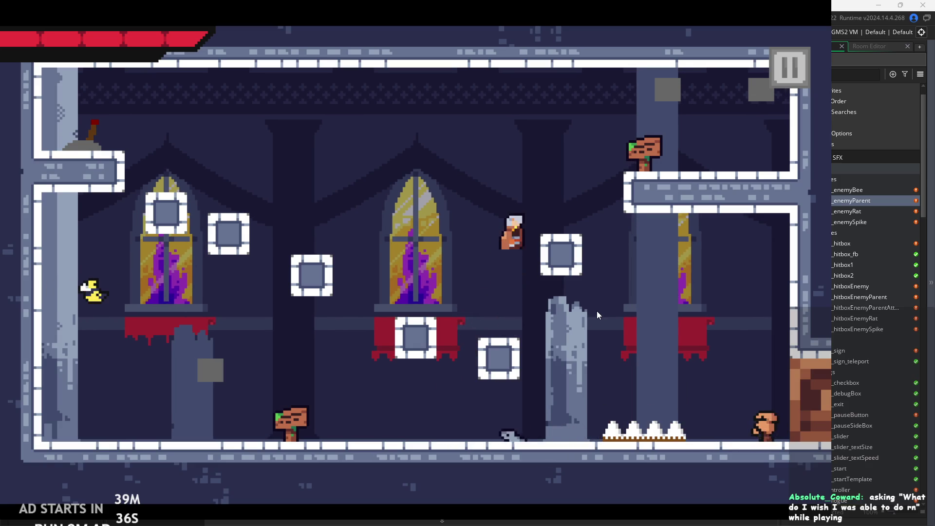
pyautogui.press('Left')
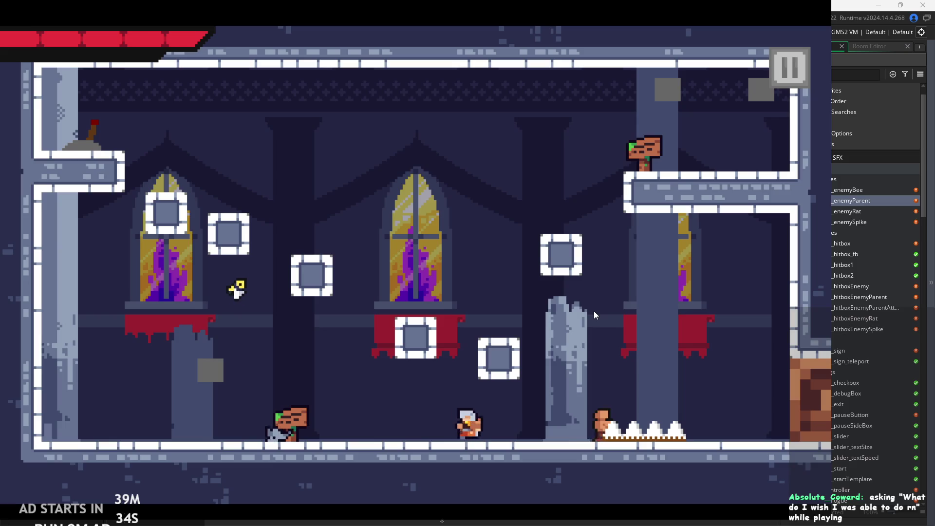
pyautogui.press('x')
pyautogui.press('x')
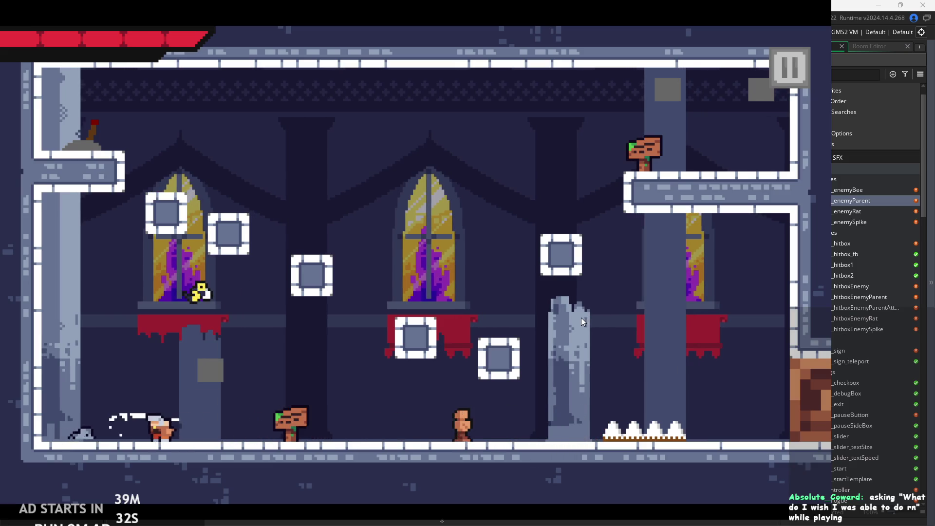
pyautogui.press('Right')
pyautogui.press('x')
pyautogui.press('x')
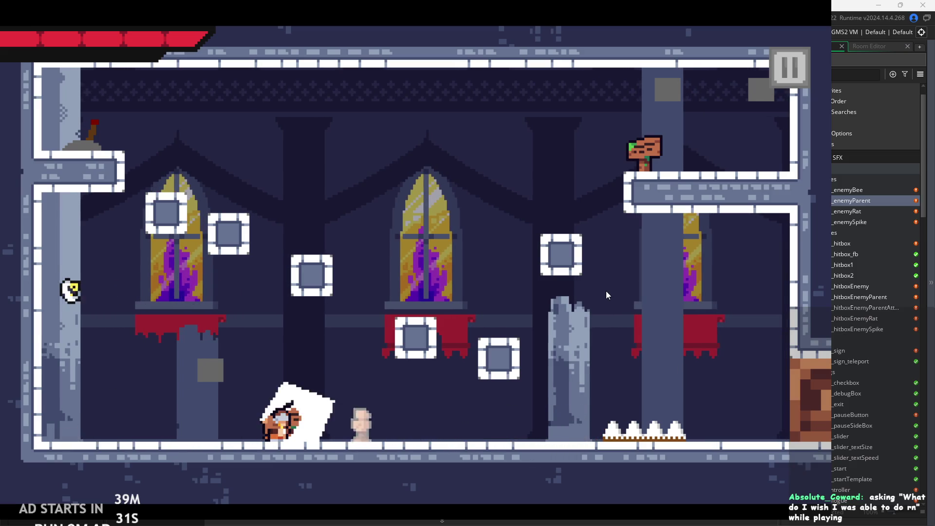
pyautogui.press('z')
pyautogui.press('Right')
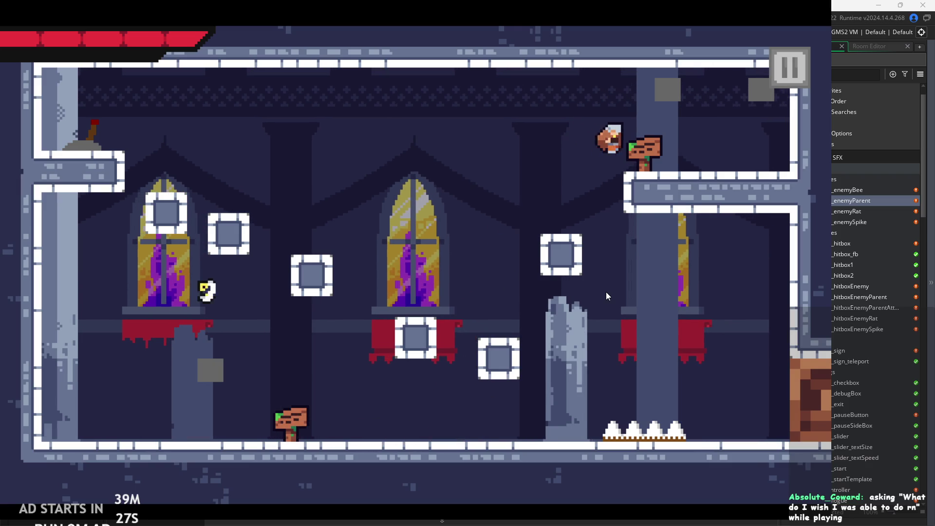
# In the second room, slash at the nearby enemies and dash left off the right wall.
pyautogui.press('Right')
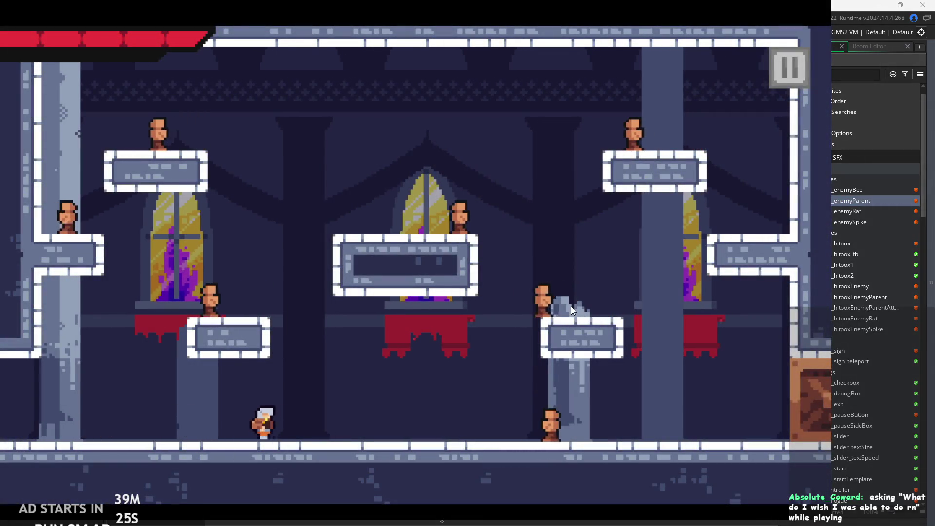
pyautogui.press('x')
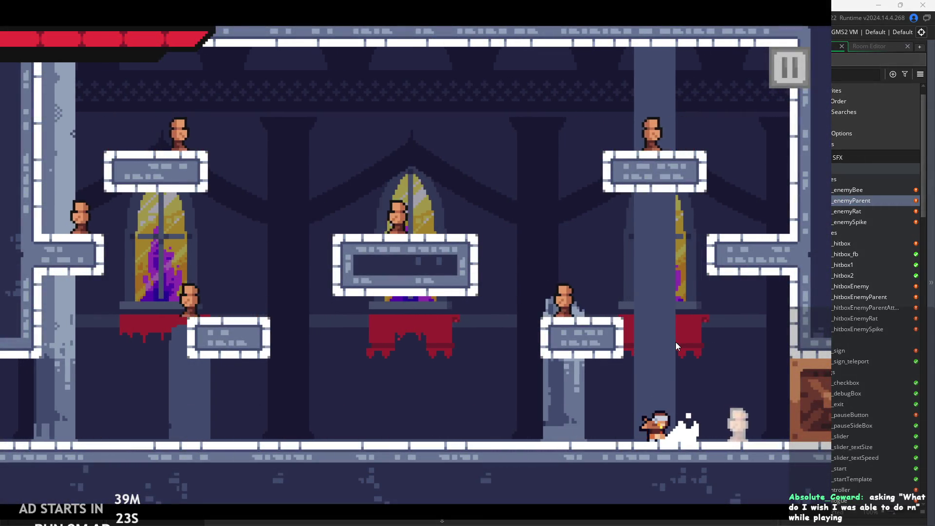
pyautogui.press('x')
pyautogui.press('x')
pyautogui.press('x')
pyautogui.press('x')
pyautogui.press('Right')
pyautogui.press('space')
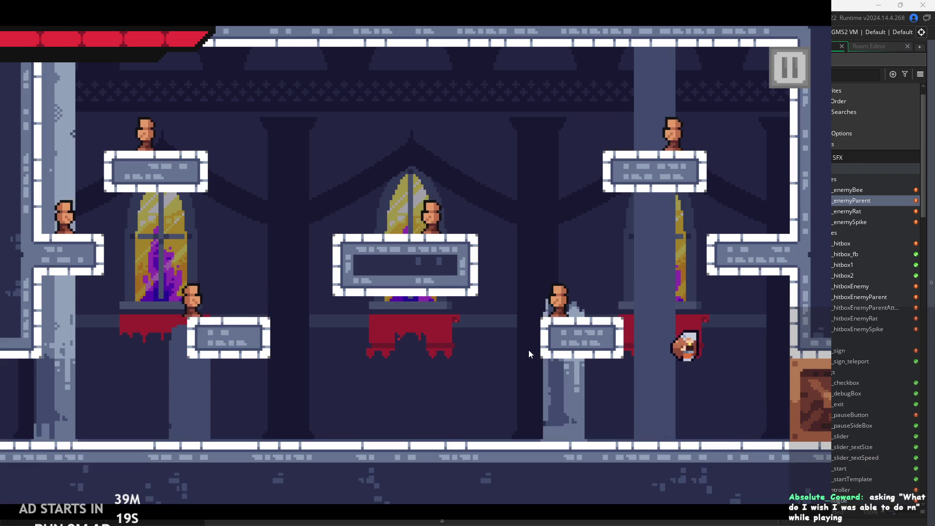
pyautogui.press('space')
pyautogui.press('Left')
pyautogui.press('Right')
pyautogui.press('Left')
pyautogui.press('x')
pyautogui.press('space')
pyautogui.press('Left')
pyautogui.press('x')
# Jump and slash across the central platform and the broken pillar.
pyautogui.press('x')
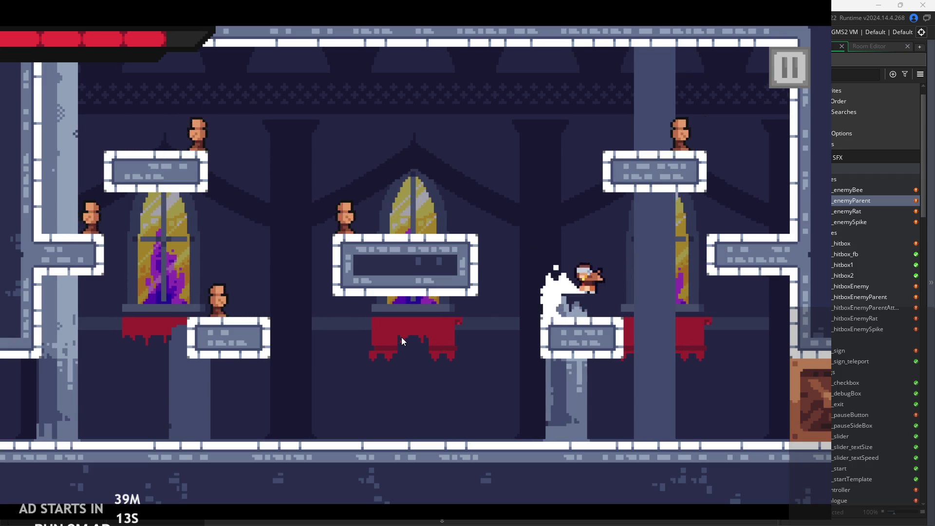
pyautogui.press('space')
pyautogui.press('Left')
pyautogui.press('space')
pyautogui.press('Right')
pyautogui.press('space')
pyautogui.press('Left')
pyautogui.press('x')
pyautogui.press('Right')
pyautogui.press('space')
pyautogui.press('Right')
pyautogui.press('space')
pyautogui.press('Left')
pyautogui.press('x')
pyautogui.press('Right')
pyautogui.press('Left')
pyautogui.press('space')
pyautogui.press('Left')
pyautogui.press('x')
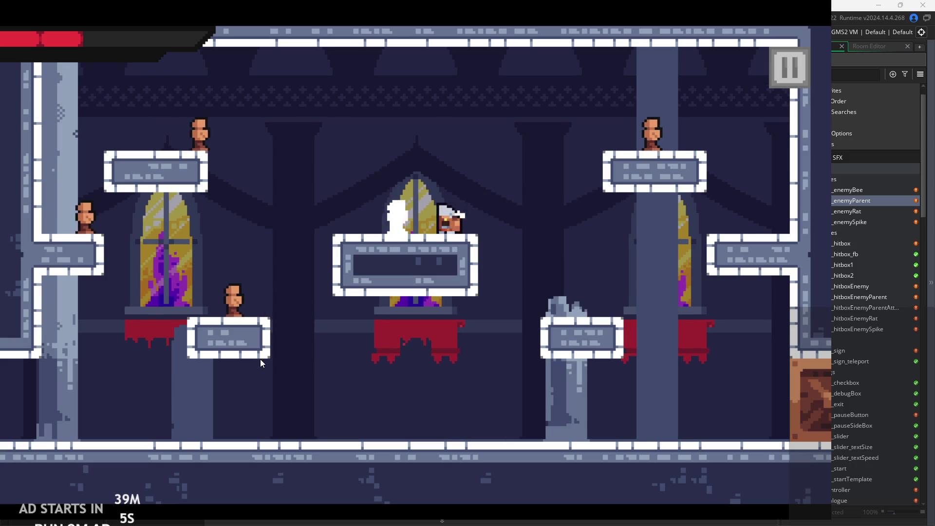
pyautogui.press('x')
# Wall-jump back toward the upper-right platform, then pause the game.
pyautogui.press('Right')
pyautogui.press('space')
pyautogui.press('Right')
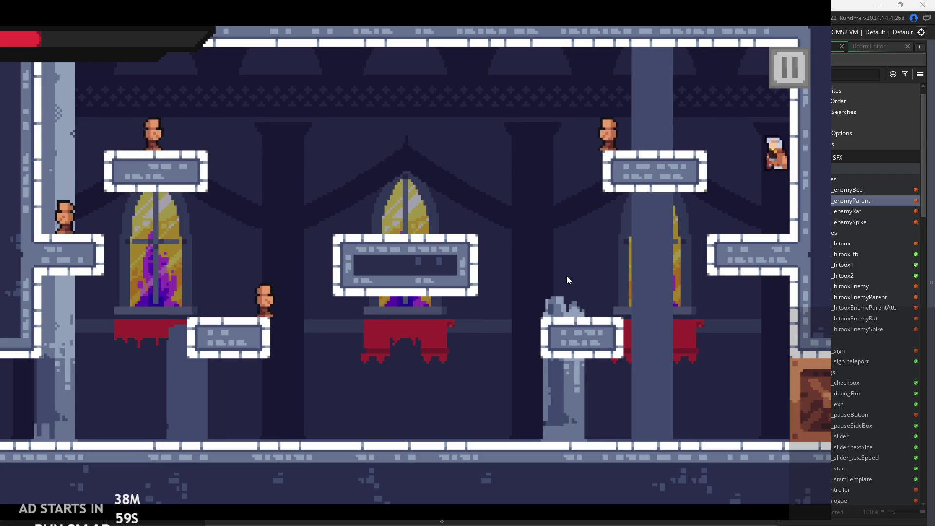
pyautogui.press('Left')
pyautogui.press('x')
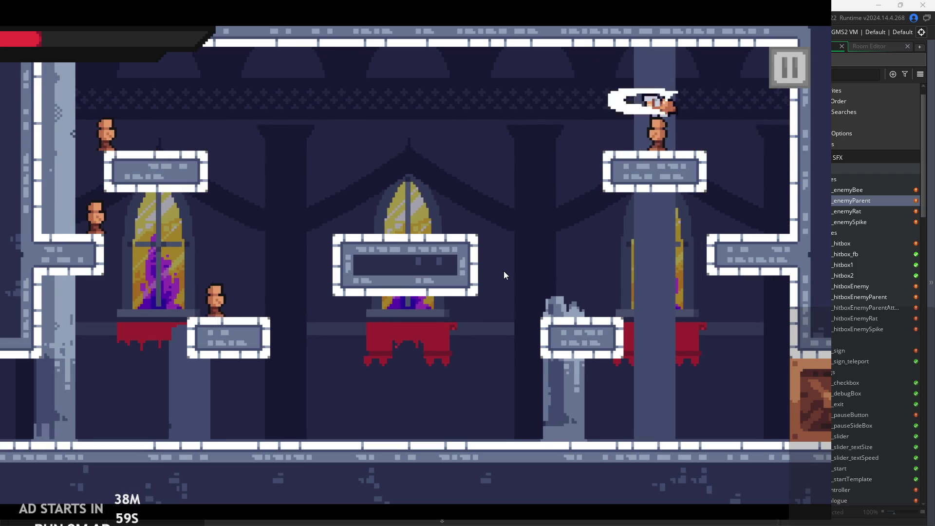
pyautogui.press('Right')
pyautogui.press('space')
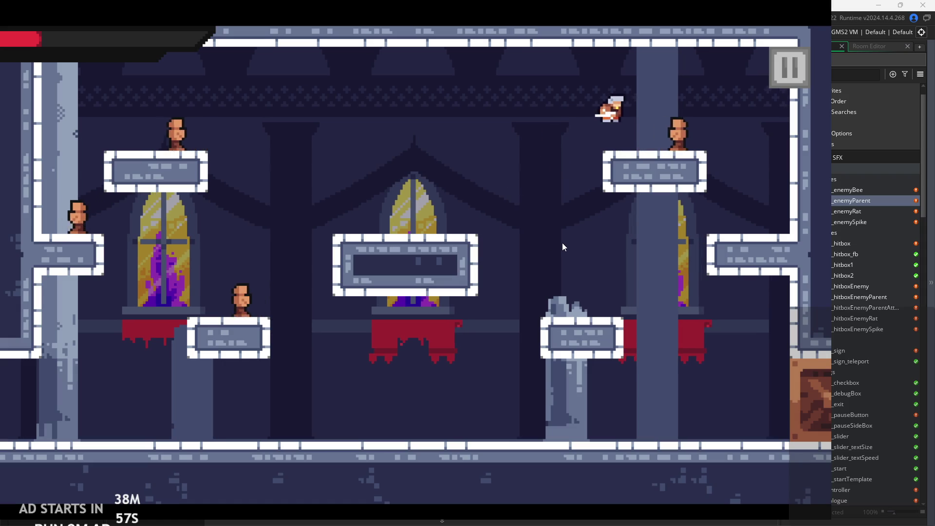
pyautogui.press('Left')
pyautogui.press('Left')
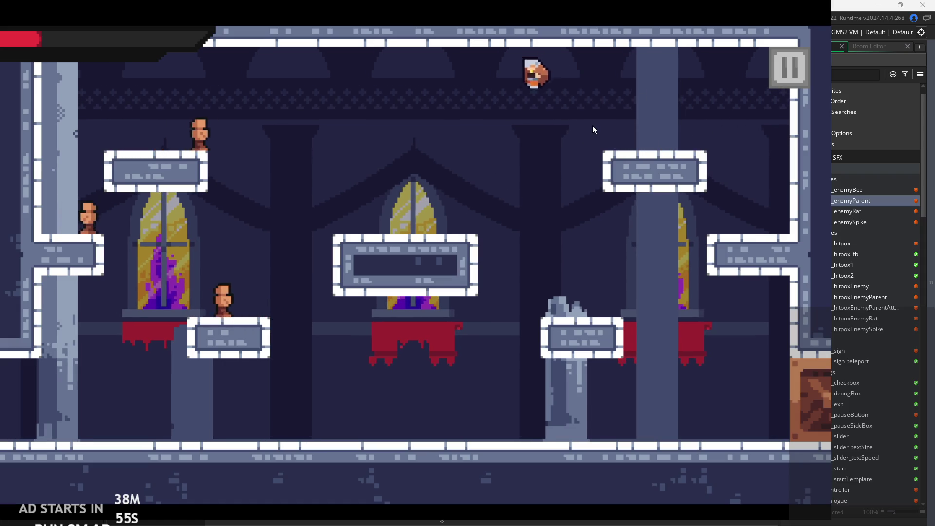
pyautogui.click(780, 72)
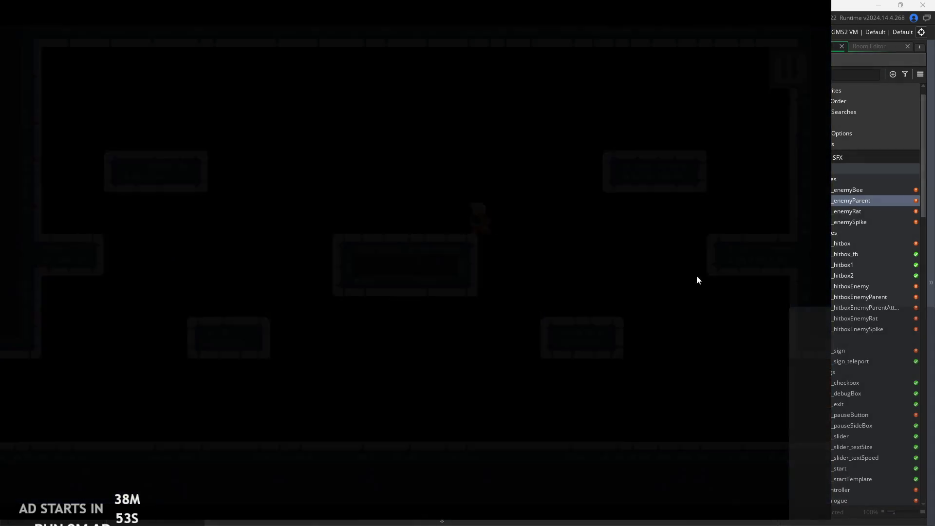
# Quit the game and look over obj_enemyParent's Create code down to stagger=0.
pyautogui.click(686, 410)
pyautogui.scroll(-1, 514, 172)
pyautogui.click(475, 172)
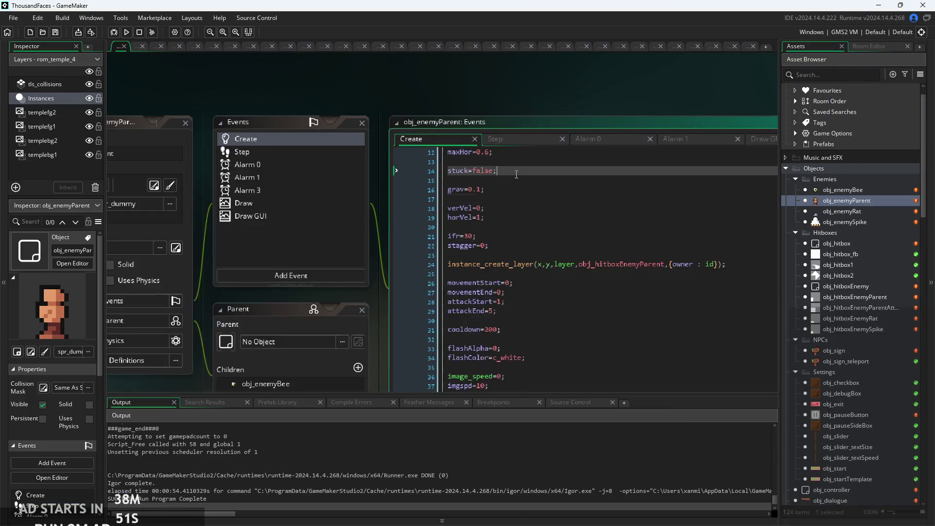
pyautogui.scroll(-1, 476, 172)
pyautogui.click(460, 187)
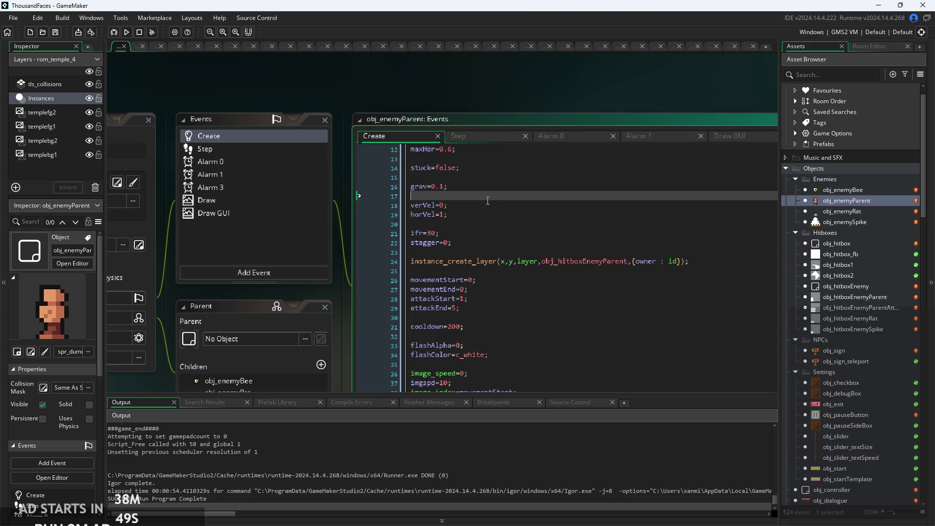
pyautogui.scroll(-2, 460, 191)
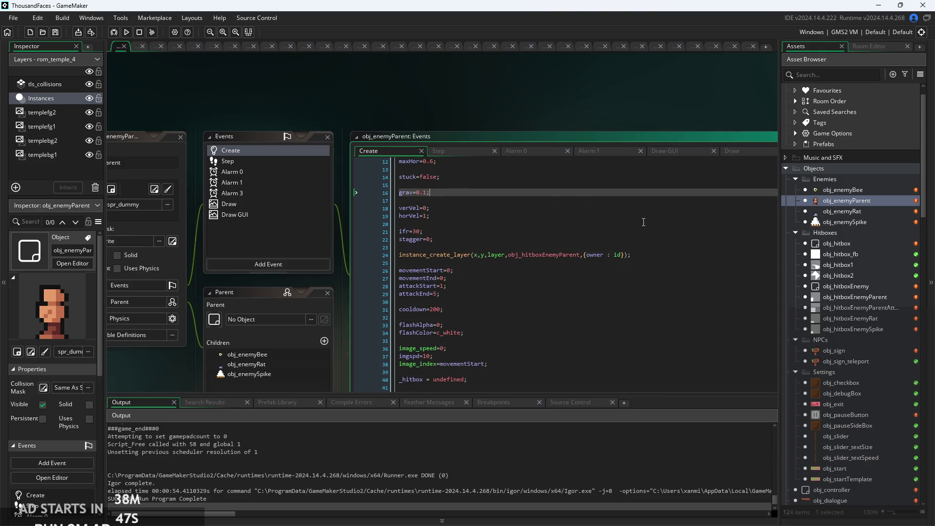
pyautogui.click(692, 237)
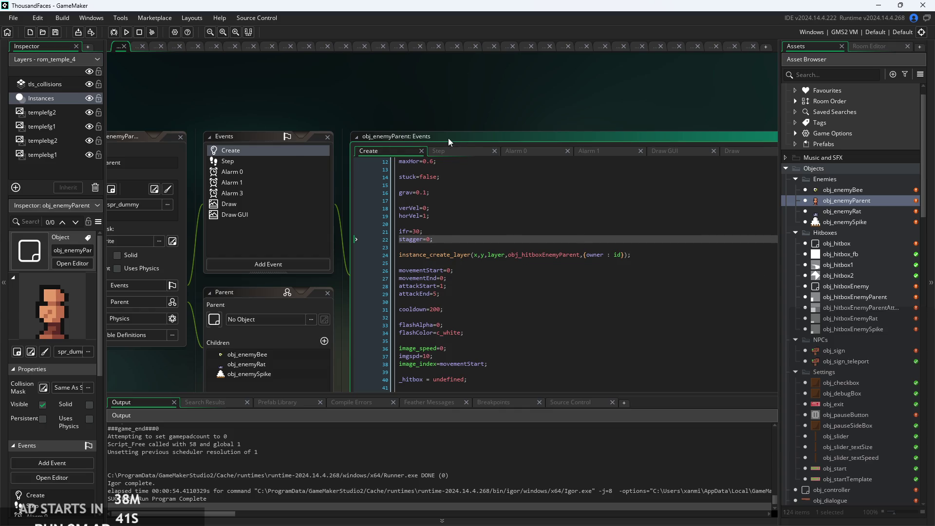
# View obj_enemyParent's Step code, then open obj_enemyBee's object editor.
pyautogui.click(441, 150)
pyautogui.click(547, 208)
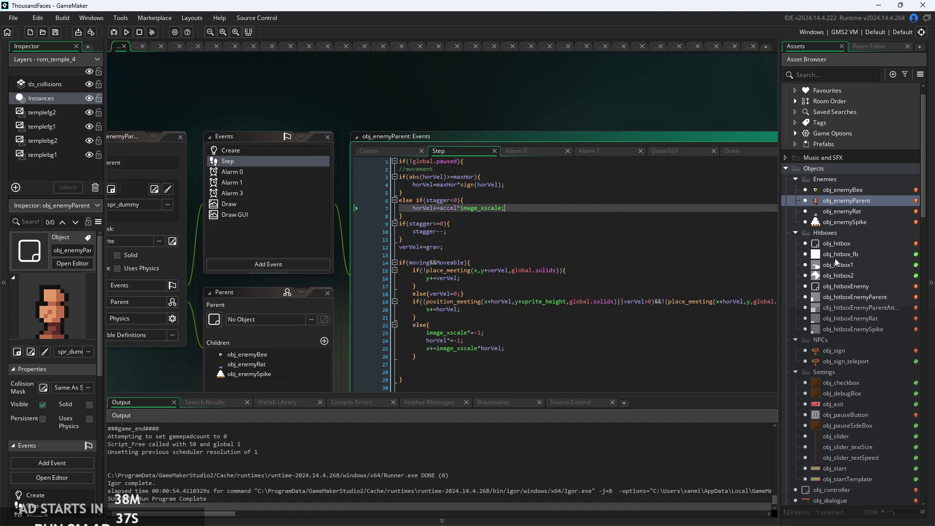
pyautogui.click(837, 212)
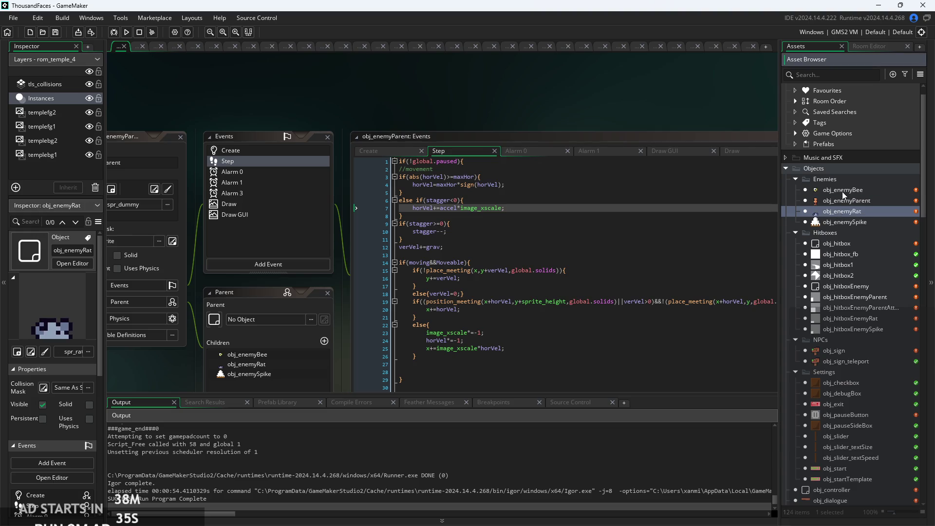
pyautogui.doubleClick(843, 190)
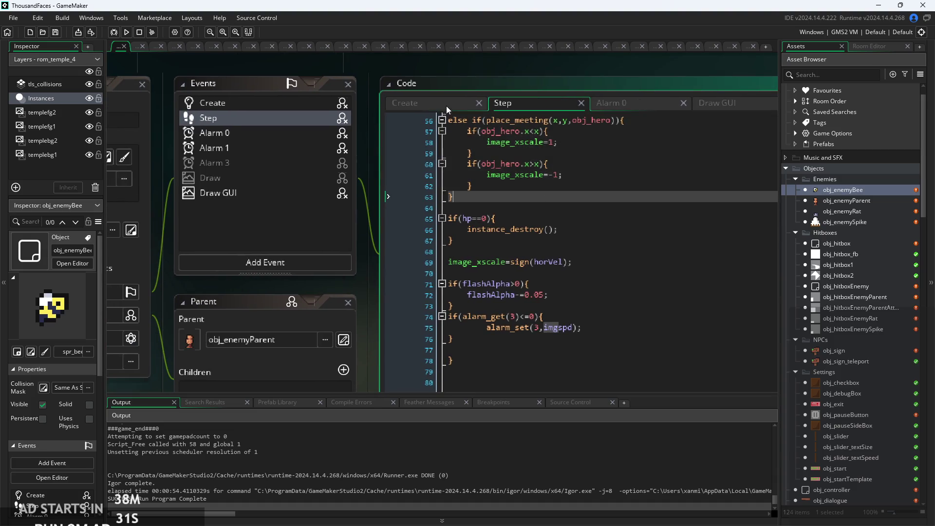
# Add the line attackHit=2; below attackStart=0 in obj_enemyBee's Create code.
pyautogui.click(440, 103)
pyautogui.scroll(-3, 551, 262)
pyautogui.click(531, 245)
pyautogui.click(522, 264)
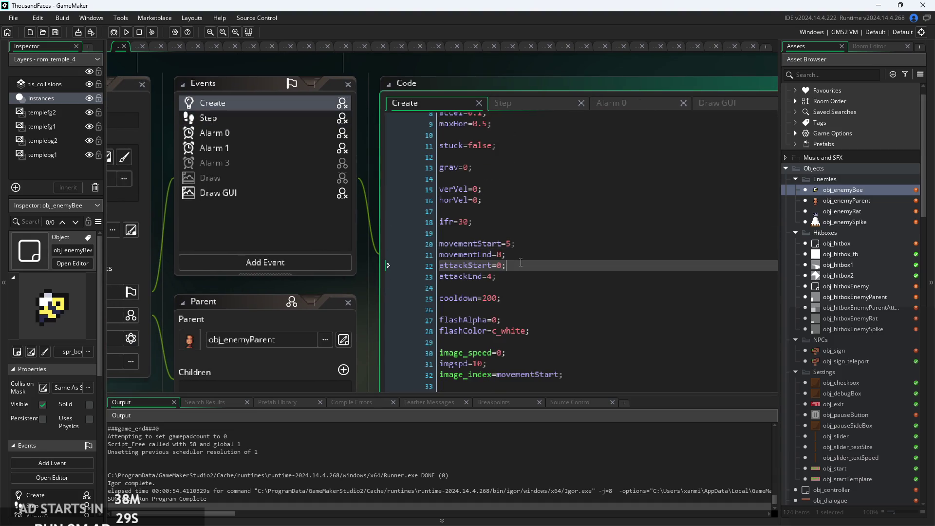
pyautogui.keyDown('ctrl'); pyautogui.scroll(2, 522, 262); pyautogui.keyUp('ctrl')
pyautogui.press('Return')
pyautogui.write('at')
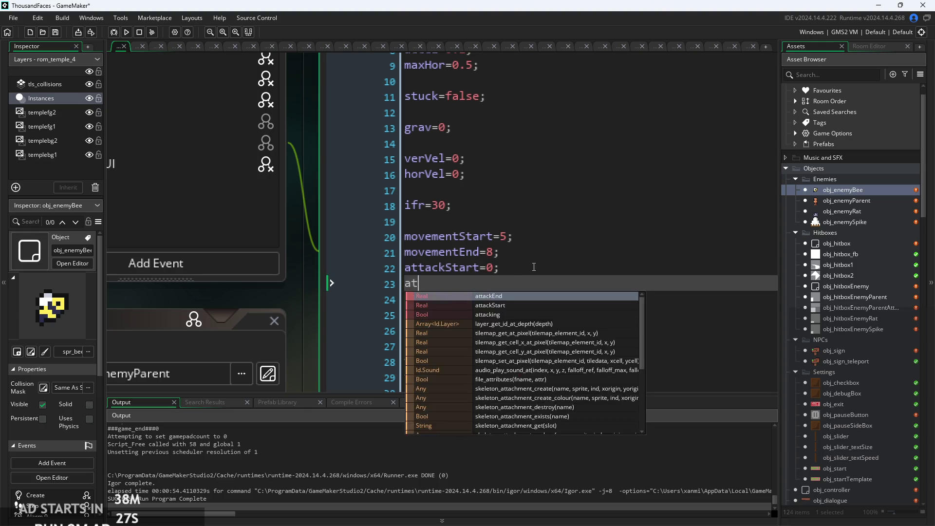
pyautogui.write('tack')
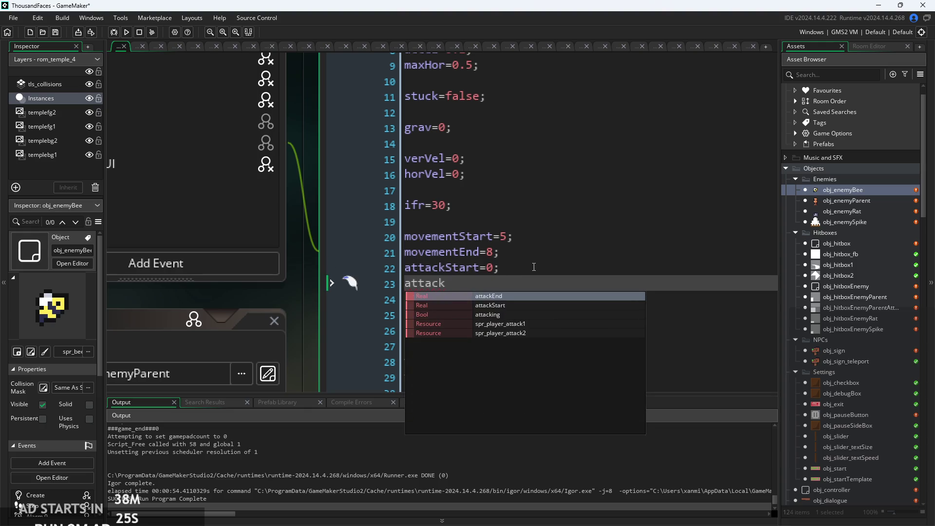
pyautogui.write('Hit=')
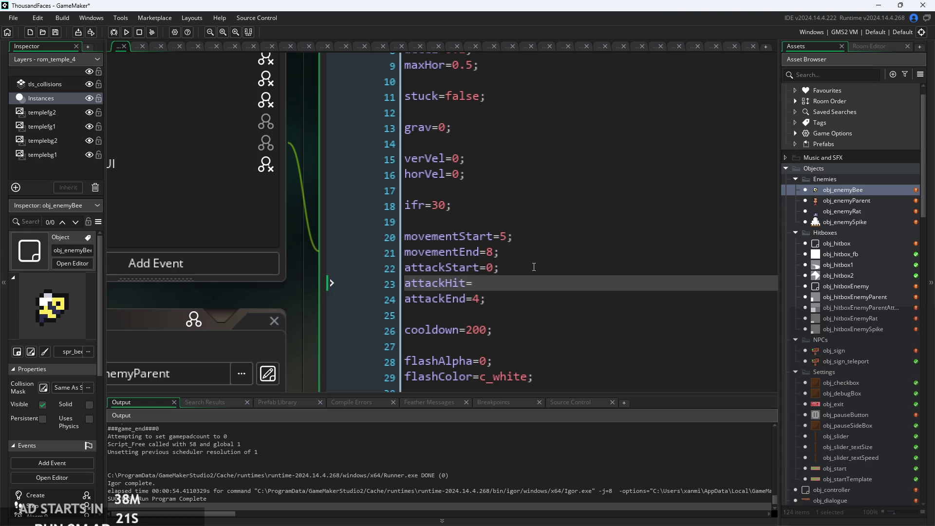
pyautogui.write('2;')
# Open the spr_bee sprite to view its frames.
pyautogui.scroll(-12, 830, 364)
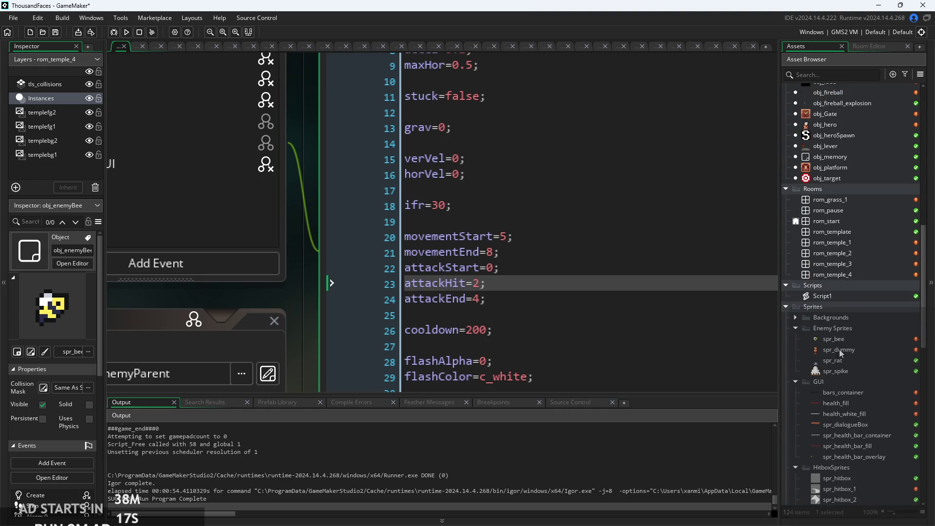
pyautogui.click(840, 338)
pyautogui.doubleClick(840, 338)
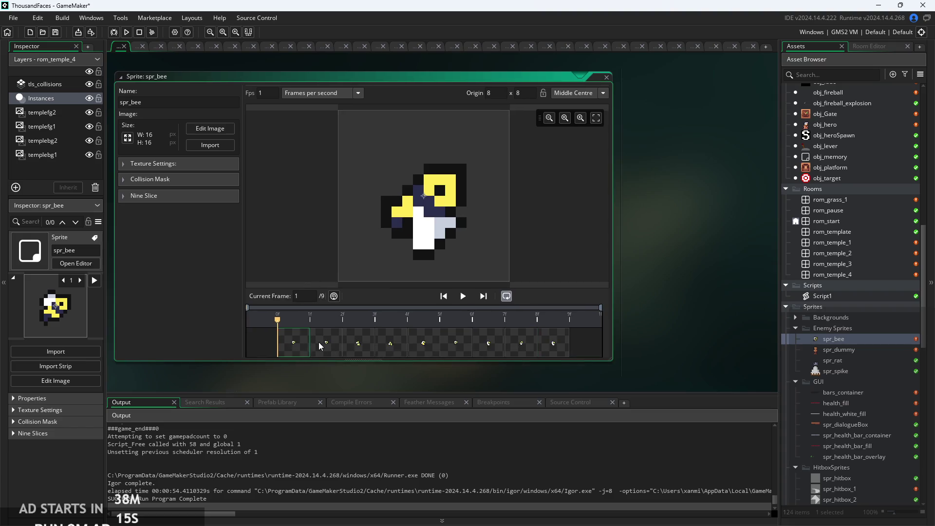
pyautogui.click(326, 344)
pyautogui.click(357, 344)
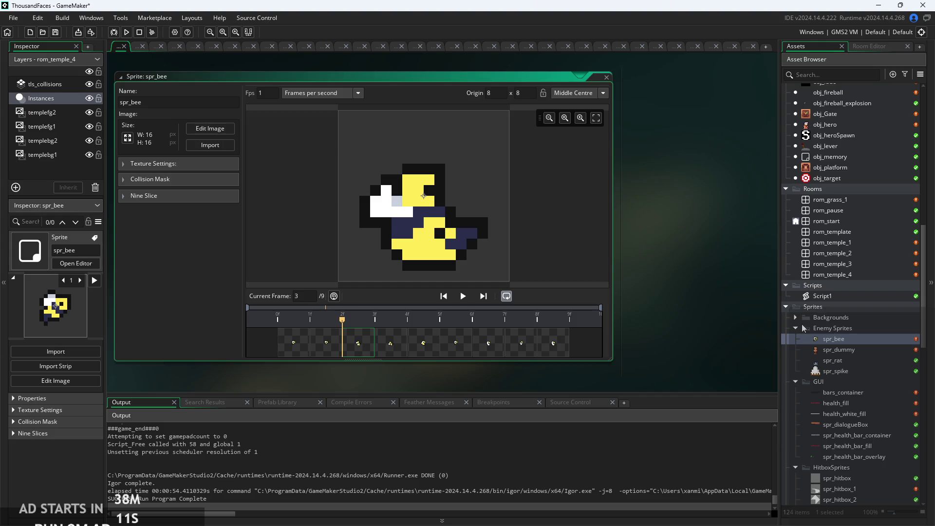
pyautogui.scroll(15, 825, 308)
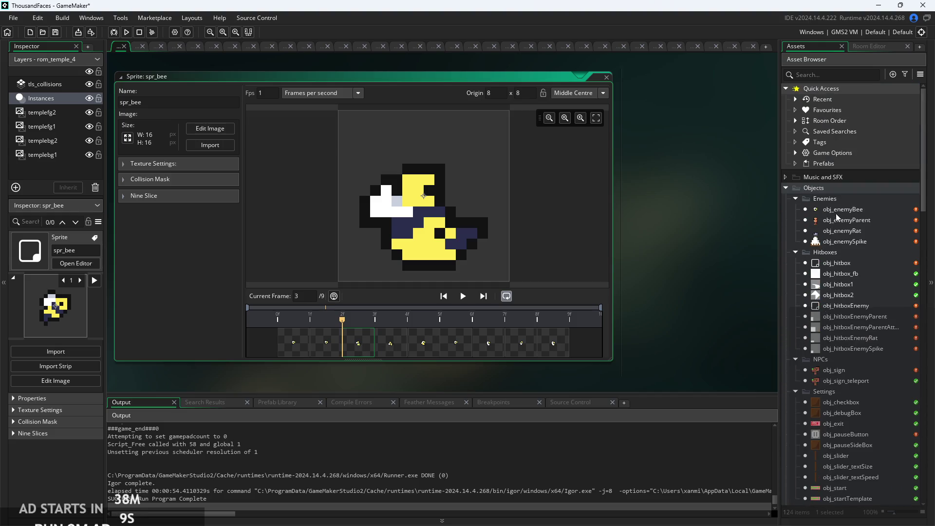
pyautogui.doubleClick(839, 209)
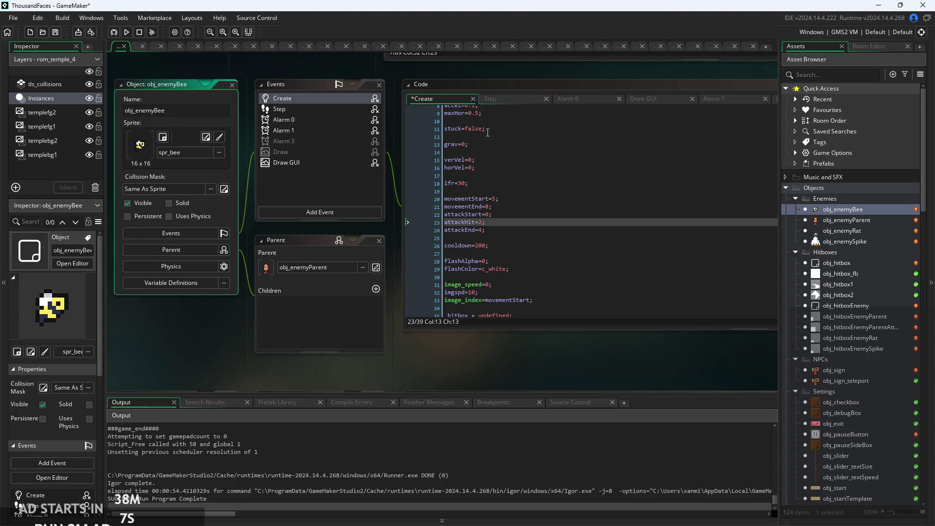
# Inspect obj_enemyBee's Alarm 1 code: the hitbox creation, attackStart and attacking=true lines.
pyautogui.scroll(2, 487, 204)
pyautogui.click(499, 92)
pyautogui.scroll(1, 552, 156)
pyautogui.moveTo(552, 156); pyautogui.dragTo(464, 261)
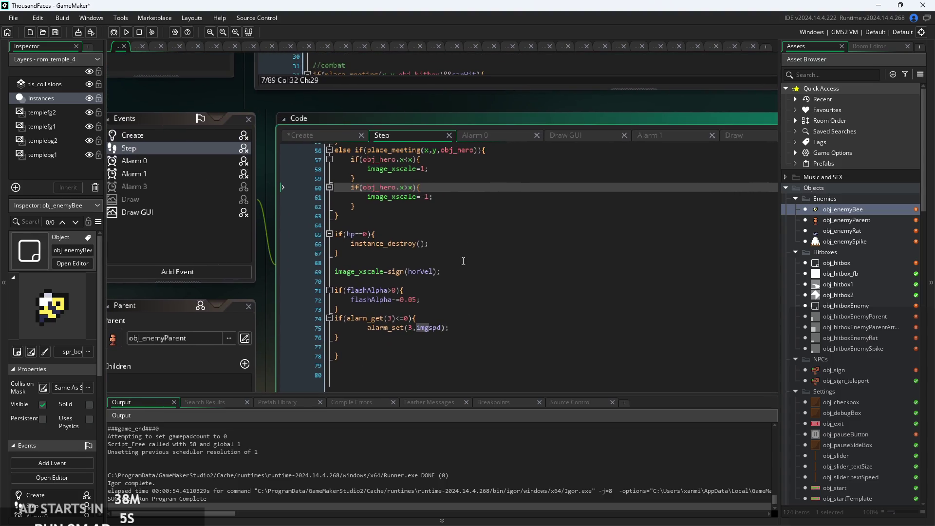
pyautogui.click(490, 139)
pyautogui.click(656, 135)
pyautogui.click(423, 168)
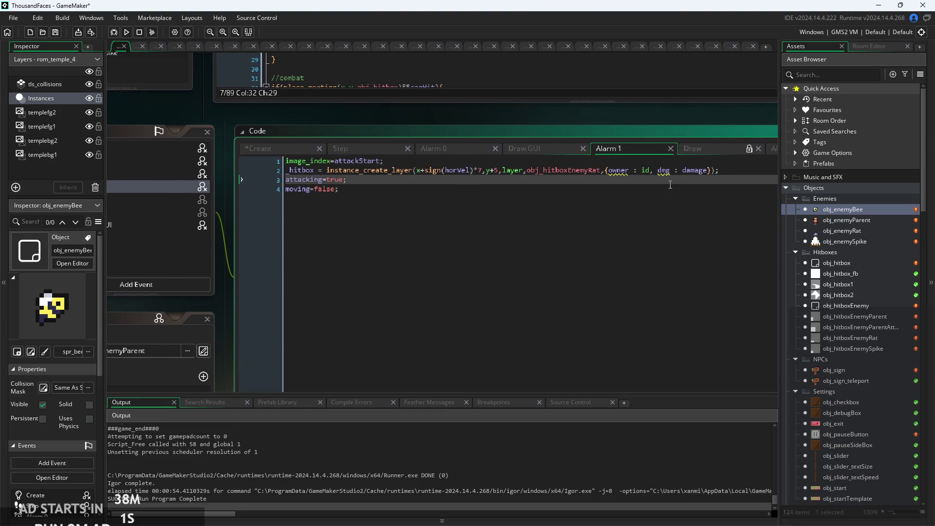
pyautogui.scroll(3, 438, 176)
pyautogui.click(340, 169)
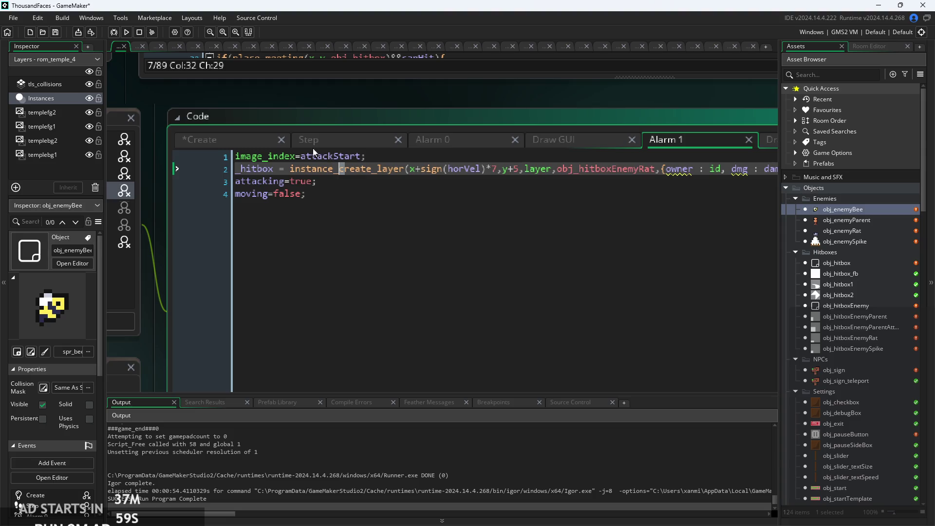
pyautogui.click(361, 157)
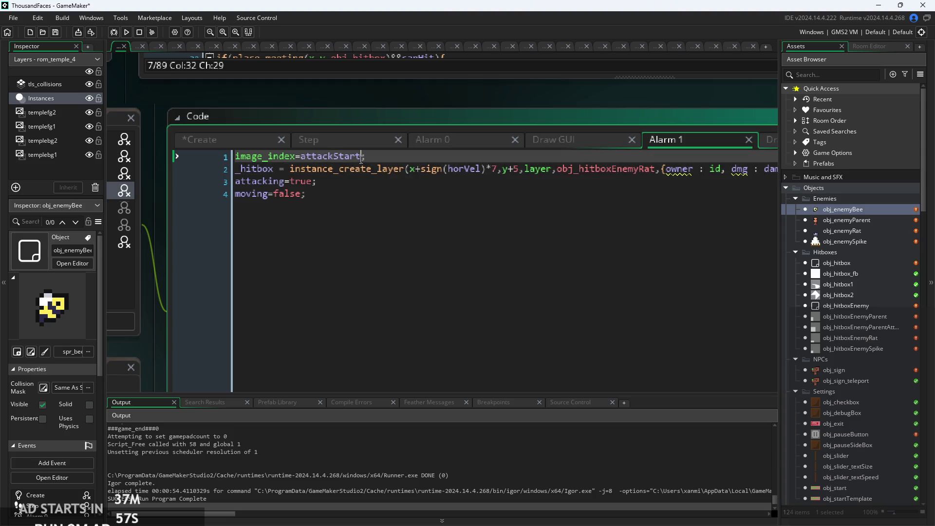
pyautogui.click(580, 195)
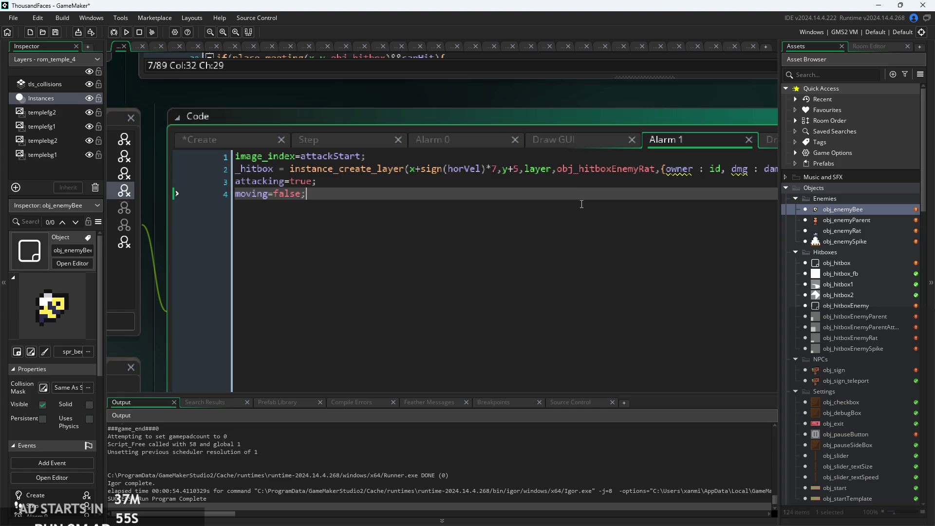
pyautogui.scroll(-2, 535, 195)
pyautogui.click(461, 146)
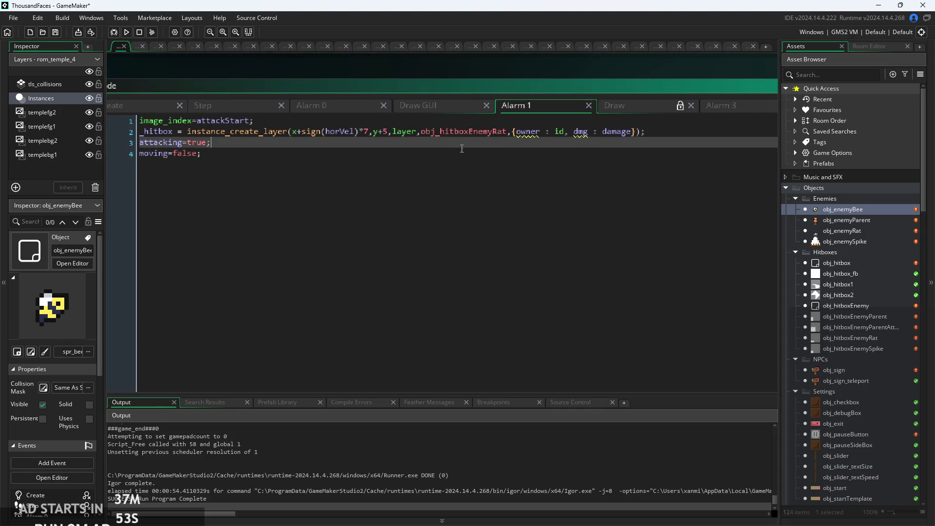
pyautogui.scroll(2, 398, 176)
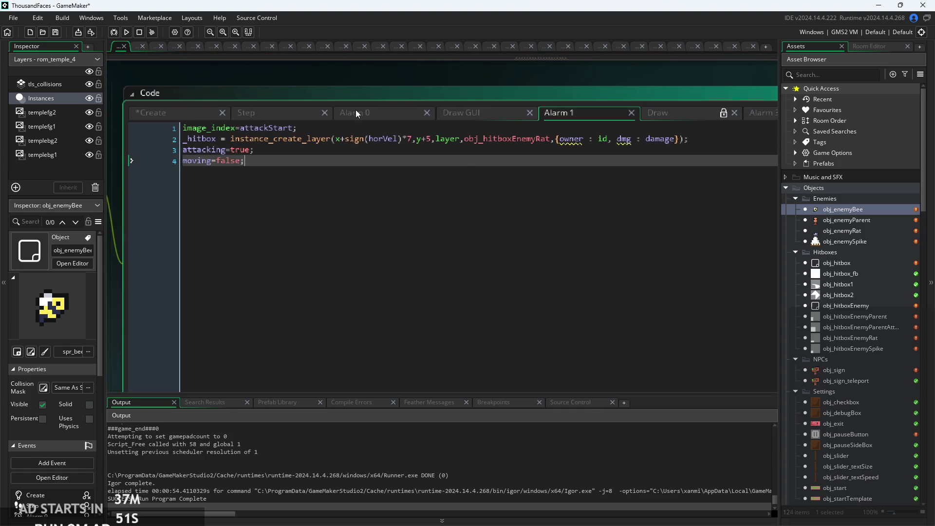
# Cross-check Step's image_xscale and hp destroy lines against Alarm 1 and Create's canHit line.
pyautogui.click(284, 114)
pyautogui.click(337, 274)
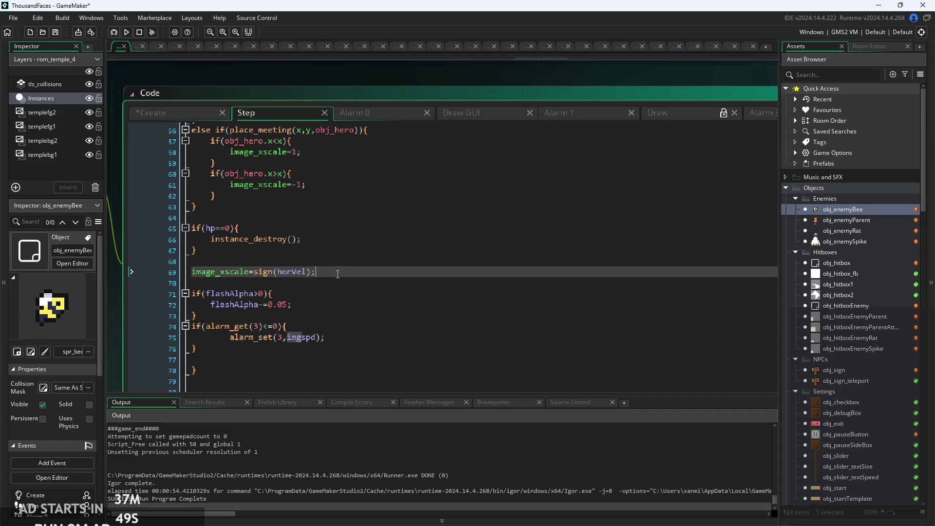
pyautogui.click(327, 229)
pyautogui.press('Down')
pyautogui.click(560, 113)
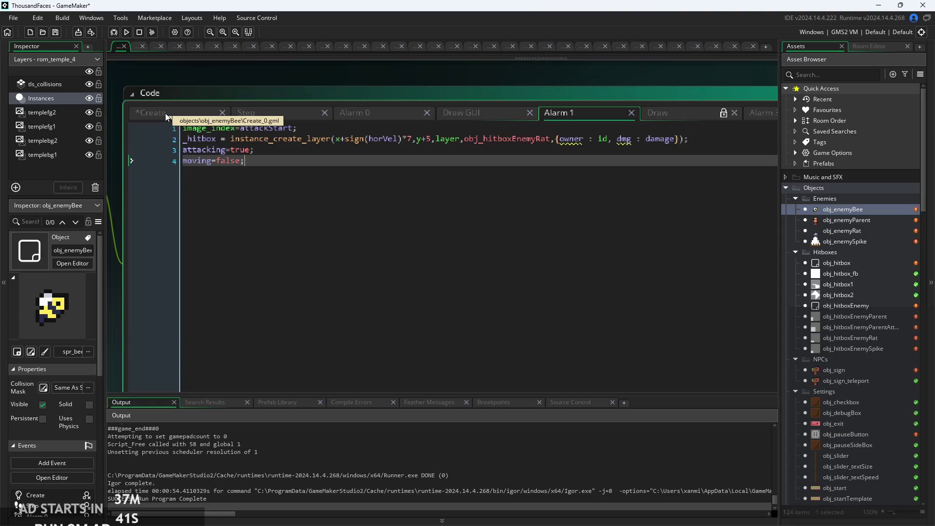
pyautogui.click(307, 132)
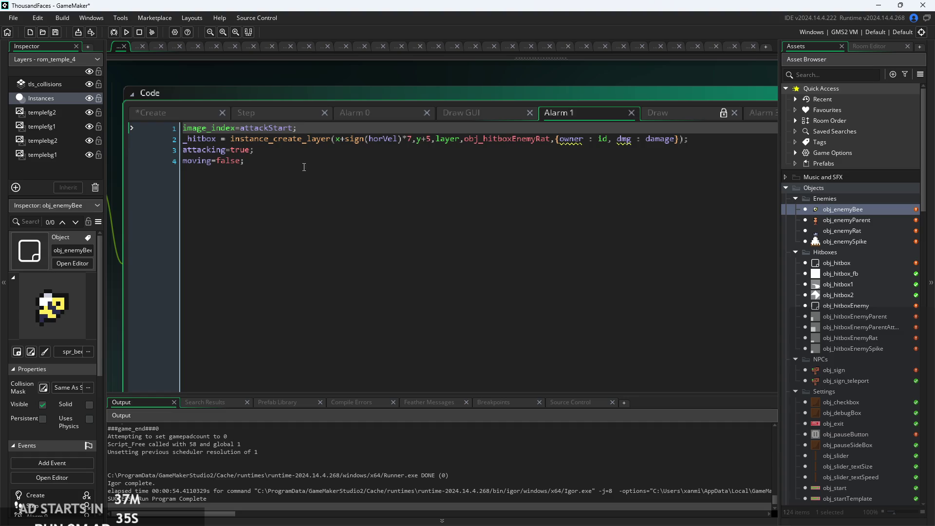
pyautogui.click(281, 116)
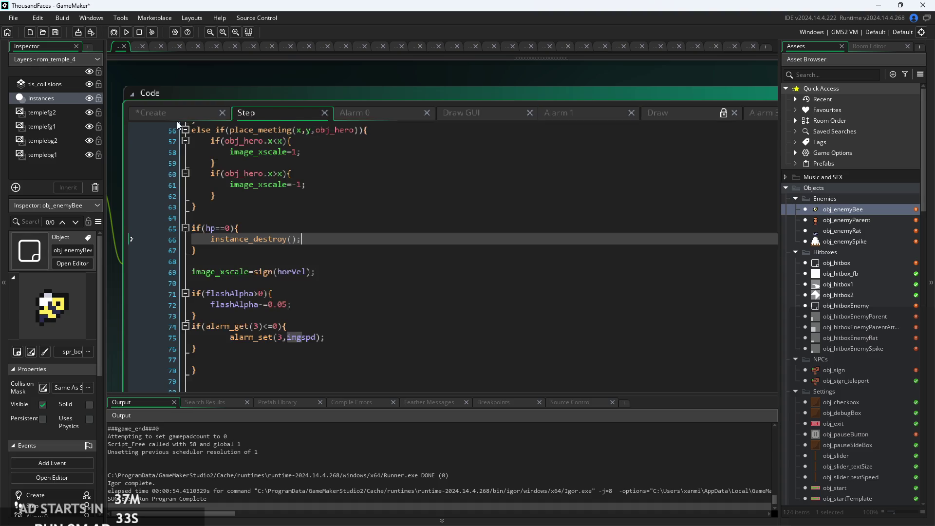
pyautogui.hotkey('ctrl', 'shift', 'Tab')
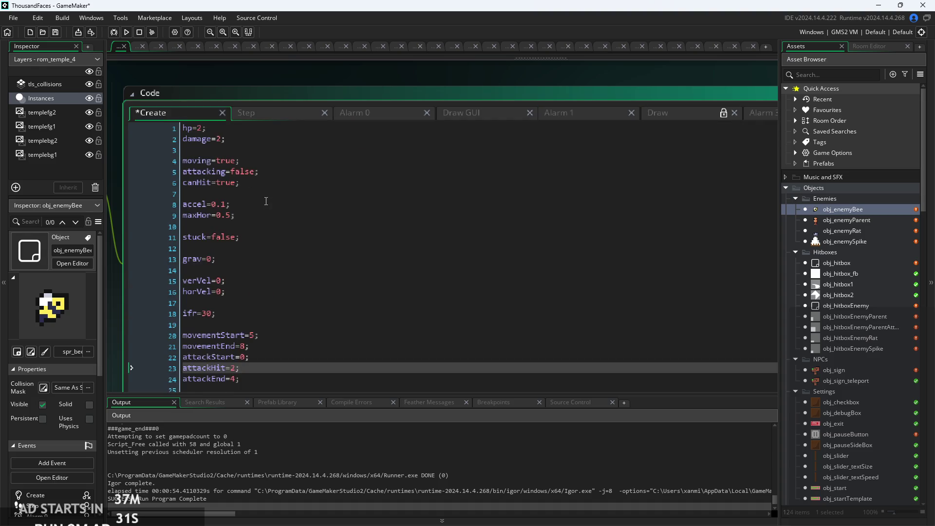
pyautogui.click(263, 179)
# Look over the later Step lines and glance at the Alarm 0 code.
pyautogui.click(262, 119)
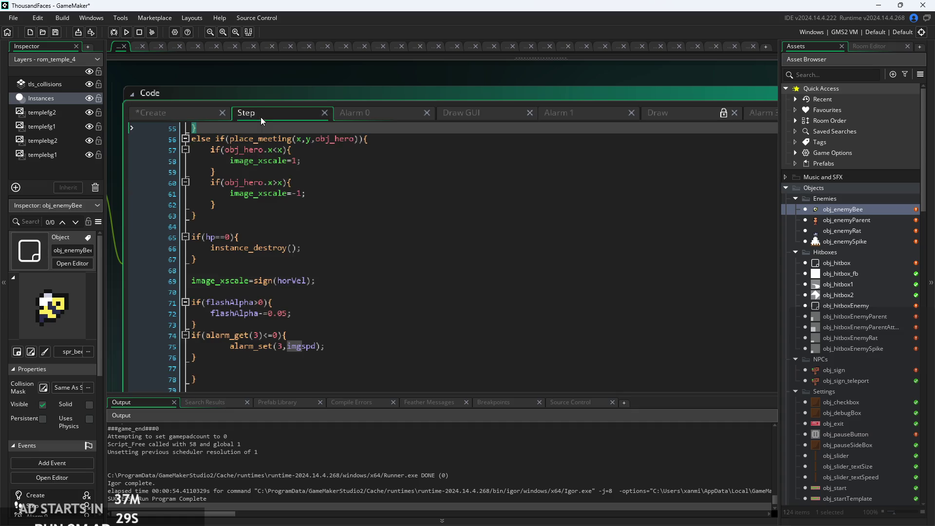
pyautogui.click(184, 215)
pyautogui.click(184, 281)
pyautogui.click(184, 313)
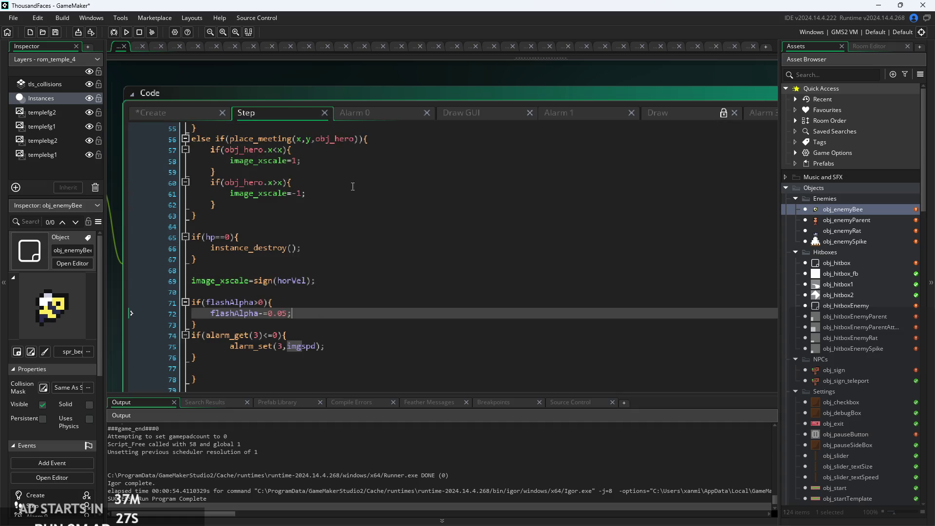
pyautogui.scroll(1, 367, 128)
pyautogui.click(367, 128)
pyautogui.click(375, 117)
pyautogui.click(302, 117)
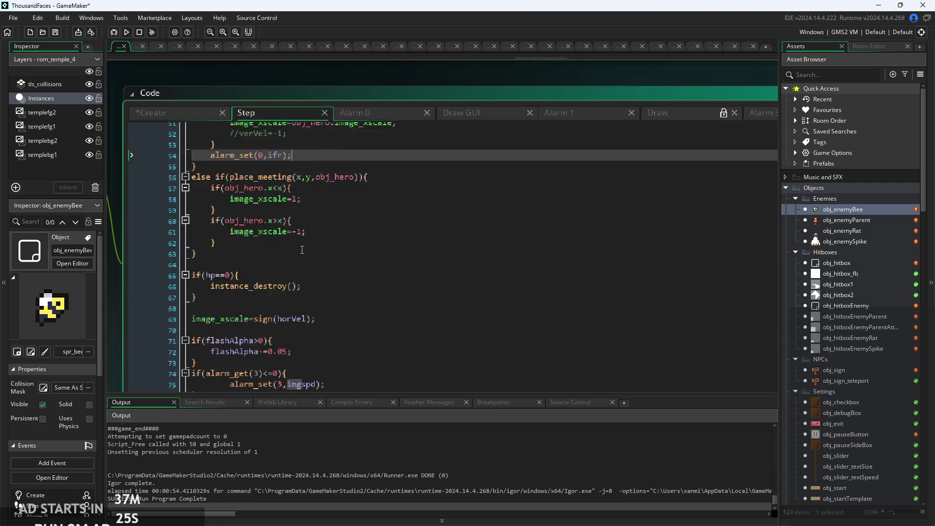
# Locate the attackStart check and the alarm_set(1,cooldown) line in Step's if(attacking) block.
pyautogui.scroll(2, 302, 248)
pyautogui.scroll(7, 330, 269)
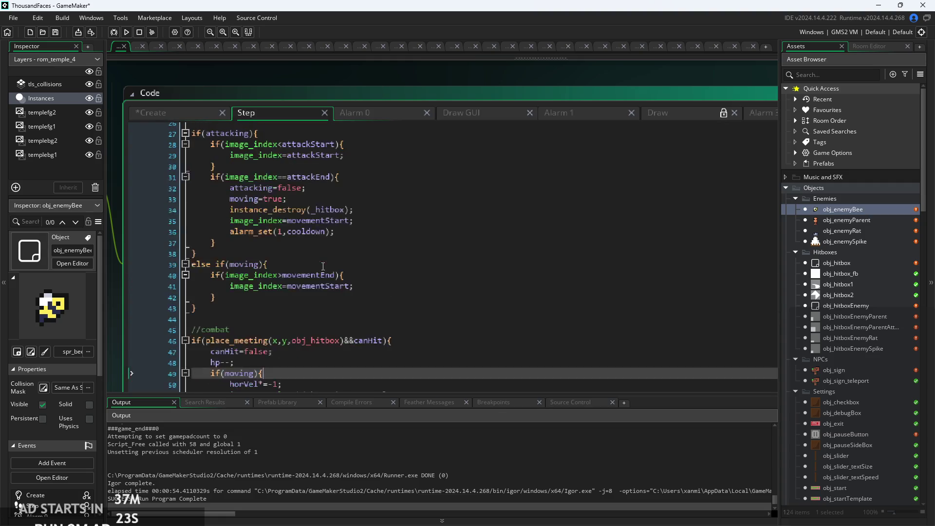
pyautogui.click(306, 271)
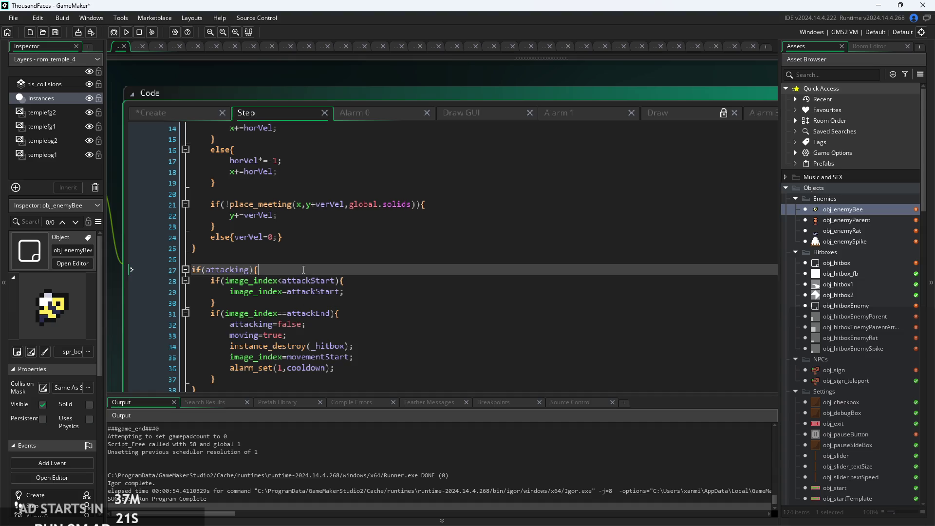
pyautogui.scroll(-2, 306, 271)
pyautogui.click(275, 220)
pyautogui.keyDown('ctrl'); pyautogui.scroll(1, 275, 229); pyautogui.keyUp('ctrl')
pyautogui.keyDown('ctrl'); pyautogui.scroll(1, 275, 229); pyautogui.keyUp('ctrl')
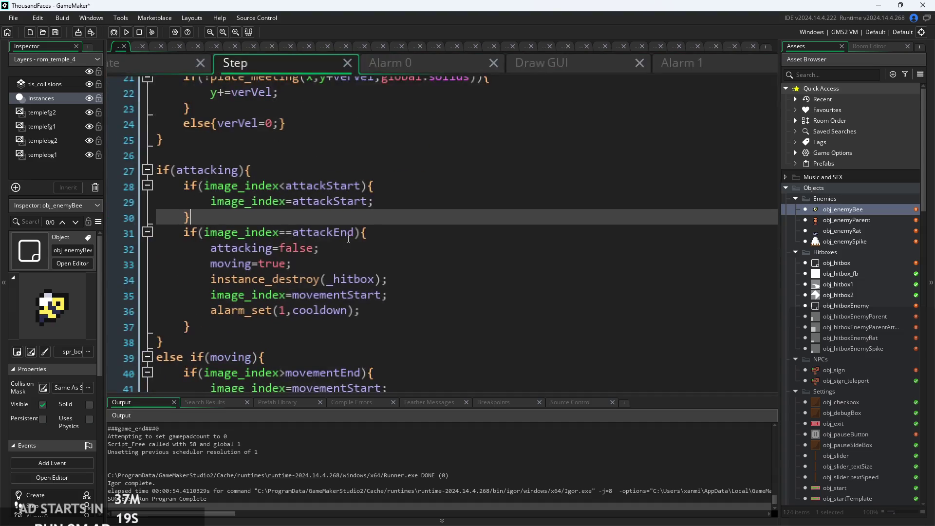
pyautogui.click(375, 305)
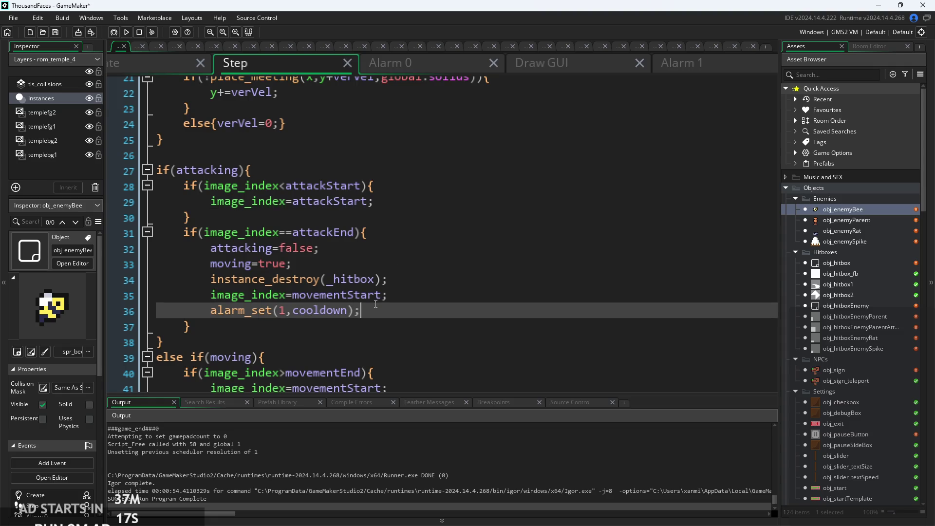
pyautogui.moveTo(369, 312); pyautogui.dragTo(210, 311)
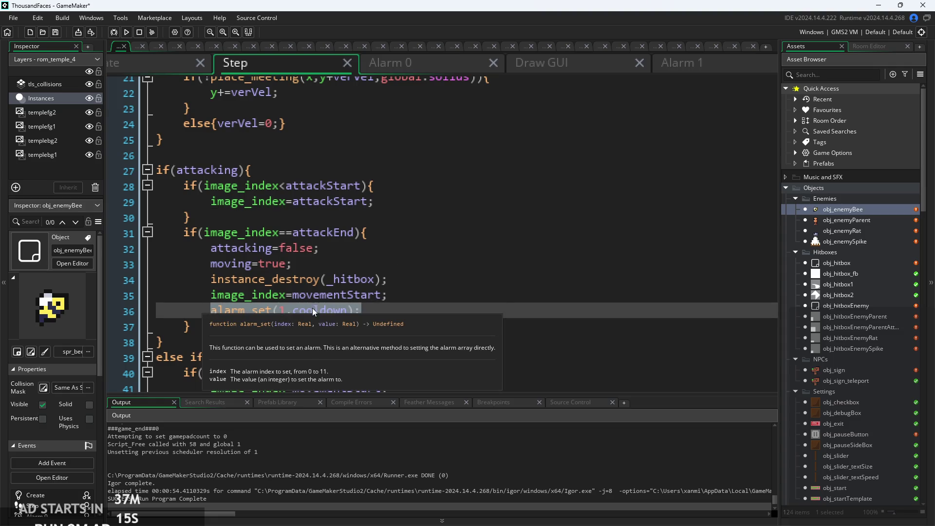
pyautogui.click(407, 307)
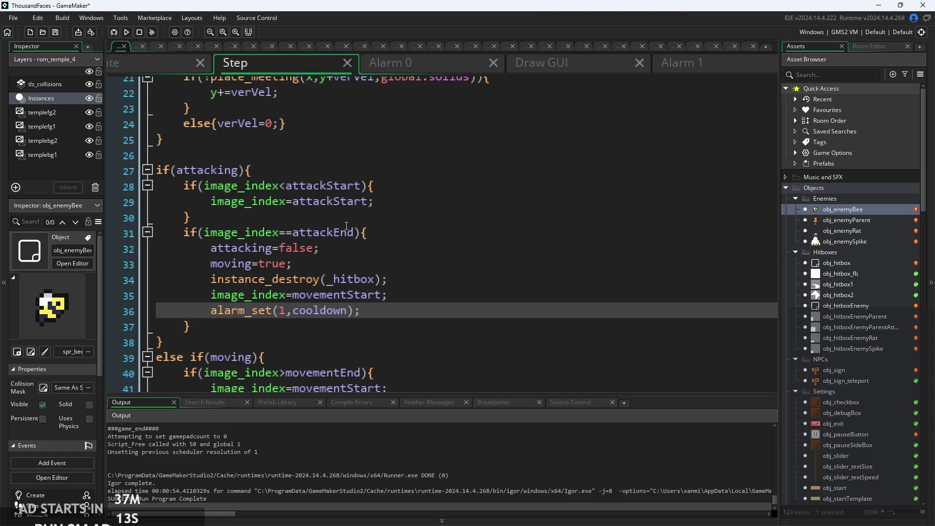
pyautogui.click(333, 212)
# Add an if(image_index=attackHit){} block right after the attackStart check in Step.
pyautogui.press('Return')
pyautogui.write('if')
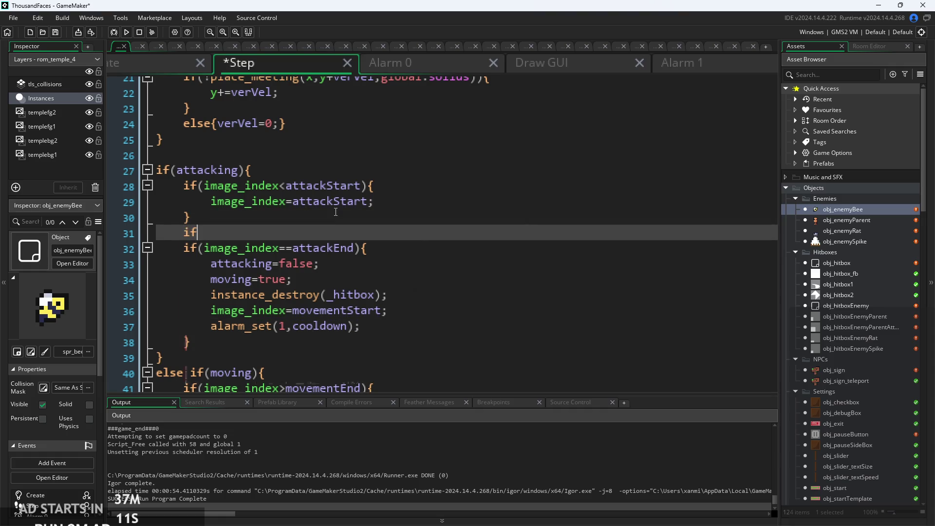
pyautogui.write('(image')
pyautogui.press('Return')
pyautogui.press('BackSpace')
pyautogui.press('BackSpace')
pyautogui.press('BackSpace')
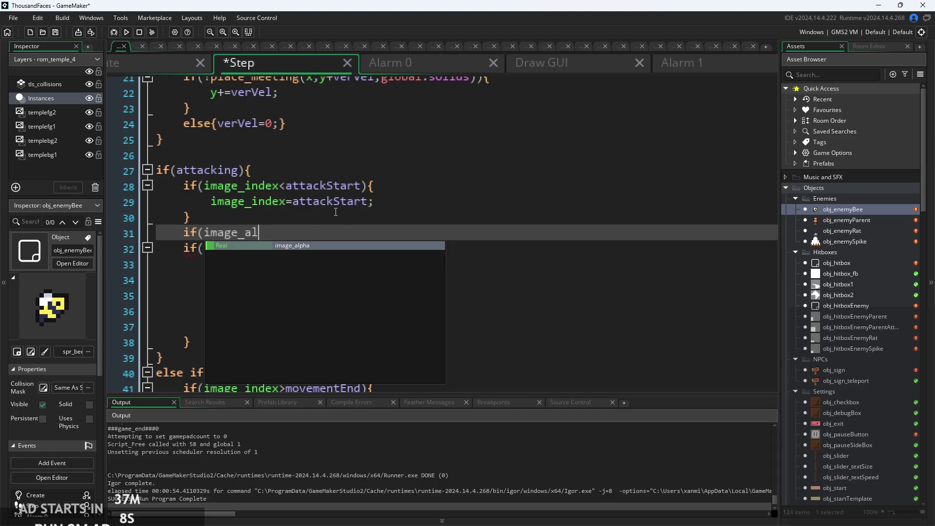
pyautogui.write('index=att')
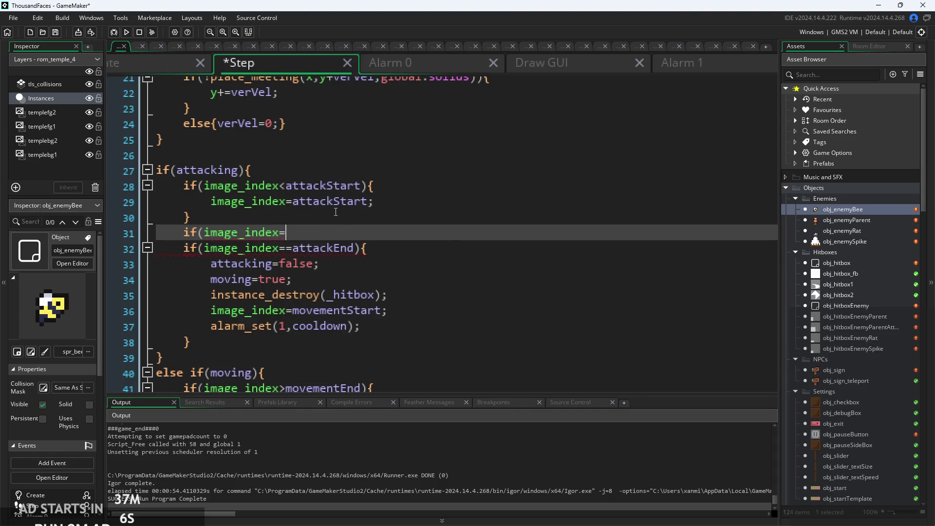
pyautogui.press('Down')
pyautogui.press('Return')
pyautogui.write('{')
pyautogui.press('Return')
pyautogui.press('Return')
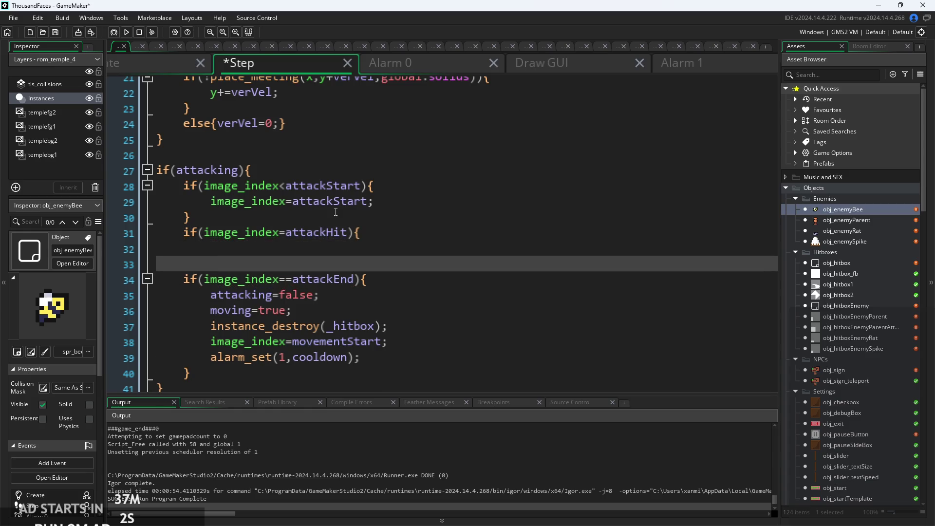
pyautogui.write('}')
# Select the movementStart and alarm_set lines, move into the empty attackHit block, then view Alarm 1.
pyautogui.click(390, 373)
pyautogui.click(401, 356)
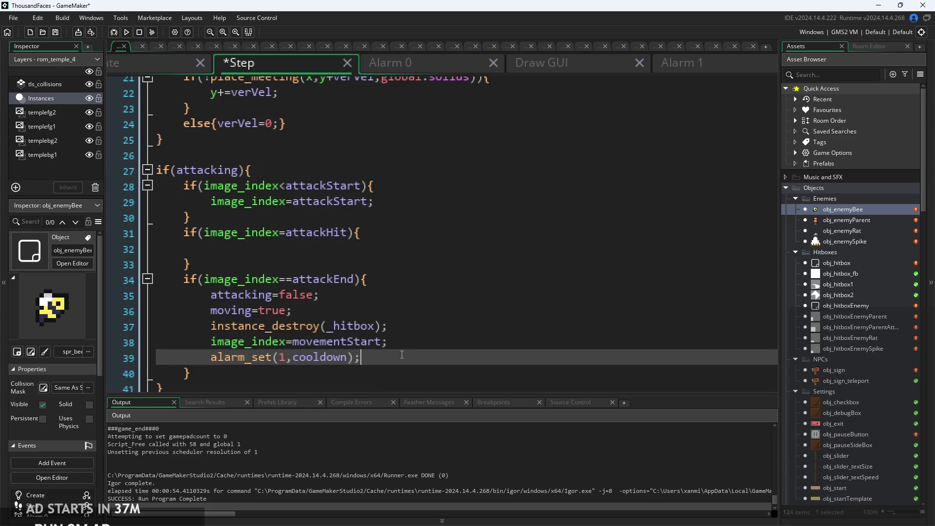
pyautogui.moveTo(402, 355)
pyautogui.mouseDown()
pyautogui.moveTo(220, 317)
pyautogui.moveTo(212, 341)
pyautogui.moveTo(209, 326)
pyautogui.moveTo(215, 344)
pyautogui.mouseUp()
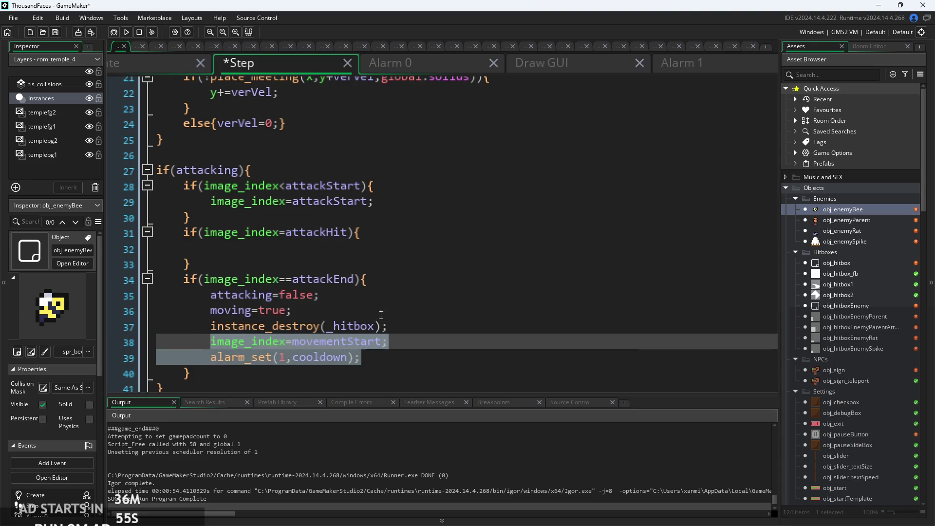
pyautogui.click(292, 310)
pyautogui.hotkey('shift', 'space')
pyautogui.press('Up')
pyautogui.press('Up')
pyautogui.press('Up')
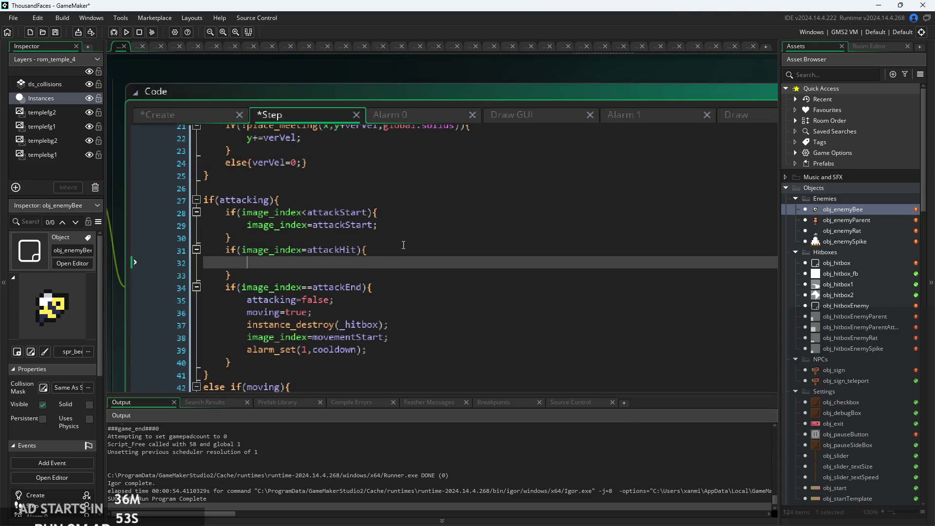
pyautogui.click(626, 119)
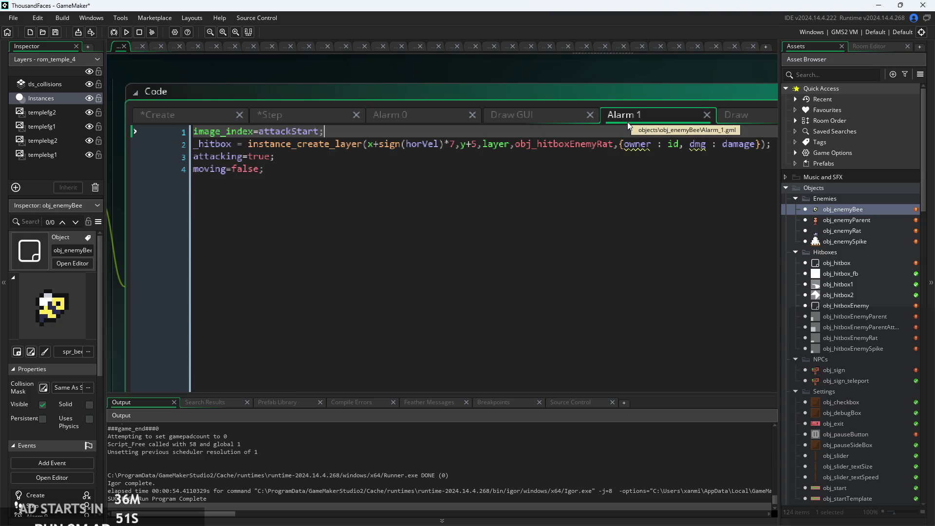
pyautogui.click(501, 145)
pyautogui.click(481, 165)
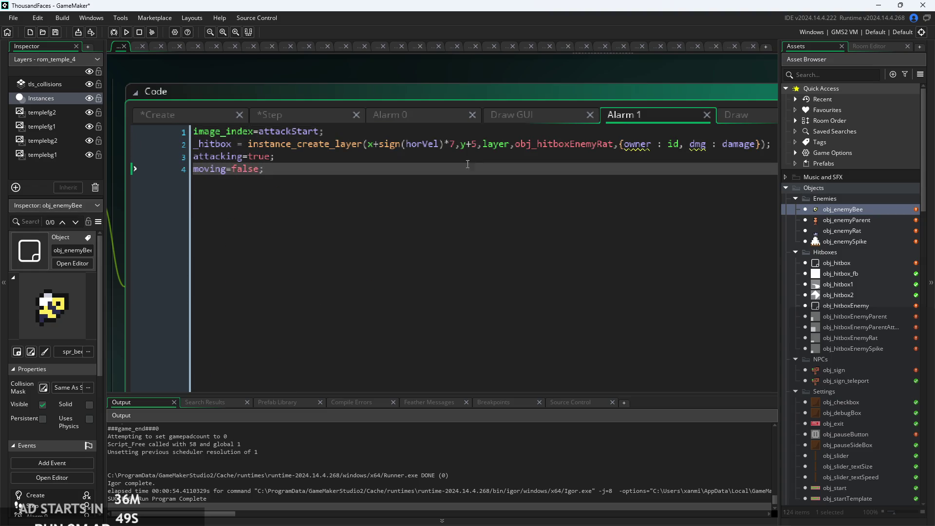
pyautogui.hotkey('ctrl', 'a')
pyautogui.click(294, 171)
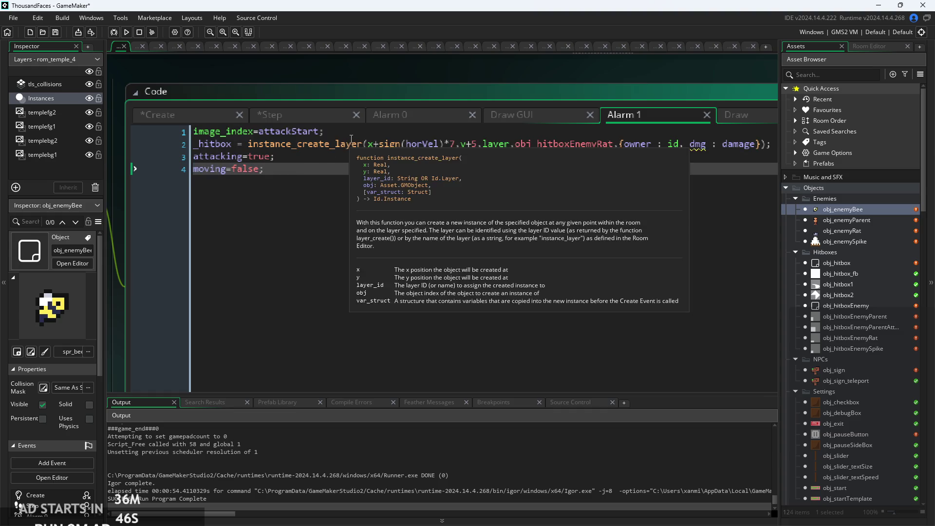
pyautogui.click(402, 117)
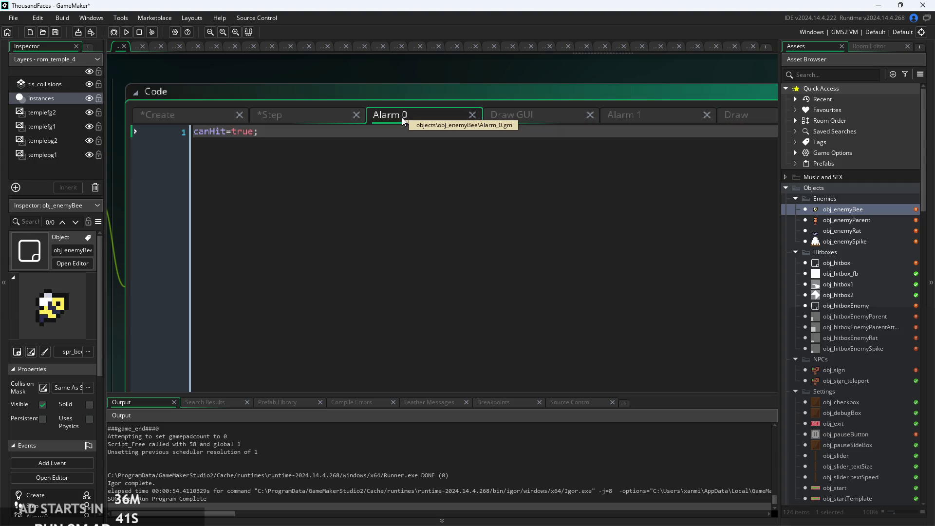
pyautogui.click(508, 123)
pyautogui.click(319, 120)
pyautogui.click(402, 238)
pyautogui.scroll(-2, 402, 238)
pyautogui.scroll(-1, 402, 238)
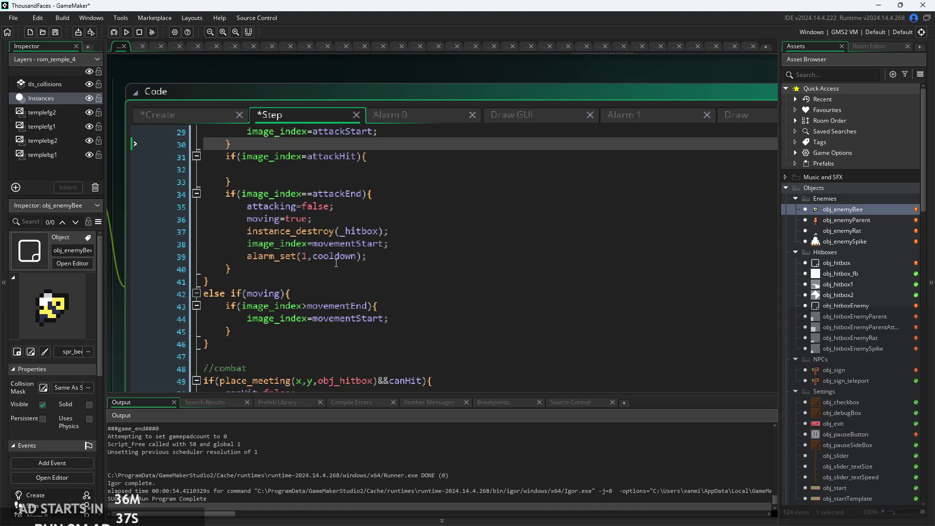
pyautogui.scroll(1, 409, 232)
pyautogui.click(438, 119)
pyautogui.click(513, 115)
pyautogui.click(660, 117)
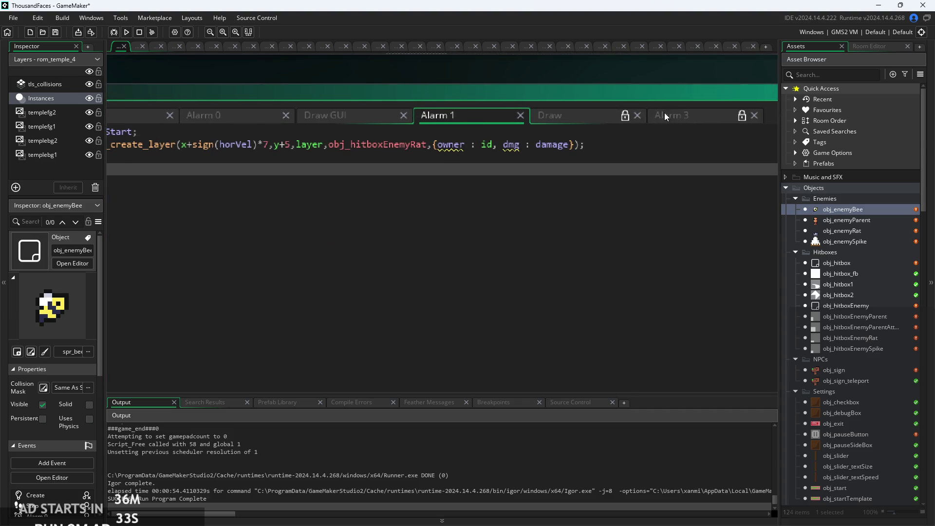
pyautogui.click(665, 117)
pyautogui.click(389, 117)
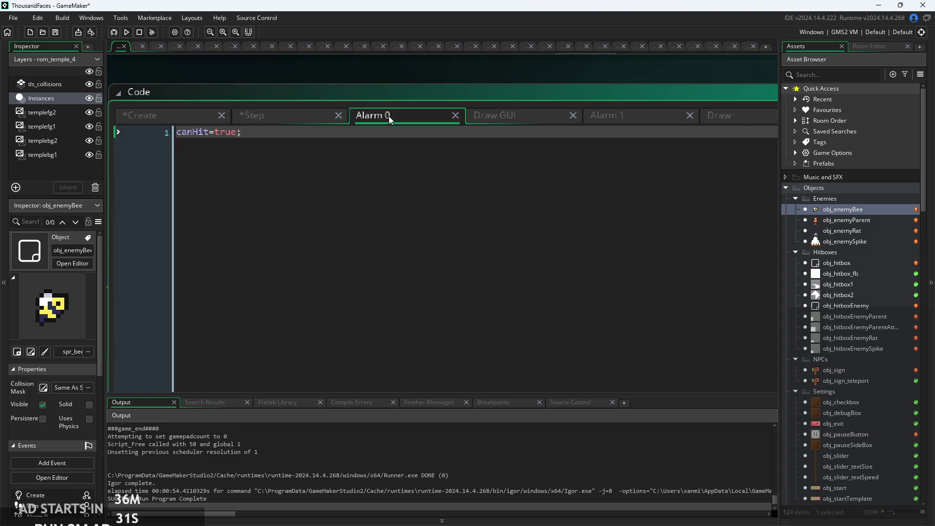
pyautogui.click(281, 110)
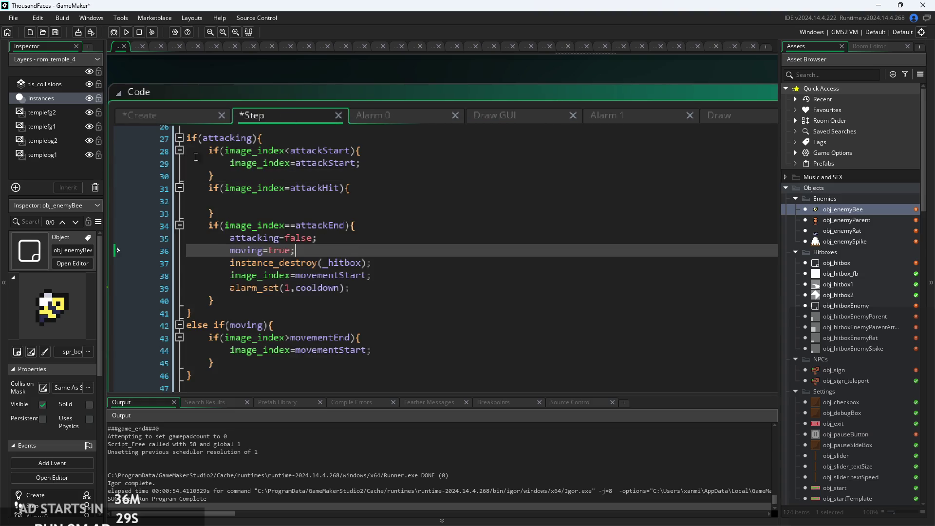
pyautogui.scroll(-2, 342, 243)
pyautogui.click(342, 243)
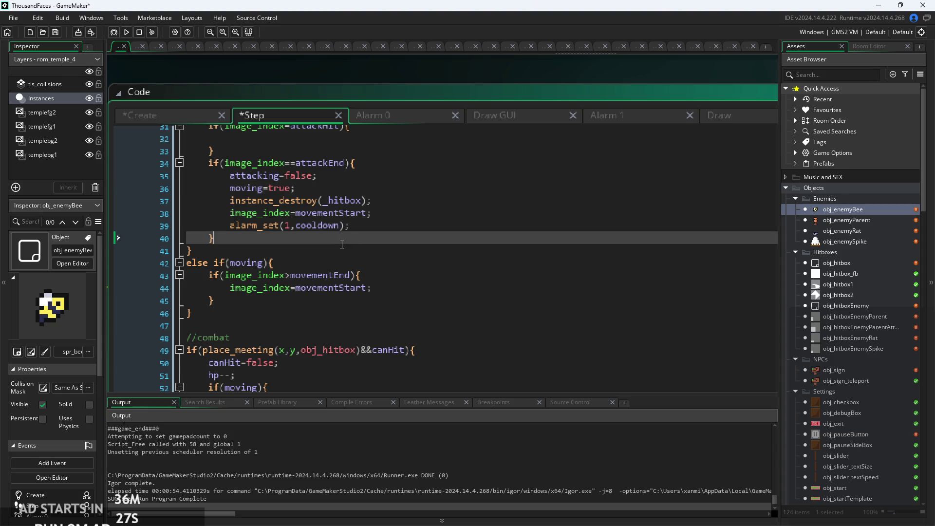
pyautogui.scroll(1, 342, 244)
pyautogui.click(378, 230)
pyautogui.scroll(2, 379, 232)
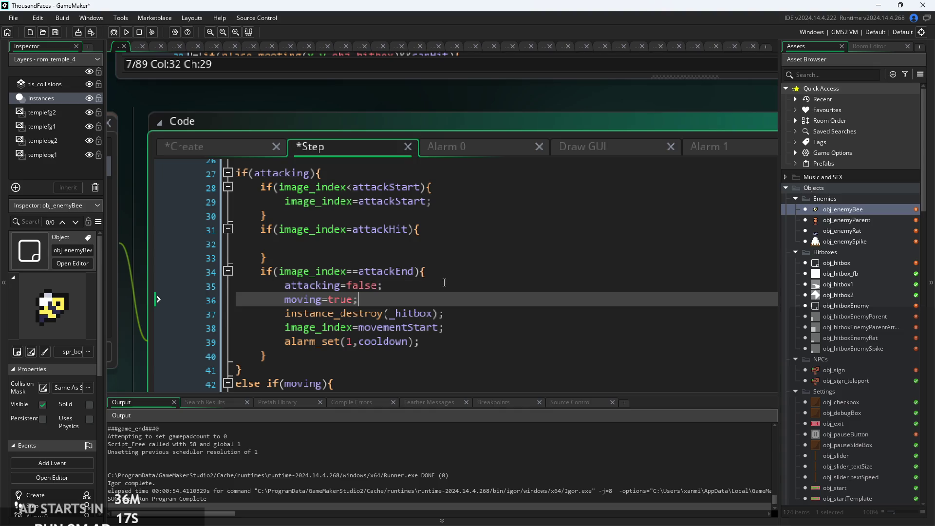
pyautogui.click(421, 342)
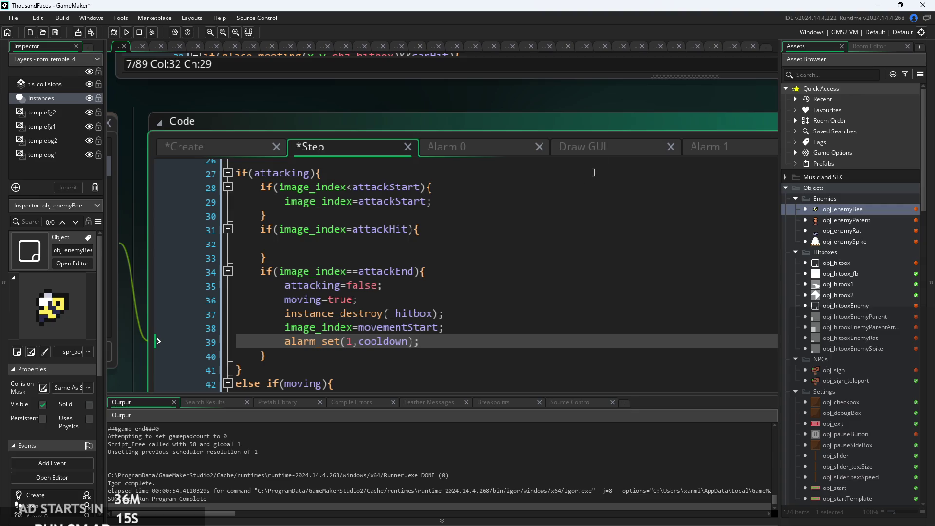
pyautogui.click(711, 152)
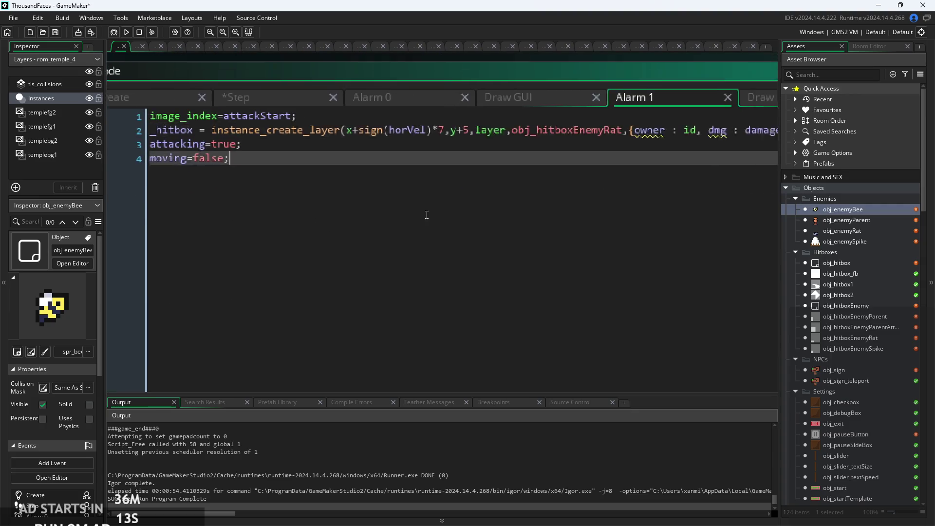
pyautogui.tripleClick(774, 155)
pyautogui.hotkey('ctrl', 'c')
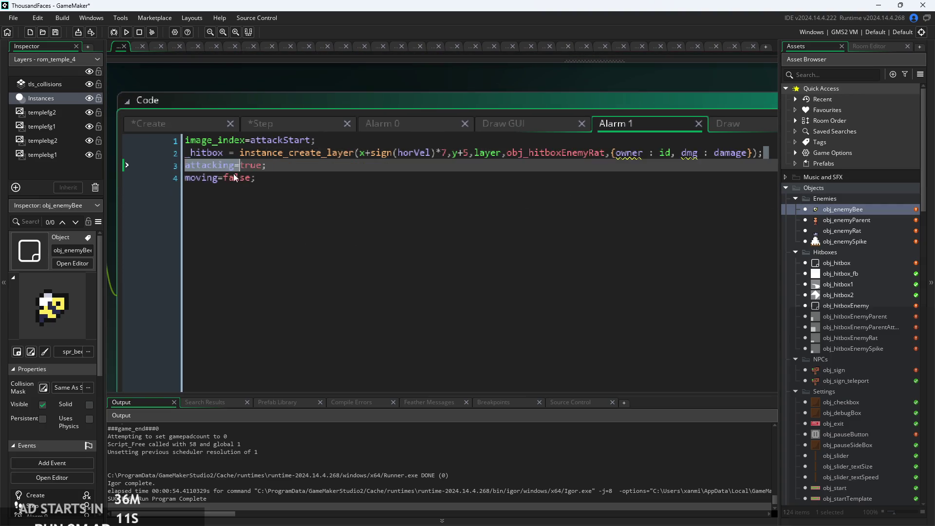
# Cut the hitbox creation line from Alarm 1 and paste it into the Step event's empty attackHit block.
pyautogui.press('Delete')
pyautogui.click(403, 128)
pyautogui.click(489, 130)
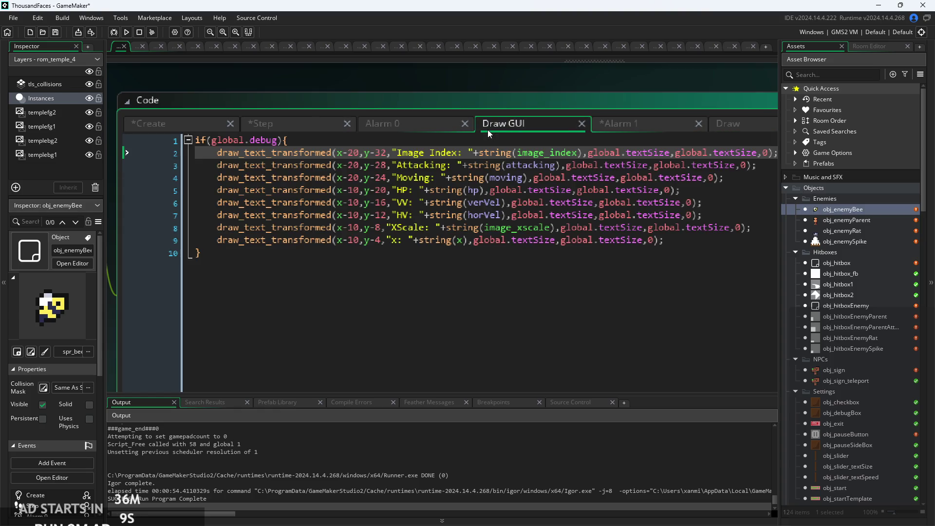
pyautogui.click(273, 131)
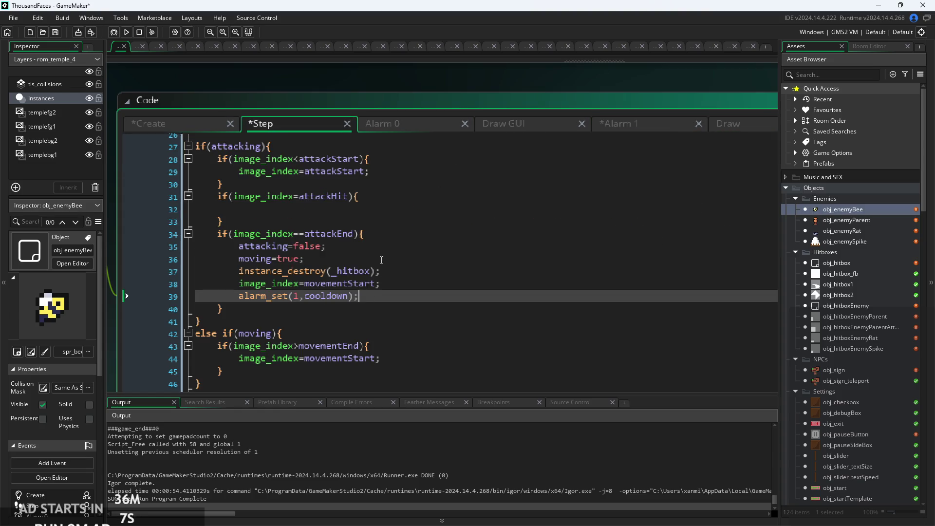
pyautogui.click(371, 209)
pyautogui.hotkey('ctrl', 'v')
# Check the pasted lines, then remove the leftover blank line from Alarm 1.
pyautogui.click(408, 235)
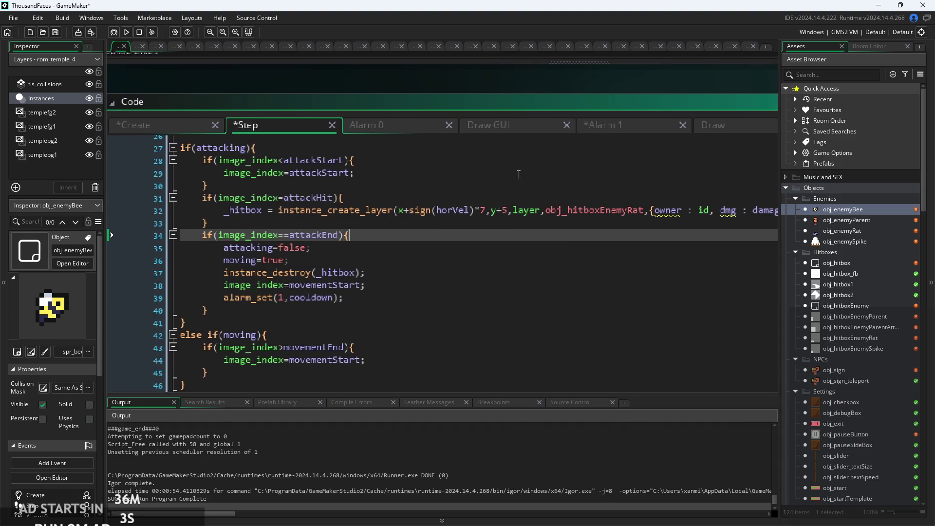
pyautogui.click(372, 266)
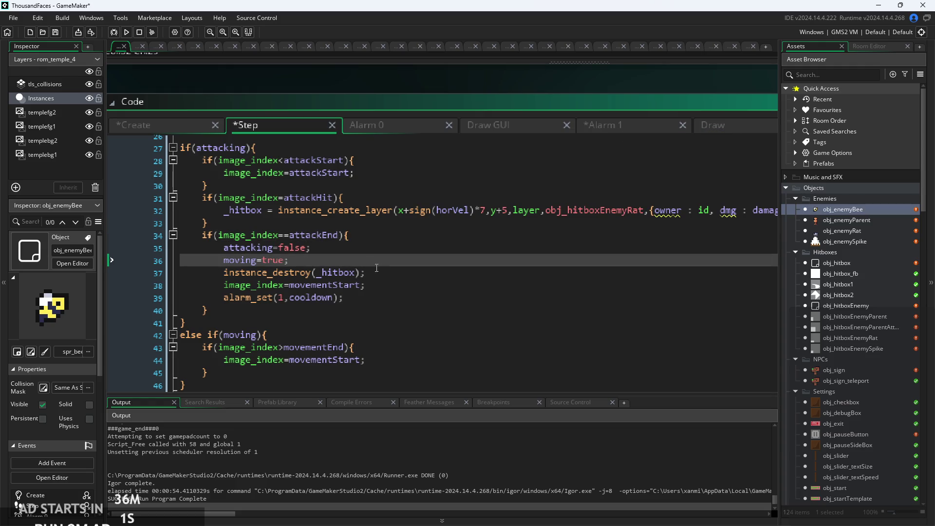
pyautogui.scroll(1, 375, 263)
pyautogui.click(682, 108)
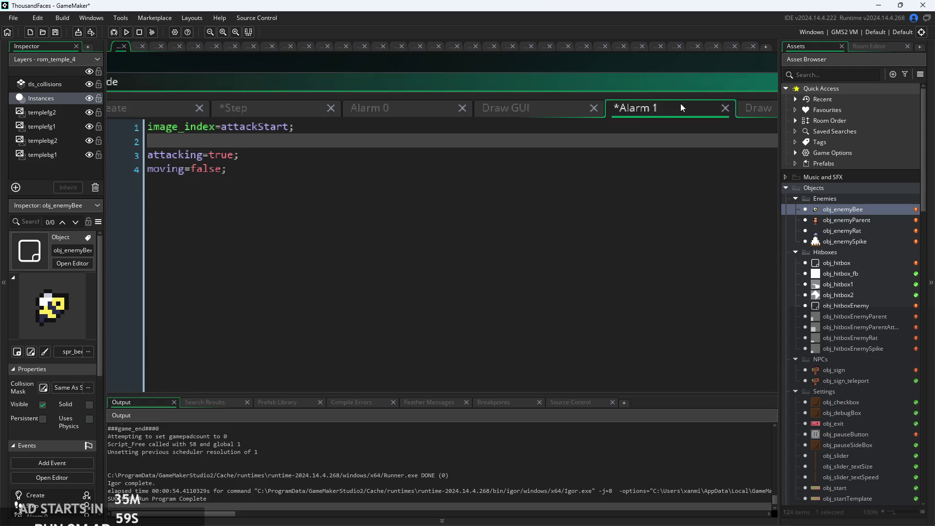
pyautogui.click(294, 131)
pyautogui.press('Down')
pyautogui.press('Down')
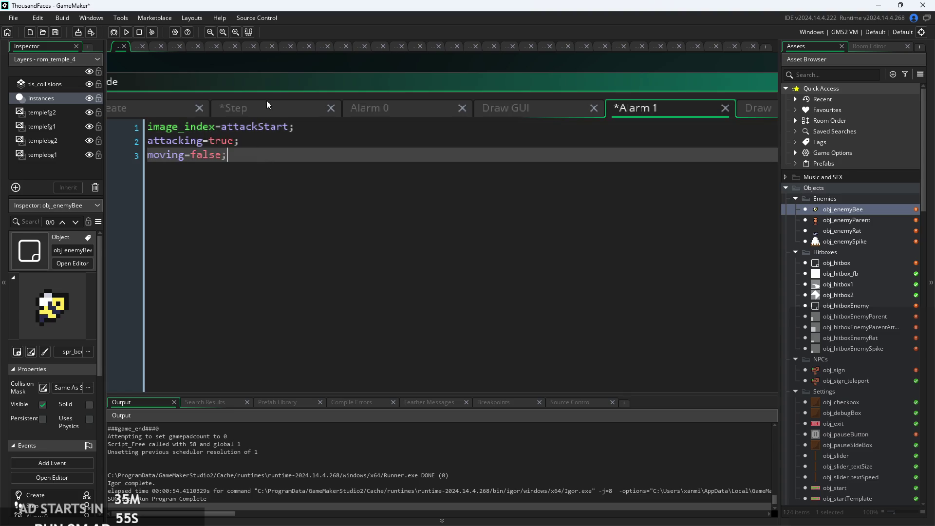
# Review the attackHit block in obj_enemyBee's Step event, then save and launch a playtest.
pyautogui.click(267, 107)
pyautogui.click(371, 158)
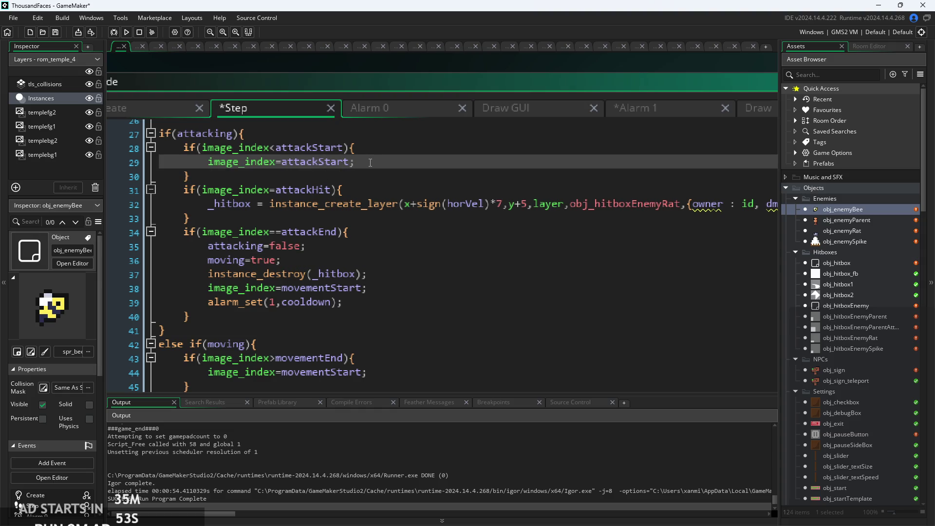
pyautogui.click(350, 302)
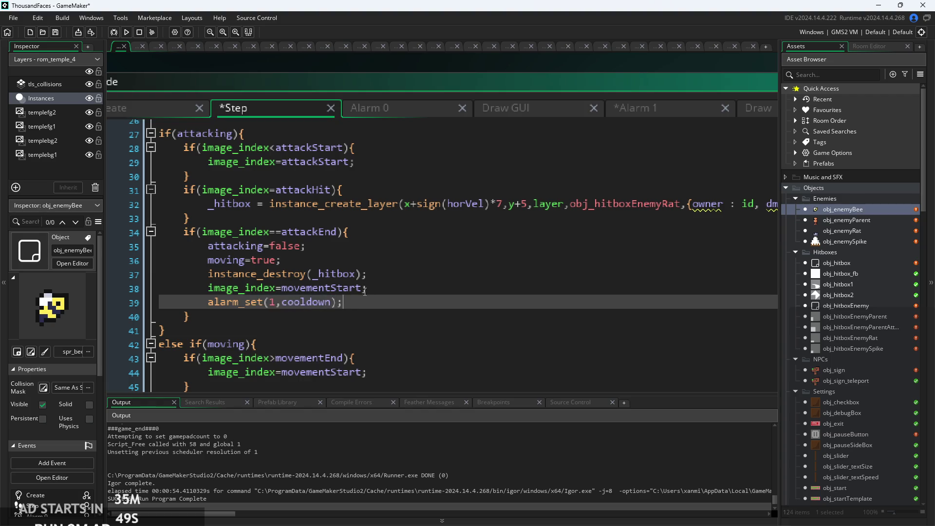
pyautogui.click(377, 276)
pyautogui.click(382, 284)
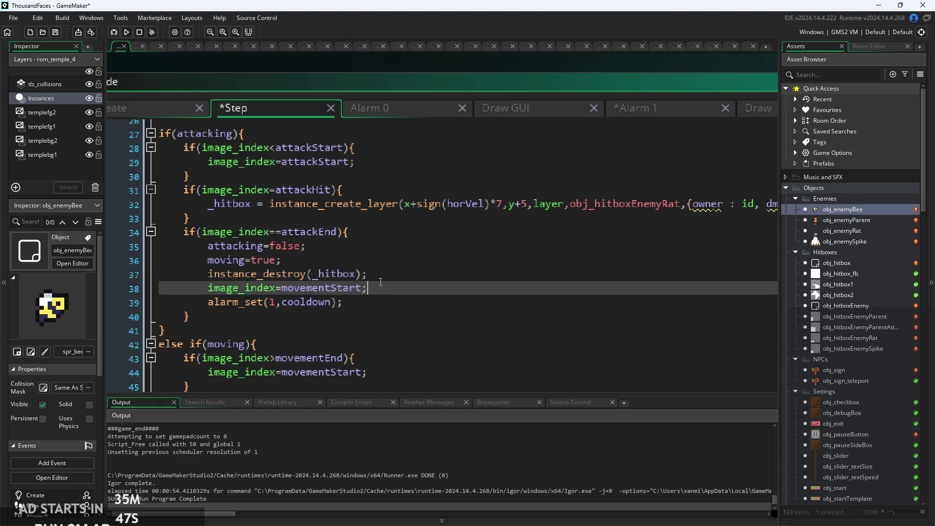
pyautogui.click(397, 275)
pyautogui.click(399, 260)
pyautogui.scroll(-3, 399, 272)
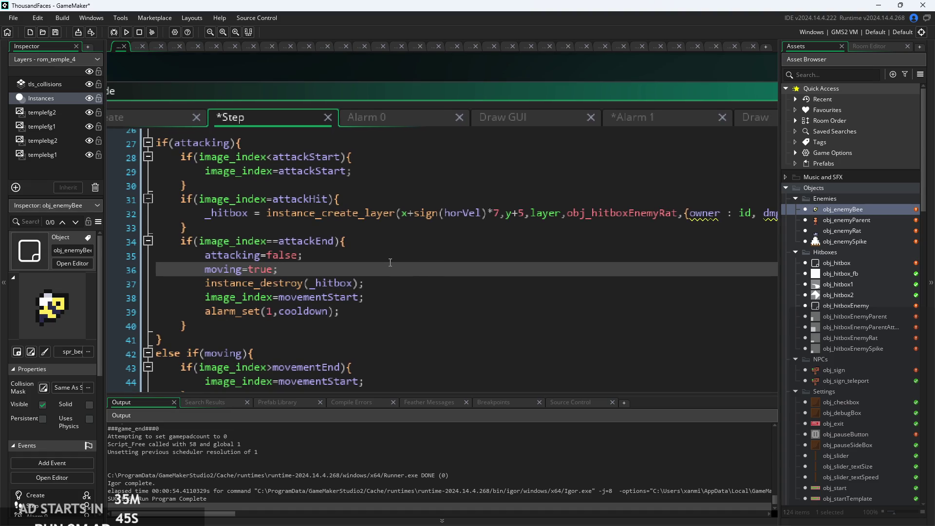
pyautogui.click(453, 287)
pyautogui.press('F5')
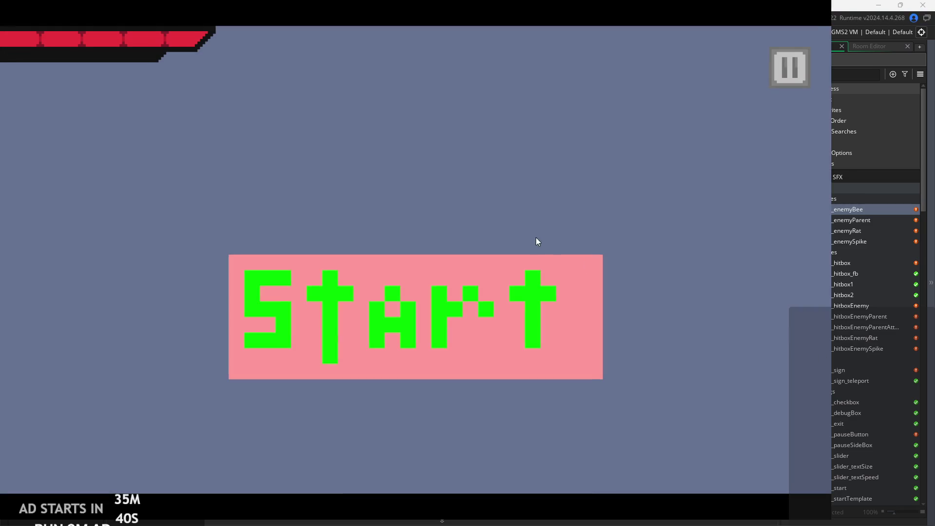
# Play from the title screen to test the bee's attack, quit the game, and start another run.
pyautogui.click(535, 238)
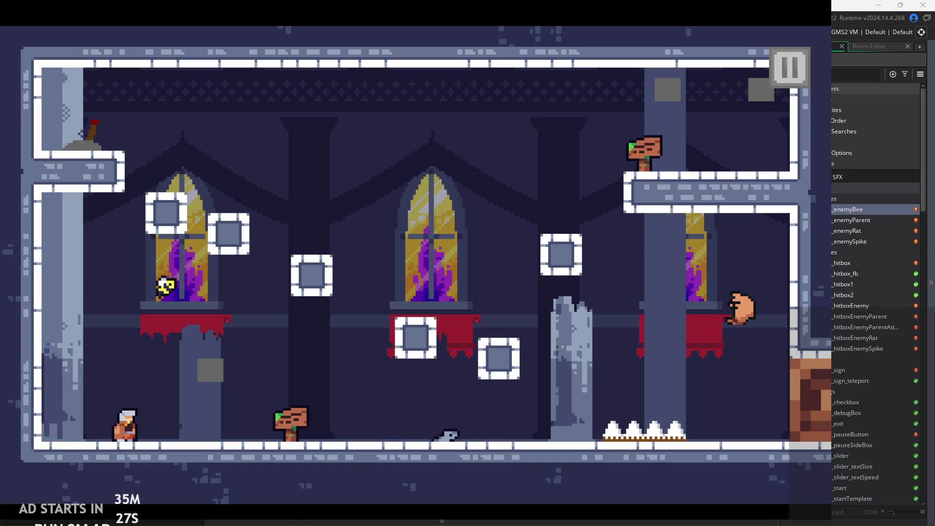
pyautogui.press('Escape')
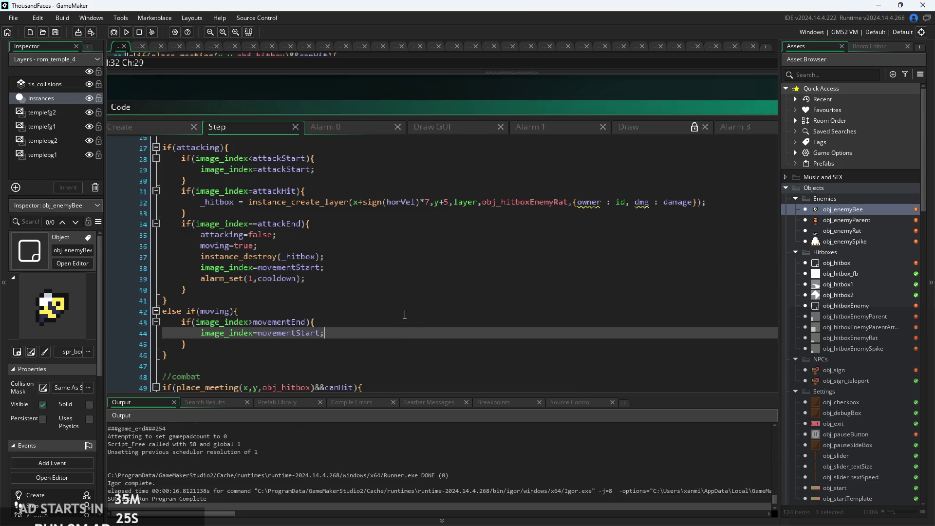
pyautogui.click(126, 33)
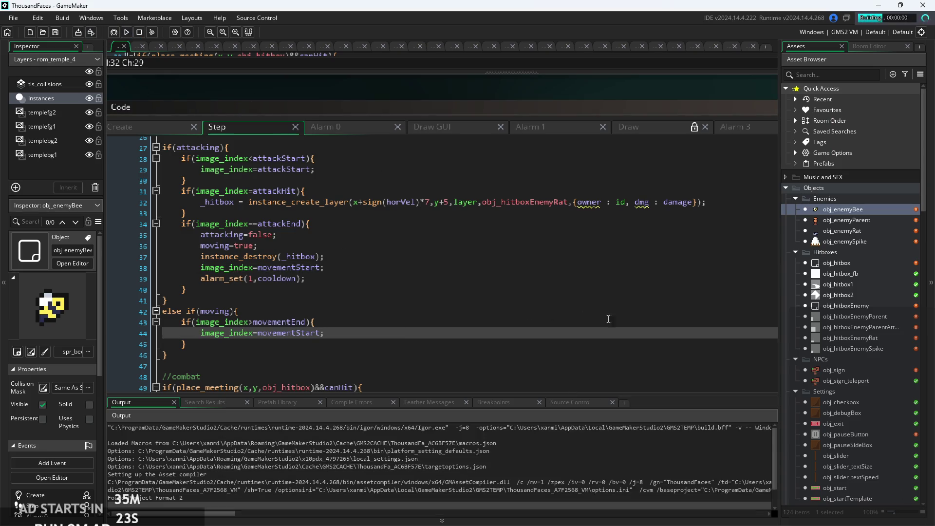